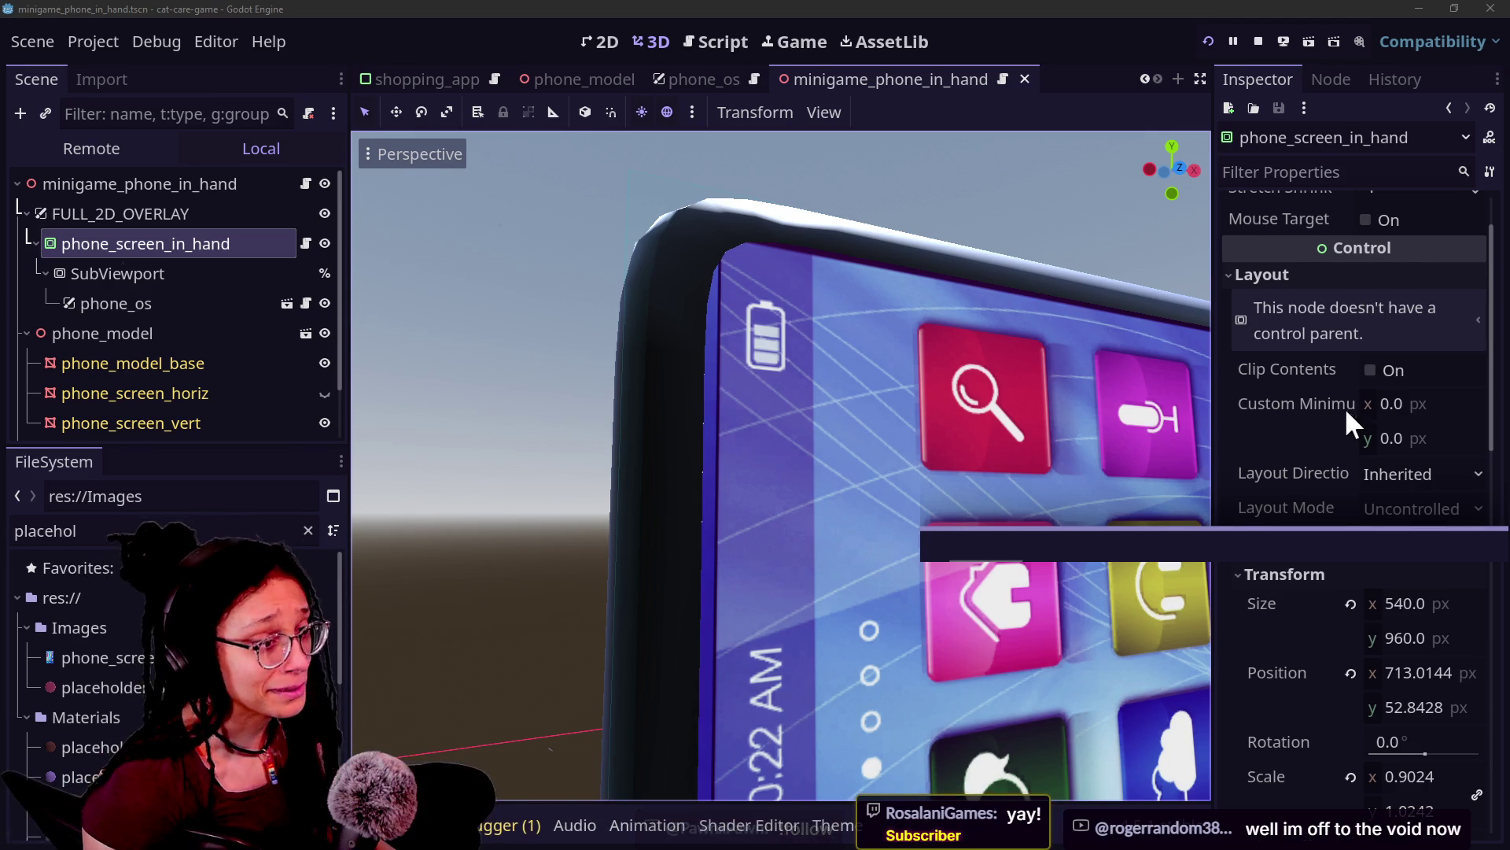
Step: Set the phone screen container's x position to 740, then undo it
{"action": "scroll", "coordinate": [1306, 455], "scroll_direction": "down", "scroll_amount": 3}
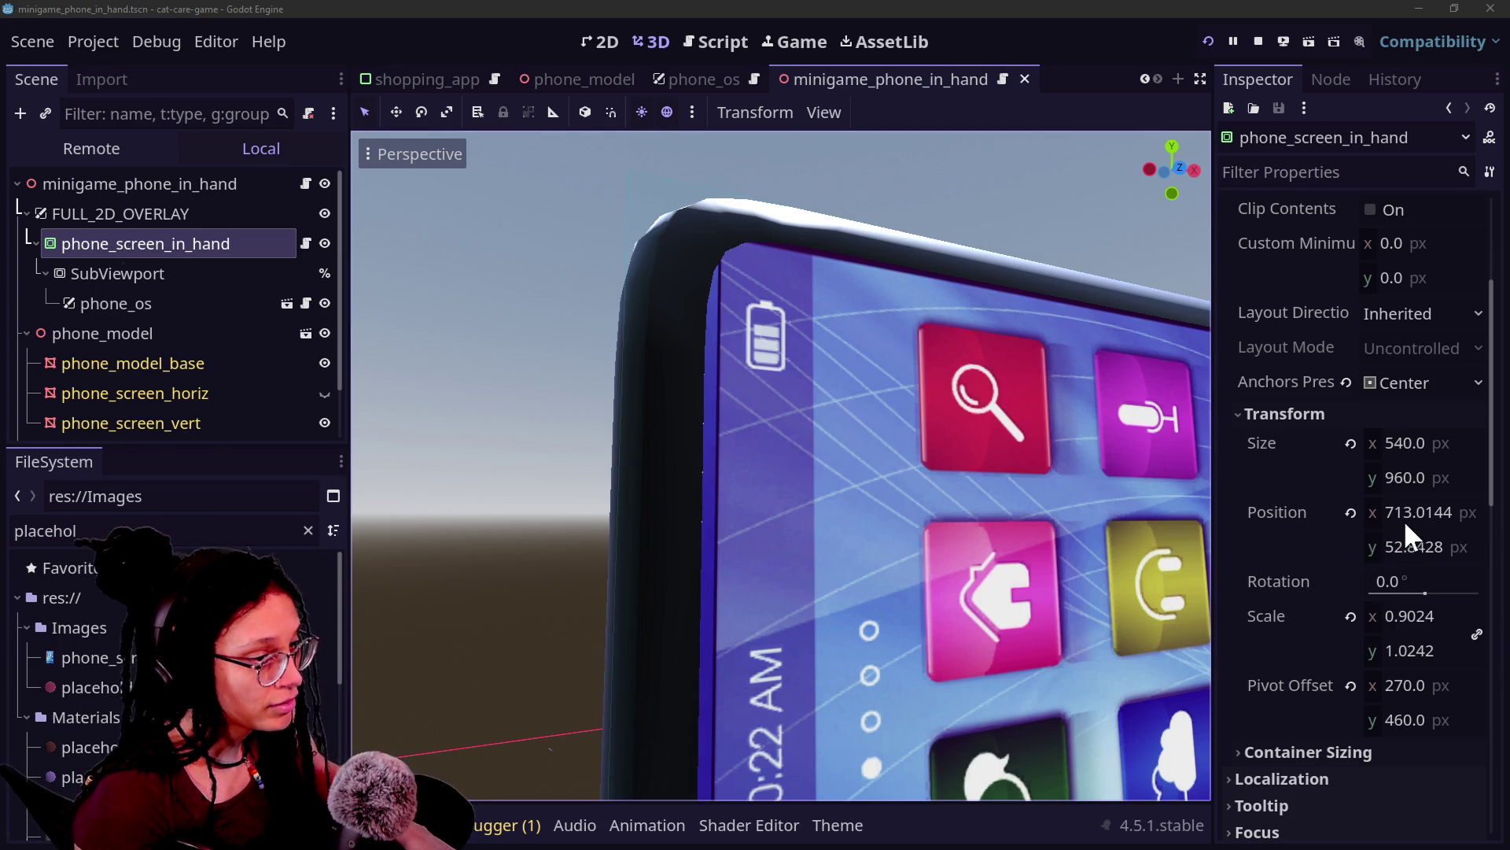
{"action": "left_click_drag", "start_coordinate": [1419, 515], "coordinate": [1419, 515]}
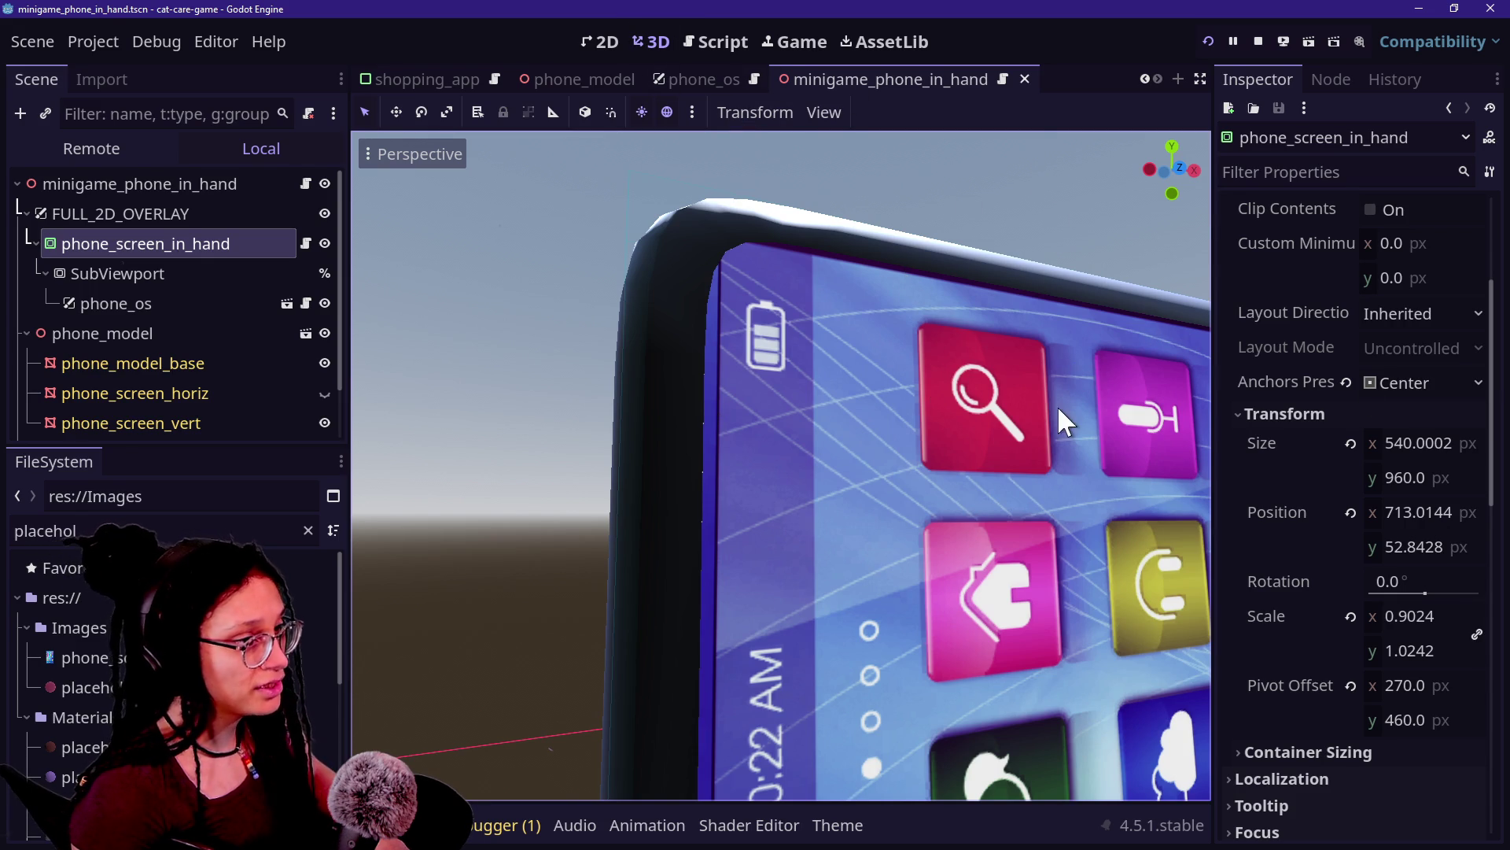
{"action": "left_click", "coordinate": [1417, 522]}
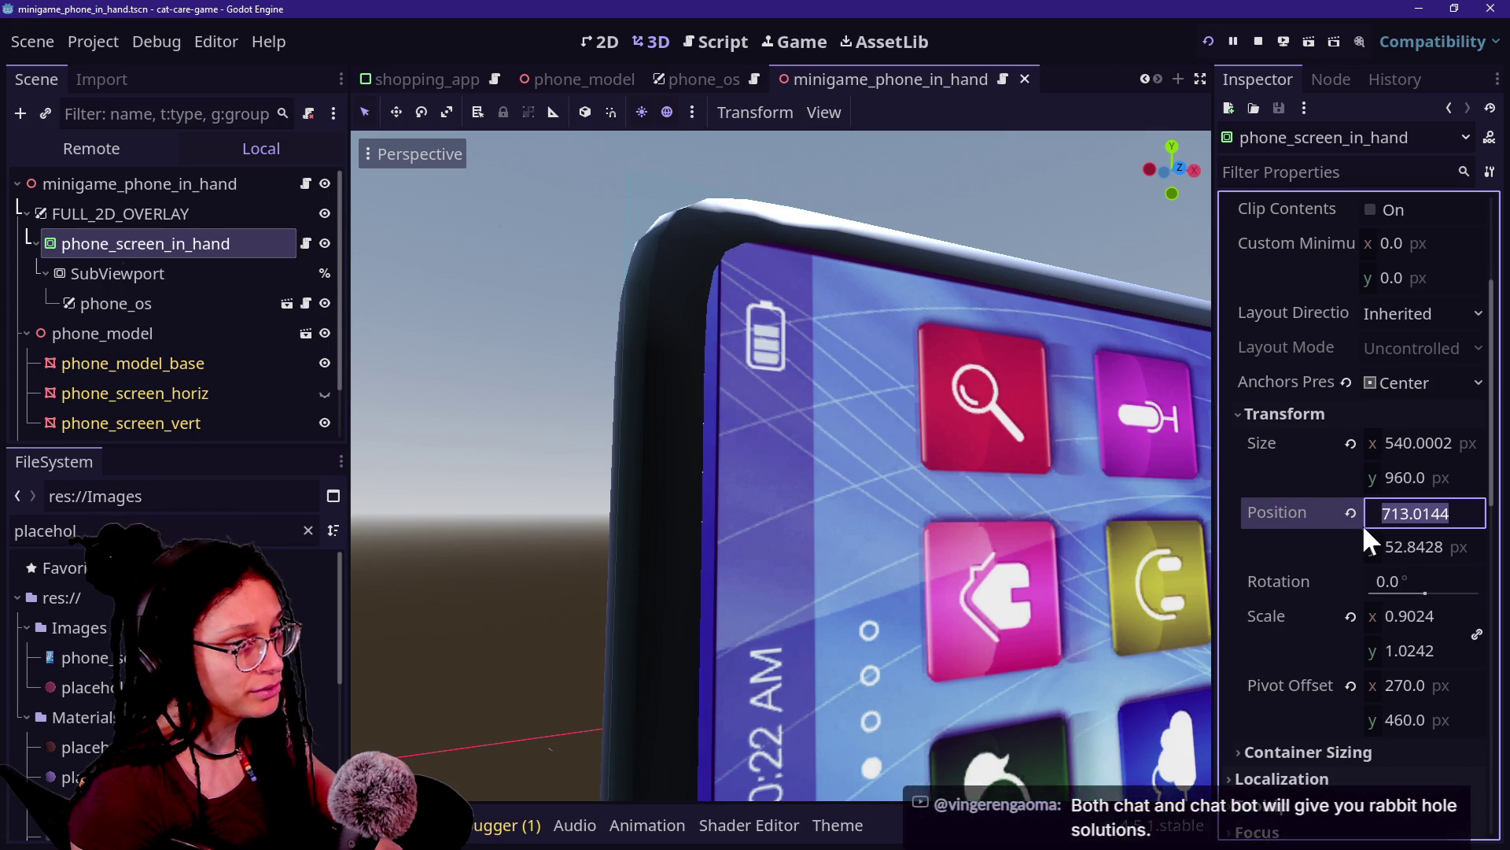
{"action": "key", "text": "End"}
{"action": "key", "text": "BackSpace"}
{"action": "key", "text": "BackSpace"}
{"action": "key", "text": "BackSpace"}
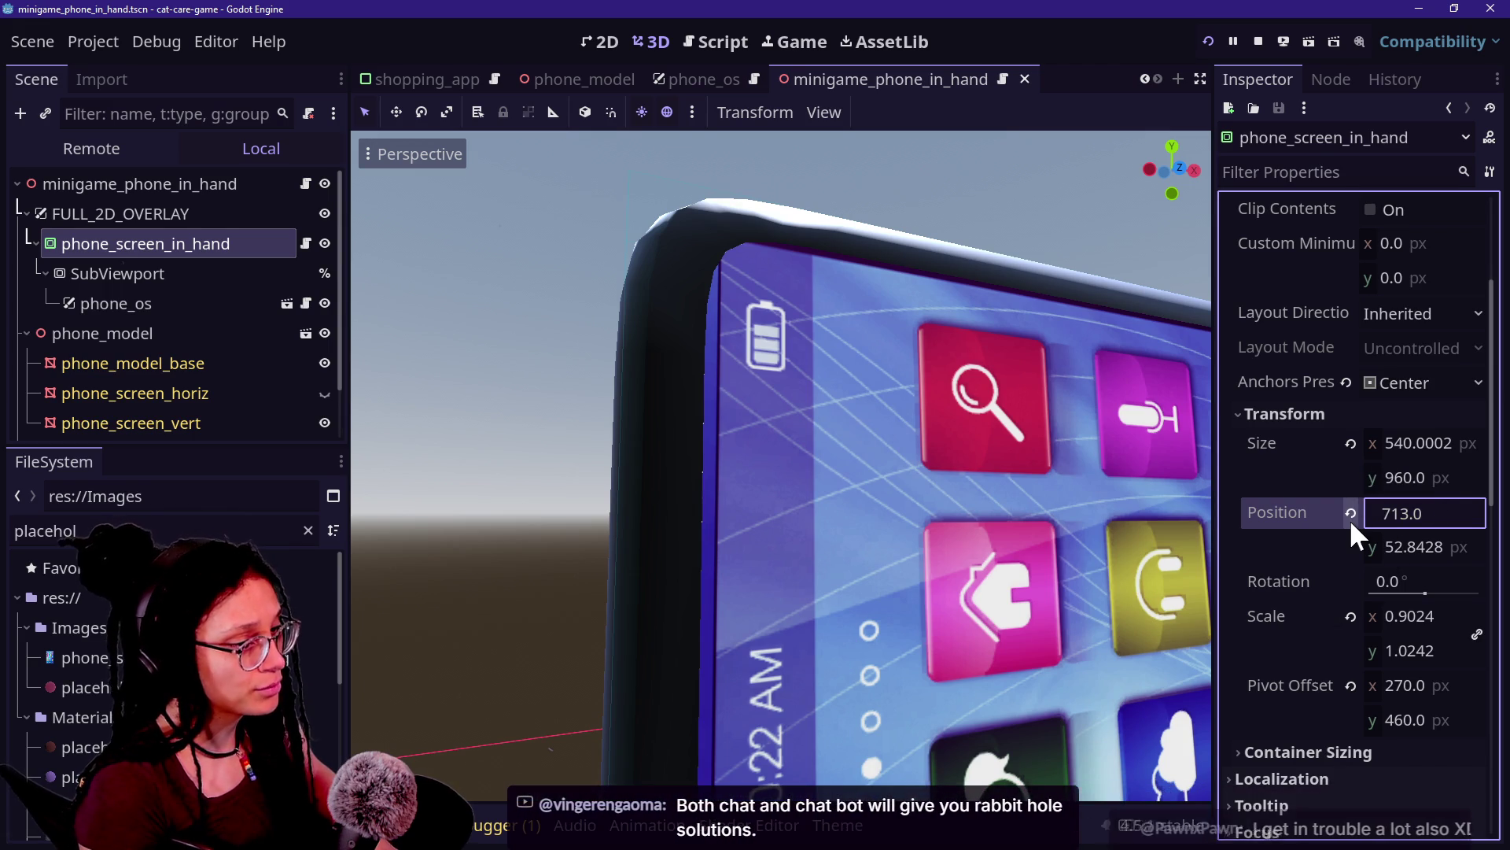
{"action": "type", "text": "40"}
{"action": "key", "text": "Return"}
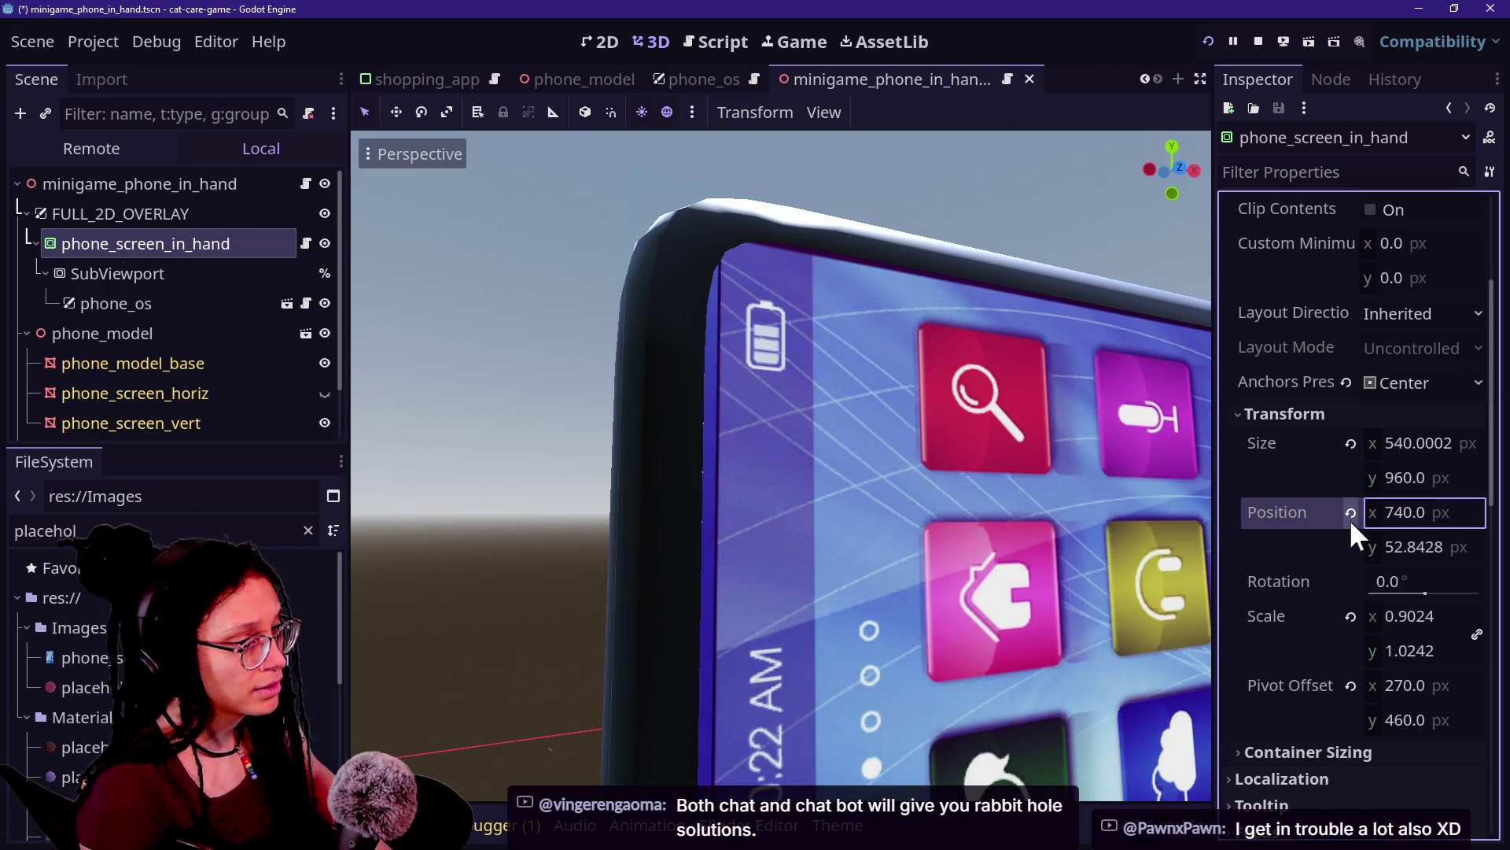
{"action": "key", "text": "ctrl+z"}
Step: Try an x position of 6000 for the phone screen container instead
{"action": "left_click", "coordinate": [1439, 518]}
{"action": "type", "text": "6000"}
{"action": "key", "text": "Return"}
{"action": "left_click", "coordinate": [1300, 595]}
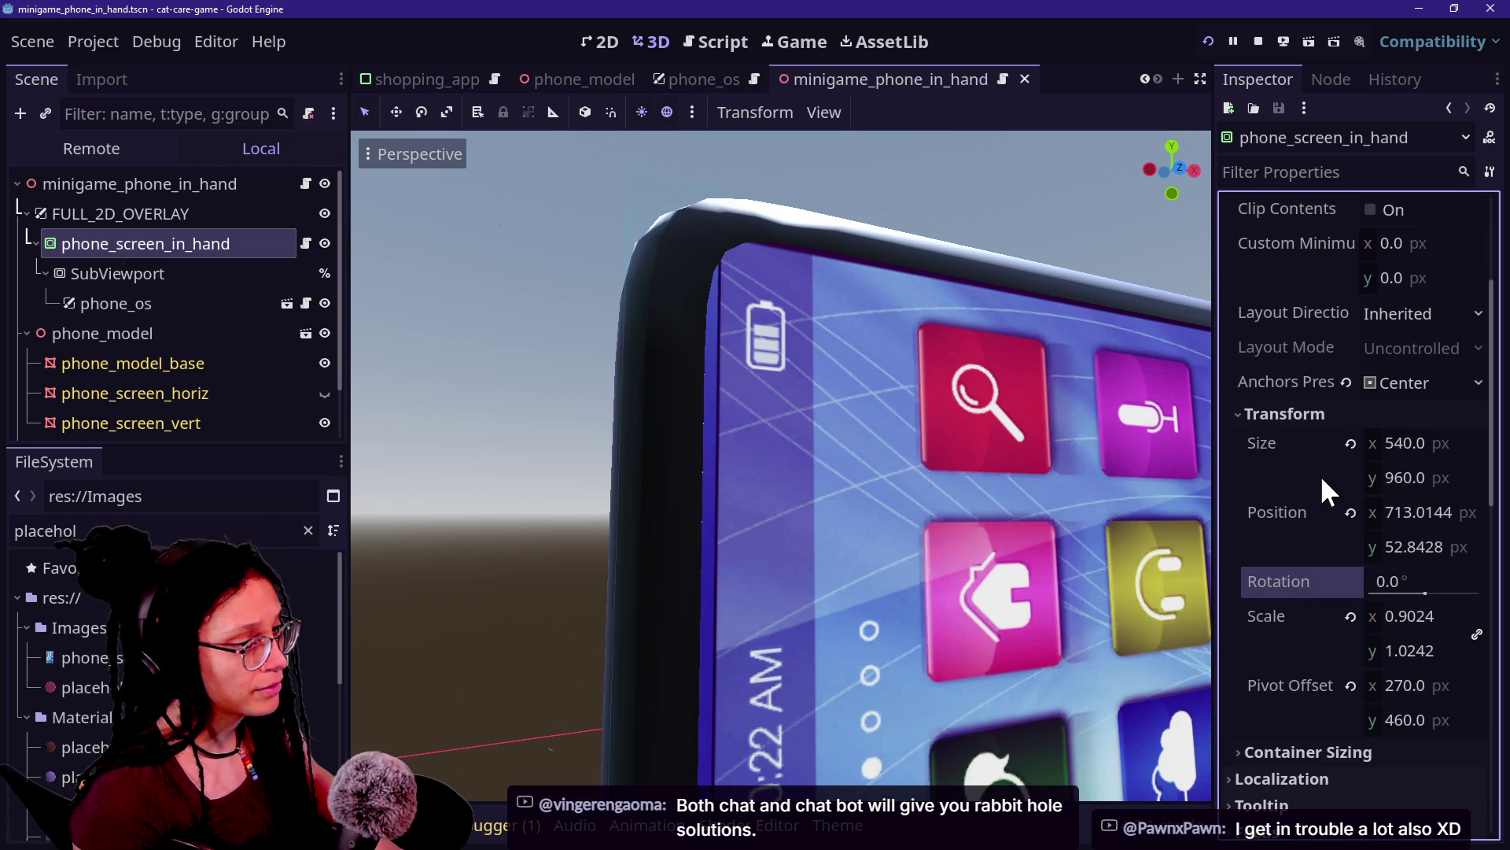
{"action": "scroll", "coordinate": [1320, 474], "scroll_direction": "up", "scroll_amount": 3}
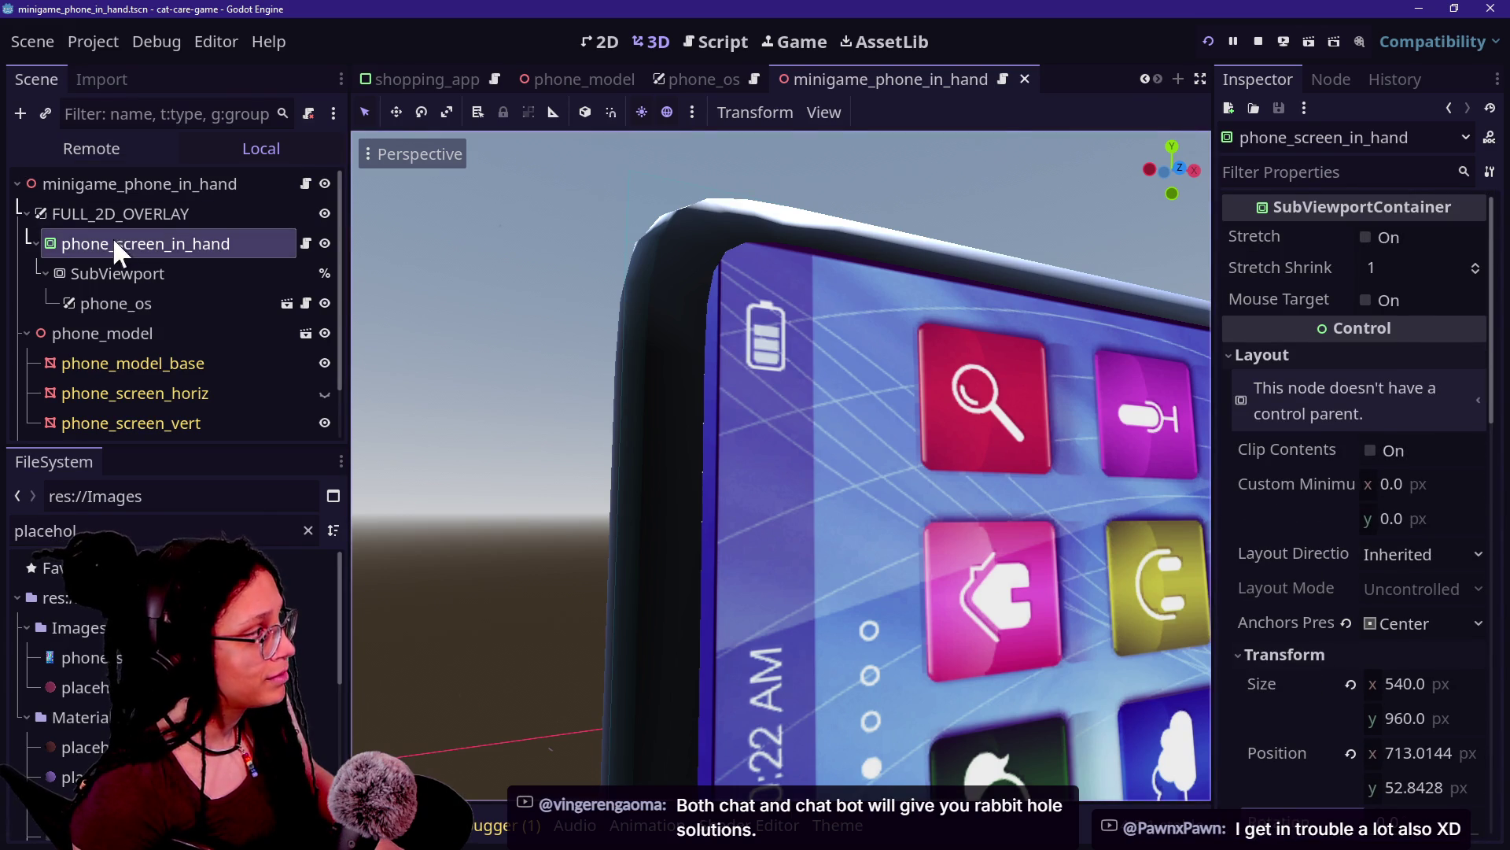
Step: Set FULL_2D_OVERLAY's vertical offset to 300, then undo it back to 0
{"action": "left_click", "coordinate": [102, 209]}
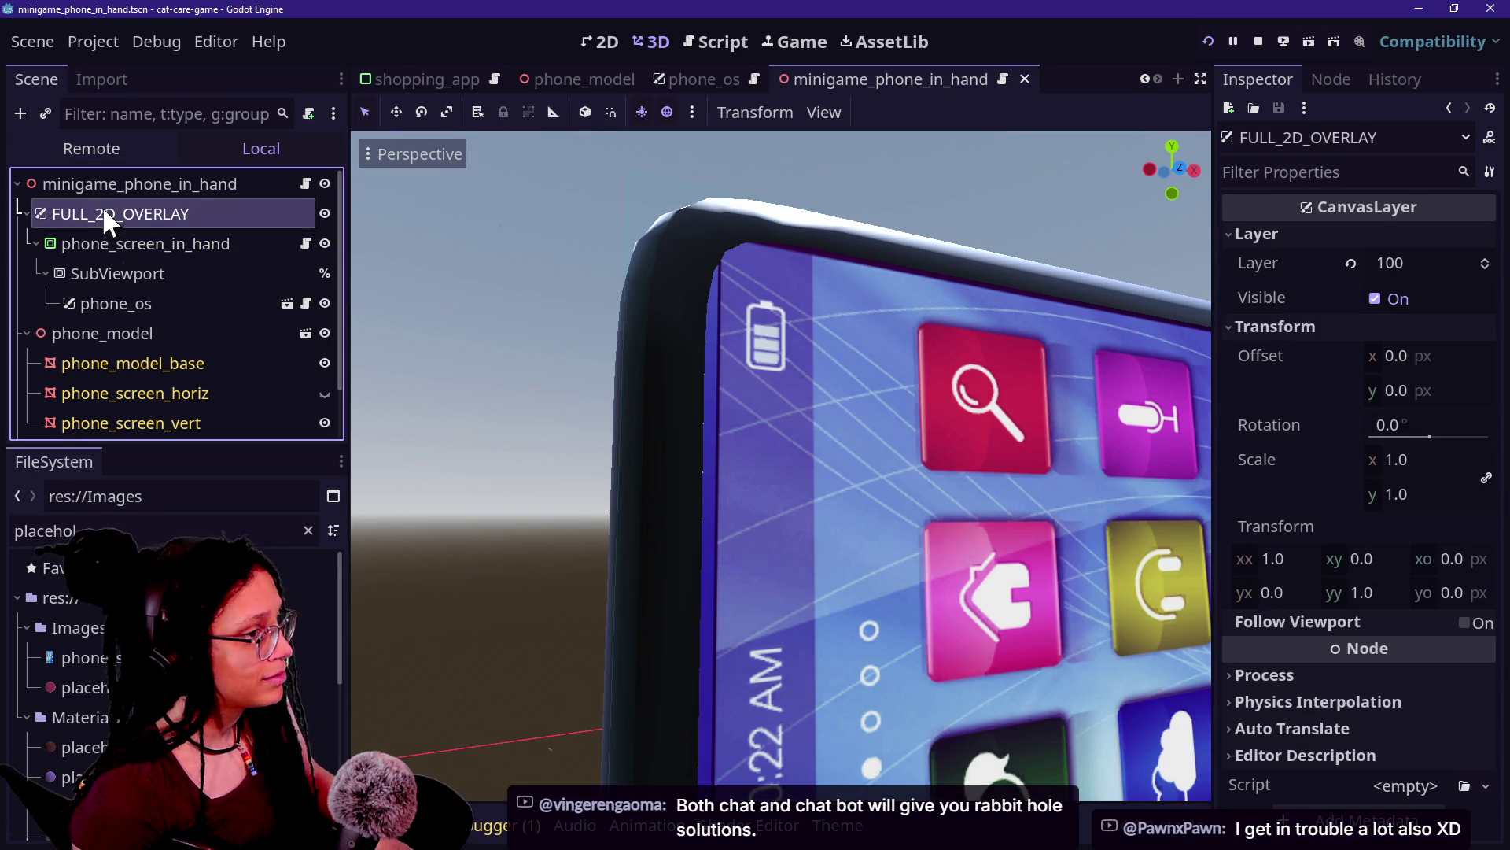
{"action": "left_click", "coordinate": [1416, 389]}
{"action": "type", "text": "300"}
{"action": "key", "text": "Return"}
{"action": "key", "text": "ctrl+z"}
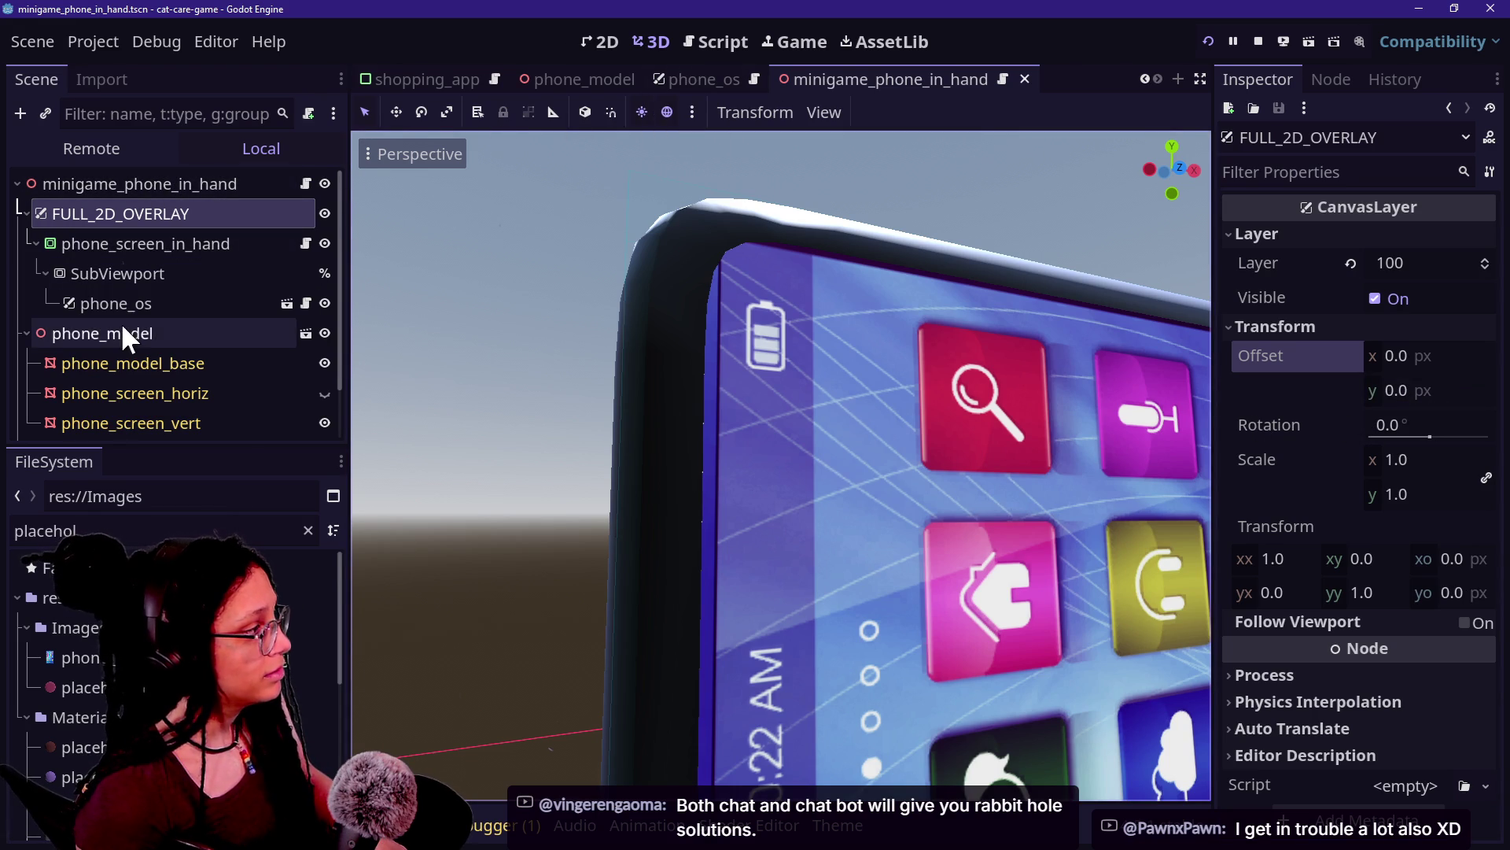
Step: Check phone_model_base's material Albedo, then select phone_screen_vert
{"action": "left_click", "coordinate": [150, 363]}
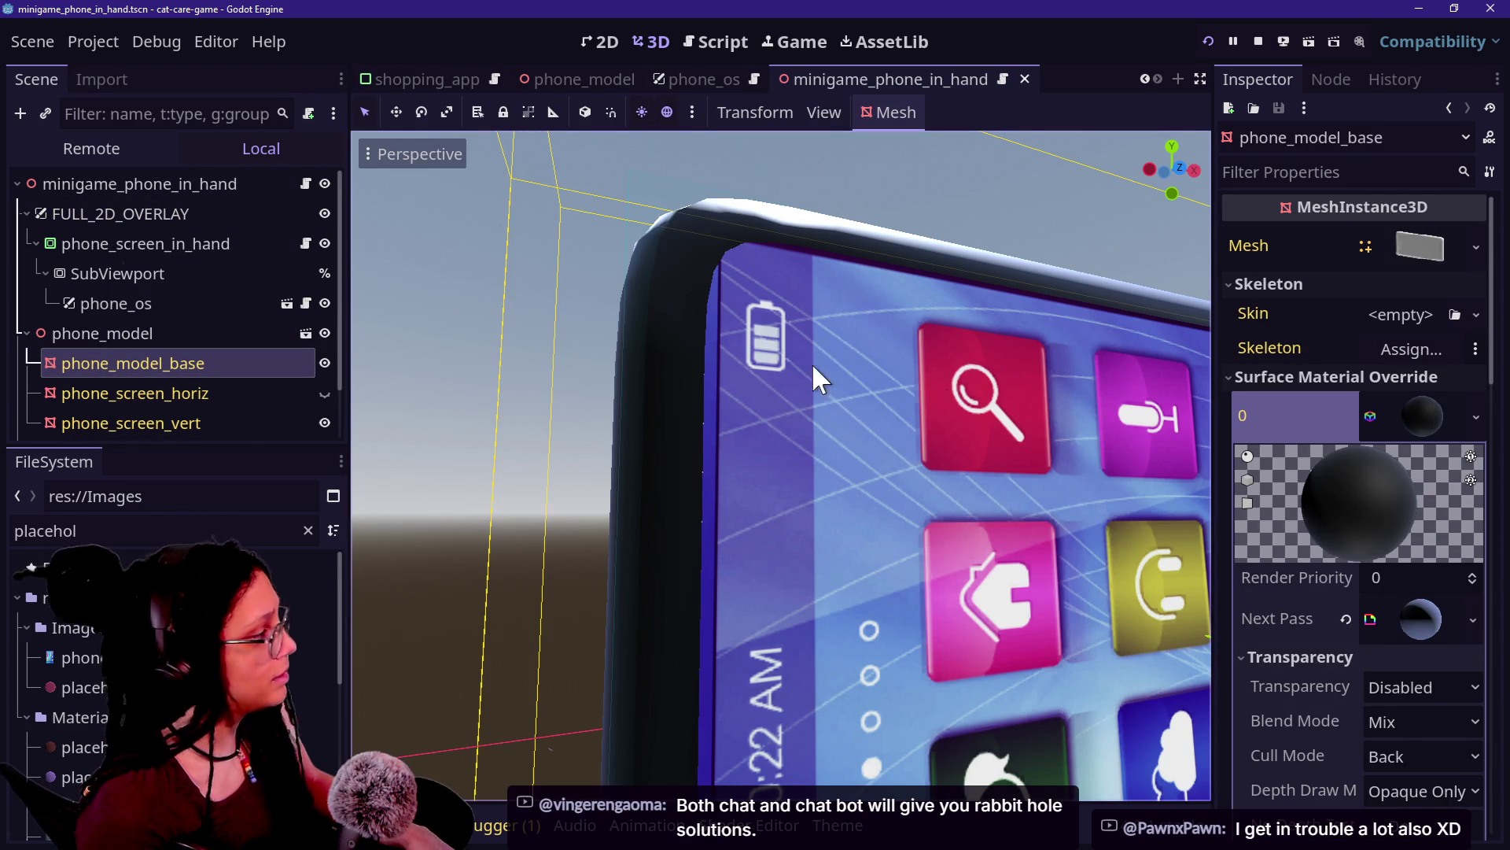
{"action": "scroll", "coordinate": [1221, 459], "scroll_direction": "down", "scroll_amount": 10}
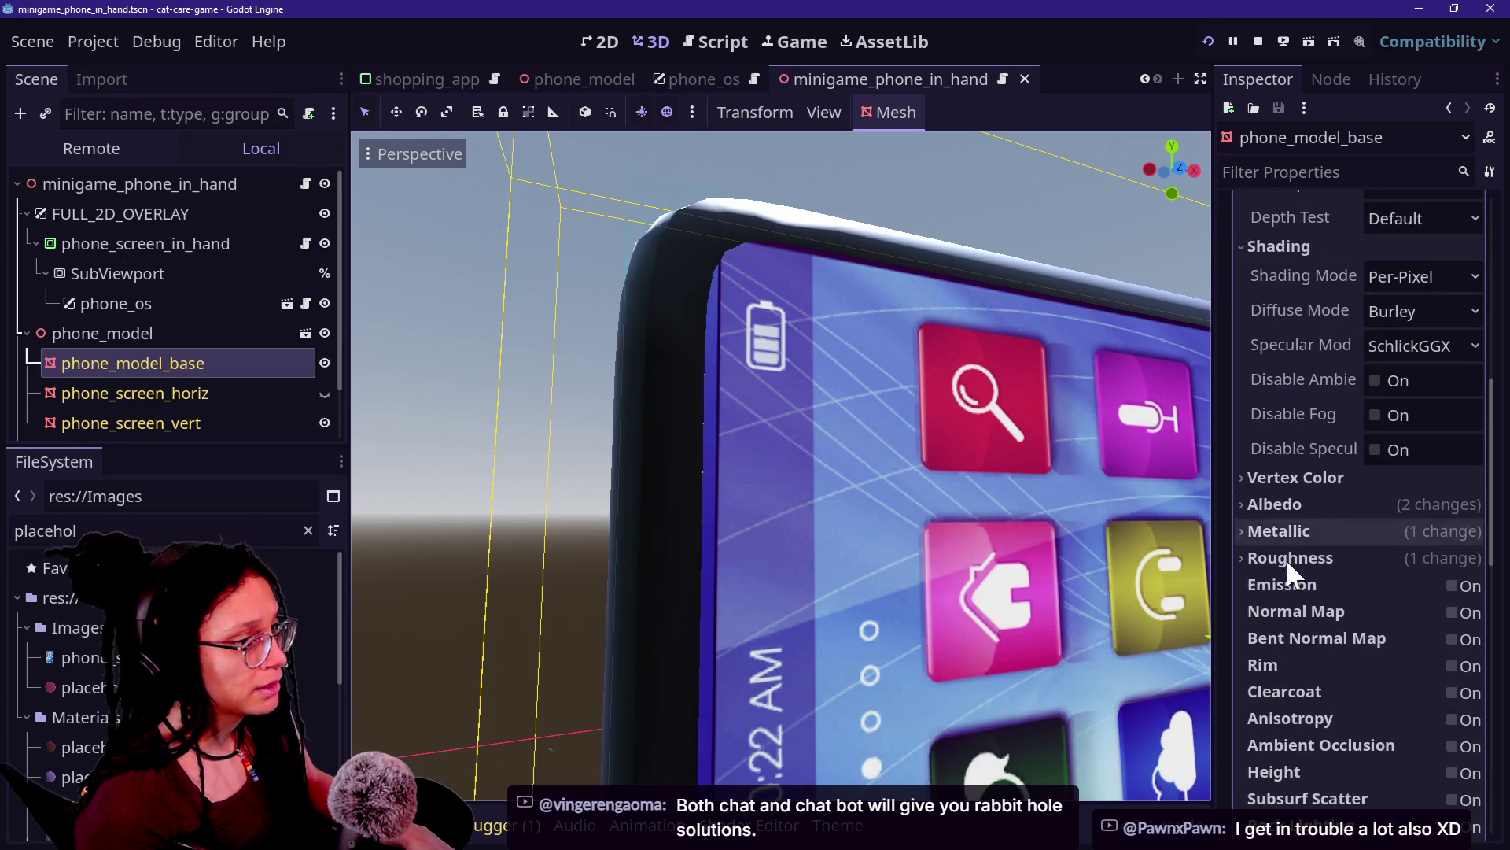
{"action": "left_click", "coordinate": [1306, 422]}
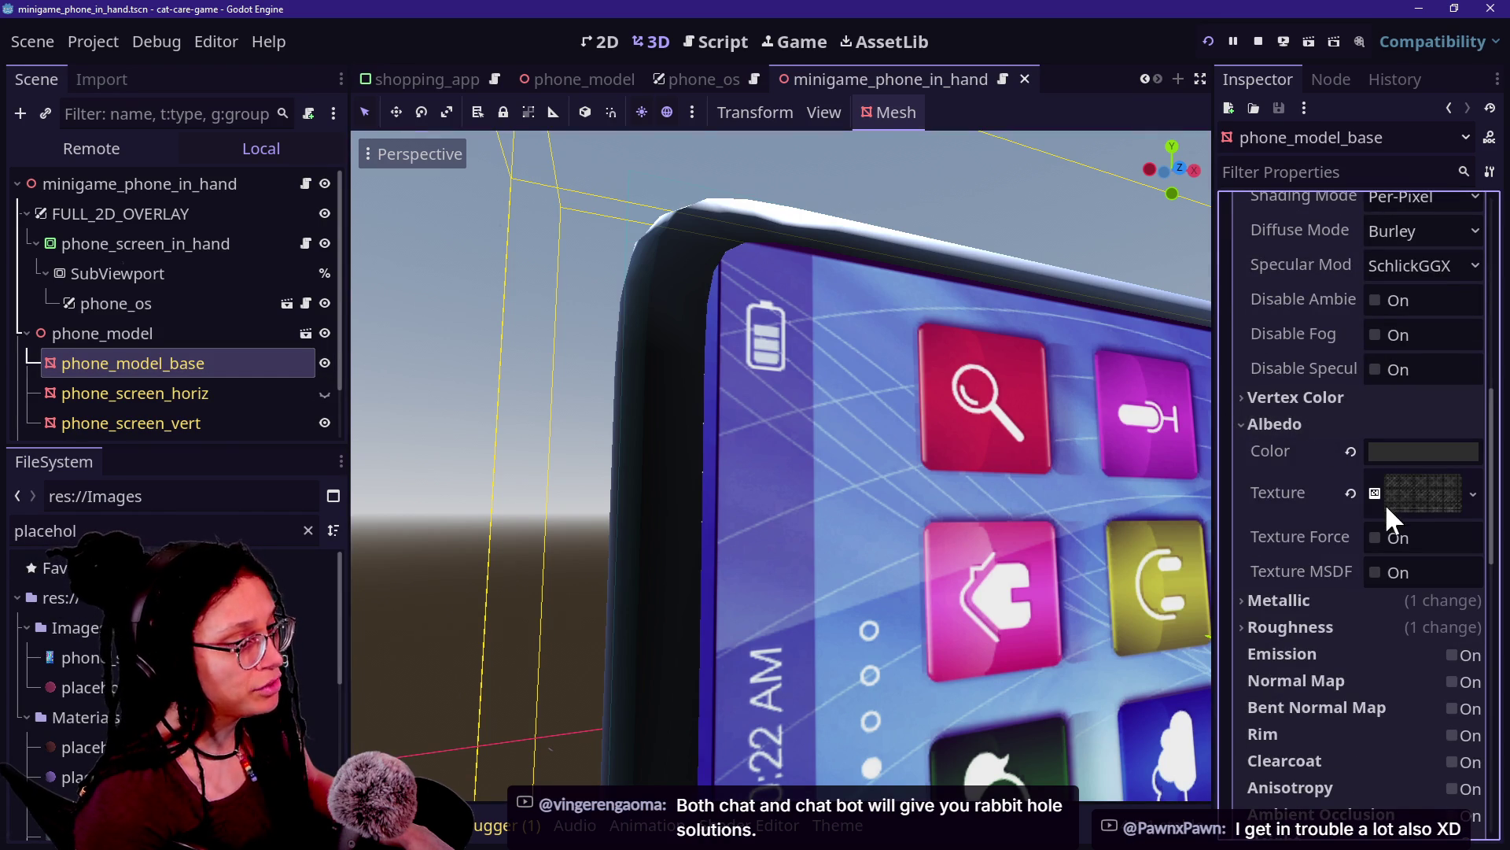
{"action": "left_click", "coordinate": [164, 396]}
{"action": "left_click", "coordinate": [166, 420]}
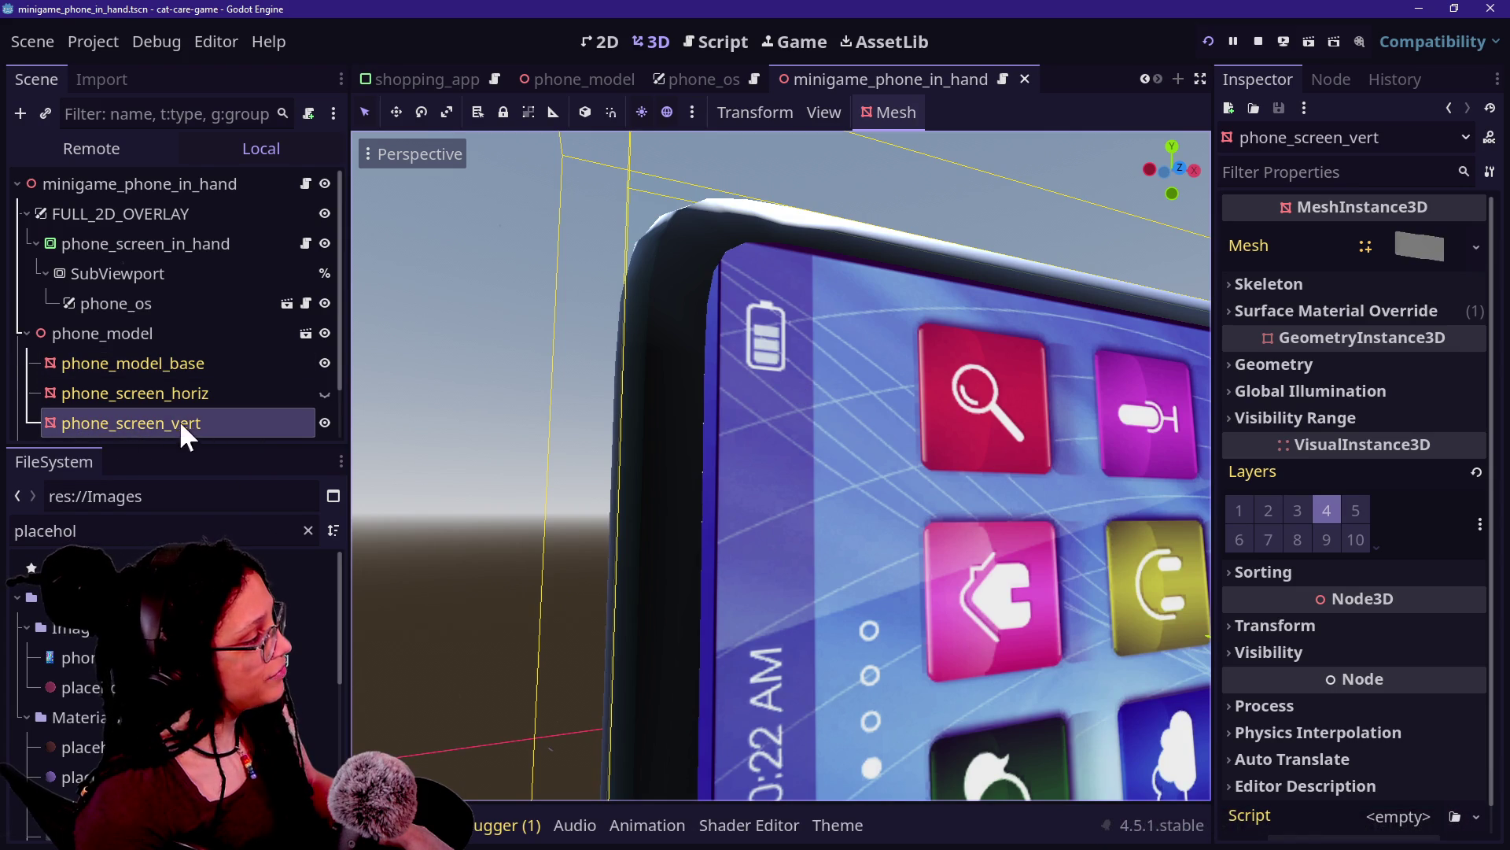
Step: Open phone_screen_vert's surface material override and scroll through its Transparency, Shading and Albedo settings
{"action": "left_click", "coordinate": [324, 391]}
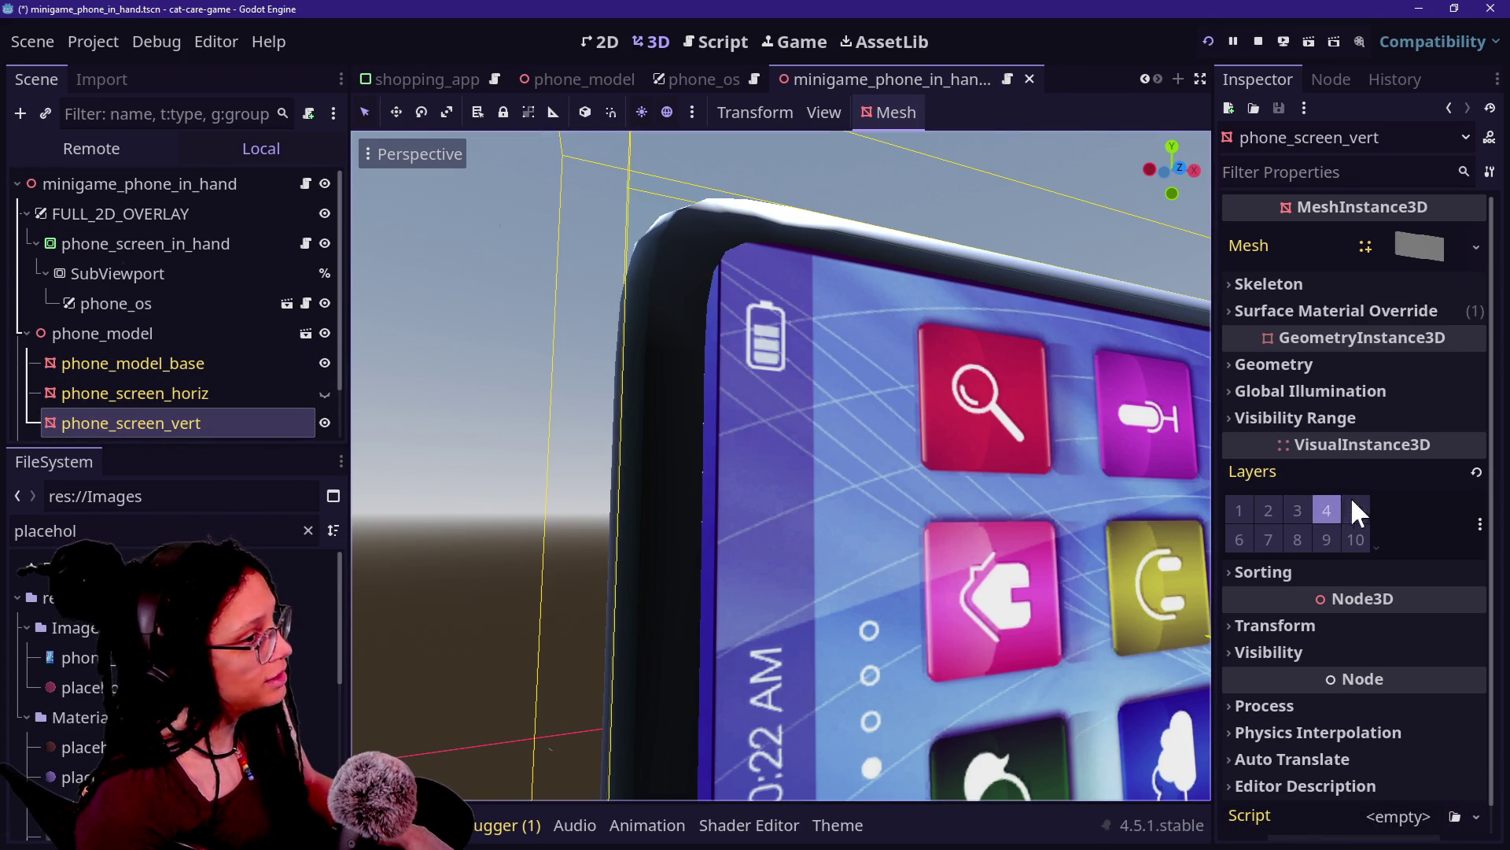
{"action": "left_click", "coordinate": [1310, 311]}
{"action": "left_click", "coordinate": [1424, 349]}
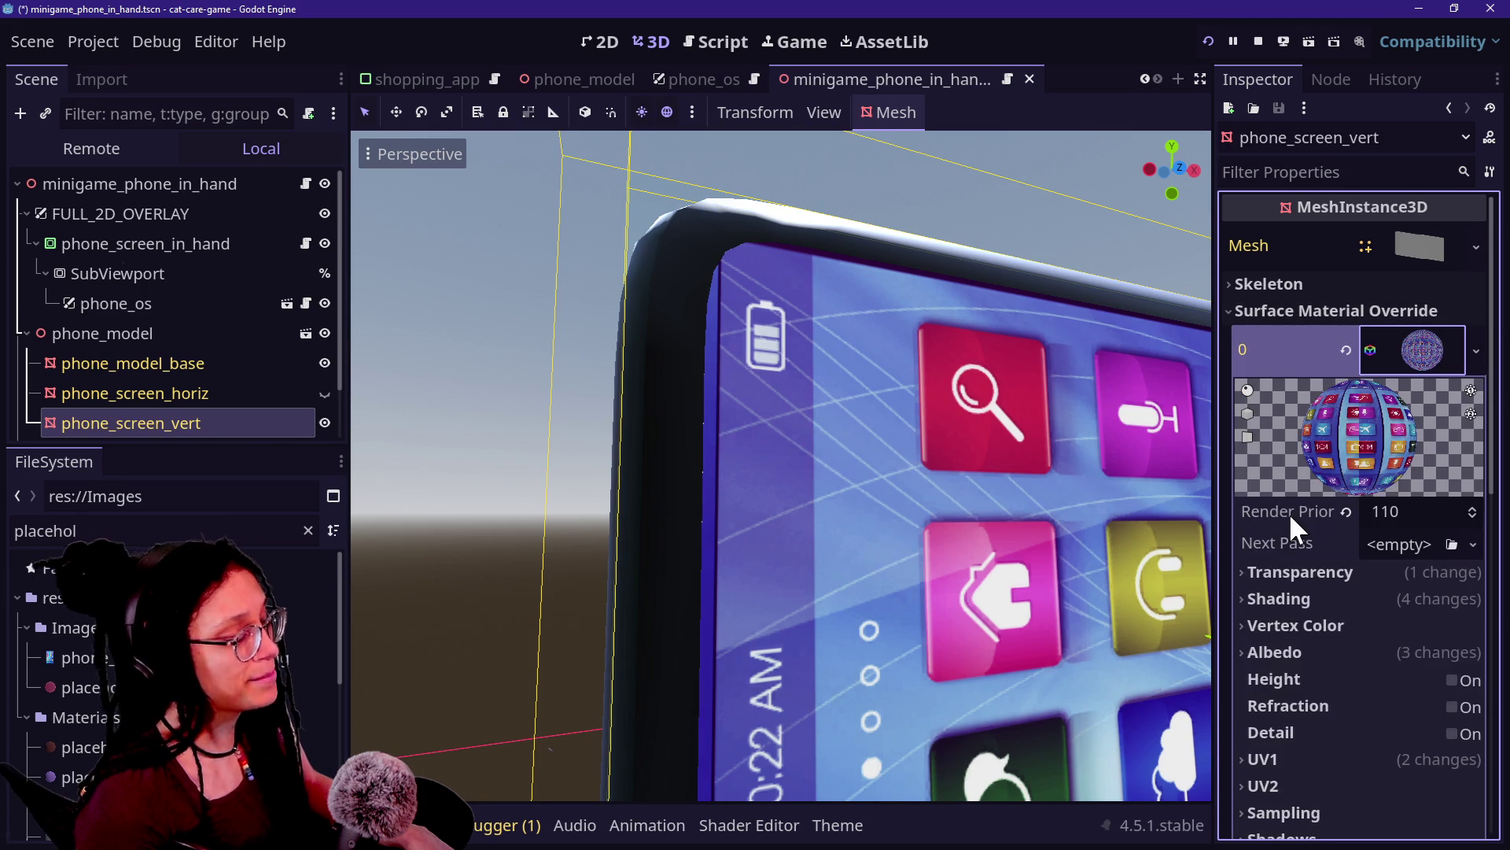
{"action": "scroll", "coordinate": [1305, 516], "scroll_direction": "down", "scroll_amount": 2}
{"action": "scroll", "coordinate": [1305, 516], "scroll_direction": "down", "scroll_amount": 2}
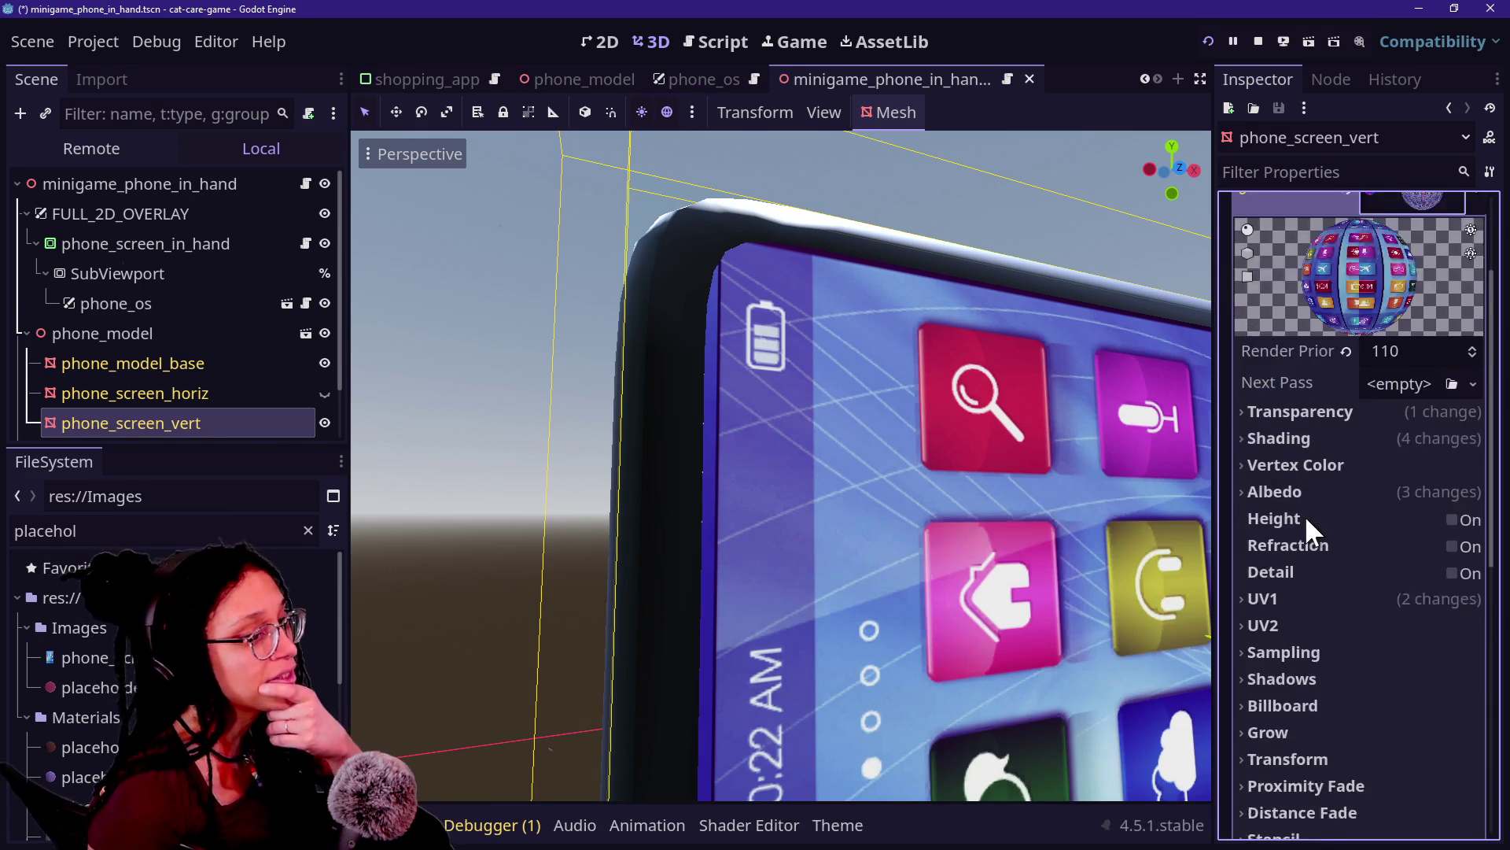
{"action": "scroll", "coordinate": [1306, 519], "scroll_direction": "down", "scroll_amount": 2}
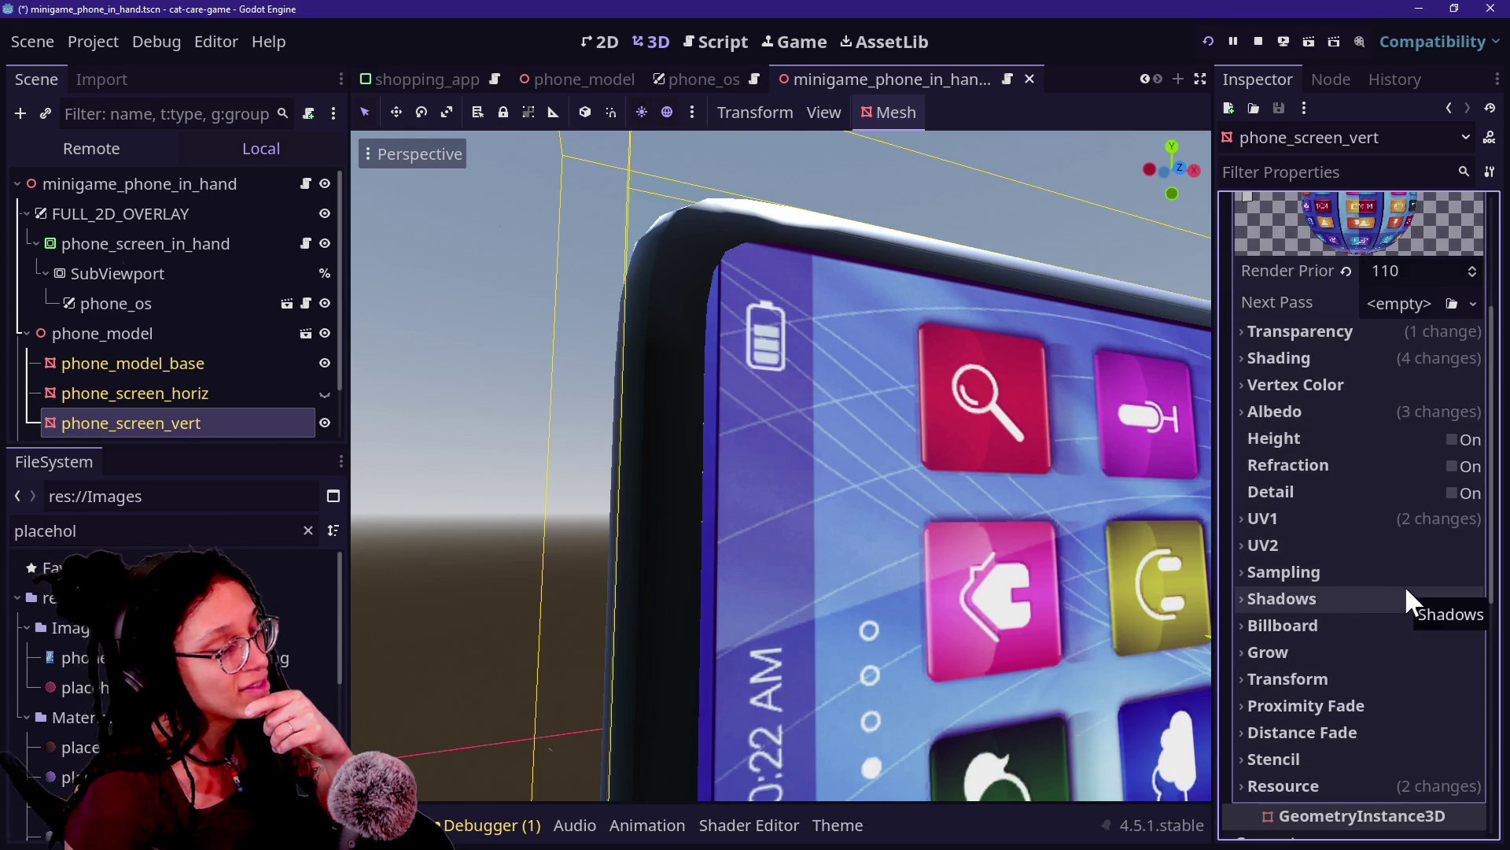
{"action": "mouse_move", "coordinate": [1316, 455]}
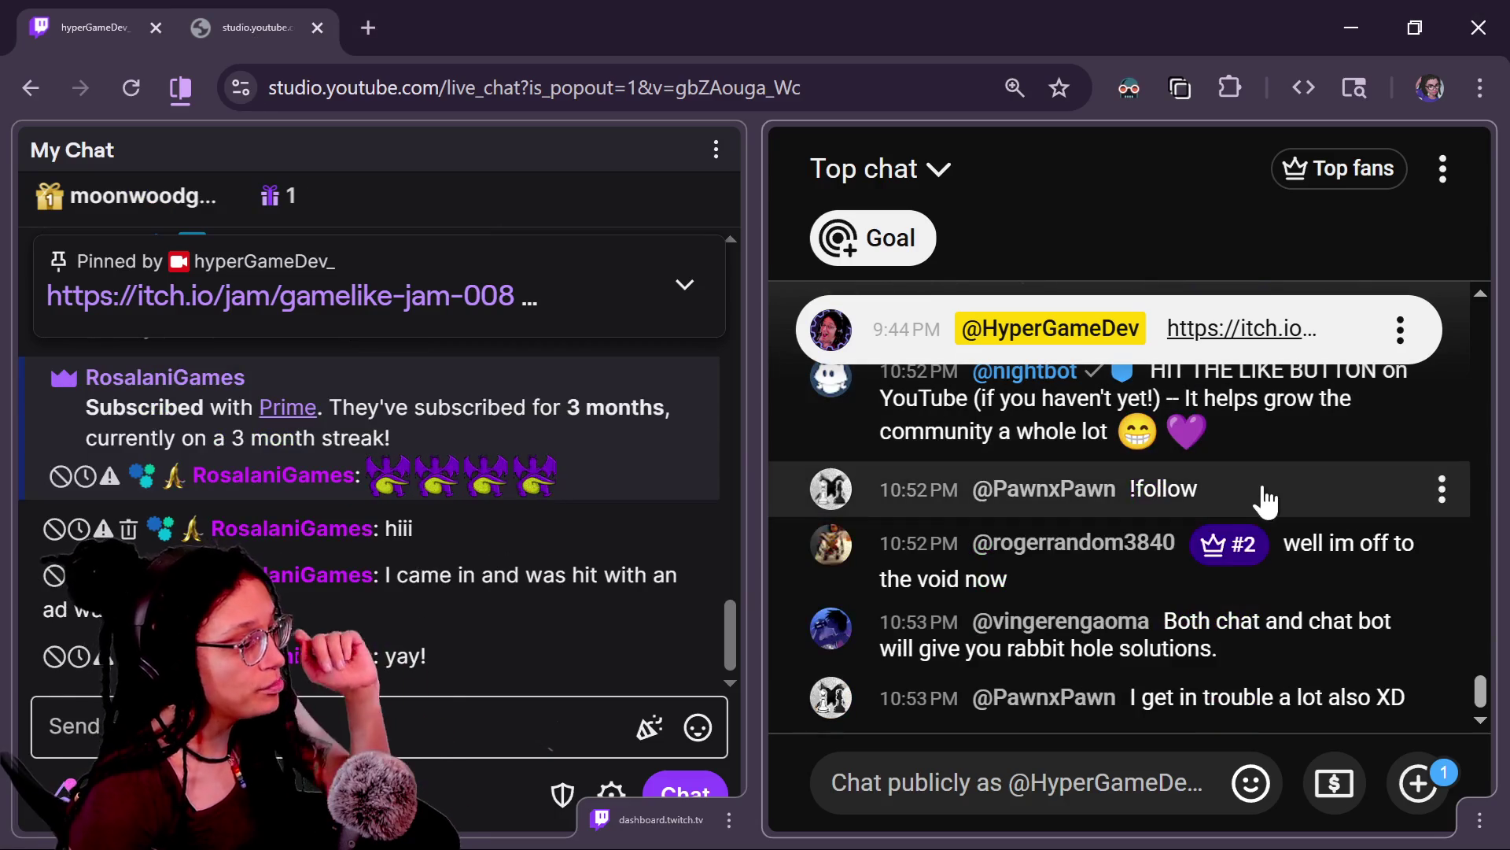
{"action": "scroll", "coordinate": [1003, 697], "scroll_direction": "up", "scroll_amount": 5}
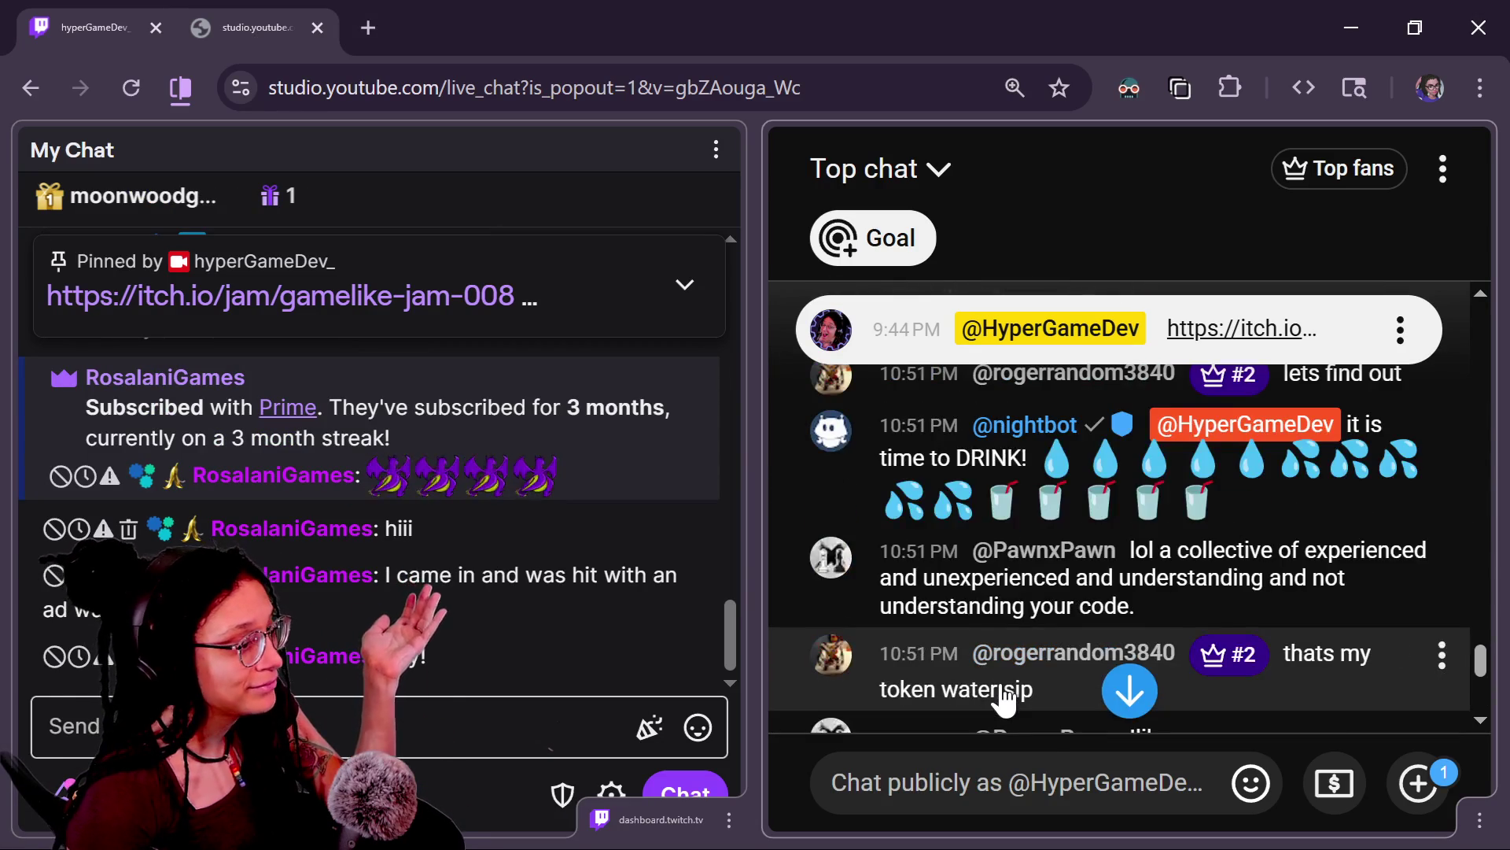
{"action": "scroll", "coordinate": [1003, 698], "scroll_direction": "up", "scroll_amount": 6}
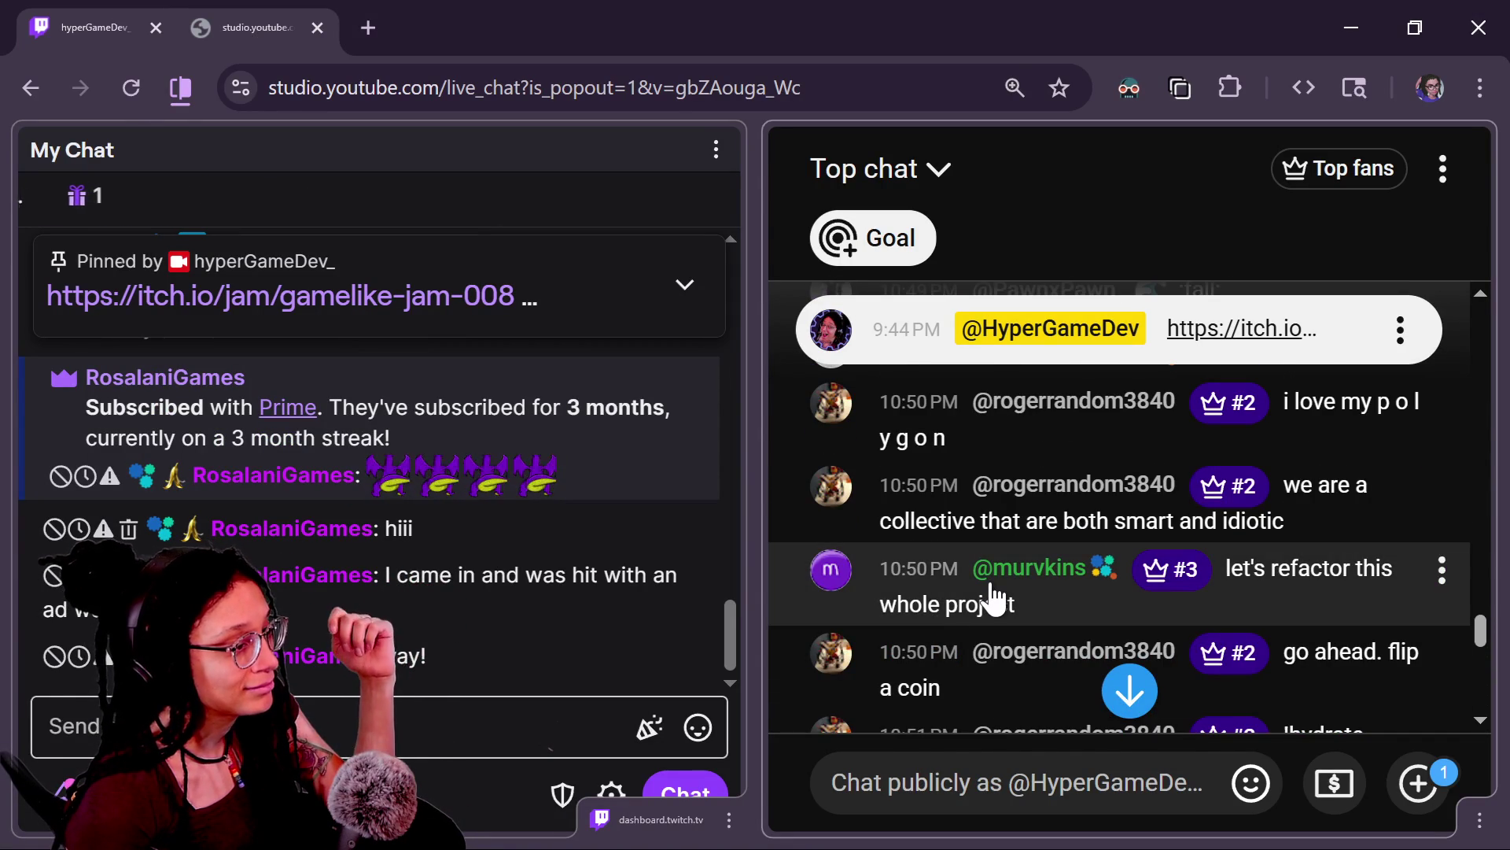
{"action": "scroll", "coordinate": [994, 550], "scroll_direction": "up", "scroll_amount": 5}
{"action": "scroll", "coordinate": [995, 507], "scroll_direction": "down", "scroll_amount": 2}
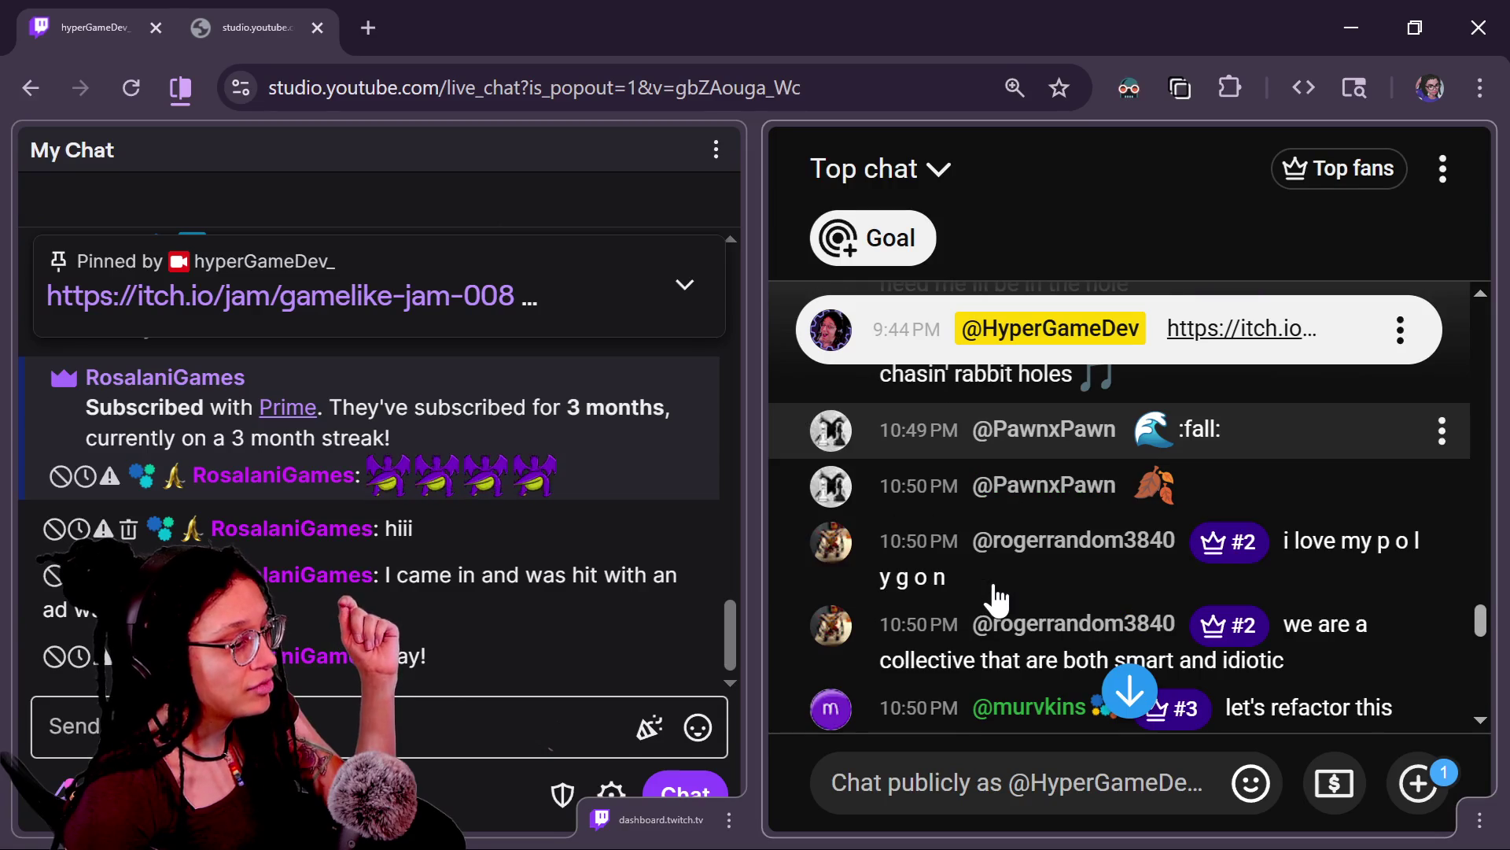
{"action": "scroll", "coordinate": [1012, 601], "scroll_direction": "up", "scroll_amount": 2}
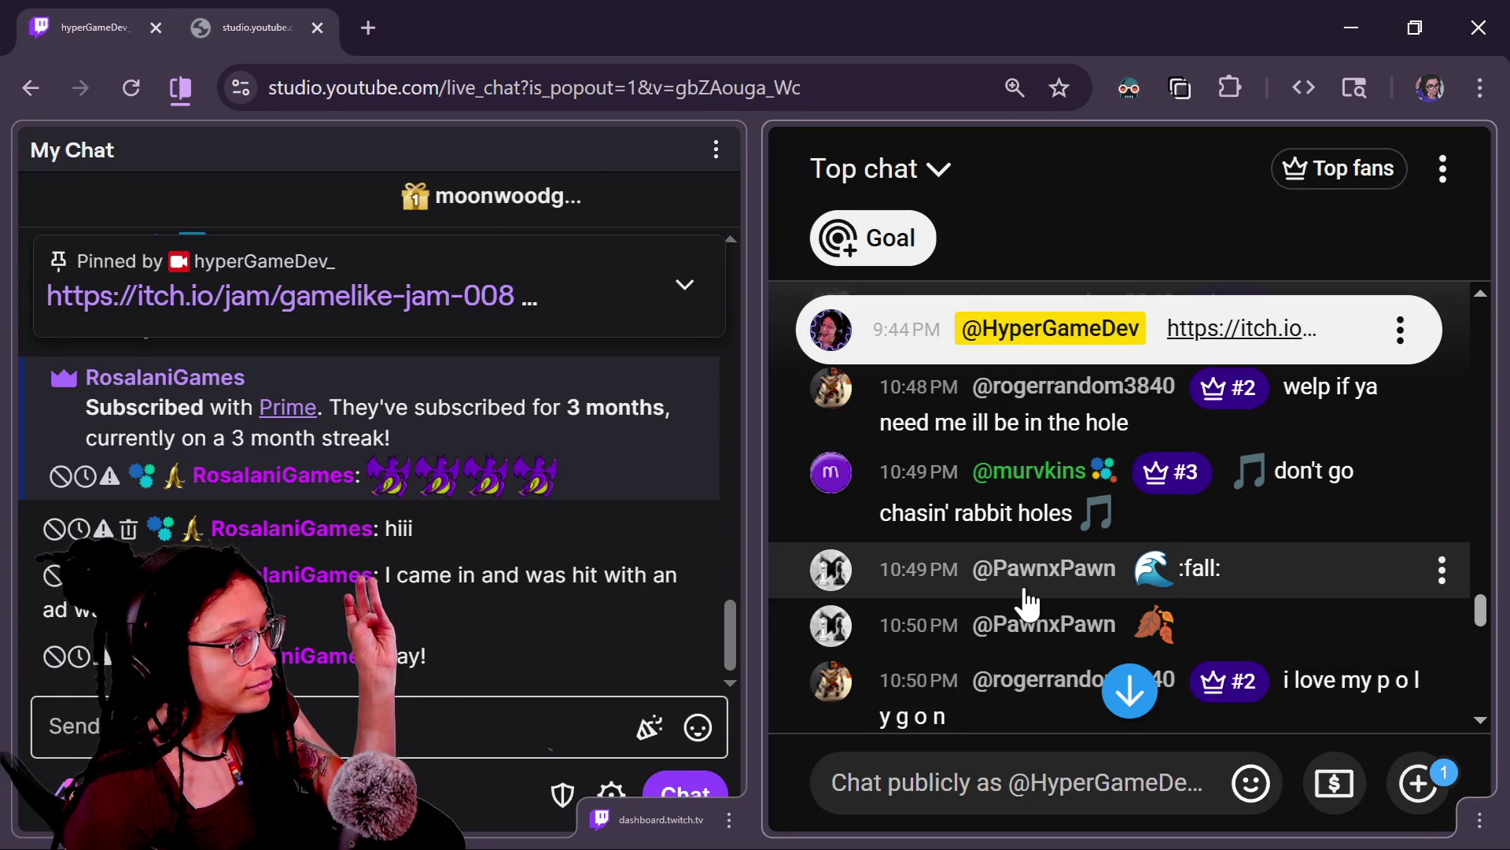
{"action": "scroll", "coordinate": [1058, 599], "scroll_direction": "up", "scroll_amount": 4}
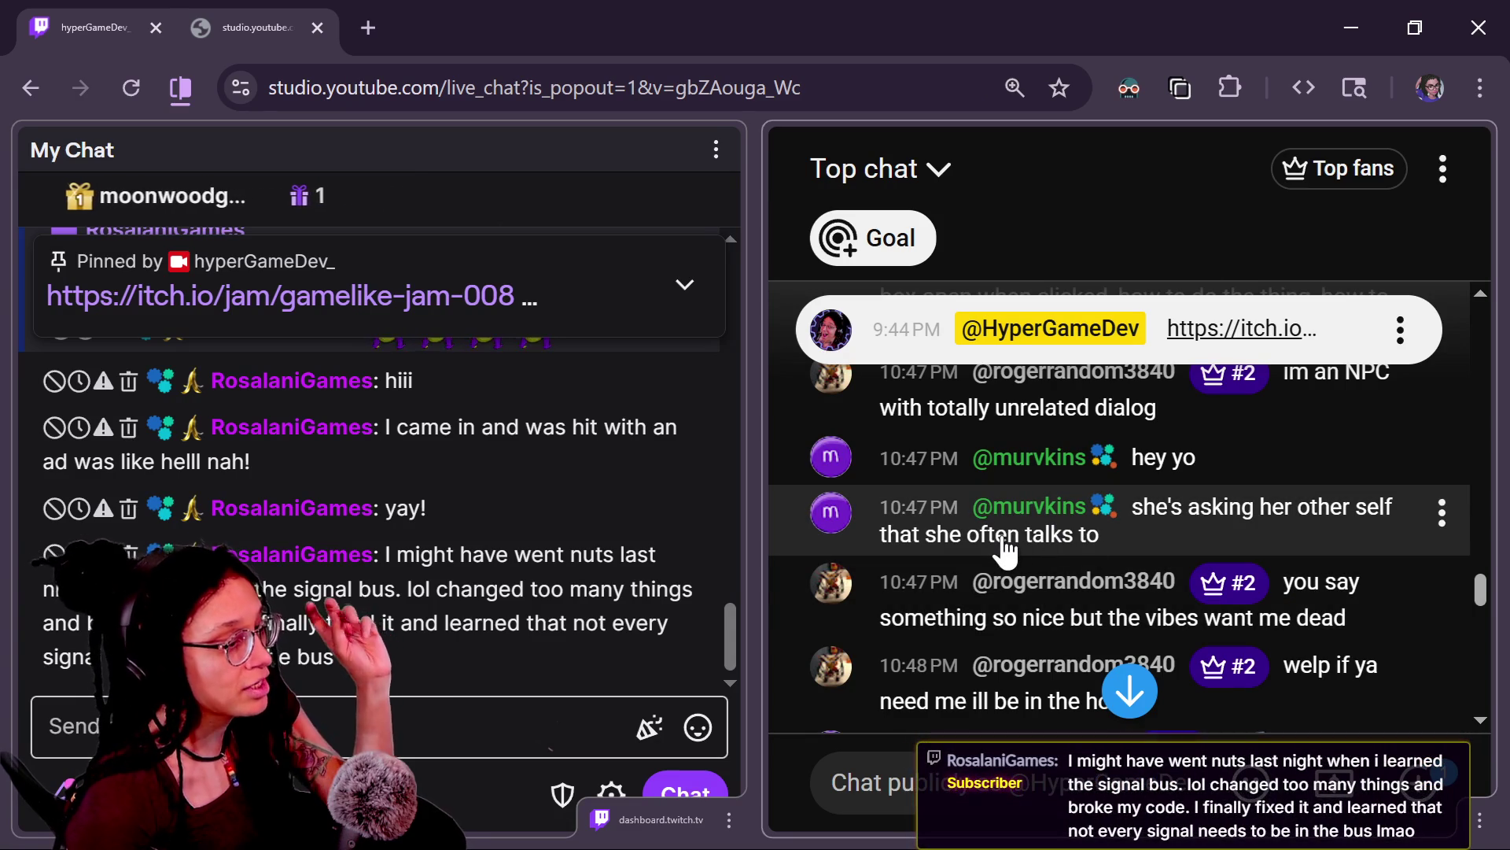
{"action": "scroll", "coordinate": [1005, 551], "scroll_direction": "up", "scroll_amount": 4}
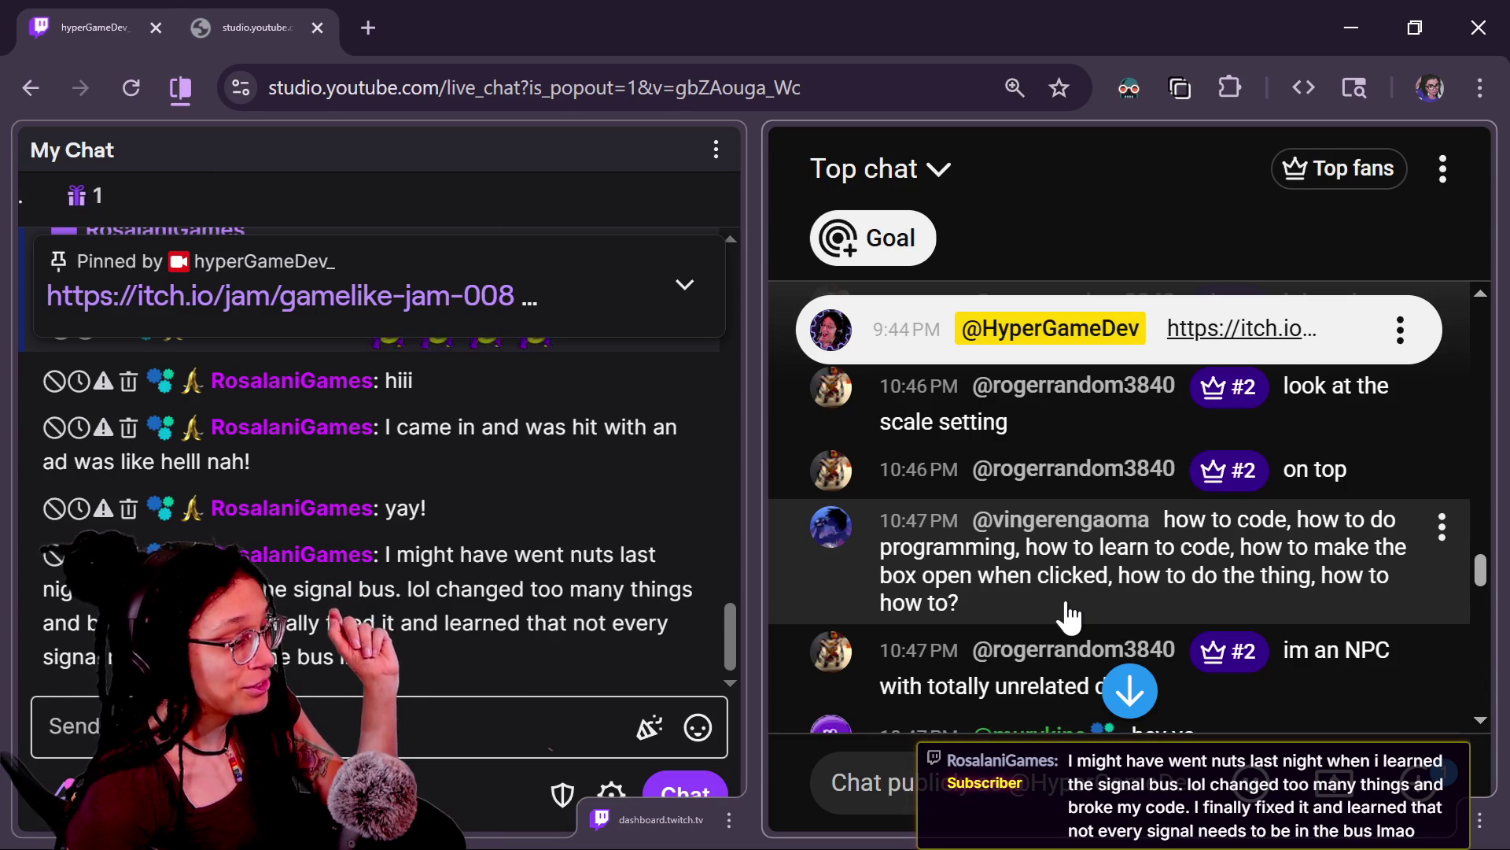
{"action": "scroll", "coordinate": [1070, 618], "scroll_direction": "up", "scroll_amount": 2}
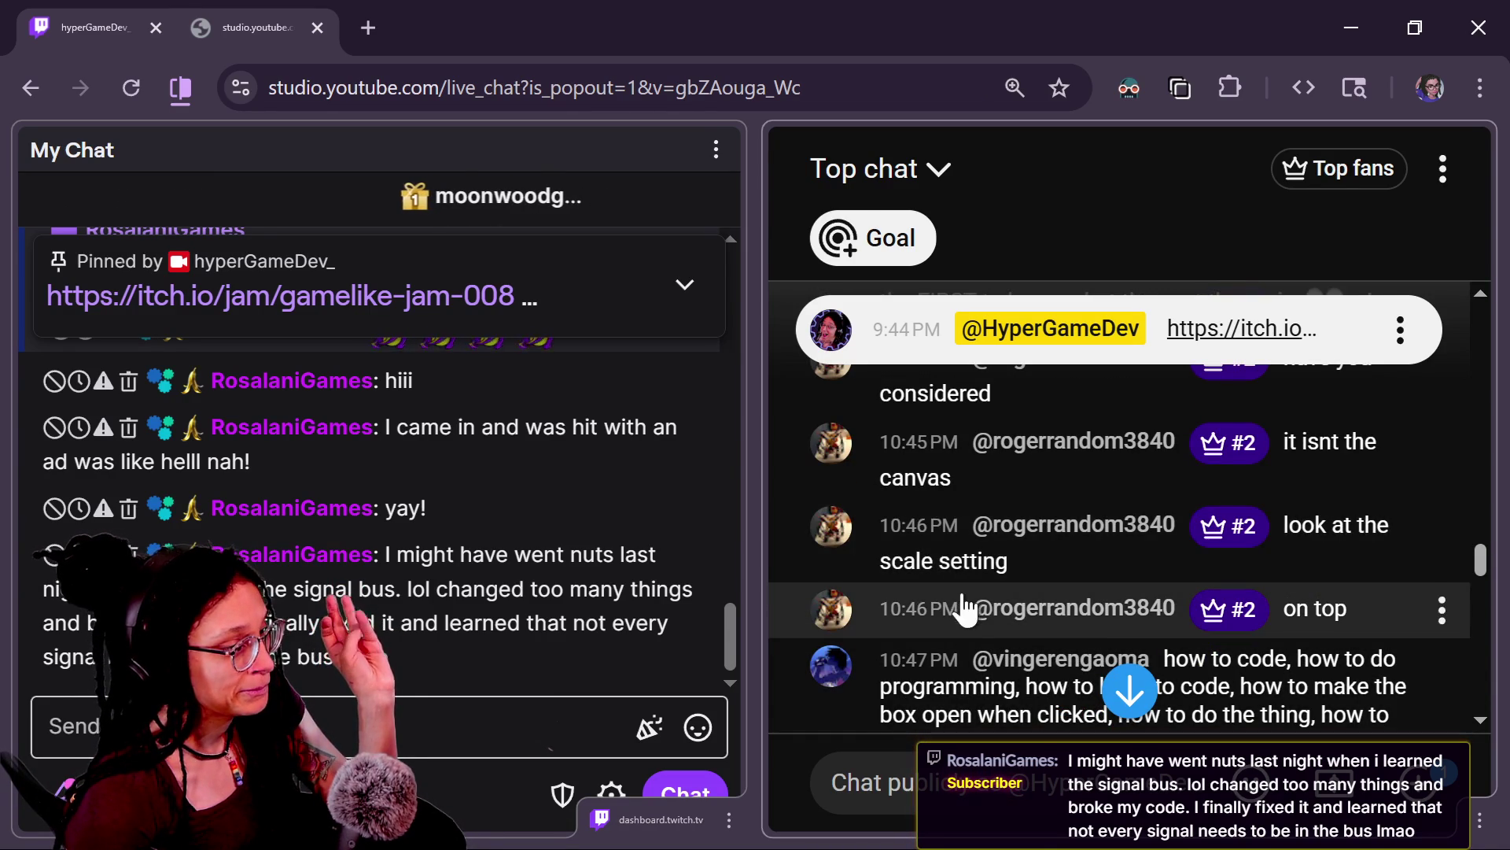
{"action": "scroll", "coordinate": [1095, 573], "scroll_direction": "up", "scroll_amount": 3}
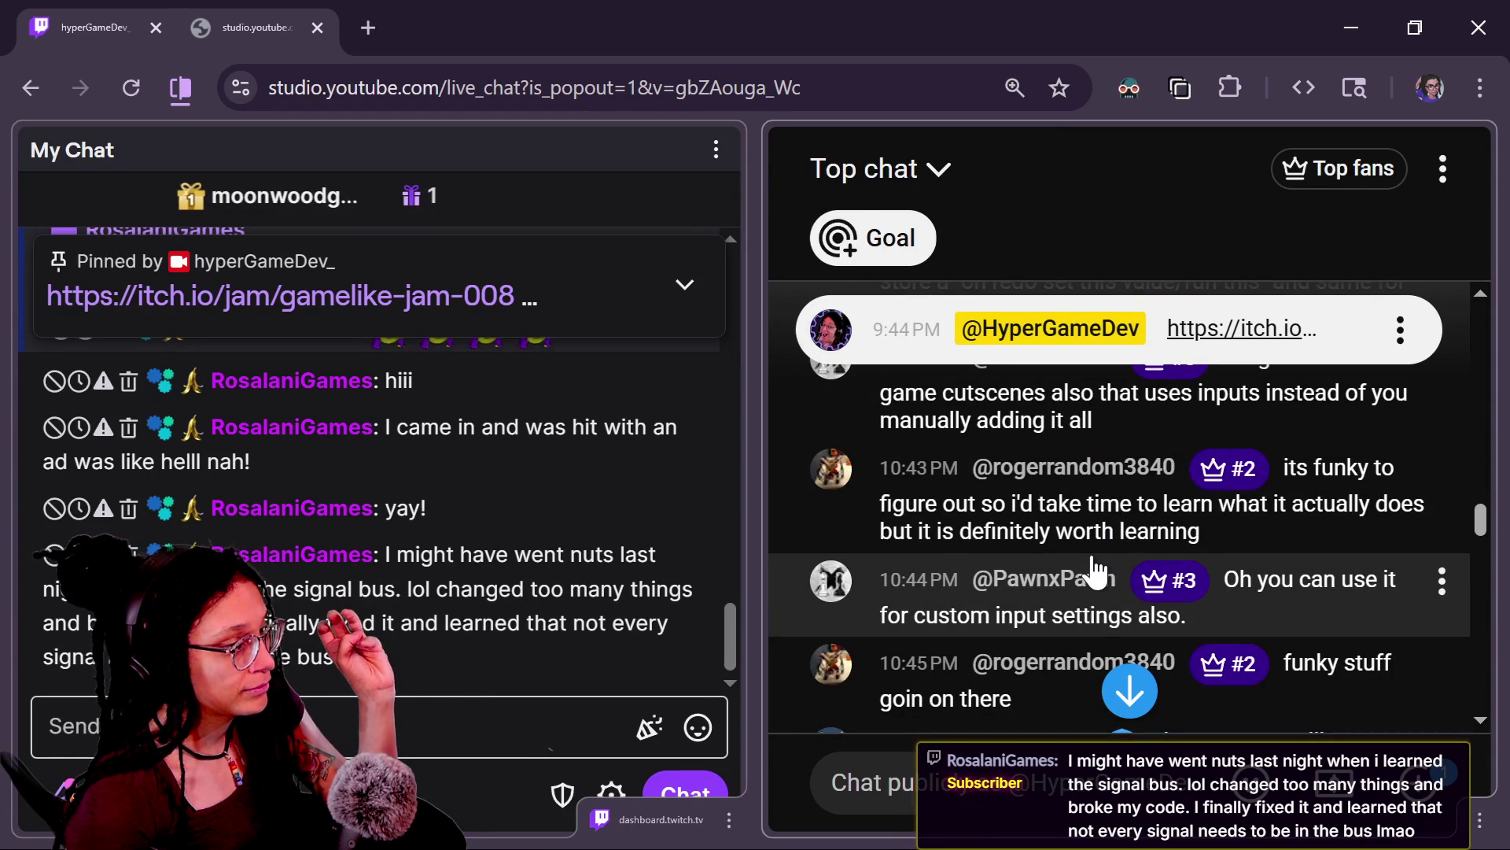
{"action": "scroll", "coordinate": [1096, 572], "scroll_direction": "up", "scroll_amount": 3}
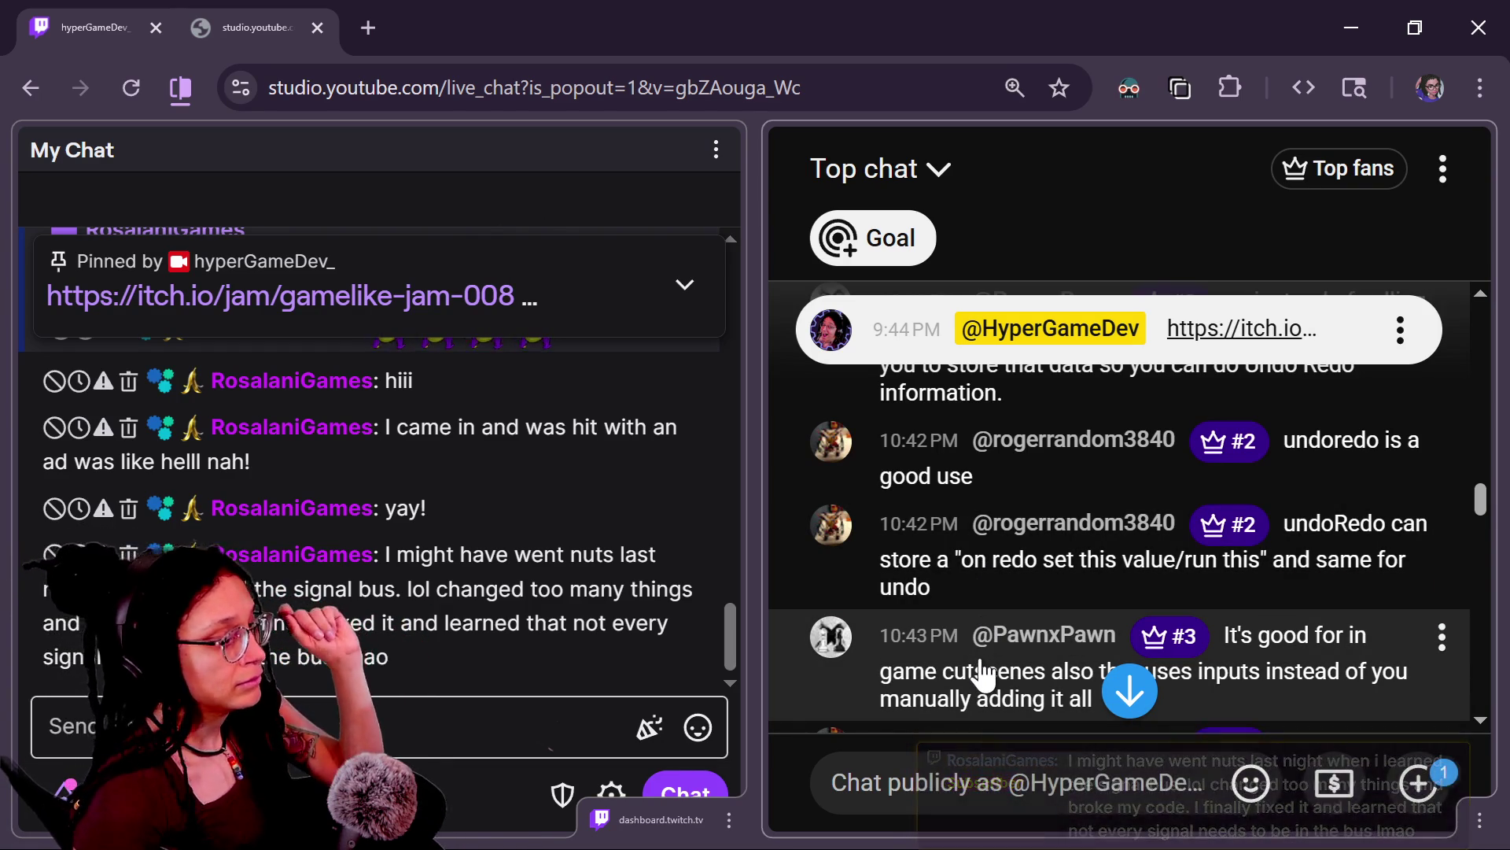
{"action": "scroll", "coordinate": [1056, 602], "scroll_direction": "down", "scroll_amount": 2}
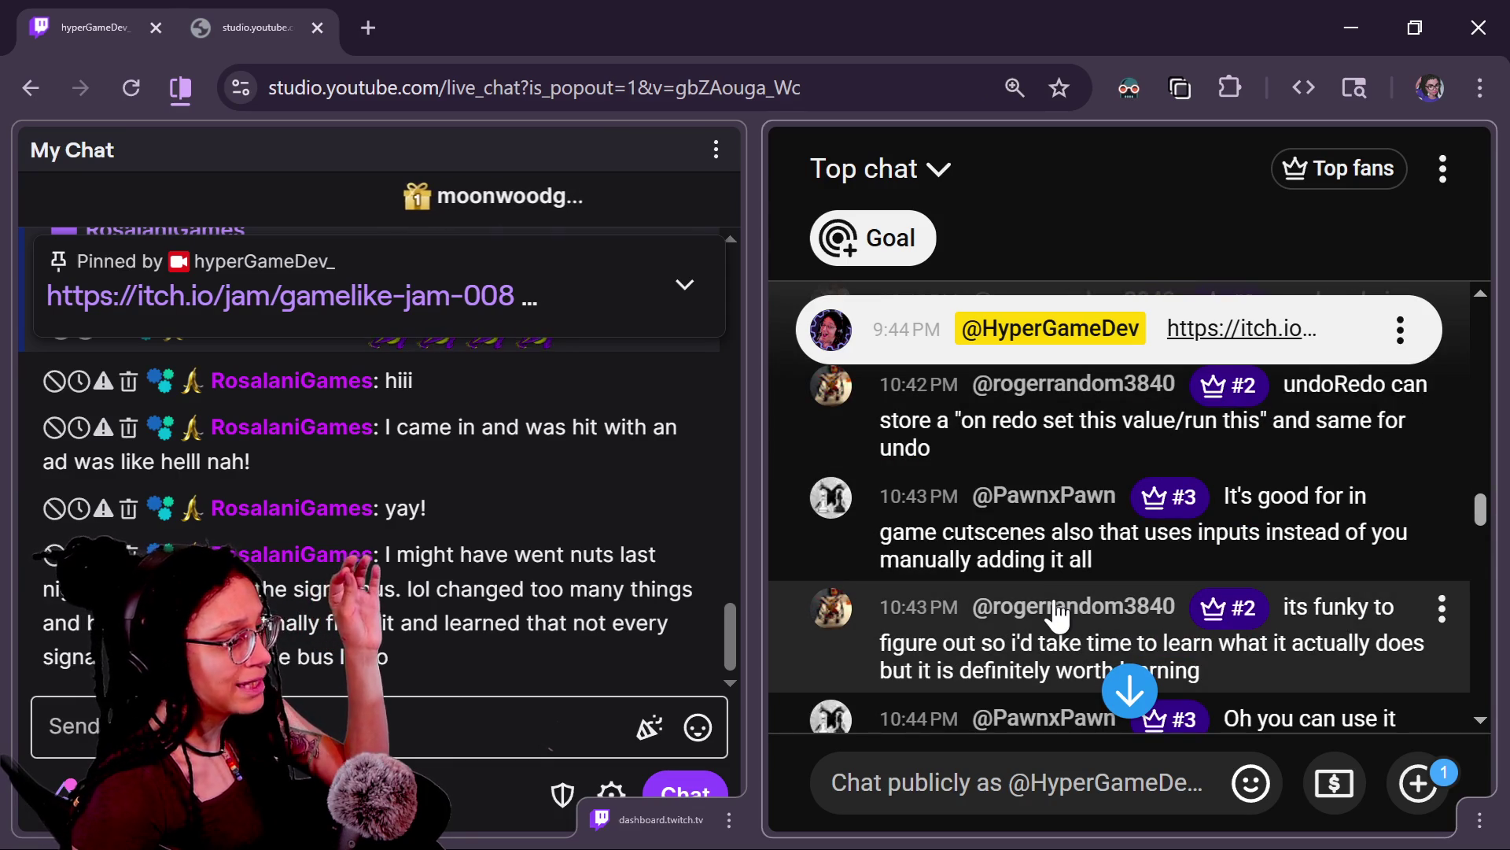
{"action": "scroll", "coordinate": [1056, 610], "scroll_direction": "down", "scroll_amount": 2}
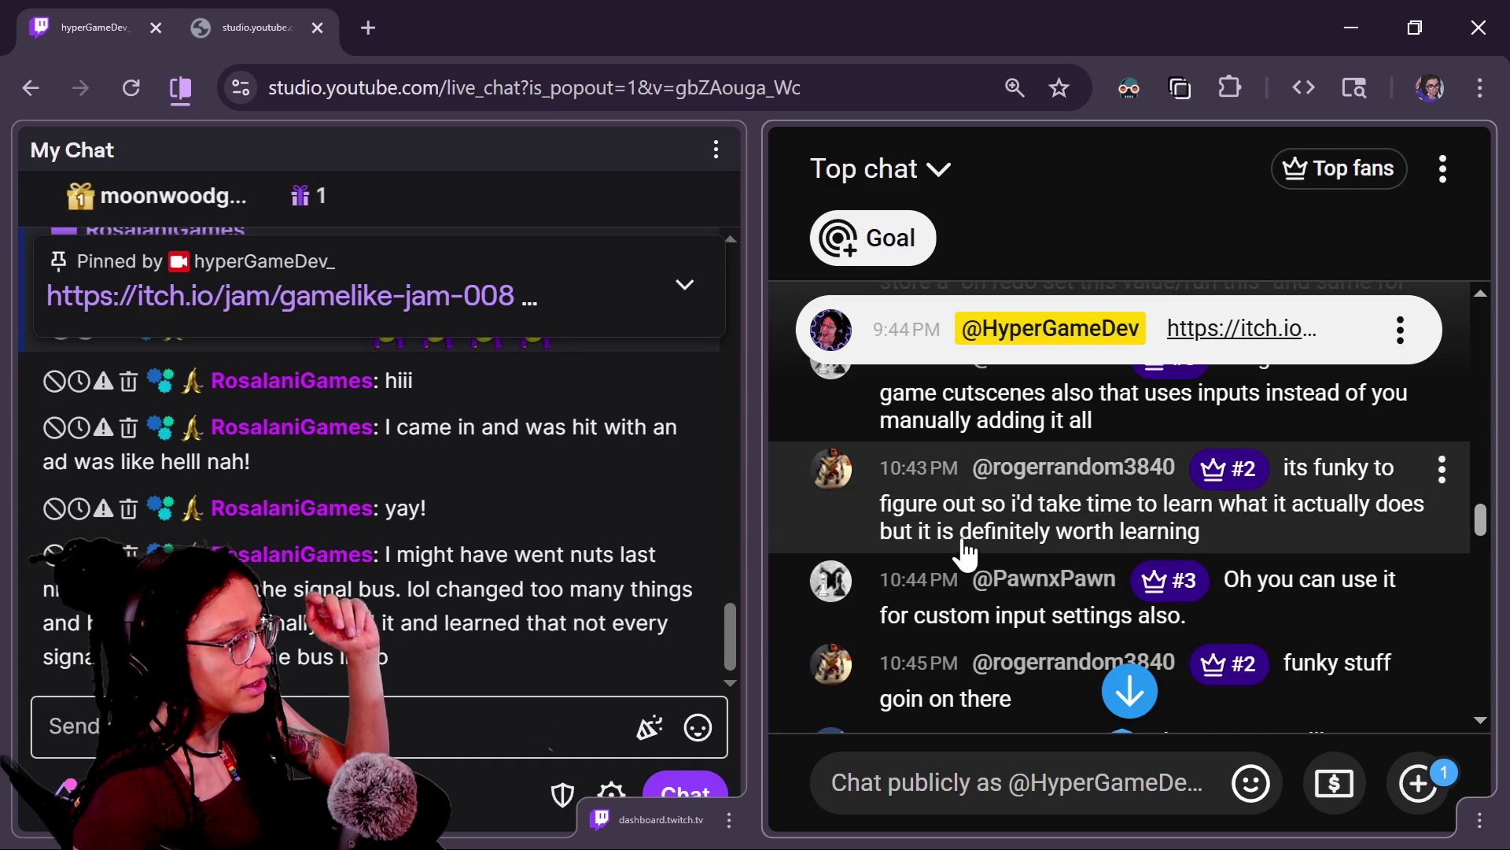
{"action": "scroll", "coordinate": [942, 551], "scroll_direction": "down", "scroll_amount": 2}
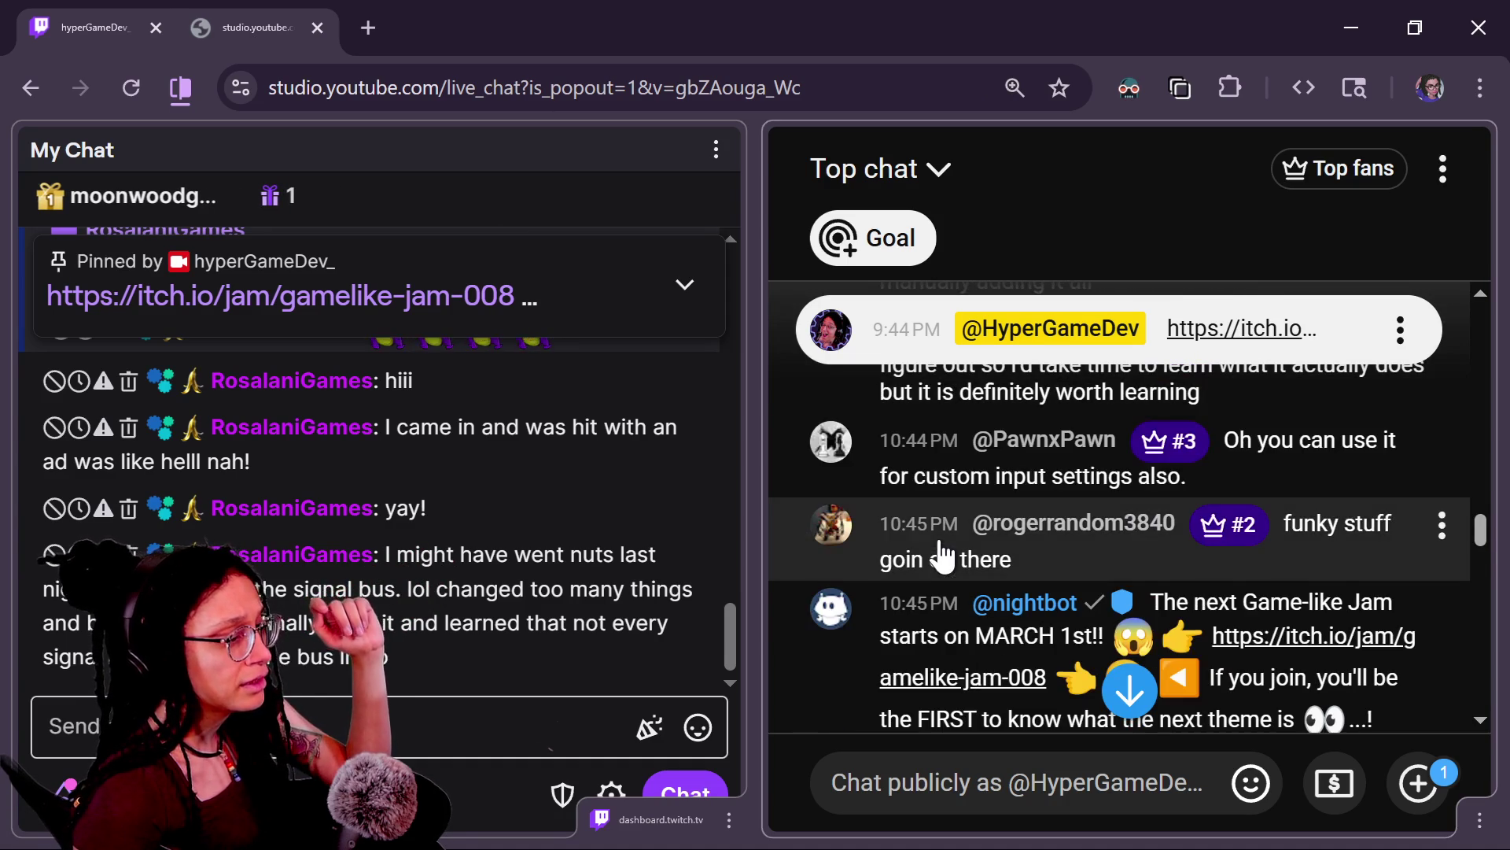
{"action": "scroll", "coordinate": [1097, 503], "scroll_direction": "up", "scroll_amount": 5}
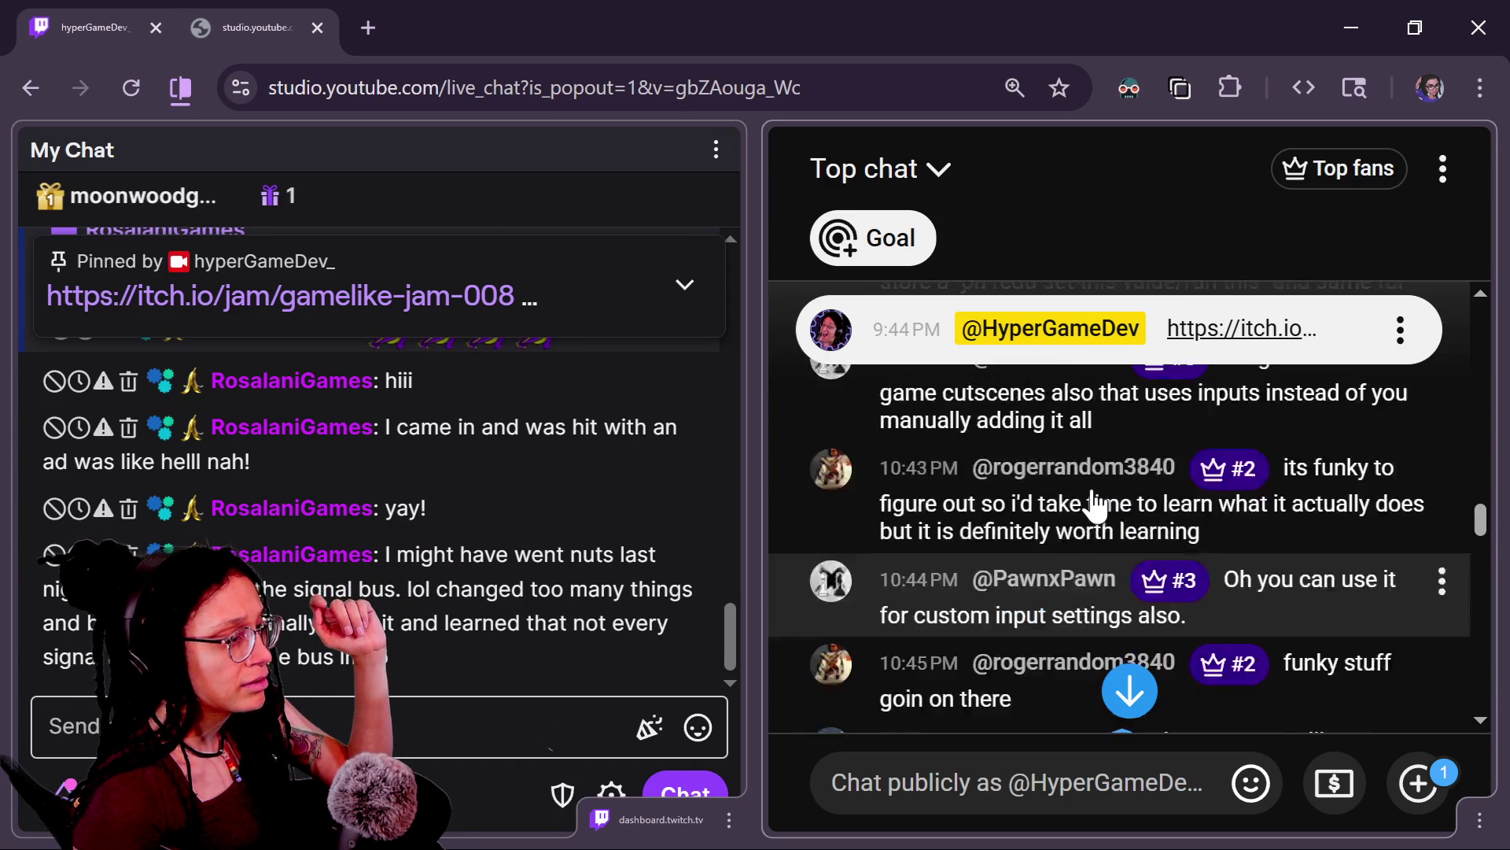
{"action": "scroll", "coordinate": [1097, 504], "scroll_direction": "up", "scroll_amount": 3}
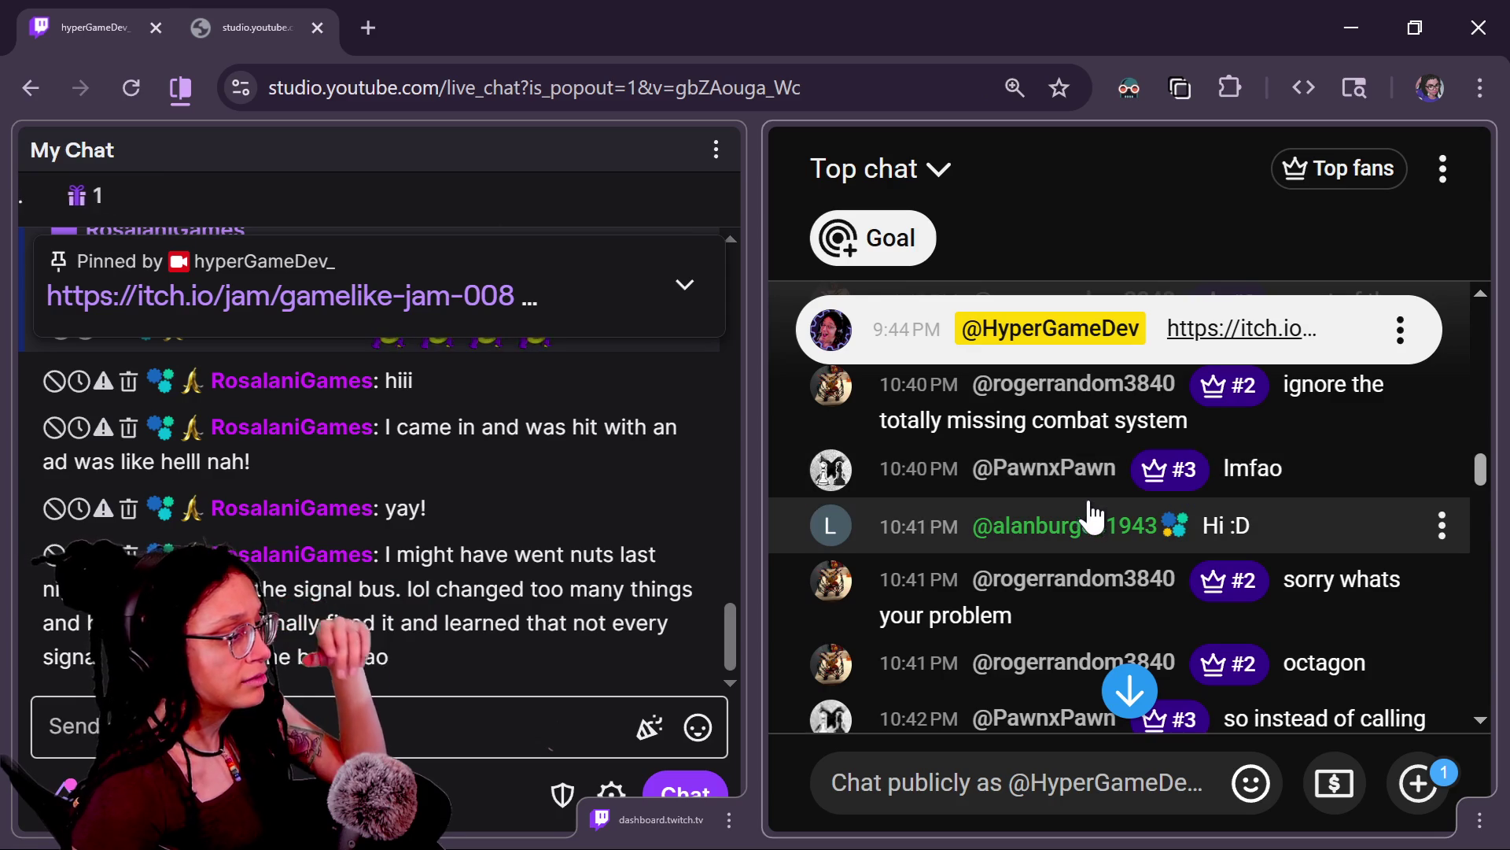
{"action": "scroll", "coordinate": [1081, 529], "scroll_direction": "down", "scroll_amount": 8}
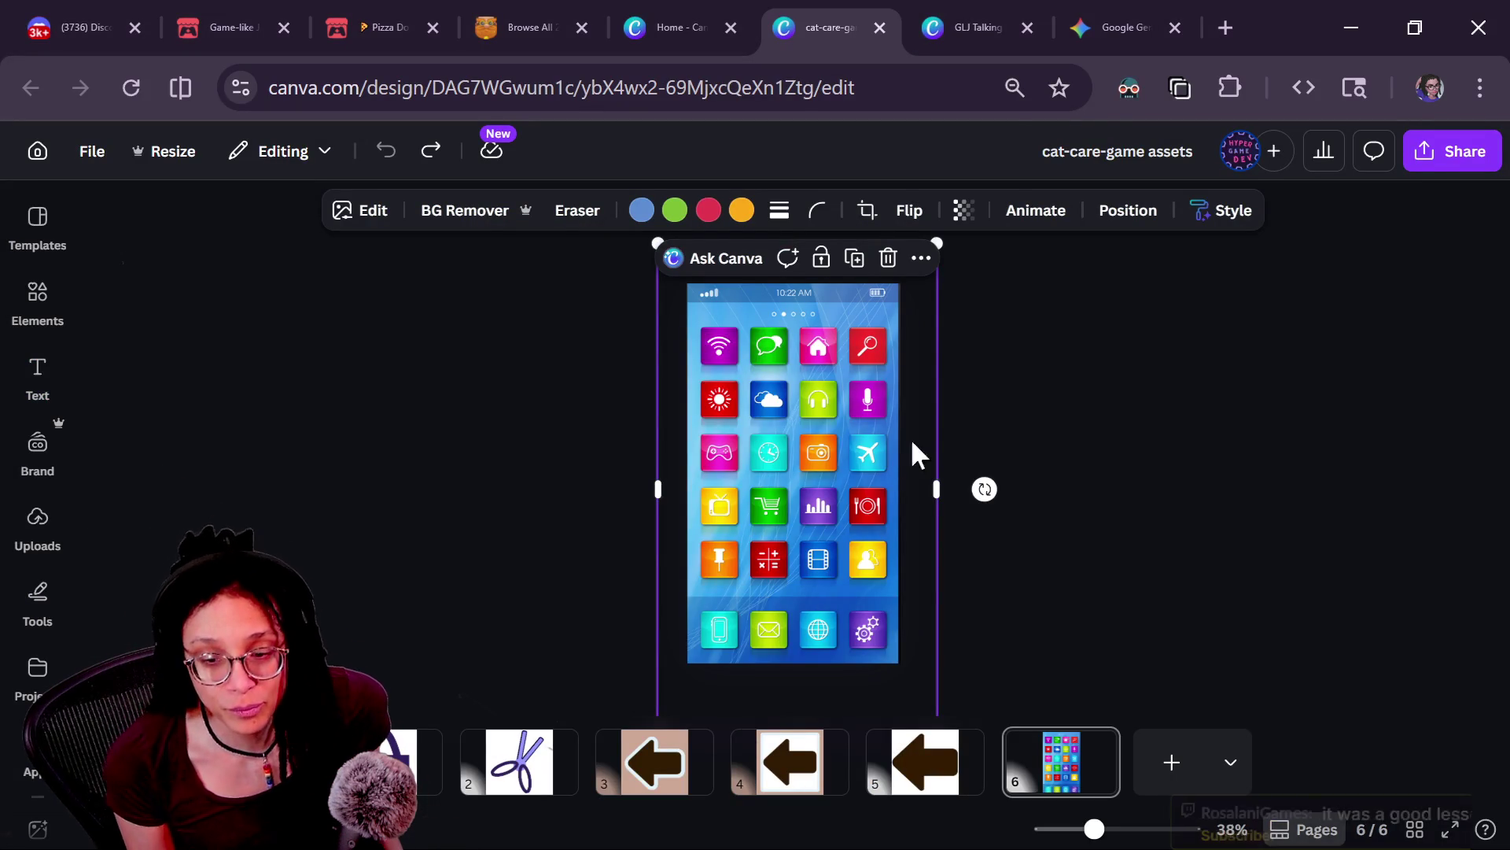
Step: Switch from the Canva design back to the Godot editor with Alt+Tab
{"action": "key", "text": "alt+Tab"}
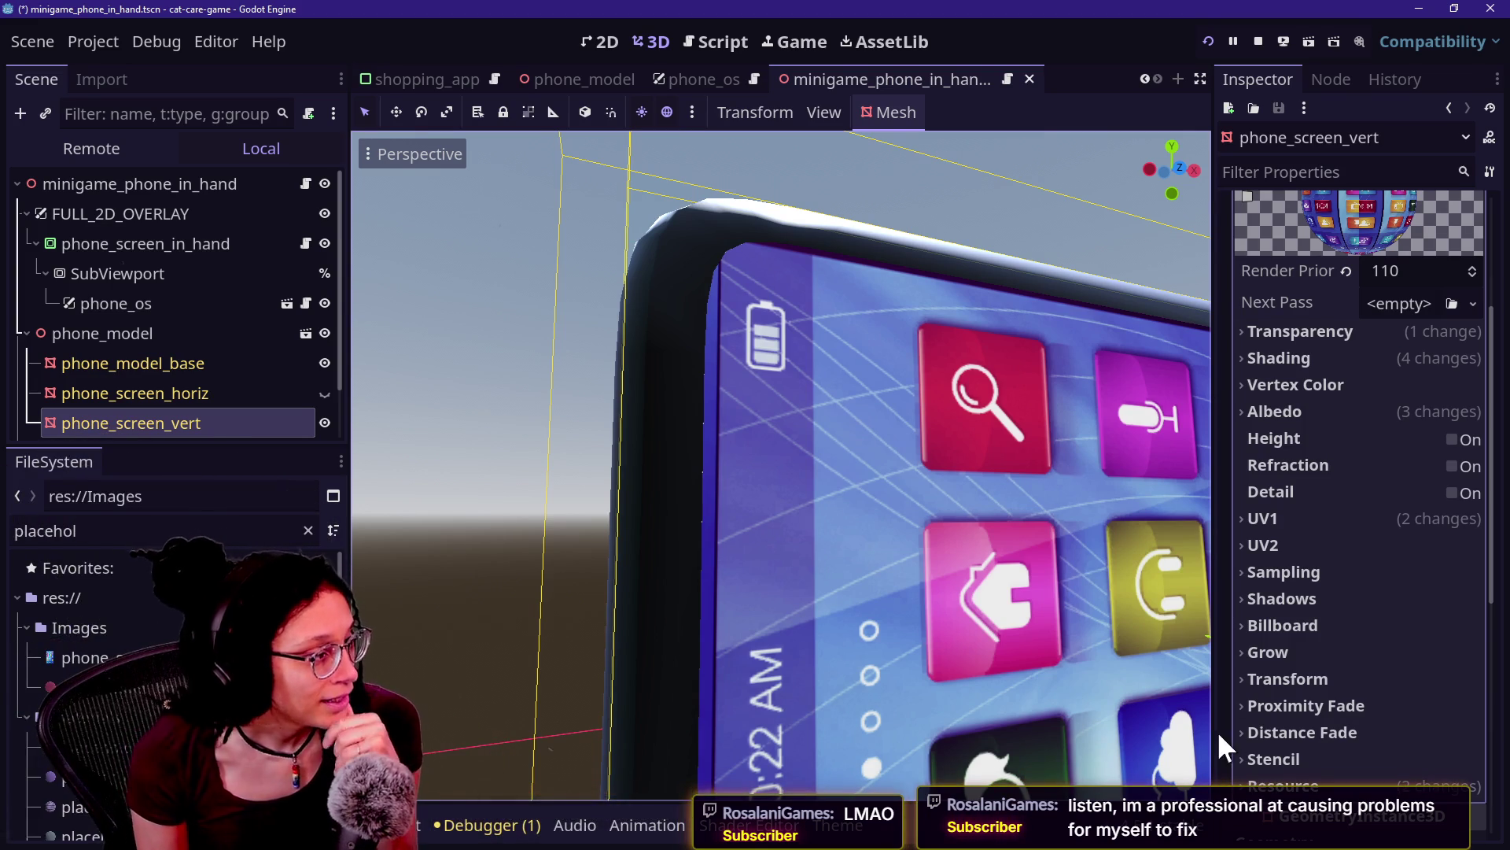
Step: Set the screen material's UV1 Offset y to 0.678, then select phone_model_base
{"action": "left_click", "coordinate": [1329, 517]}
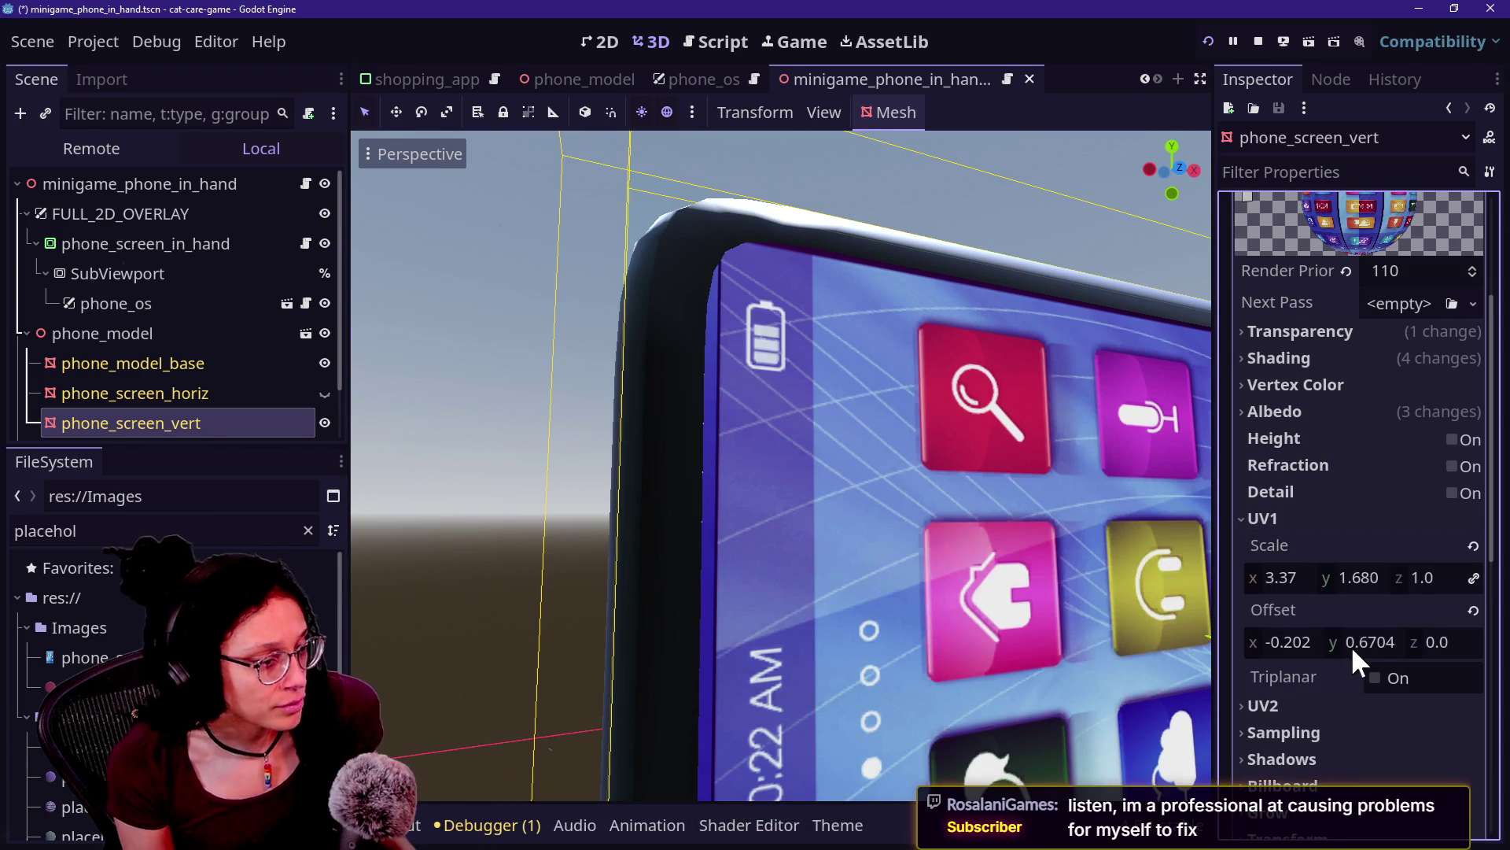
{"action": "mouse_move", "coordinate": [1349, 645]}
{"action": "left_mouse_down"}
{"action": "mouse_move", "coordinate": [1369, 645]}
{"action": "mouse_move", "coordinate": [1329, 646]}
{"action": "mouse_move", "coordinate": [1367, 645]}
{"action": "left_mouse_up"}
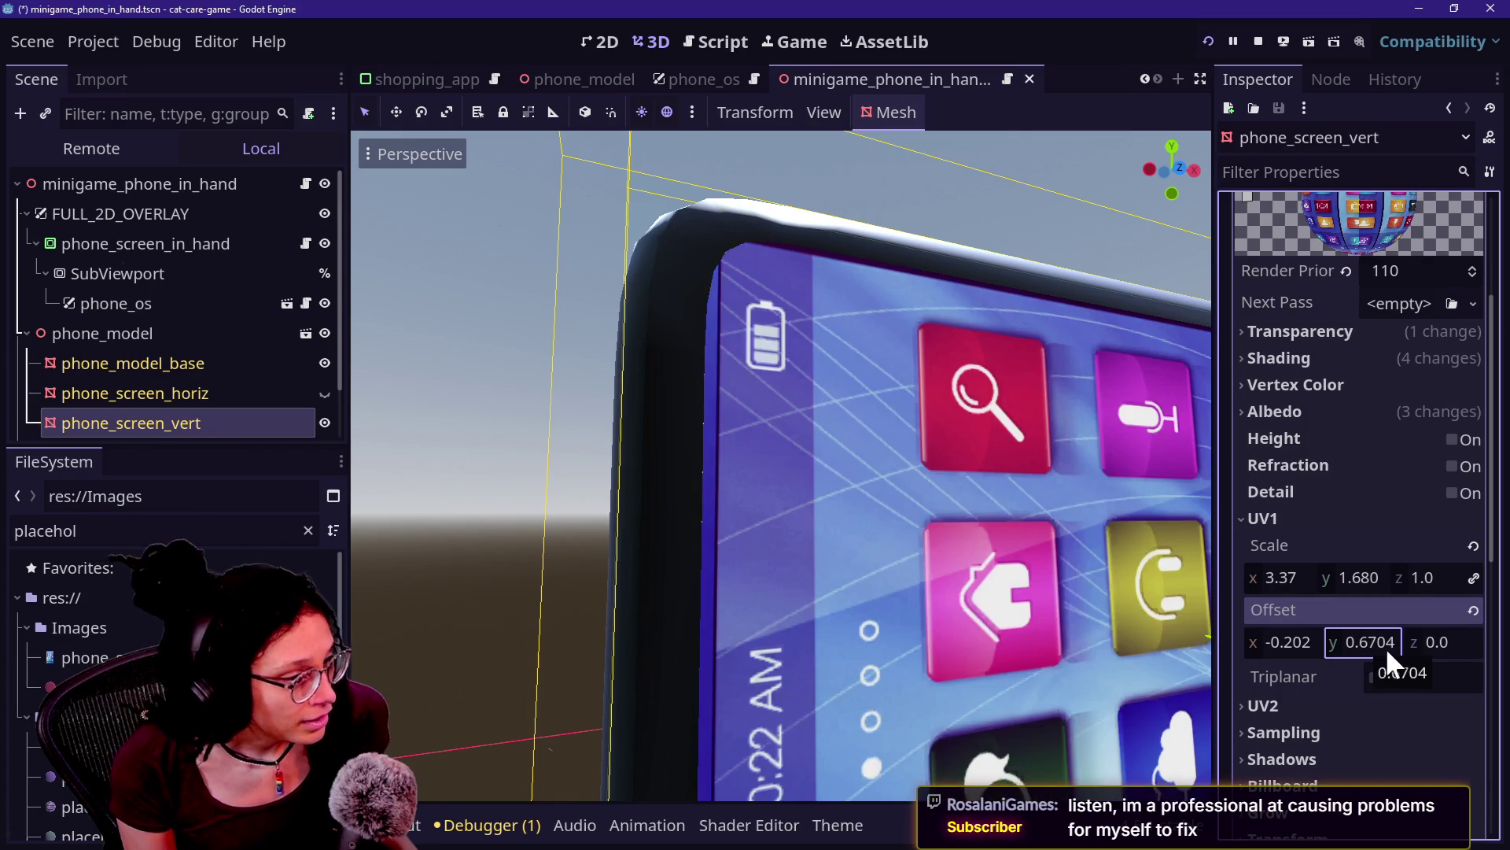
{"action": "left_click", "coordinate": [1384, 646]}
{"action": "type", "text": "0.671"}
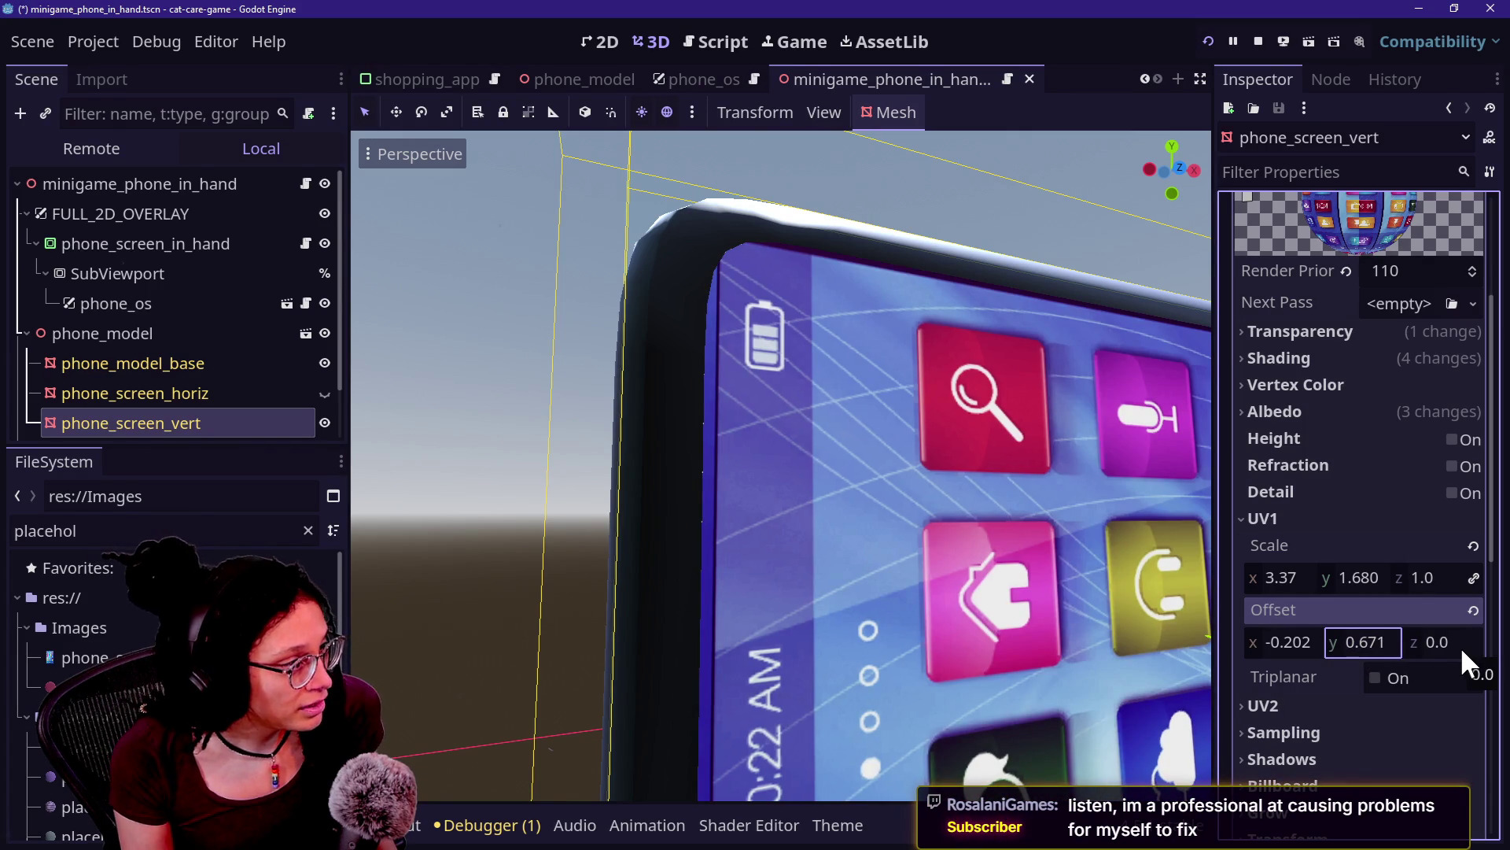
{"action": "key", "text": "BackSpace"}
{"action": "type", "text": "6"}
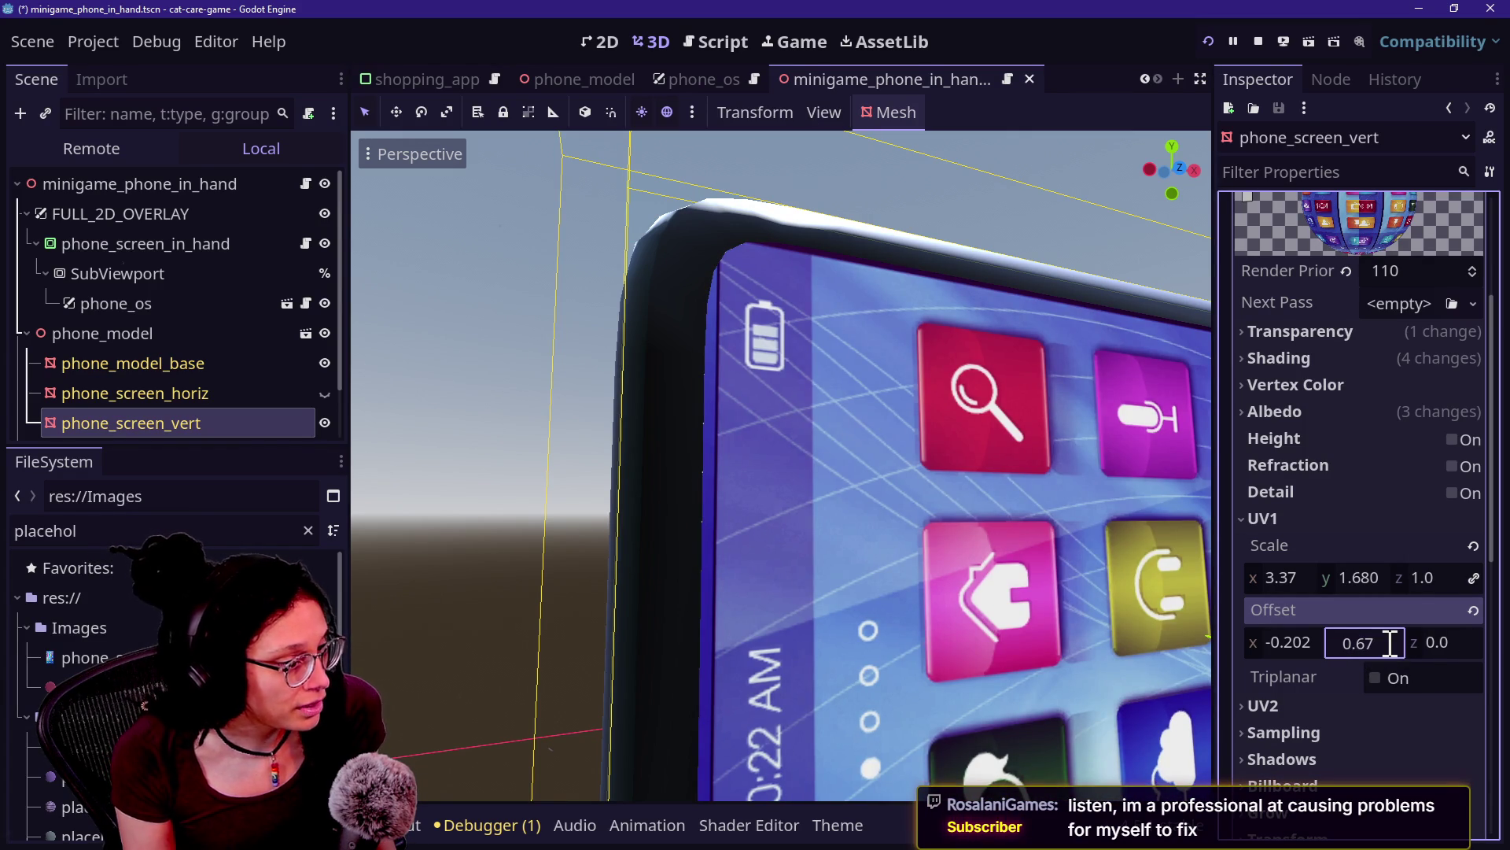
{"action": "key", "text": "Return"}
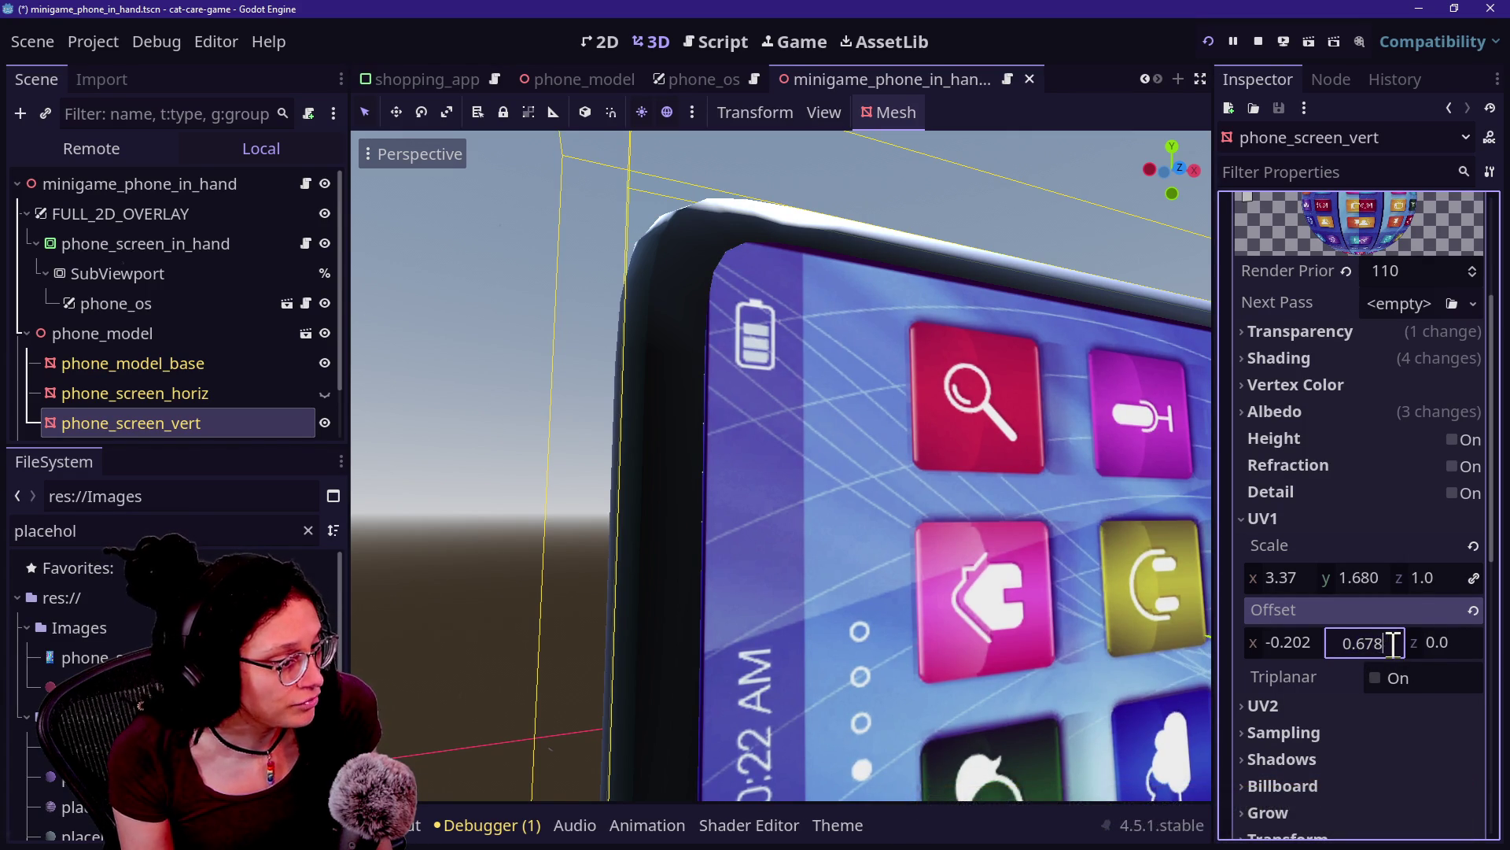
{"action": "type", "text": "8"}
{"action": "key", "text": "Return"}
{"action": "left_click", "coordinate": [1060, 437]}
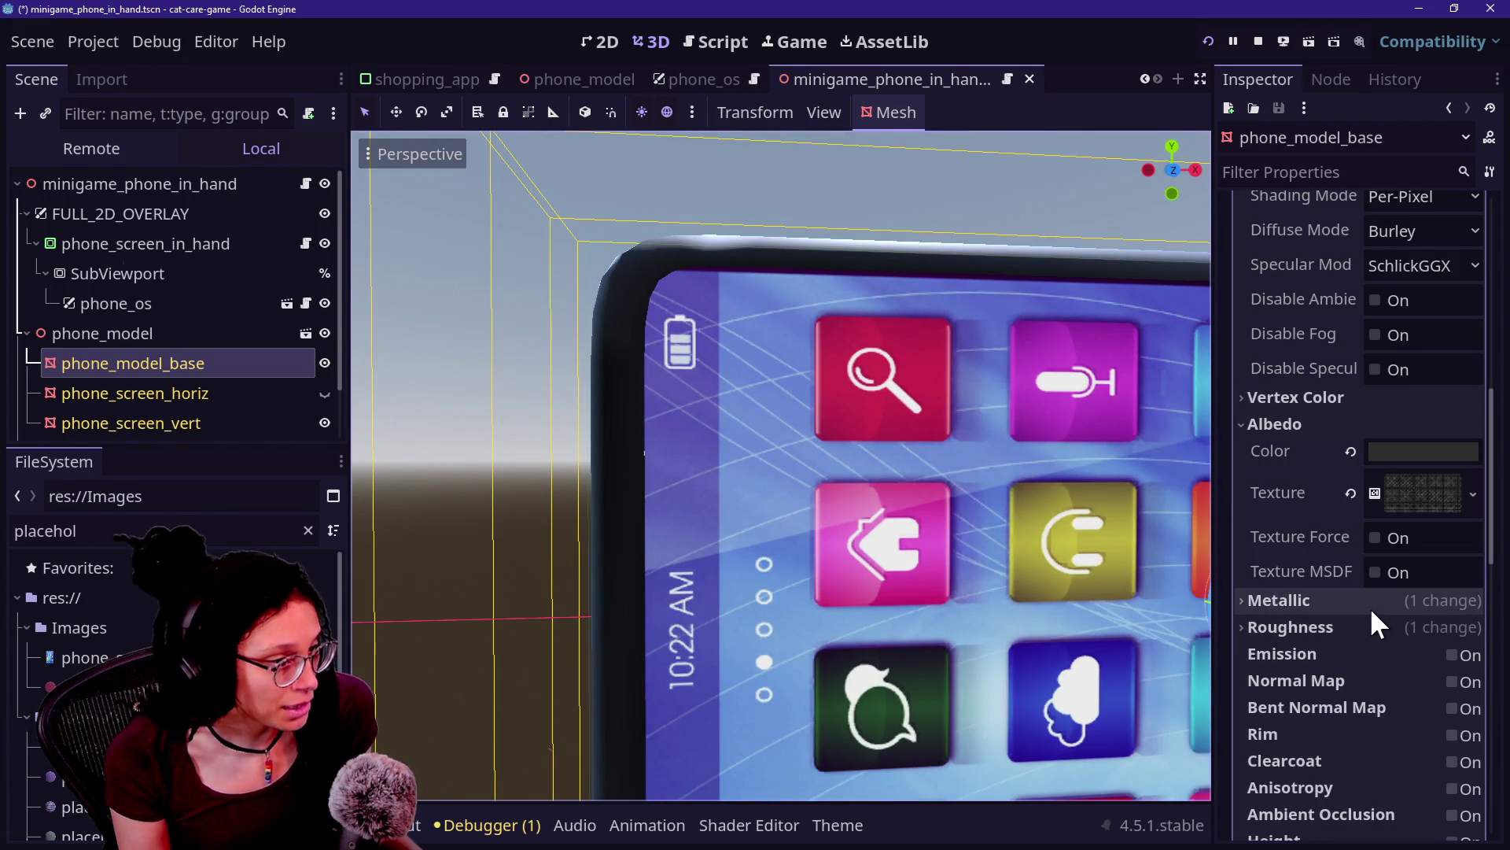
Step: Review phone_model_base's material, then reselect phone_screen_vert and zoom the viewport
{"action": "scroll", "coordinate": [1296, 543], "scroll_direction": "down", "scroll_amount": 7}
{"action": "scroll", "coordinate": [1295, 543], "scroll_direction": "up", "scroll_amount": 5}
{"action": "scroll", "coordinate": [1296, 544], "scroll_direction": "up", "scroll_amount": 5}
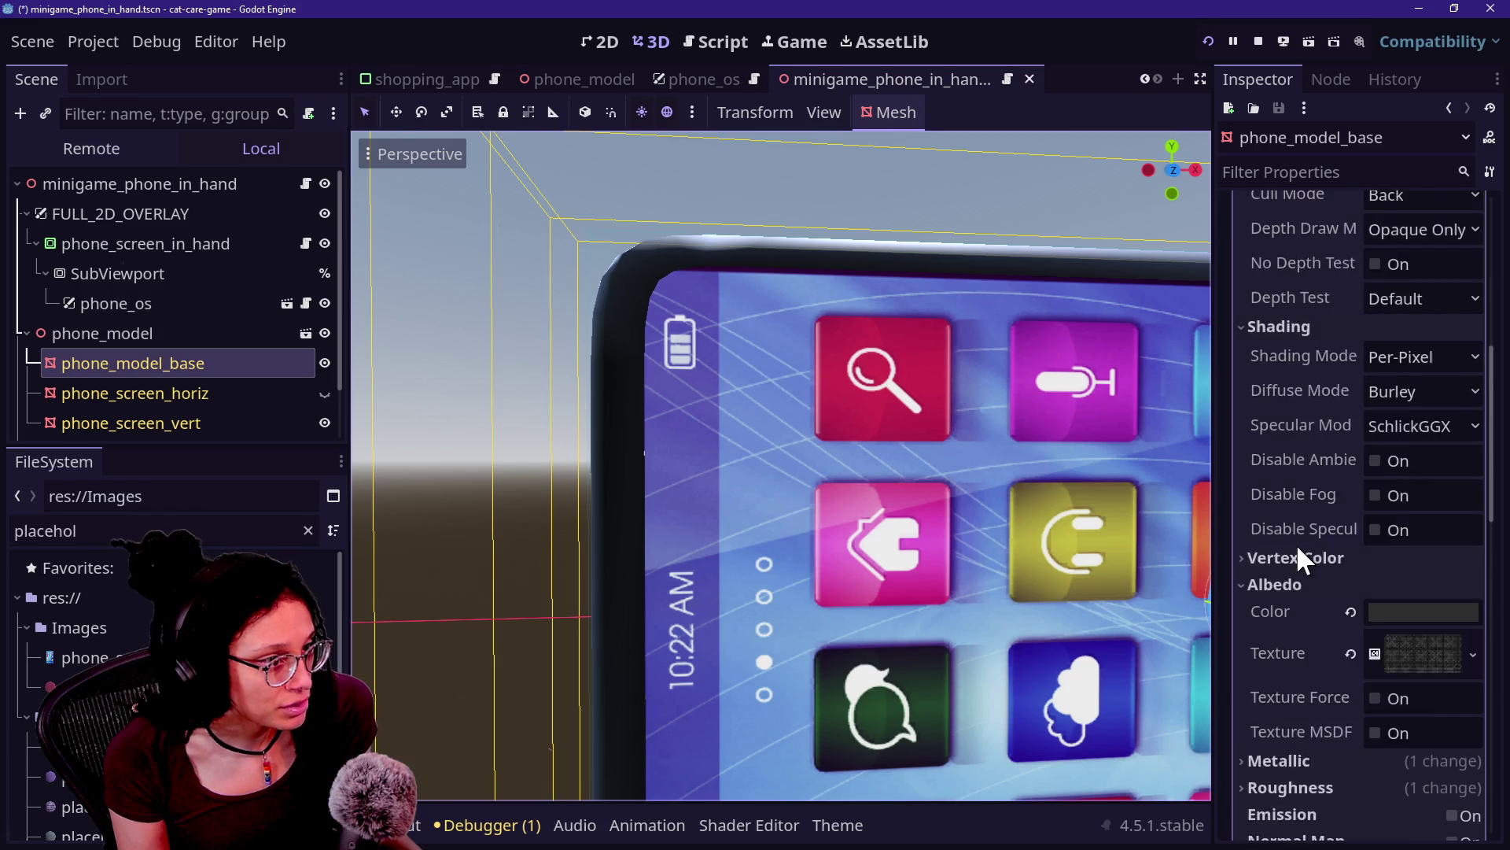
{"action": "scroll", "coordinate": [1297, 544], "scroll_direction": "down", "scroll_amount": 4}
{"action": "scroll", "coordinate": [1296, 544], "scroll_direction": "down", "scroll_amount": 2}
{"action": "scroll", "coordinate": [1321, 557], "scroll_direction": "up", "scroll_amount": 8}
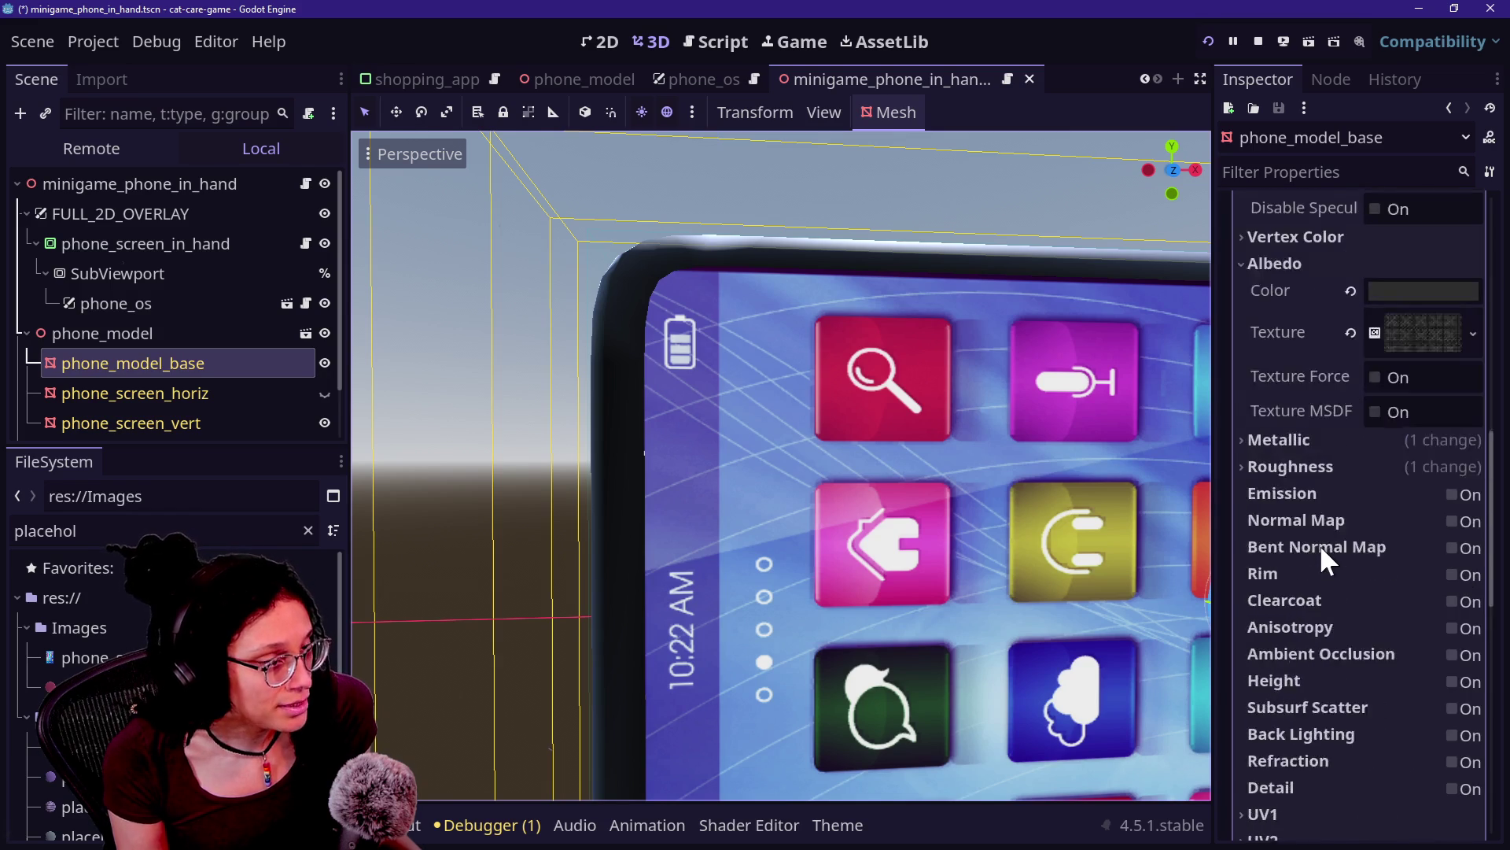
{"action": "scroll", "coordinate": [1321, 549], "scroll_direction": "down", "scroll_amount": 10}
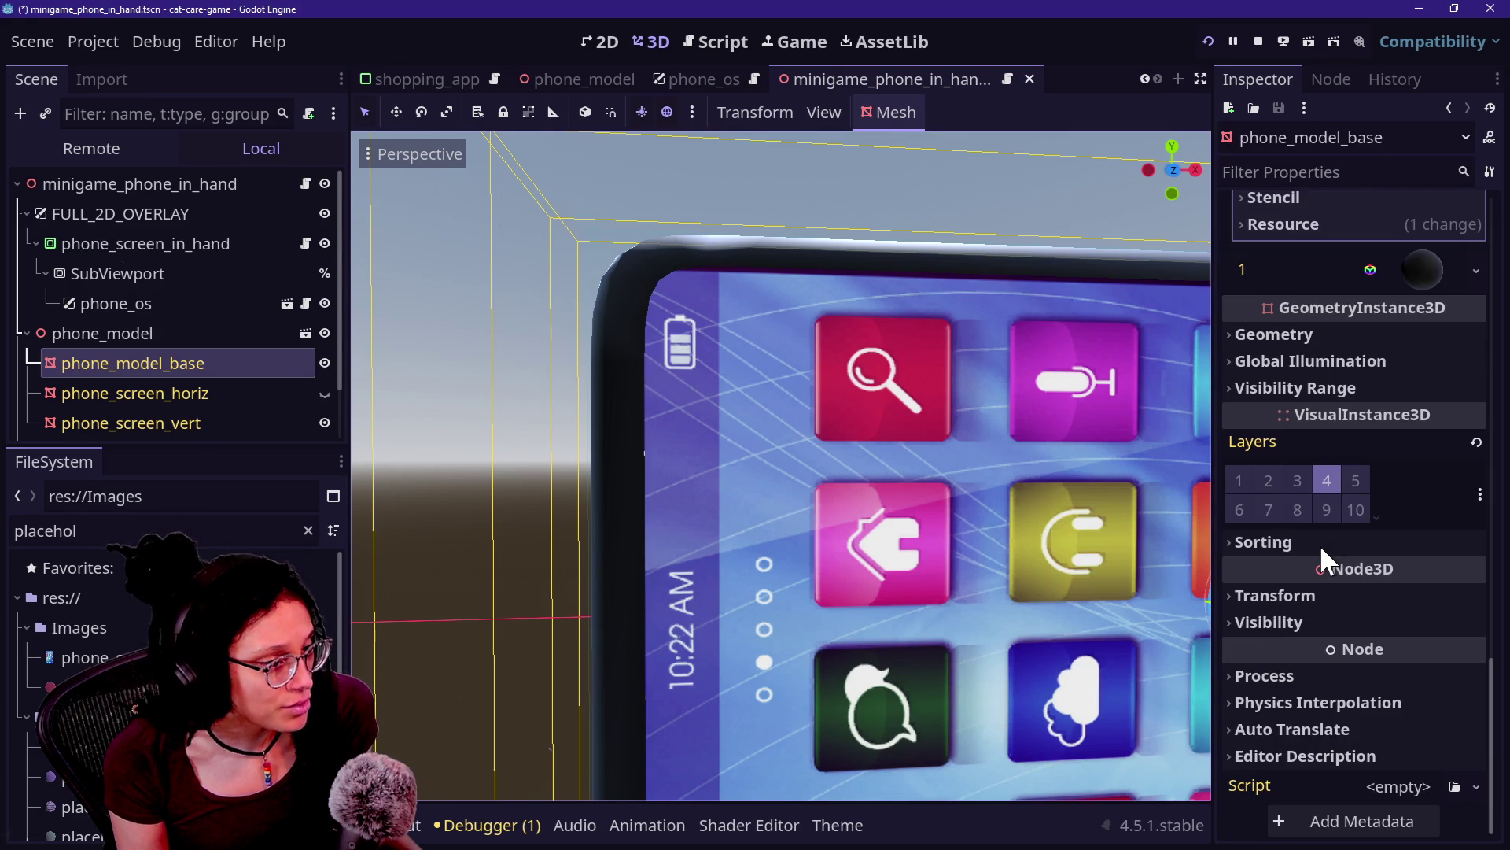
{"action": "scroll", "coordinate": [1321, 549], "scroll_direction": "up", "scroll_amount": 5}
{"action": "scroll", "coordinate": [1321, 549], "scroll_direction": "up", "scroll_amount": 2}
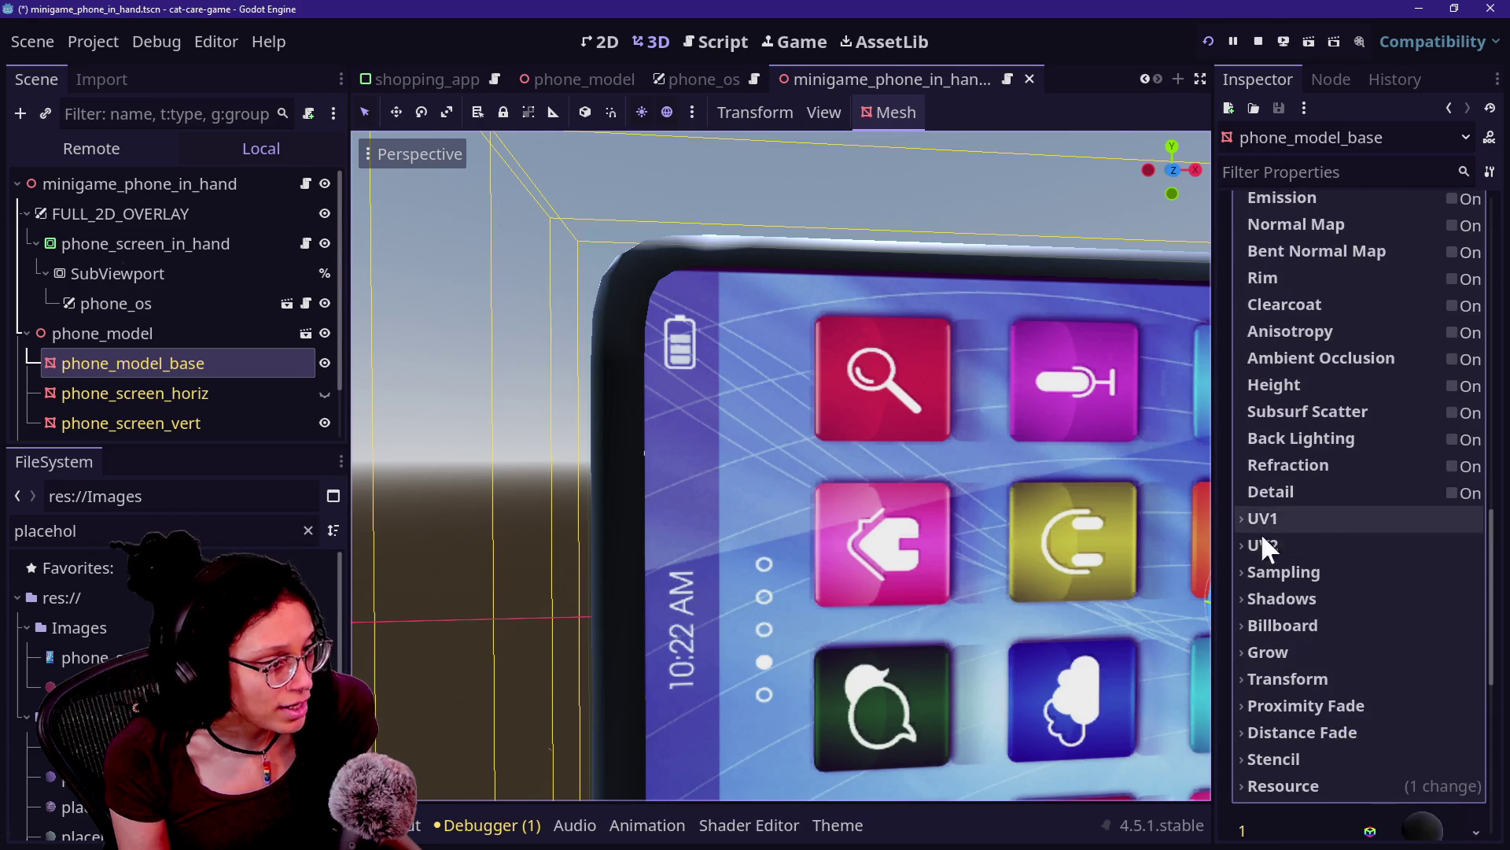
{"action": "left_click", "coordinate": [129, 393]}
{"action": "left_click", "coordinate": [209, 423]}
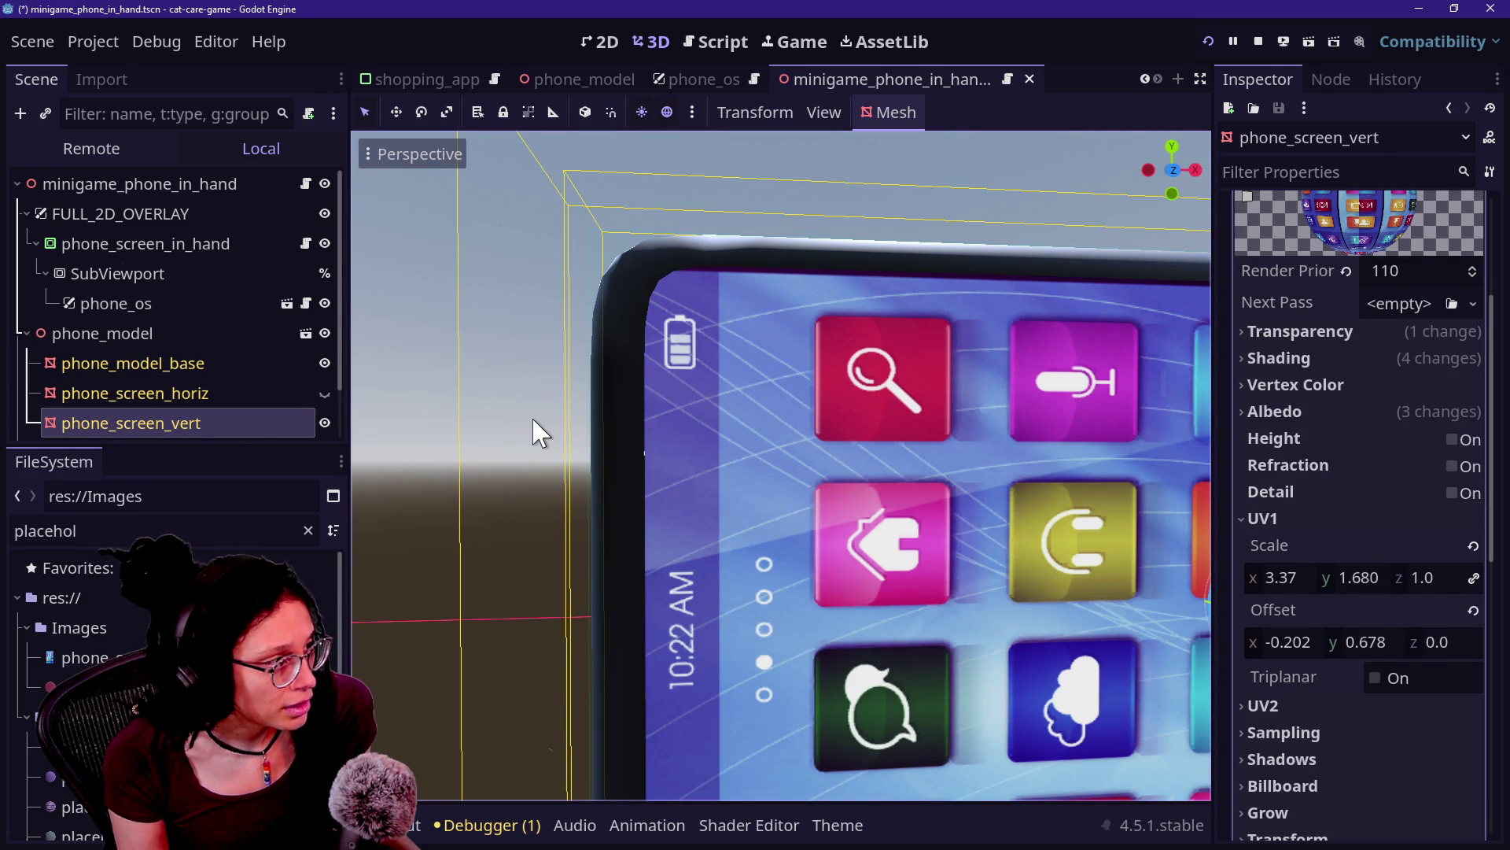
{"action": "scroll", "coordinate": [856, 488], "scroll_direction": "up", "scroll_amount": 5}
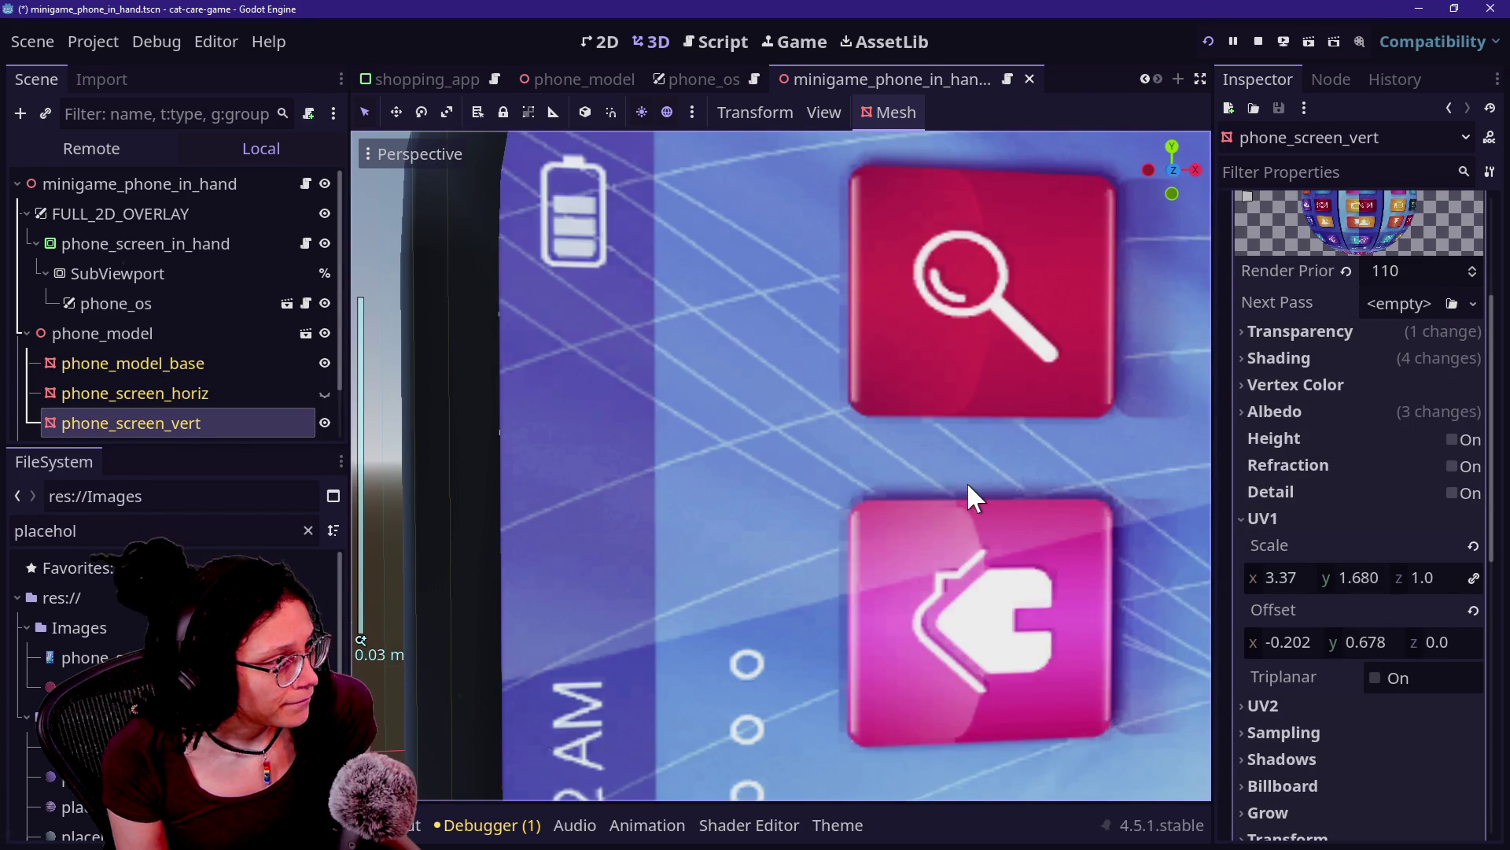
{"action": "scroll", "coordinate": [969, 486], "scroll_direction": "down", "scroll_amount": 1}
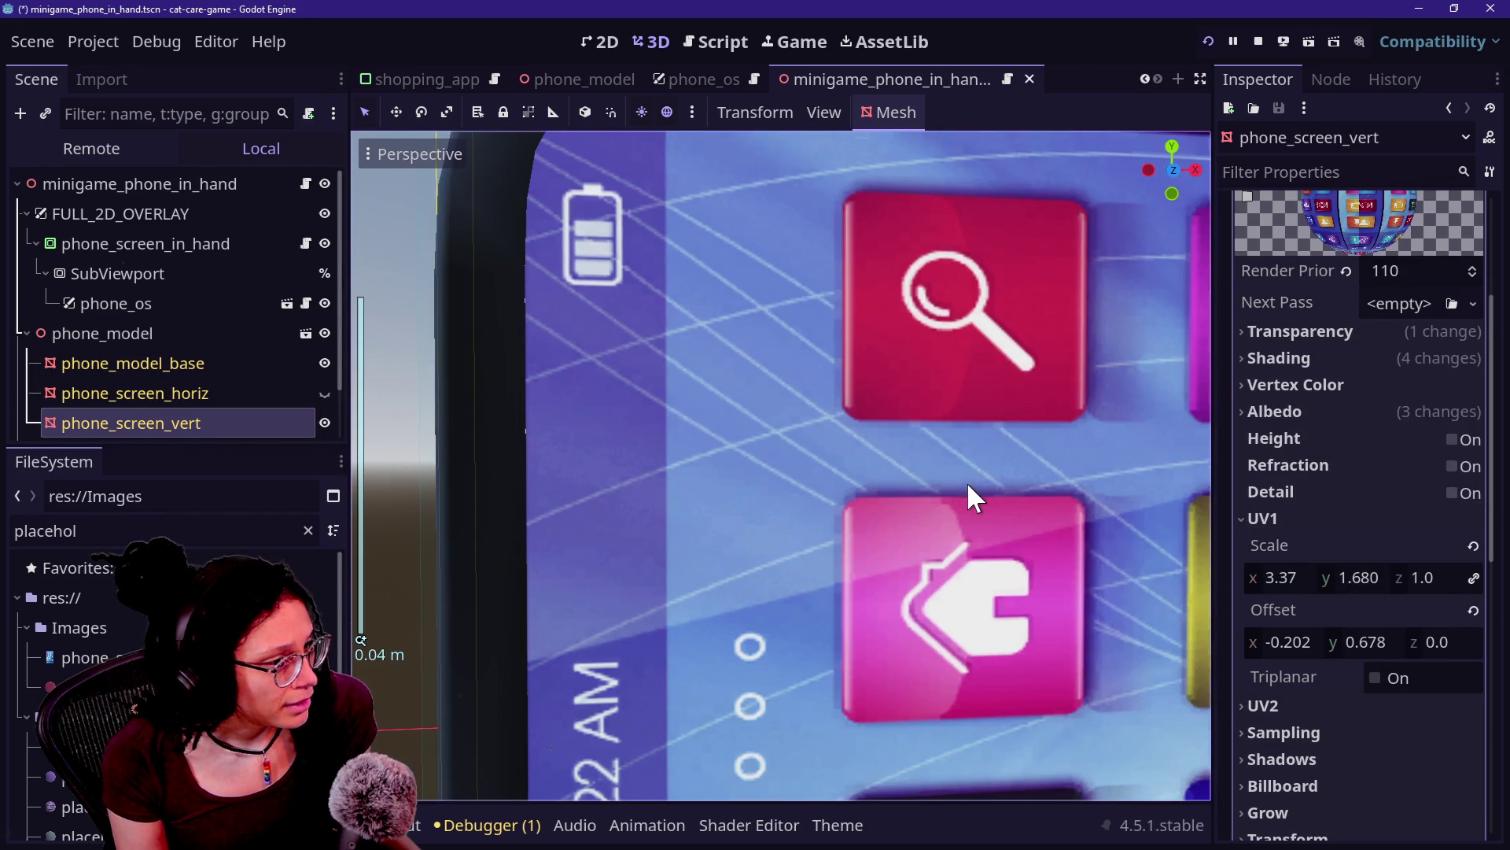
Step: Trial-edit UV1 Scale y, restore it to 1.680, and frame the phone mesh in view
{"action": "mouse_move", "coordinate": [1366, 577]}
{"action": "left_mouse_down"}
{"action": "mouse_move", "coordinate": [1447, 577]}
{"action": "mouse_move", "coordinate": [1355, 578]}
{"action": "left_mouse_up"}
{"action": "key", "text": "ctrl+z"}
{"action": "left_click", "coordinate": [1362, 579]}
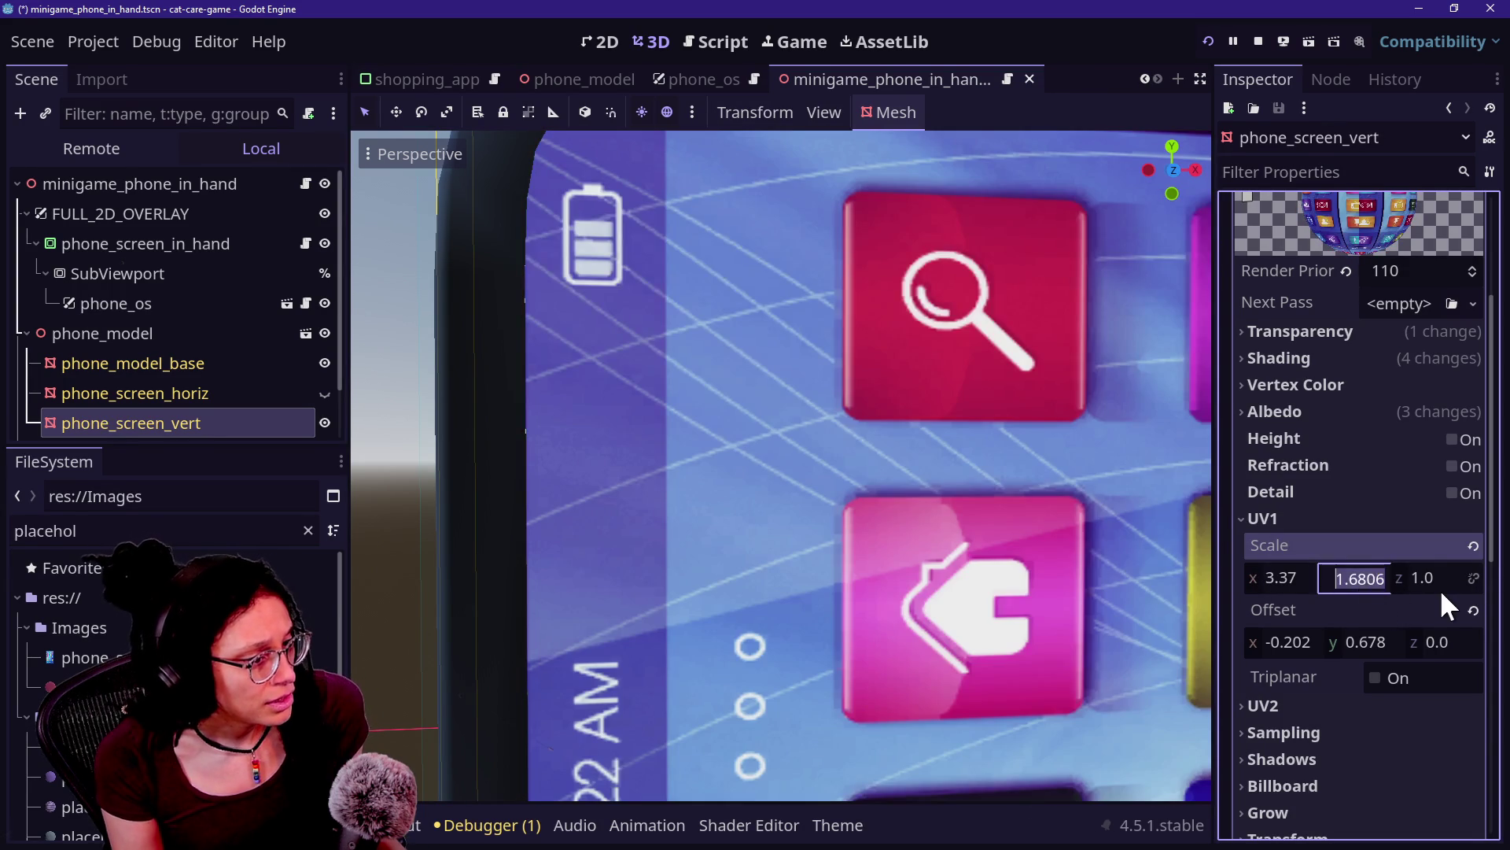
{"action": "type", "text": "1"}
{"action": "key", "text": "Return"}
{"action": "key", "text": "ctrl+z"}
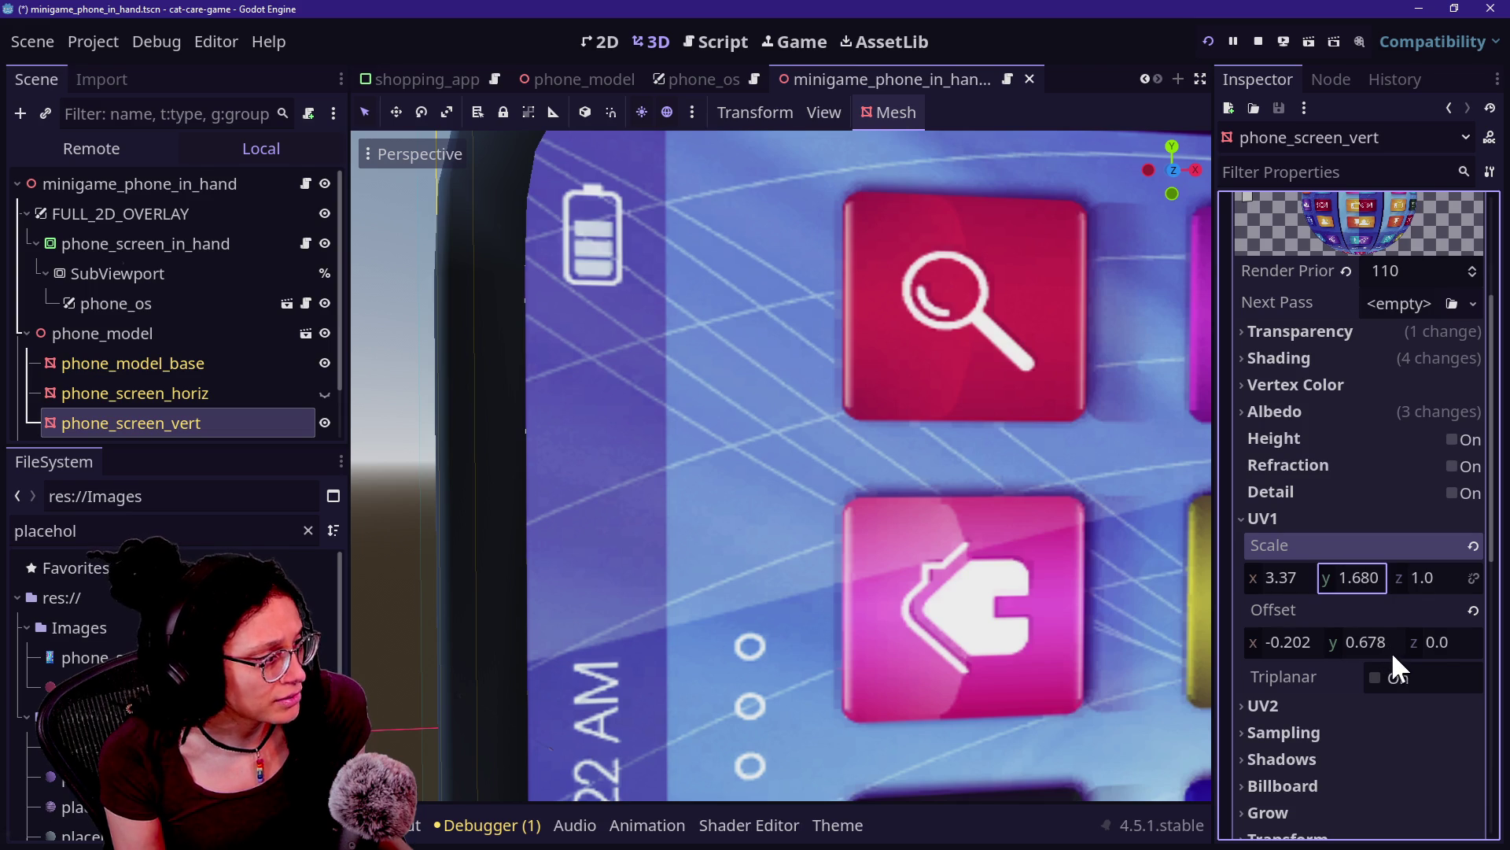
{"action": "left_click", "coordinate": [1121, 578]}
{"action": "key", "text": "f"}
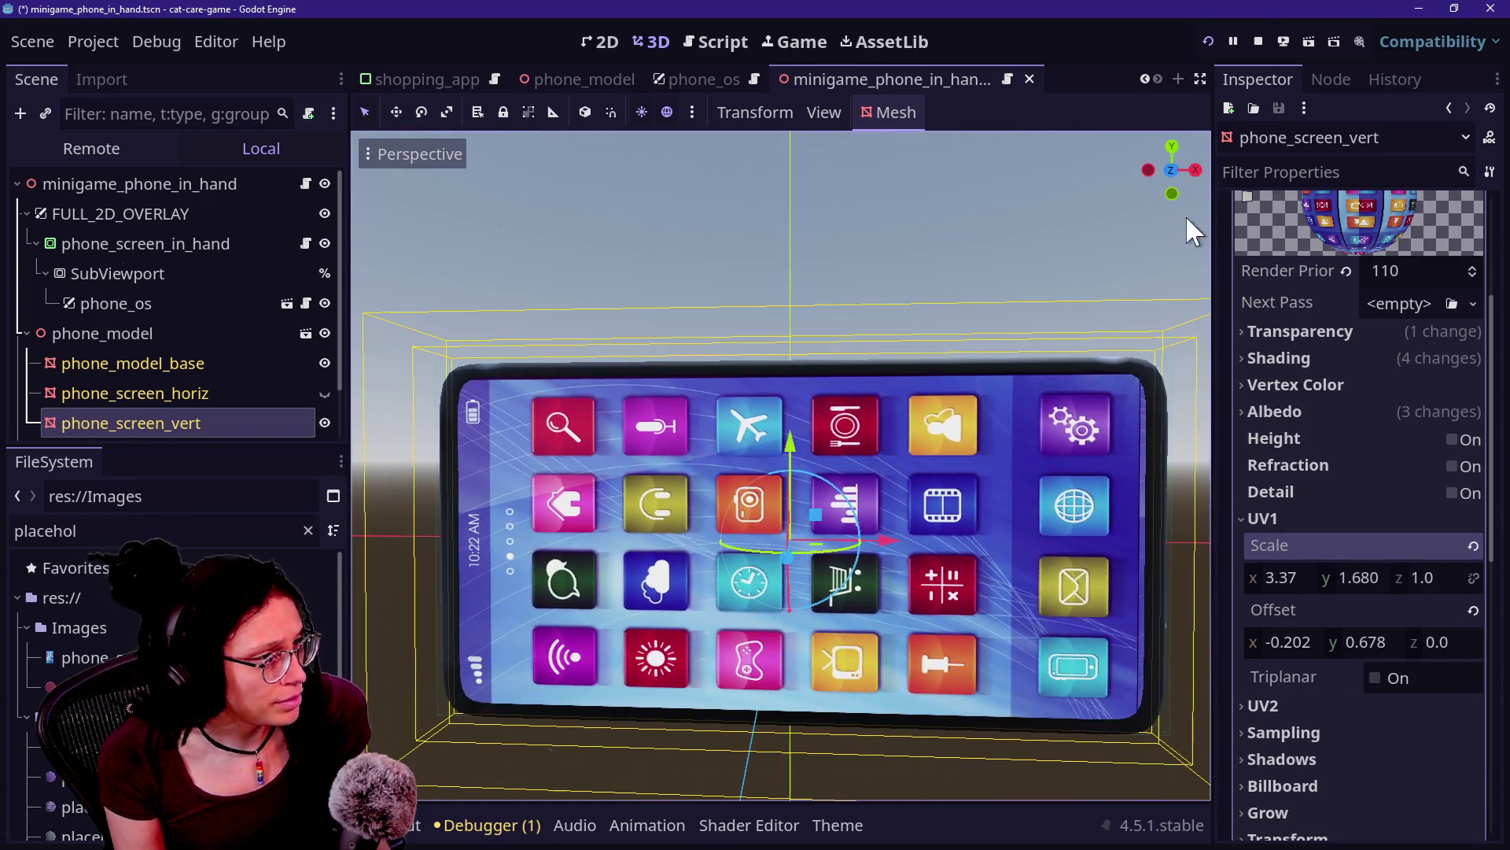
Step: Switch to front view, widen the 3D viewport, and set UV1 Offset y to 0.673
{"action": "left_click", "coordinate": [1171, 171]}
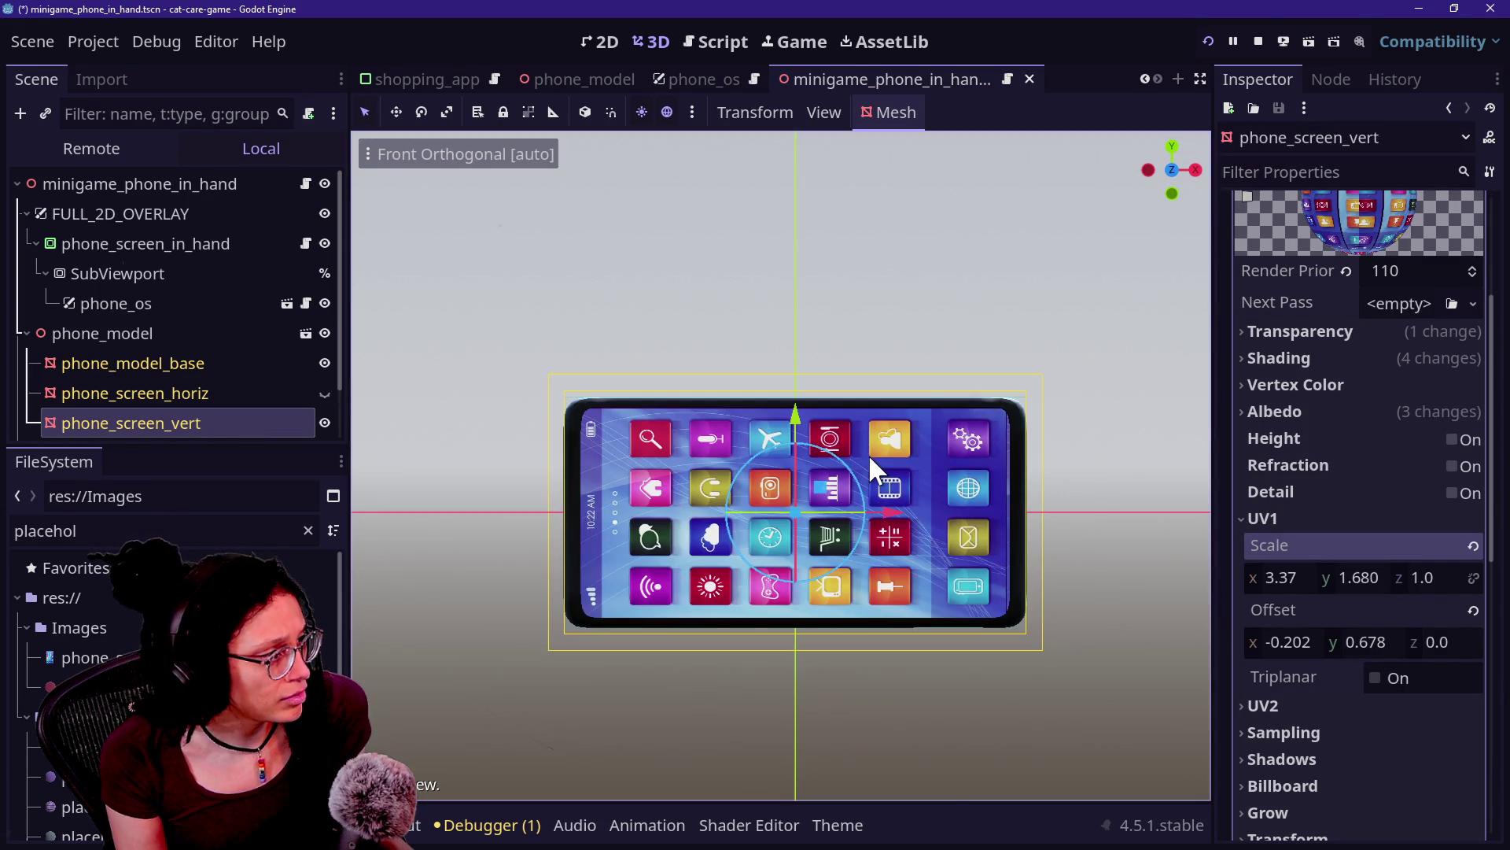
{"action": "scroll", "coordinate": [868, 455], "scroll_direction": "up", "scroll_amount": 3}
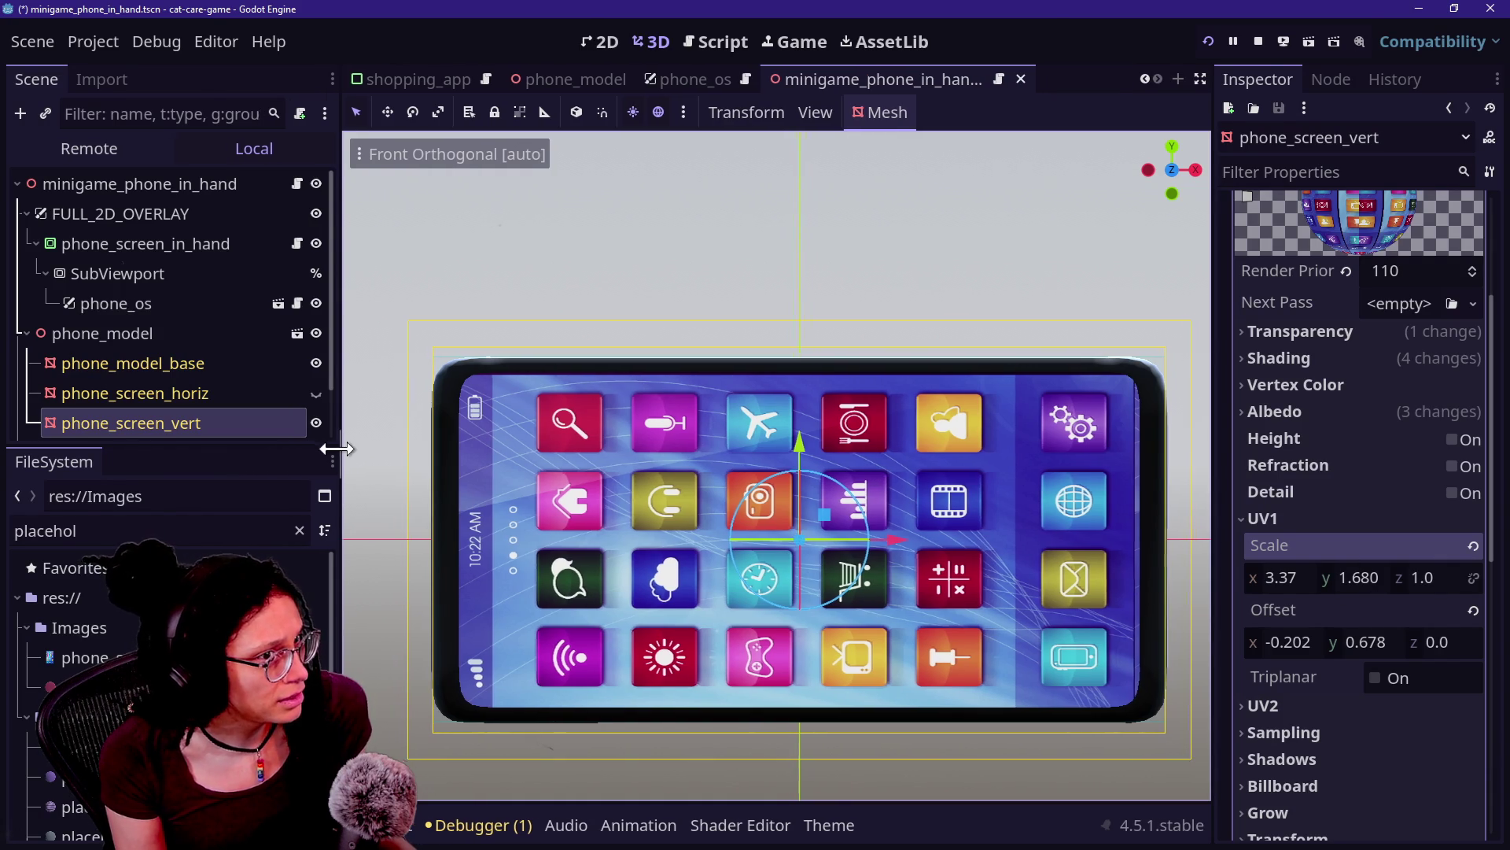
{"action": "left_click_drag", "start_coordinate": [329, 437], "coordinate": [226, 445]}
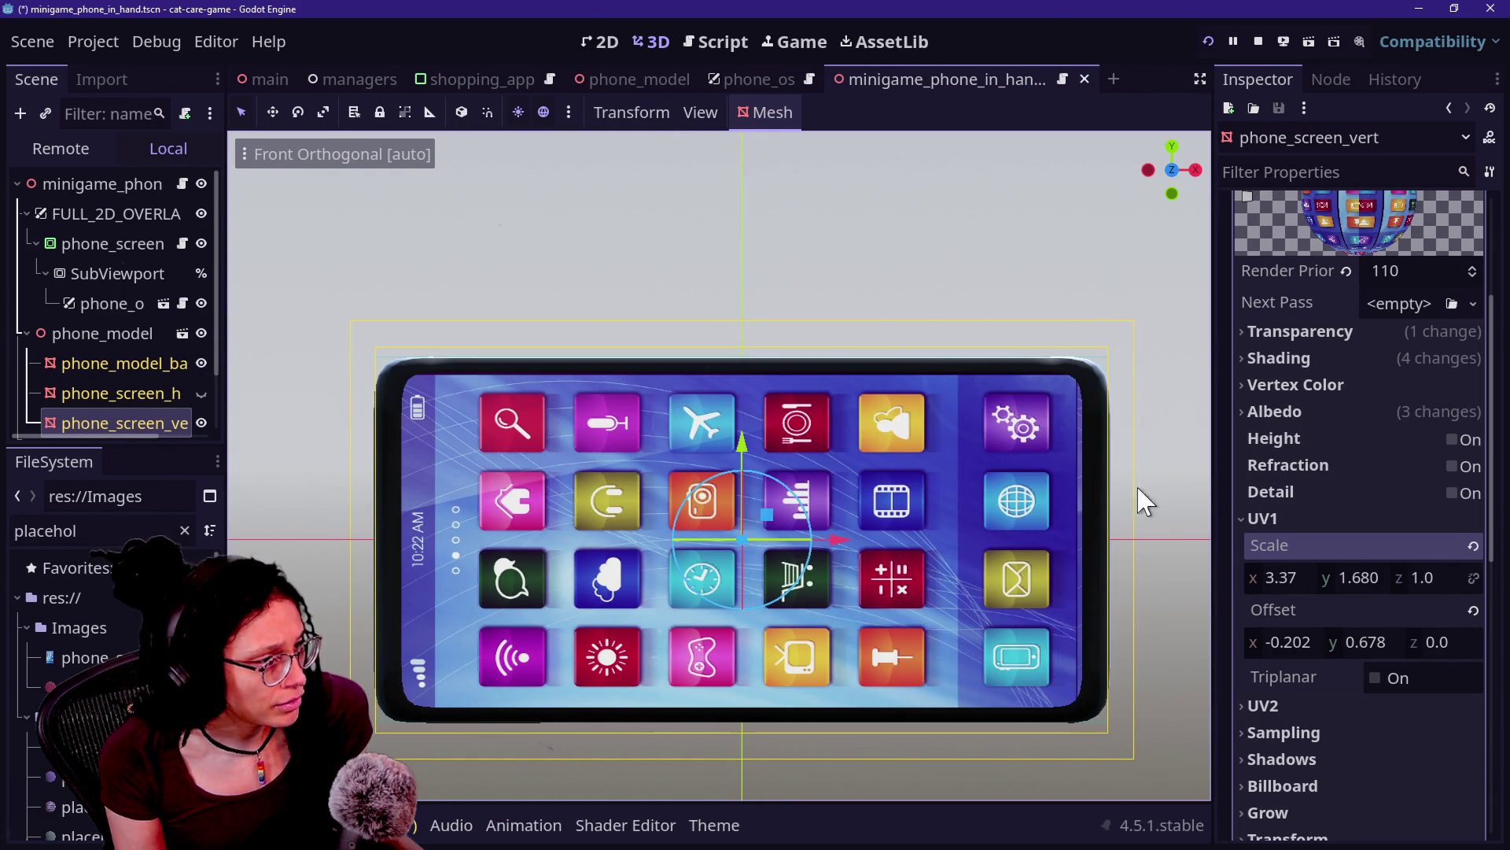
{"action": "scroll", "coordinate": [1166, 556], "scroll_direction": "down", "scroll_amount": 5}
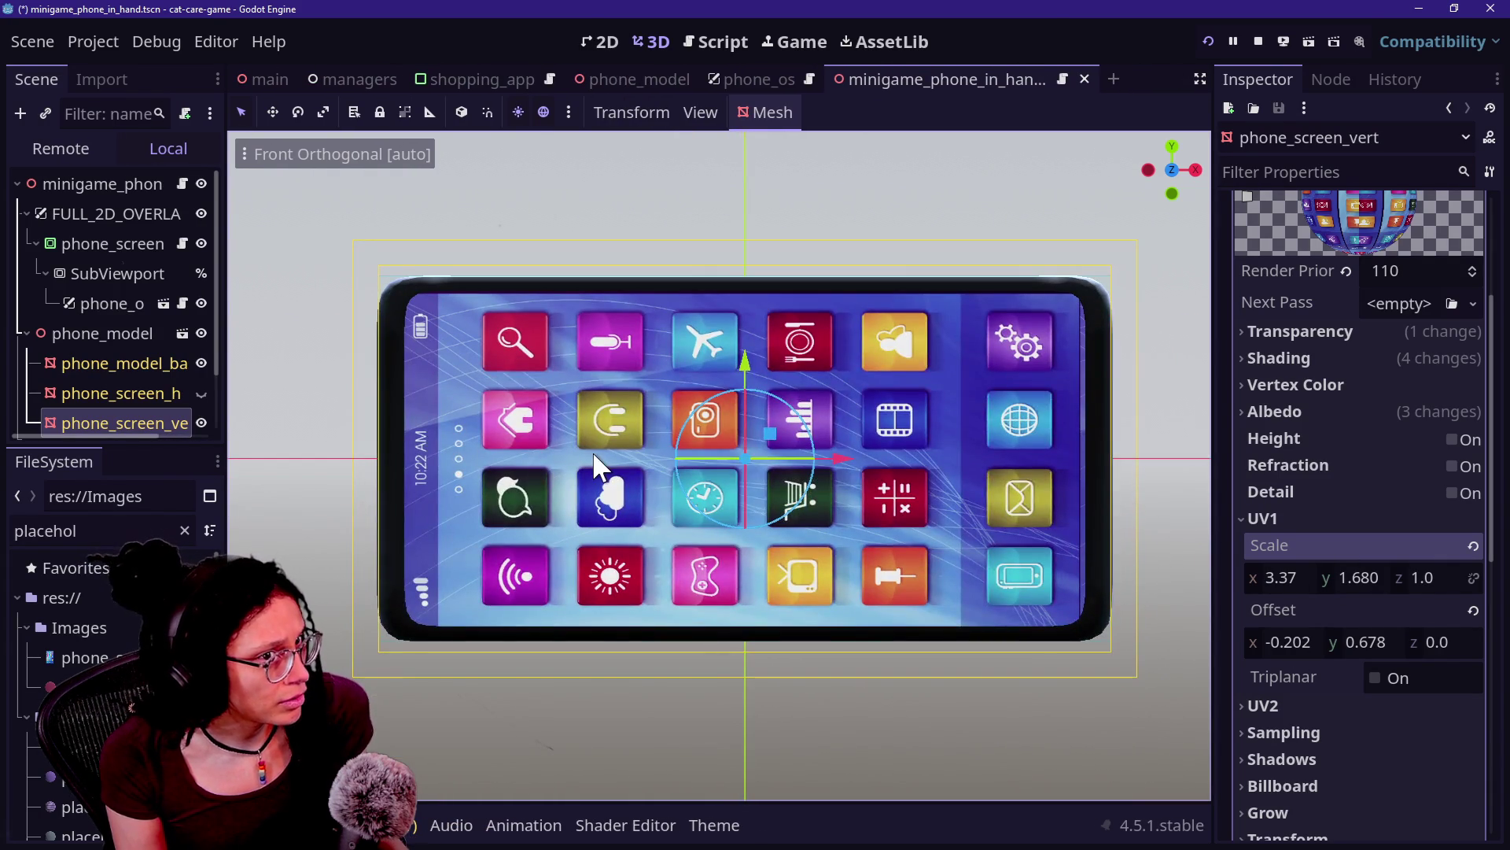
{"action": "scroll", "coordinate": [596, 464], "scroll_direction": "up", "scroll_amount": 2}
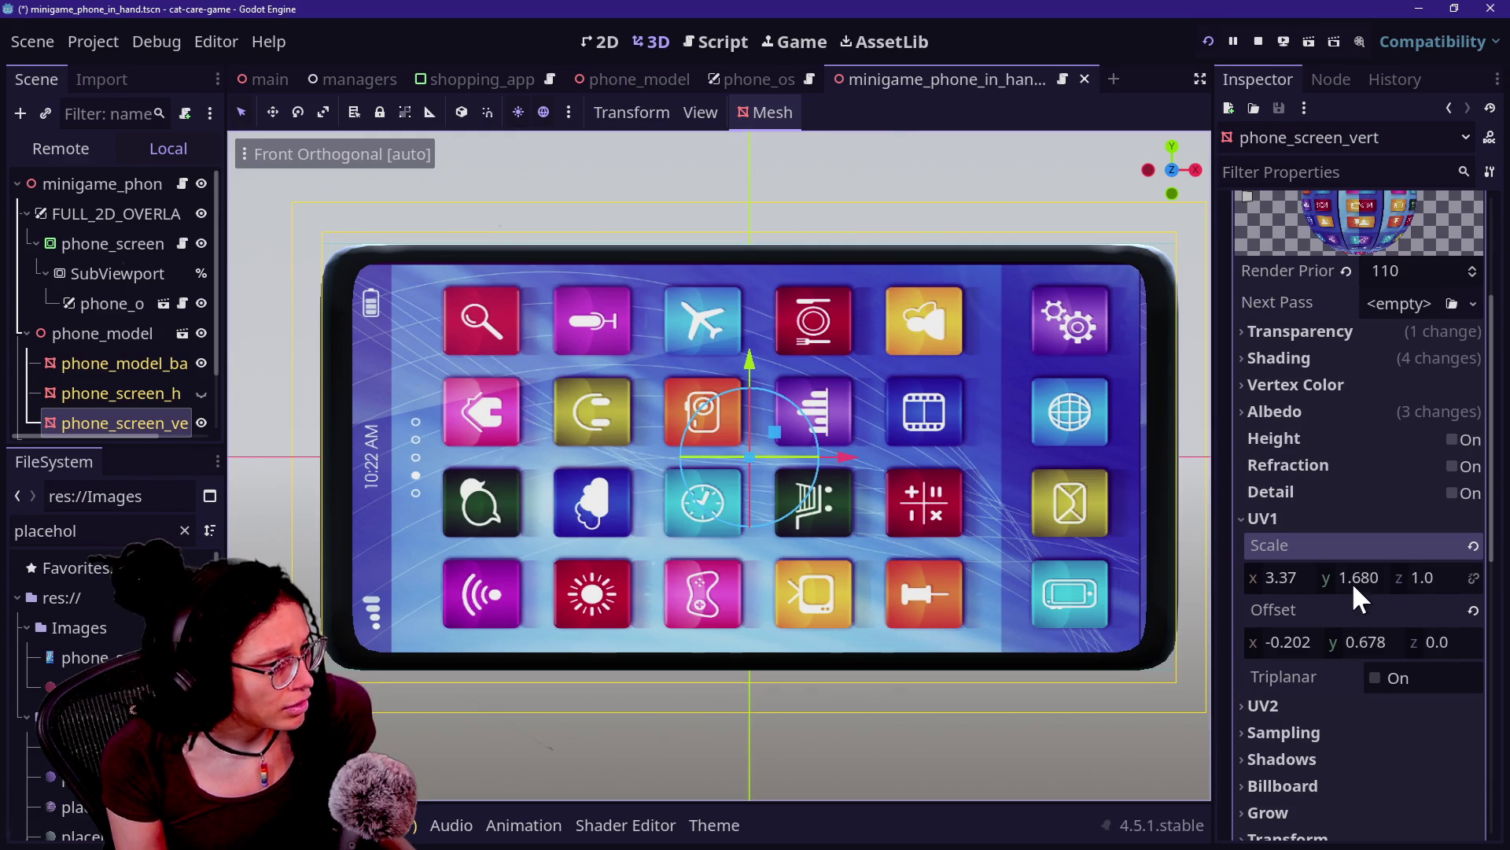
{"action": "mouse_move", "coordinate": [1363, 652]}
{"action": "left_mouse_down"}
{"action": "mouse_move", "coordinate": [1389, 653]}
{"action": "mouse_move", "coordinate": [1366, 652]}
{"action": "left_mouse_up"}
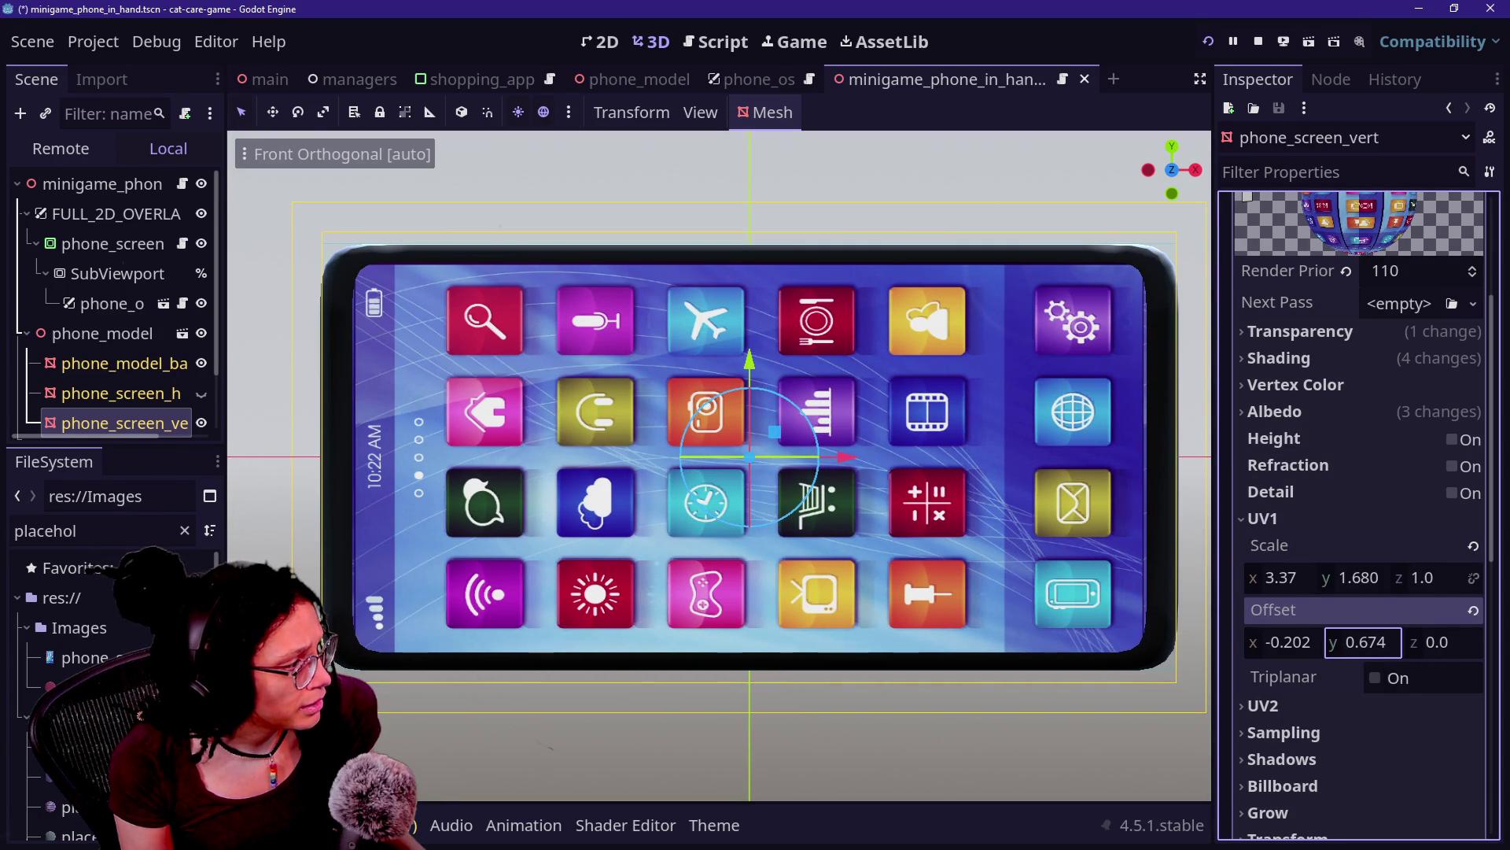
{"action": "left_click", "coordinate": [1375, 652]}
{"action": "left_click", "coordinate": [1395, 643]}
{"action": "key", "text": "Return"}
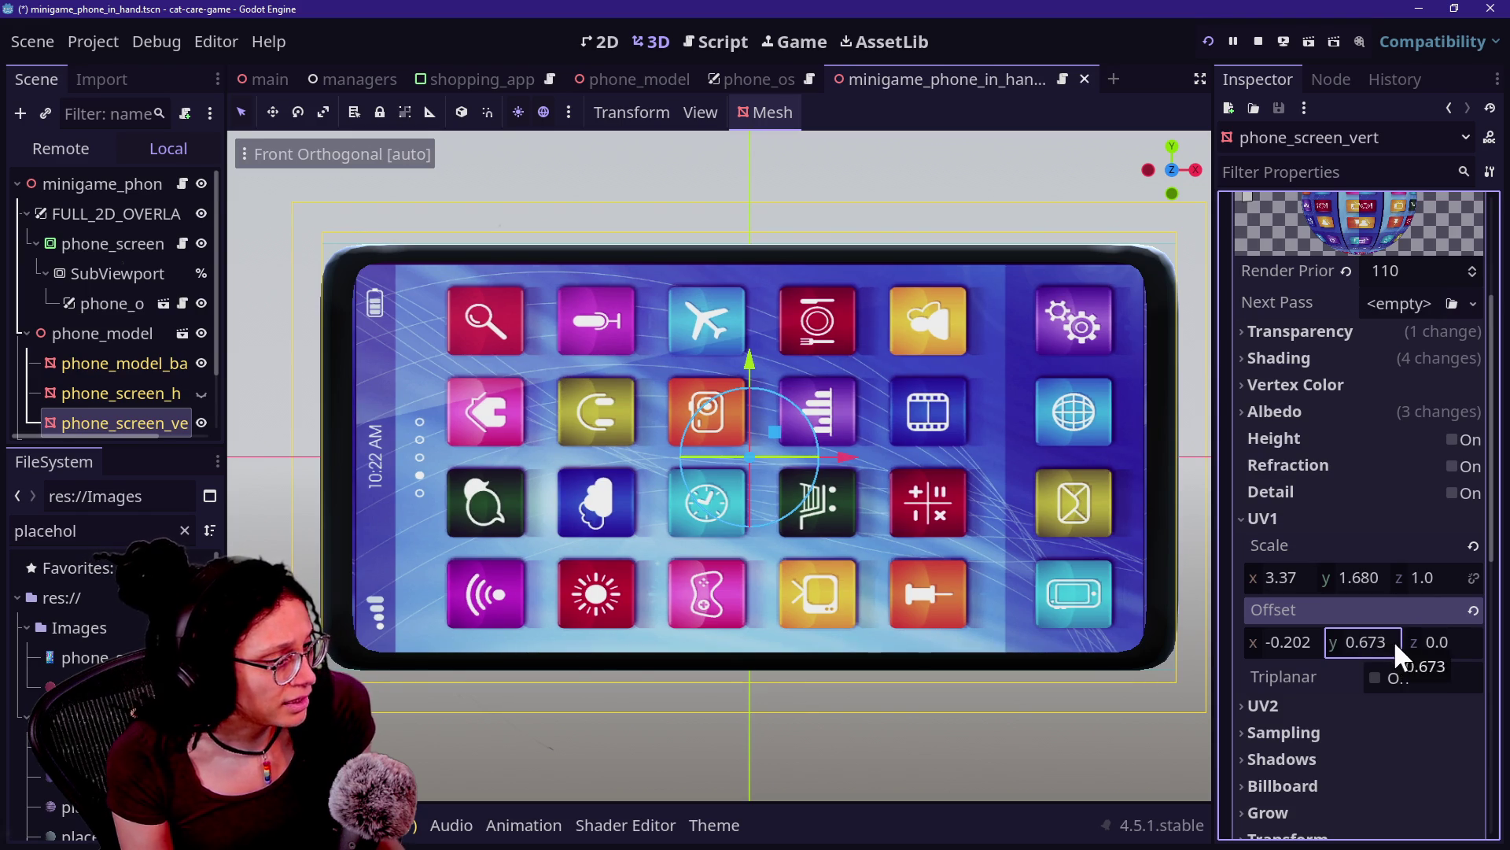
Step: Fine-tune UV1 Scale y down to 1.660 and raise Offset y to realign the icon grid
{"action": "left_click_drag", "start_coordinate": [1355, 580], "coordinate": [1356, 594]}
{"action": "left_click_drag", "start_coordinate": [1371, 649], "coordinate": [1382, 641]}
{"action": "left_click_drag", "start_coordinate": [1365, 588], "coordinate": [1365, 588]}
{"action": "left_click_drag", "start_coordinate": [1378, 649], "coordinate": [1381, 641]}
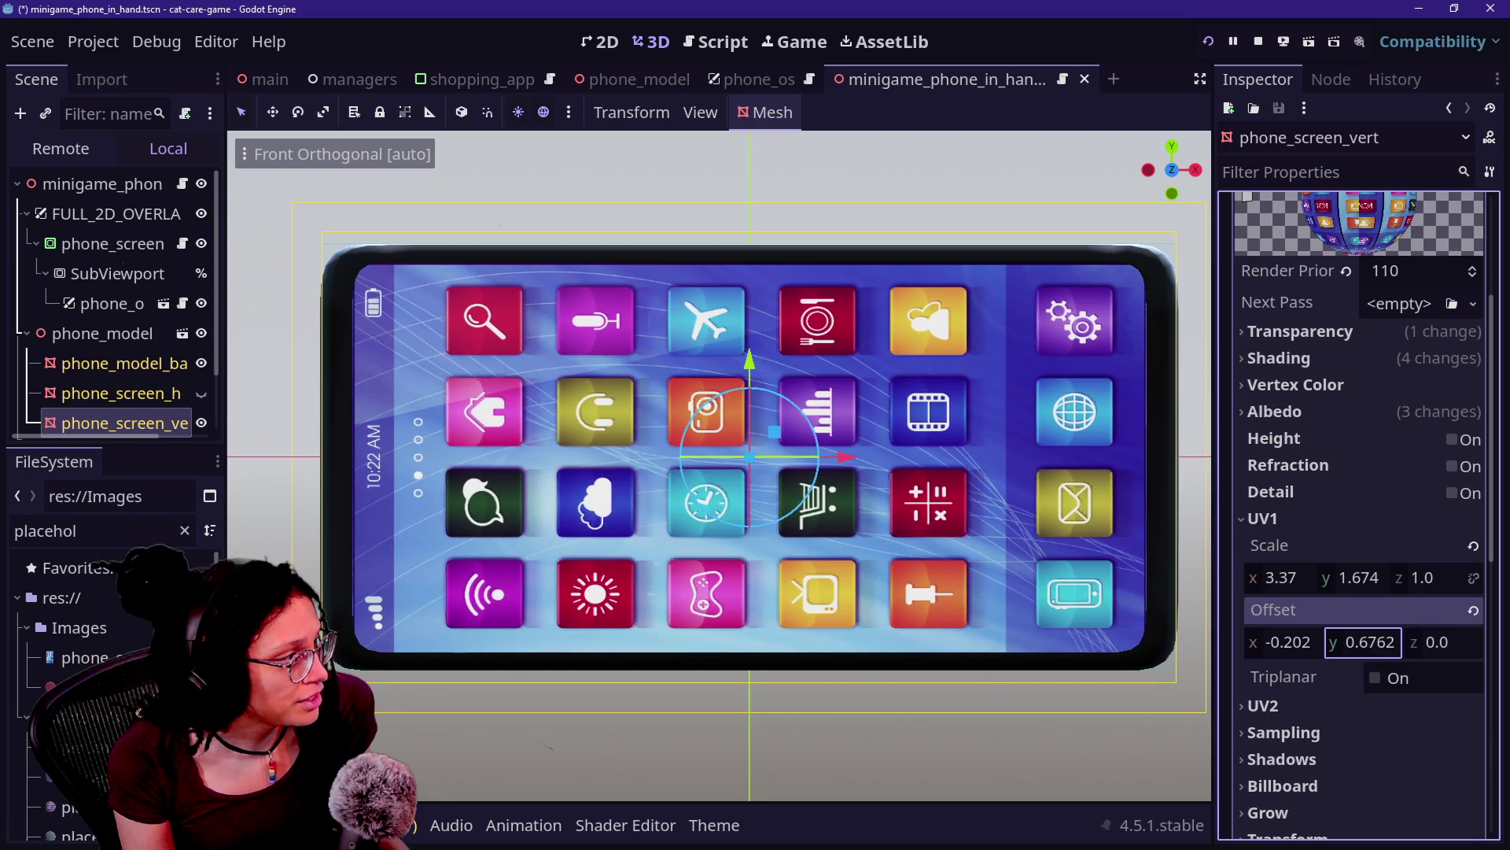
{"action": "left_click_drag", "start_coordinate": [1375, 589], "coordinate": [1370, 581]}
{"action": "left_click_drag", "start_coordinate": [1365, 636], "coordinate": [1365, 636]}
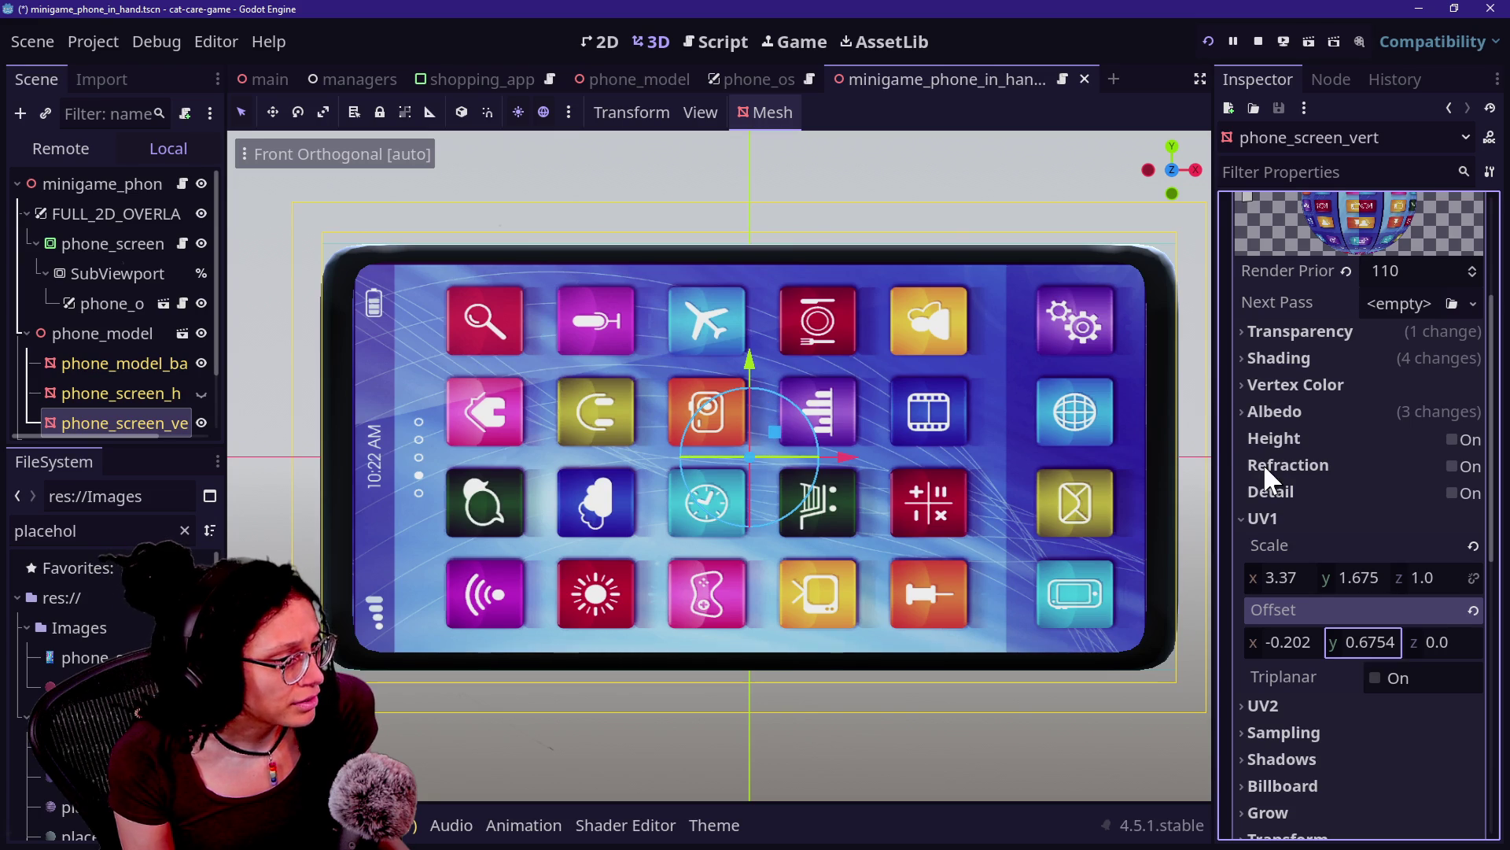
{"action": "left_click", "coordinate": [1366, 586]}
{"action": "left_click_drag", "start_coordinate": [1367, 587], "coordinate": [1361, 587]}
{"action": "left_click_drag", "start_coordinate": [1376, 643], "coordinate": [1377, 643]}
{"action": "left_click", "coordinate": [1385, 578]}
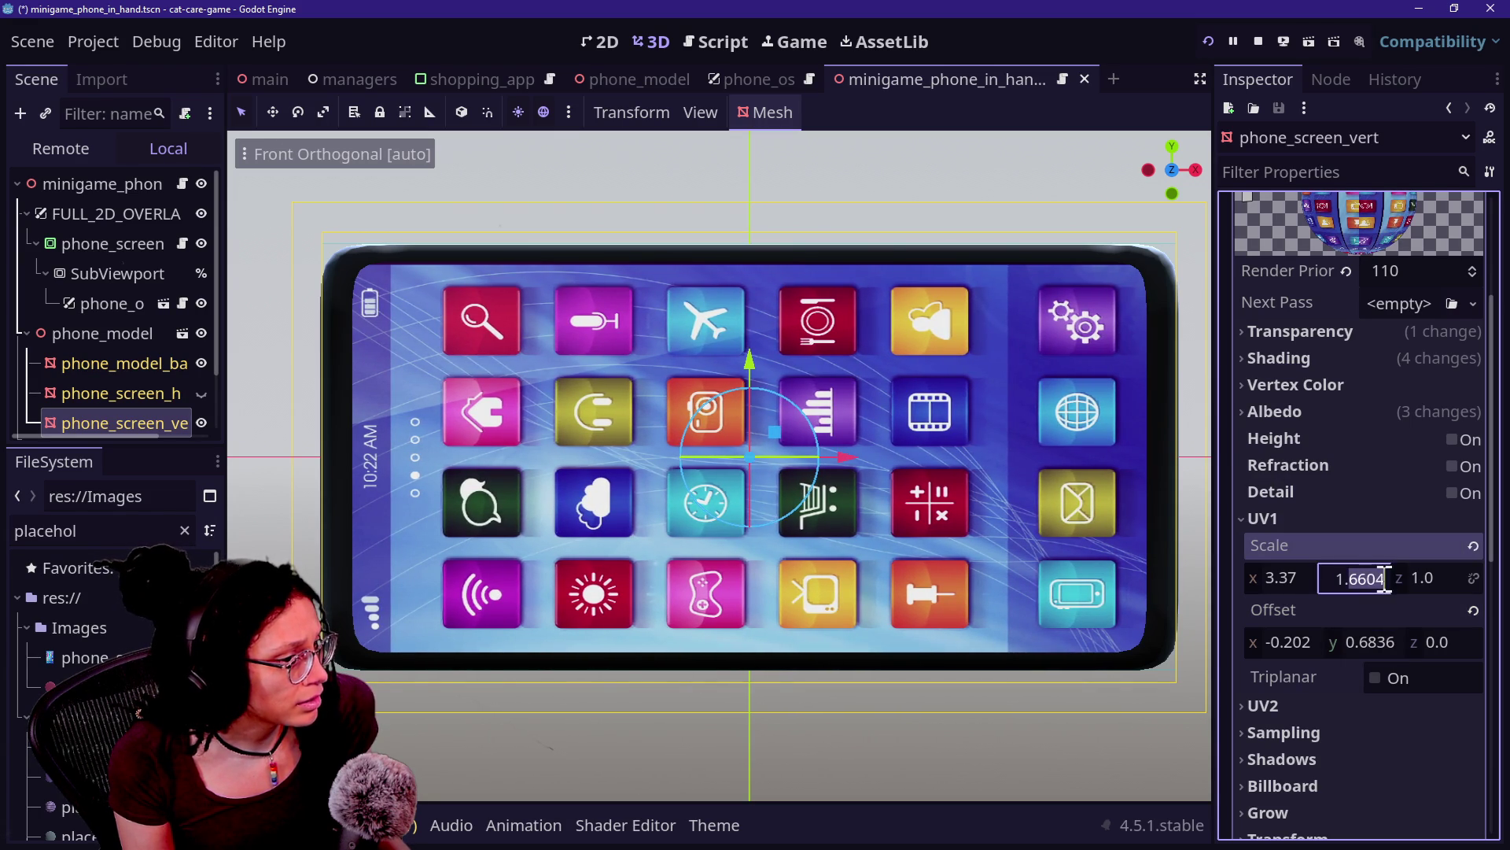
Step: Set UV1 Scale y to 1.67, Offset y to 0.6784 and Scale x to 3.349
{"action": "key", "text": "BackSpace"}
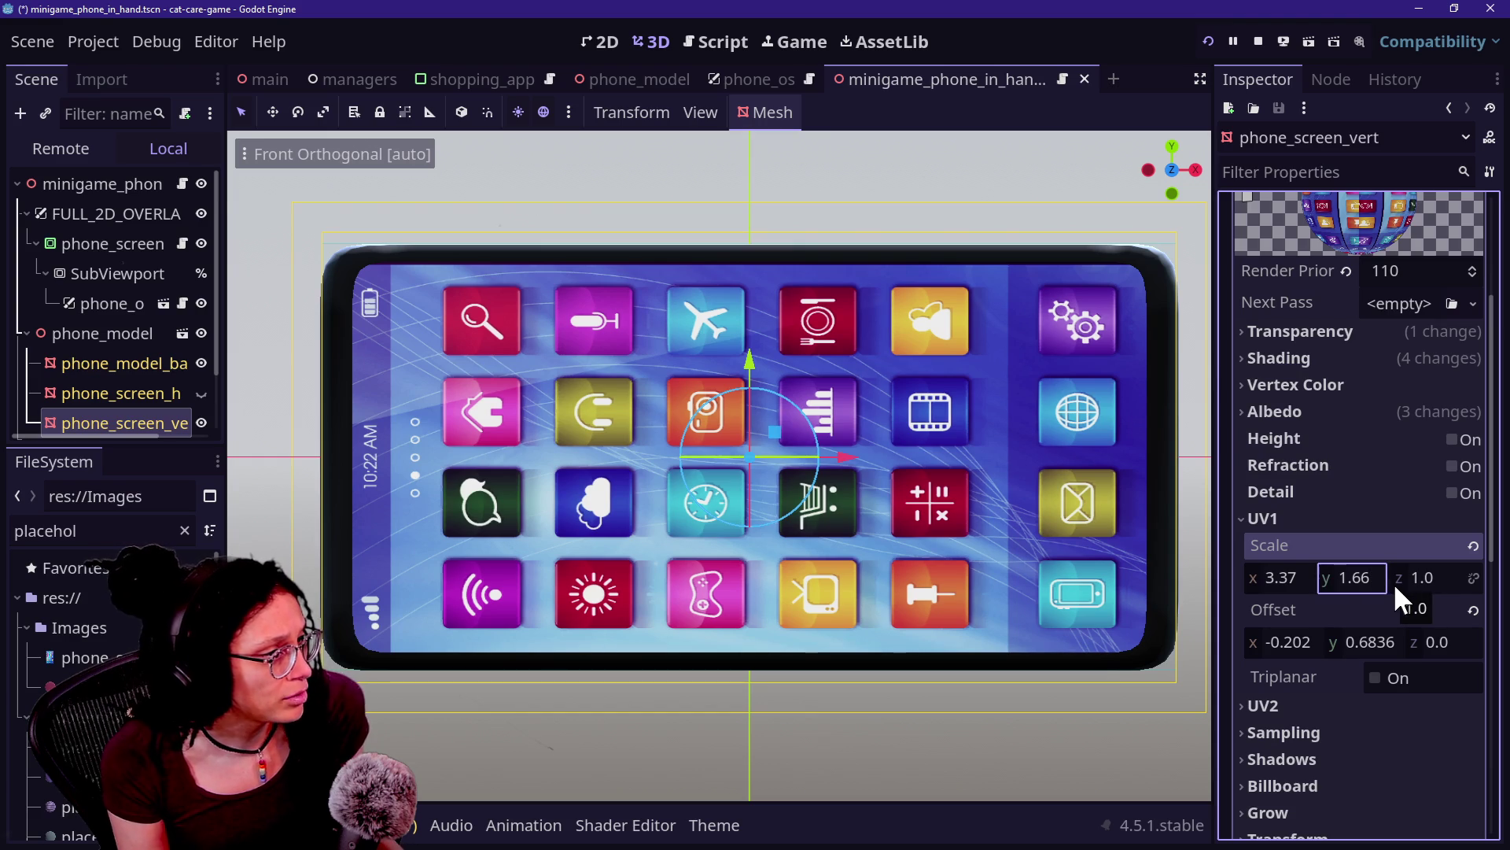
{"action": "double_click", "coordinate": [1381, 586]}
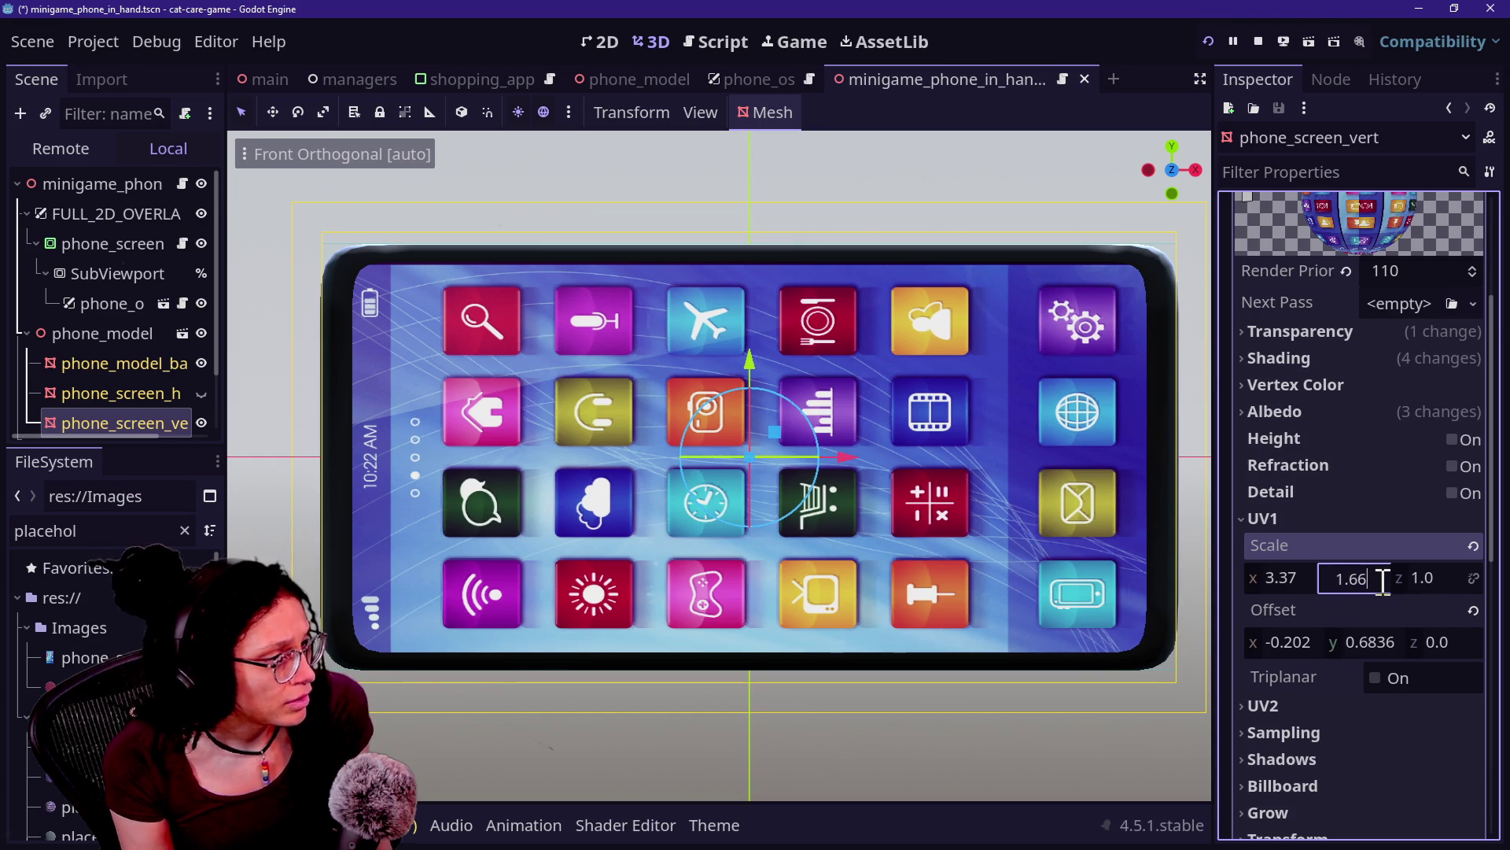
{"action": "double_click", "coordinate": [1377, 579]}
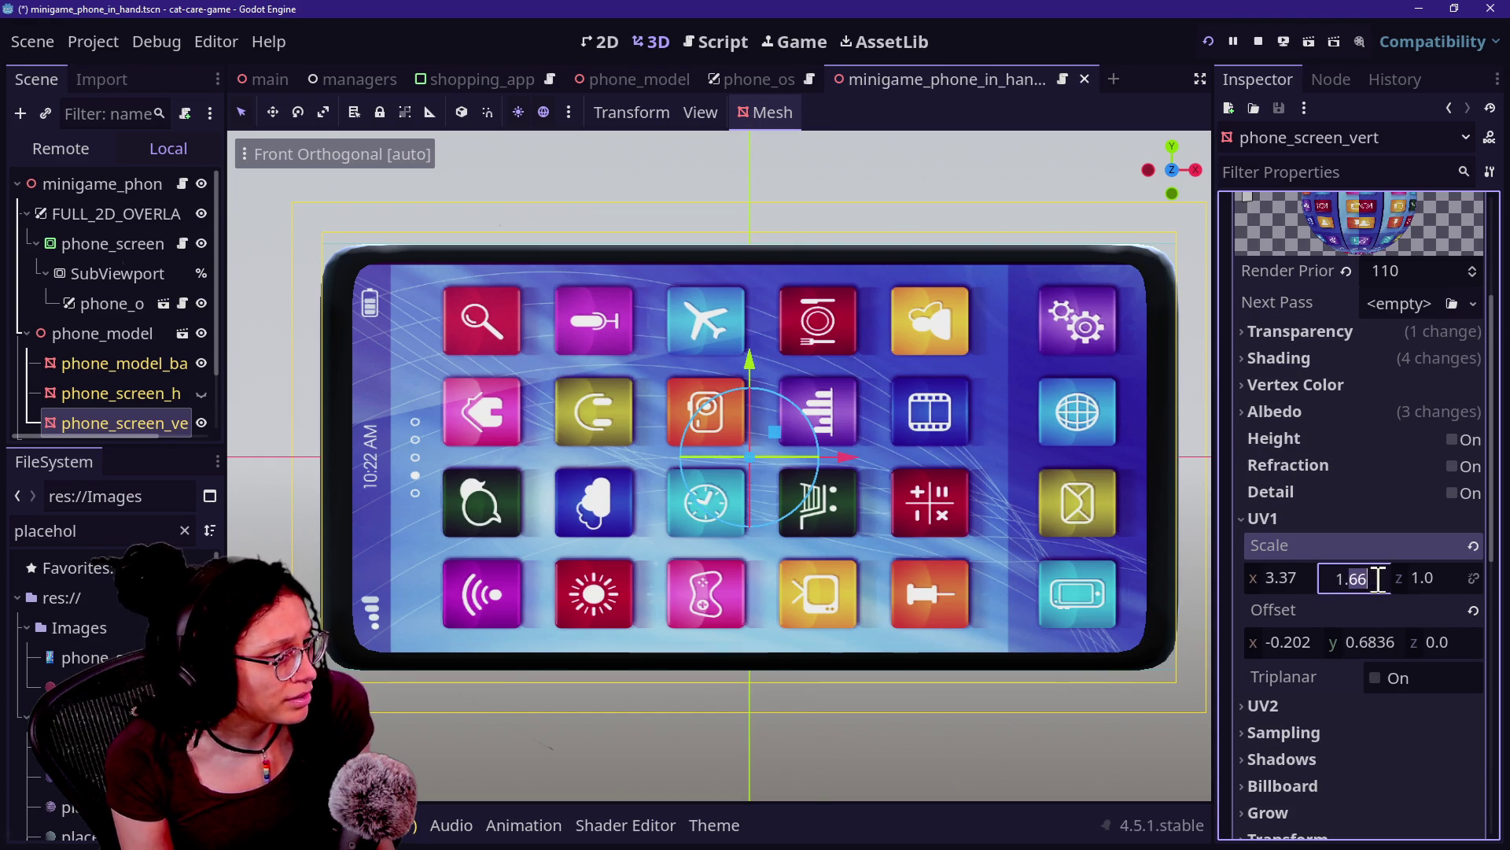
{"action": "type", "text": "1.67"}
{"action": "key", "text": "Return"}
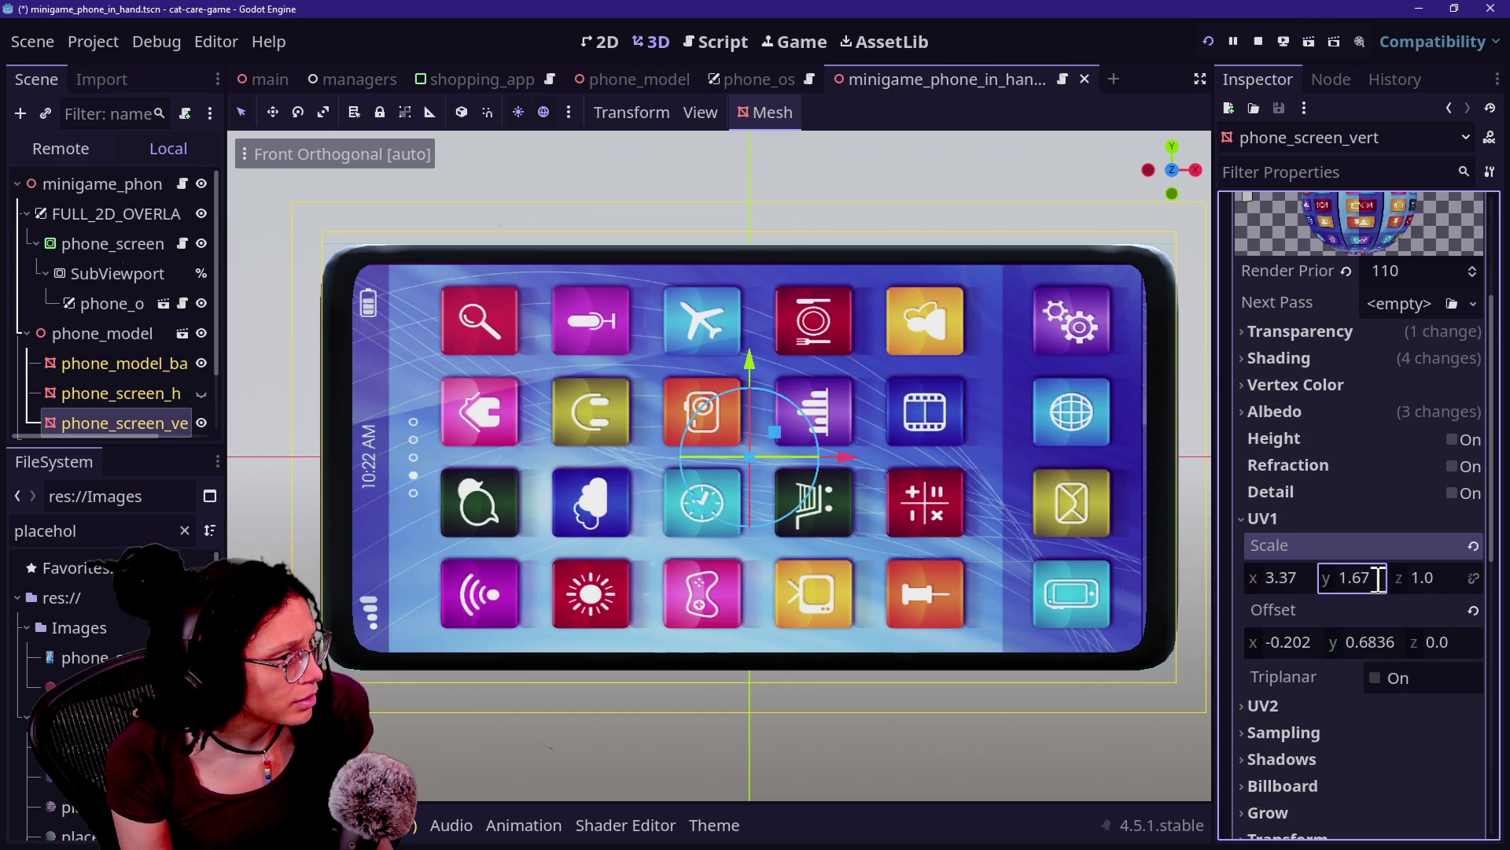
{"action": "left_click_drag", "start_coordinate": [1372, 648], "coordinate": [1351, 647]}
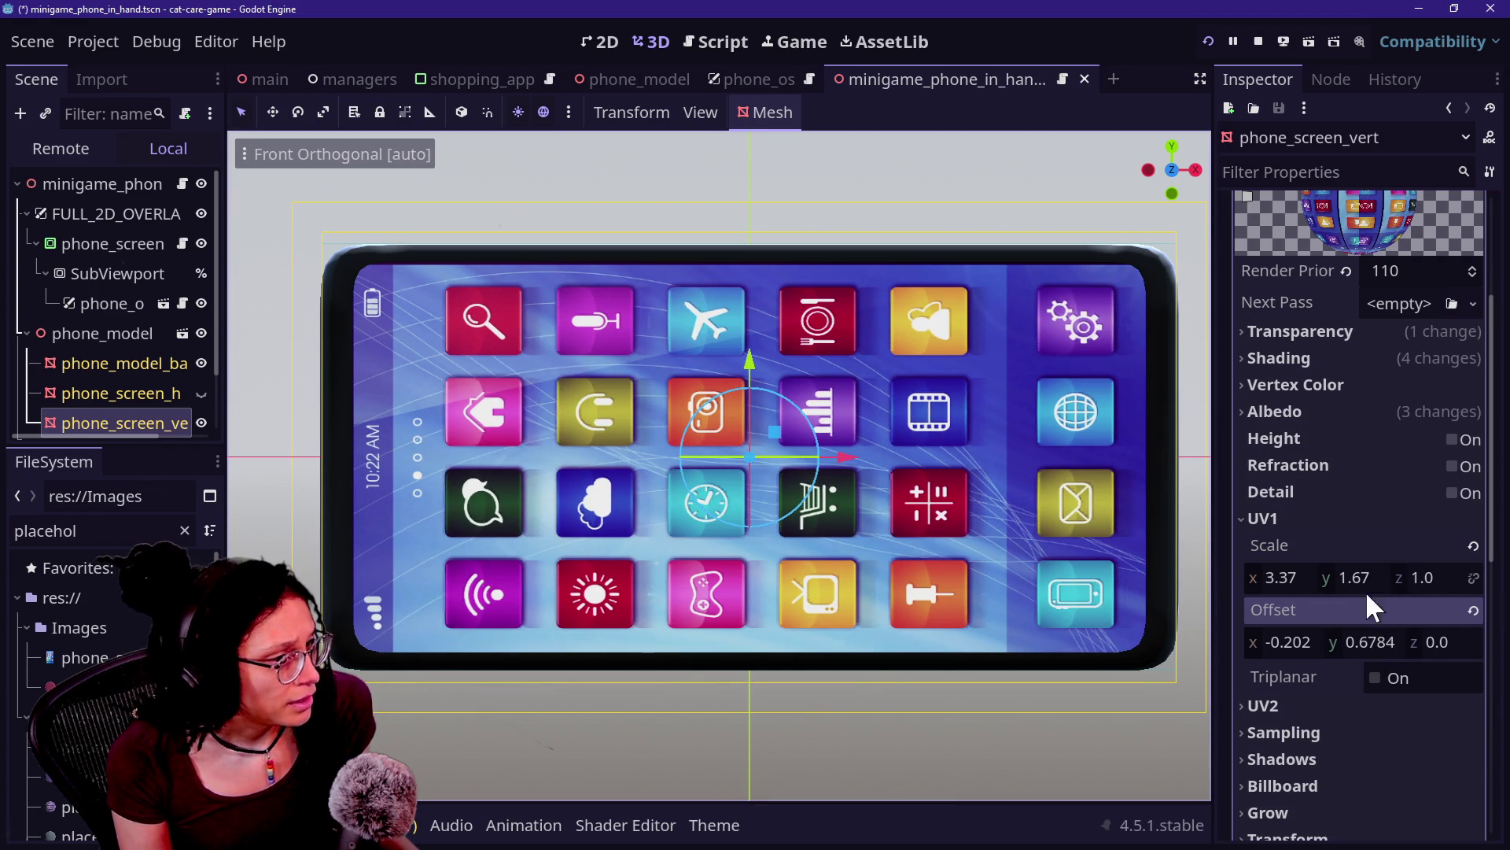
{"action": "left_click_drag", "start_coordinate": [1284, 578], "coordinate": [1269, 578]}
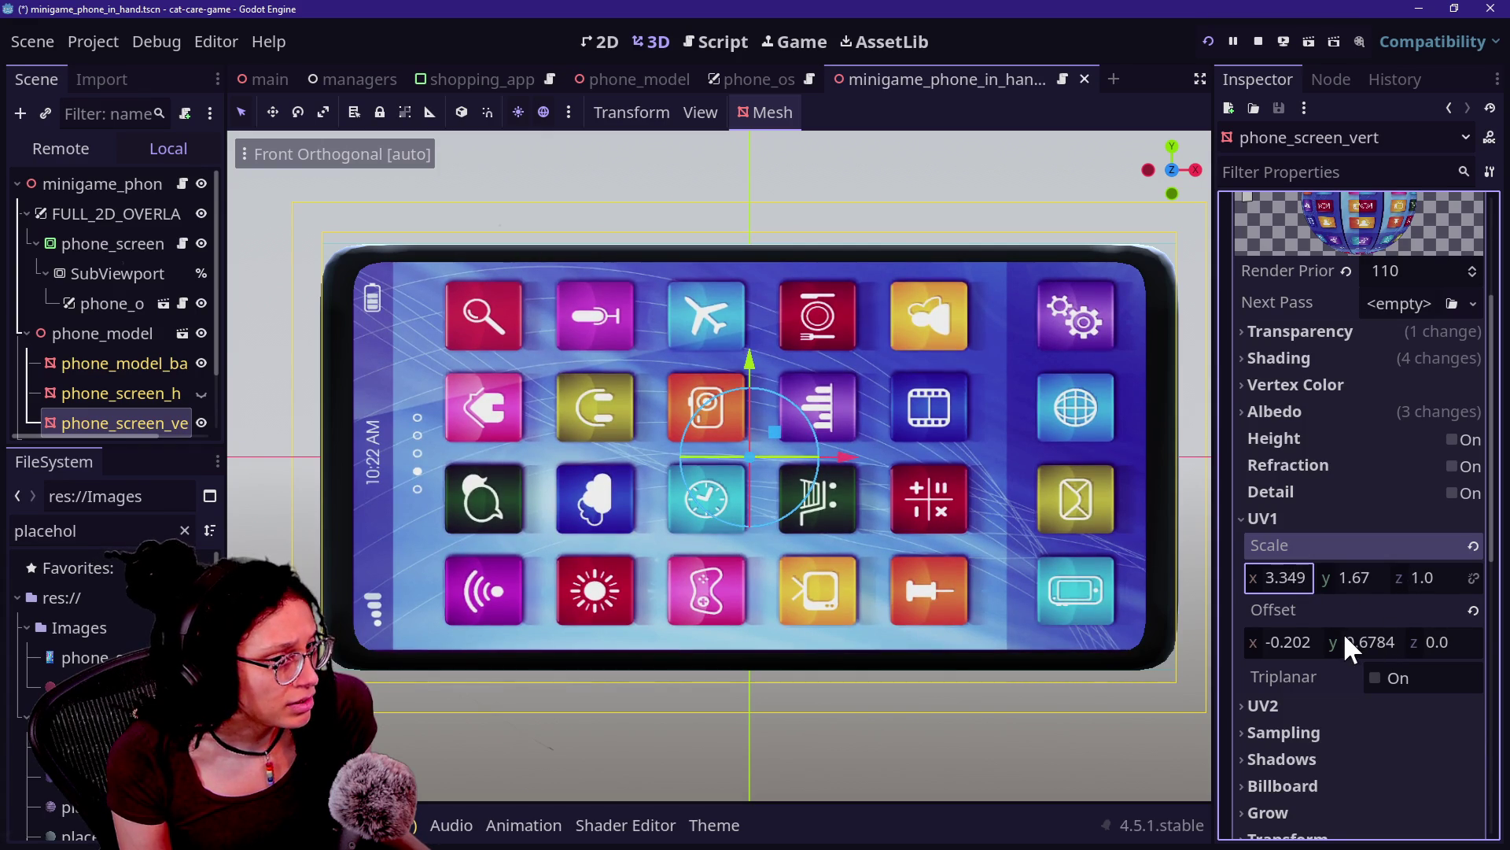
{"action": "left_click", "coordinate": [1294, 640]}
Step: Drag UV1 Offset x to -0.196 to line up the app grid sideways
{"action": "left_click_drag", "start_coordinate": [1295, 641], "coordinate": [1296, 641]}
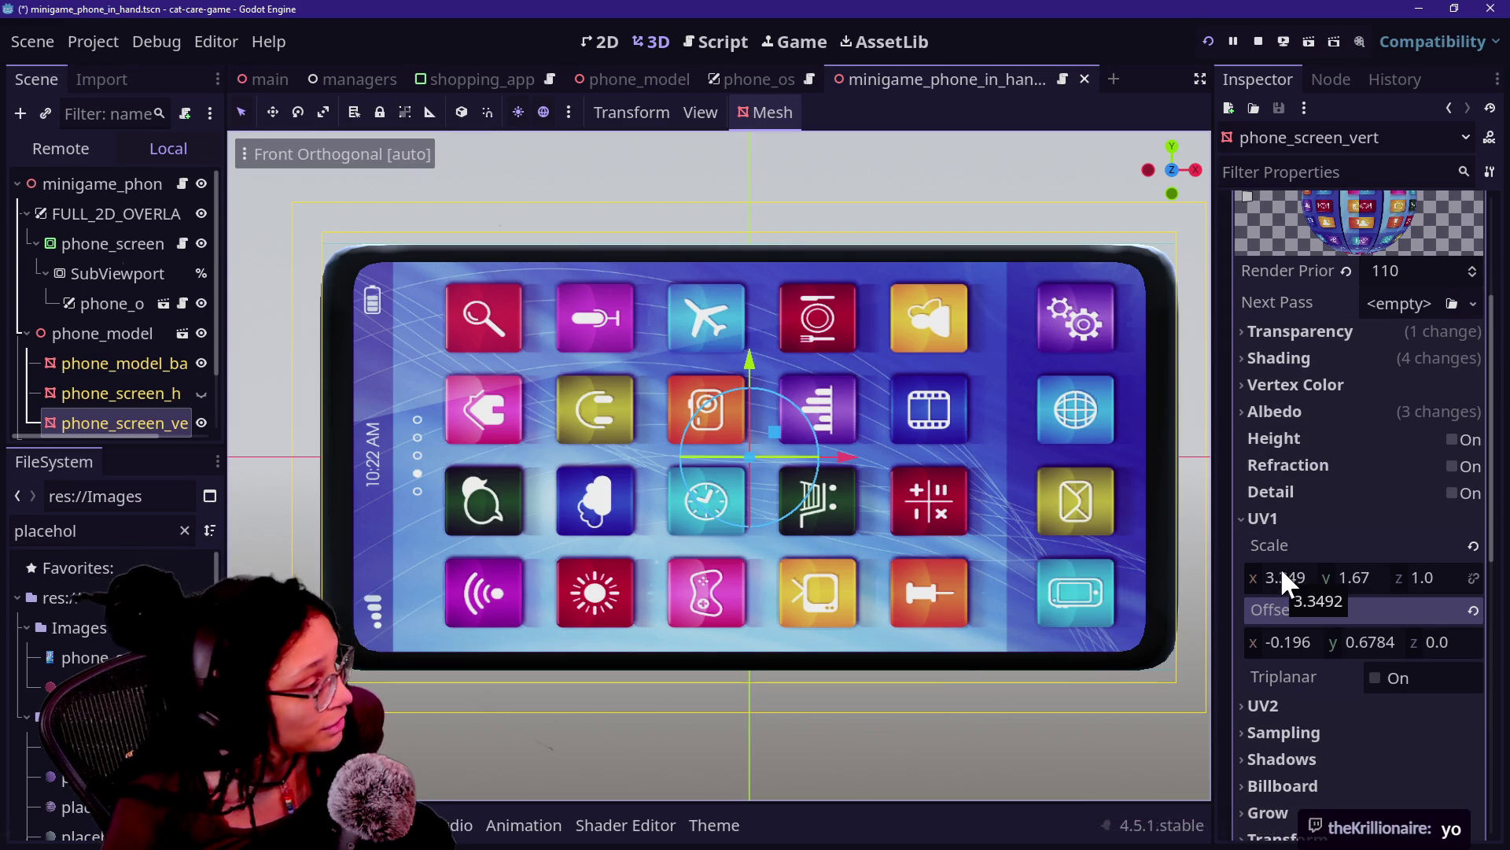
Step: Narrow UV1 Scale x to 3.308, then try and undo an offset shift
{"action": "left_click", "coordinate": [1295, 584]}
{"action": "mouse_move", "coordinate": [1296, 582]}
{"action": "left_mouse_down"}
{"action": "mouse_move", "coordinate": [1261, 582]}
{"action": "mouse_move", "coordinate": [1284, 583]}
{"action": "left_mouse_up"}
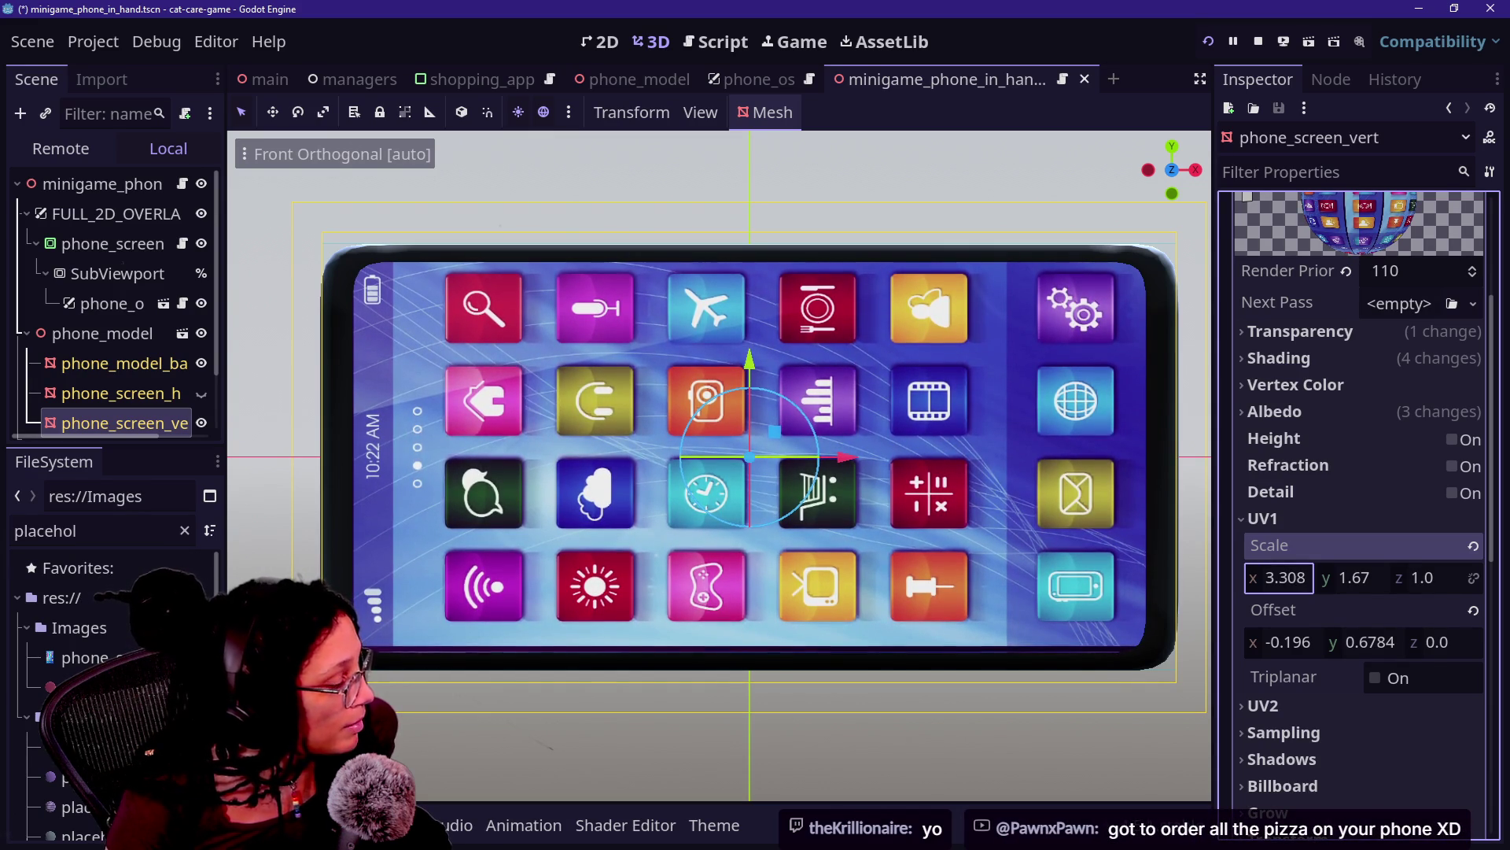
{"action": "mouse_move", "coordinate": [1386, 647]}
{"action": "left_mouse_down"}
{"action": "mouse_move", "coordinate": [1278, 643]}
{"action": "mouse_move", "coordinate": [1320, 644]}
{"action": "mouse_move", "coordinate": [1308, 643]}
{"action": "left_mouse_up"}
{"action": "key", "text": "ctrl+z"}
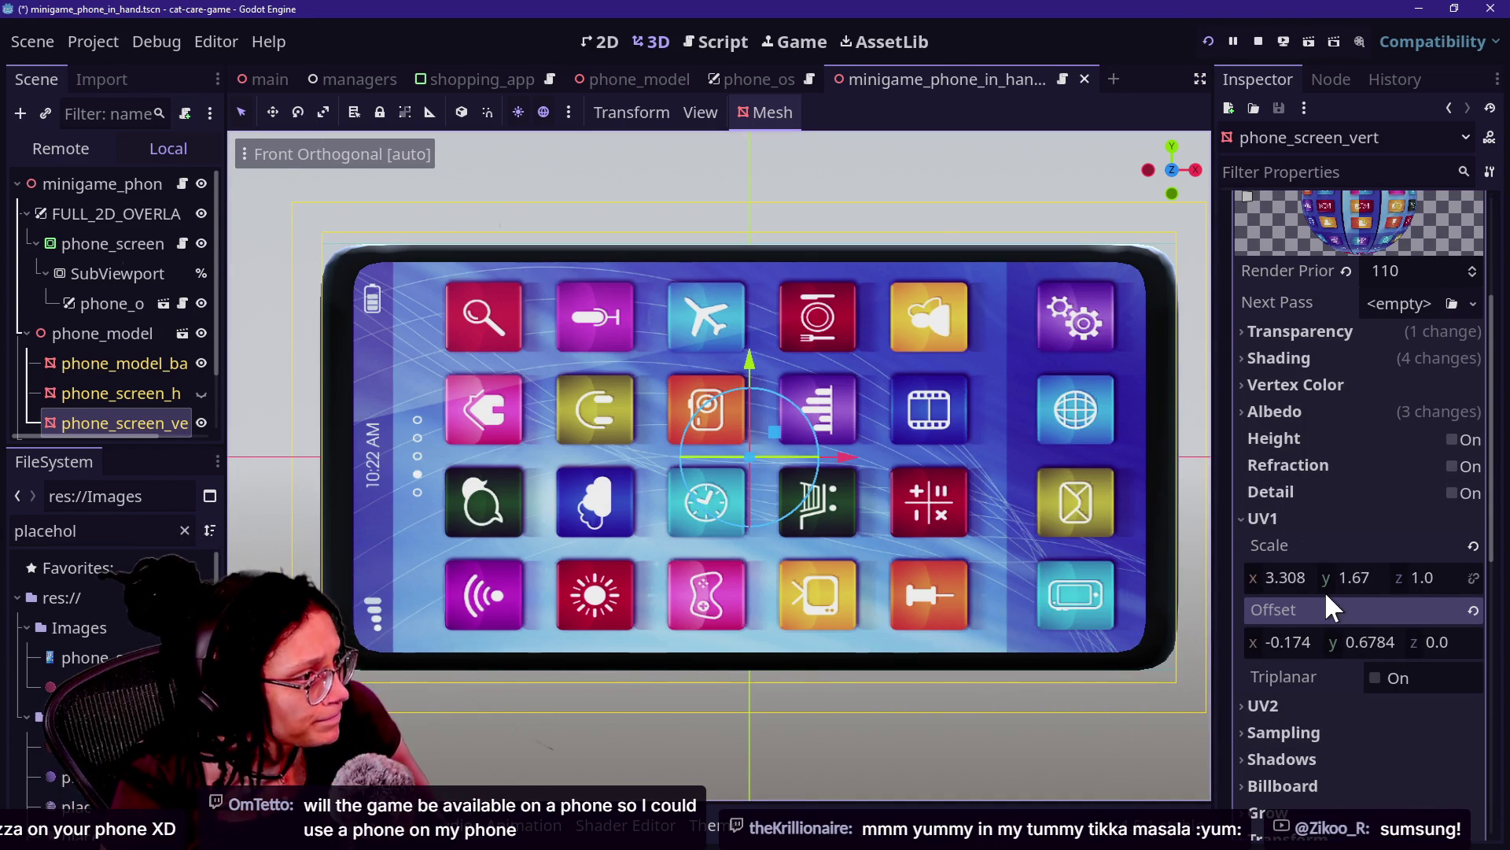
Step: Trial a new Scale y and Offset y 0.6884, revert both, then save and run the game
{"action": "left_click", "coordinate": [1382, 588]}
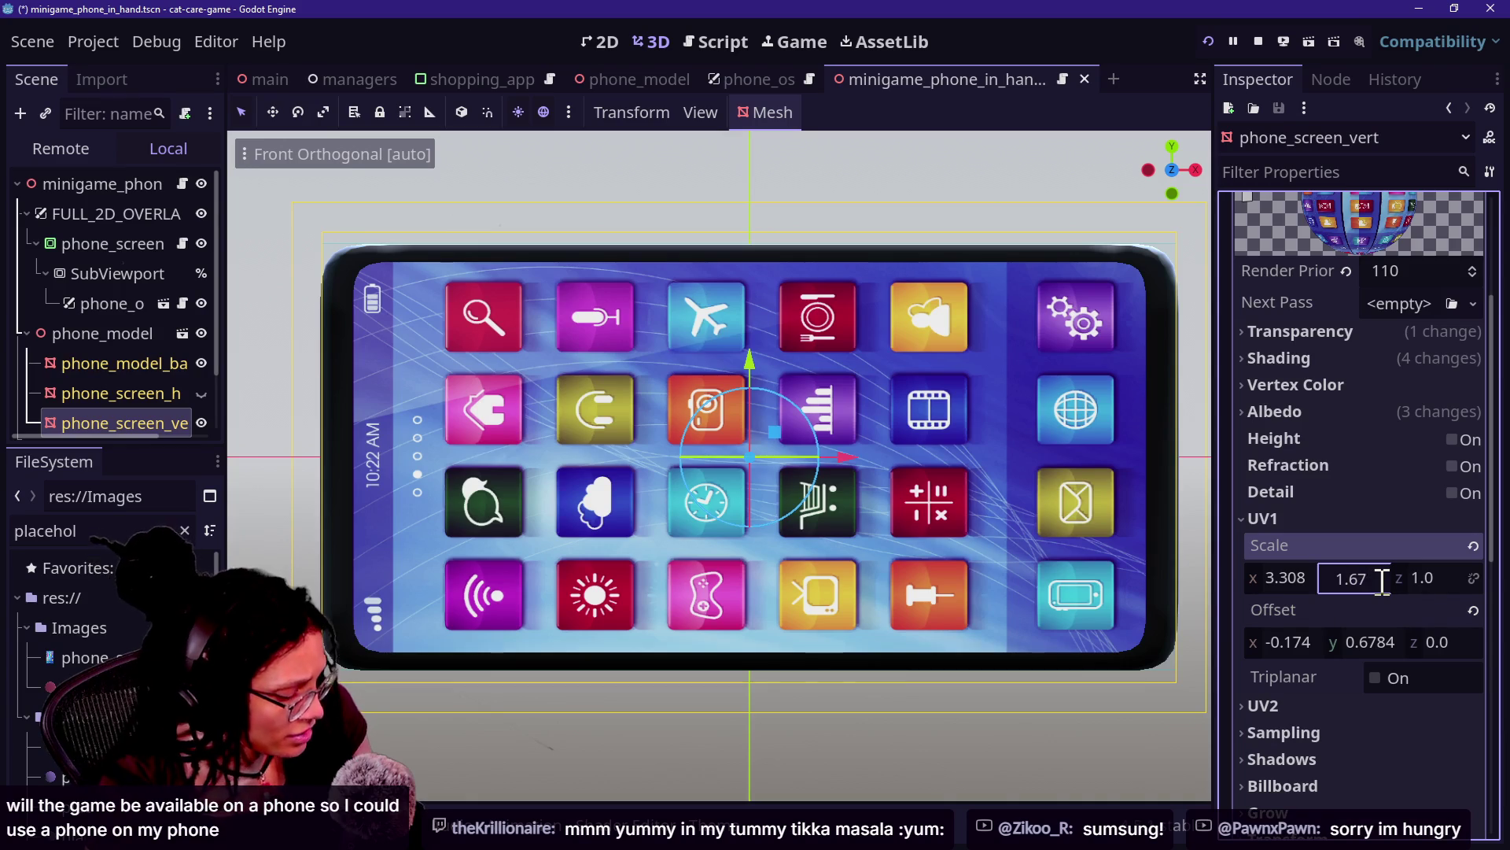
{"action": "type", "text": "8"}
{"action": "mouse_move", "coordinate": [1372, 642]}
{"action": "left_mouse_down"}
{"action": "mouse_move", "coordinate": [1389, 641]}
{"action": "mouse_move", "coordinate": [1360, 642]}
{"action": "left_mouse_up"}
{"action": "key", "text": "ctrl+z"}
{"action": "key", "text": "ctrl+z"}
{"action": "key", "text": "ctrl+z"}
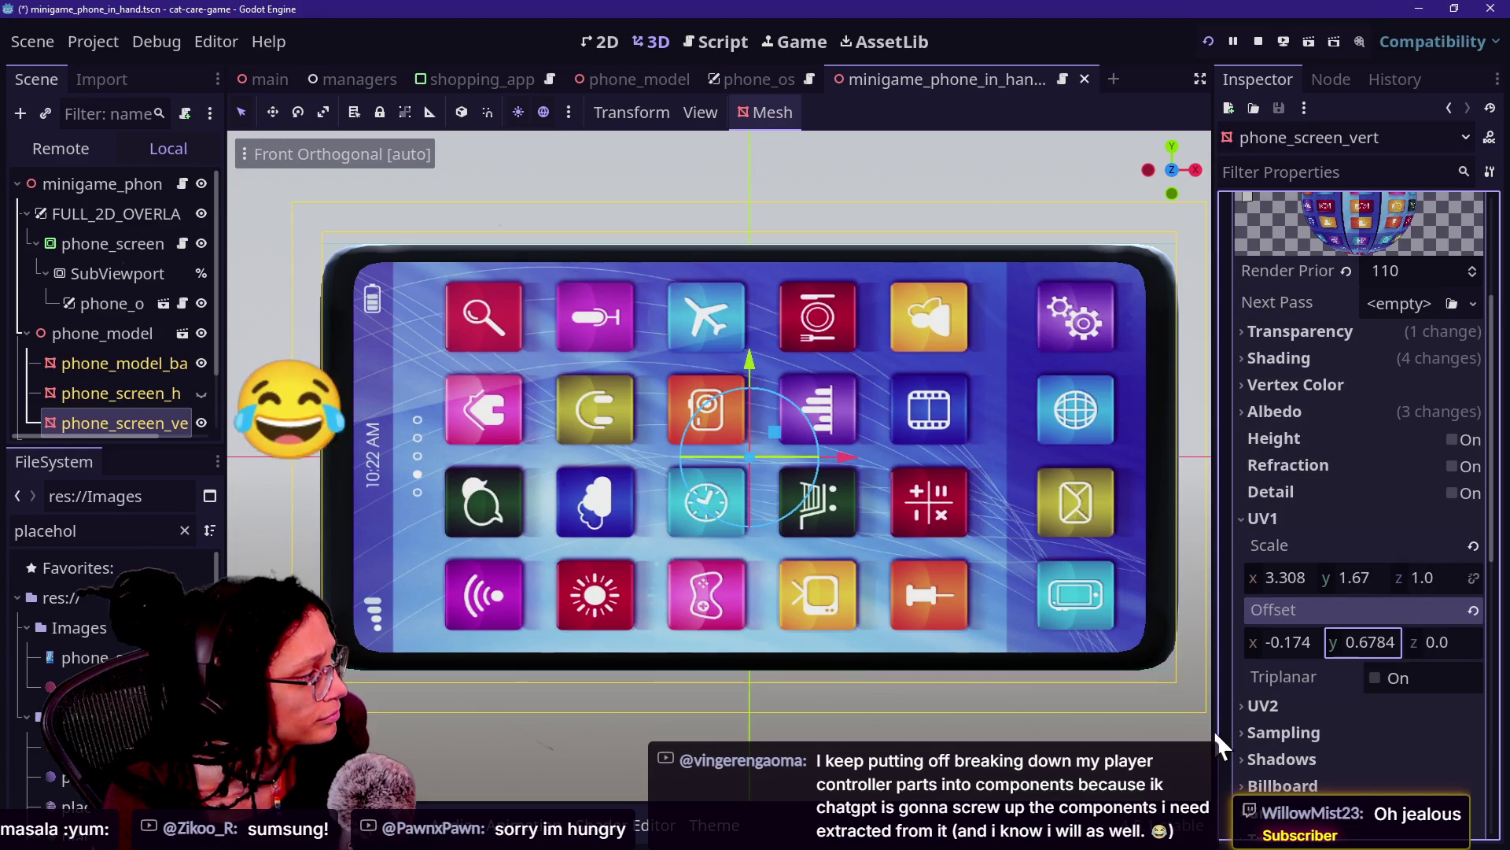
{"action": "scroll", "coordinate": [956, 702], "scroll_direction": "down", "scroll_amount": 5}
{"action": "key", "text": "ctrl+s"}
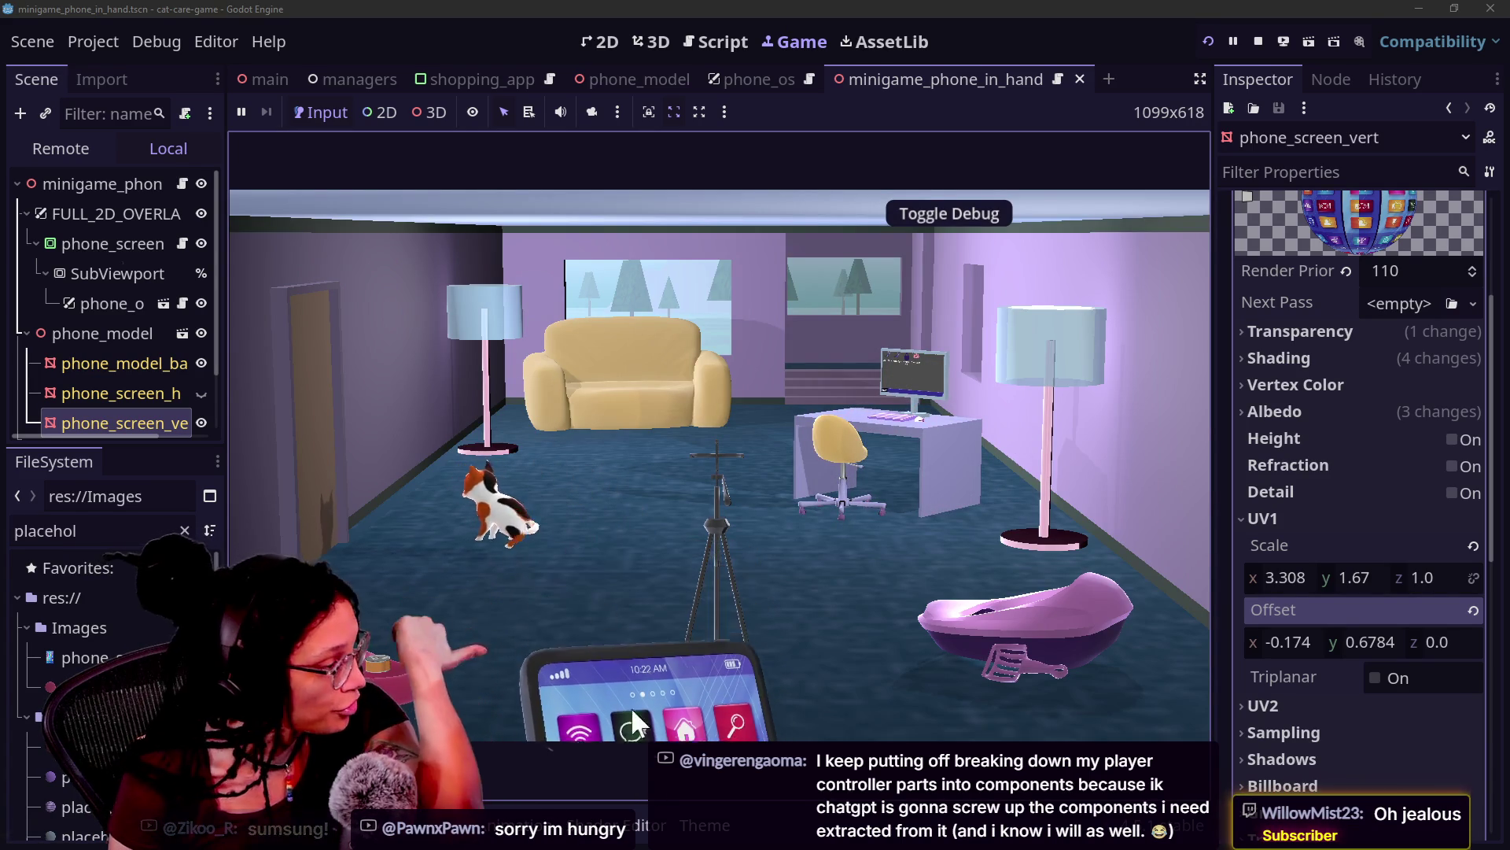
Step: Tap the phone in the running game, view phone_os in 2D, then open the phone_model scene
{"action": "left_click", "coordinate": [612, 616]}
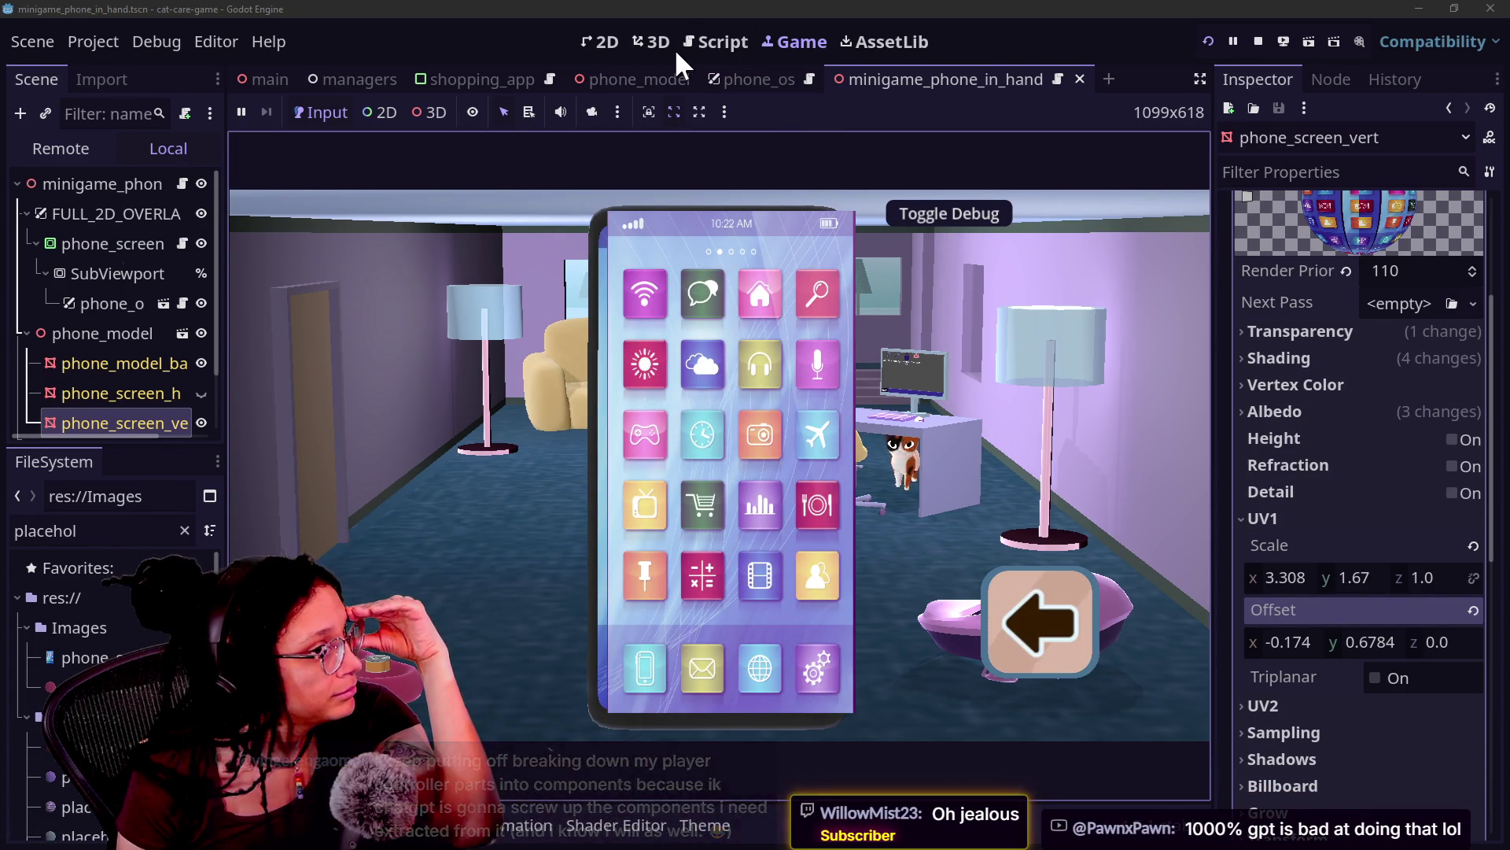
{"action": "left_click", "coordinate": [759, 85]}
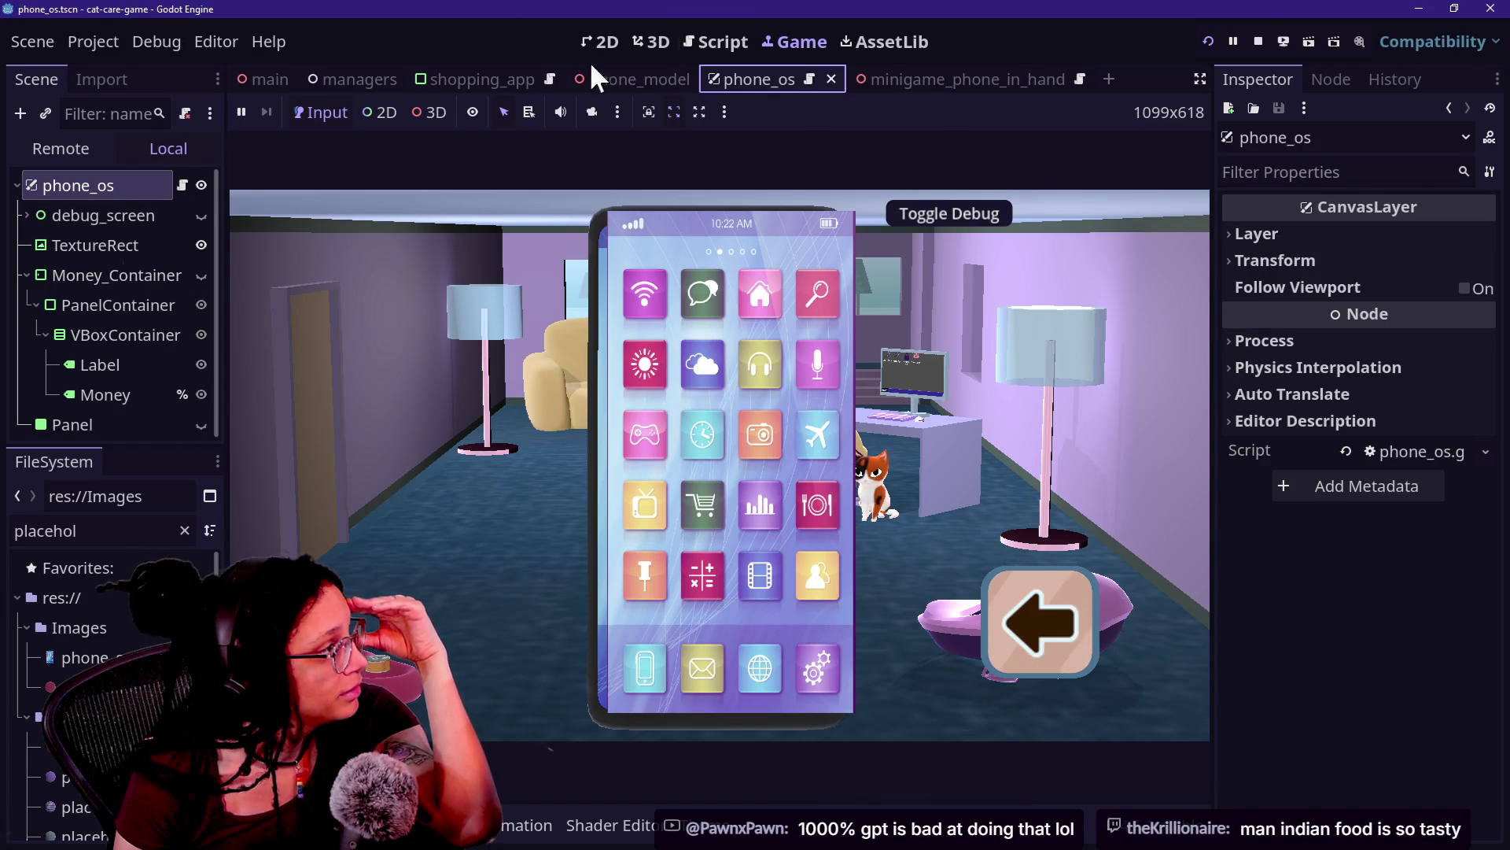
{"action": "left_click", "coordinate": [607, 42]}
{"action": "scroll", "coordinate": [432, 460], "scroll_direction": "down", "scroll_amount": 4}
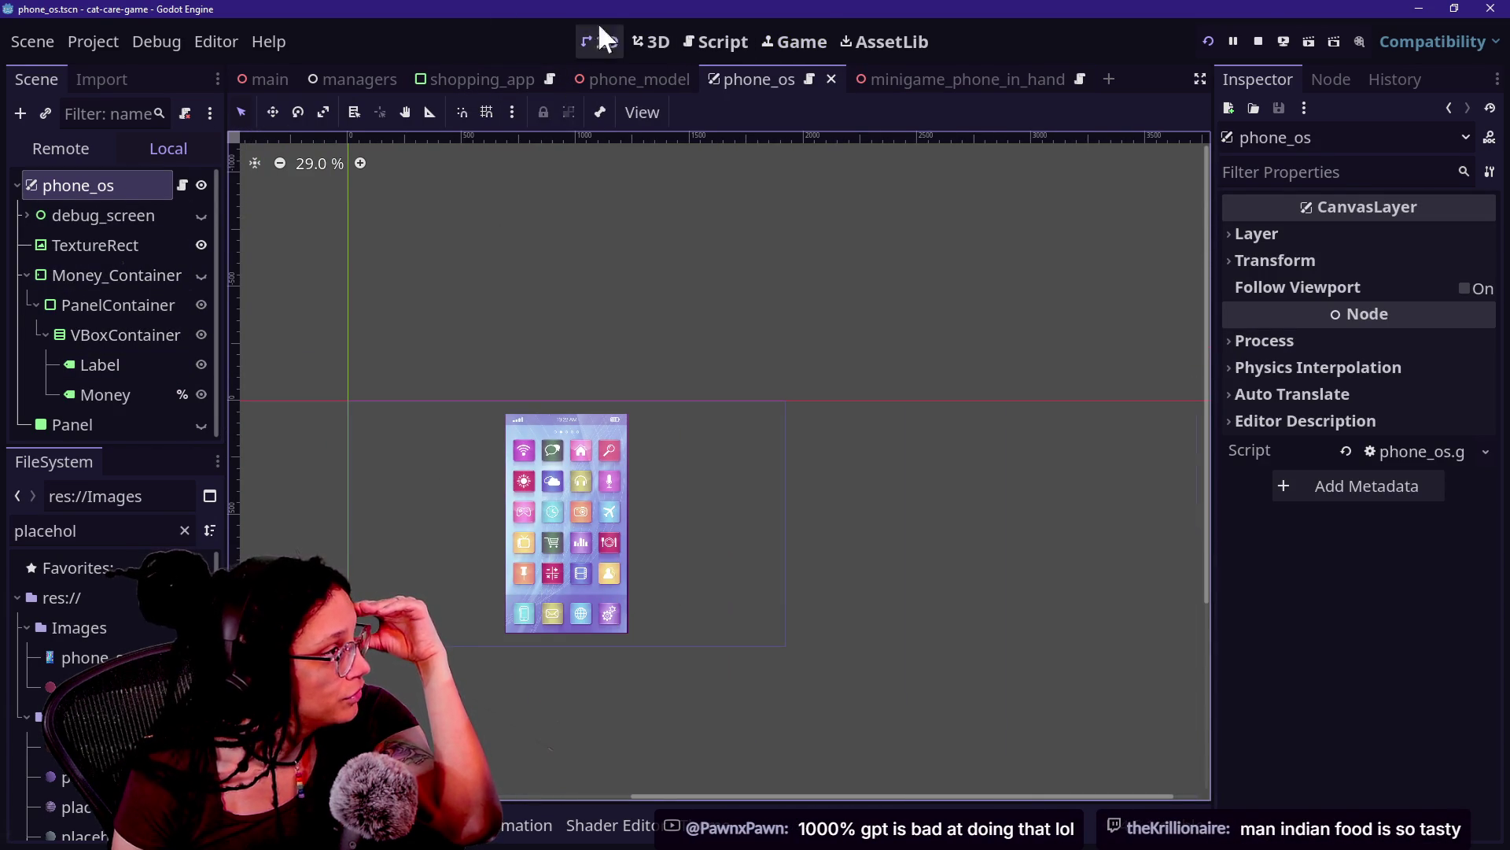
{"action": "left_click", "coordinate": [608, 79]}
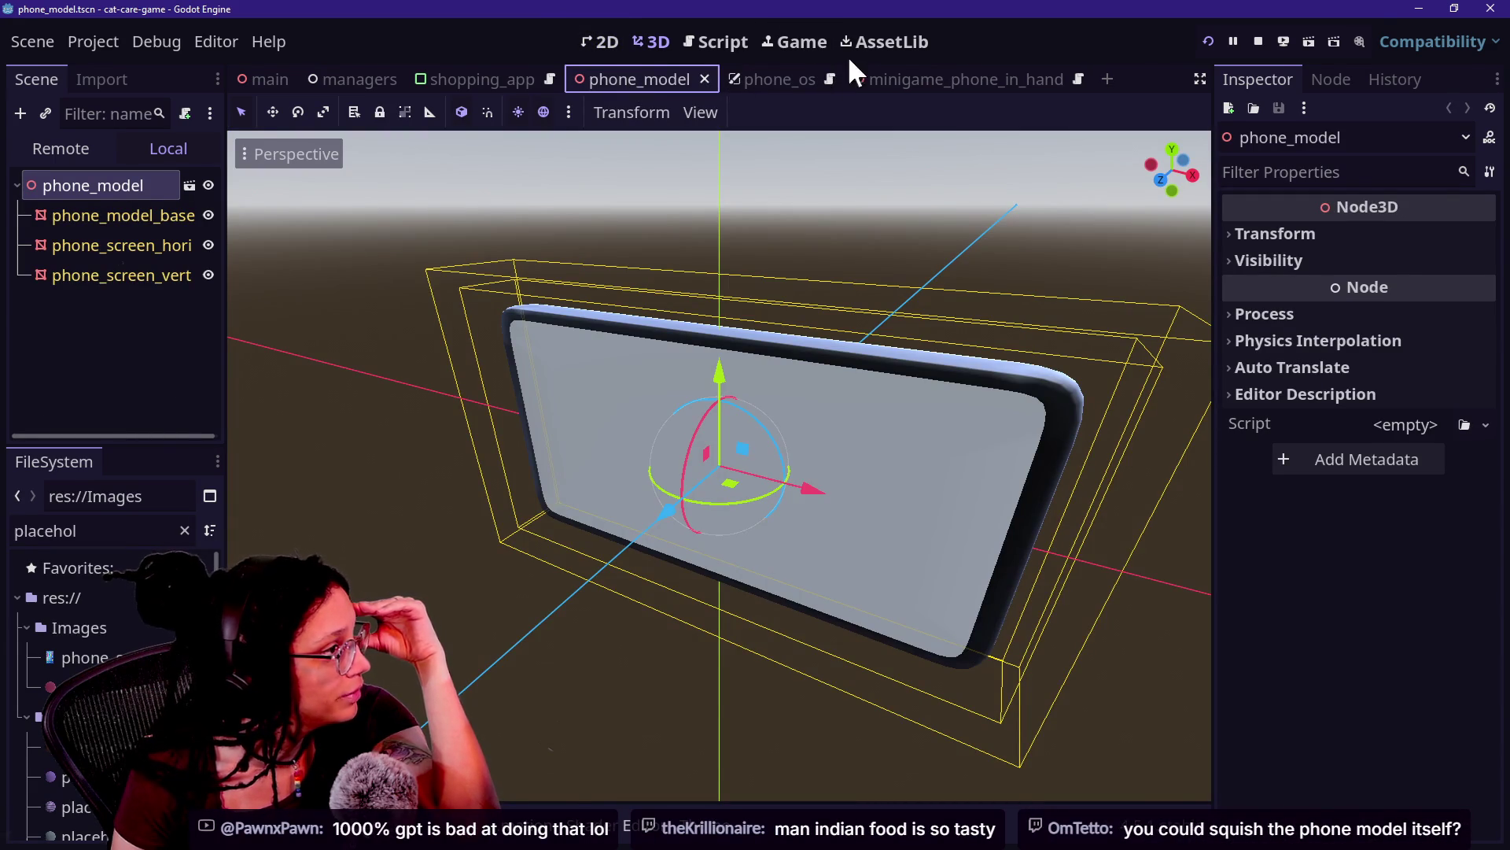
Step: Inspect phone_screen's Transform in minigame_phone_in_hand, then return to the running Game view
{"action": "left_click", "coordinate": [885, 77]}
{"action": "left_click", "coordinate": [61, 209]}
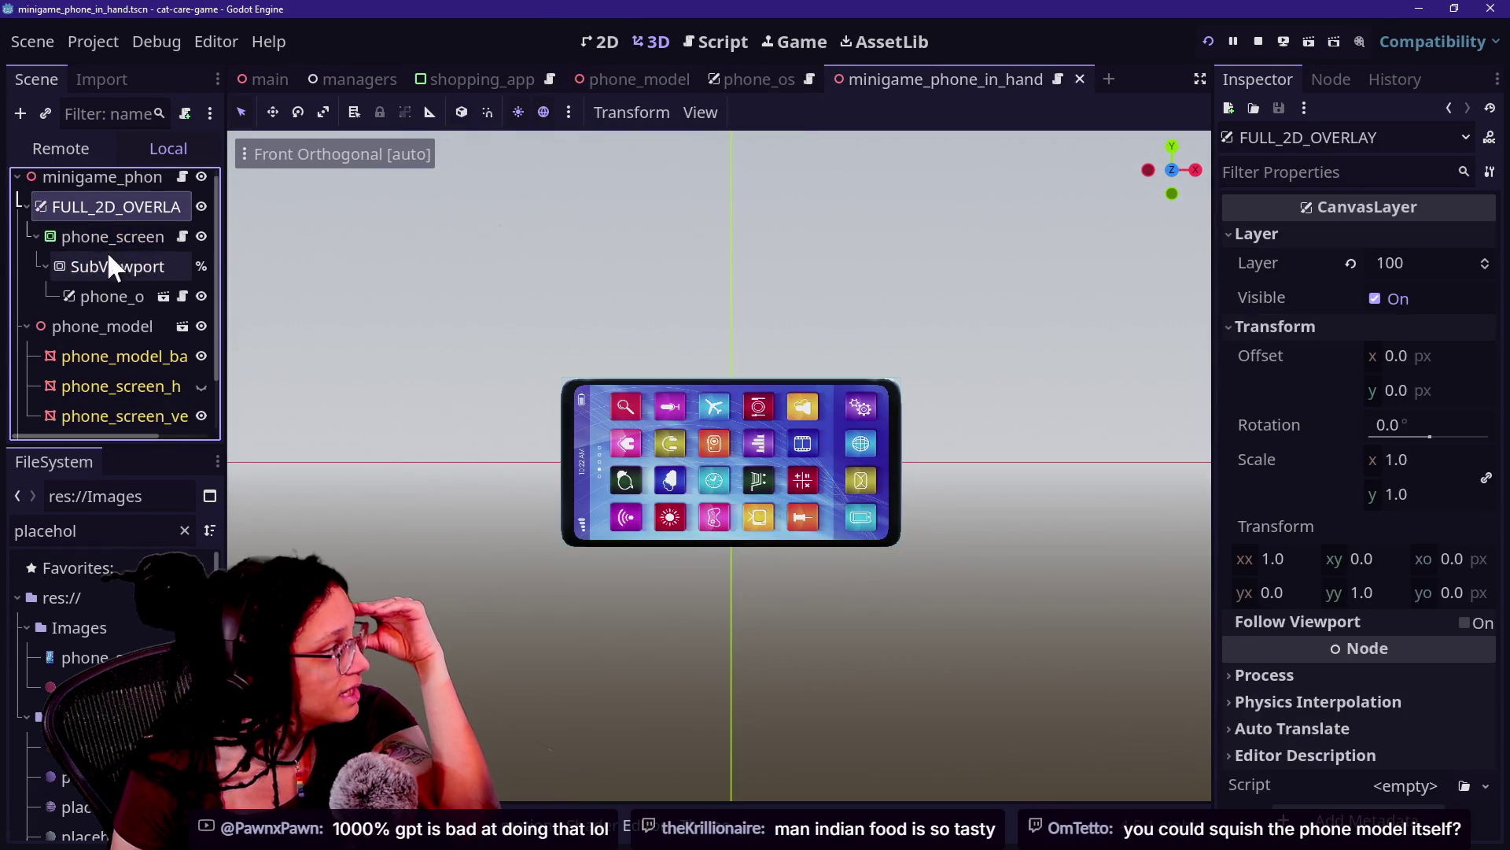
{"action": "left_click", "coordinate": [95, 238]}
{"action": "left_click", "coordinate": [134, 213]}
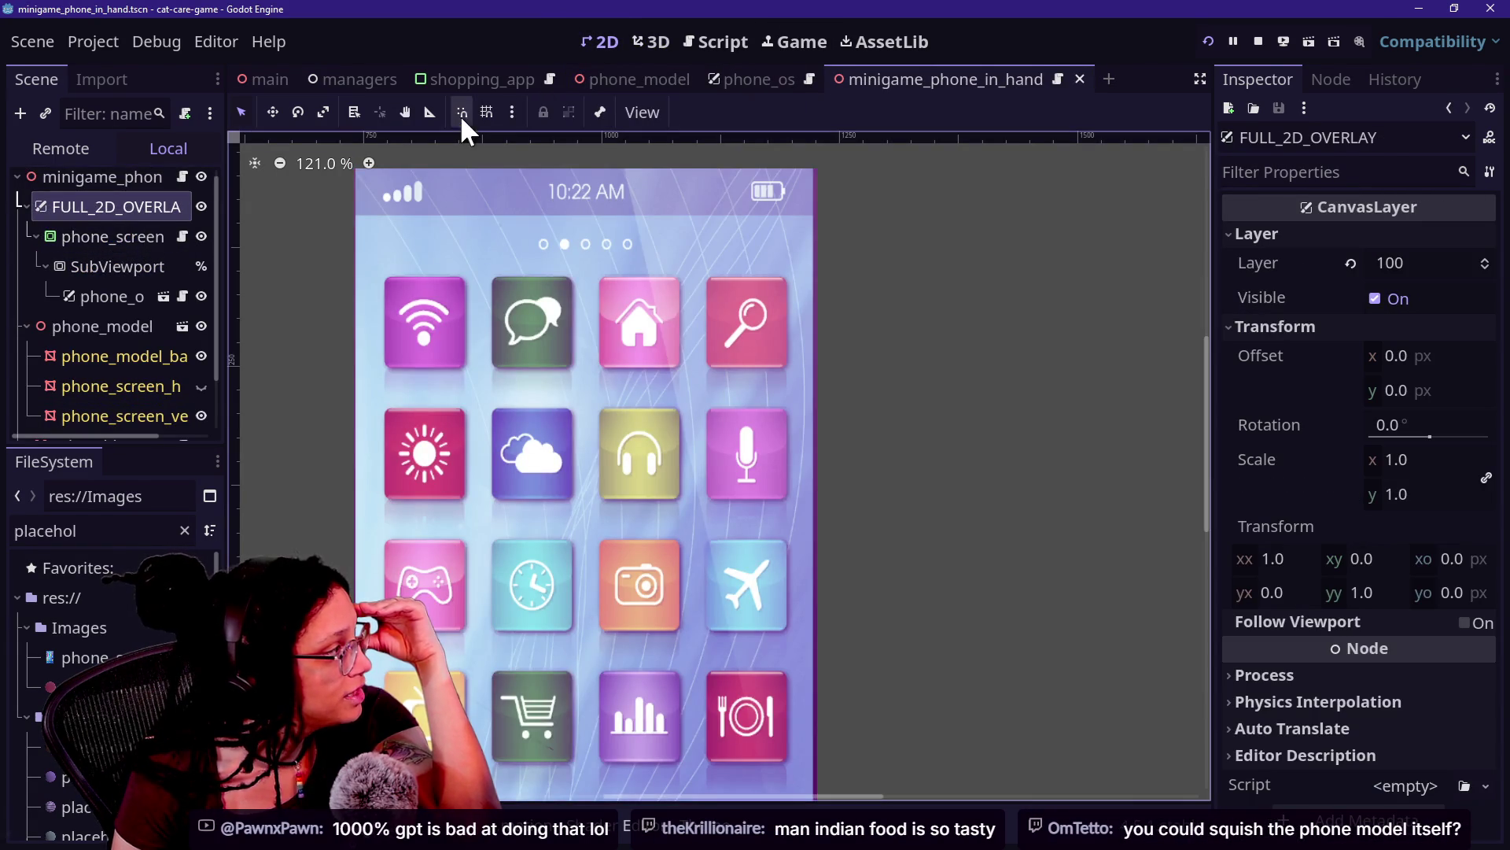
{"action": "scroll", "coordinate": [638, 228], "scroll_direction": "down", "scroll_amount": 1}
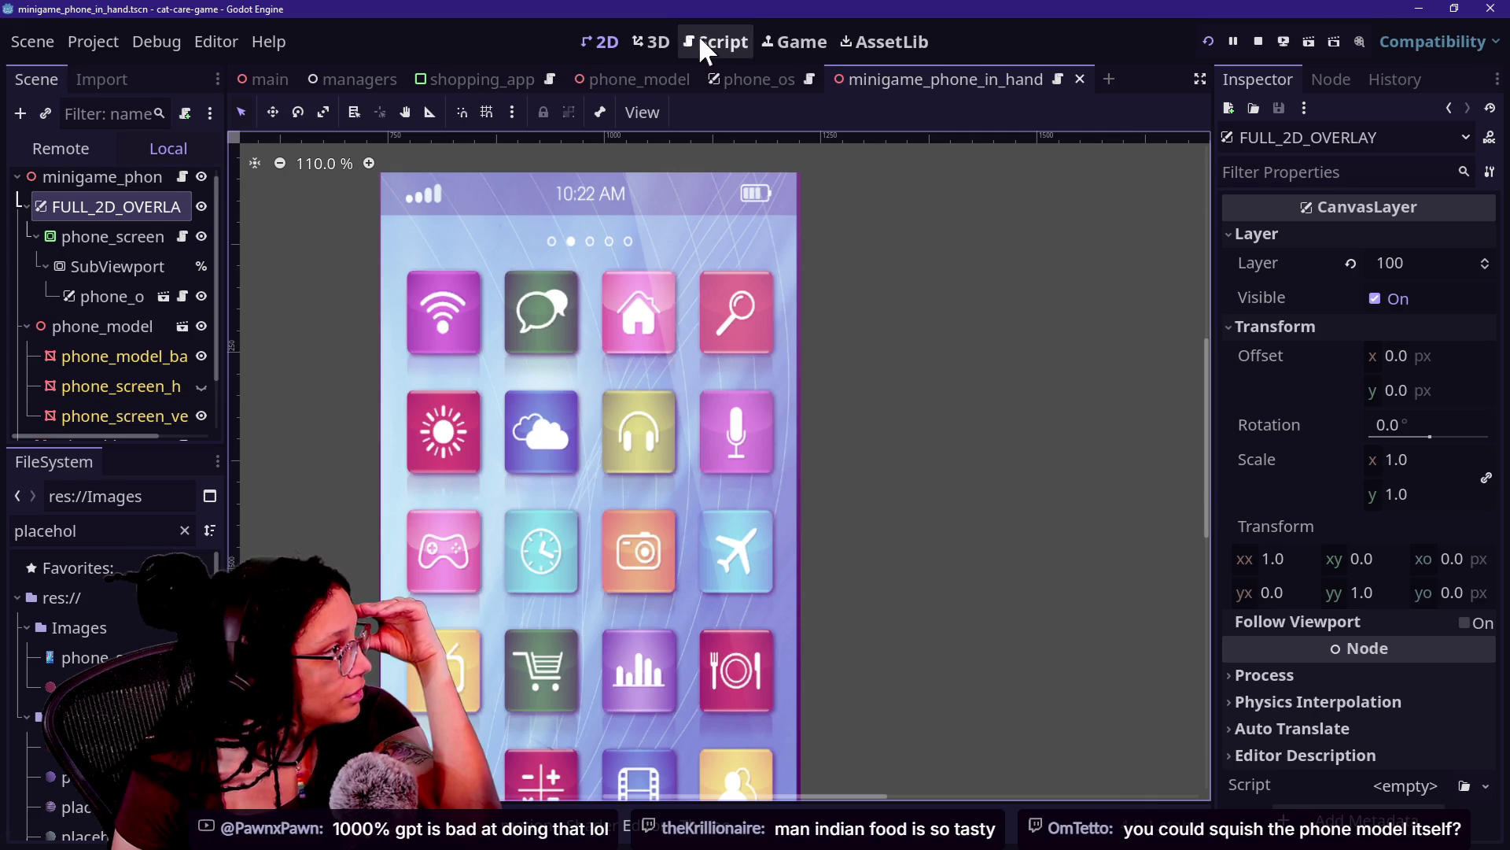
{"action": "left_click", "coordinate": [654, 41]}
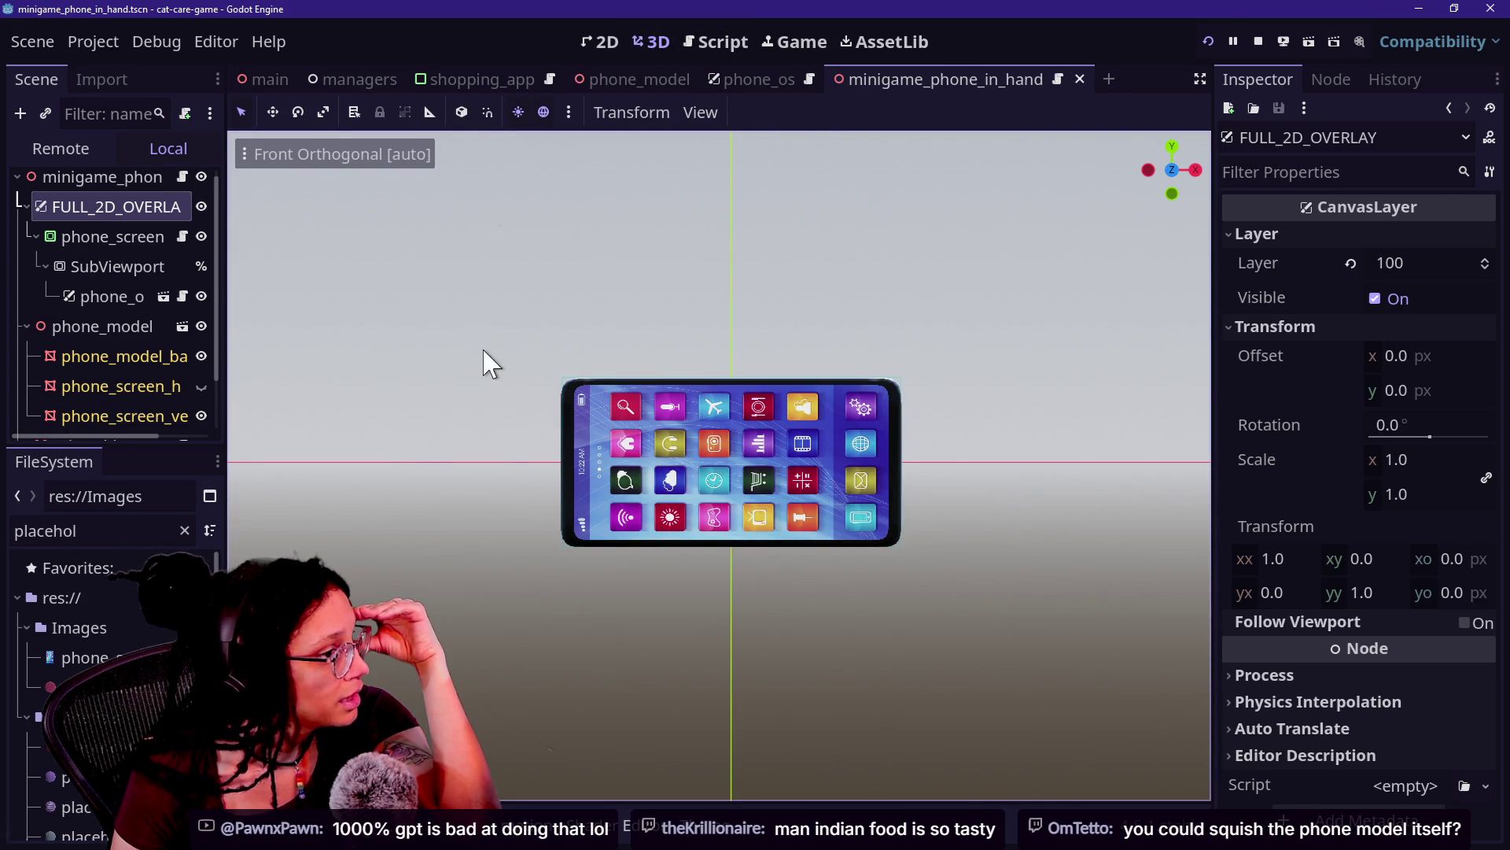
{"action": "left_click", "coordinate": [113, 236]}
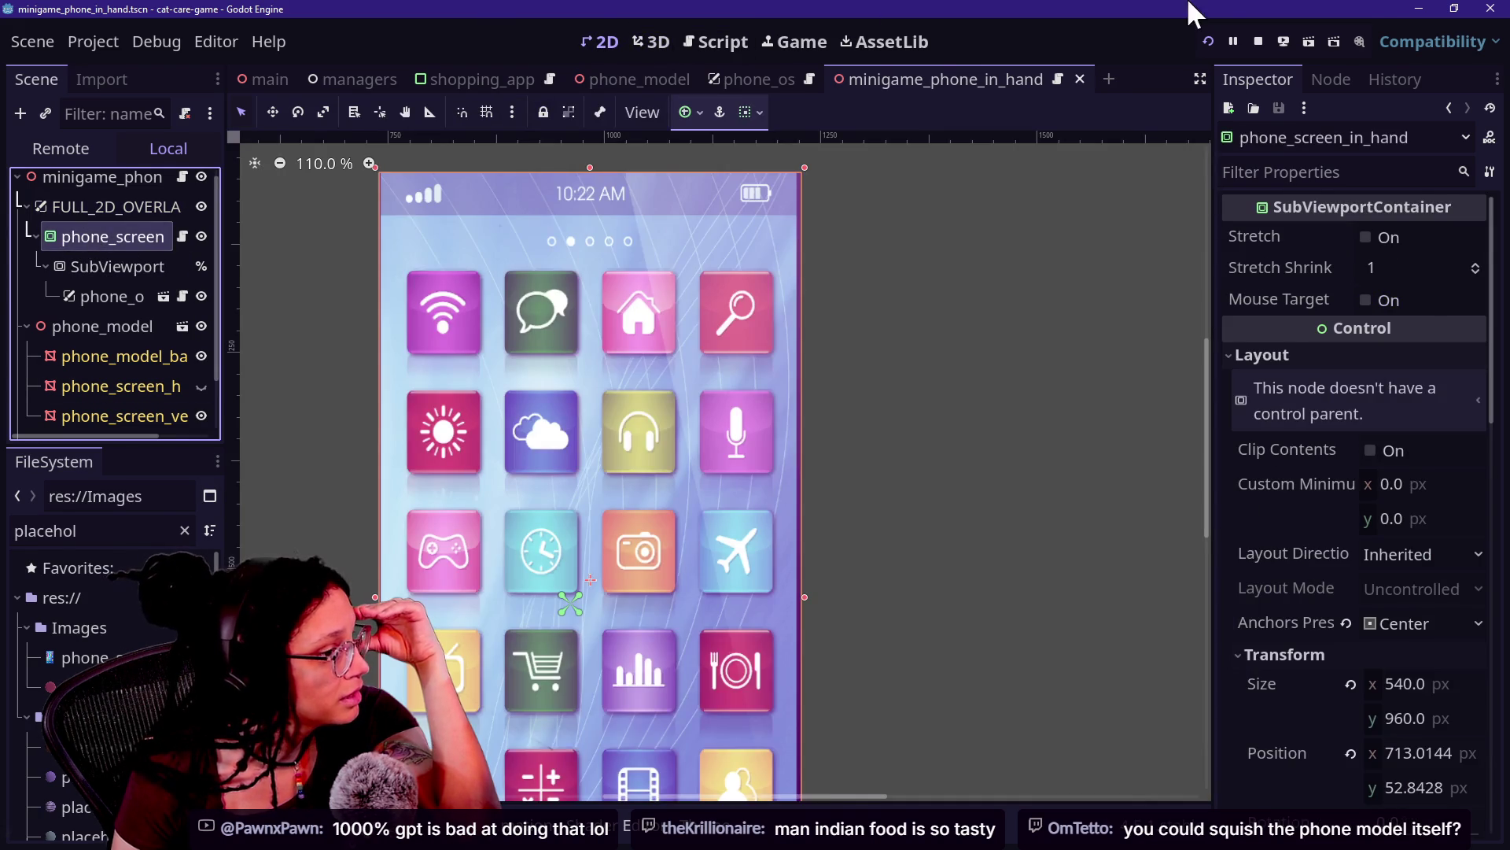
{"action": "scroll", "coordinate": [1276, 527], "scroll_direction": "down", "scroll_amount": 4}
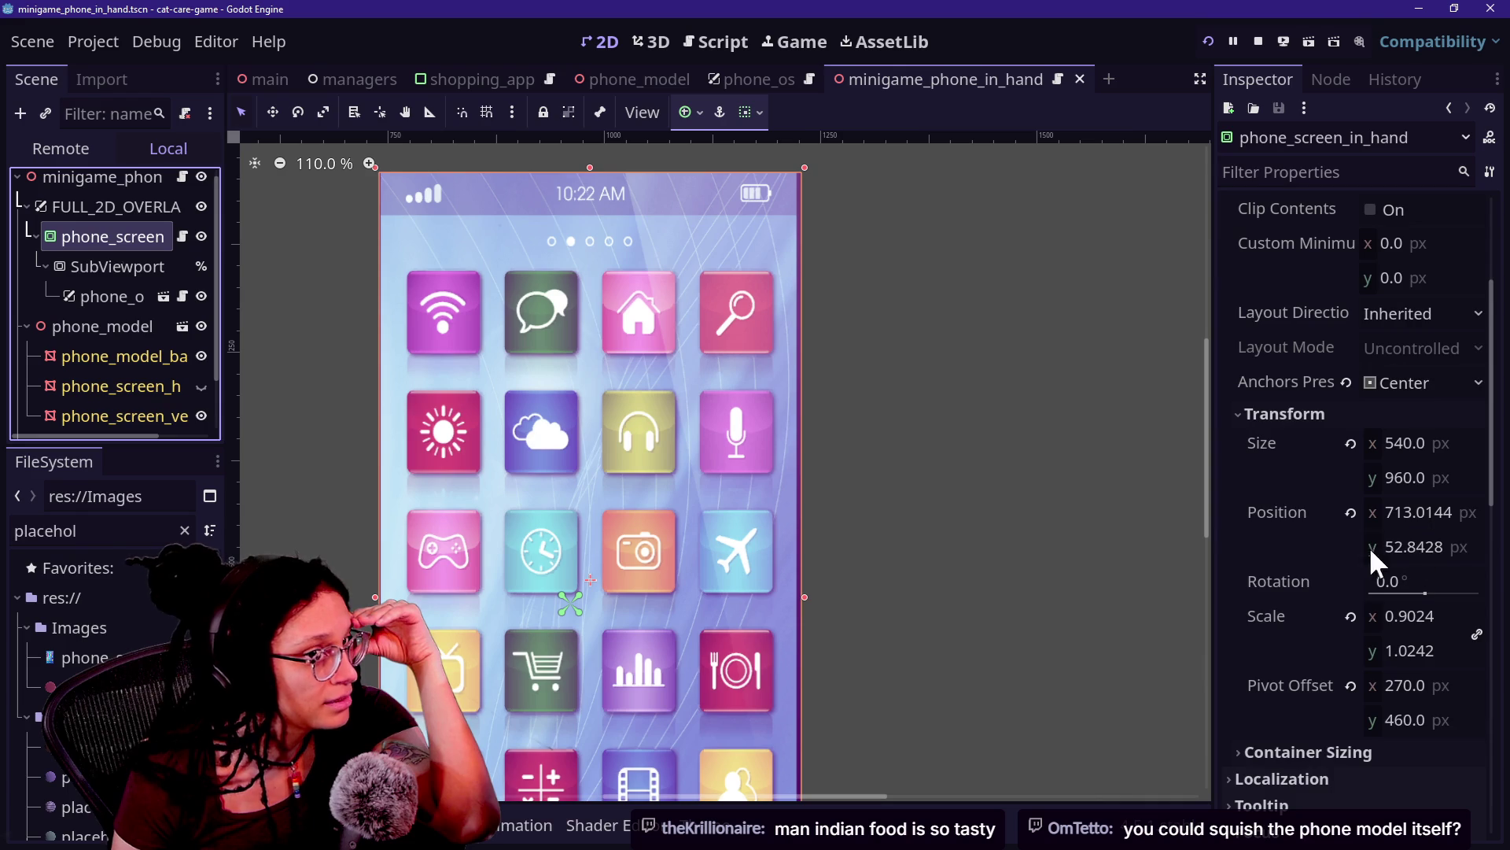
{"action": "left_click", "coordinate": [795, 41]}
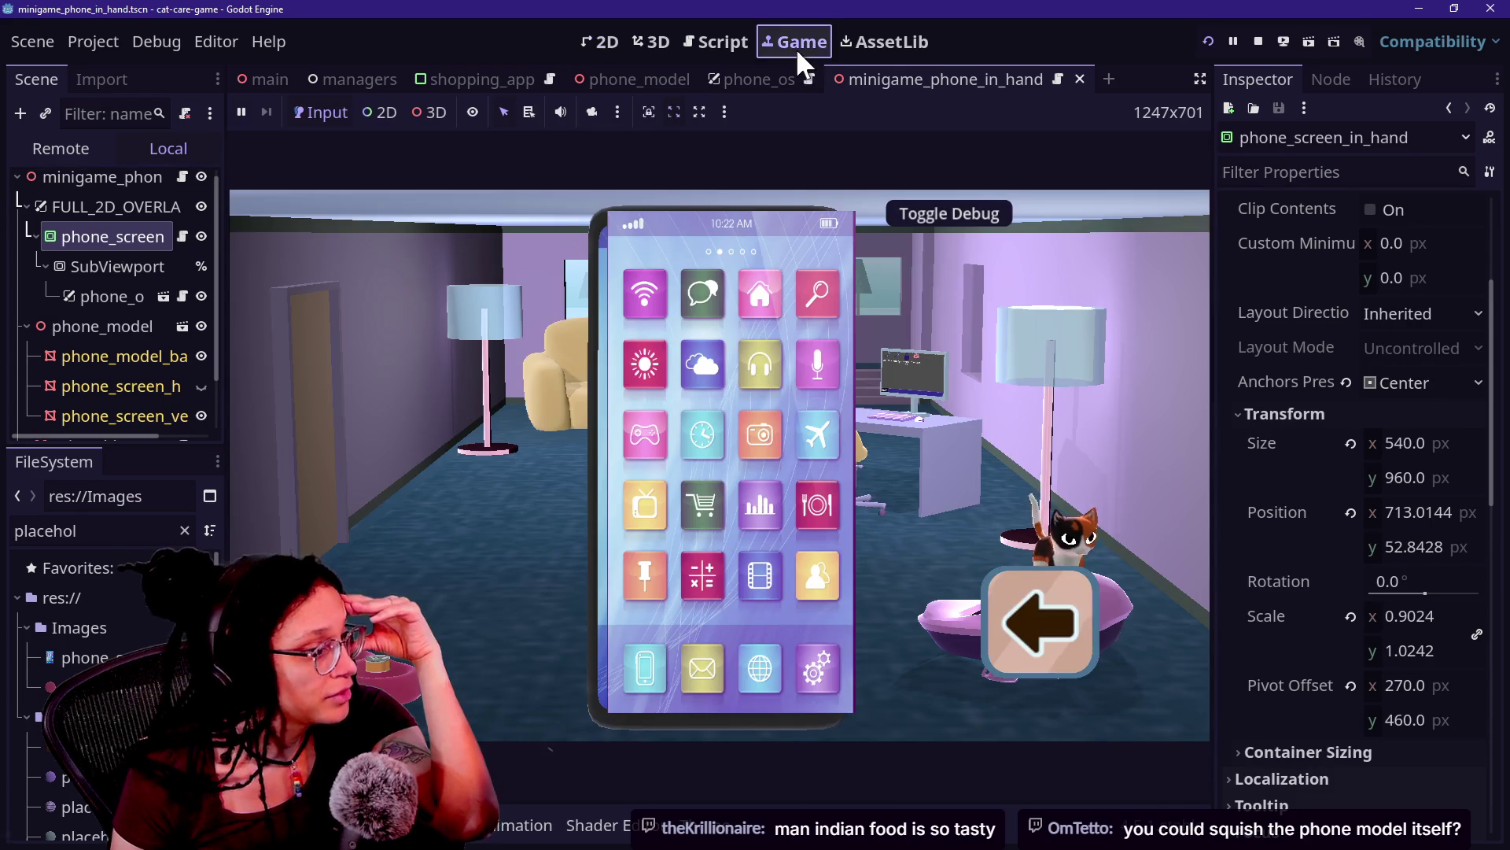
Step: Set the phone screen overlay's x position to 700, then nudge it slightly further left
{"action": "left_click", "coordinate": [1456, 513]}
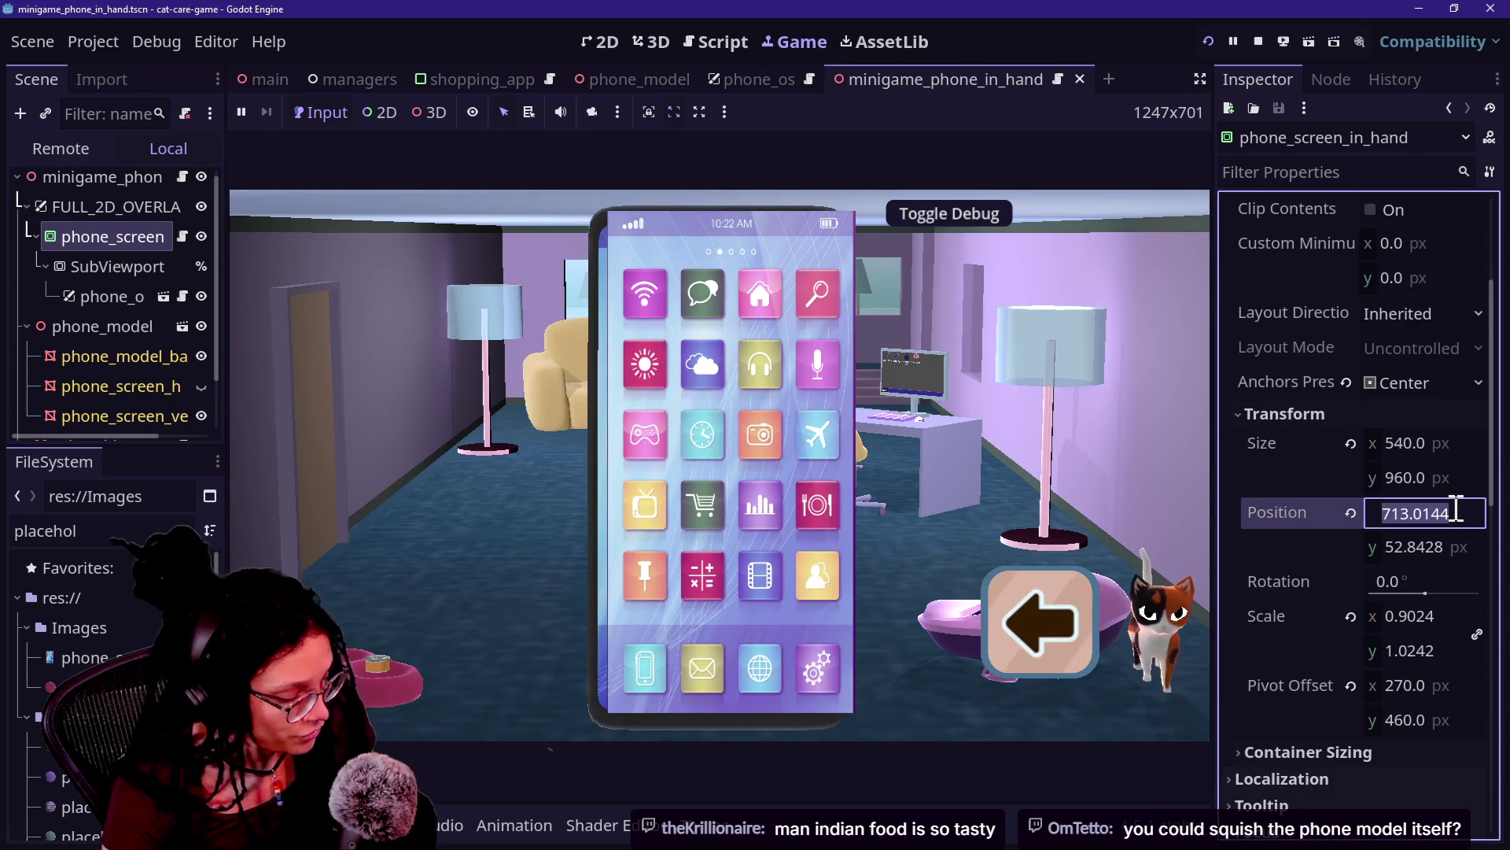
{"action": "type", "text": "700"}
{"action": "key", "text": "Return"}
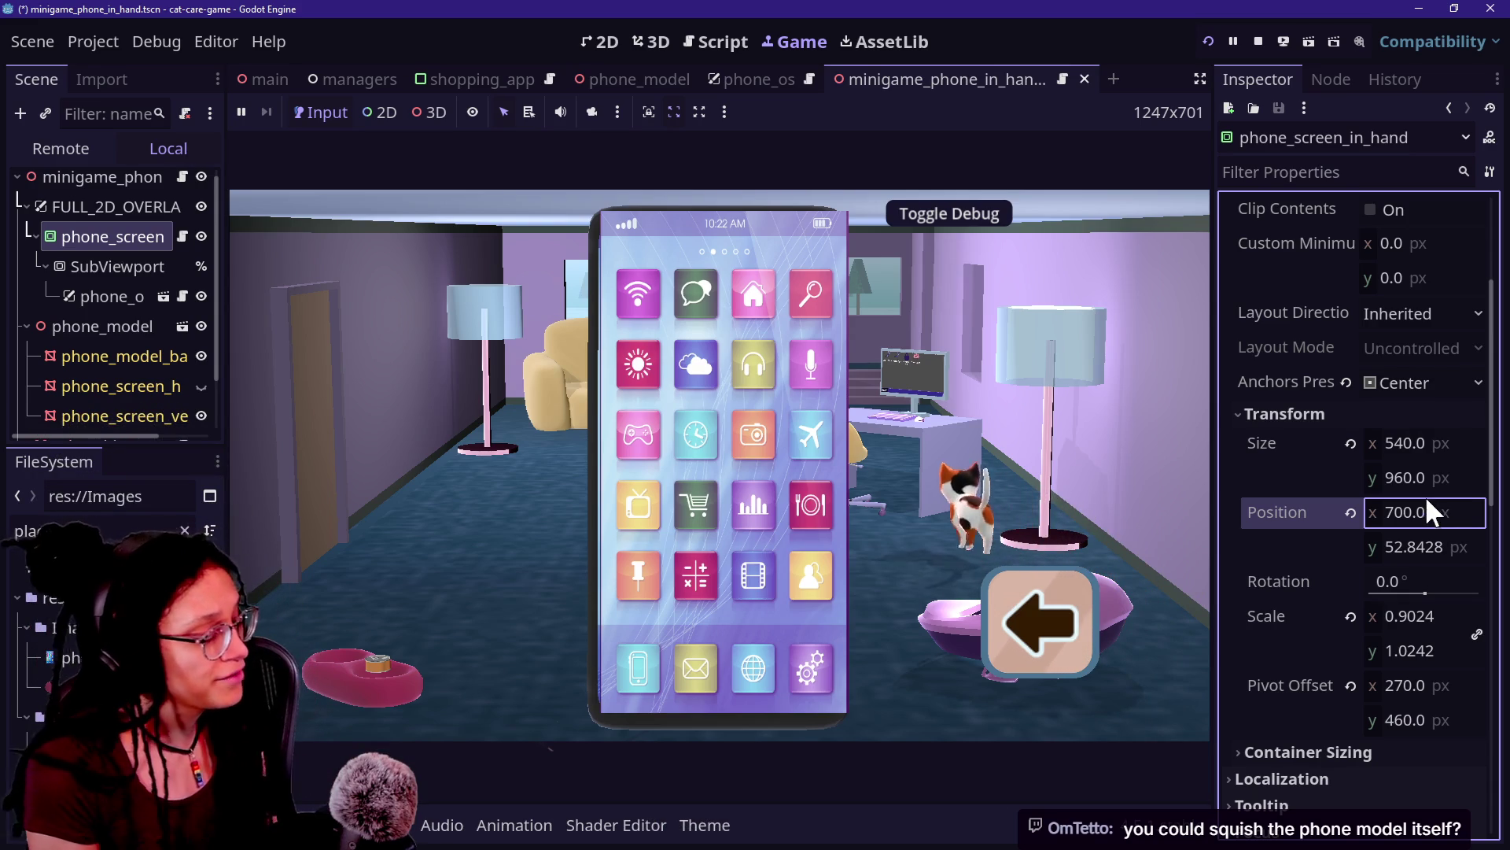
{"action": "mouse_move", "coordinate": [1430, 516]}
{"action": "left_mouse_down"}
{"action": "mouse_move", "coordinate": [1371, 516]}
{"action": "mouse_move", "coordinate": [1431, 556]}
{"action": "mouse_move", "coordinate": [1409, 557]}
{"action": "left_mouse_up"}
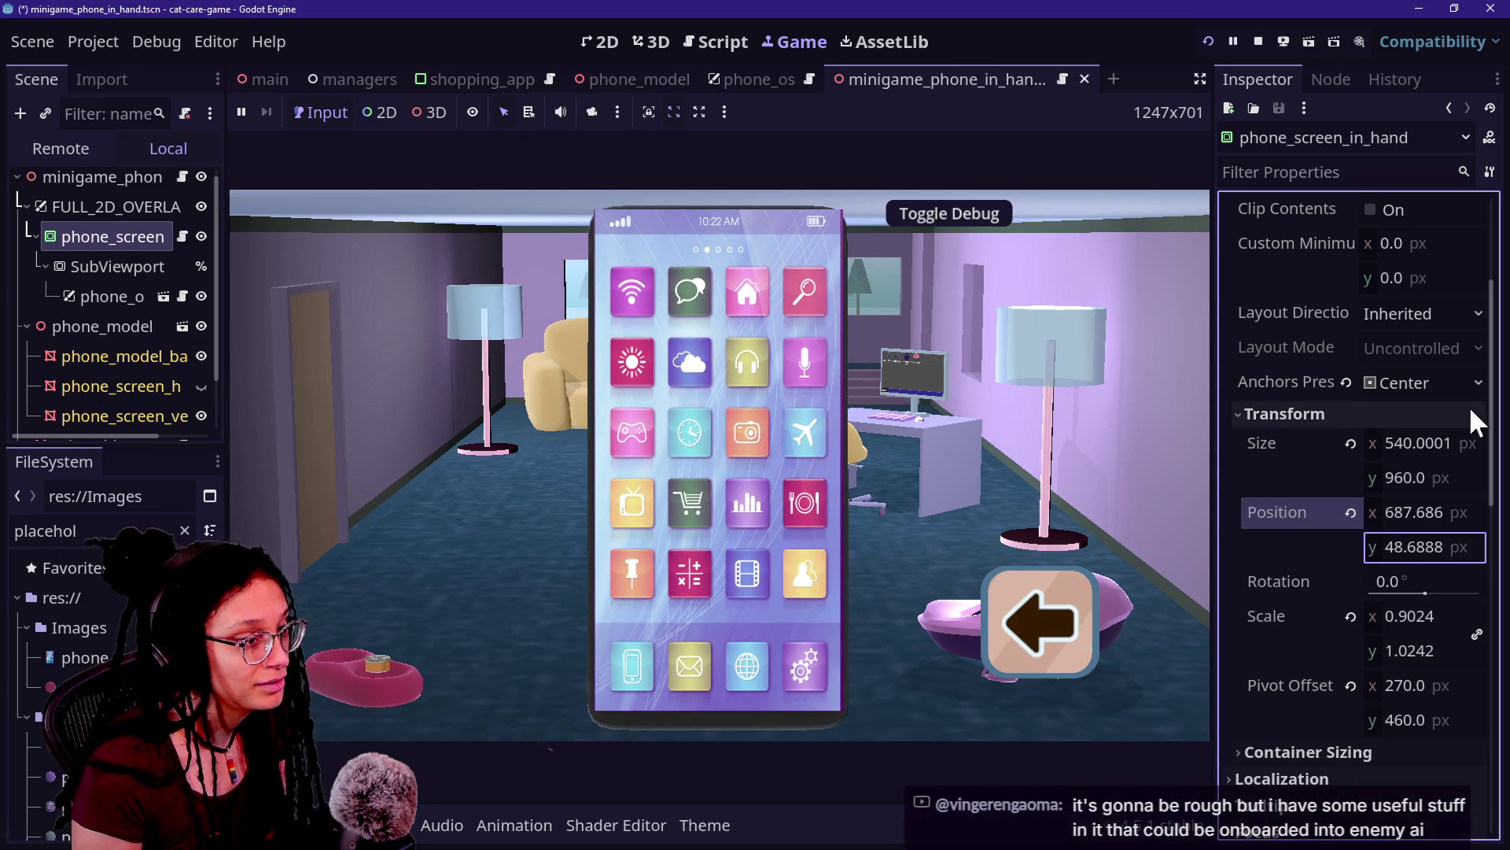
Step: Shrink the overlay's scale to 0.8704 × 0.9879 and lower it to y 63.97
{"action": "left_click", "coordinate": [1452, 450]}
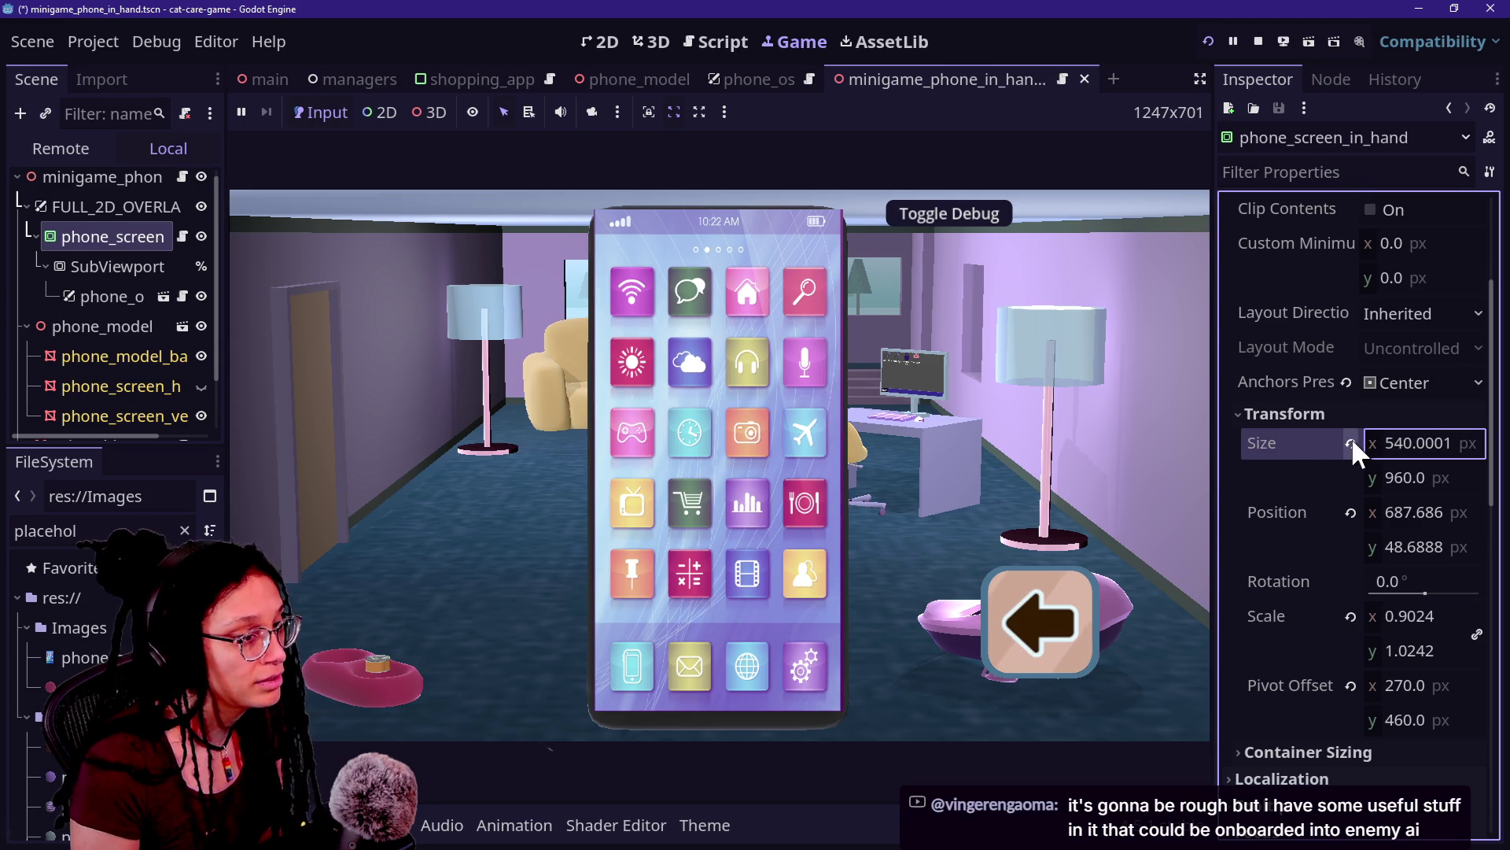
{"action": "mouse_move", "coordinate": [1456, 621]}
{"action": "left_mouse_down"}
{"action": "mouse_move", "coordinate": [1388, 621]}
{"action": "mouse_move", "coordinate": [1485, 622]}
{"action": "mouse_move", "coordinate": [1398, 621]}
{"action": "mouse_move", "coordinate": [1430, 621]}
{"action": "left_mouse_up"}
{"action": "left_click_drag", "start_coordinate": [1430, 546], "coordinate": [1490, 546]}
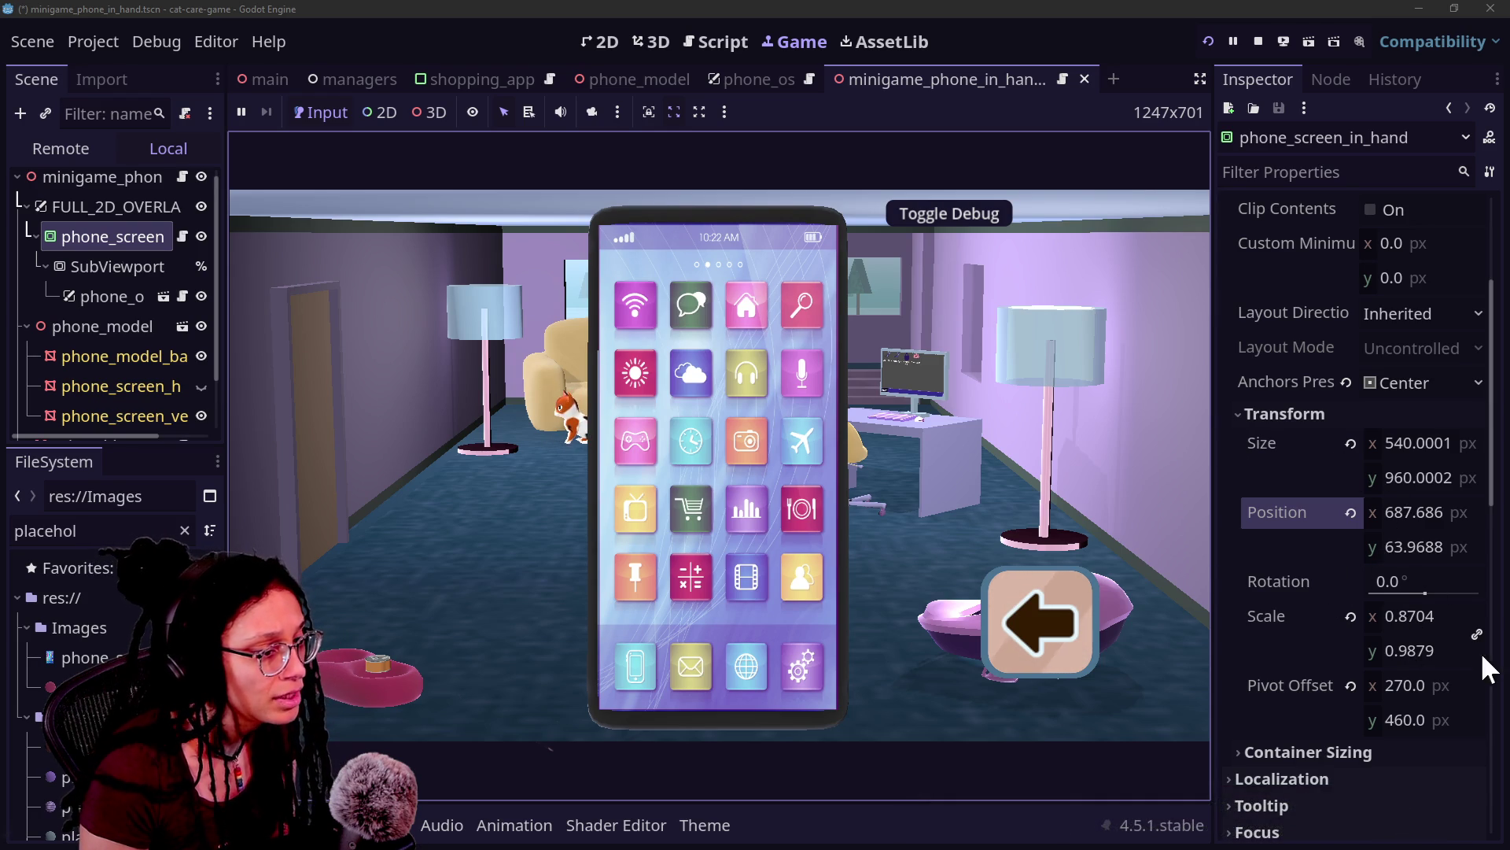
{"action": "left_click", "coordinate": [1470, 626]}
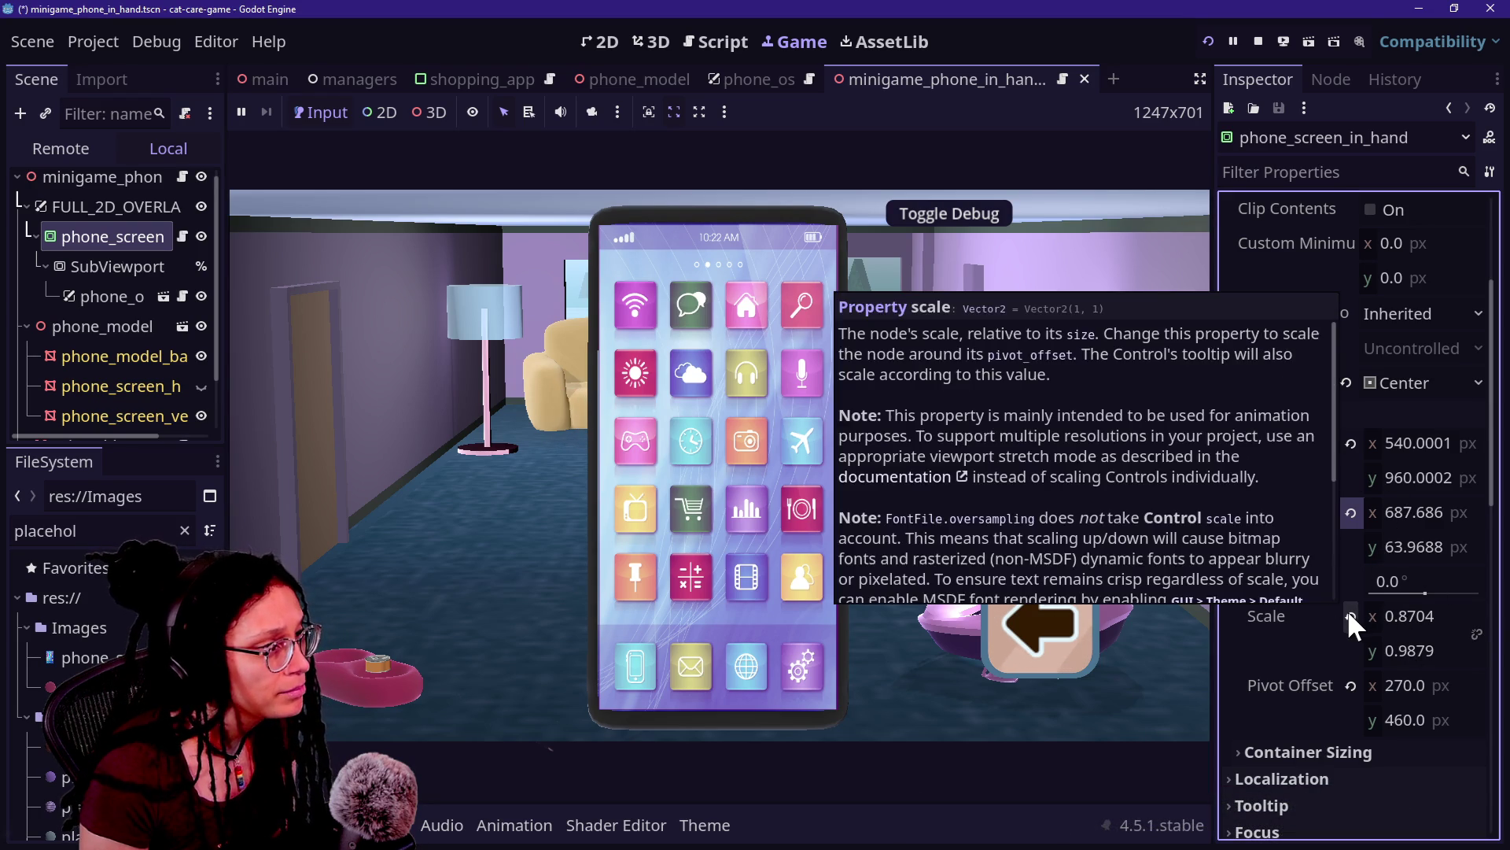
Step: Adjust the overlay scale to 0.9808 × 0.9931, then select the SubViewport node
{"action": "mouse_move", "coordinate": [1435, 638]}
{"action": "left_mouse_down"}
{"action": "mouse_move", "coordinate": [1414, 638]}
{"action": "mouse_move", "coordinate": [1447, 642]}
{"action": "mouse_move", "coordinate": [1441, 616]}
{"action": "mouse_move", "coordinate": [1497, 616]}
{"action": "mouse_move", "coordinate": [1478, 616]}
{"action": "left_mouse_up"}
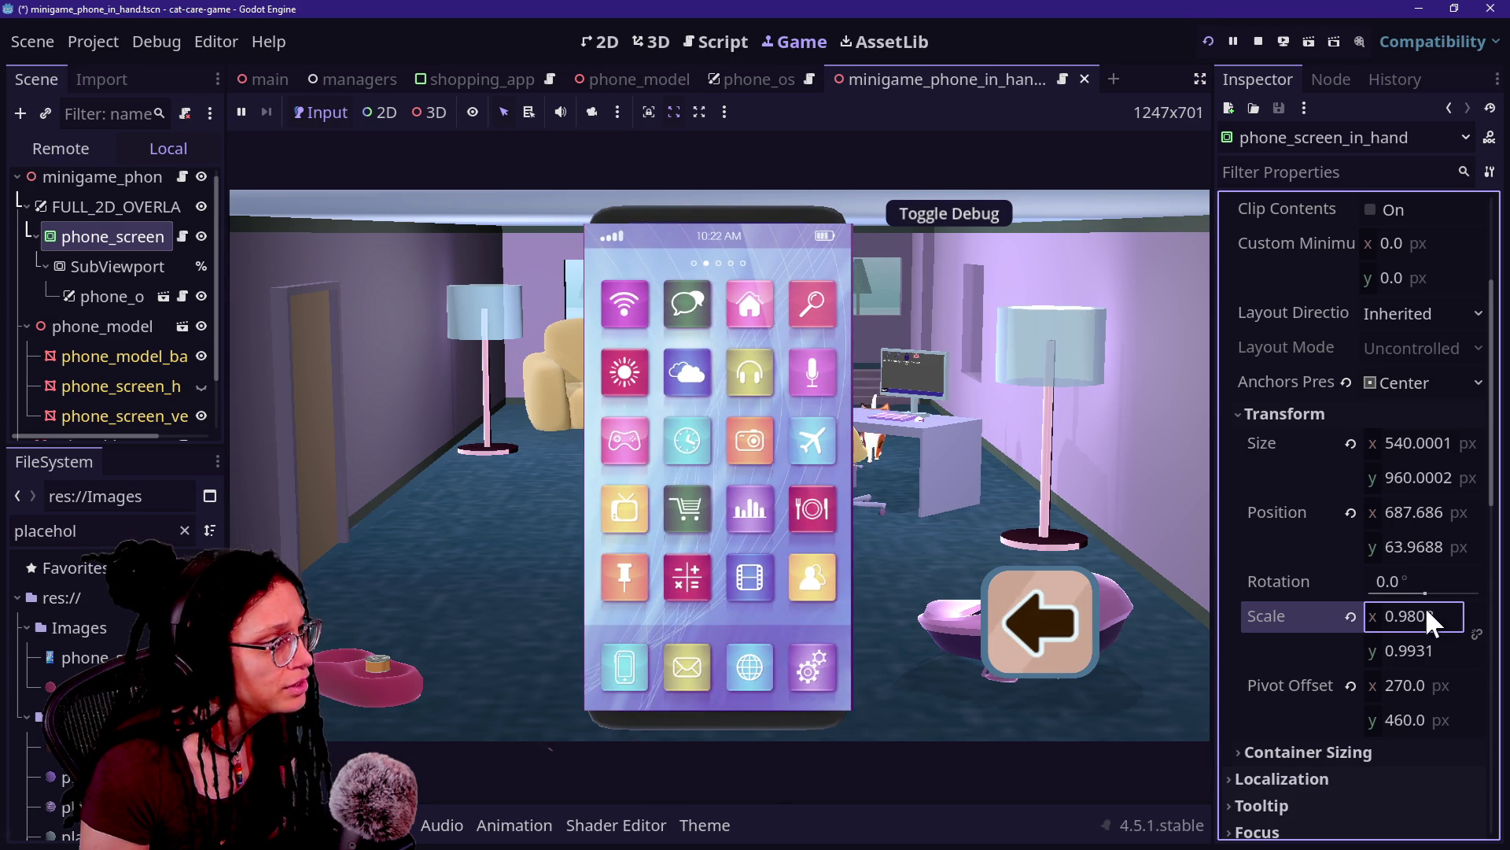
{"action": "left_click", "coordinate": [747, 263]}
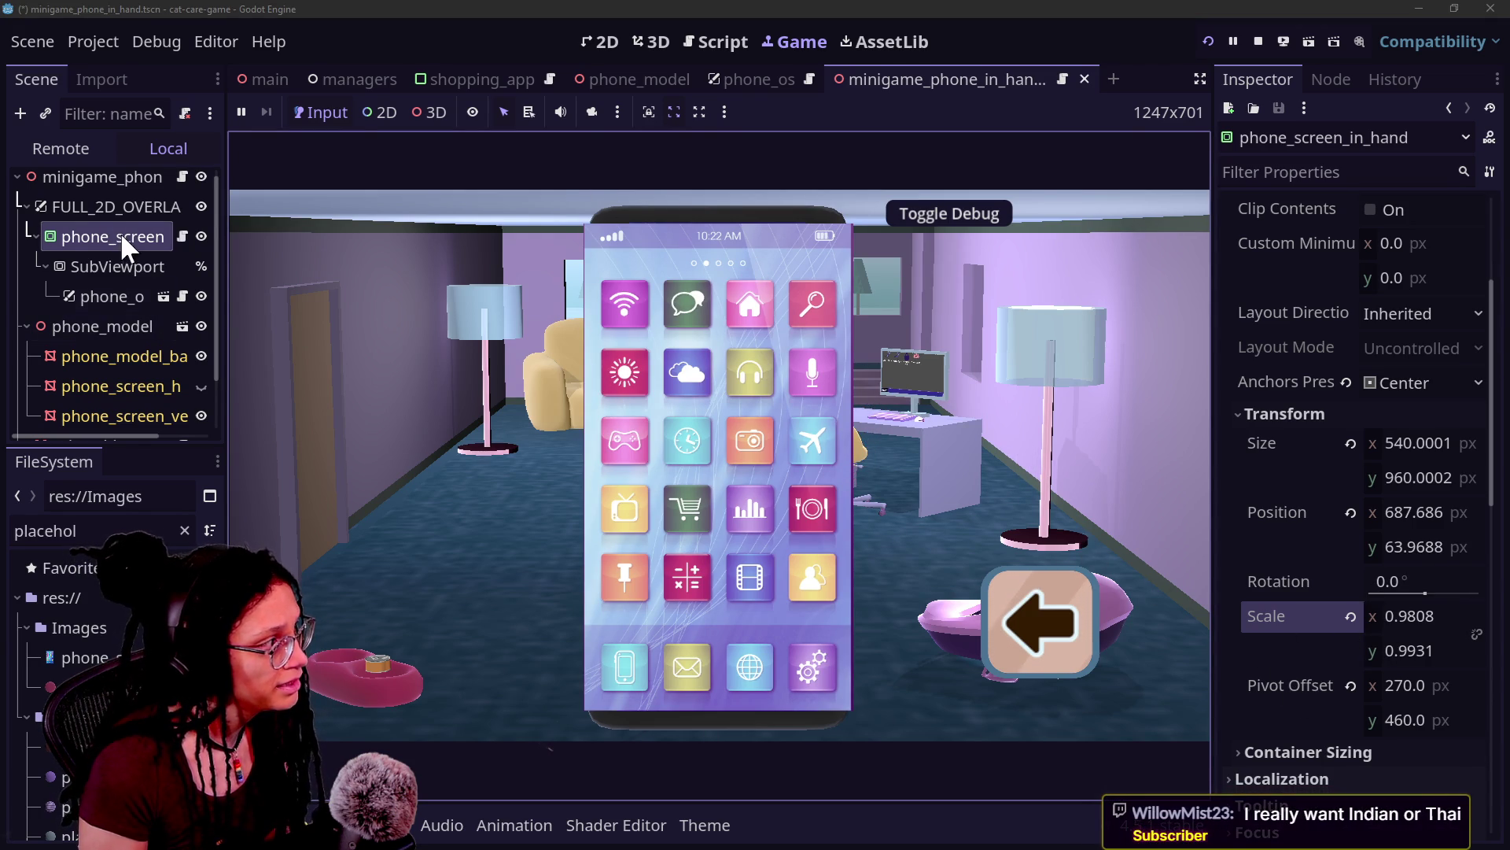
{"action": "left_click", "coordinate": [112, 255]}
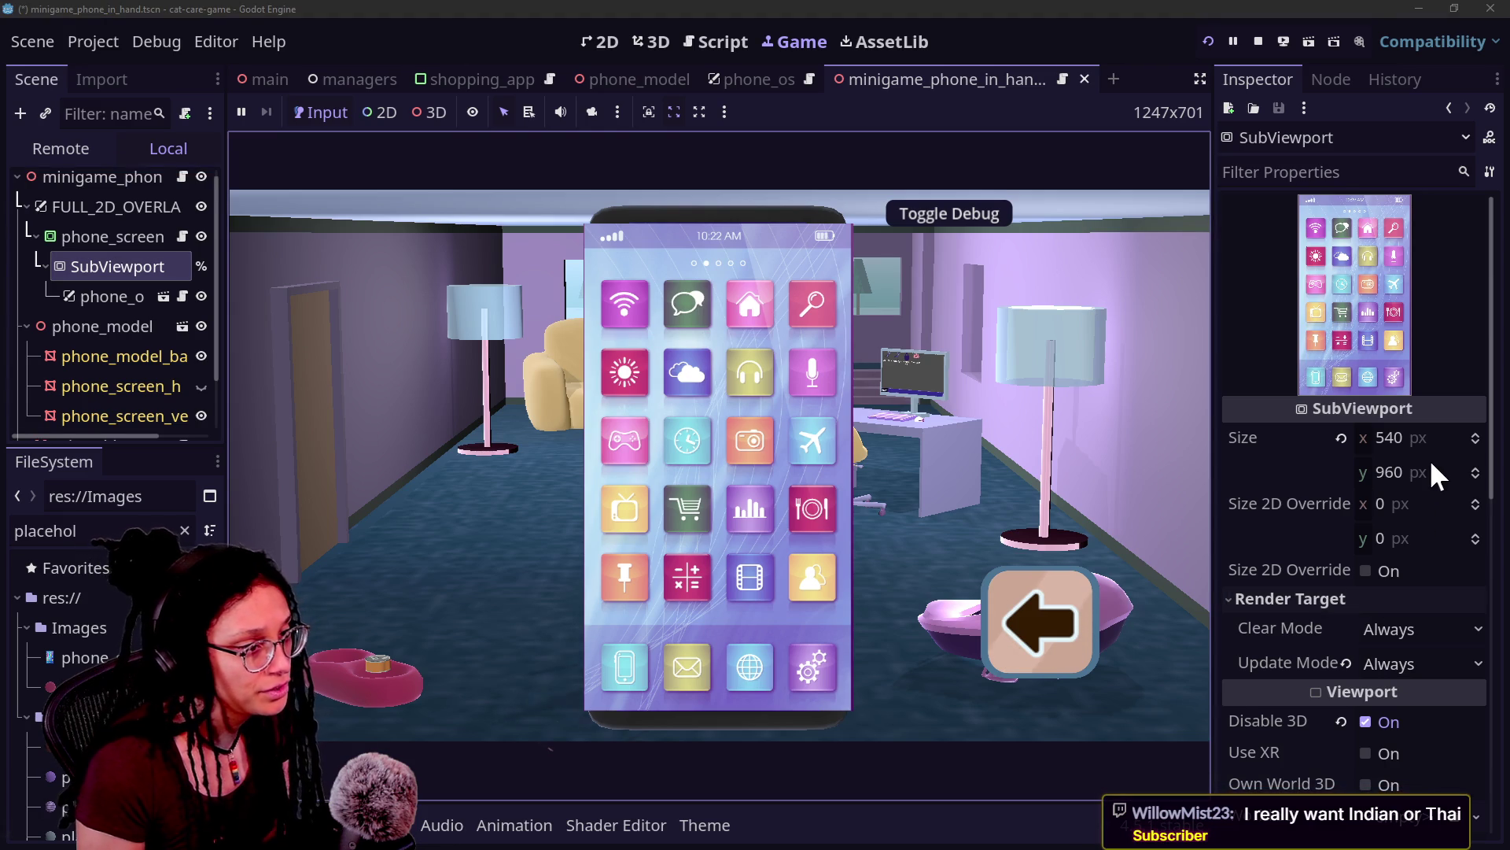
Step: Set the SubViewport width to 400 px and inspect the phone_screen_placeholder texture
{"action": "left_click", "coordinate": [1455, 440]}
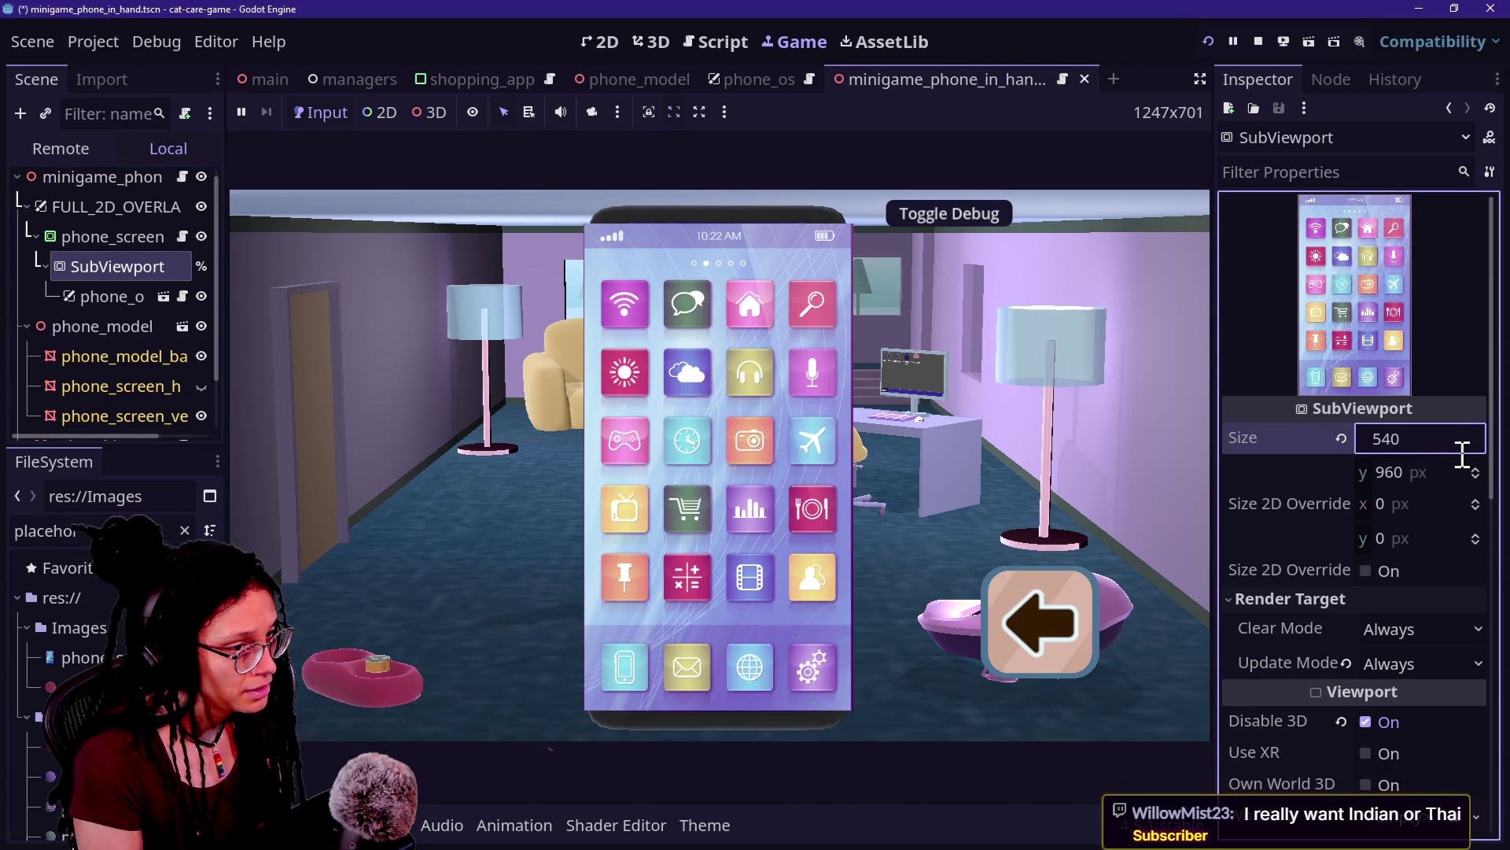
{"action": "key", "text": "BackSpace"}
{"action": "key", "text": "BackSpace"}
{"action": "key", "text": "BackSpace"}
{"action": "type", "text": "400"}
{"action": "key", "text": "Return"}
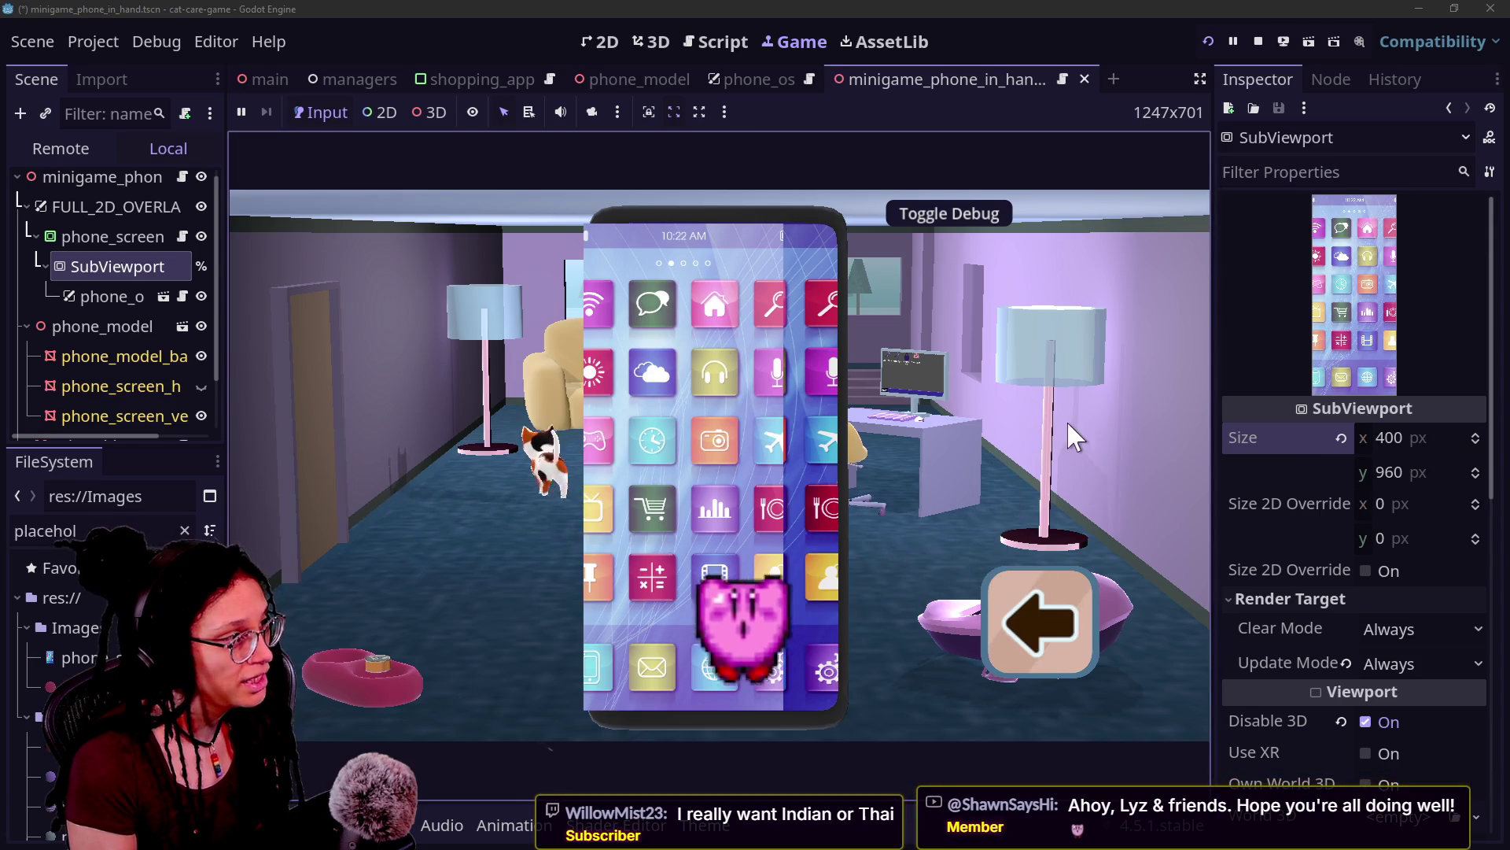
{"action": "left_click", "coordinate": [1434, 439]}
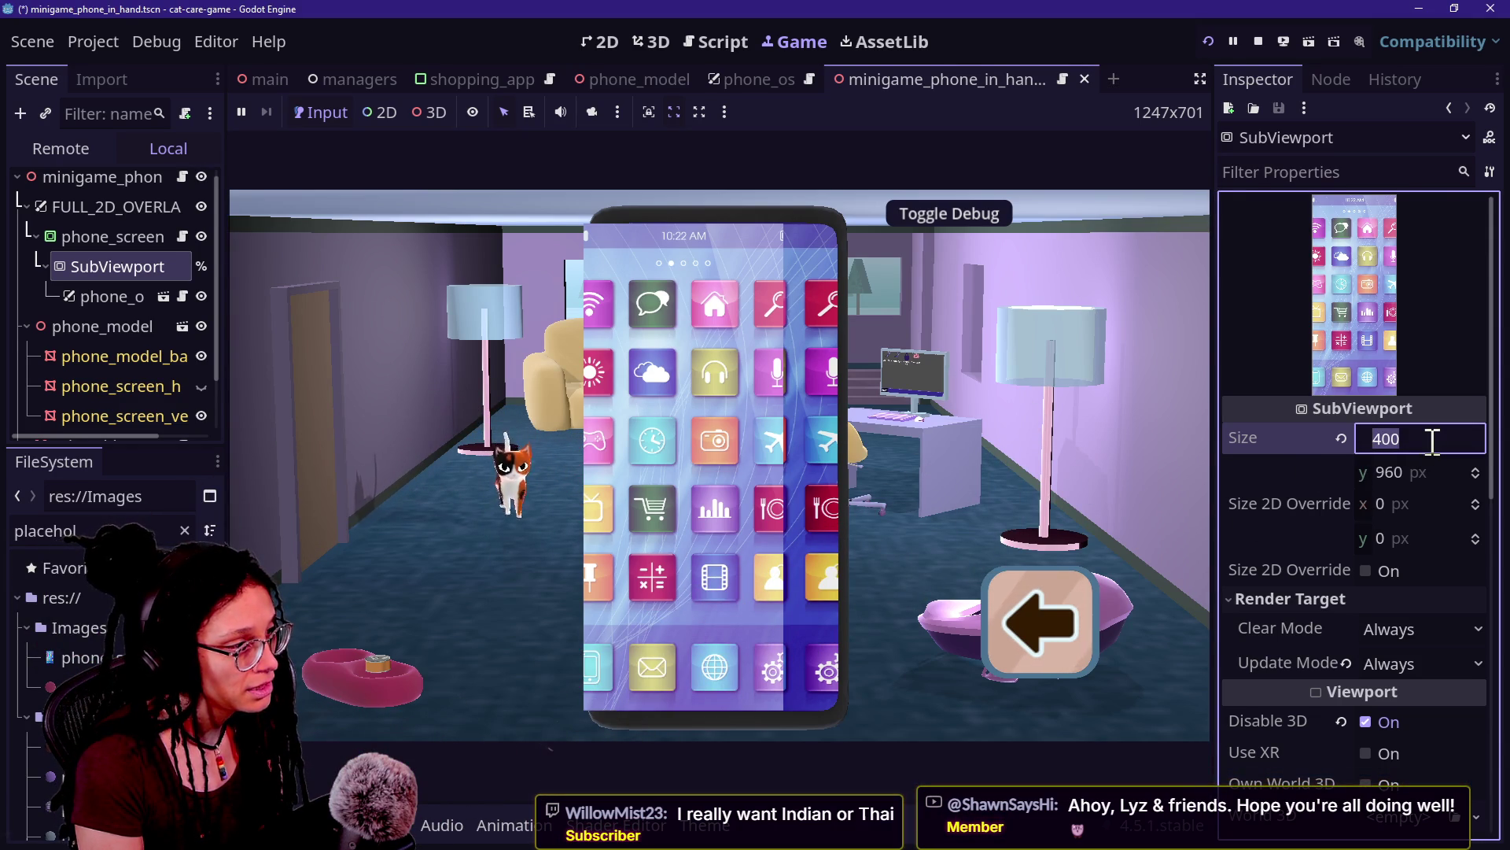
{"action": "left_click", "coordinate": [83, 658]}
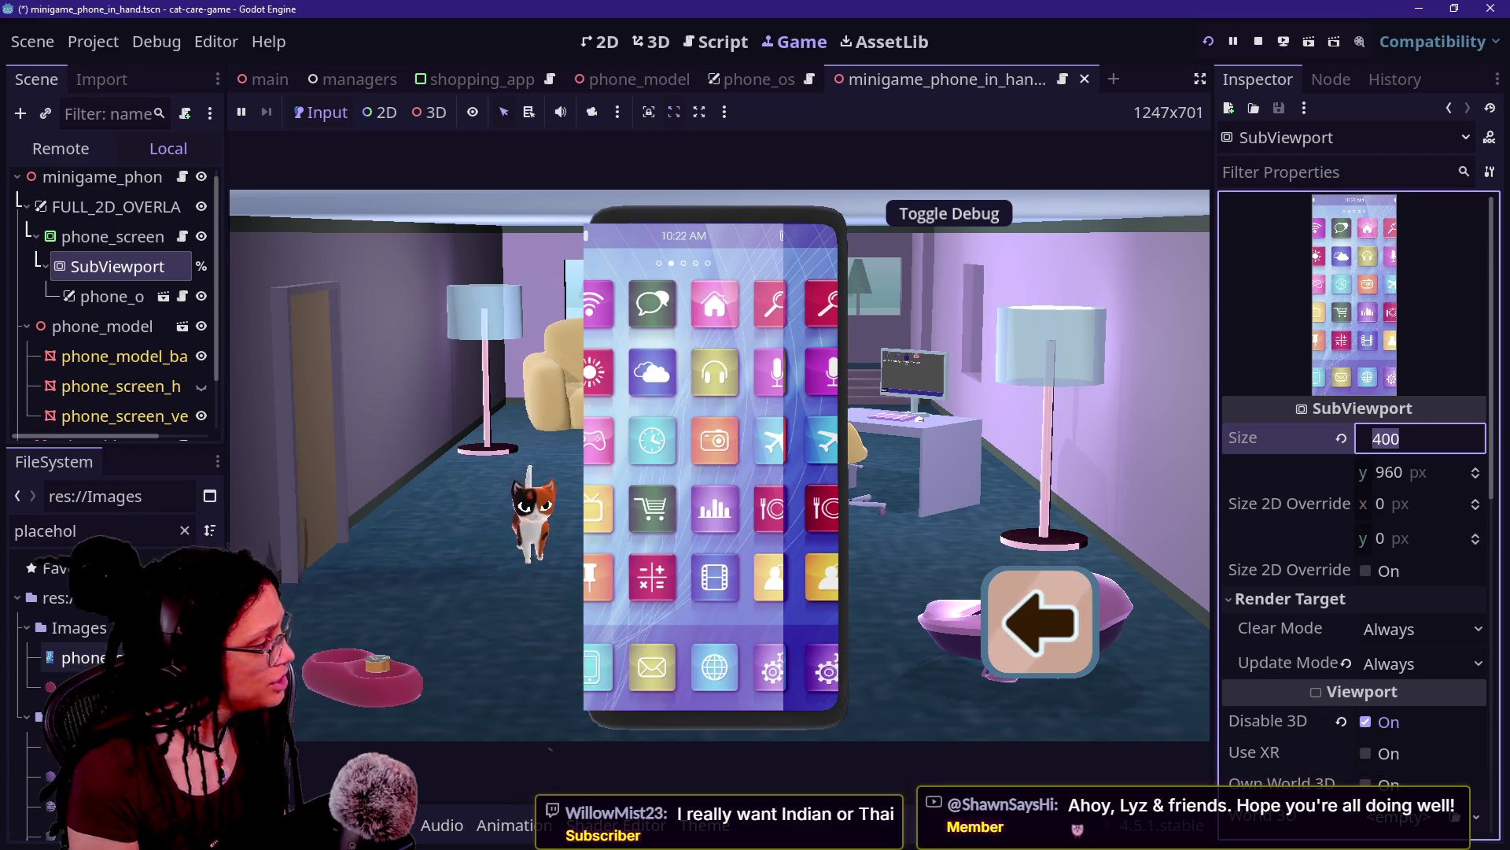
{"action": "double_click", "coordinate": [83, 658]}
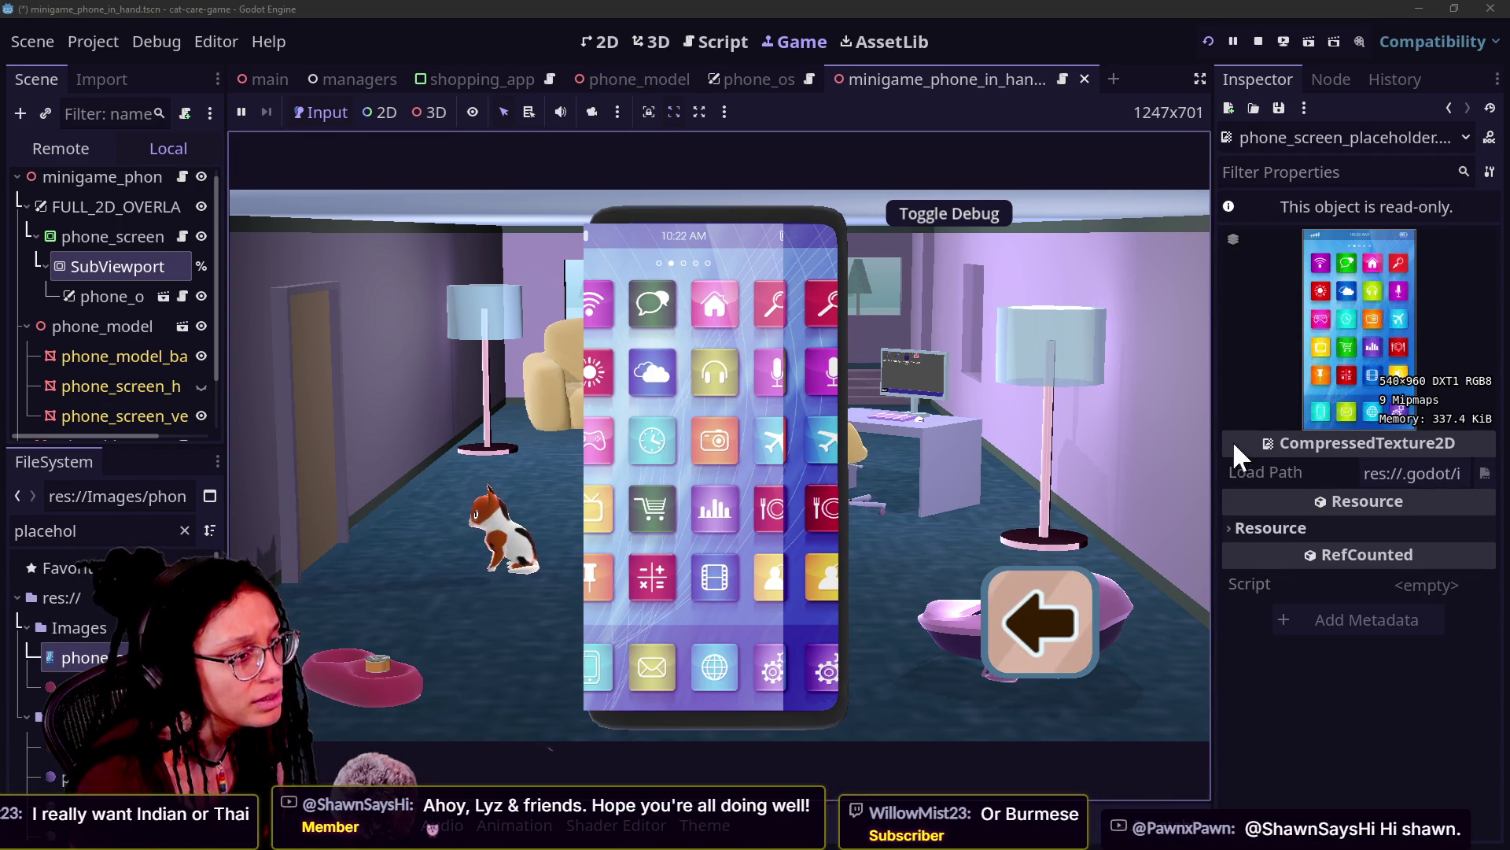
Step: Widen the Inspector to view the 540×960 phone_screen_placeholder.png and show it in File Explorer
{"action": "mouse_move", "coordinate": [1214, 425]}
{"action": "left_mouse_down"}
{"action": "mouse_move", "coordinate": [954, 472]}
{"action": "mouse_move", "coordinate": [1058, 464]}
{"action": "left_mouse_up"}
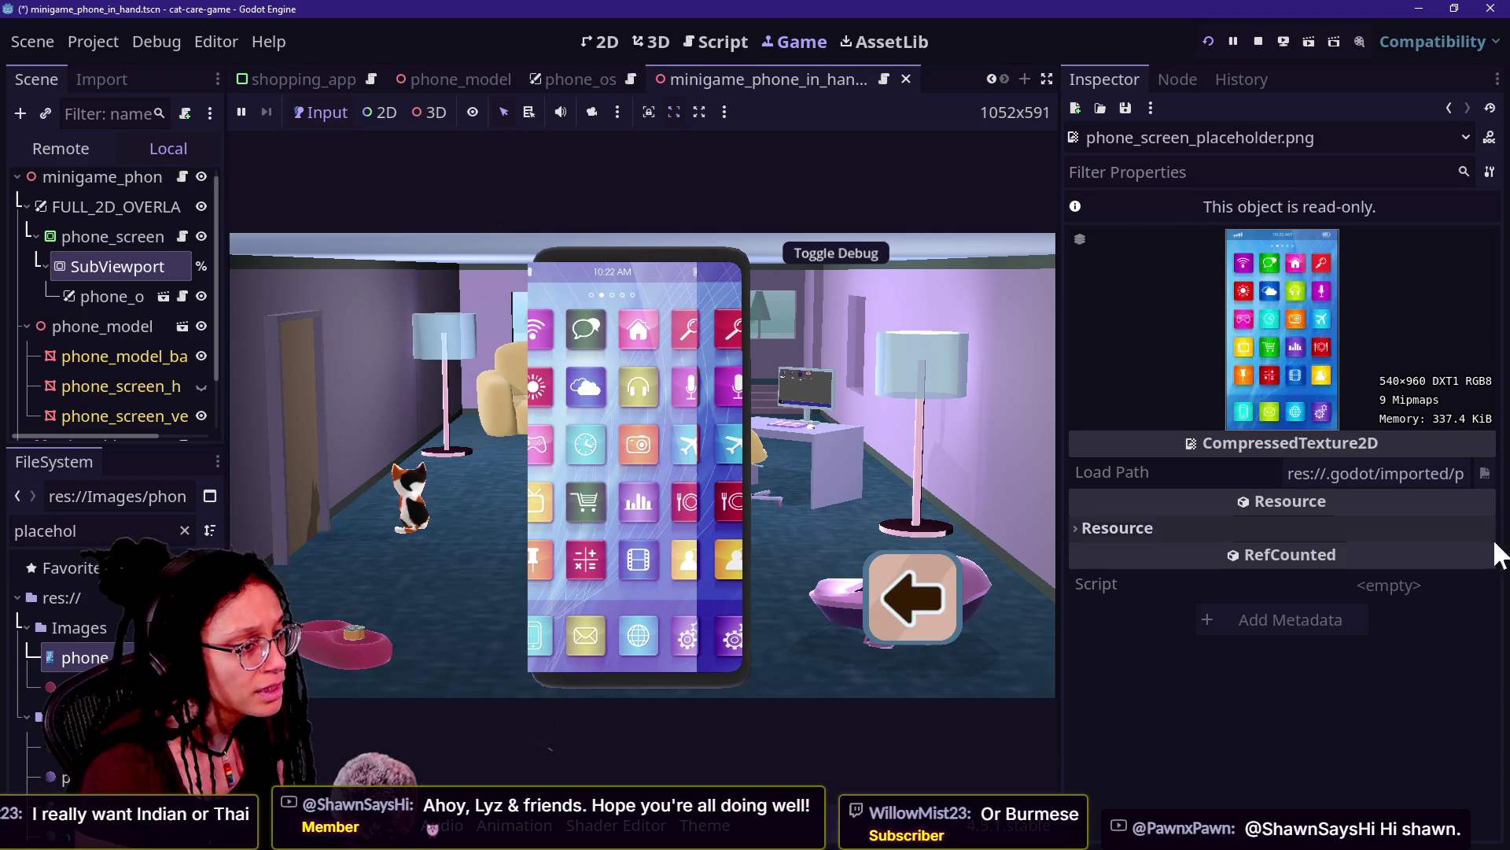
{"action": "double_click", "coordinate": [1414, 473]}
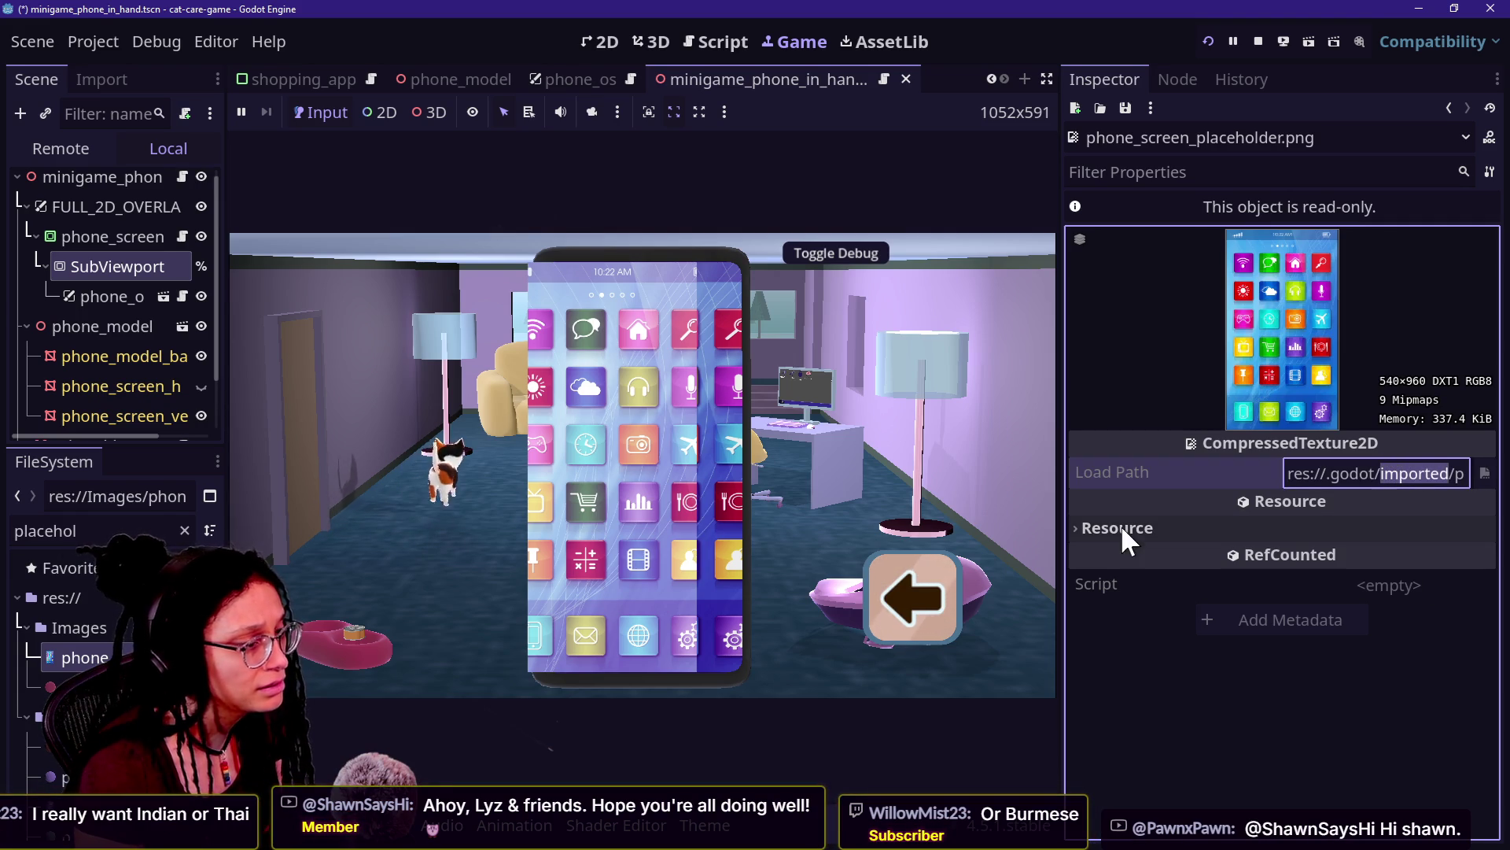
{"action": "mouse_move", "coordinate": [94, 661]}
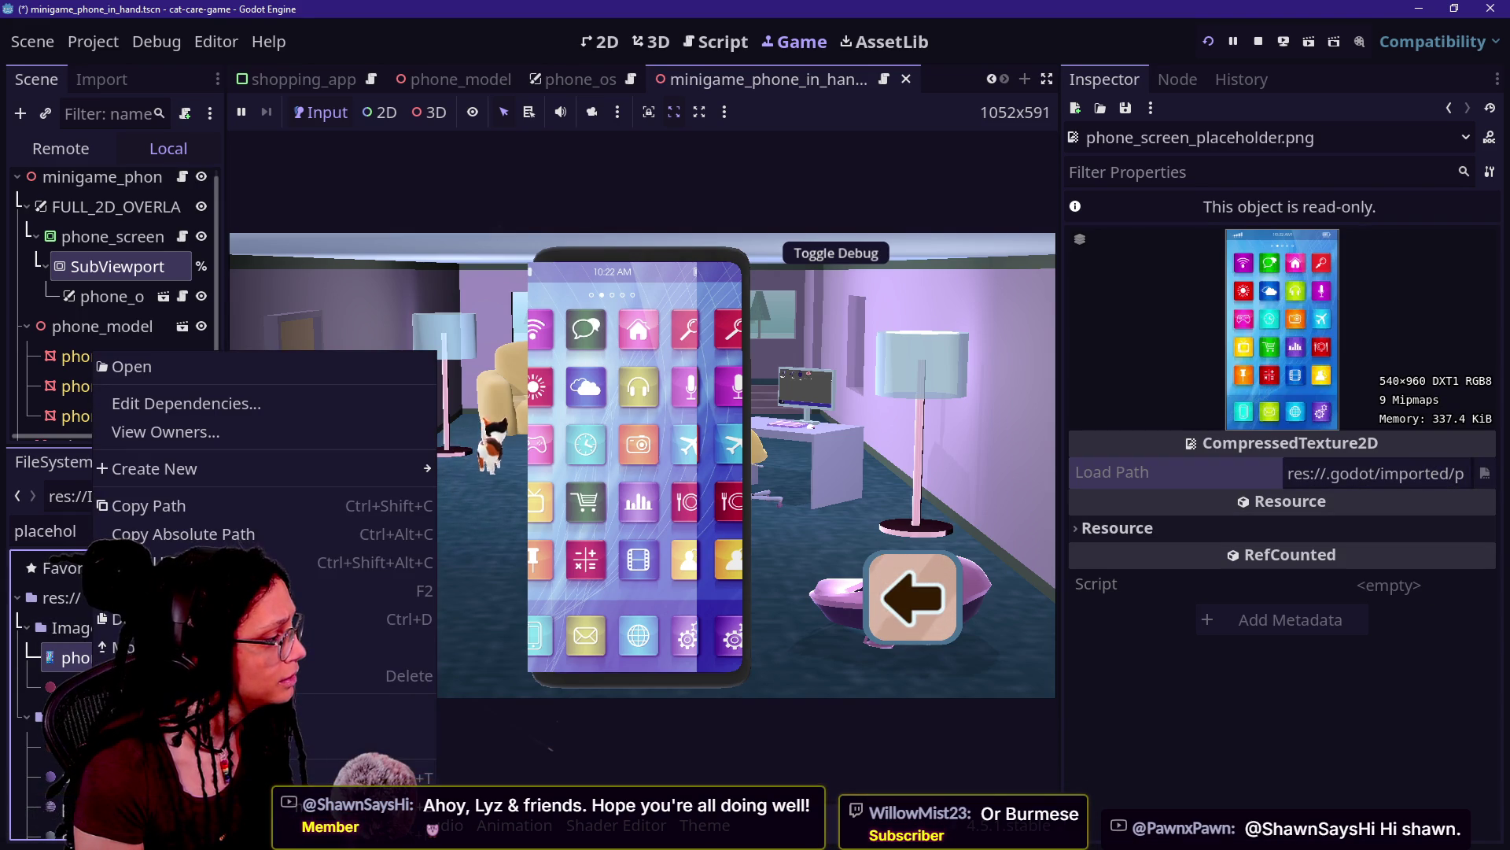
{"action": "key", "text": "Escape"}
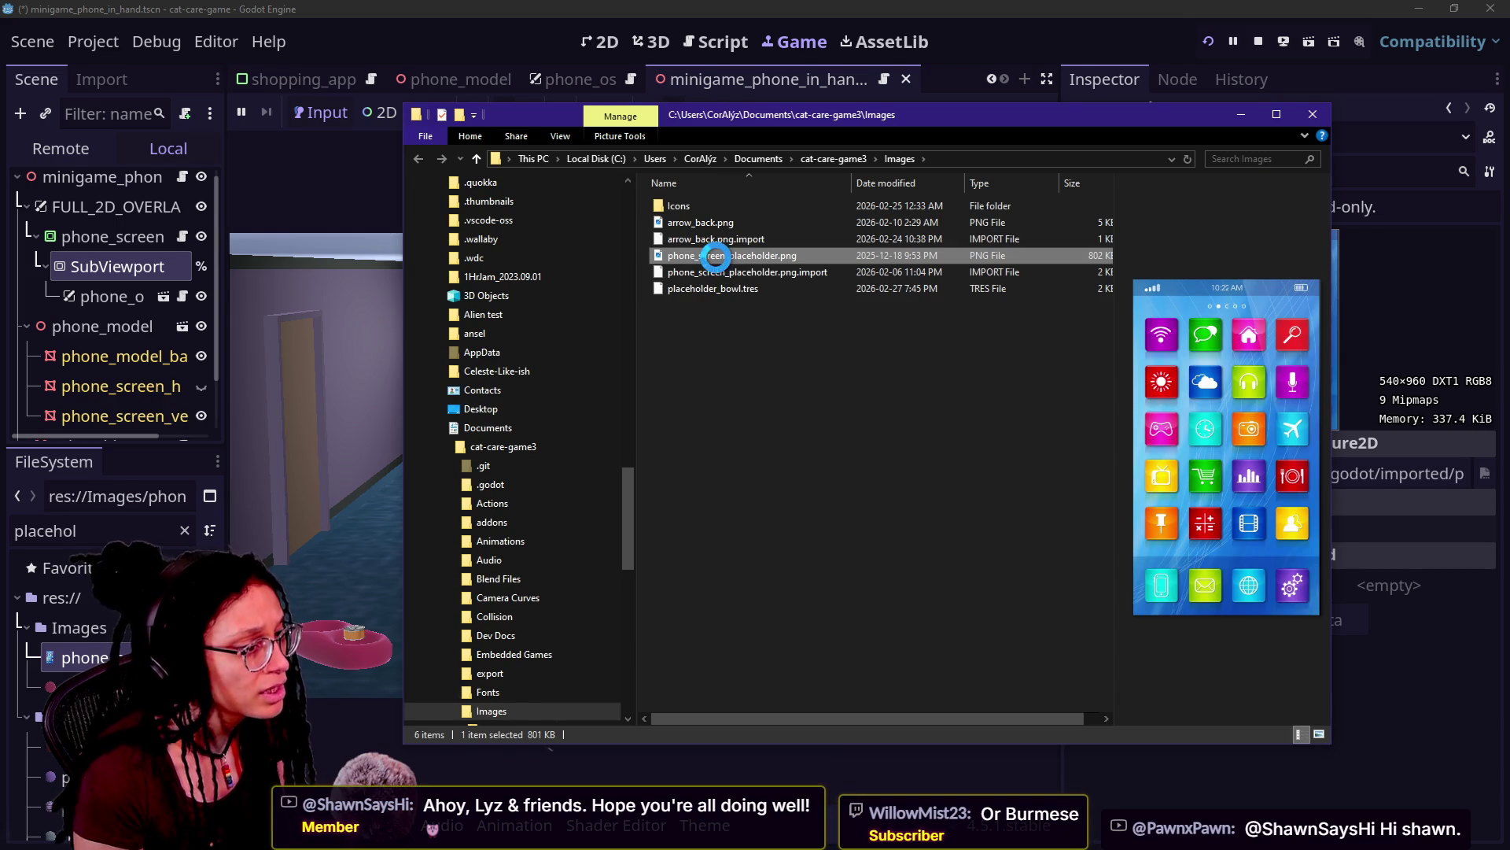
{"action": "key", "text": "Return"}
{"action": "key", "text": "Escape"}
{"action": "key", "text": "alt+Tab"}
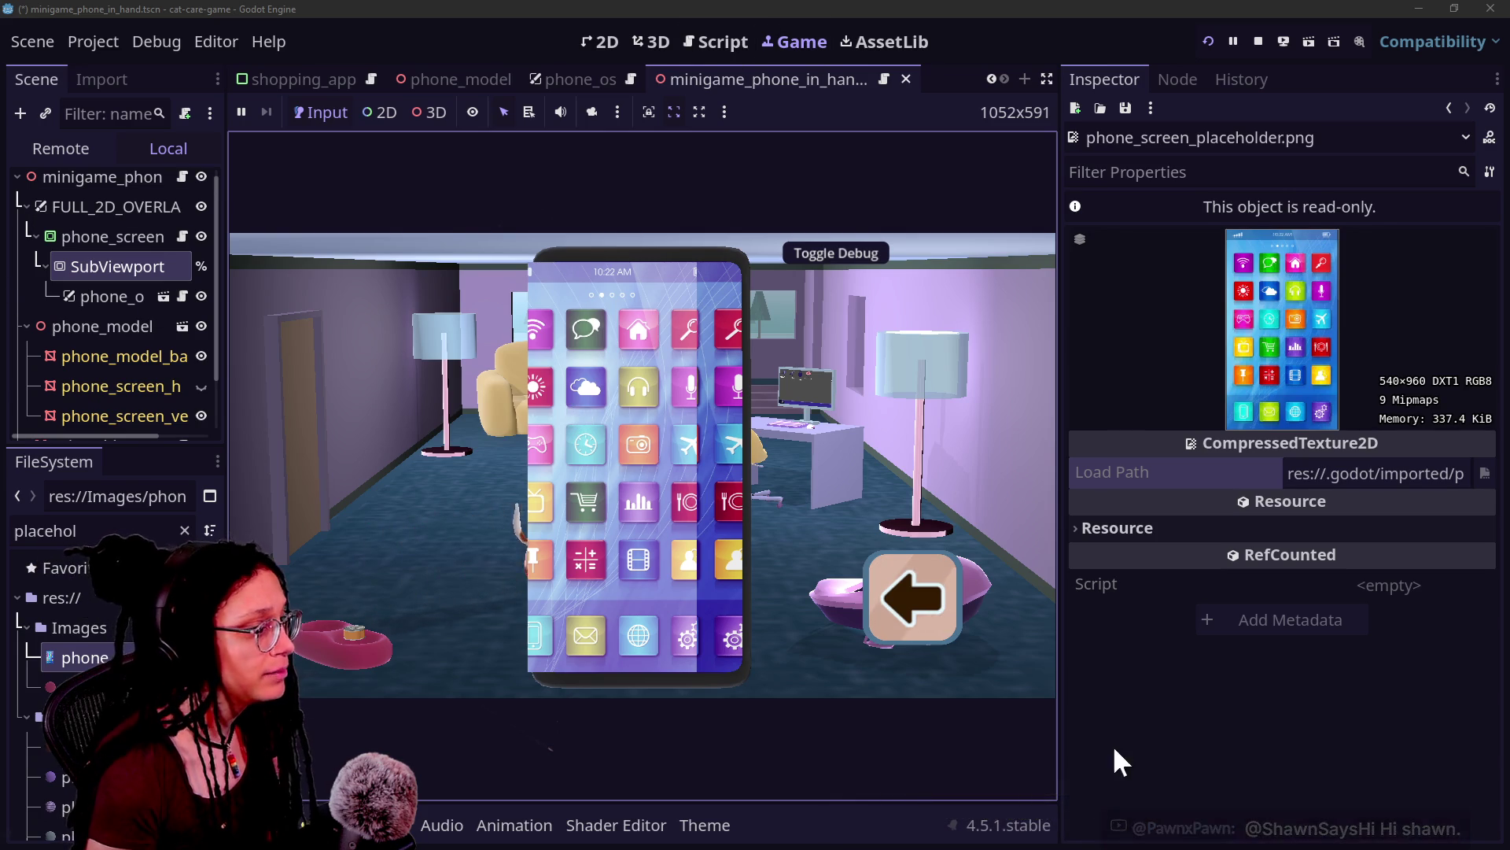
Step: Reselect phone_screen and undo the scale change, returning it to 0.8704 × 0.9931
{"action": "left_click", "coordinate": [100, 275]}
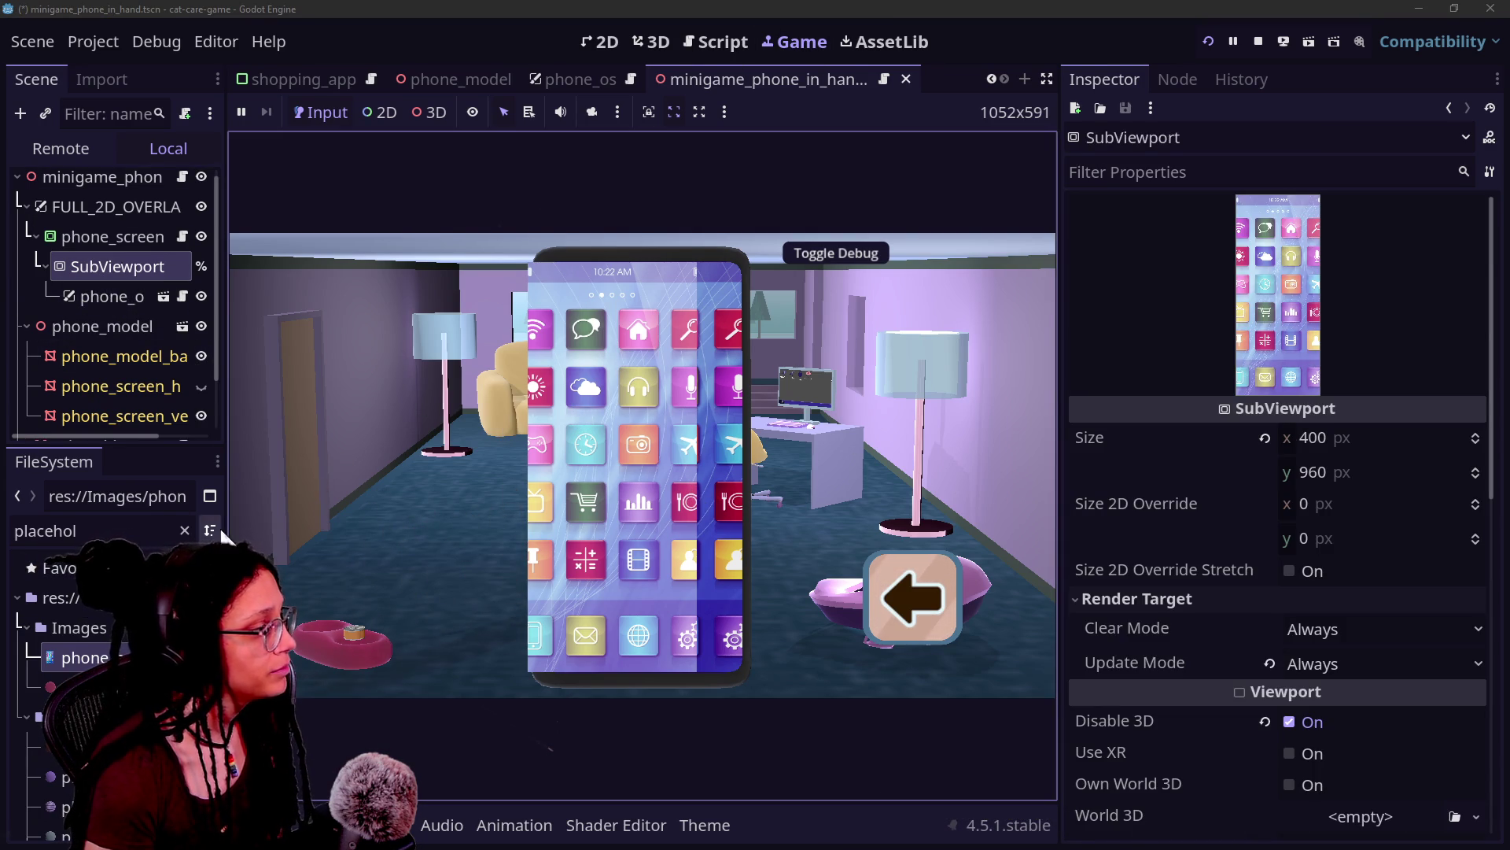
{"action": "left_click", "coordinate": [100, 236]}
{"action": "left_click", "coordinate": [101, 266]}
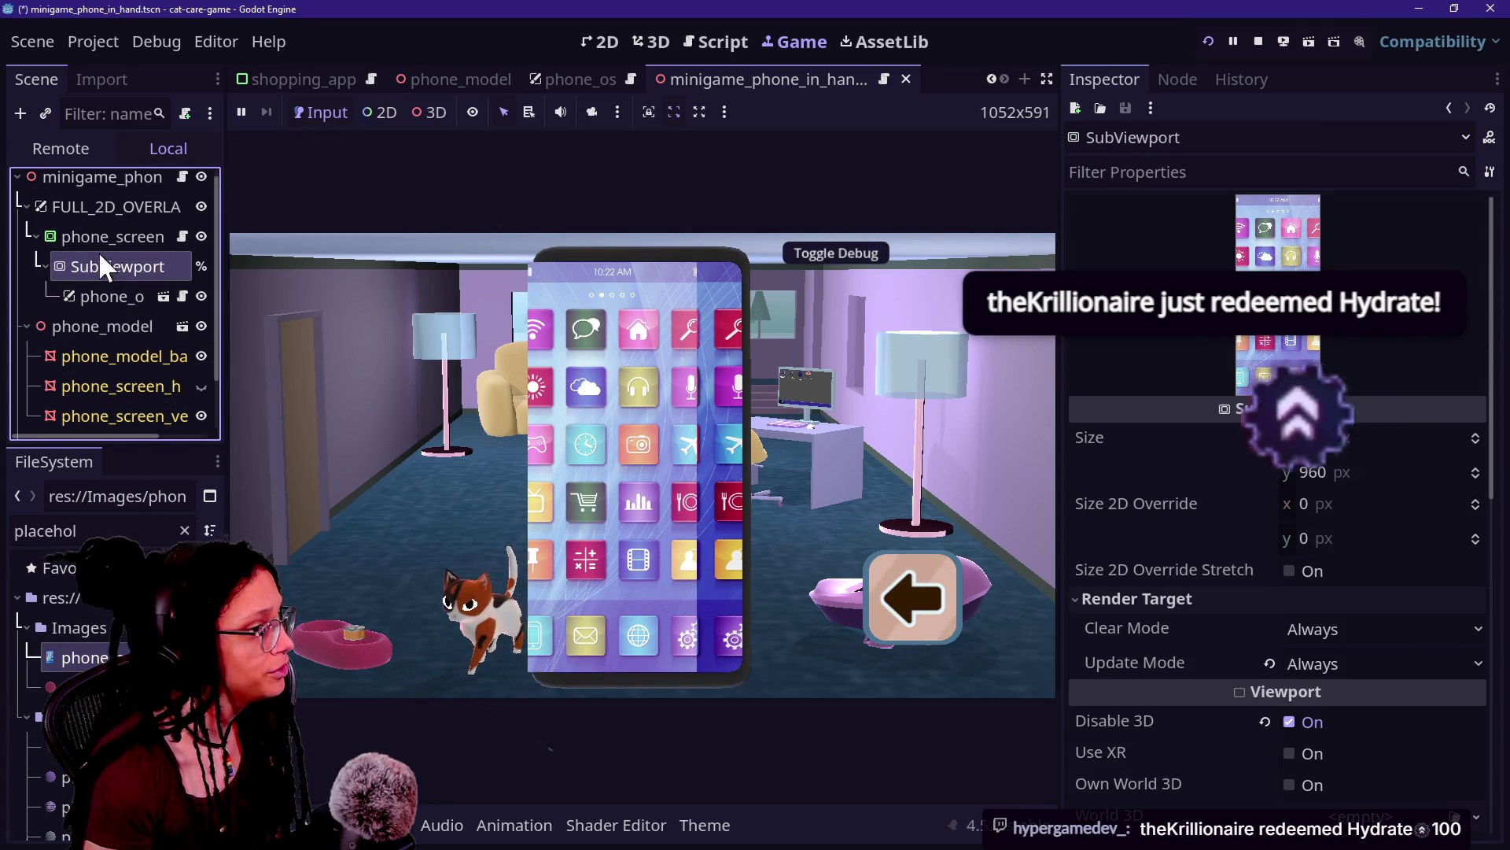
{"action": "mouse_move", "coordinate": [1191, 507]}
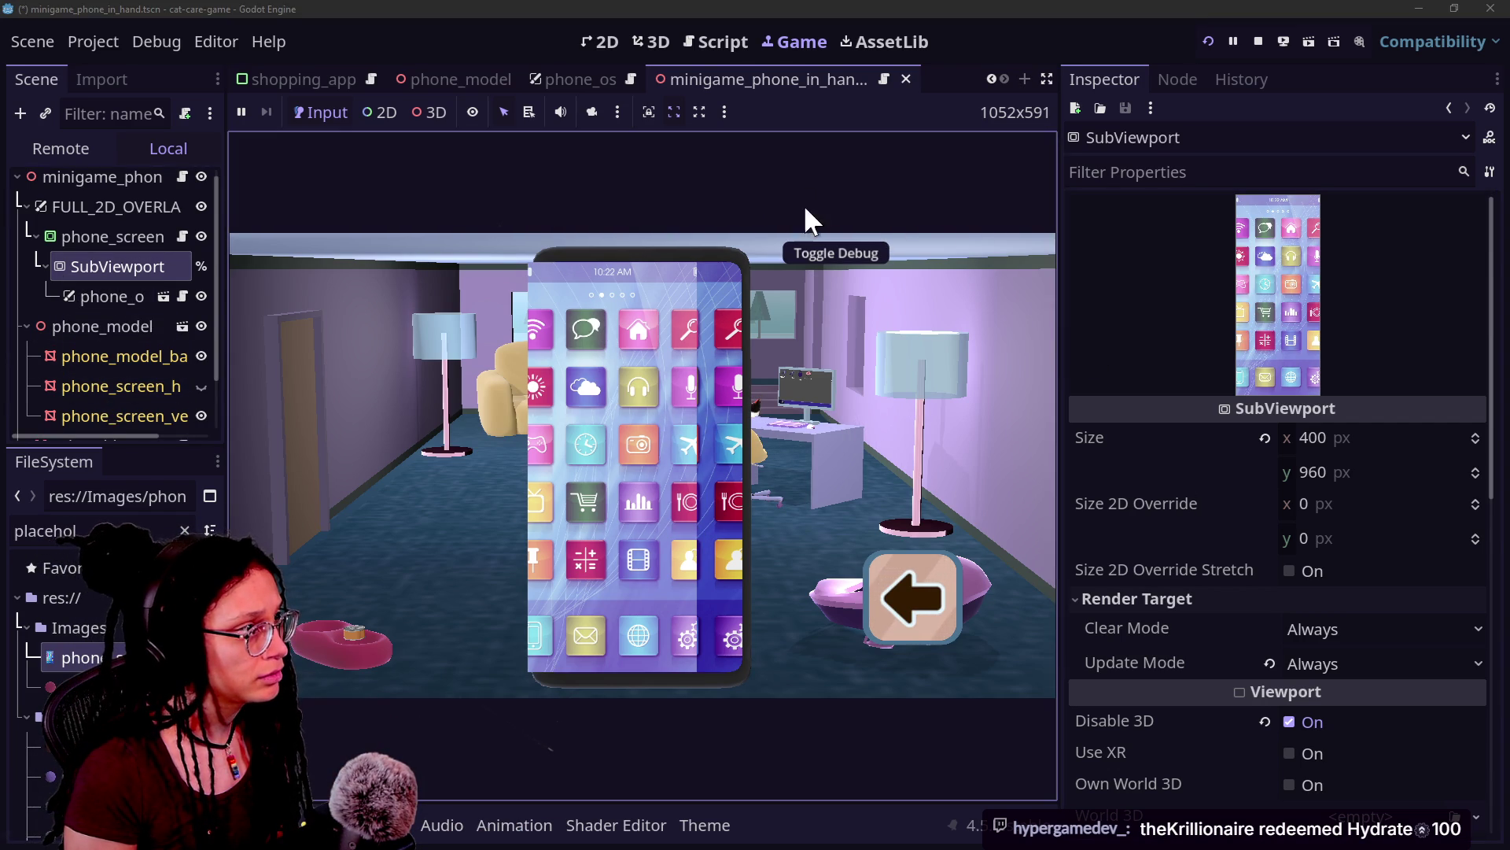
{"action": "left_click", "coordinate": [666, 648]}
{"action": "key", "text": "ctrl+z"}
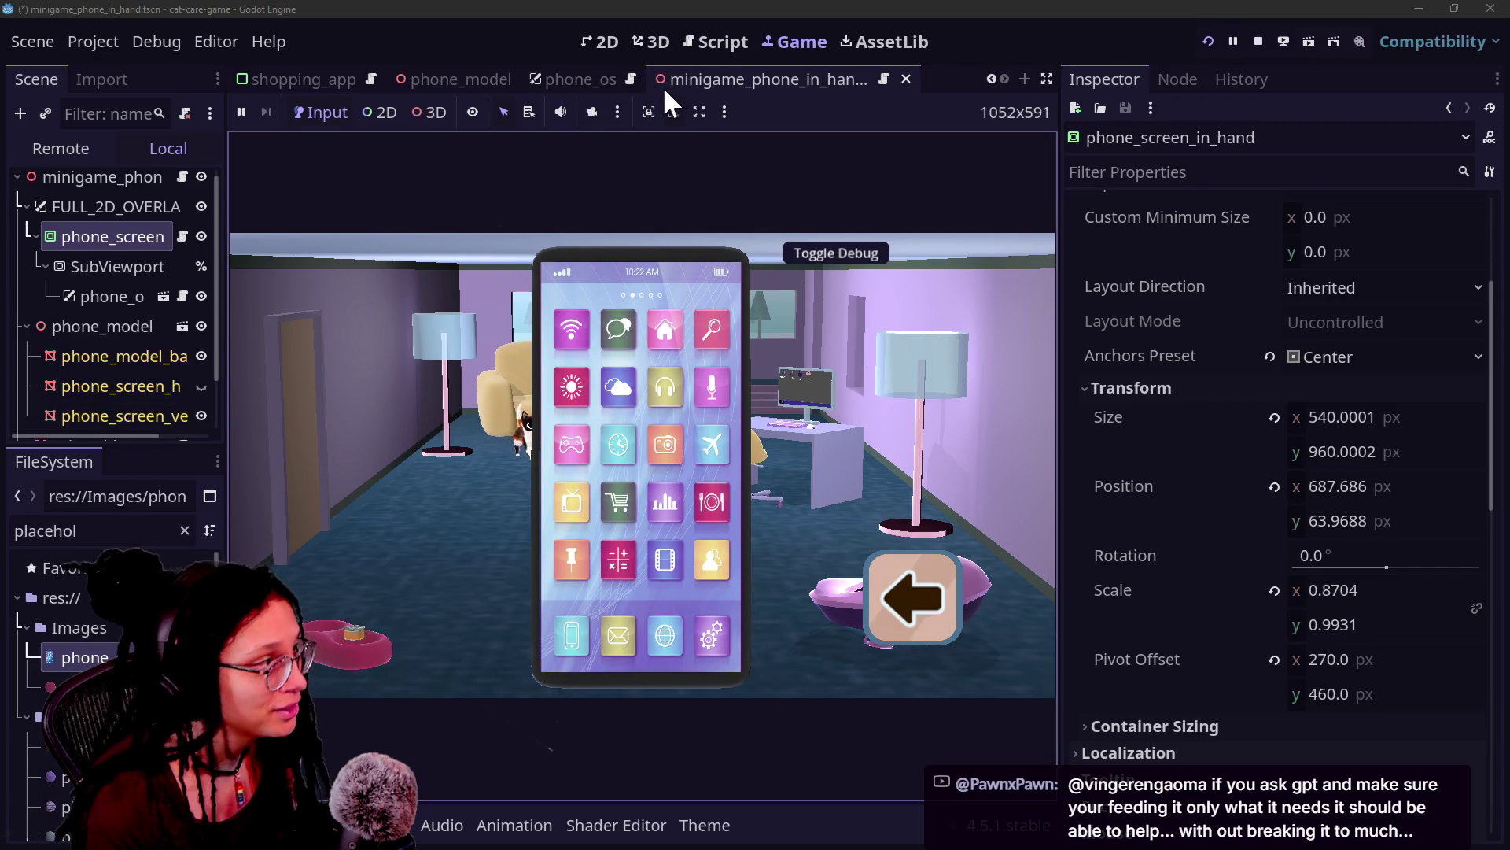
Step: Move from the Script and 3D workspaces to the 2D editor with the phone_os scene
{"action": "left_click", "coordinate": [697, 33]}
{"action": "left_click", "coordinate": [657, 36]}
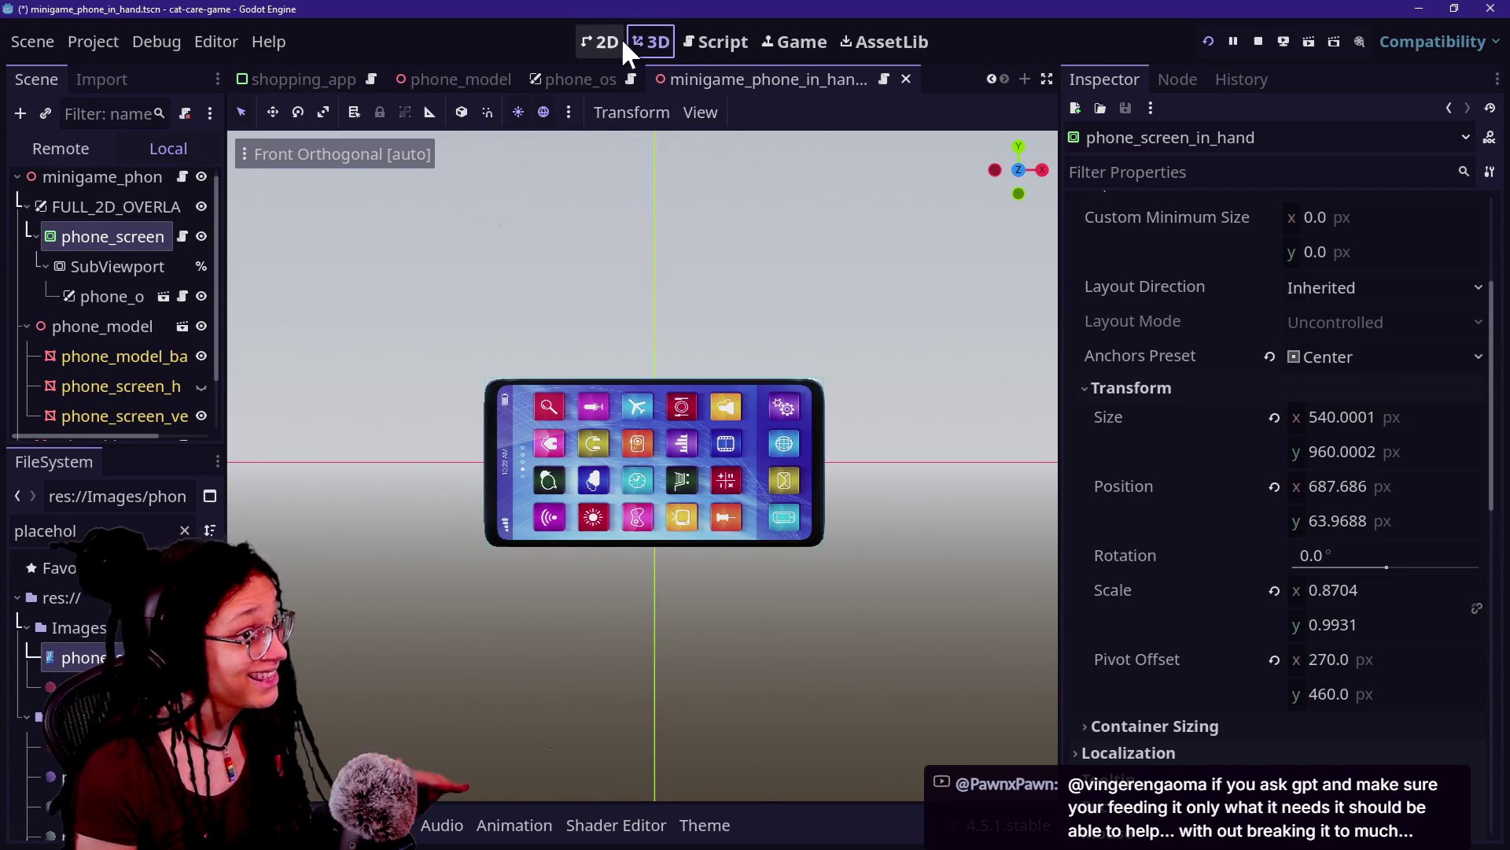
{"action": "left_click", "coordinate": [621, 36]}
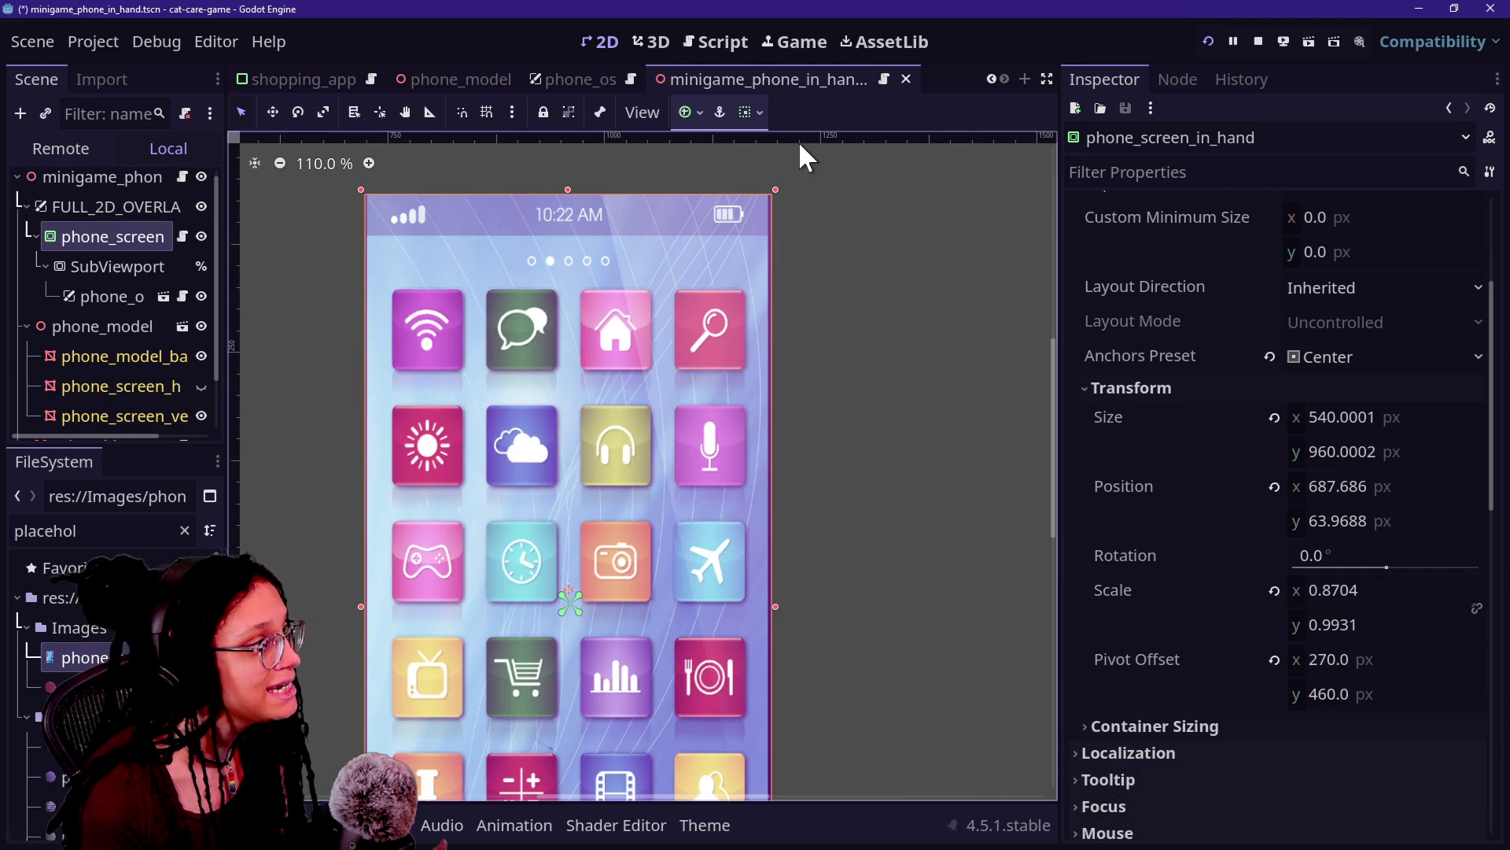
{"action": "left_click", "coordinate": [548, 82]}
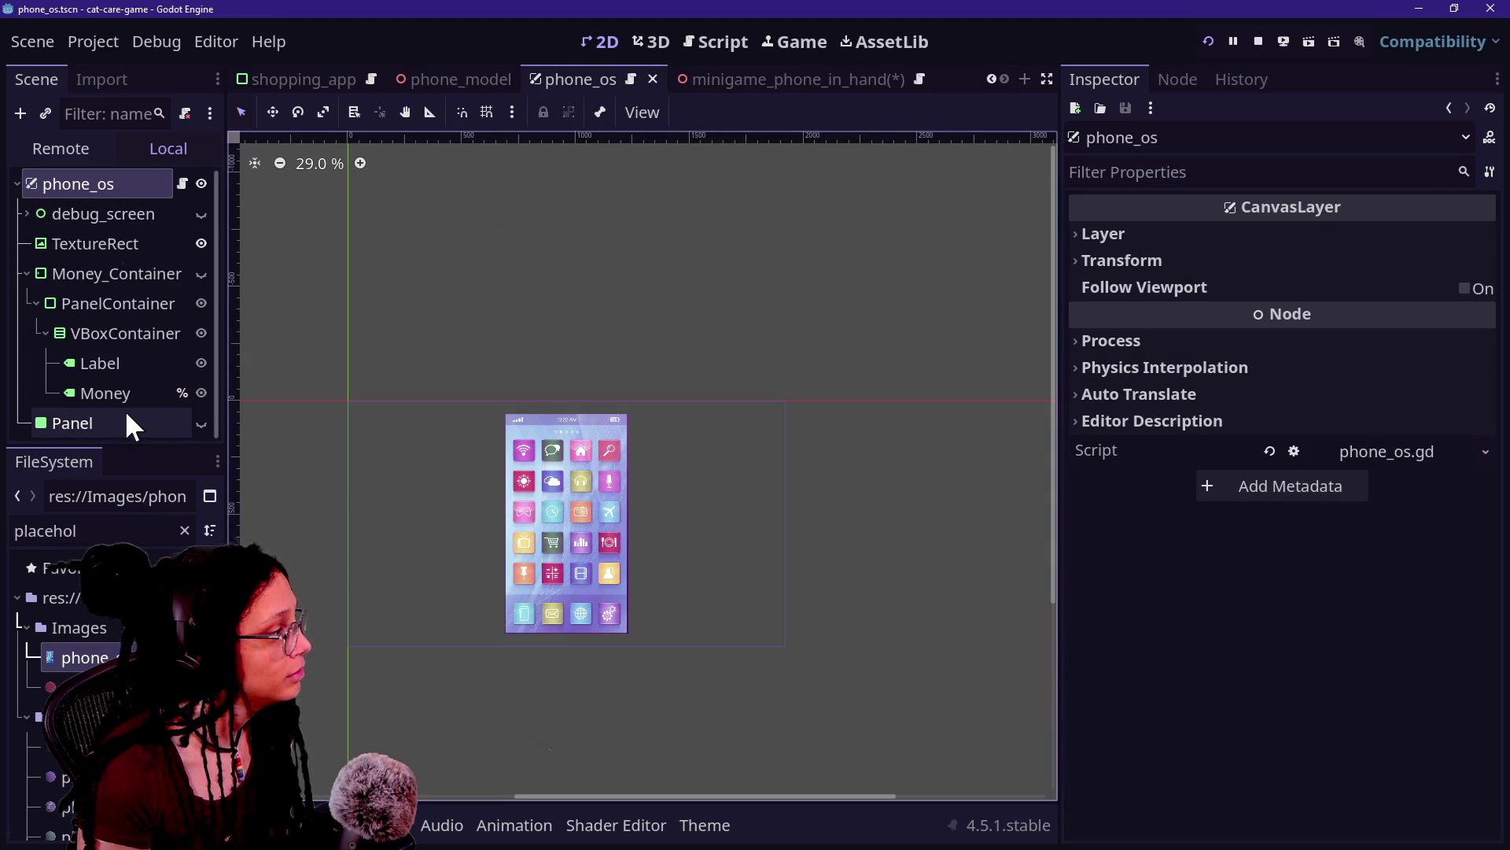
Step: Hide the TextureRect phone image, show the $99999 Money_Container, and save phone_os
{"action": "left_click", "coordinate": [201, 243]}
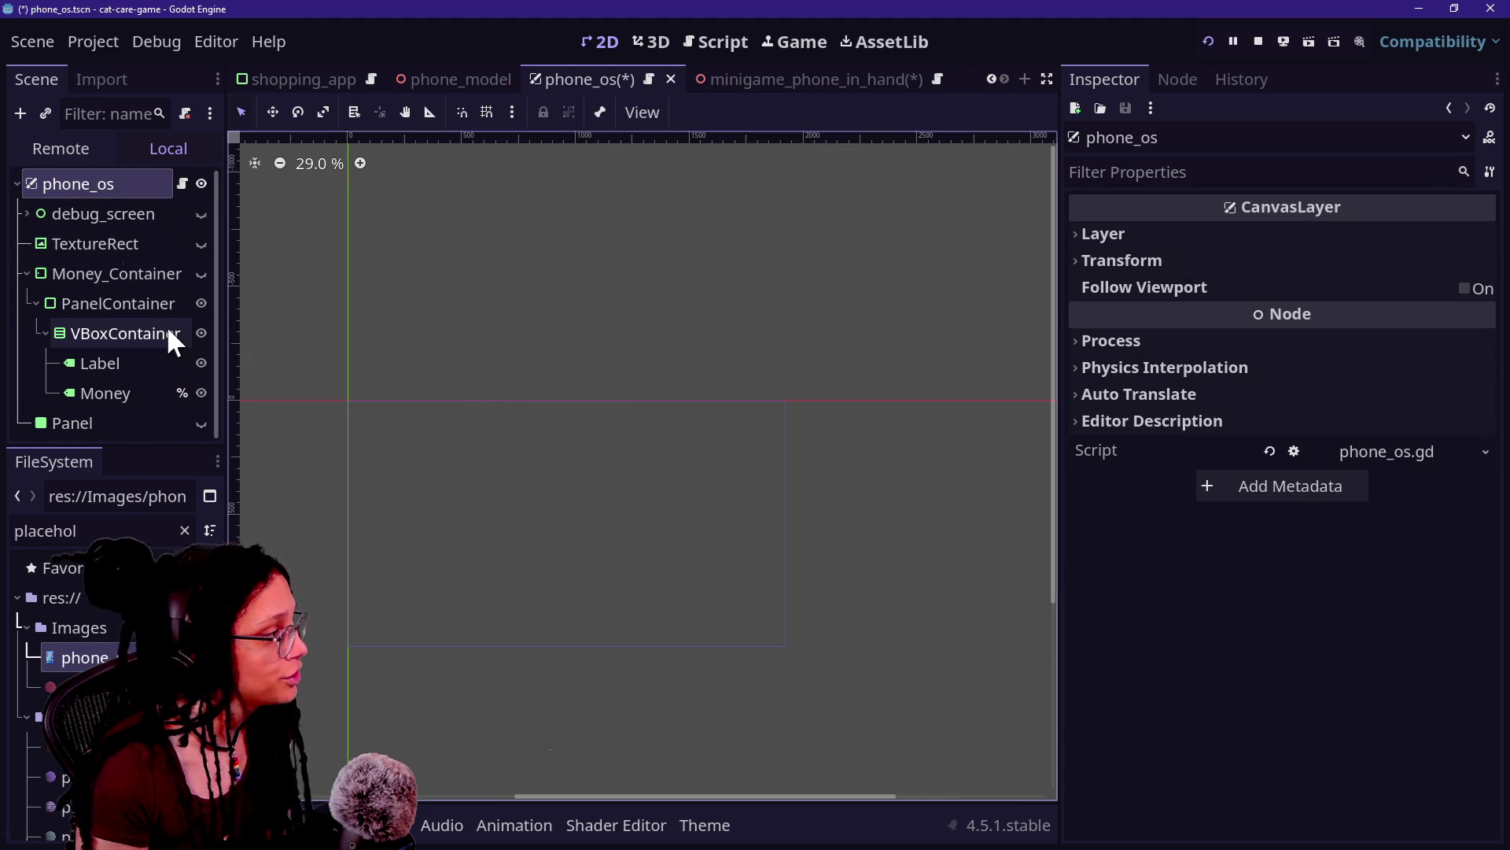
{"action": "left_click", "coordinate": [202, 273]}
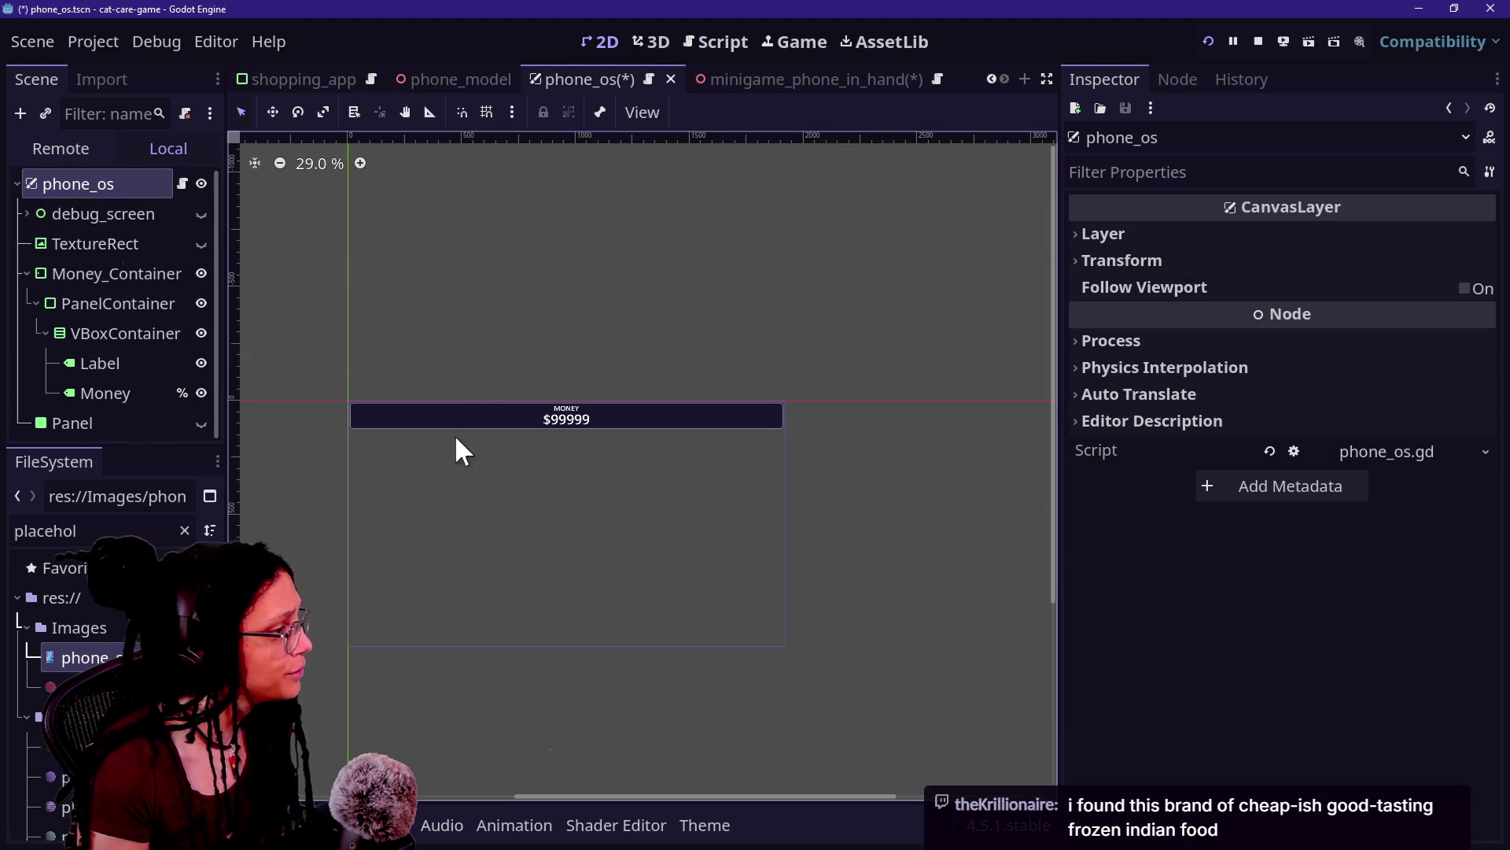
{"action": "key", "text": "ctrl+s"}
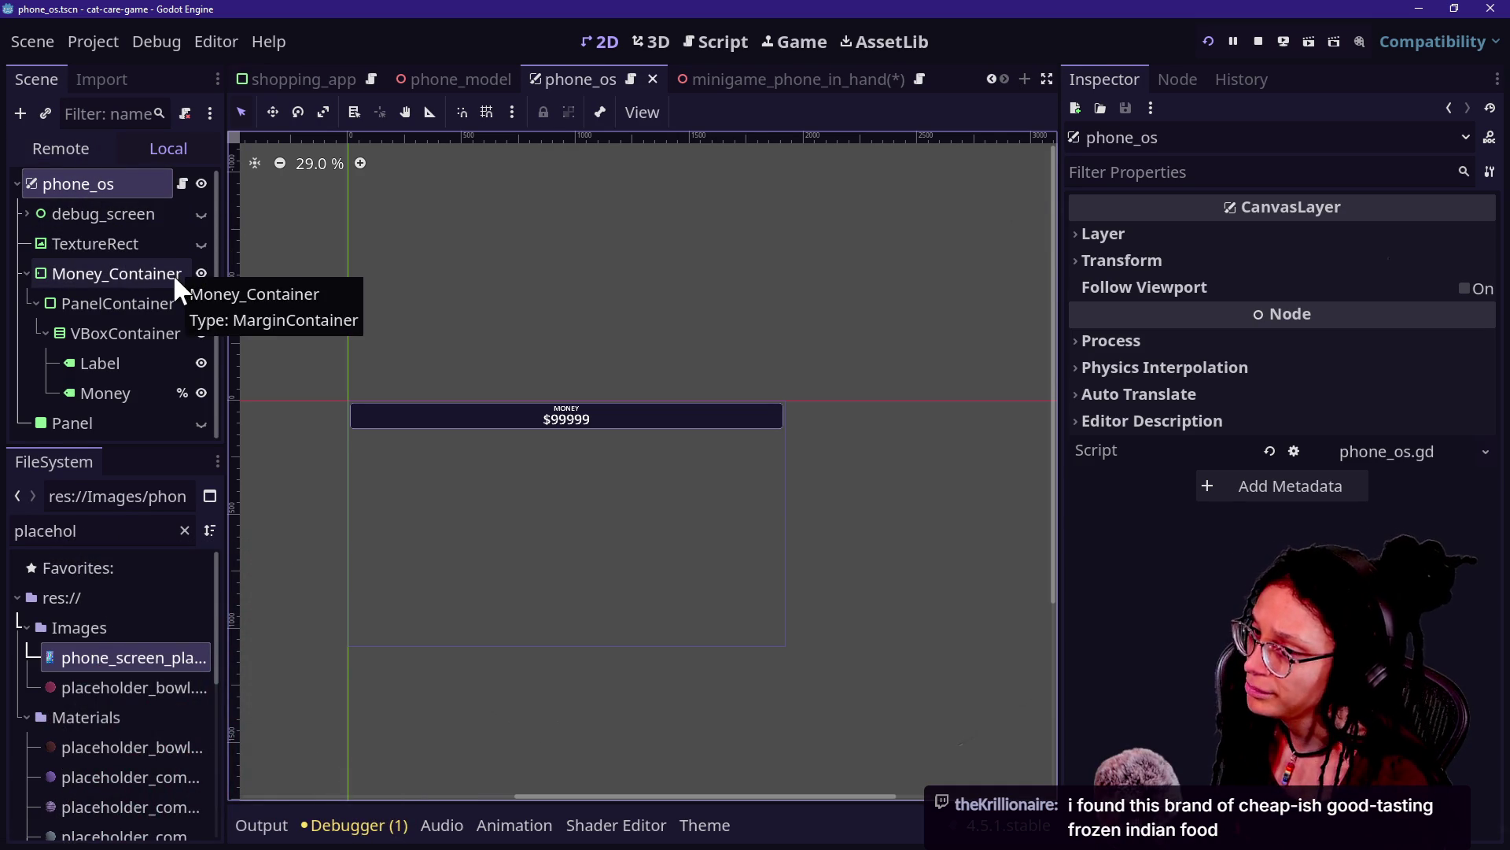
Step: Widen the left docks and enlarge the Scene tree area
{"action": "left_click_drag", "start_coordinate": [221, 271], "coordinate": [275, 299]}
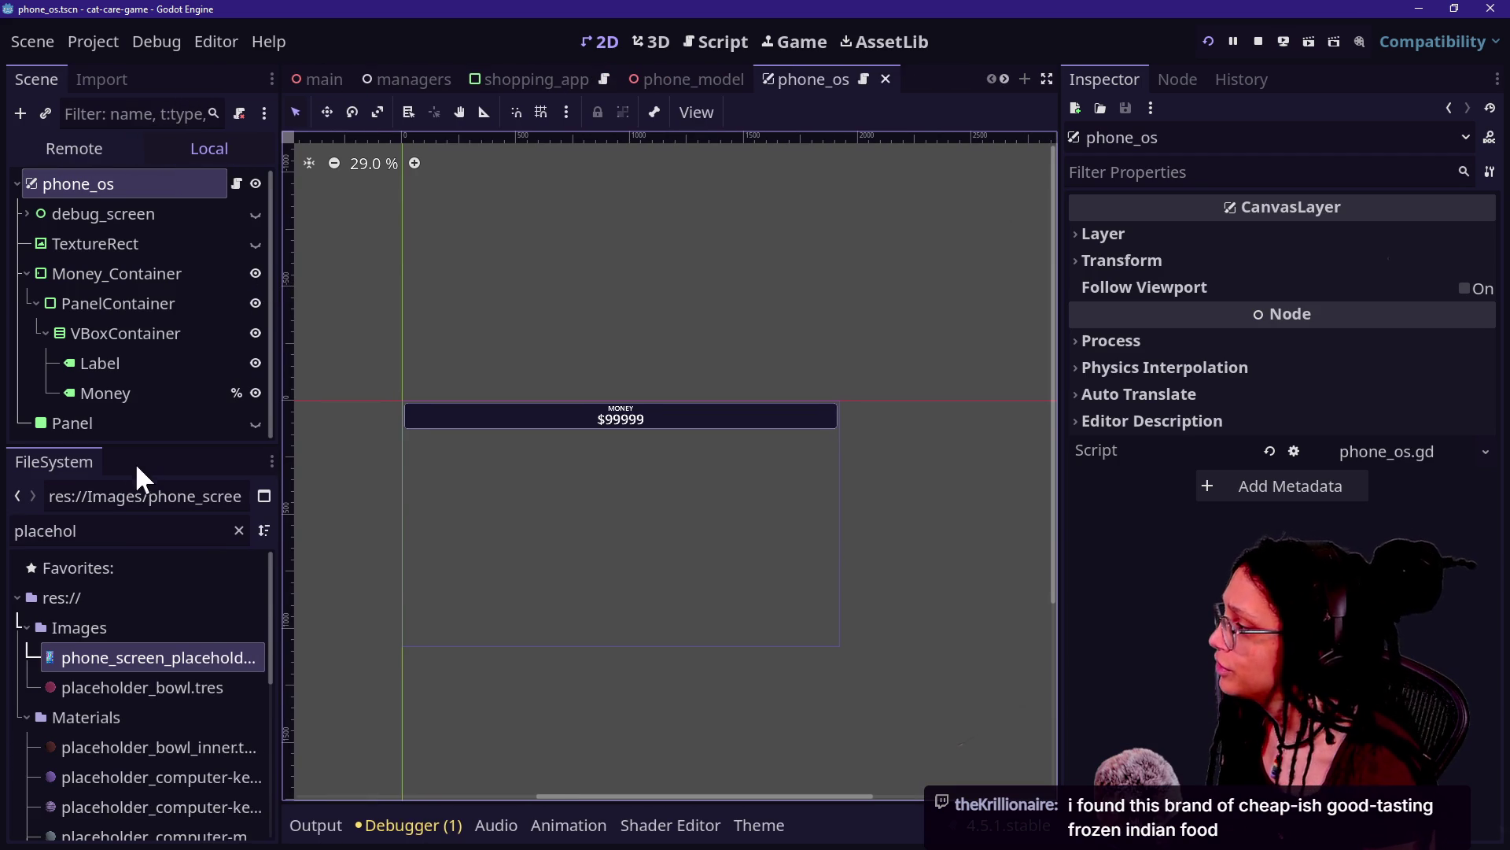
{"action": "left_click_drag", "start_coordinate": [129, 446], "coordinate": [124, 534]}
{"action": "right_click", "coordinate": [116, 476]}
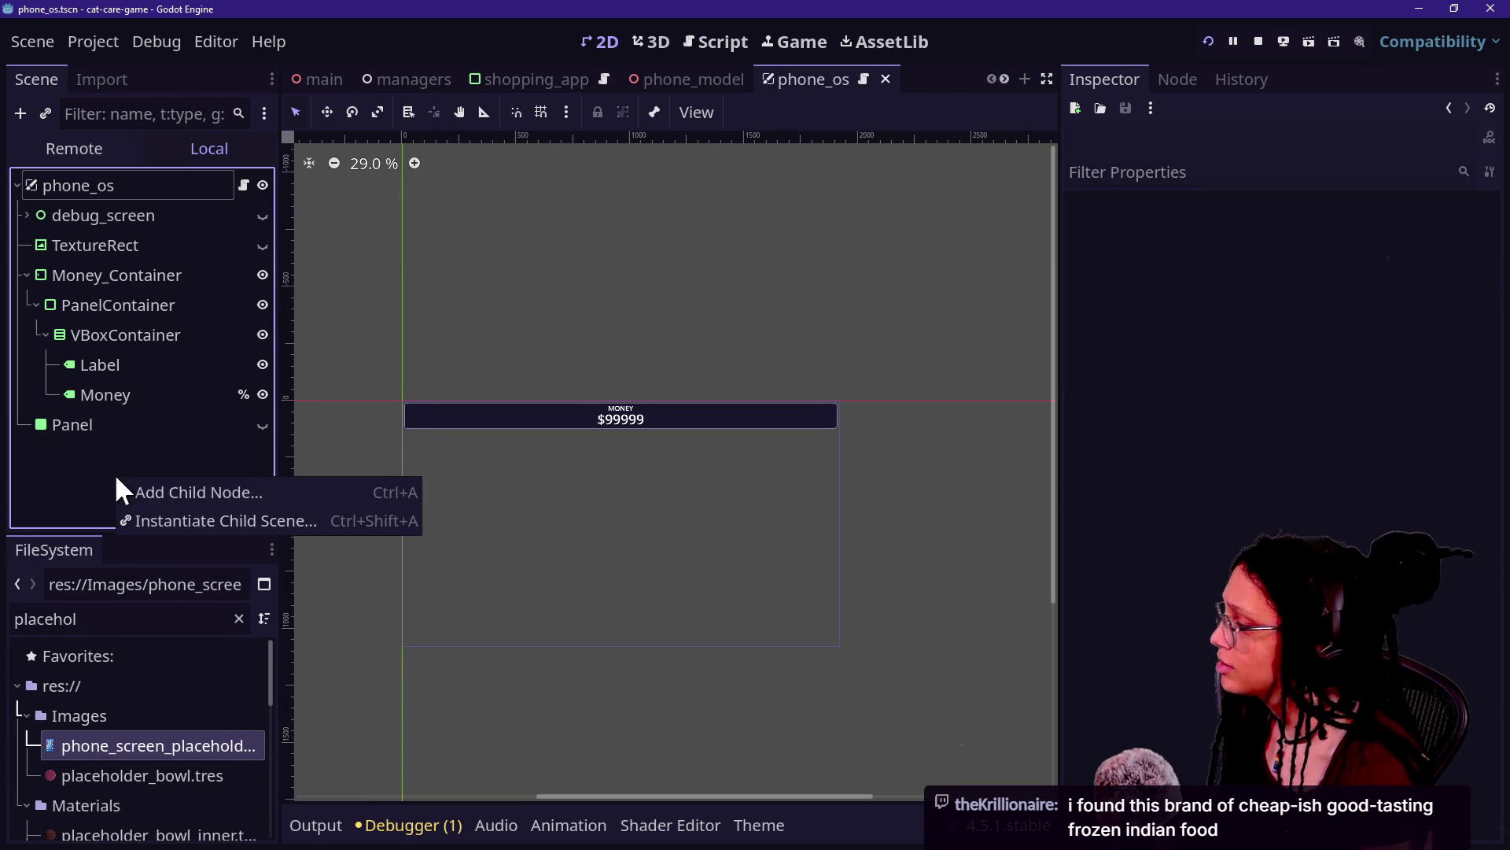
Step: Search 'flow' and add an HFlowContainer as a child of phone_os
{"action": "left_click", "coordinate": [133, 488]}
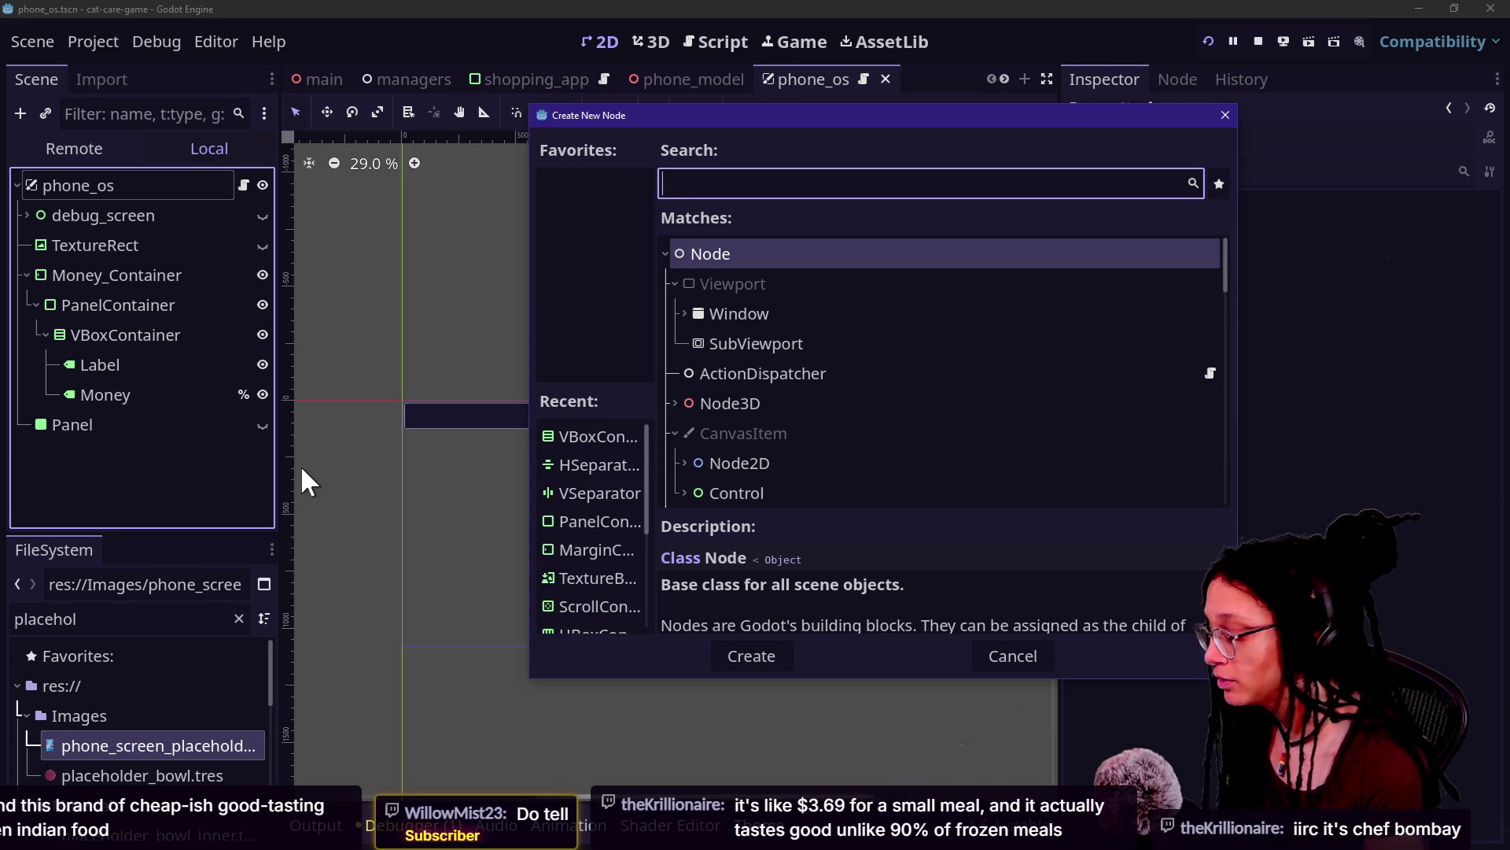
{"action": "type", "text": "flow"}
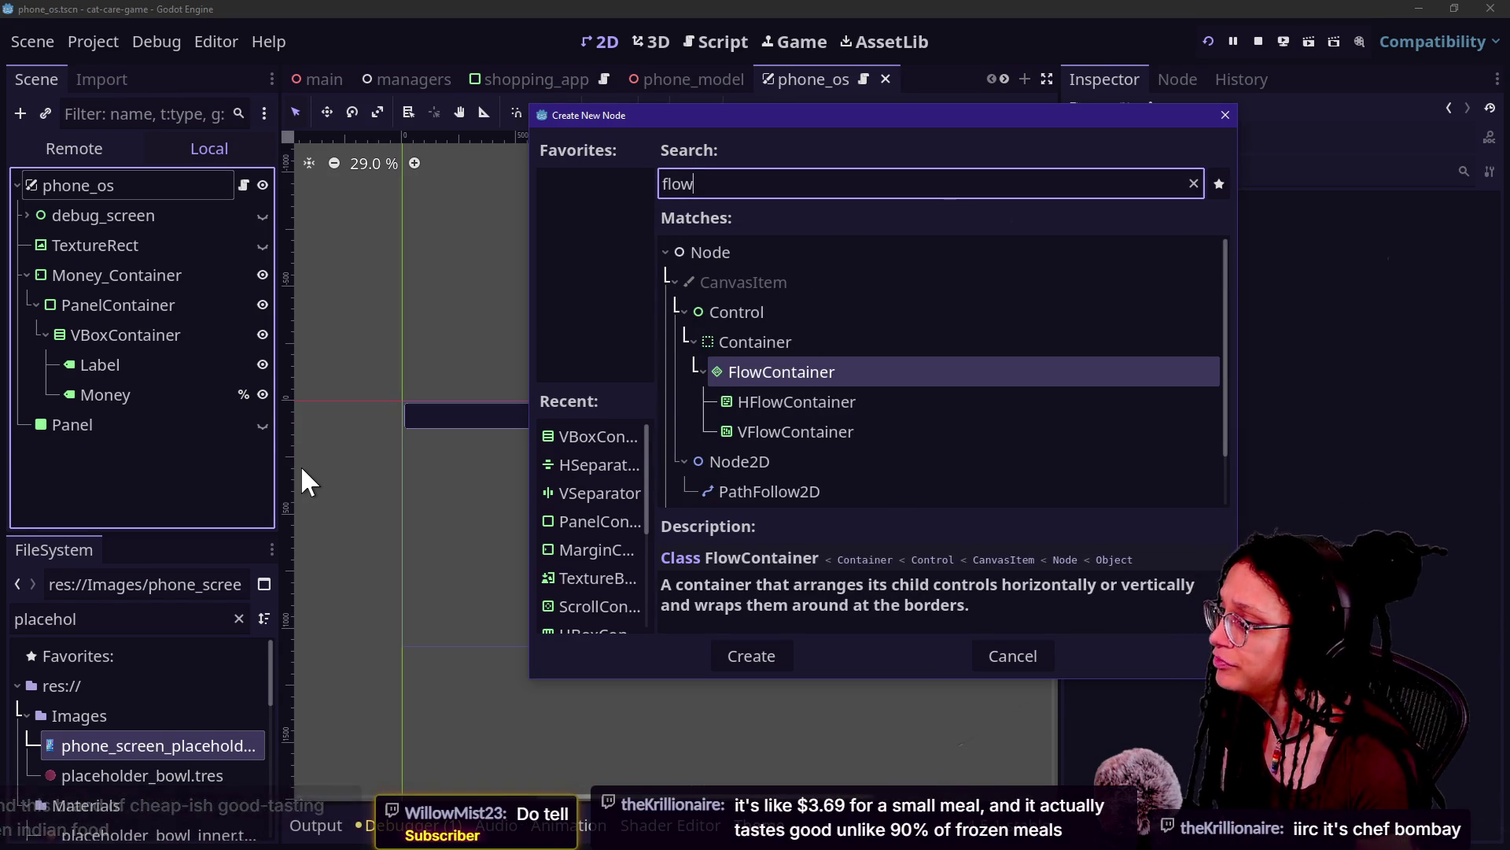
{"action": "key", "text": "Down"}
{"action": "key", "text": "Return"}
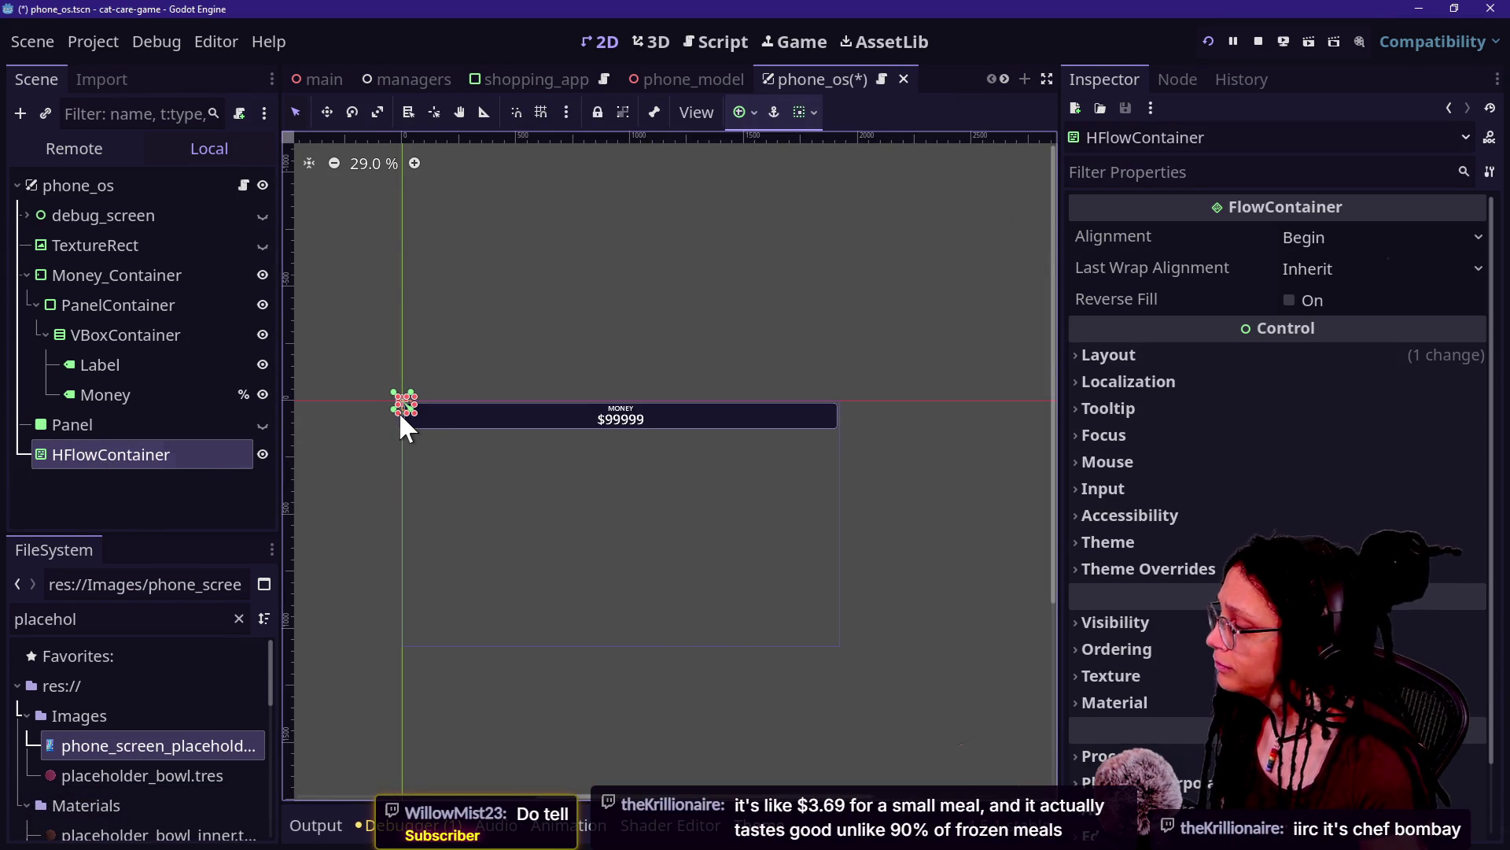
{"action": "right_click", "coordinate": [149, 188]}
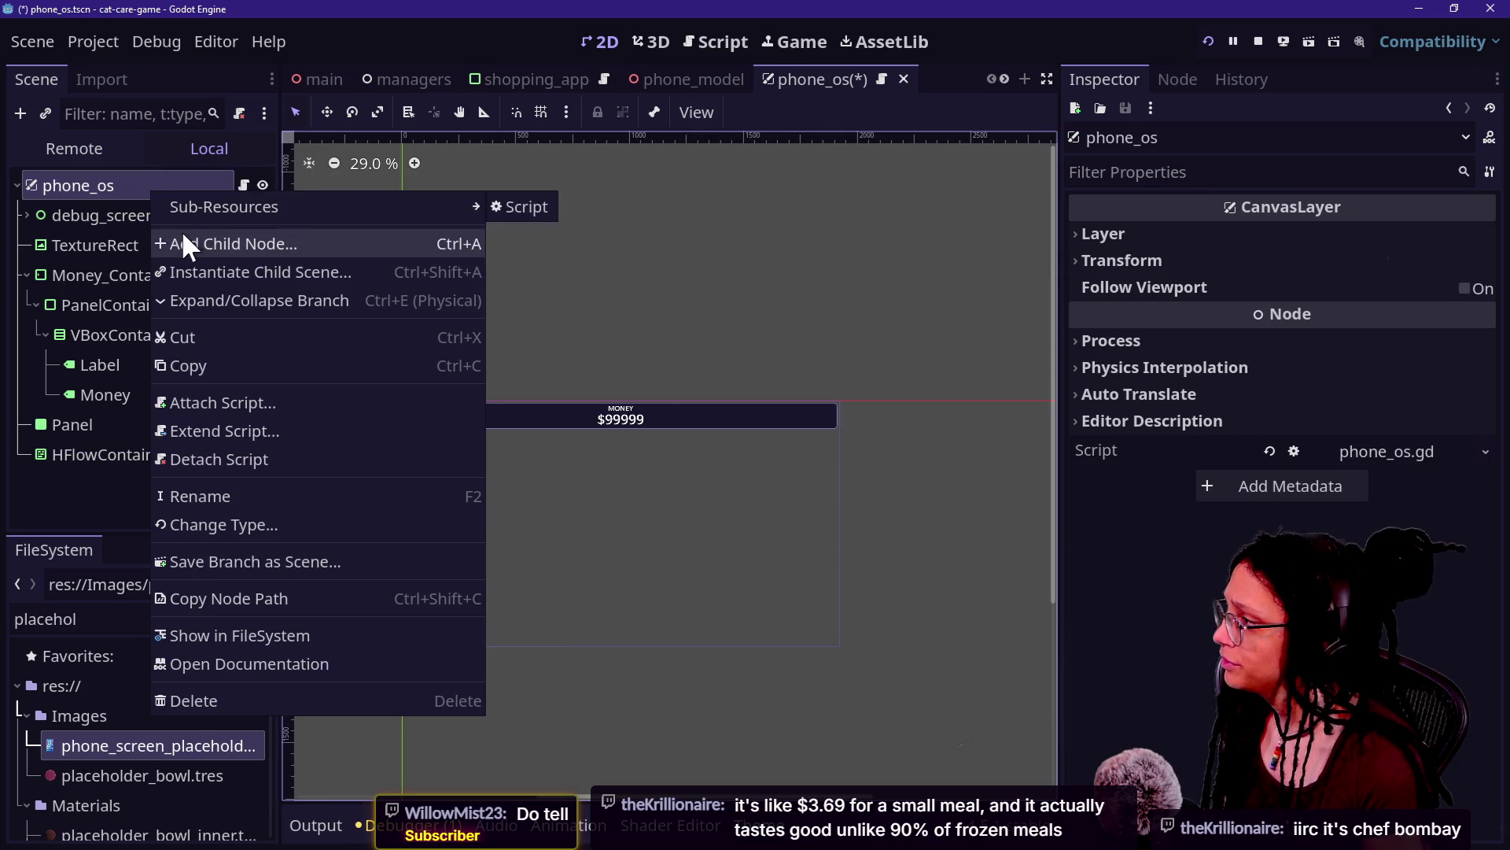
Step: Add a VBoxContainer as a child of phone_os
{"action": "key", "text": "Escape"}
{"action": "key", "text": "ctrl+a"}
{"action": "type", "text": "vbox"}
{"action": "key", "text": "Return"}
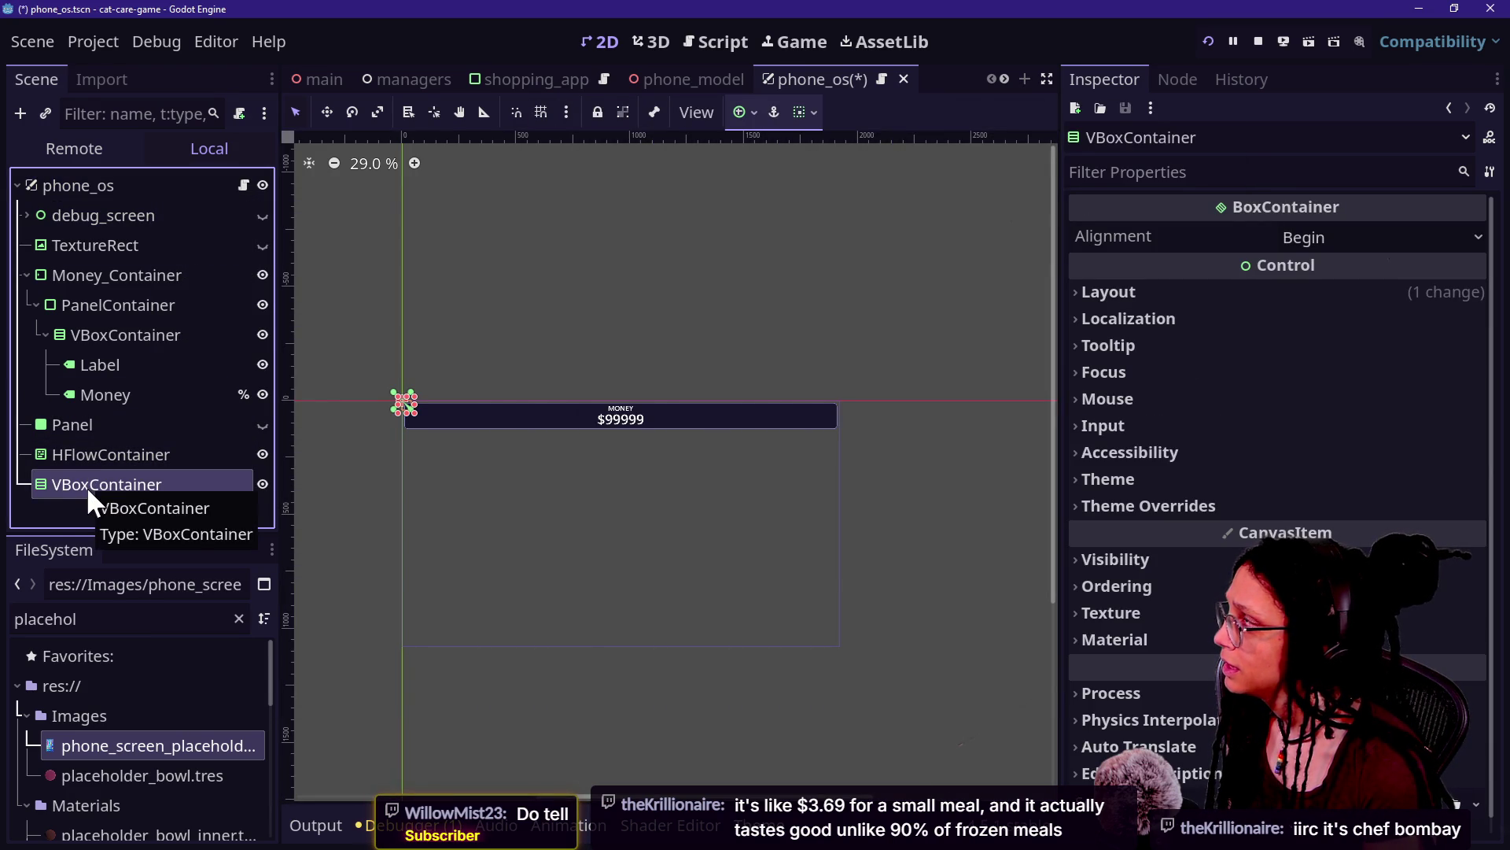
Step: Add an HBoxContainer under phone_os and reorder the tree so the VBoxContainer comes first
{"action": "right_click", "coordinate": [87, 184]}
{"action": "left_click", "coordinate": [129, 231]}
{"action": "type", "text": "hbox"}
{"action": "key", "text": "Return"}
{"action": "mouse_move", "coordinate": [58, 498]}
{"action": "left_mouse_down"}
{"action": "mouse_move", "coordinate": [96, 308]}
{"action": "mouse_move", "coordinate": [96, 194]}
{"action": "mouse_move", "coordinate": [98, 210]}
{"action": "left_mouse_up"}
{"action": "left_click_drag", "start_coordinate": [115, 500], "coordinate": [108, 217]}
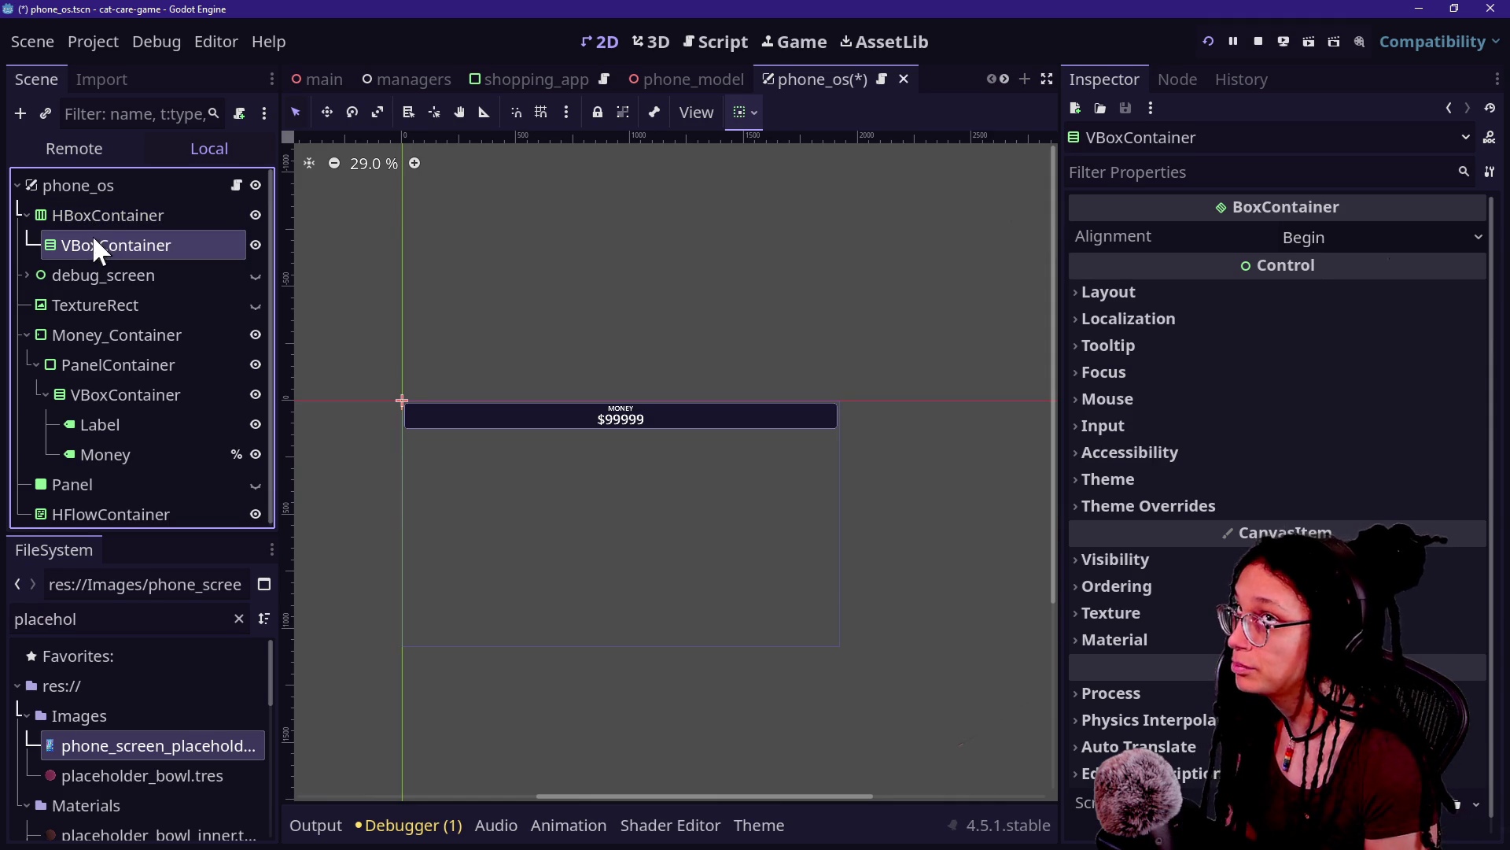
{"action": "left_click_drag", "start_coordinate": [85, 197], "coordinate": [86, 199]}
Step: Delete the temporary HBoxContainer
{"action": "left_click", "coordinate": [92, 235]}
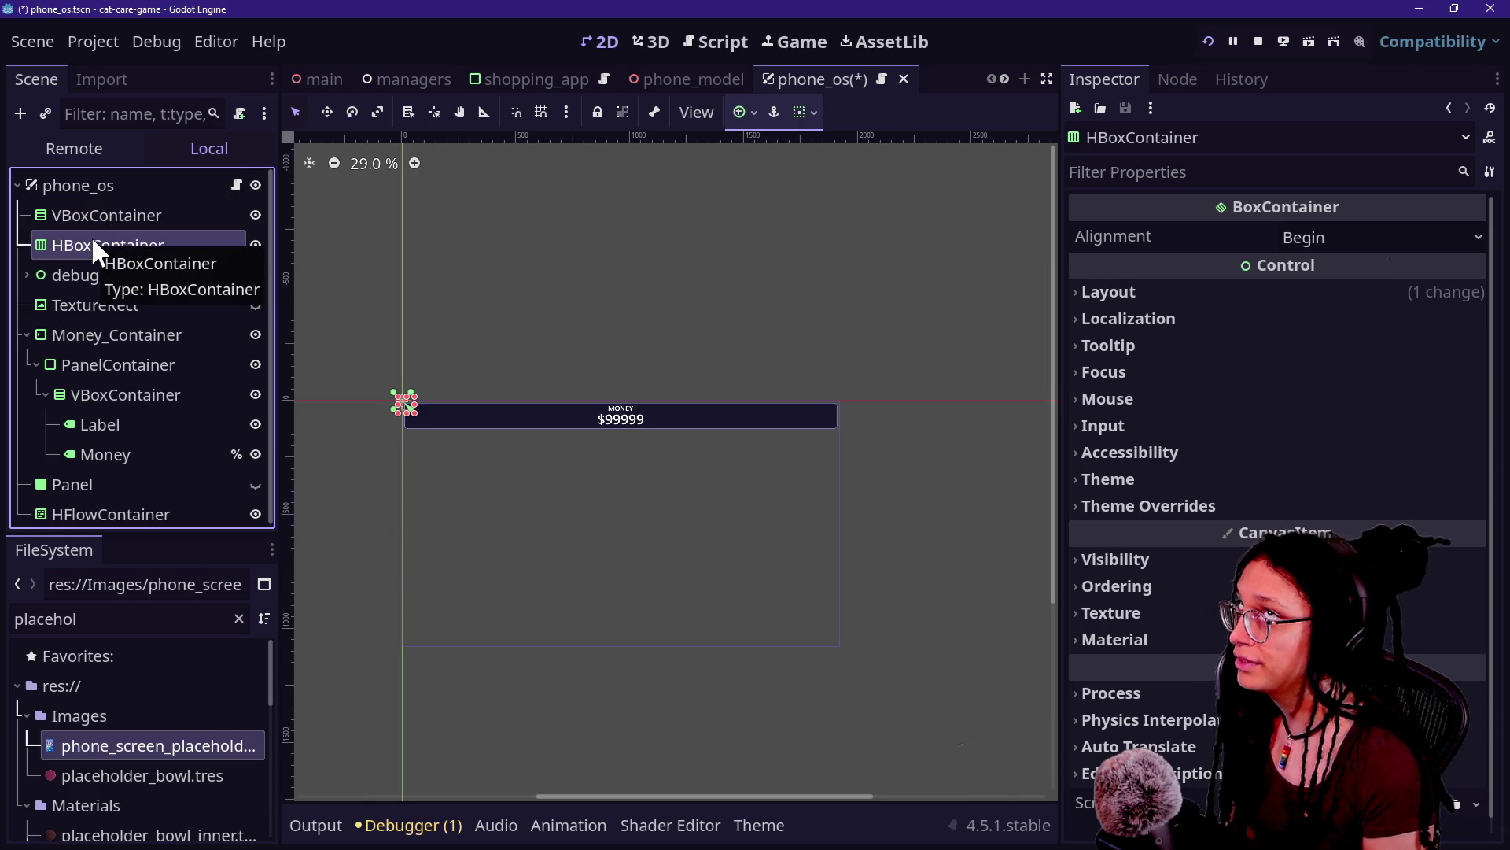
{"action": "key", "text": "Delete"}
{"action": "key", "text": "Return"}
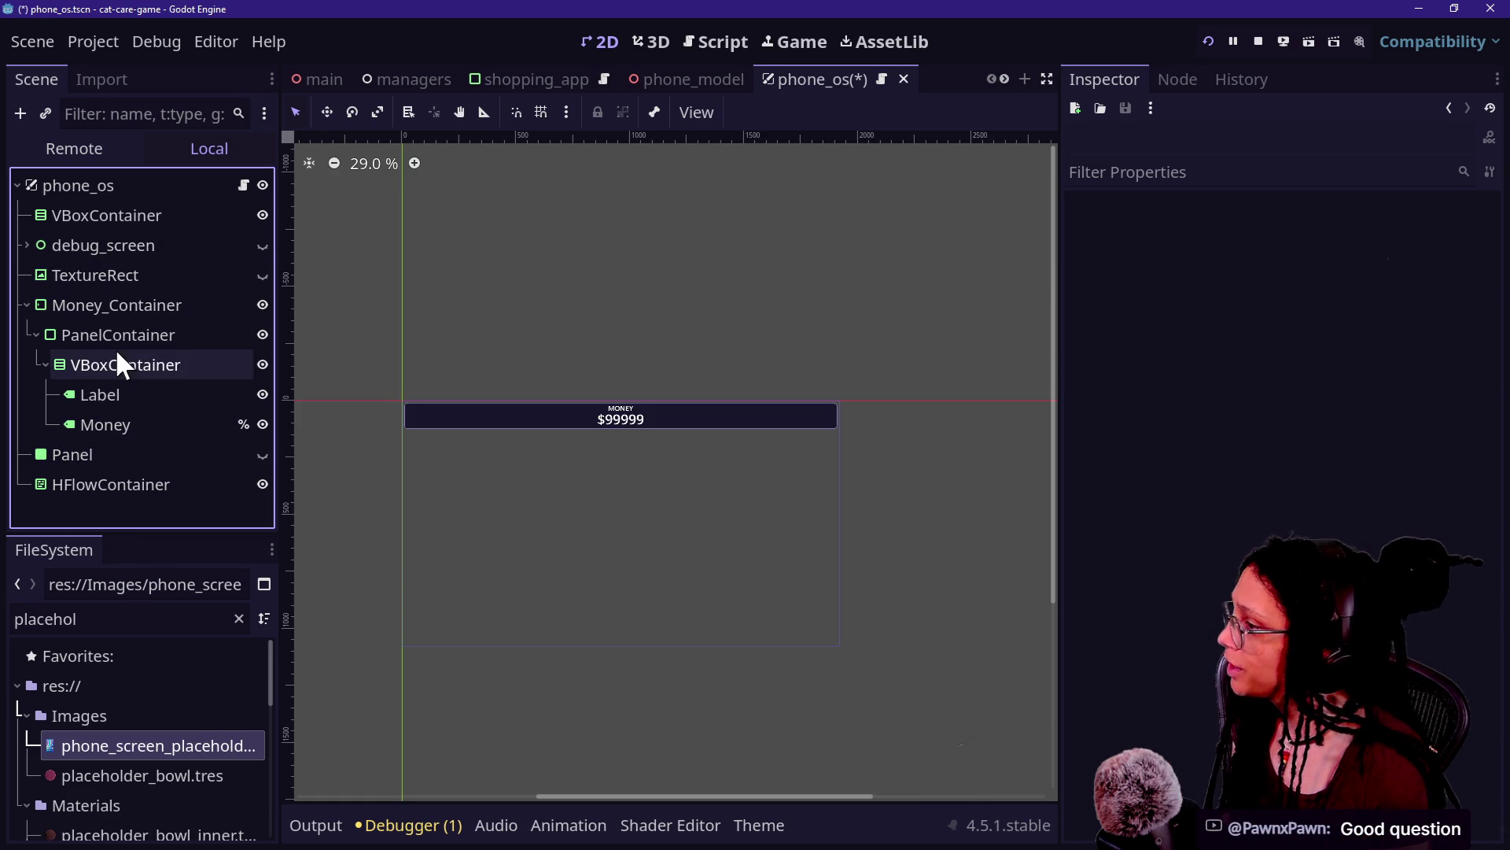
Step: Move Money_Container into the top VBoxContainer and anchor that container Center Top
{"action": "left_click_drag", "start_coordinate": [107, 305], "coordinate": [92, 214]}
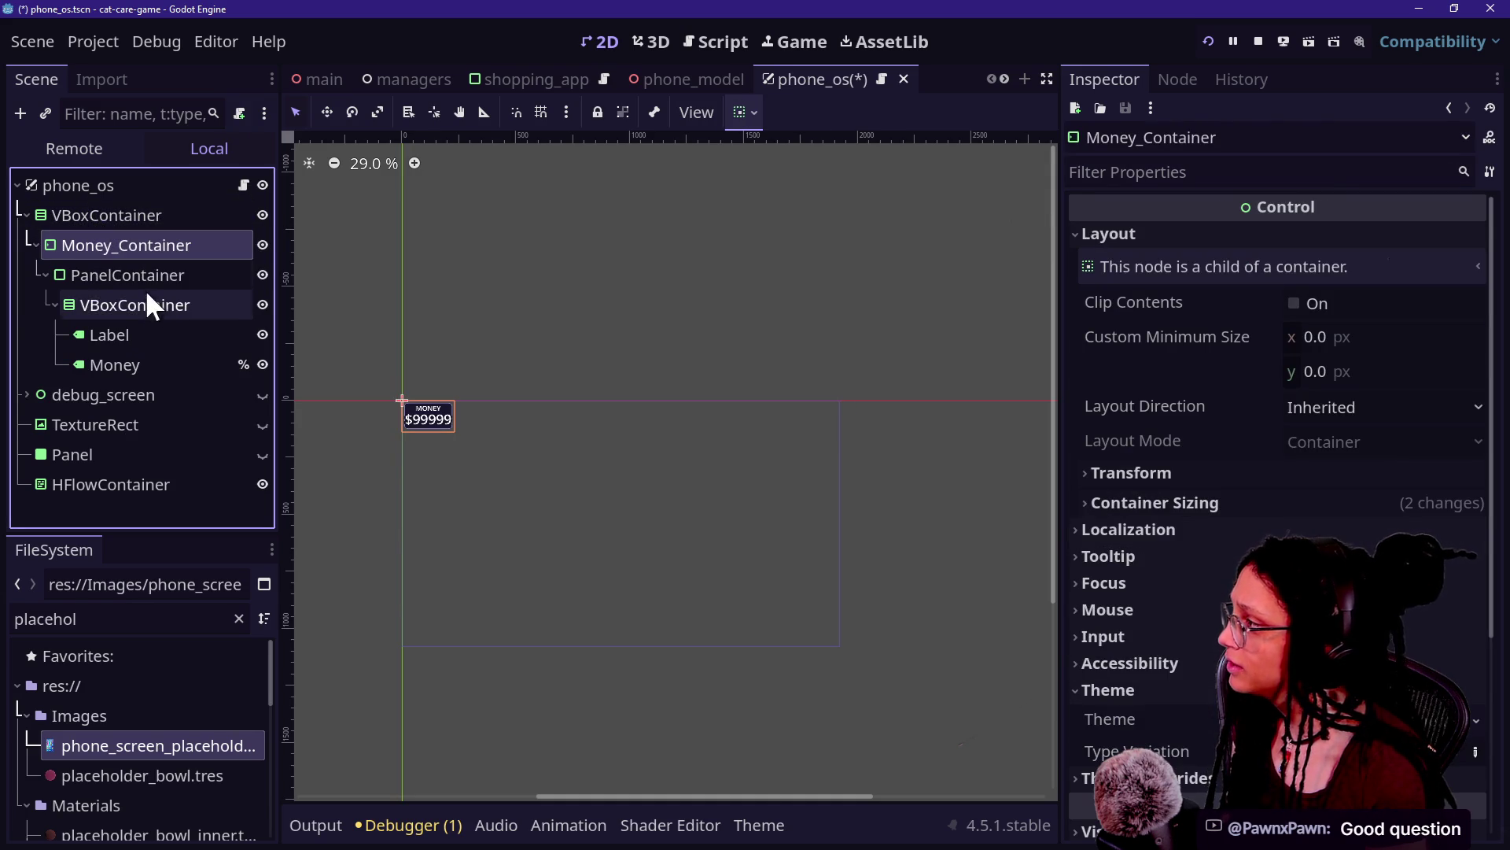
{"action": "left_click", "coordinate": [92, 211]}
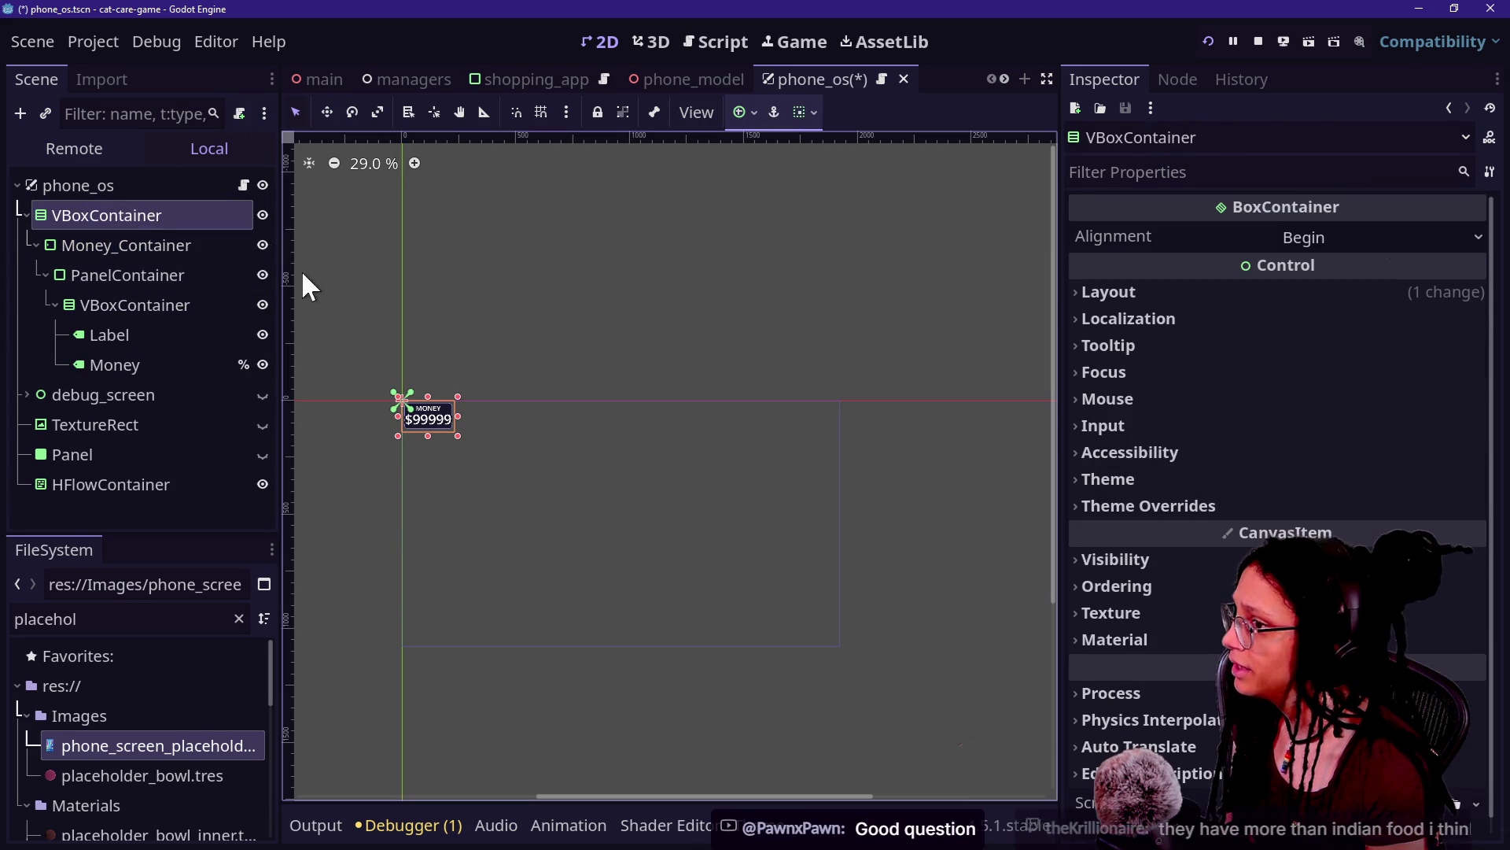
{"action": "left_click", "coordinate": [1149, 506]}
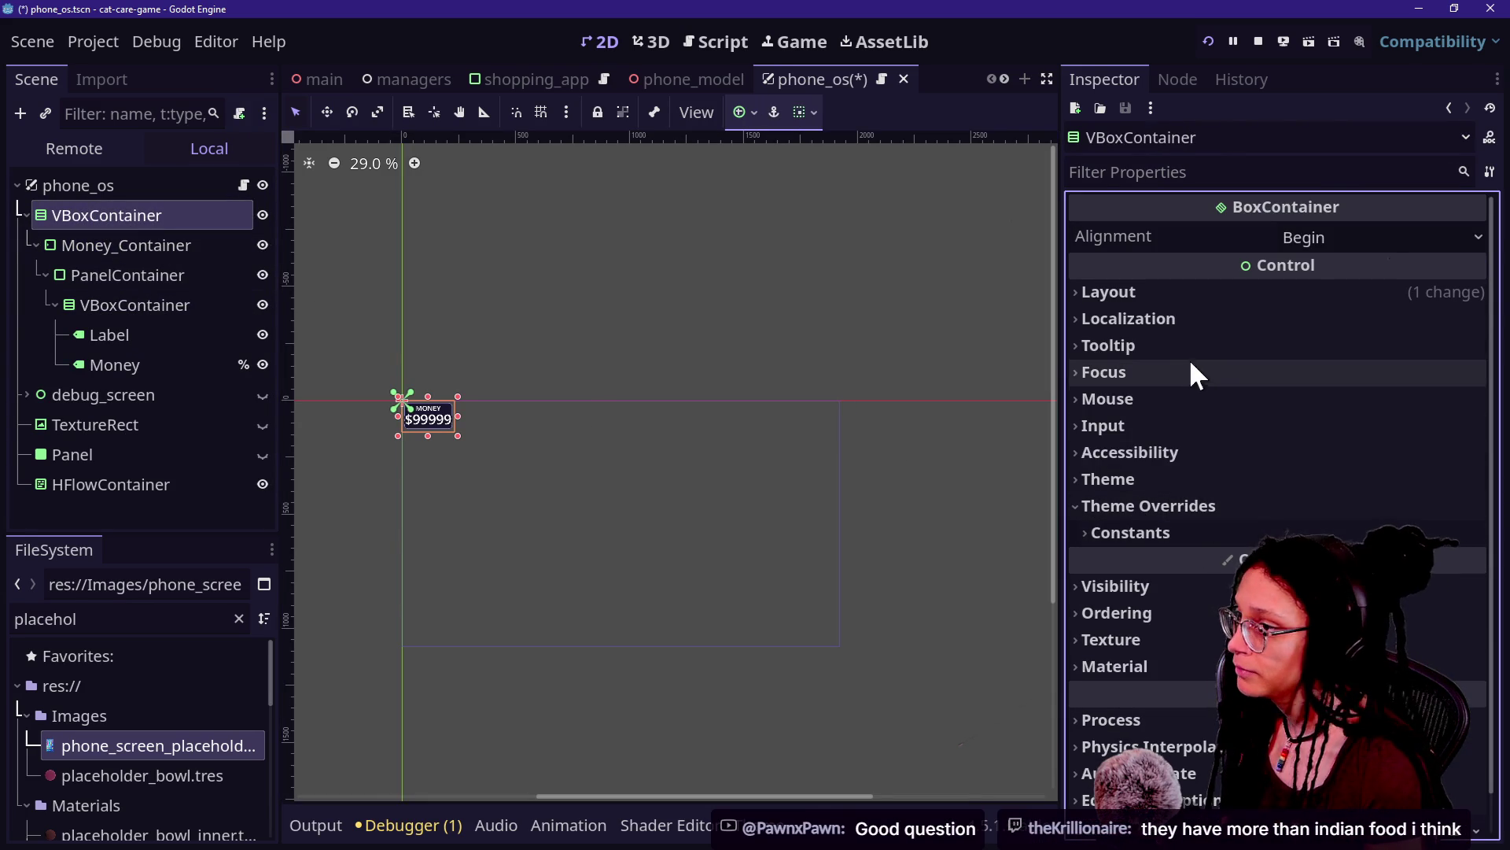
{"action": "left_click", "coordinate": [1157, 315]}
{"action": "left_click", "coordinate": [1182, 294]}
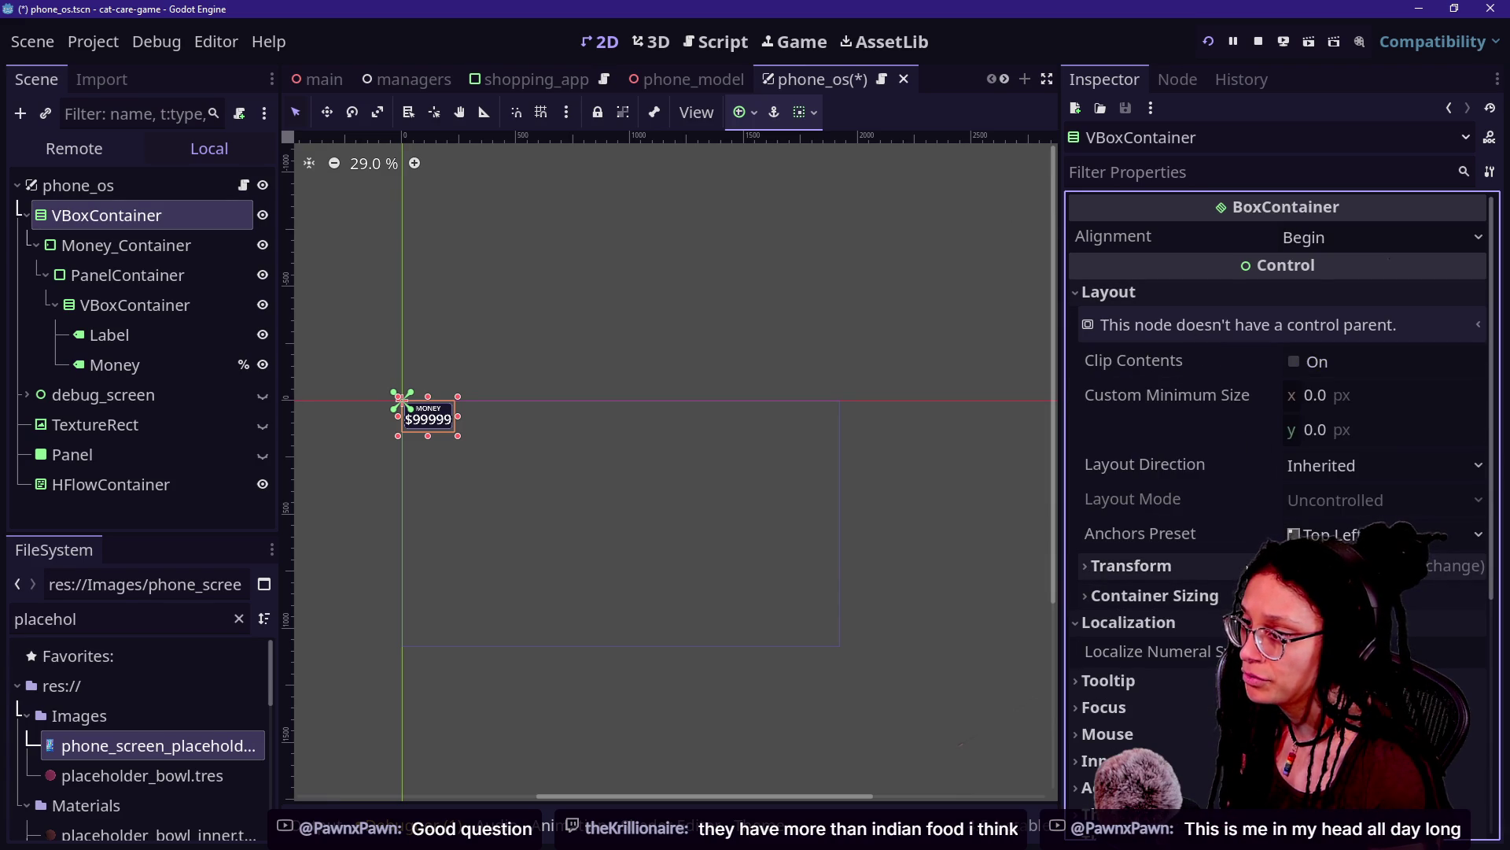
{"action": "left_click", "coordinate": [1353, 534]}
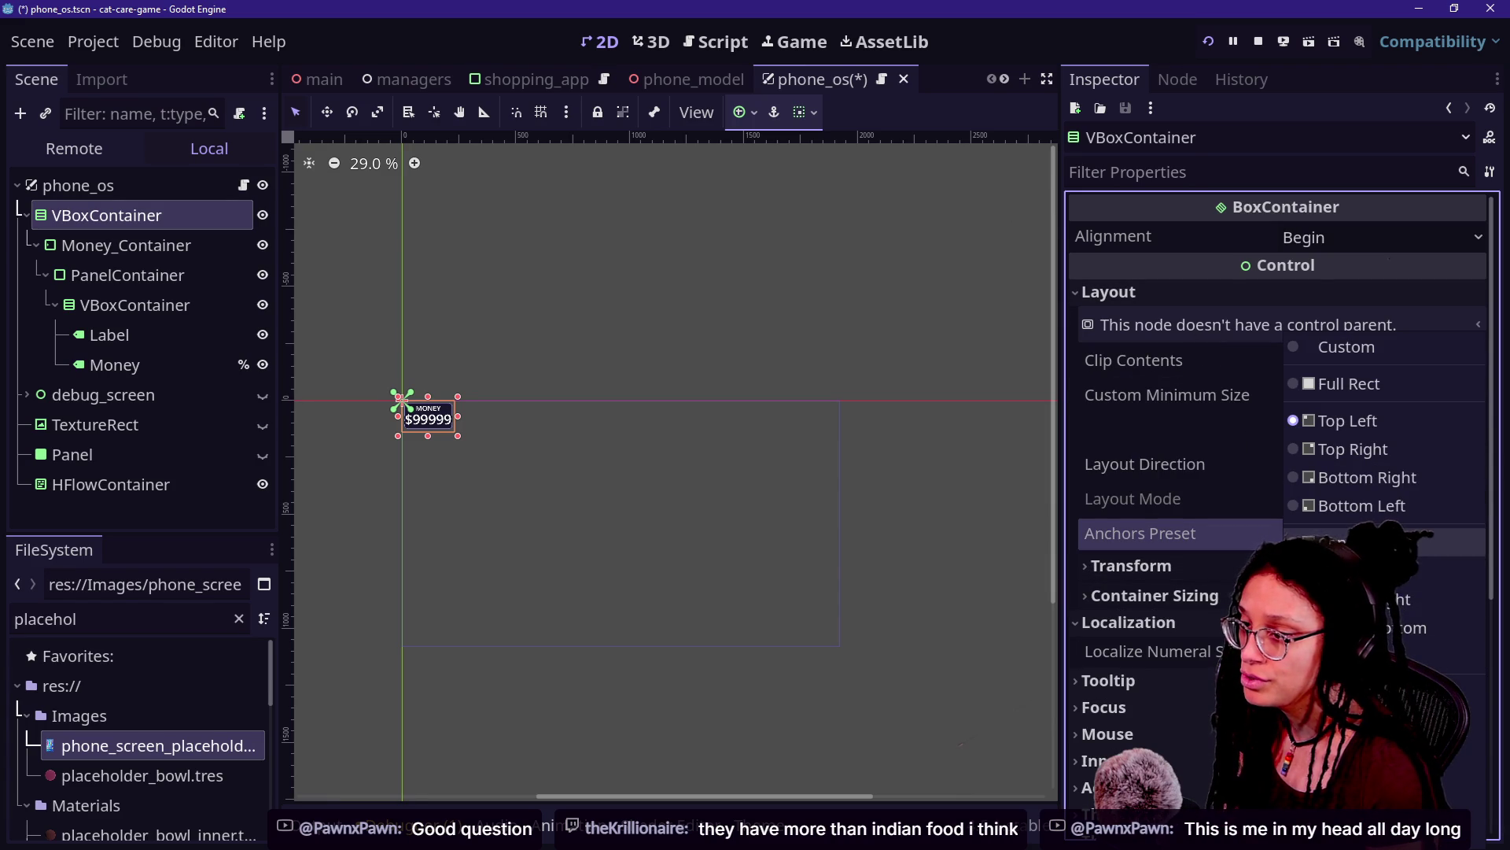
{"action": "left_click", "coordinate": [1352, 655]}
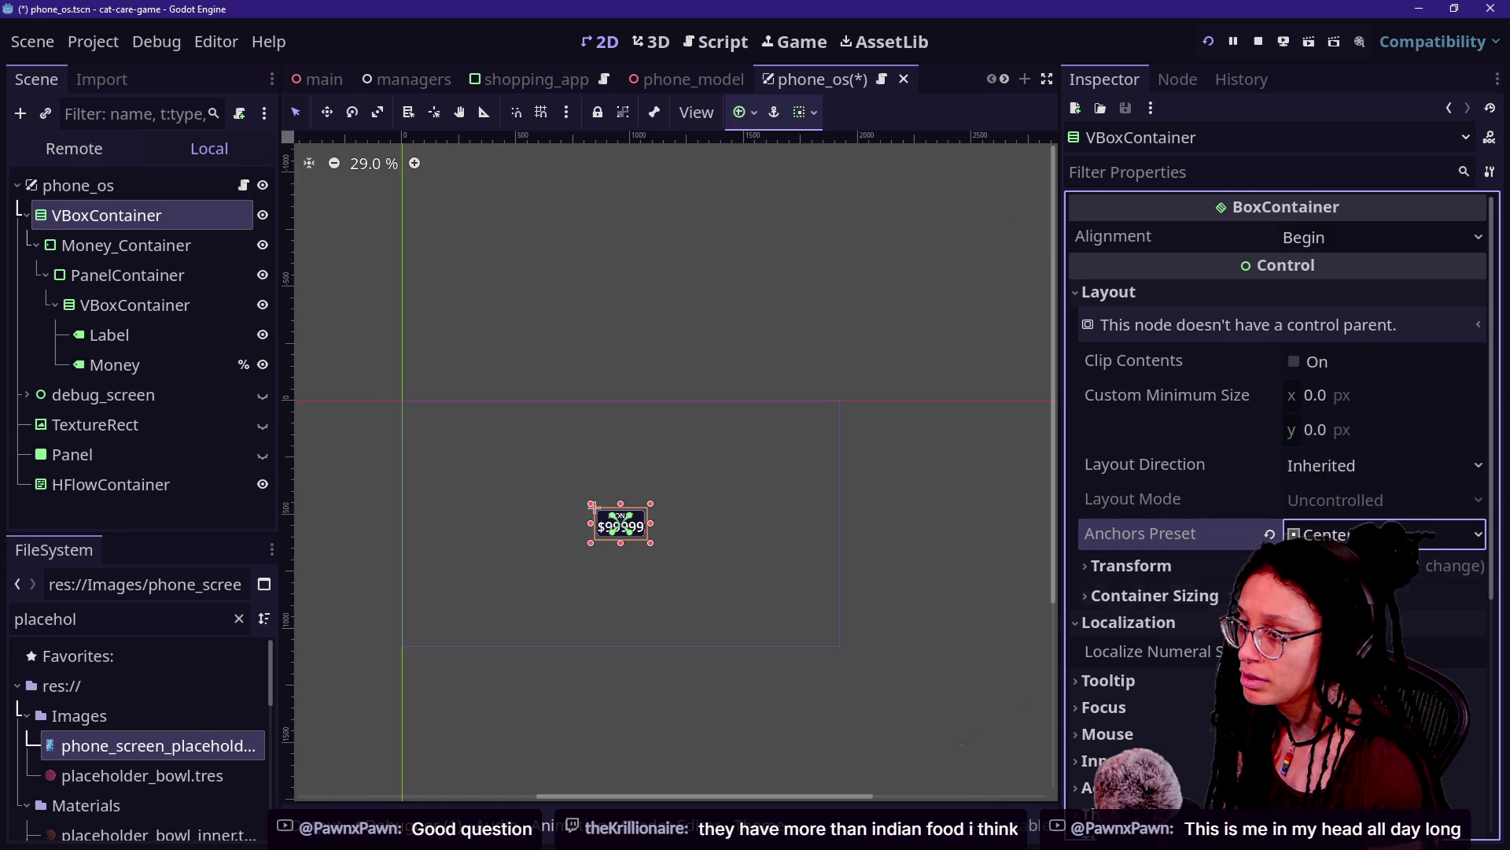
{"action": "left_click", "coordinate": [1353, 534]}
{"action": "left_click", "coordinate": [1111, 533]}
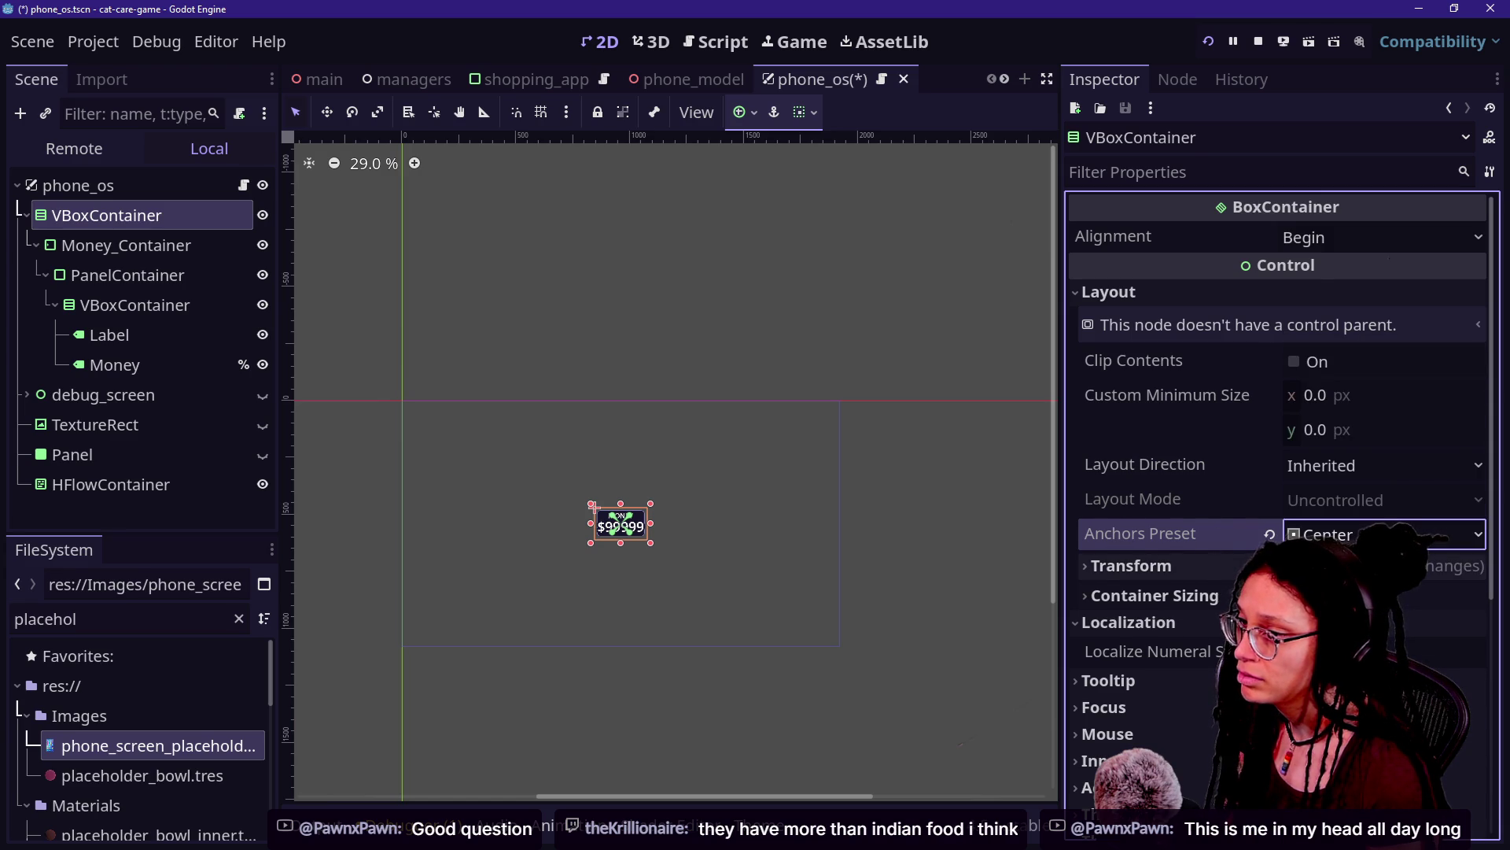
{"action": "left_click", "coordinate": [1353, 534]}
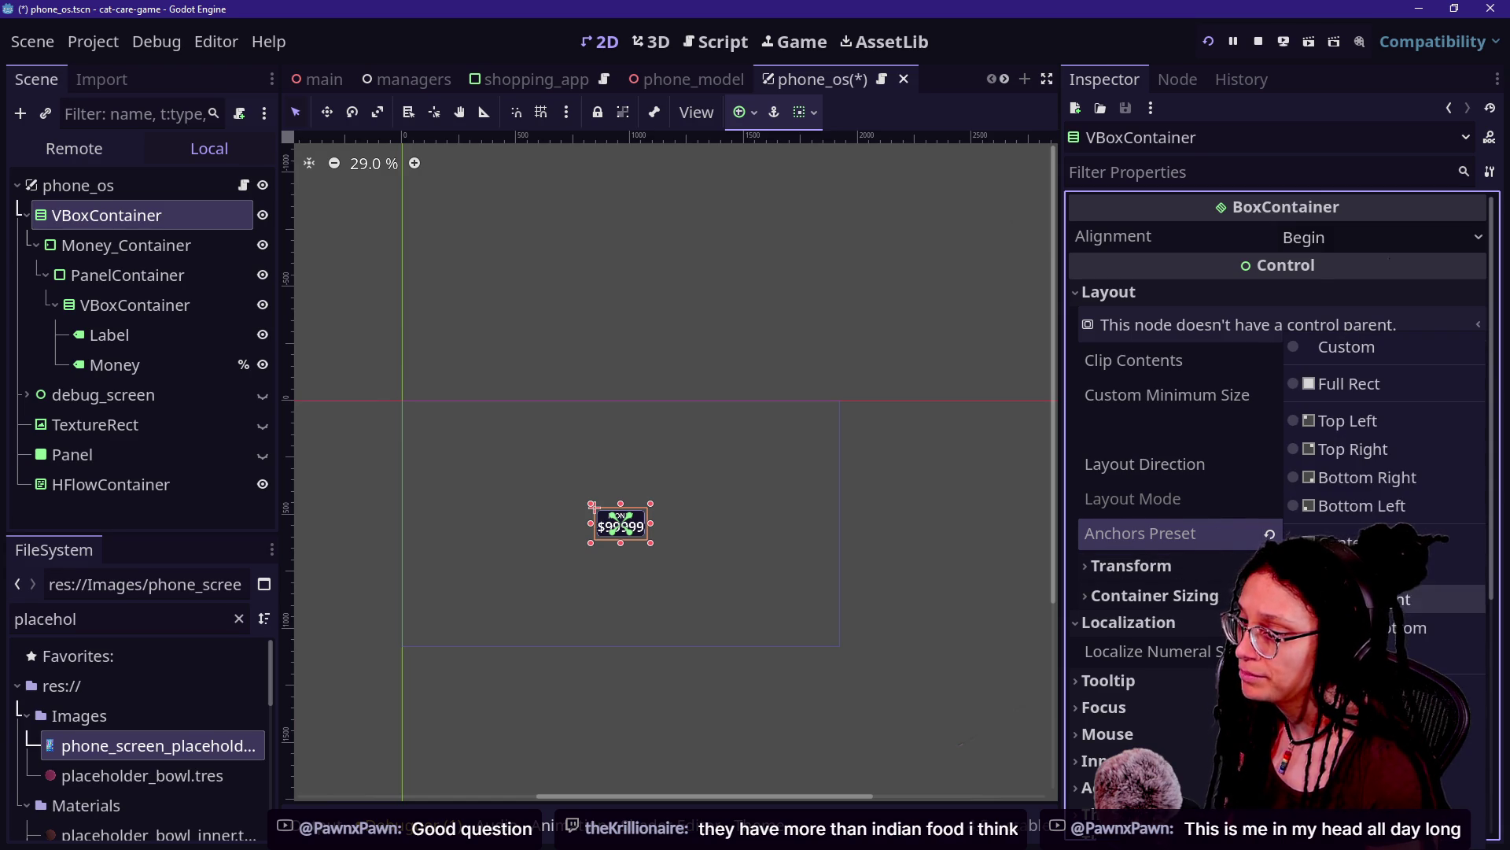
{"action": "left_click", "coordinate": [1353, 575]}
Step: Turn on horizontal and vertical Expand for the VBoxContainer and save phone_os
{"action": "left_click", "coordinate": [1221, 565]}
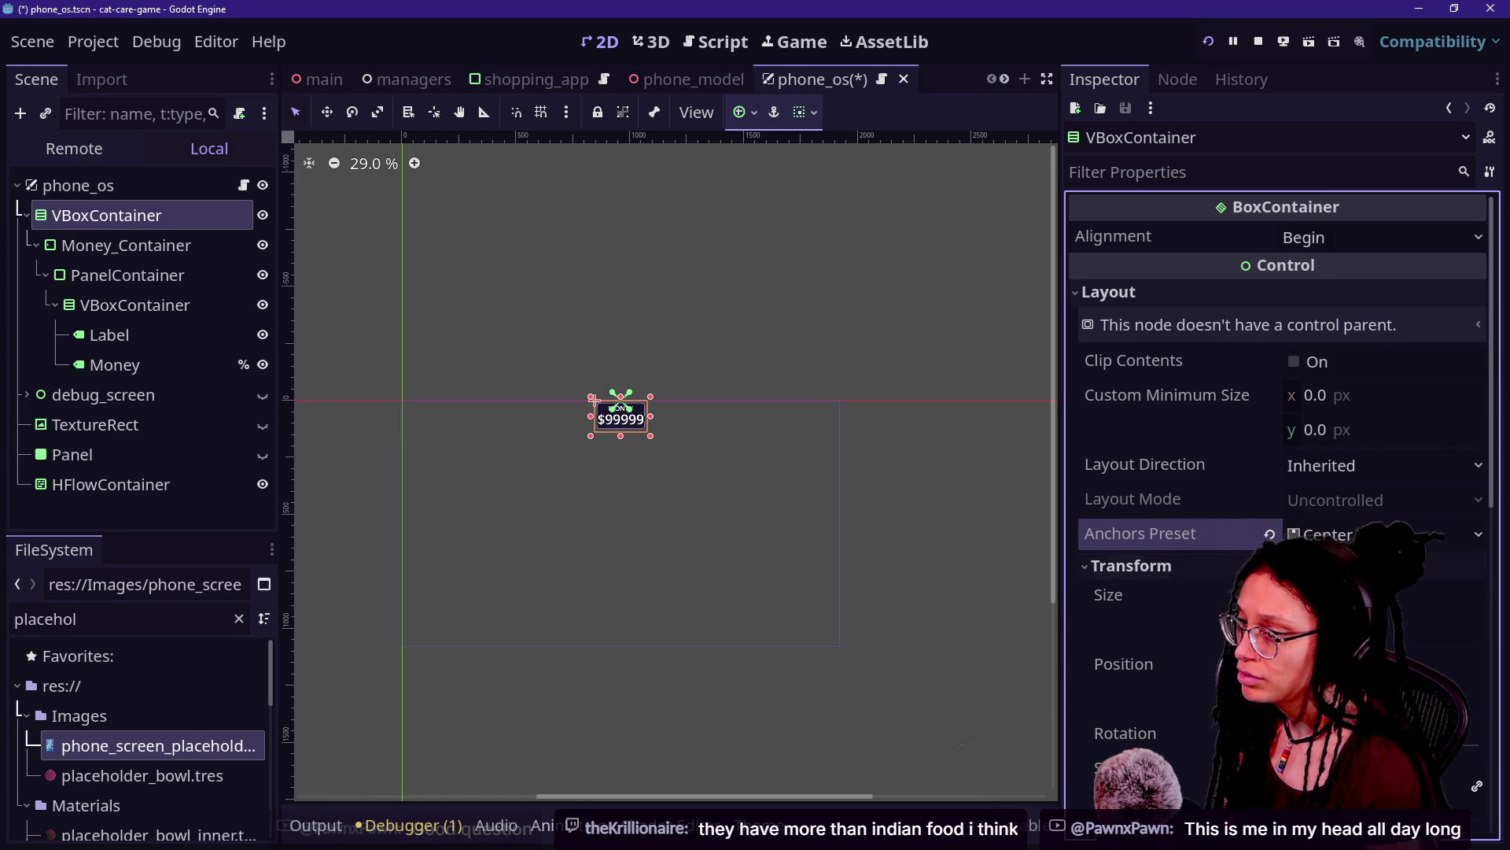
{"action": "scroll", "coordinate": [1221, 565], "scroll_direction": "down", "scroll_amount": 3}
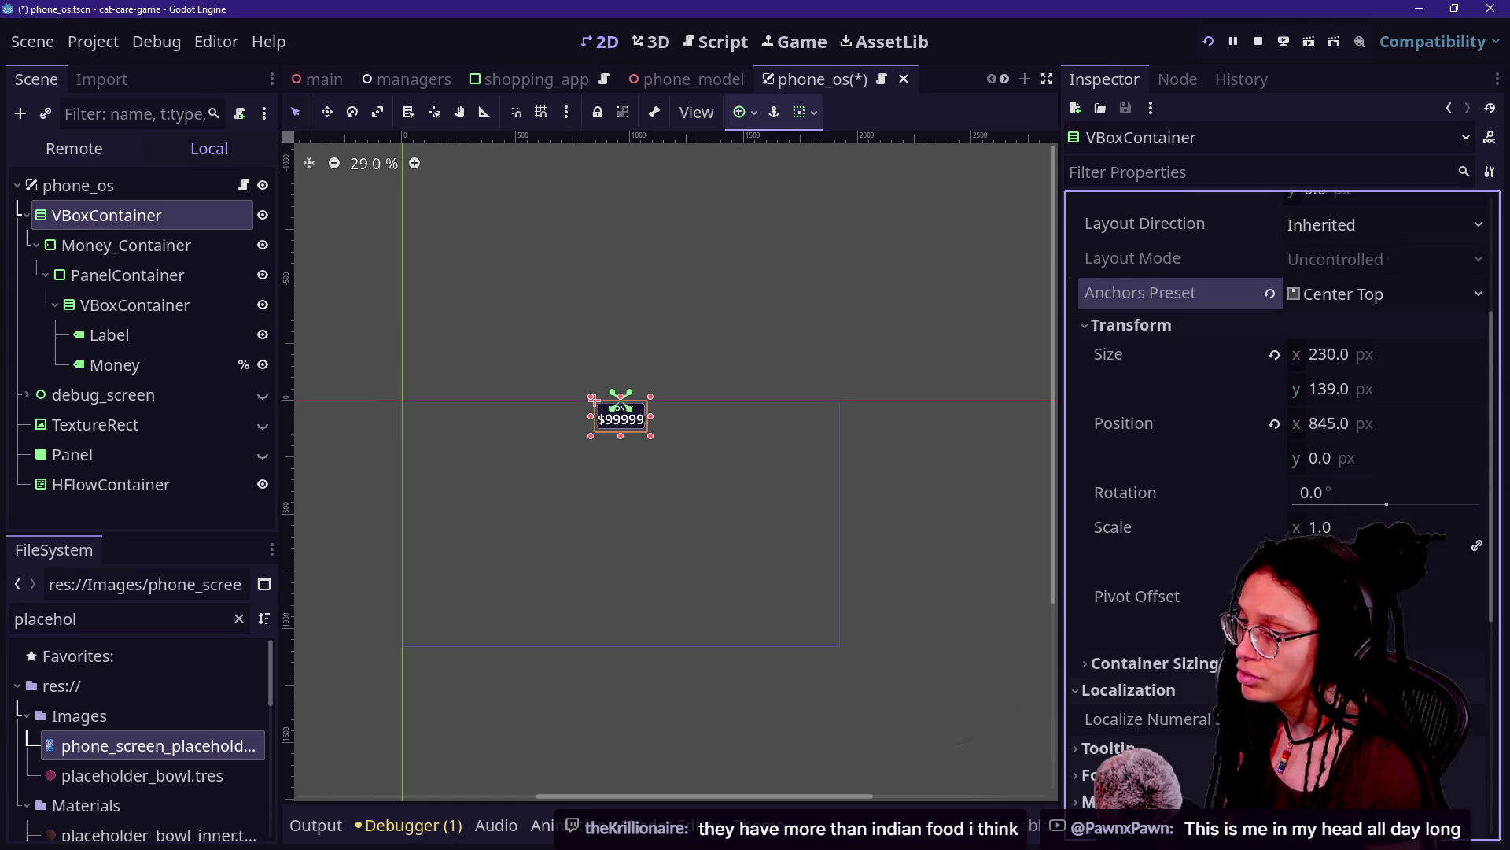
{"action": "left_click", "coordinate": [1210, 659]}
{"action": "scroll", "coordinate": [1211, 661], "scroll_direction": "down", "scroll_amount": 4}
{"action": "left_click", "coordinate": [1338, 439]}
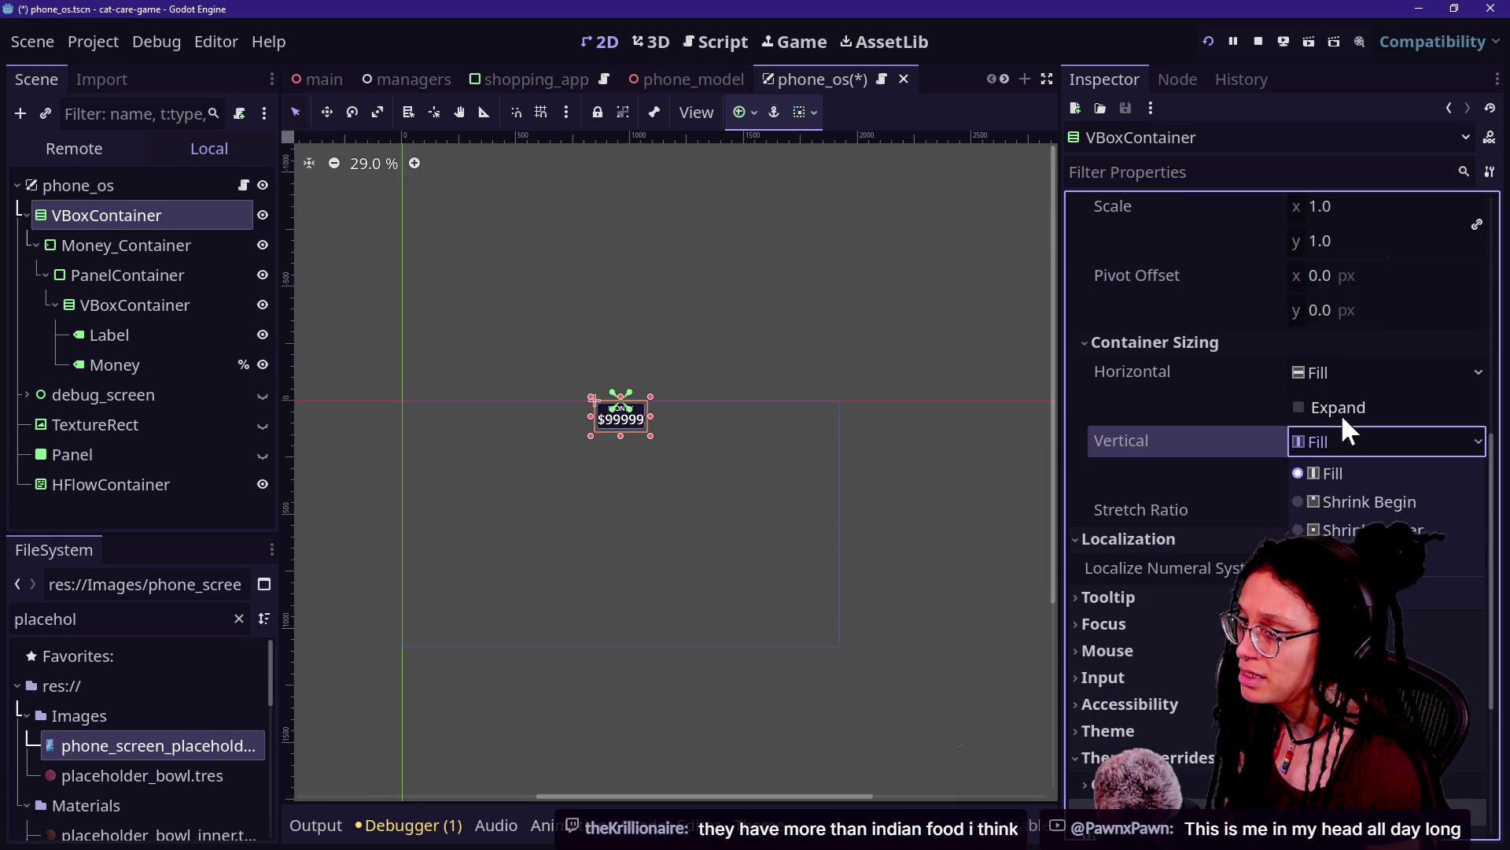
{"action": "left_click", "coordinate": [1340, 408]}
{"action": "left_click", "coordinate": [1330, 474]}
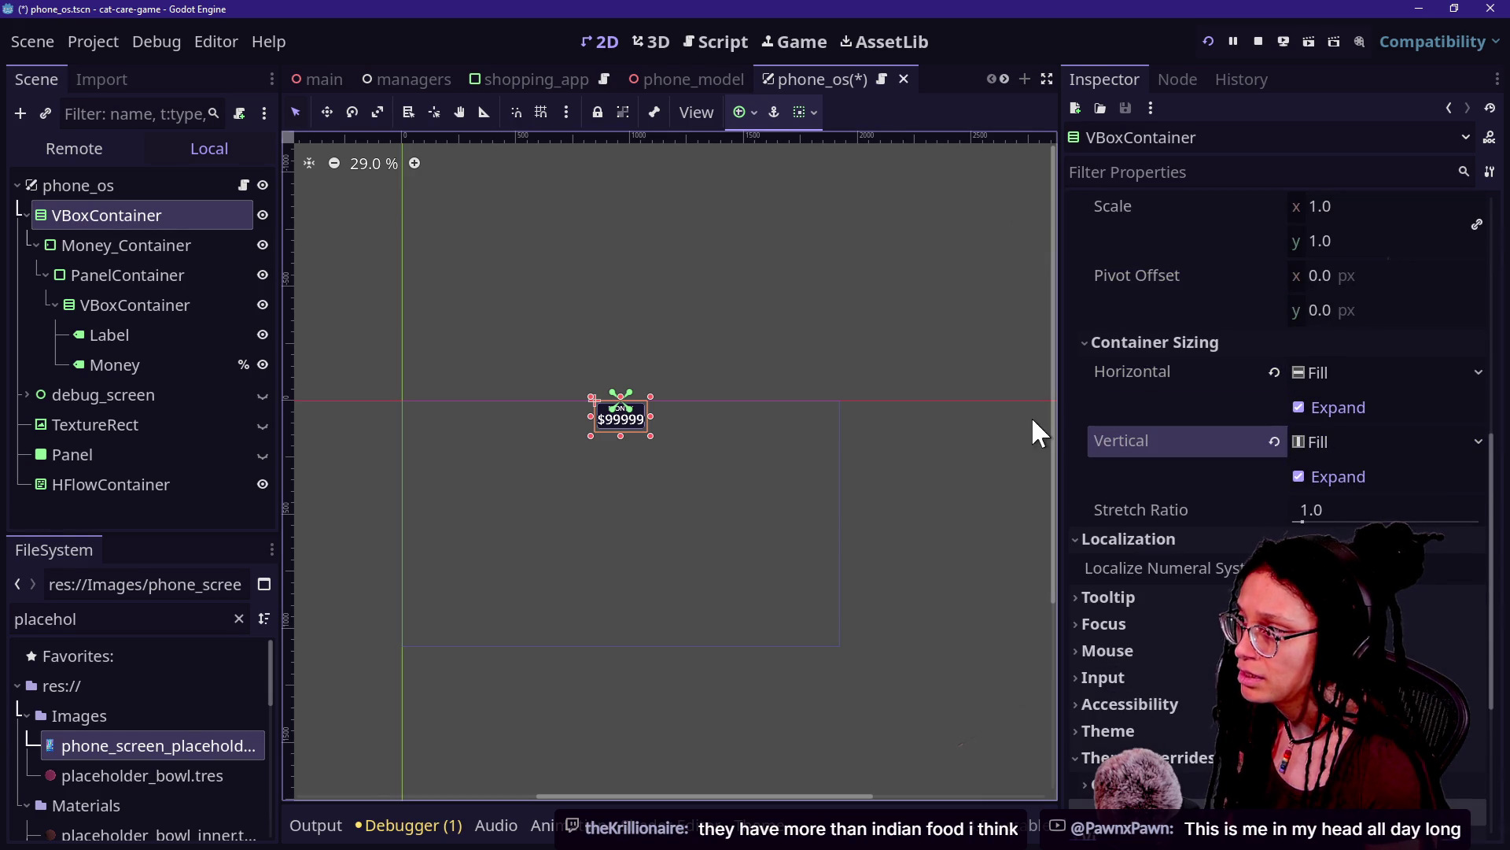
{"action": "key", "text": "ctrl+s"}
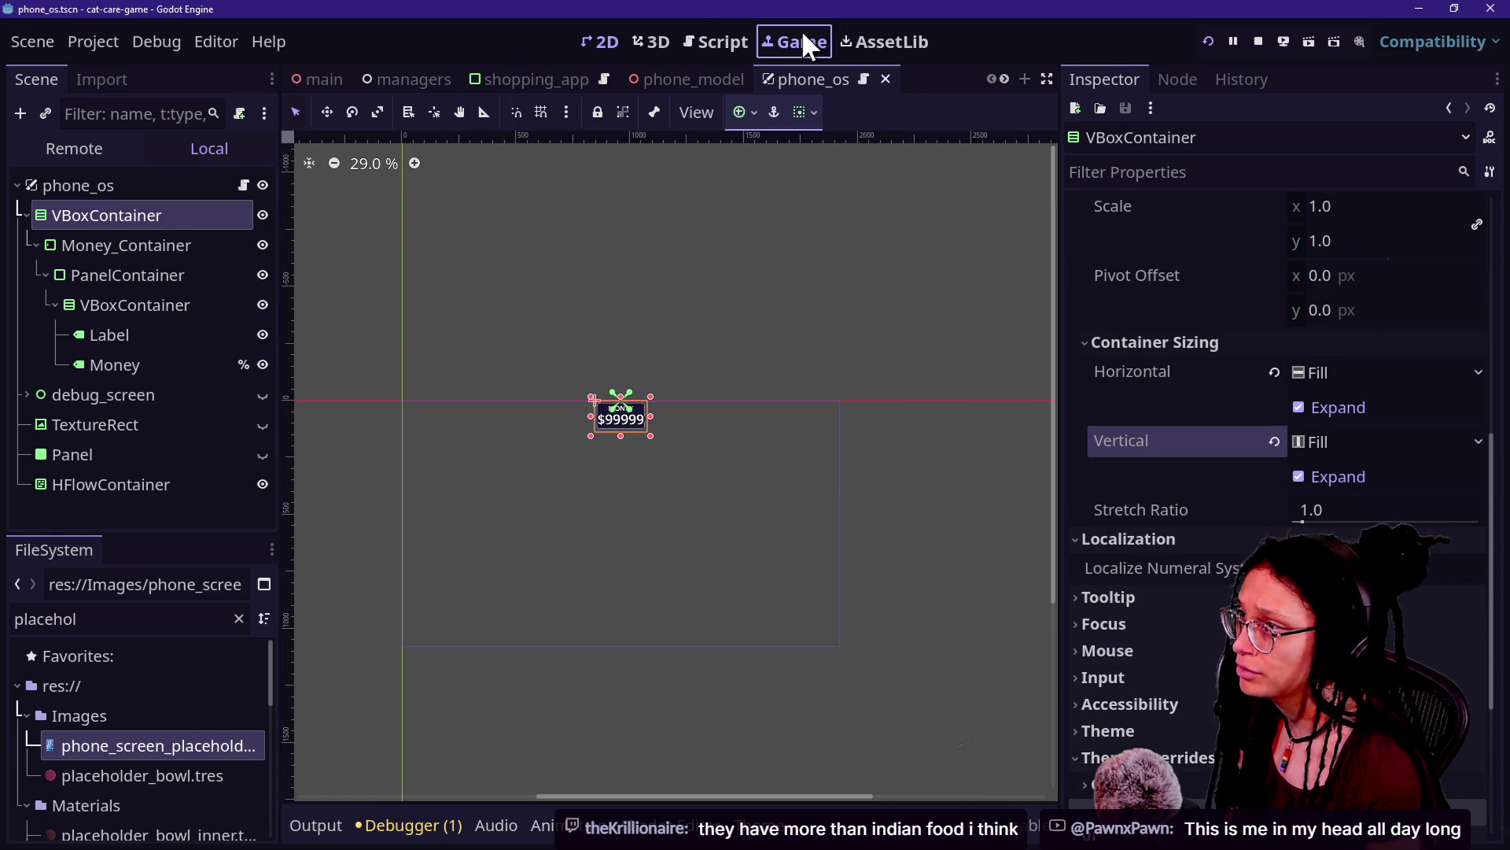
Step: Check the running game's layout and confirm the VBoxContainer keeps its Center Top anchor
{"action": "left_click", "coordinate": [804, 43]}
{"action": "scroll", "coordinate": [1222, 465], "scroll_direction": "up", "scroll_amount": 5}
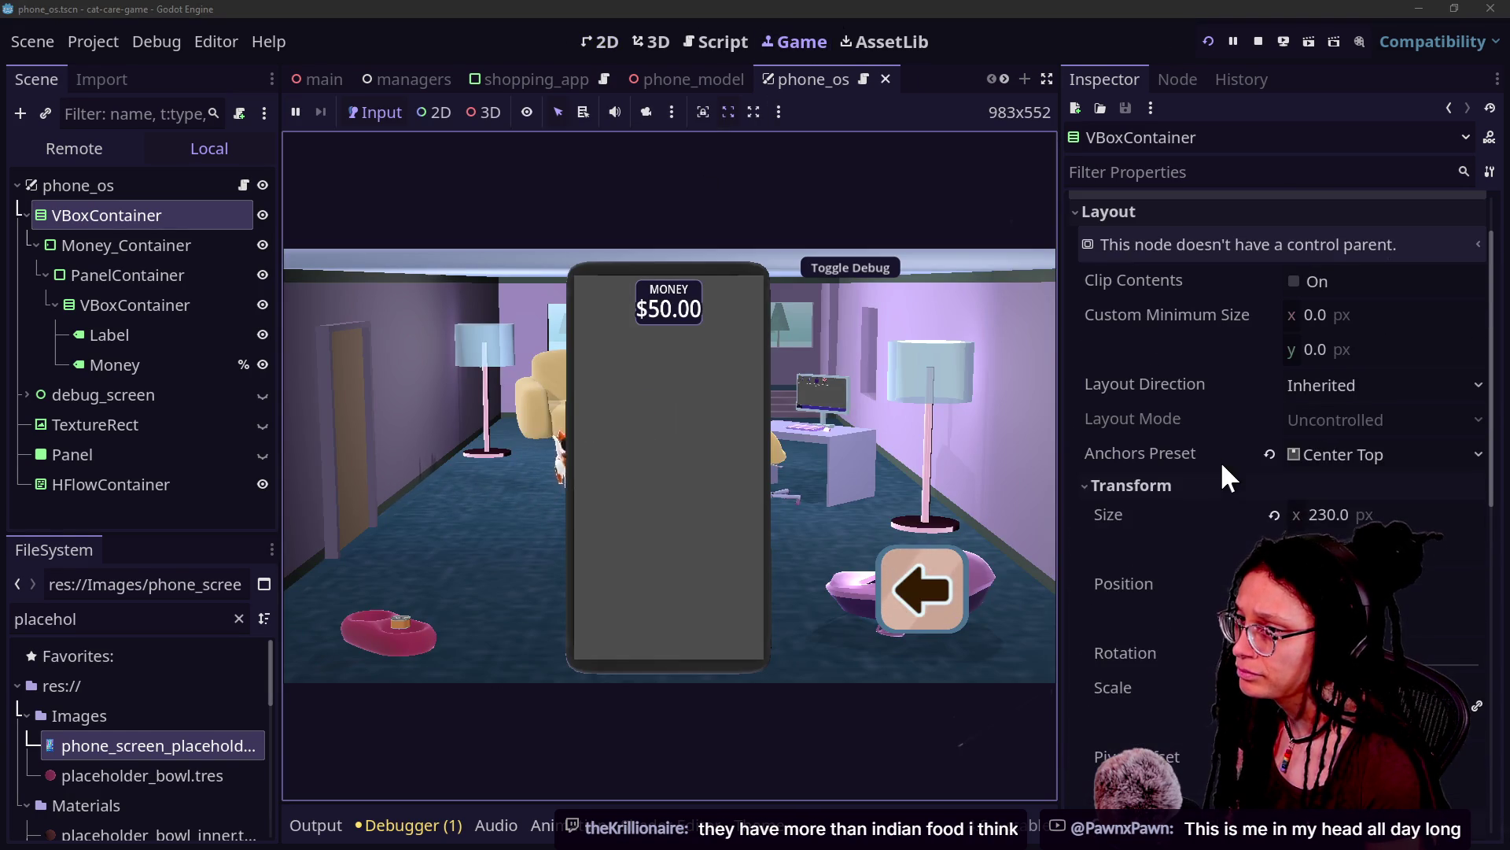
{"action": "left_click", "coordinate": [165, 241]}
{"action": "left_click", "coordinate": [154, 219]}
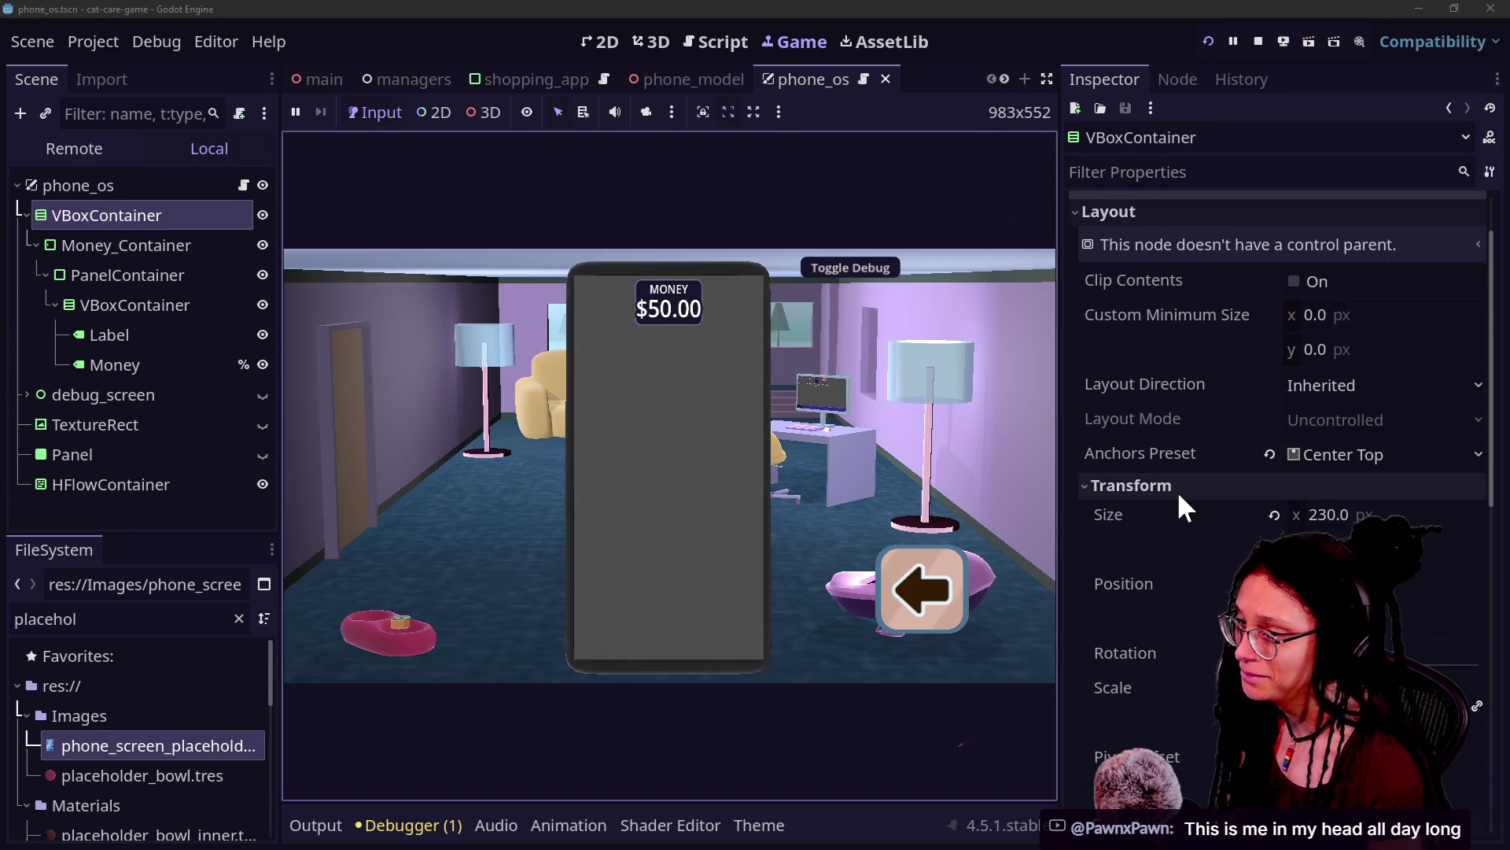
{"action": "scroll", "coordinate": [1178, 494], "scroll_direction": "down", "scroll_amount": 2}
{"action": "left_click", "coordinate": [1306, 375]}
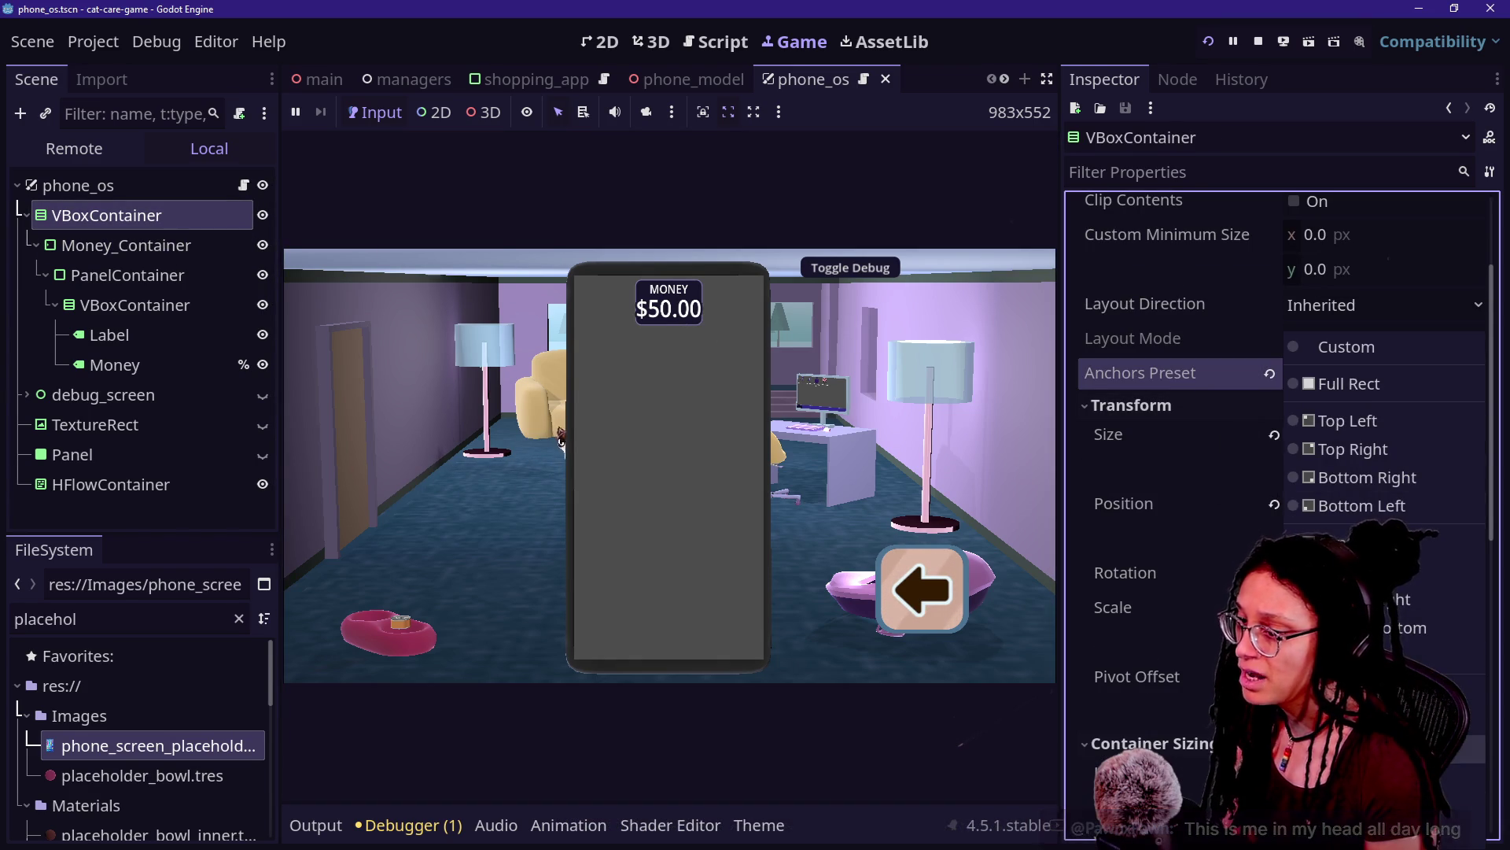
{"action": "left_click", "coordinate": [1337, 571]}
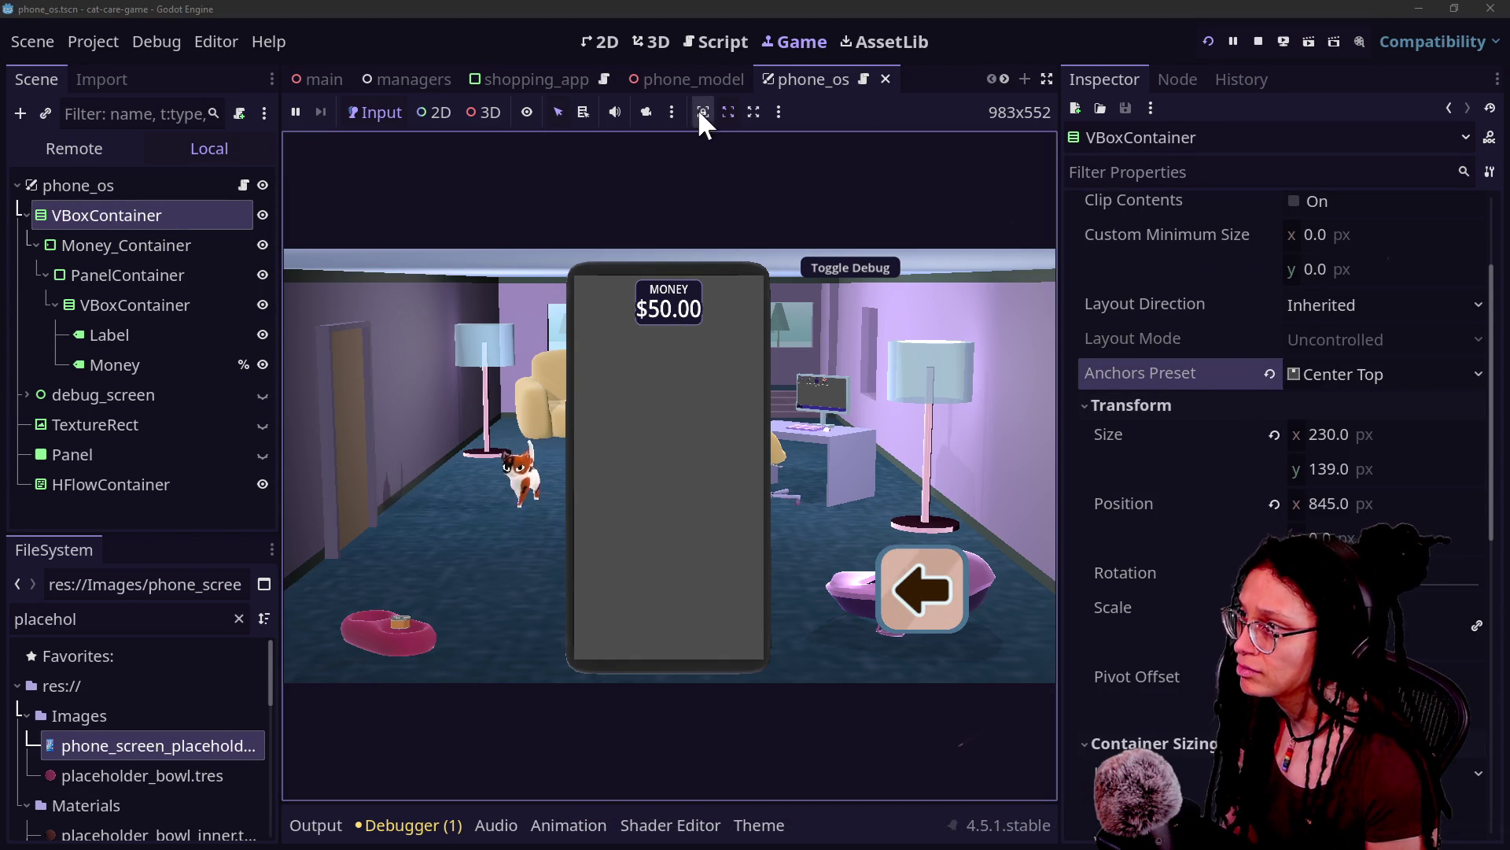
Step: Look over the money label update script
{"action": "left_click", "coordinate": [615, 41]}
{"action": "left_click", "coordinate": [804, 112]}
{"action": "left_click", "coordinate": [807, 118]}
{"action": "left_click", "coordinate": [683, 41]}
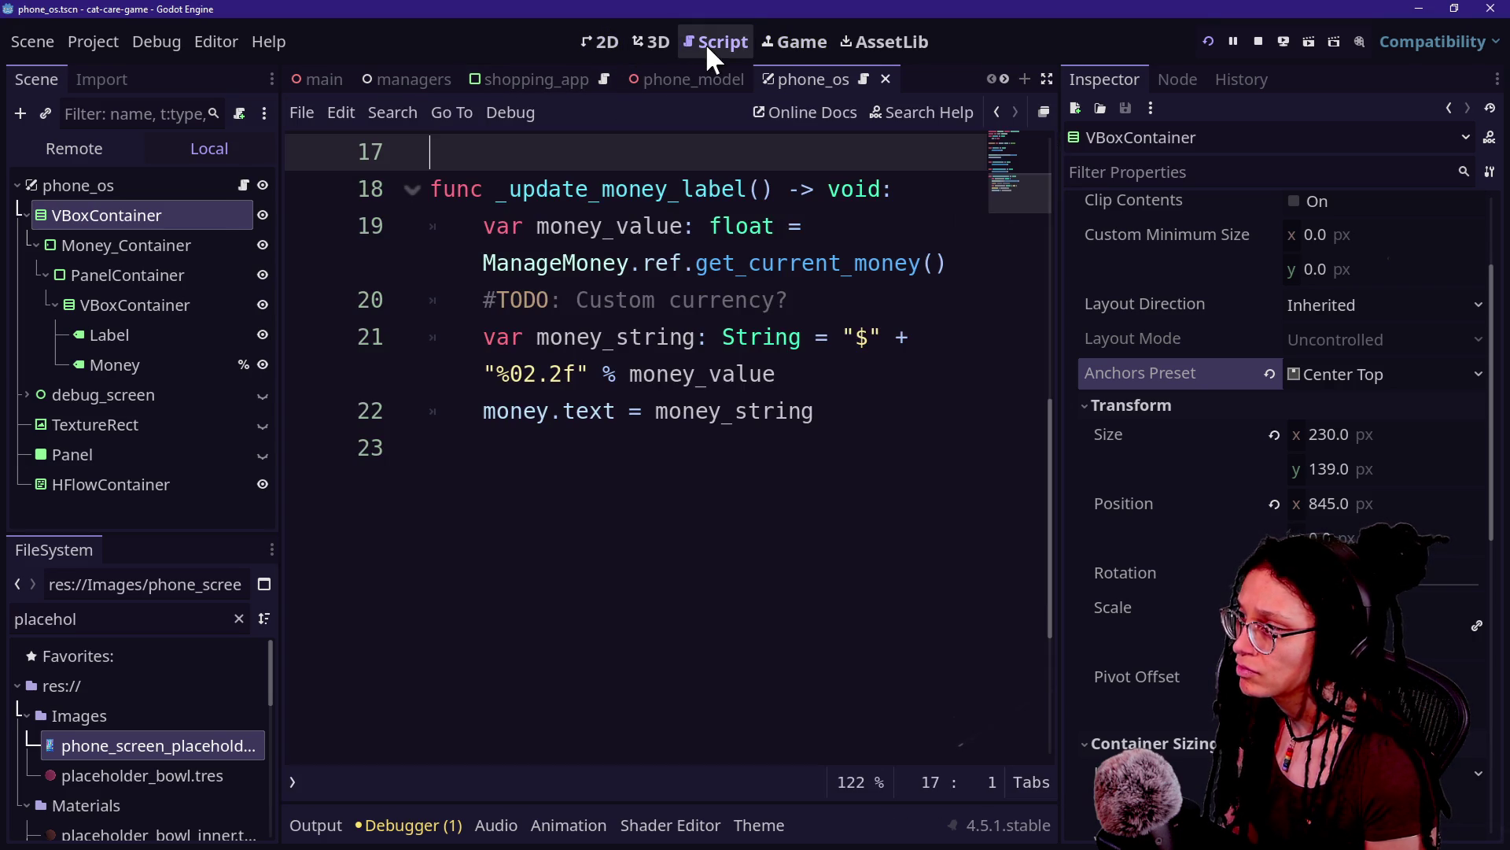
{"action": "scroll", "coordinate": [1183, 533], "scroll_direction": "down", "scroll_amount": 6}
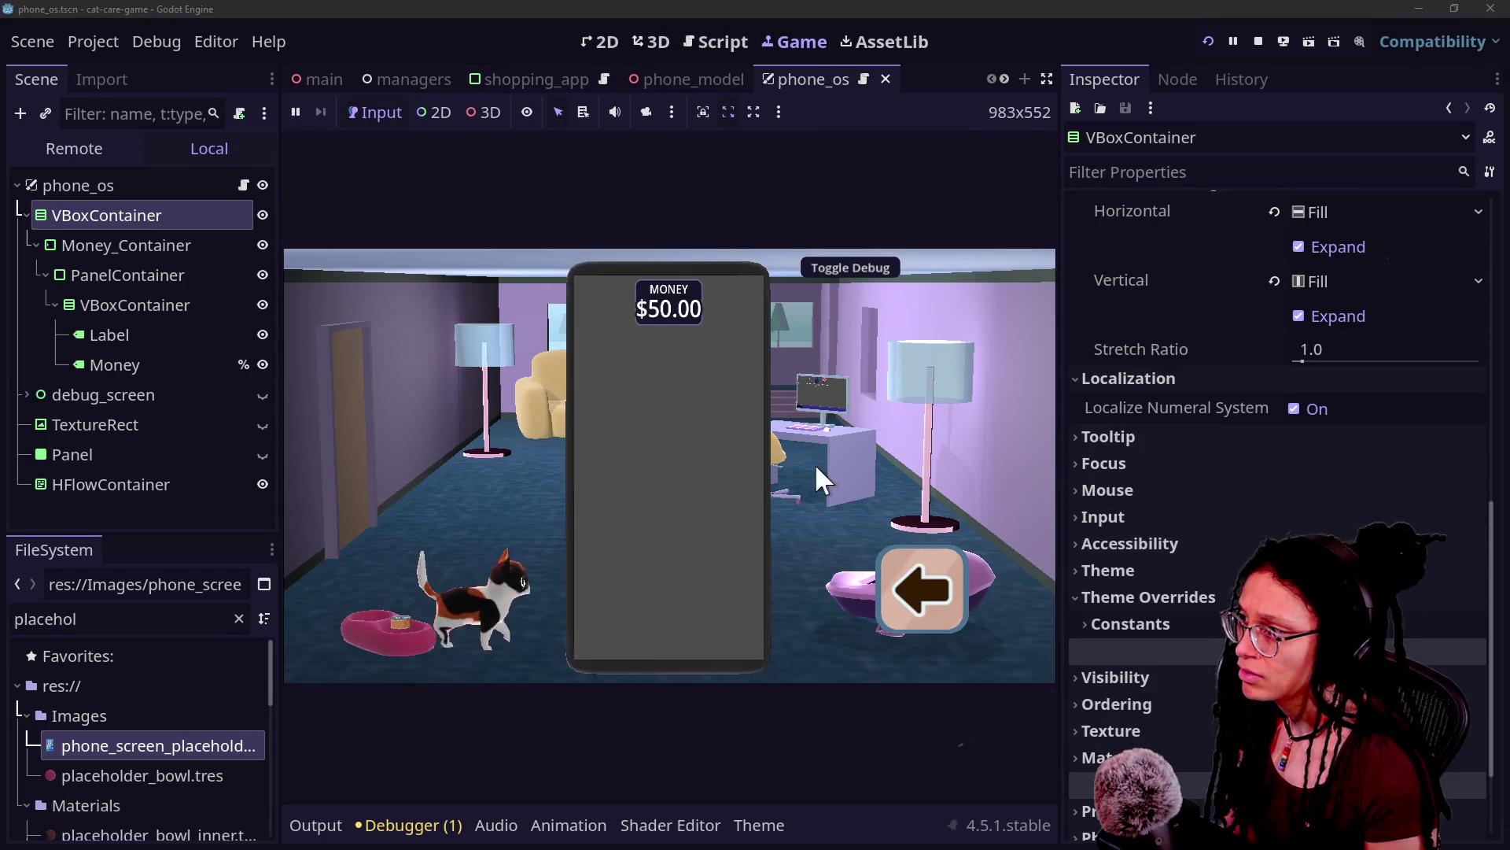
Step: Enable vertical Expand on Money_Container, stretch ratio 0.74, and return to the 2D canvas
{"action": "left_click", "coordinate": [126, 243]}
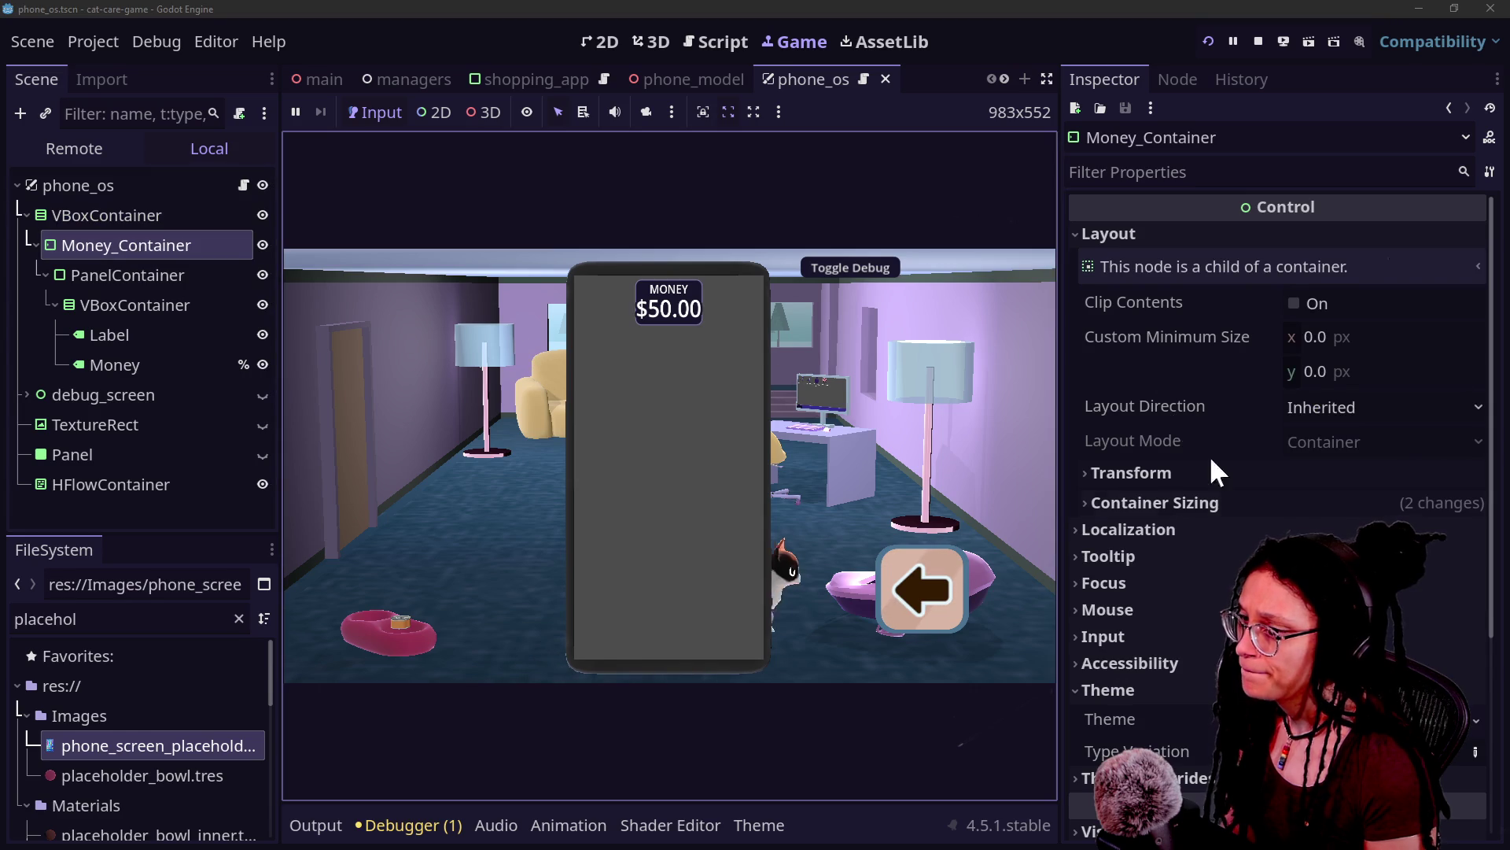
{"action": "scroll", "coordinate": [1239, 503], "scroll_direction": "down", "scroll_amount": 2}
{"action": "left_click", "coordinate": [1248, 422]}
{"action": "scroll", "coordinate": [1298, 401], "scroll_direction": "down", "scroll_amount": 4}
{"action": "left_click", "coordinate": [1348, 358]}
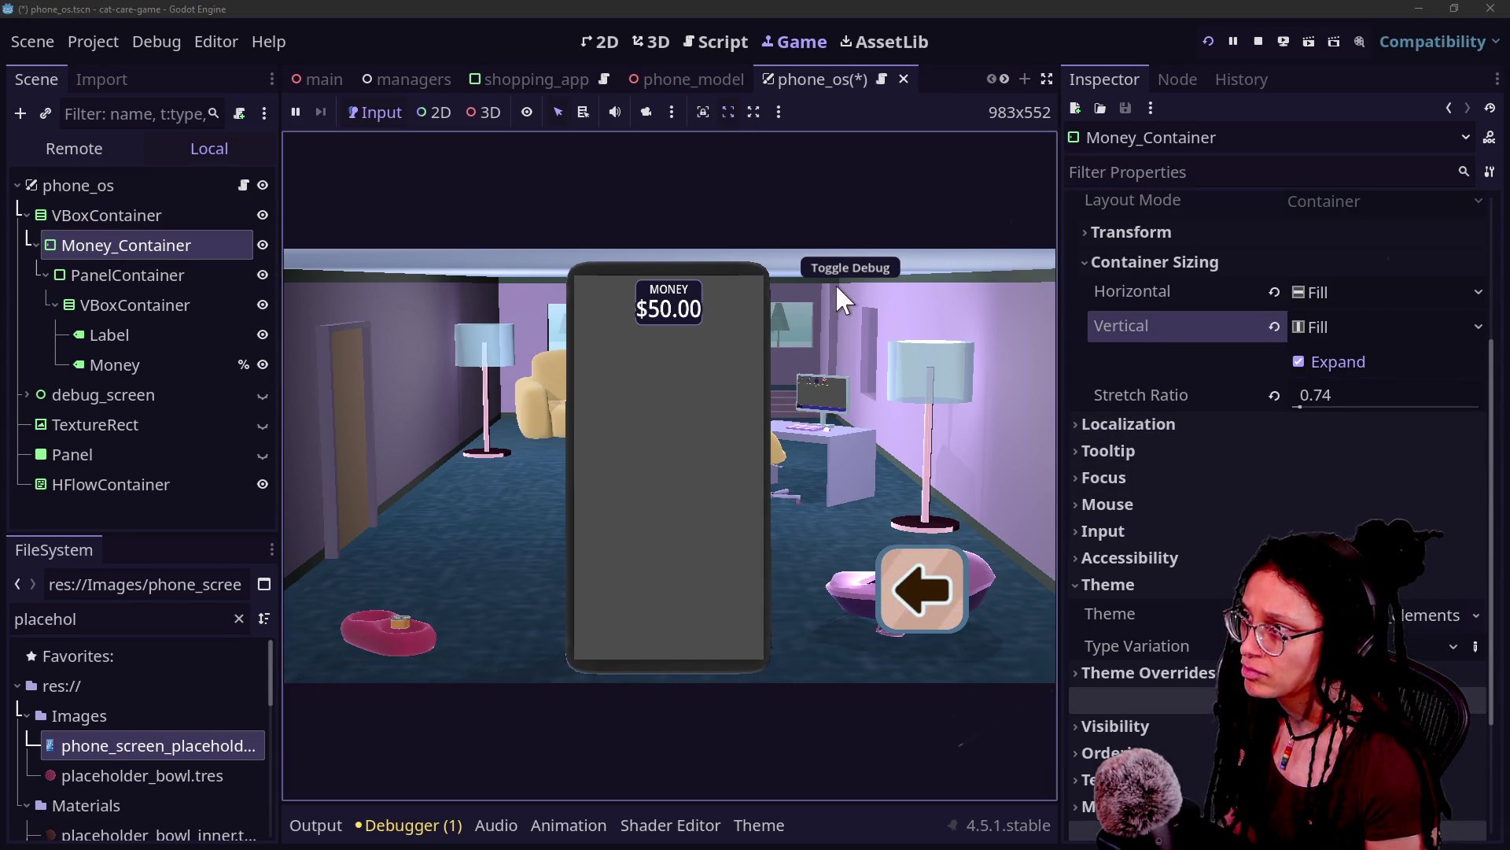
{"action": "left_click", "coordinate": [604, 43]}
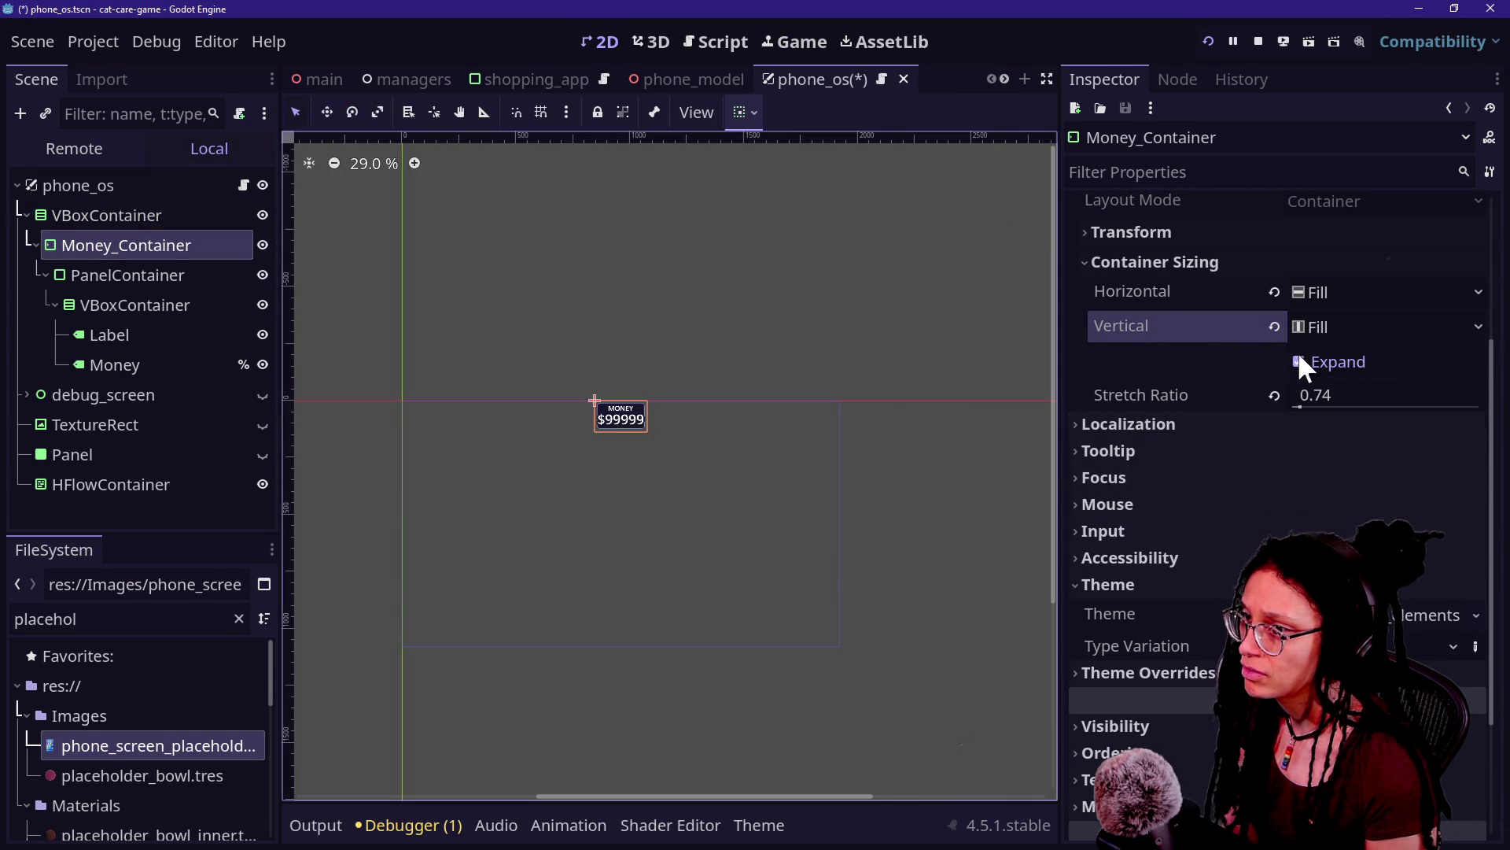
{"action": "scroll", "coordinate": [1120, 320], "scroll_direction": "up", "scroll_amount": 5}
{"action": "left_click", "coordinate": [145, 277]}
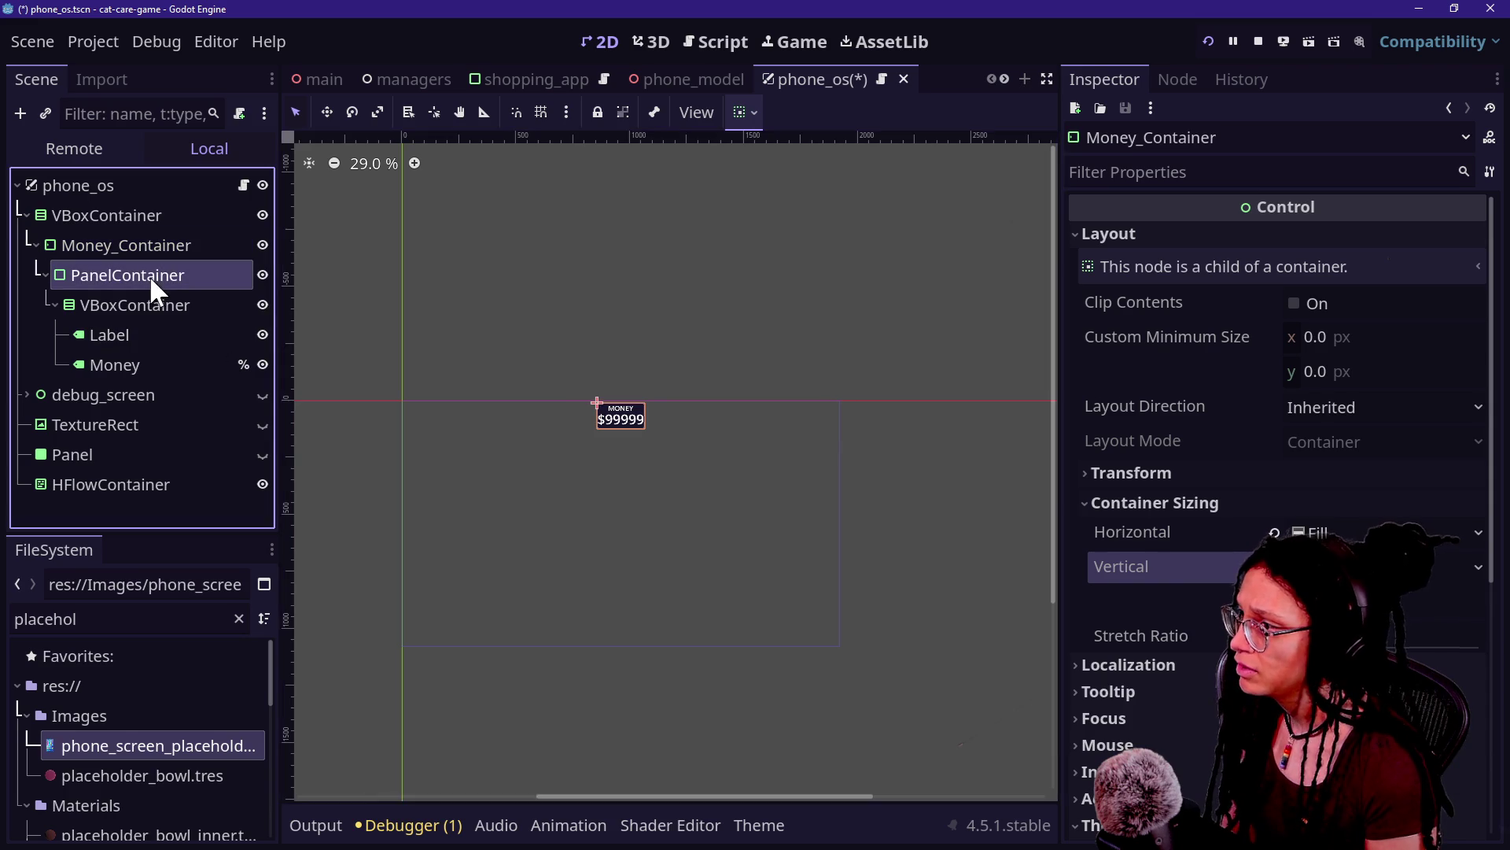
{"action": "left_click", "coordinate": [1276, 497]}
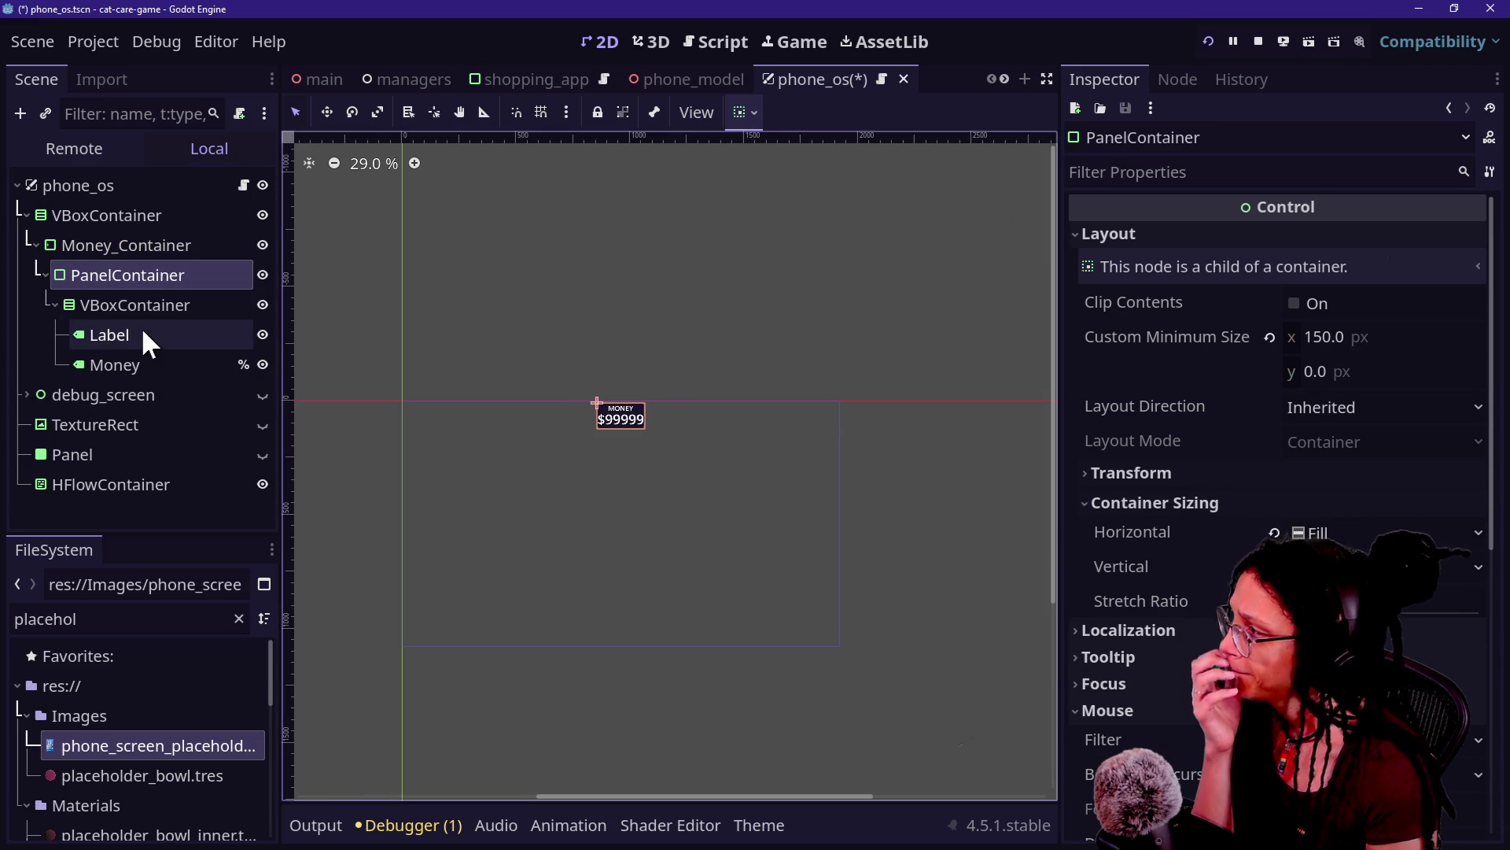
{"action": "left_click", "coordinate": [135, 305]}
{"action": "left_click", "coordinate": [1133, 531]}
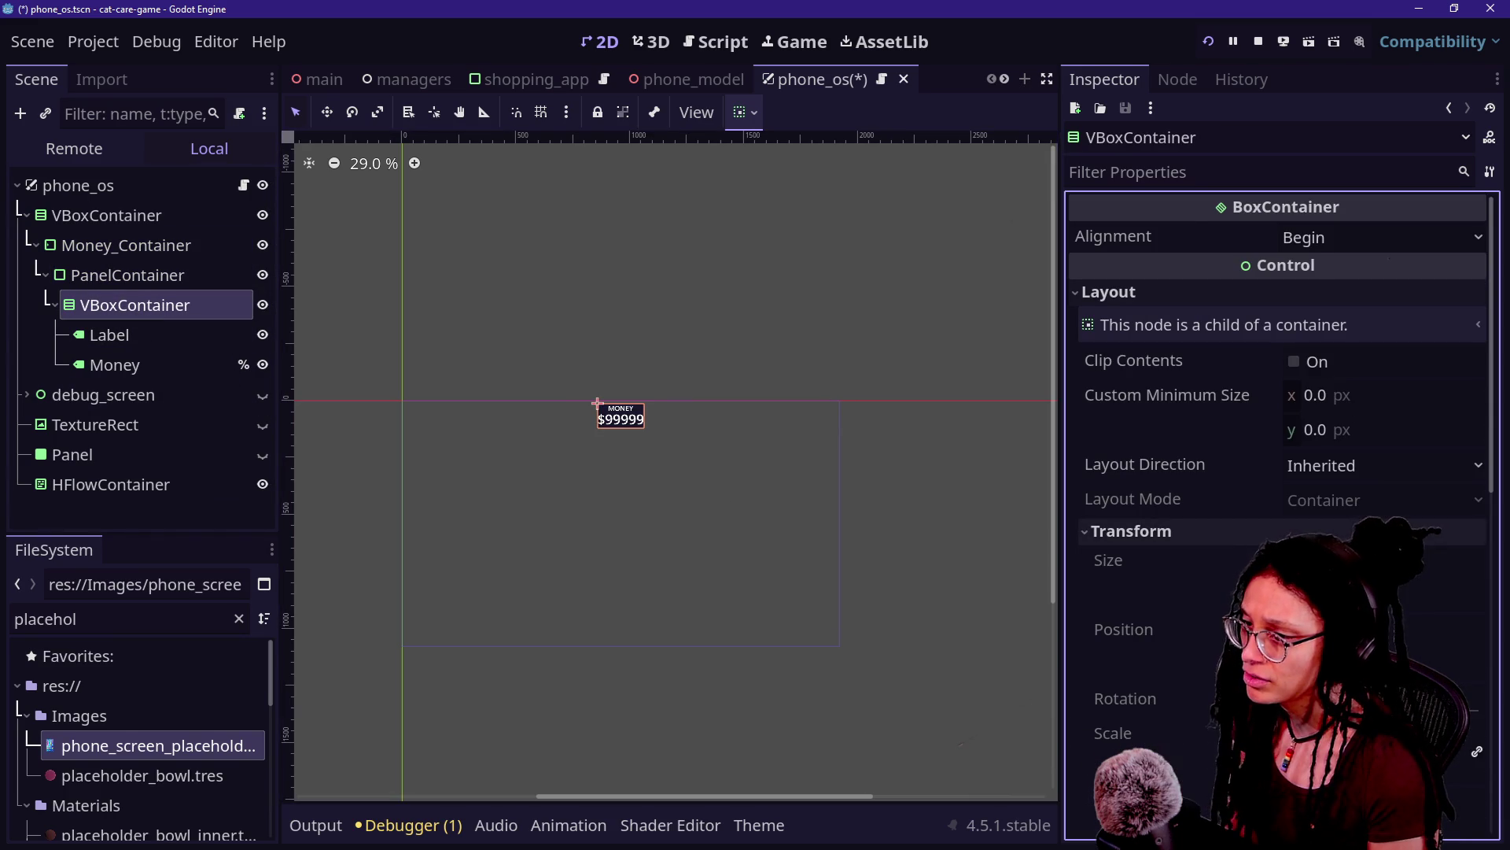
{"action": "left_click", "coordinate": [1266, 531]}
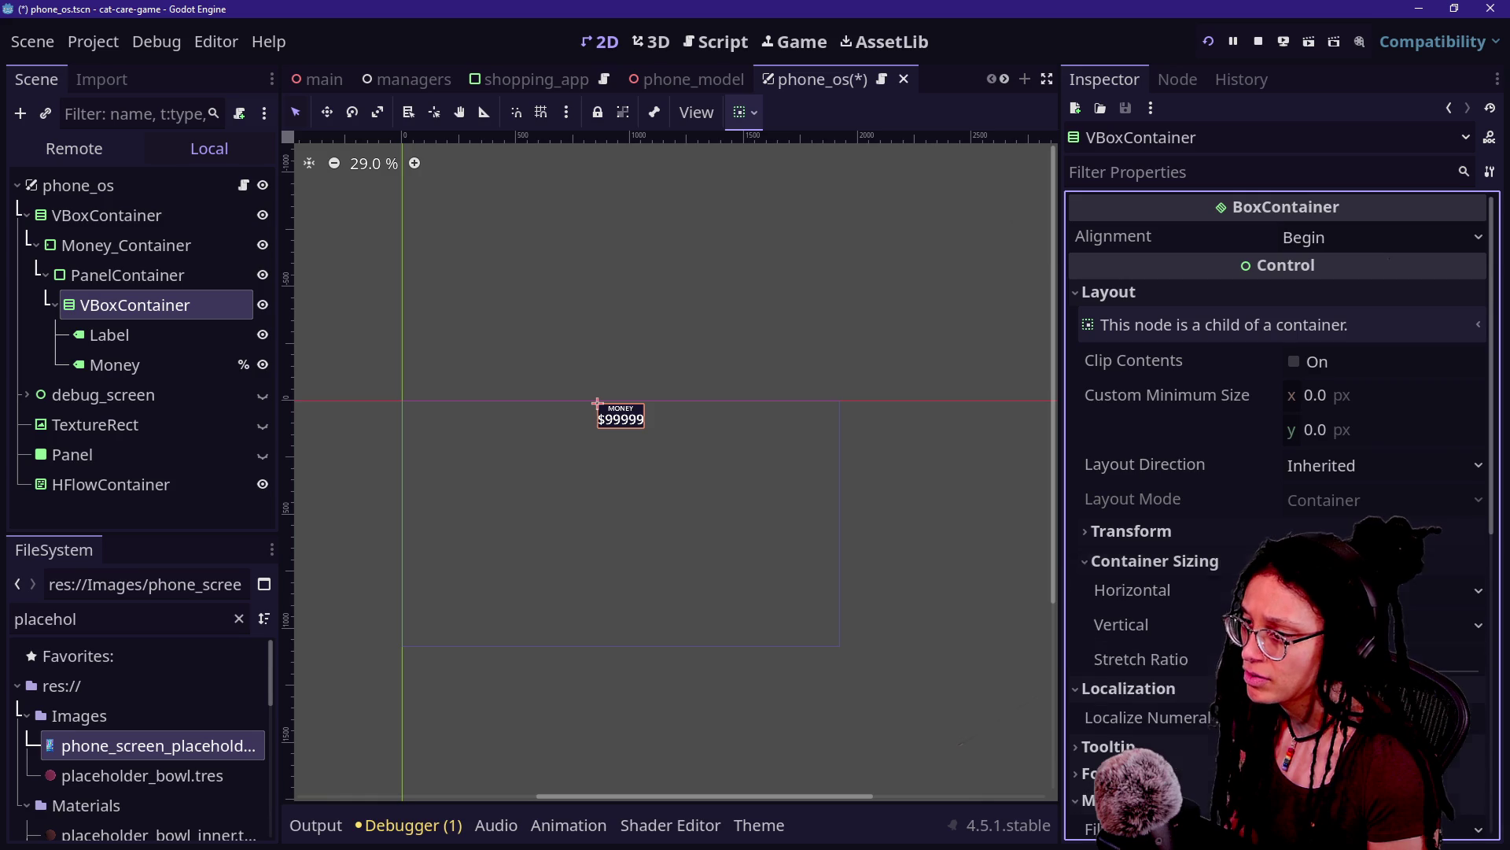
{"action": "scroll", "coordinate": [1266, 472], "scroll_direction": "down", "scroll_amount": 4}
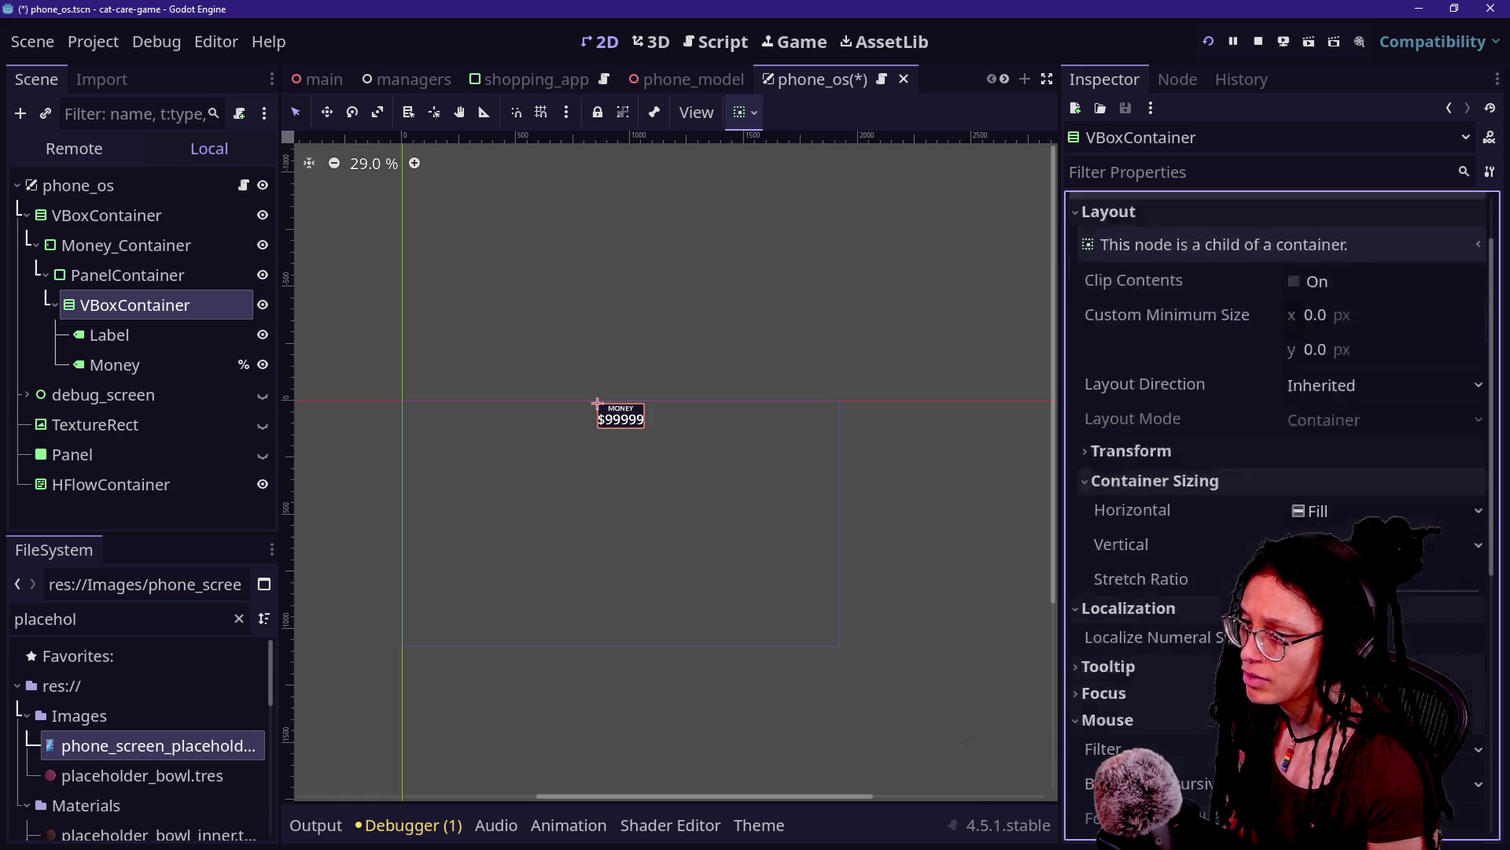
{"action": "left_click", "coordinate": [163, 335]}
{"action": "scroll", "coordinate": [1178, 537], "scroll_direction": "down", "scroll_amount": 8}
{"action": "scroll", "coordinate": [1178, 536], "scroll_direction": "up", "scroll_amount": 3}
{"action": "left_click", "coordinate": [1180, 582]}
{"action": "left_click", "coordinate": [1181, 581]}
{"action": "scroll", "coordinate": [1182, 579], "scroll_direction": "down", "scroll_amount": 5}
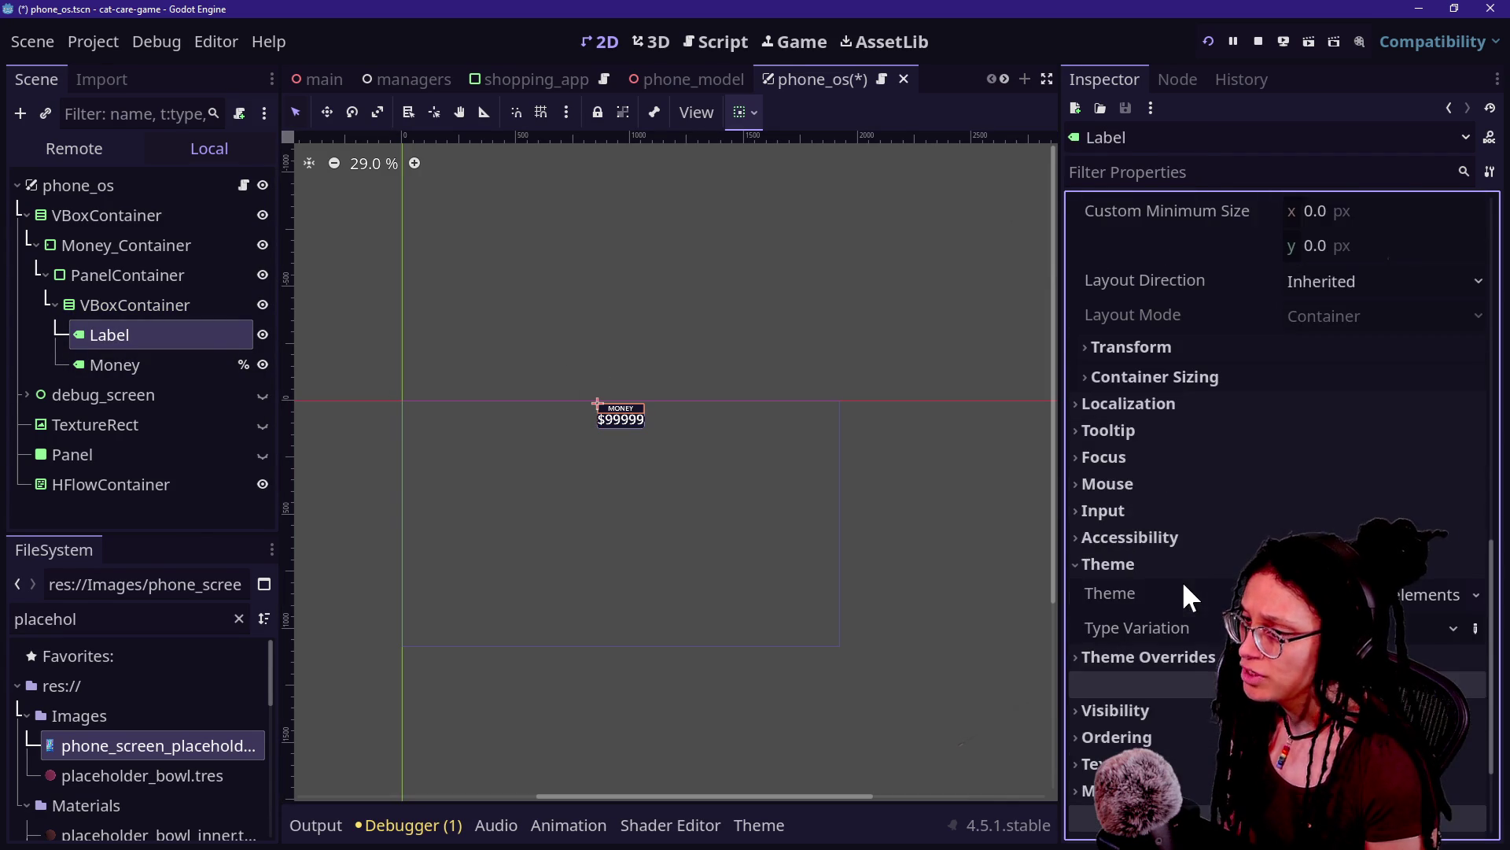
{"action": "left_click", "coordinate": [1215, 378]}
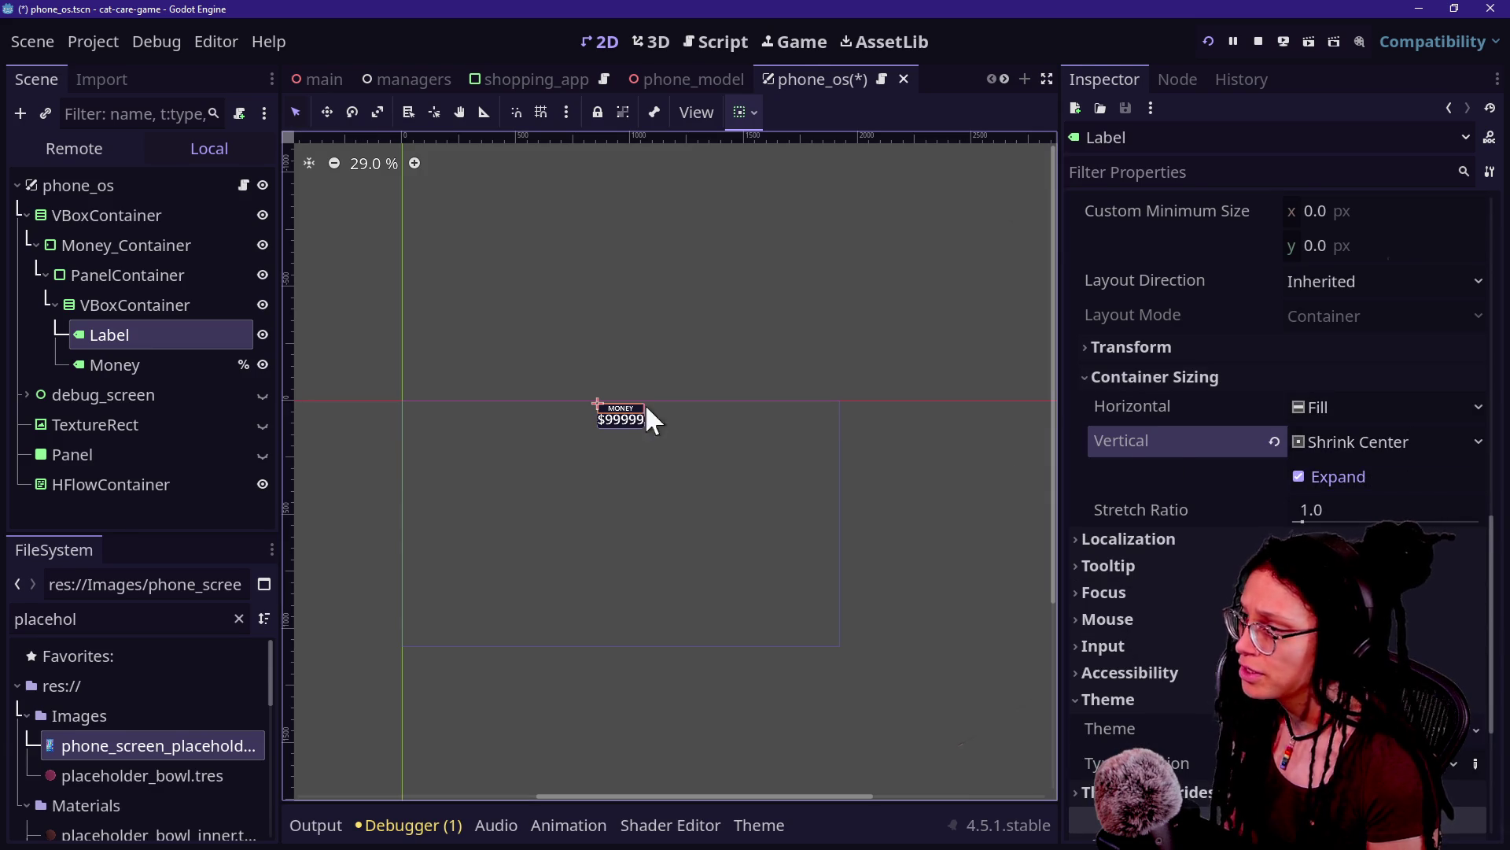
{"action": "left_click", "coordinate": [181, 368]}
{"action": "scroll", "coordinate": [1173, 536], "scroll_direction": "down", "scroll_amount": 10}
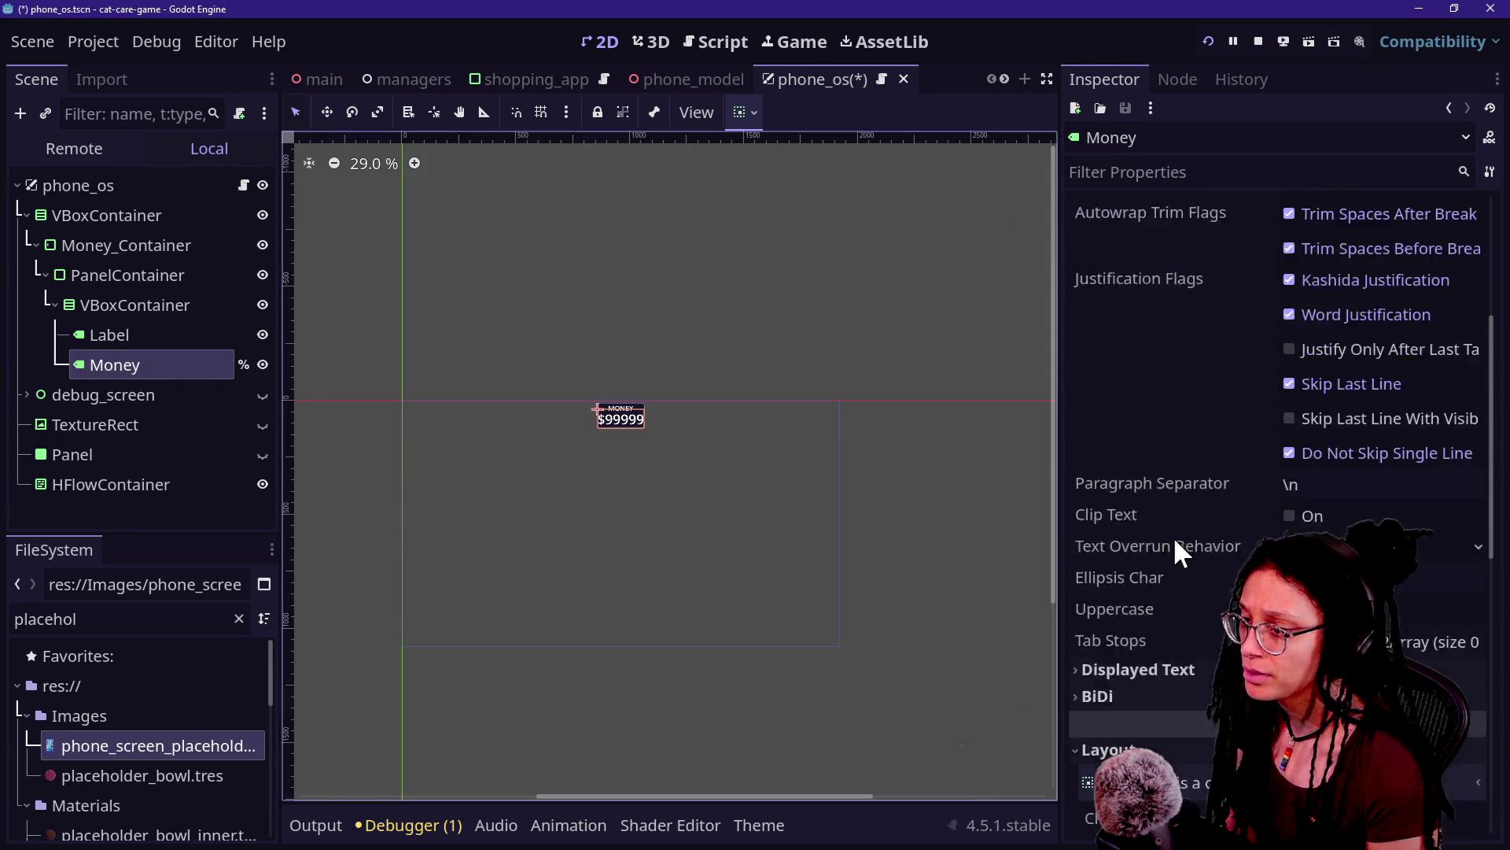
{"action": "scroll", "coordinate": [1192, 531], "scroll_direction": "down", "scroll_amount": 5}
{"action": "left_click", "coordinate": [1194, 535]}
{"action": "left_click", "coordinate": [106, 215]}
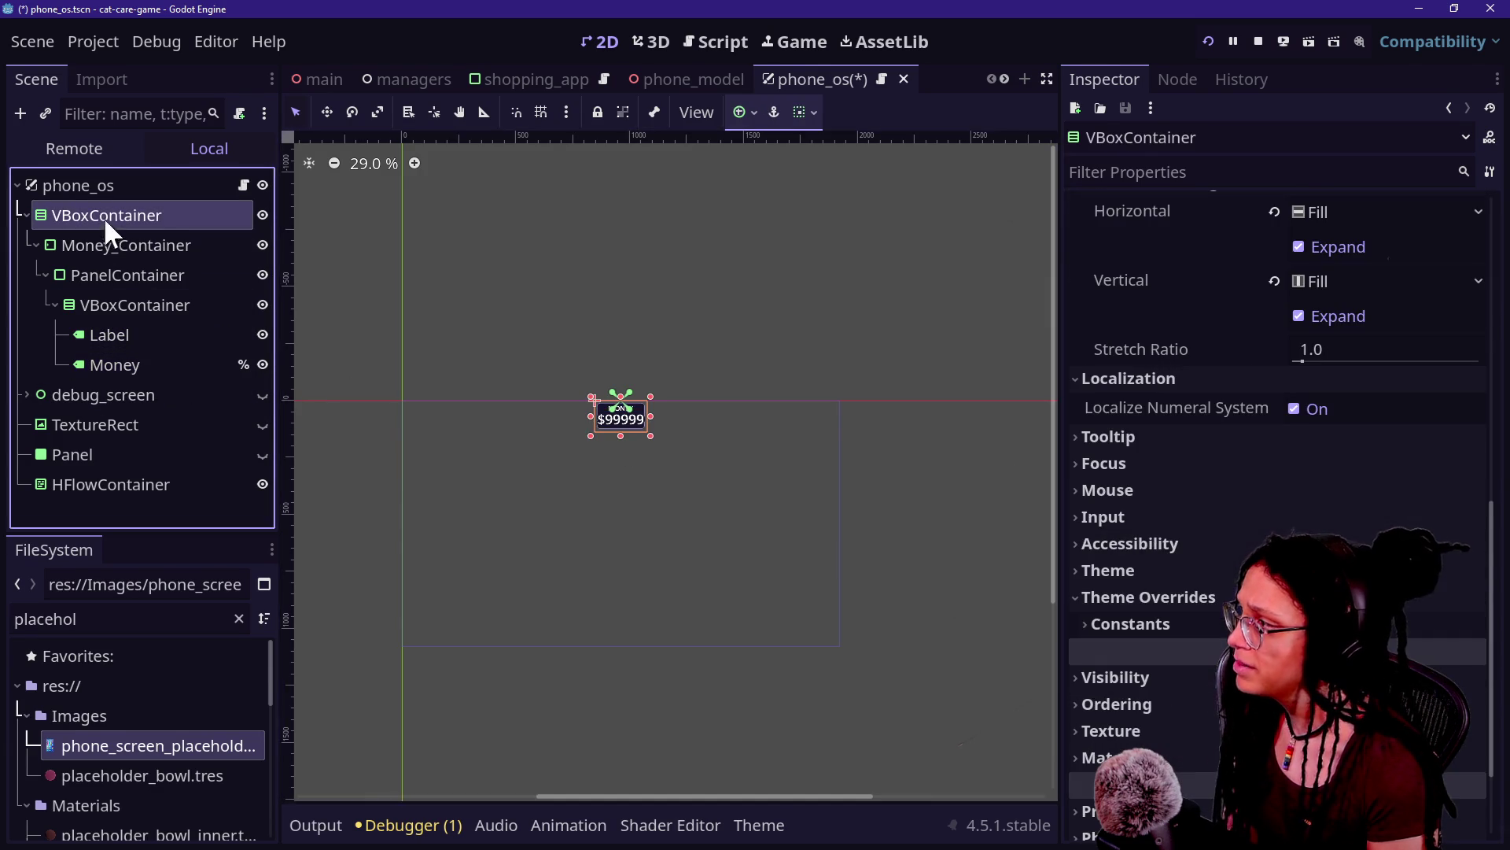
Step: Widen the money VBoxContainer to 1520 px, then save and run the game
{"action": "scroll", "coordinate": [1240, 449], "scroll_direction": "up", "scroll_amount": 5}
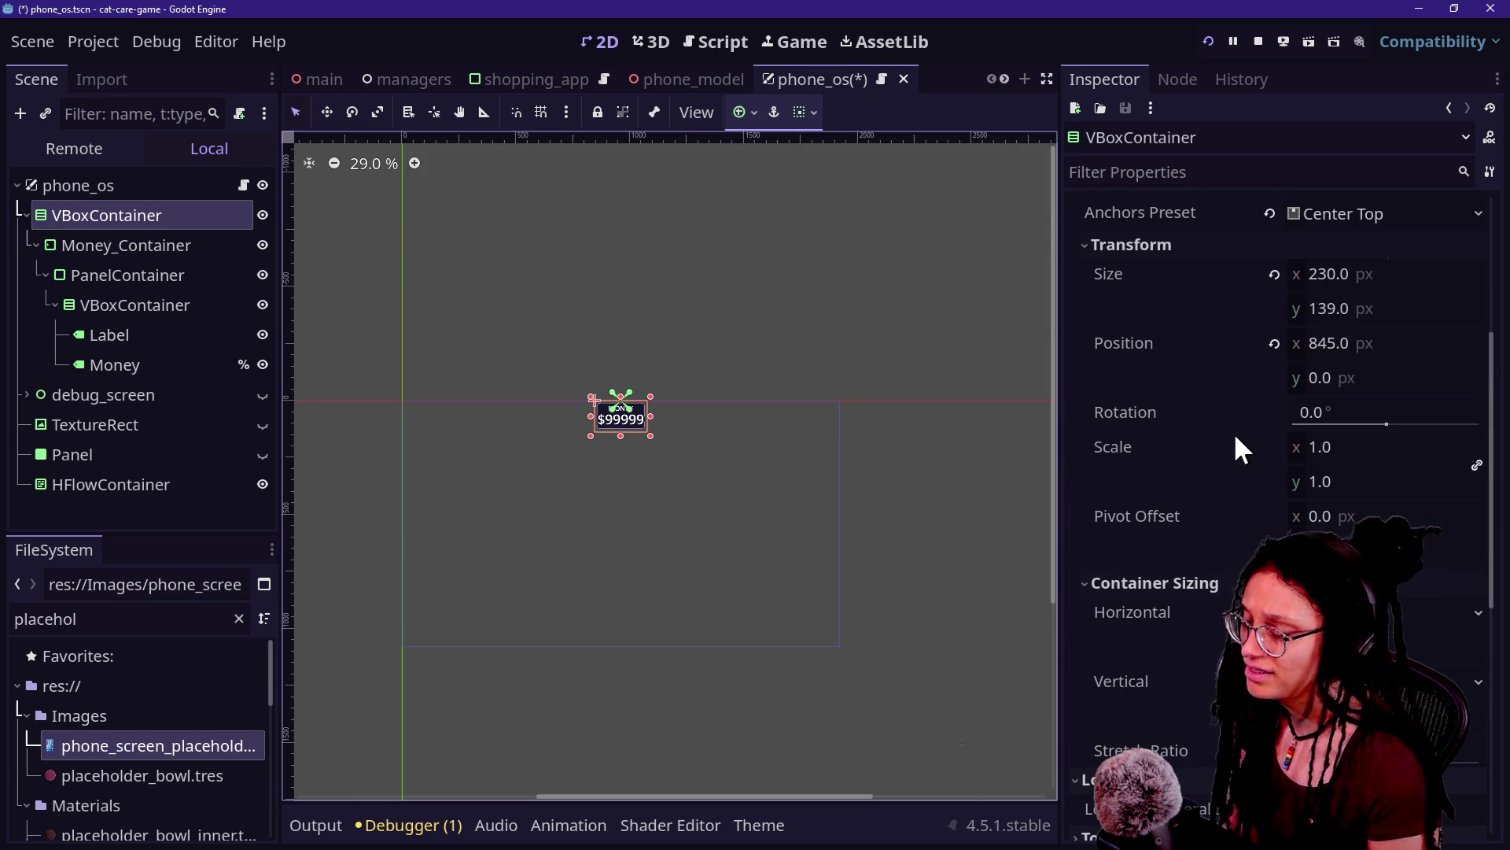
{"action": "scroll", "coordinate": [1240, 449], "scroll_direction": "up", "scroll_amount": 2}
{"action": "scroll", "coordinate": [1240, 448], "scroll_direction": "up", "scroll_amount": 1}
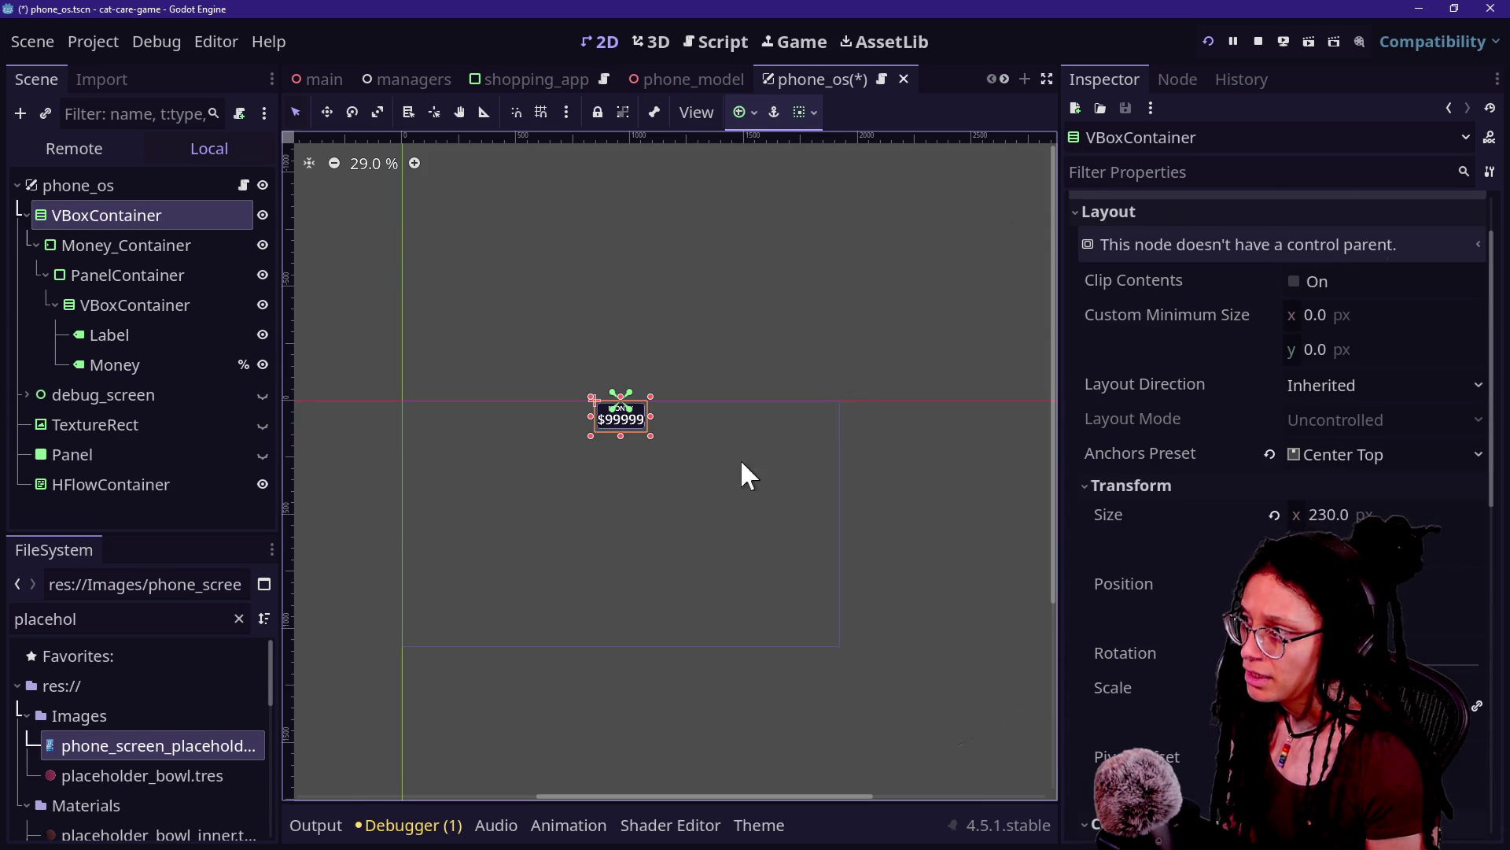
{"action": "mouse_move", "coordinate": [648, 417]}
{"action": "left_mouse_down"}
{"action": "mouse_move", "coordinate": [906, 445]}
{"action": "mouse_move", "coordinate": [798, 435]}
{"action": "left_mouse_up"}
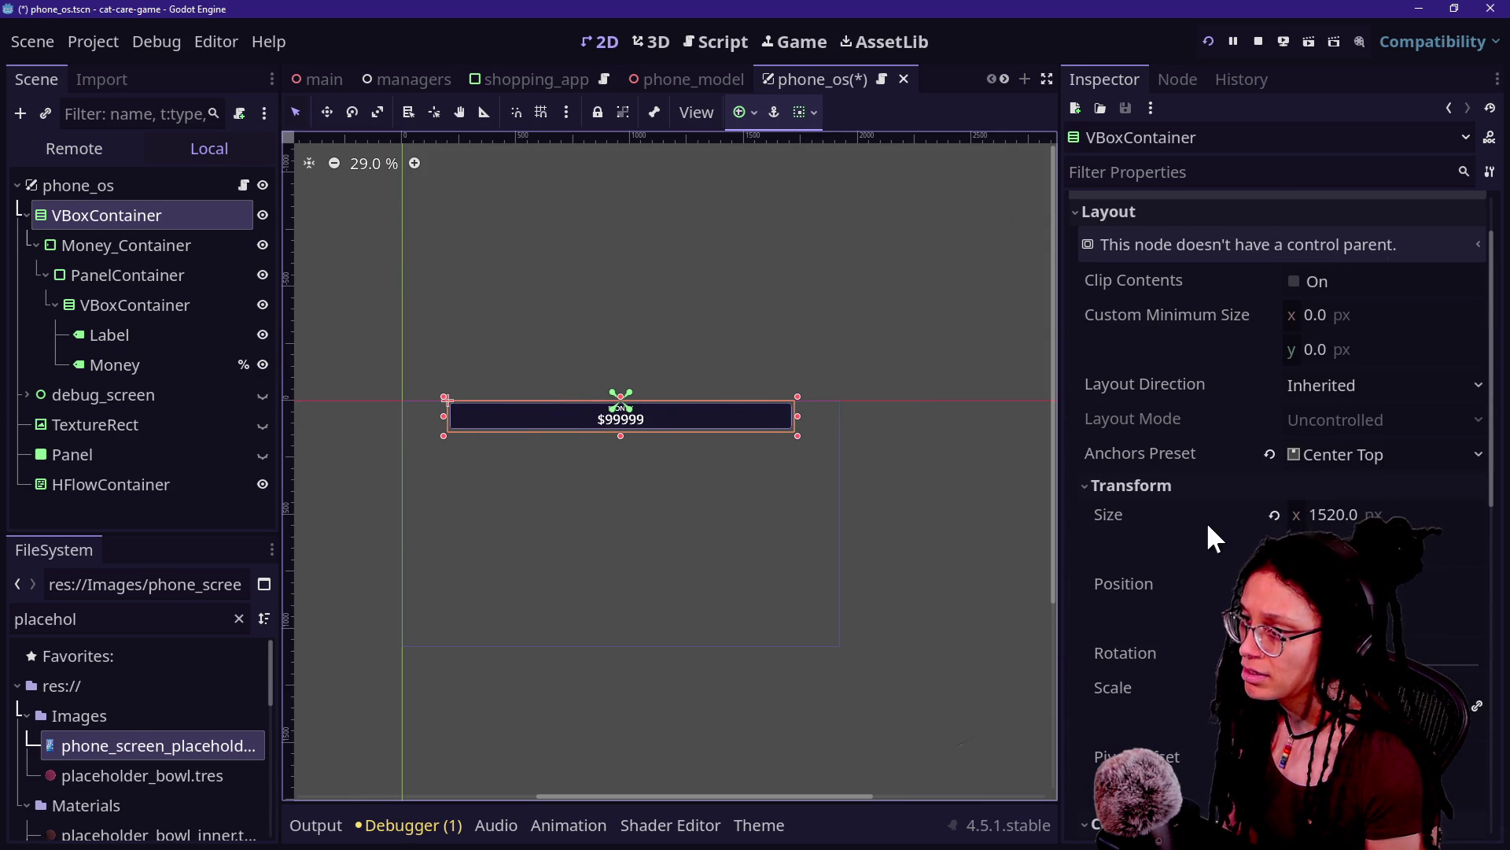
{"action": "left_click", "coordinate": [1286, 514]}
{"action": "key", "text": "ctrl+z"}
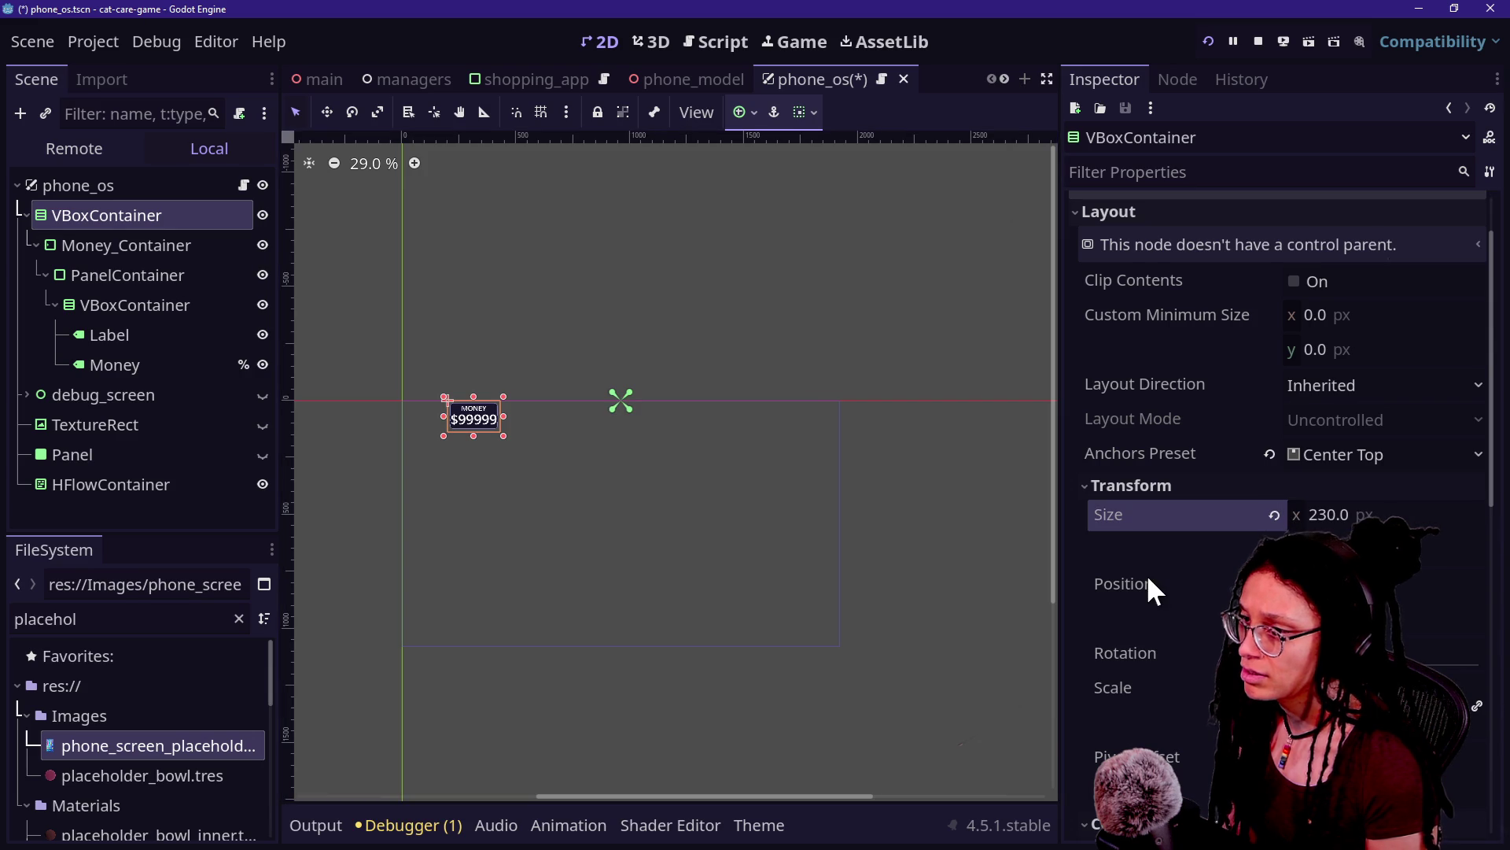
{"action": "key", "text": "ctrl+shift+z"}
{"action": "key", "text": "F5"}
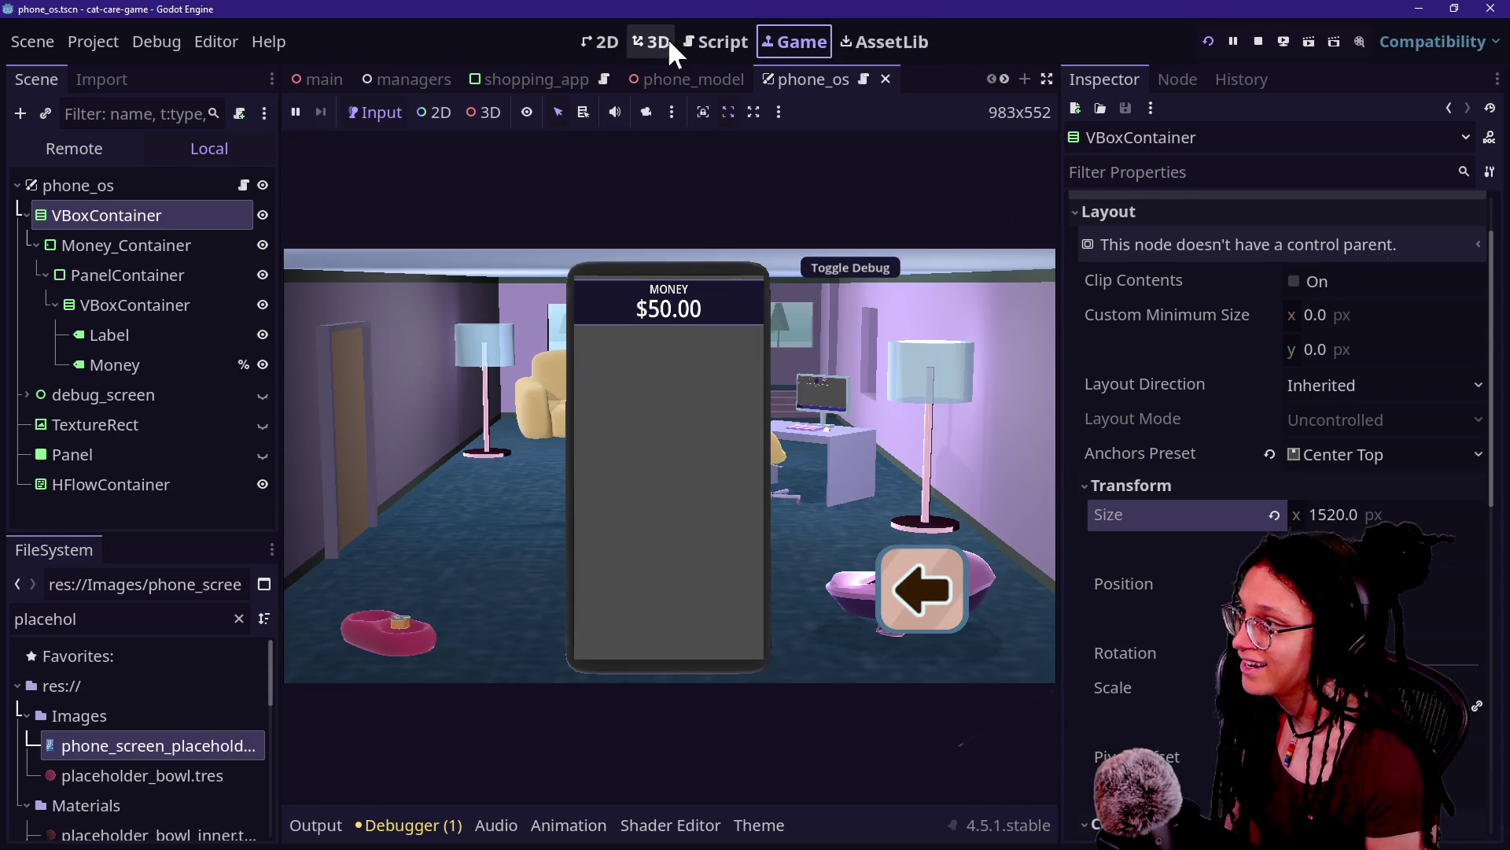
Step: Narrow the money panel back to 422 px and rerun the game
{"action": "left_click", "coordinate": [604, 42]}
{"action": "left_click_drag", "start_coordinate": [796, 416], "coordinate": [673, 415]}
{"action": "key", "text": "F5"}
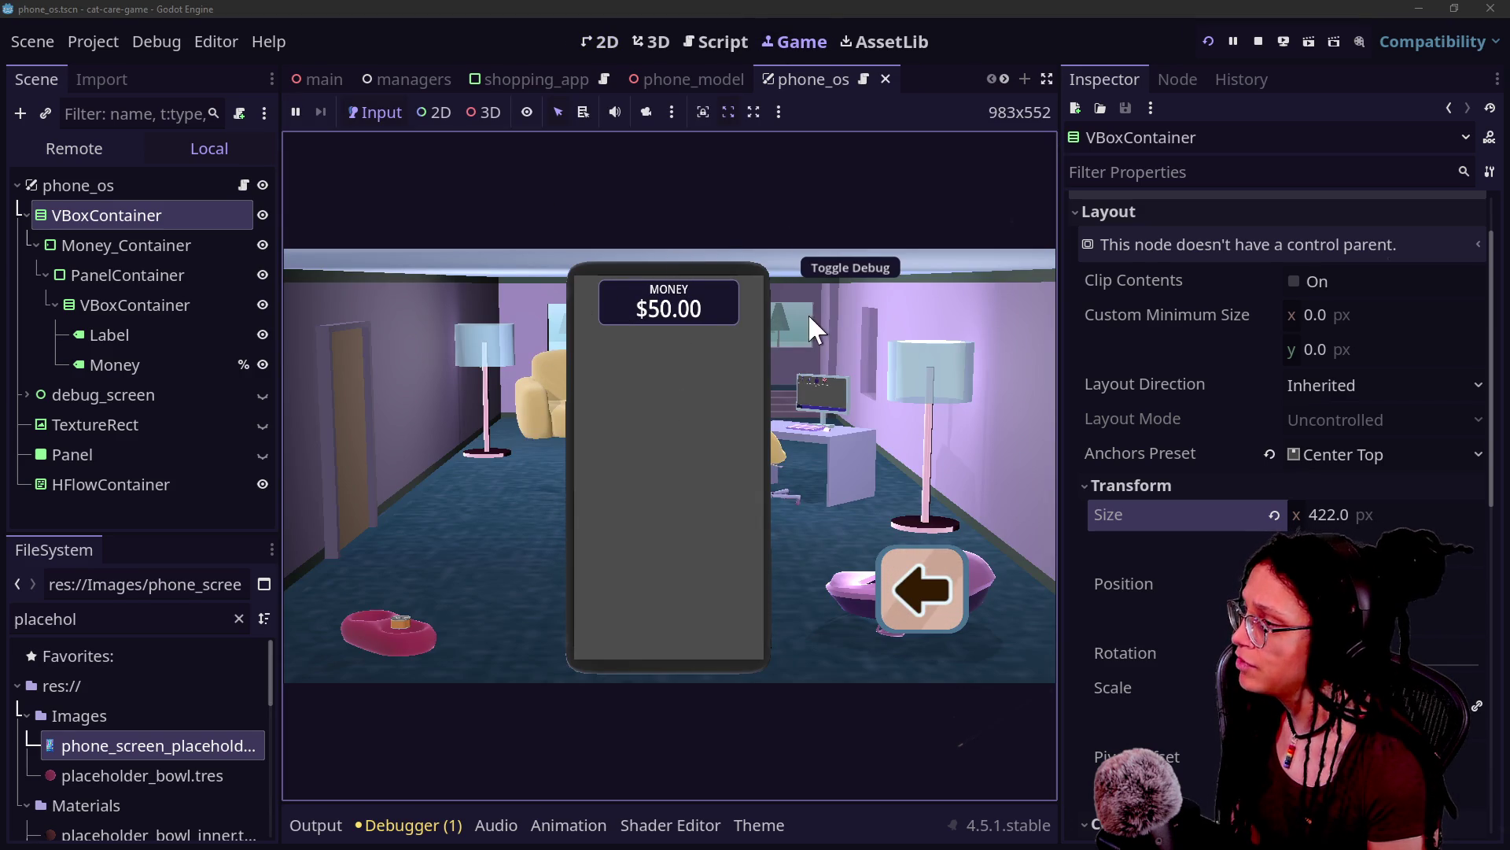
Step: Make debug_screen visible again and view its red panel in the running game
{"action": "left_click", "coordinate": [686, 45]}
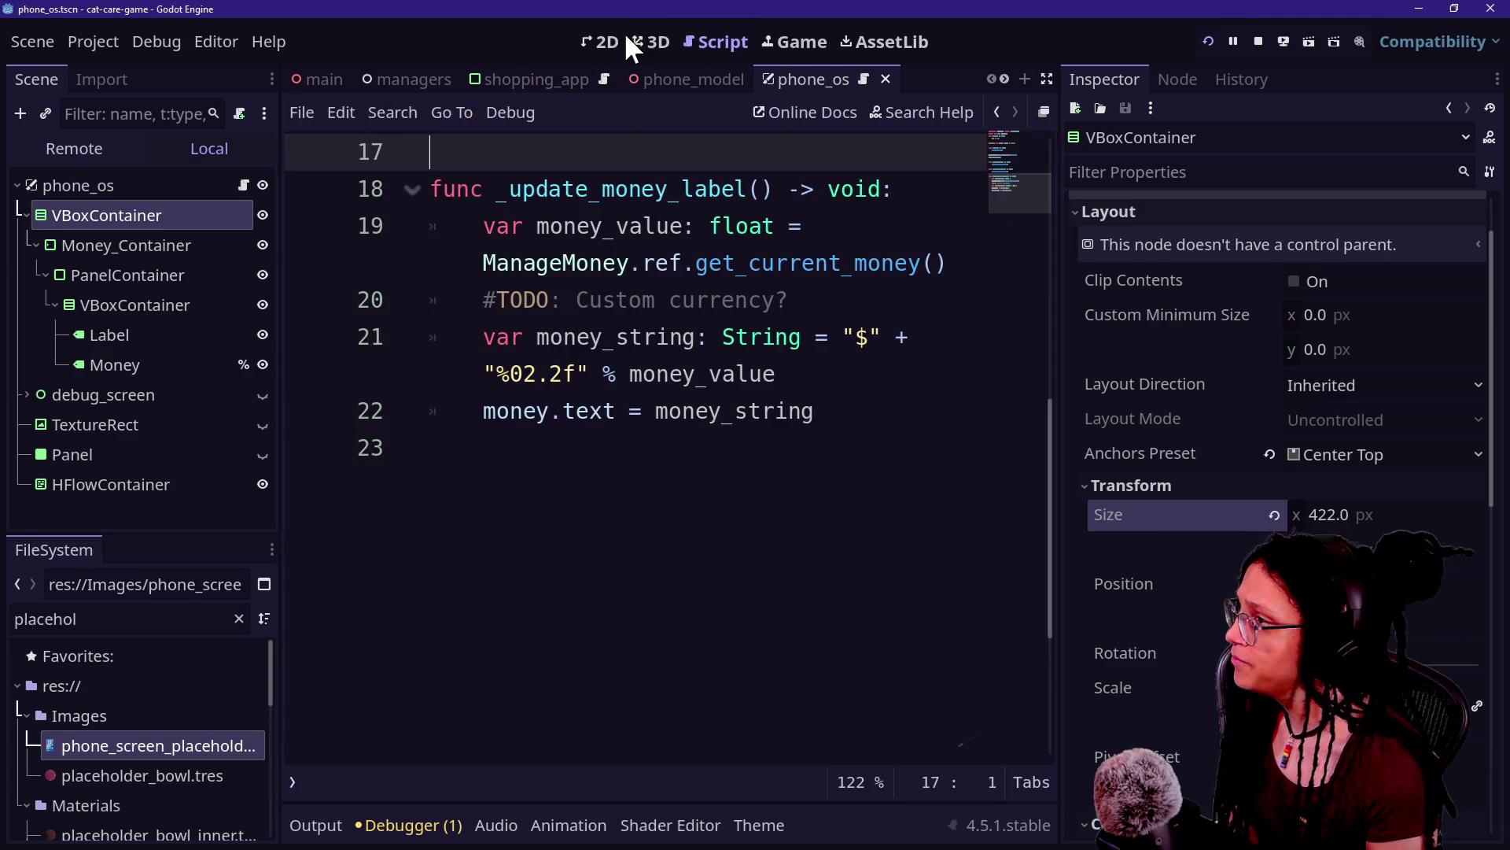
{"action": "left_click", "coordinate": [620, 35]}
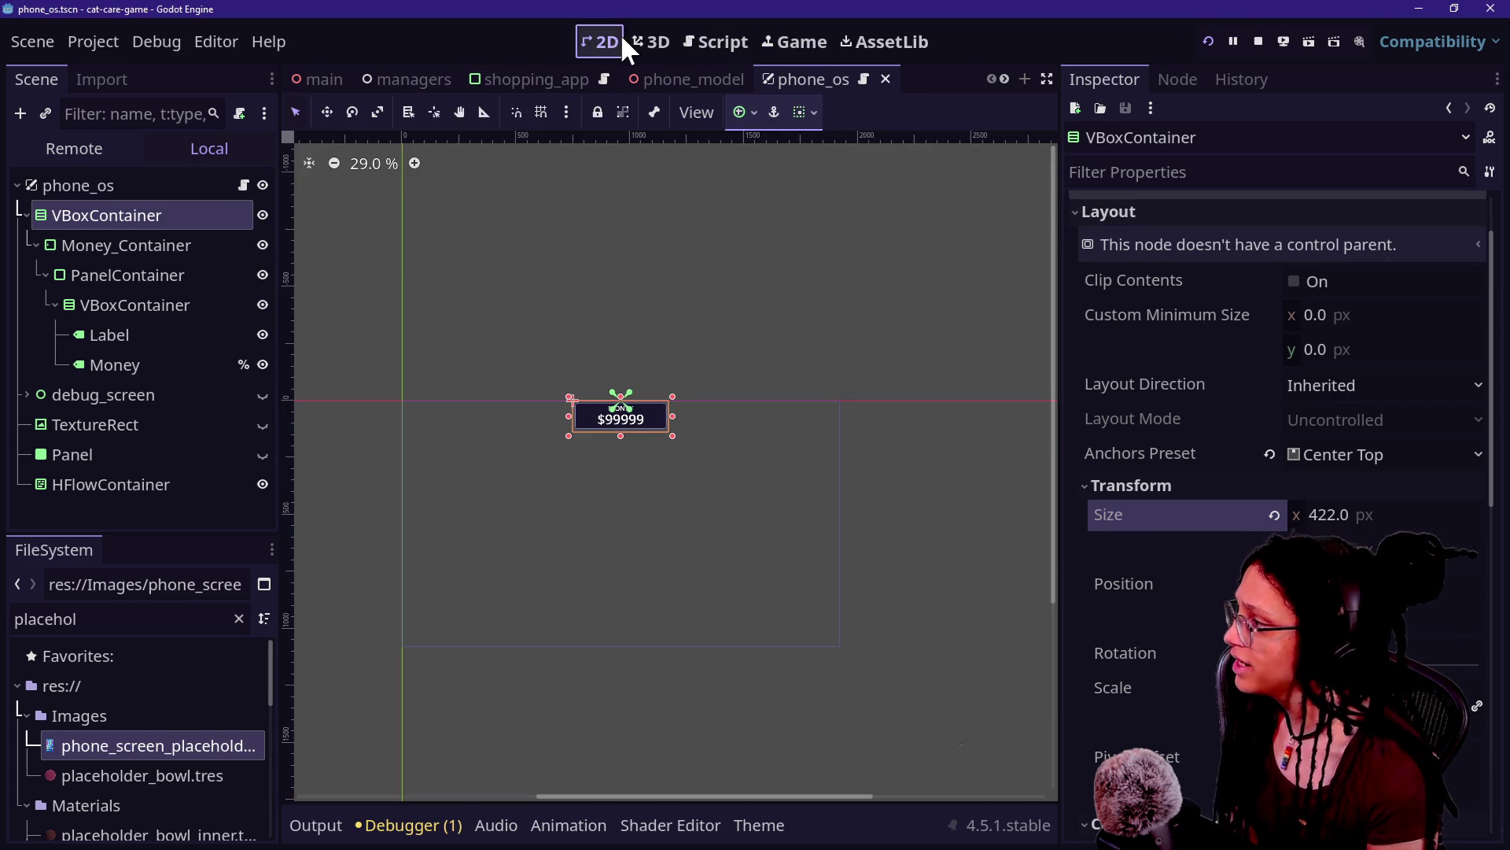
{"action": "left_click", "coordinate": [261, 401]}
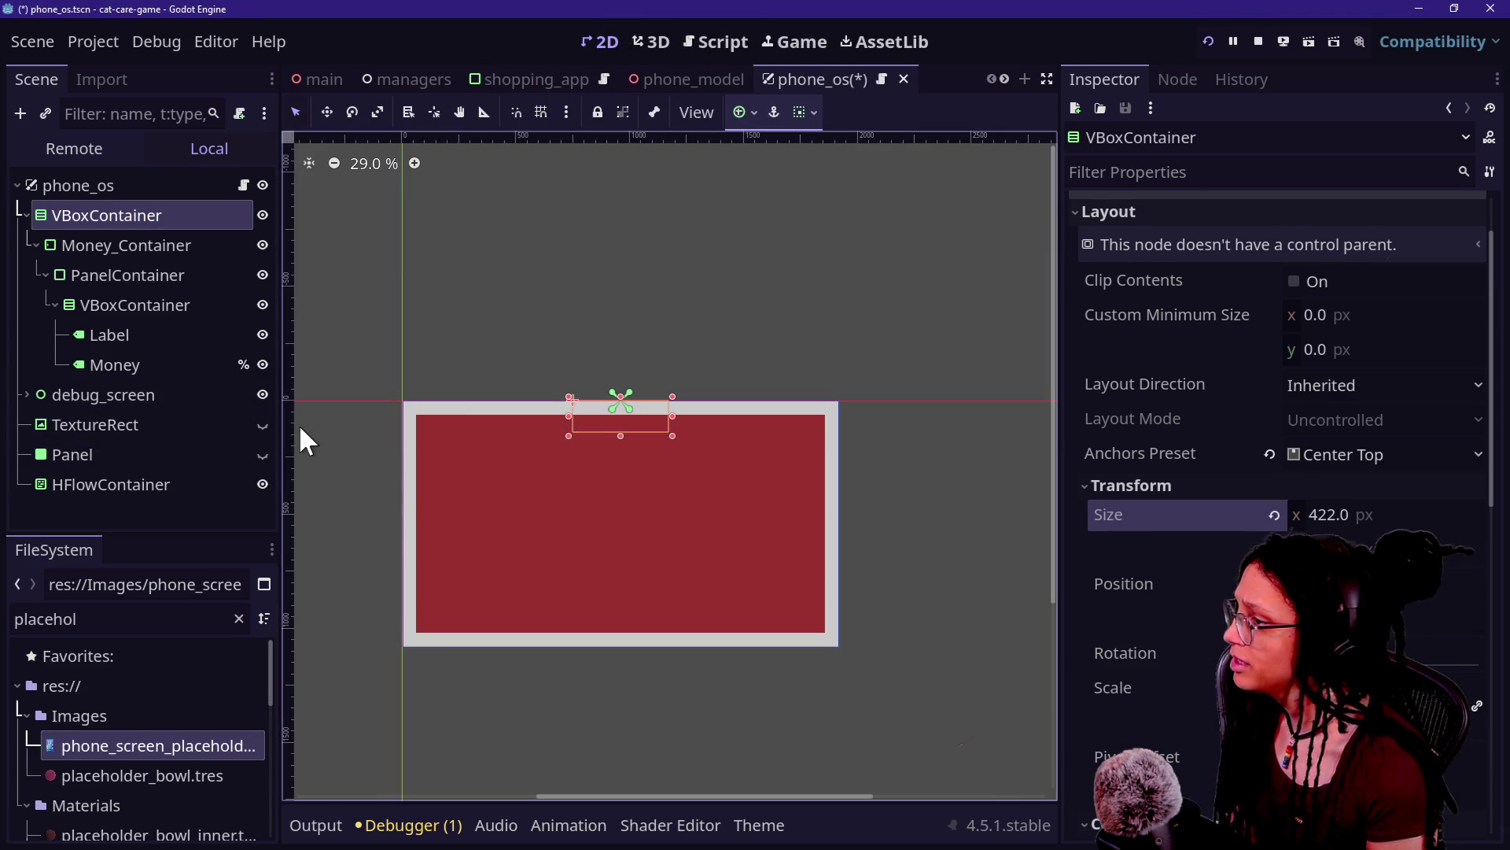
{"action": "left_click", "coordinate": [758, 39]}
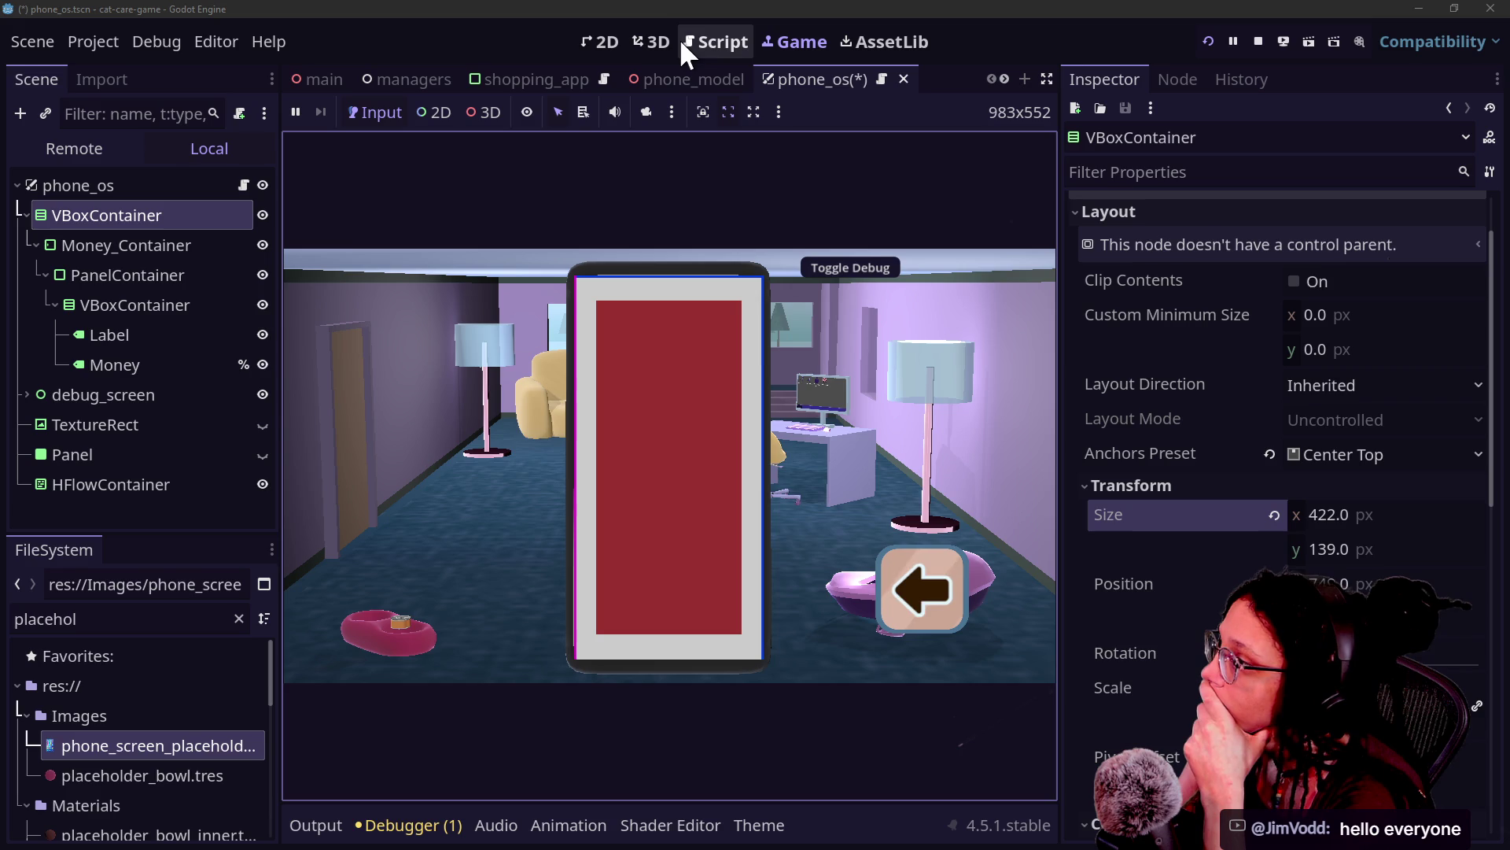
{"action": "left_click", "coordinate": [202, 424]}
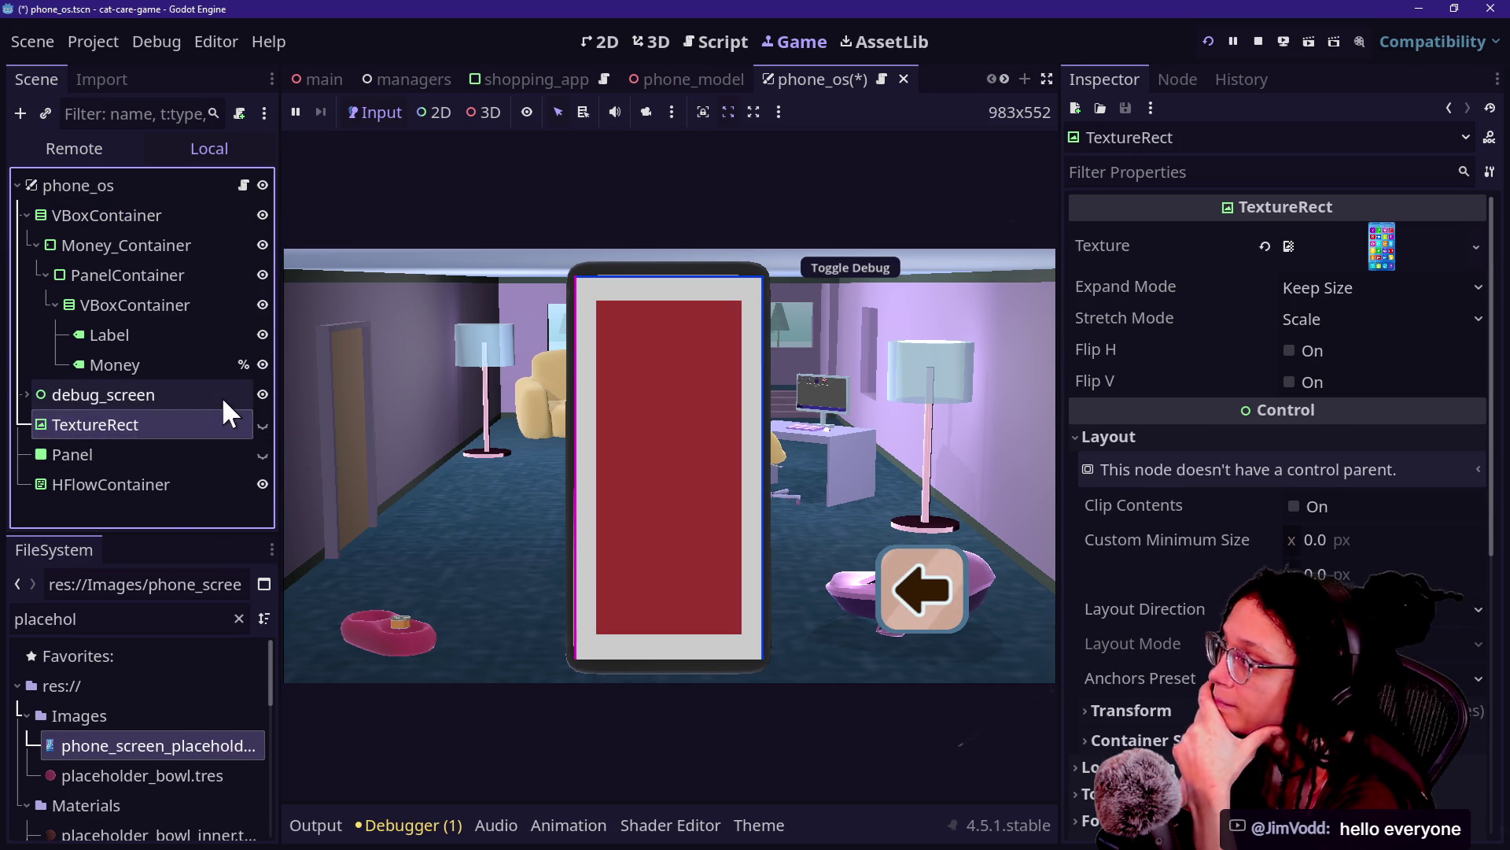
Step: Expand debug_screen and toggle its red Panel's visibility to see what lies behind
{"action": "left_click", "coordinate": [221, 395]}
{"action": "left_click", "coordinate": [24, 393]}
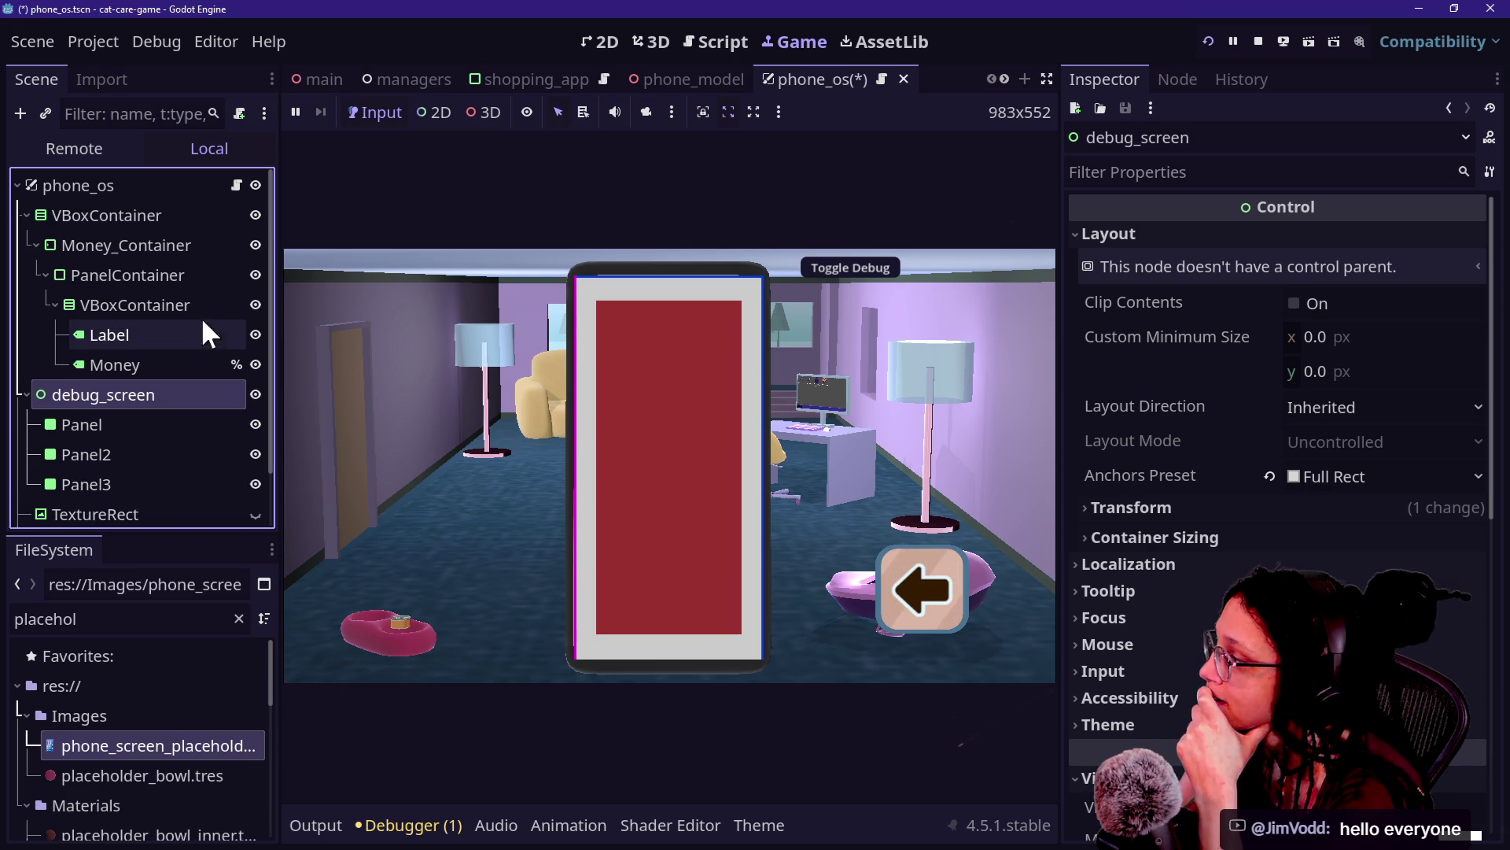
{"action": "left_click", "coordinate": [178, 422]}
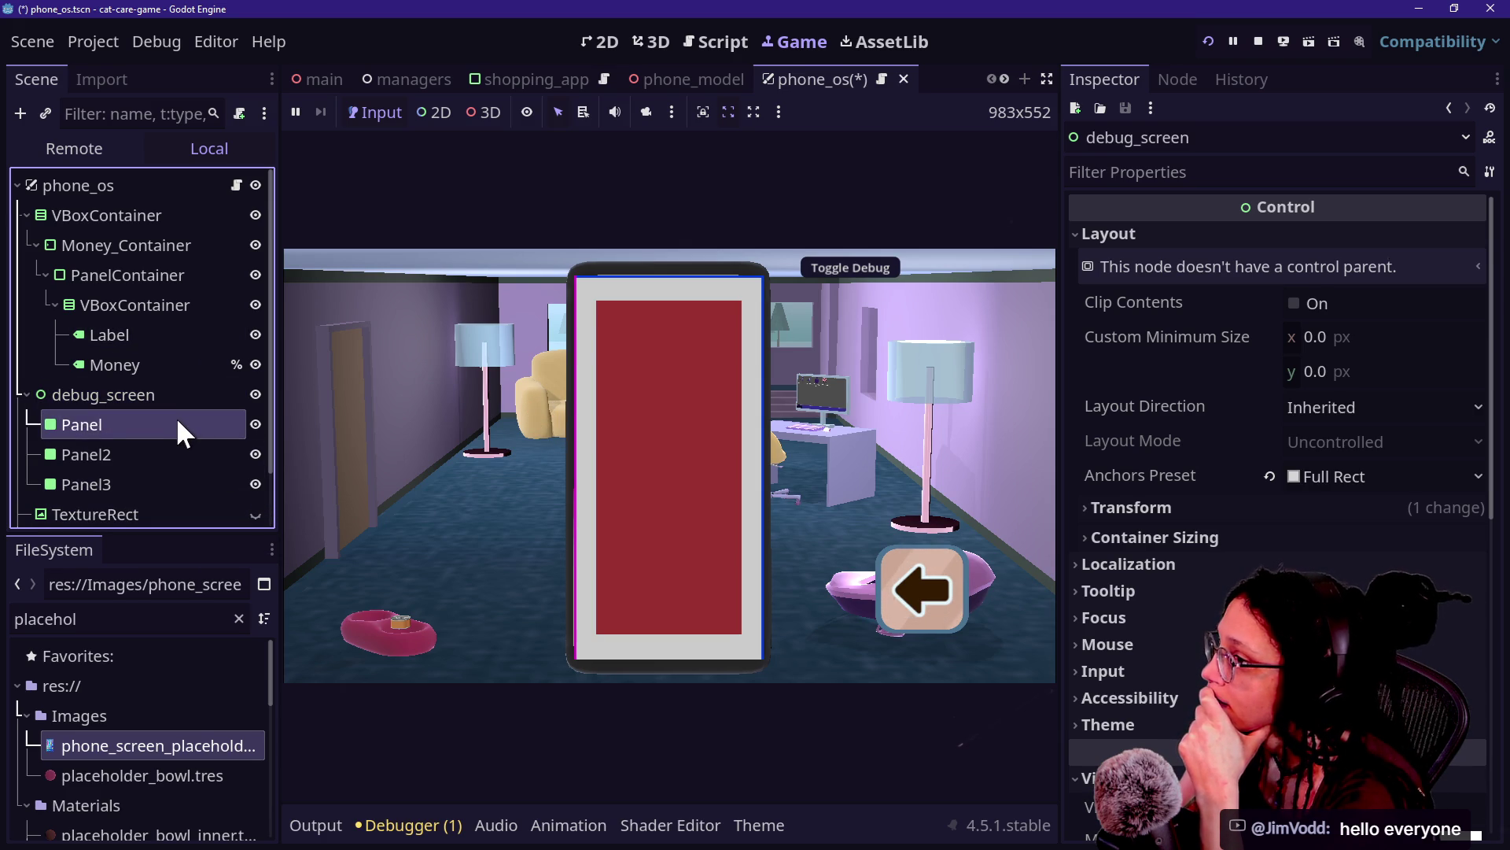
{"action": "left_click", "coordinate": [255, 424]}
{"action": "left_click", "coordinate": [255, 424]}
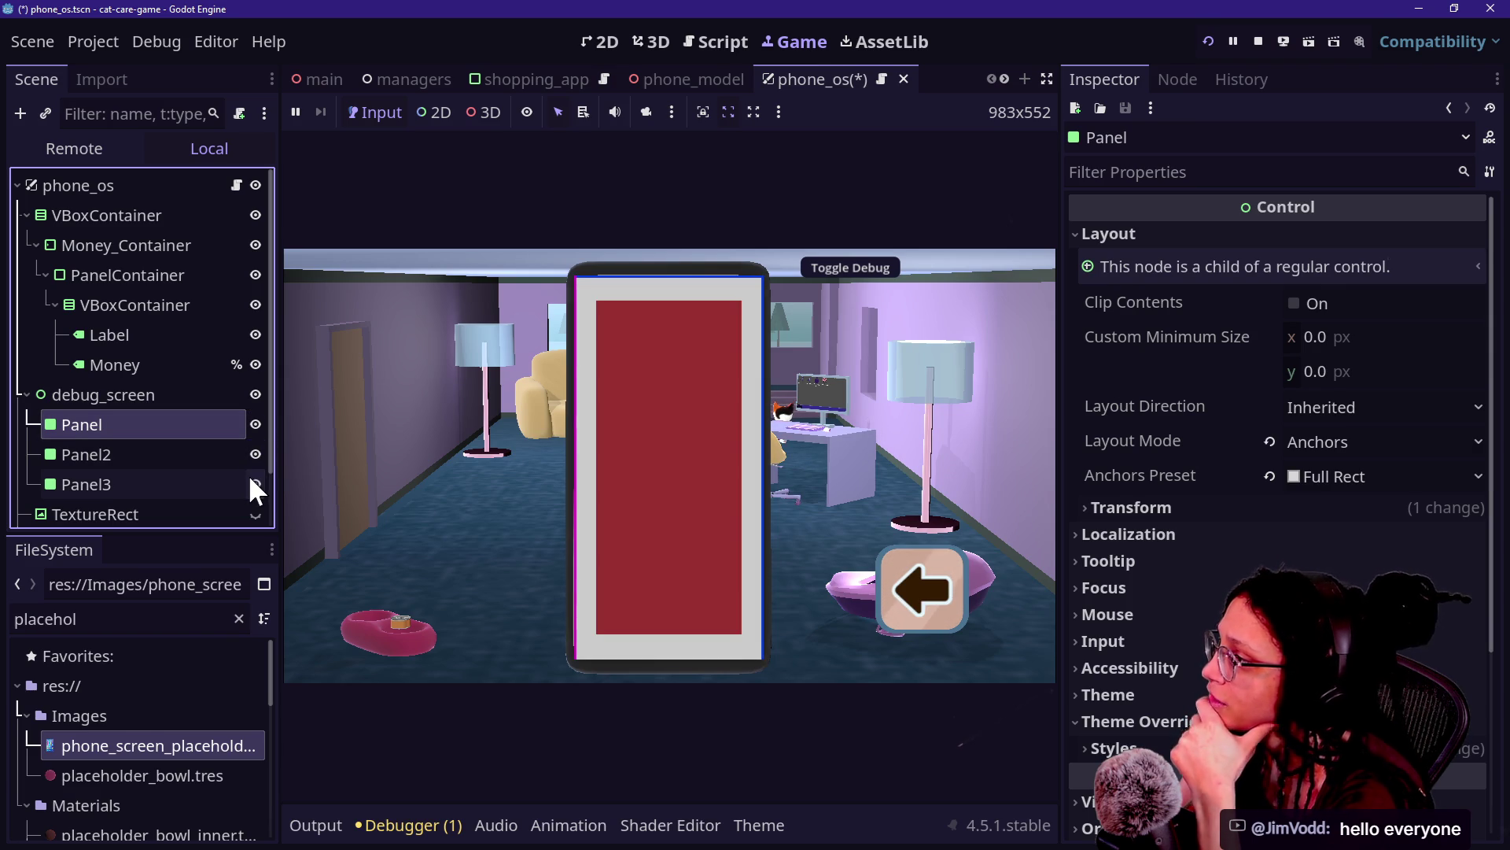
{"action": "left_click", "coordinate": [382, 343]}
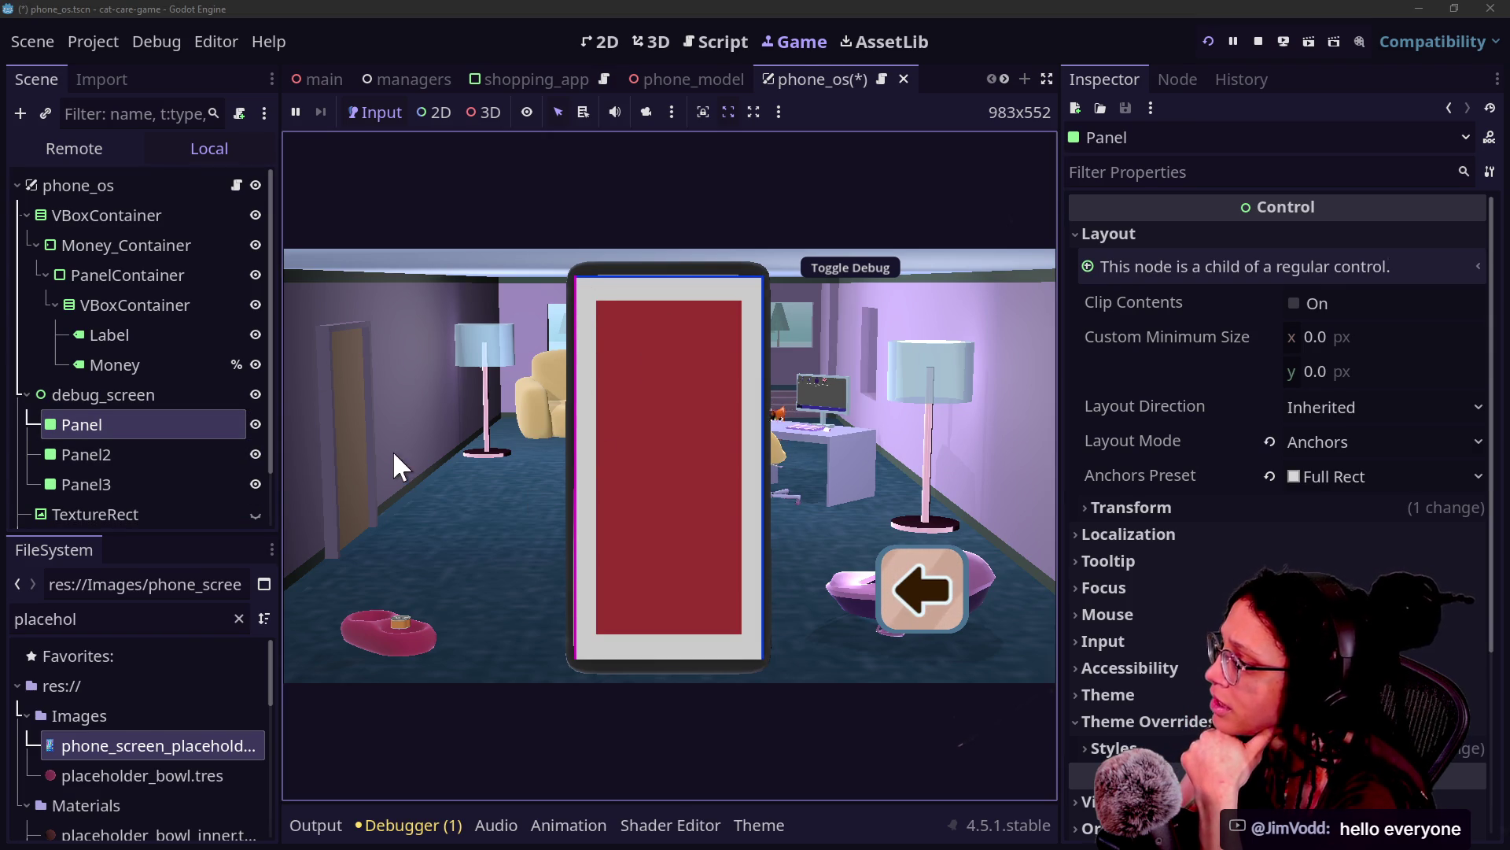
{"action": "left_click", "coordinate": [261, 424]}
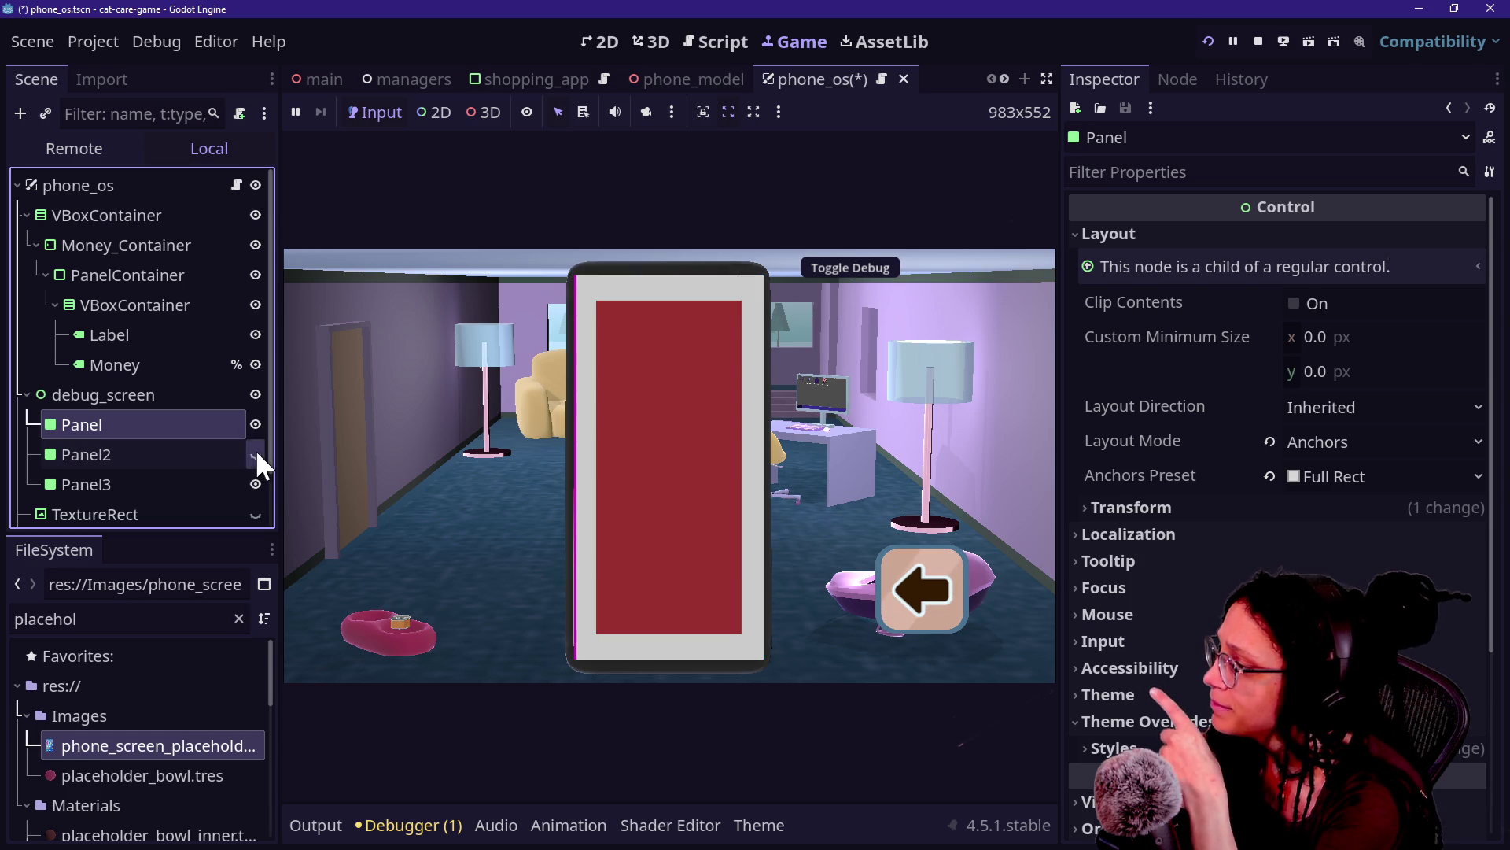
Step: Show Panel2, hide Panel3, then hide debug_screen entirely to reveal the money panel
{"action": "left_click", "coordinate": [255, 449]}
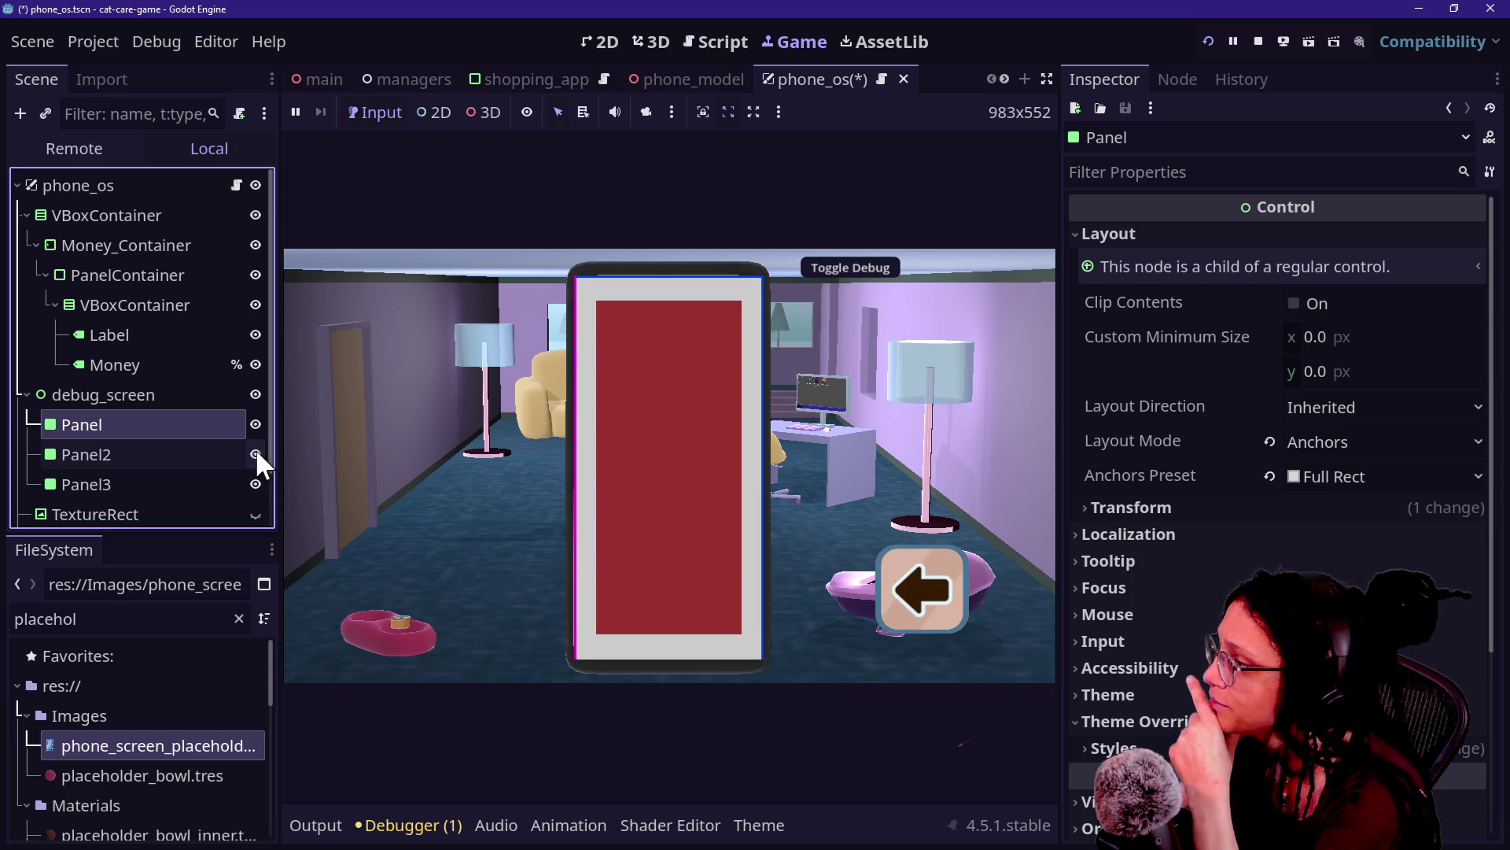
{"action": "left_click", "coordinate": [253, 483]}
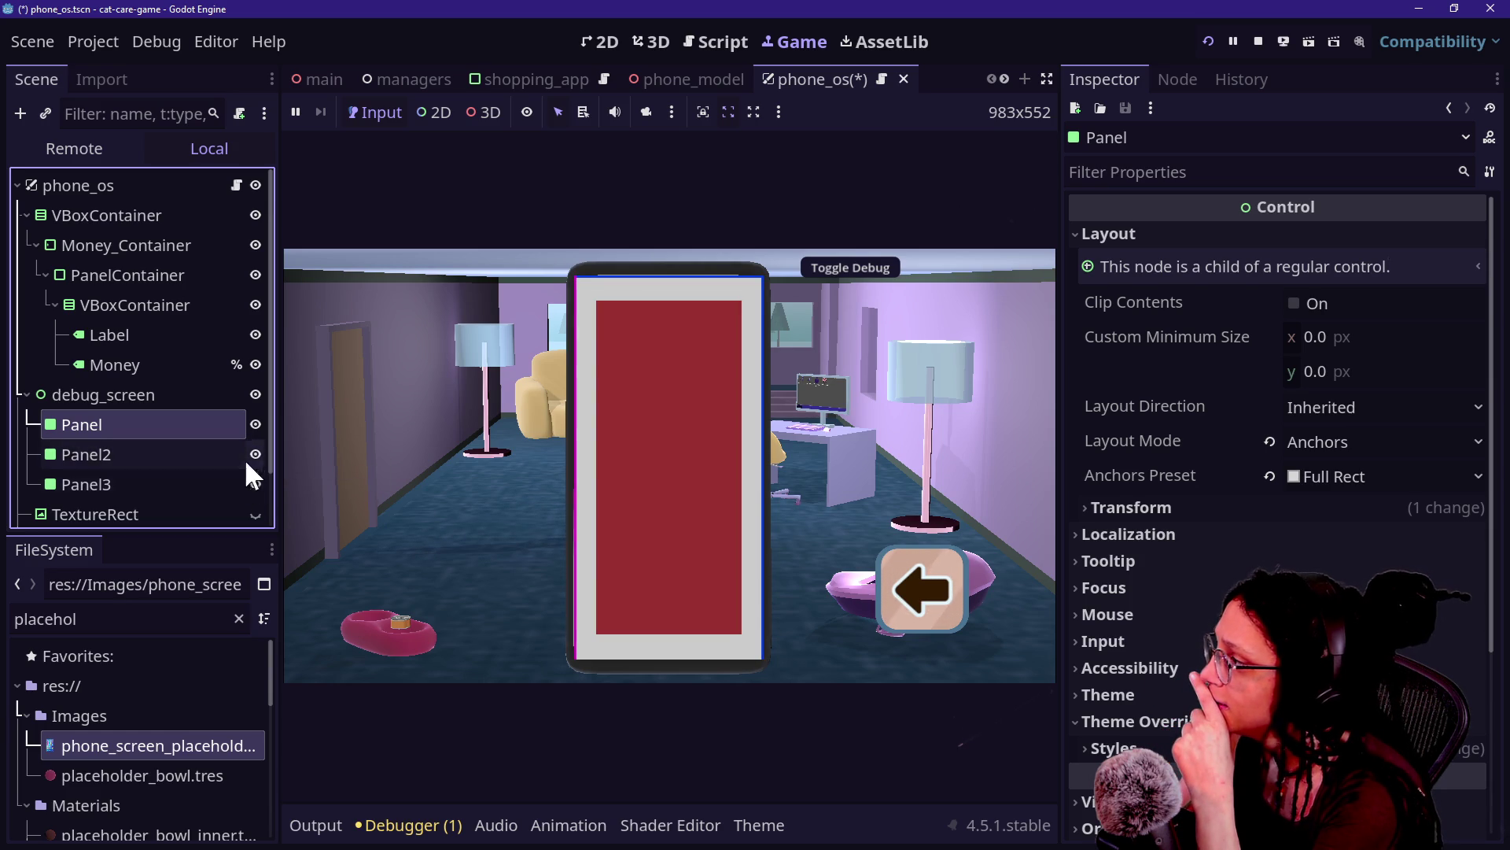
{"action": "left_click", "coordinate": [254, 424]}
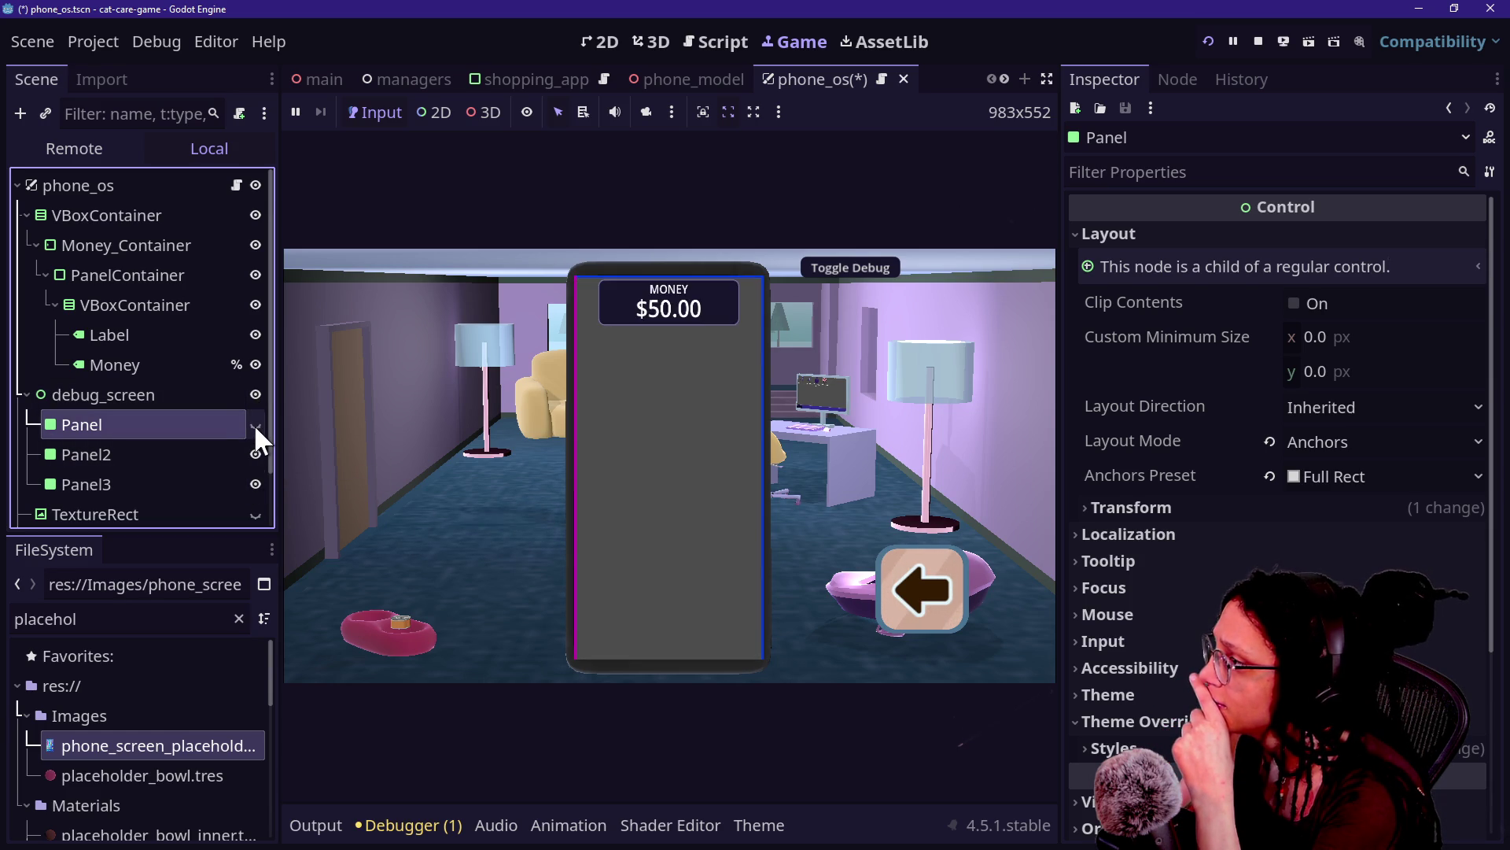
{"action": "left_click", "coordinate": [254, 424]}
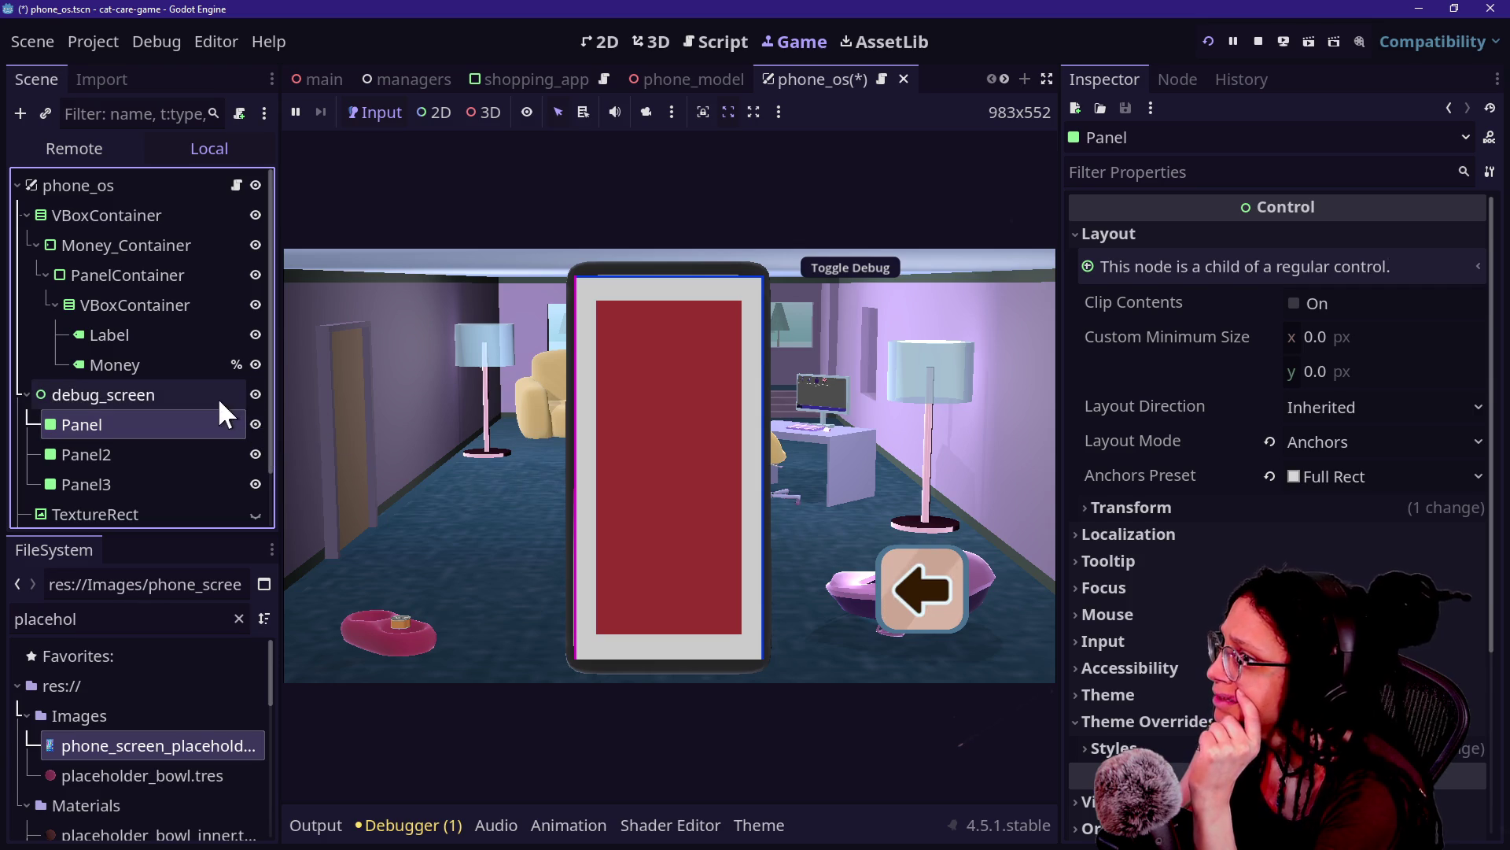
{"action": "left_click", "coordinate": [292, 441]}
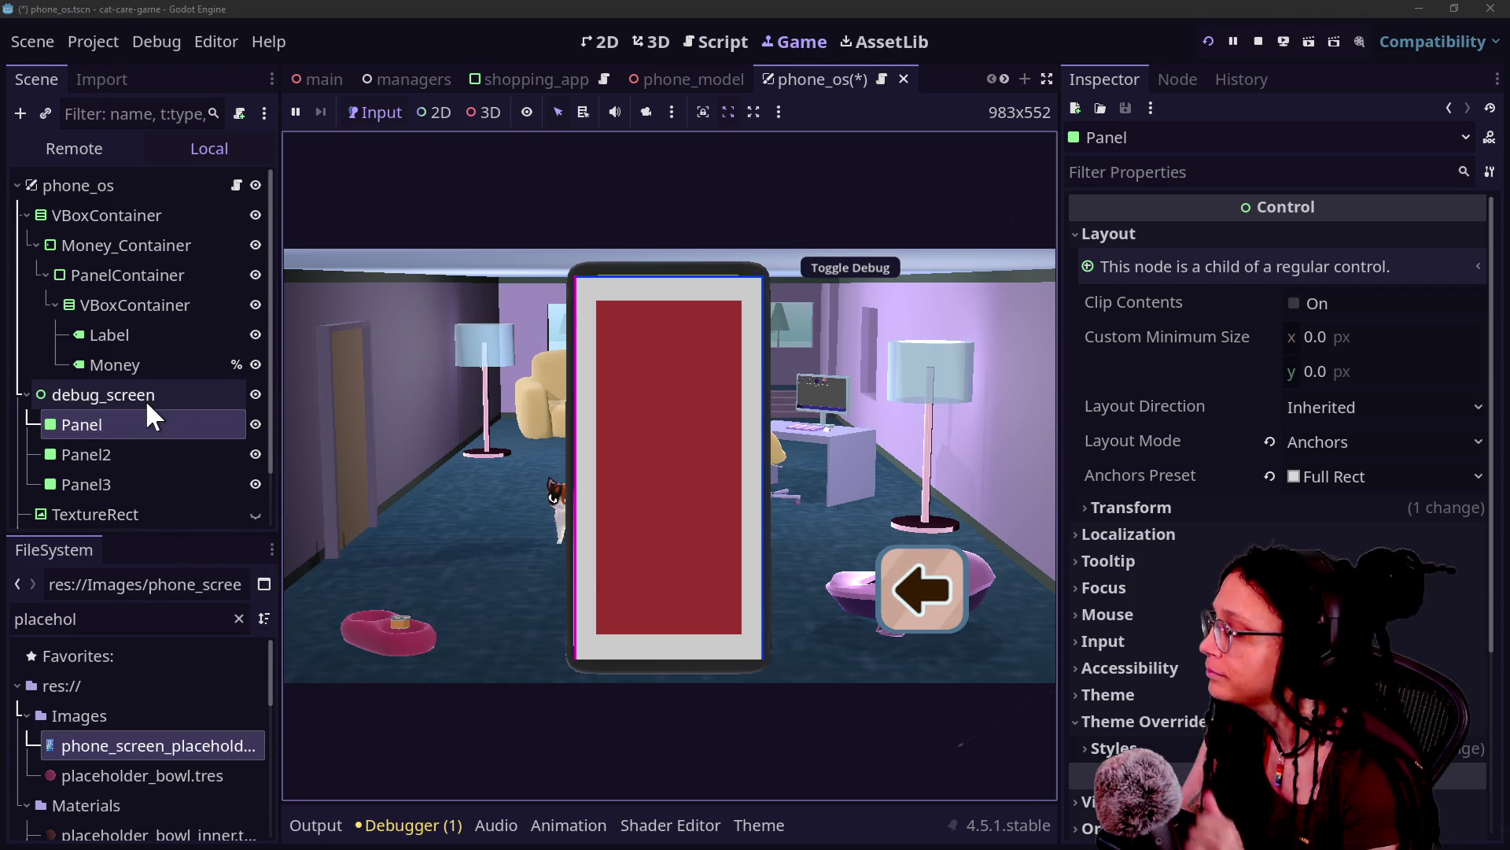
{"action": "left_click", "coordinate": [252, 396]}
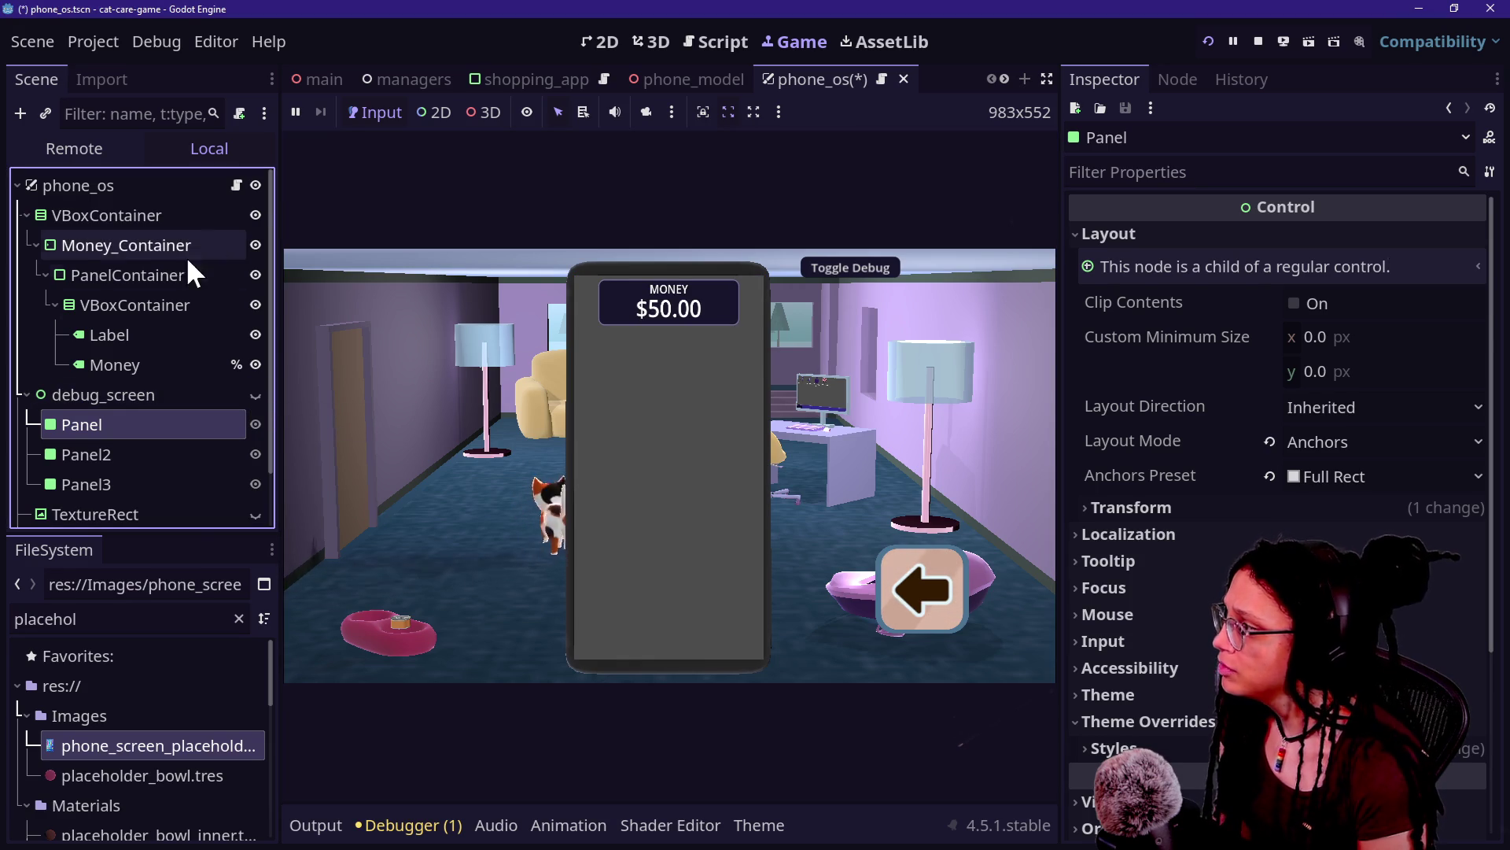
{"action": "left_click", "coordinate": [163, 329]}
{"action": "left_click", "coordinate": [149, 243]}
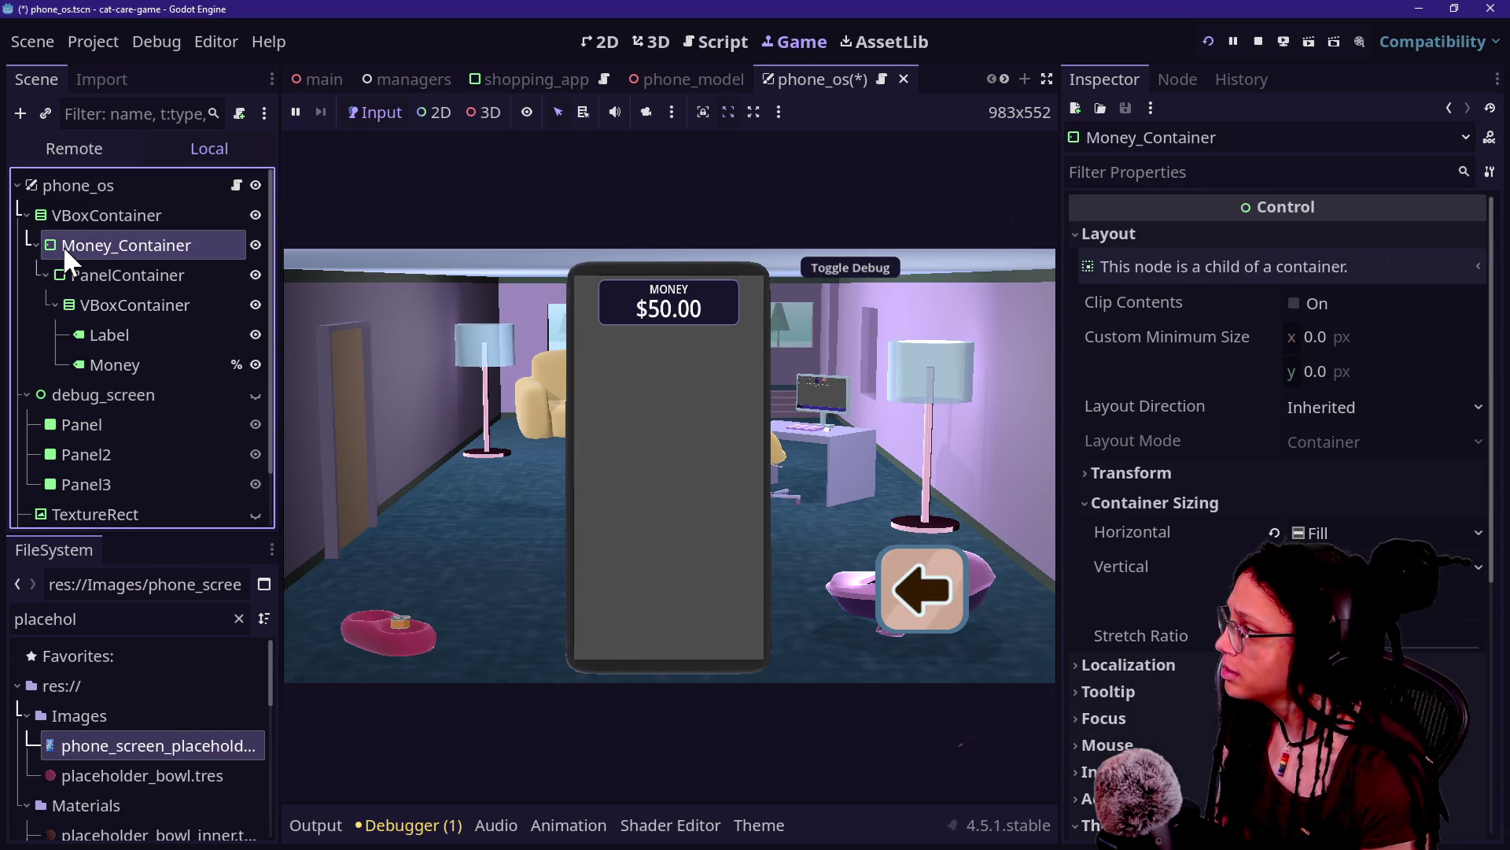
Step: Add an HFlowContainer as a child of the VBoxContainer
{"action": "left_click", "coordinate": [33, 245]}
{"action": "left_click", "coordinate": [100, 217]}
{"action": "right_click", "coordinate": [98, 217]}
{"action": "left_click", "coordinate": [125, 232]}
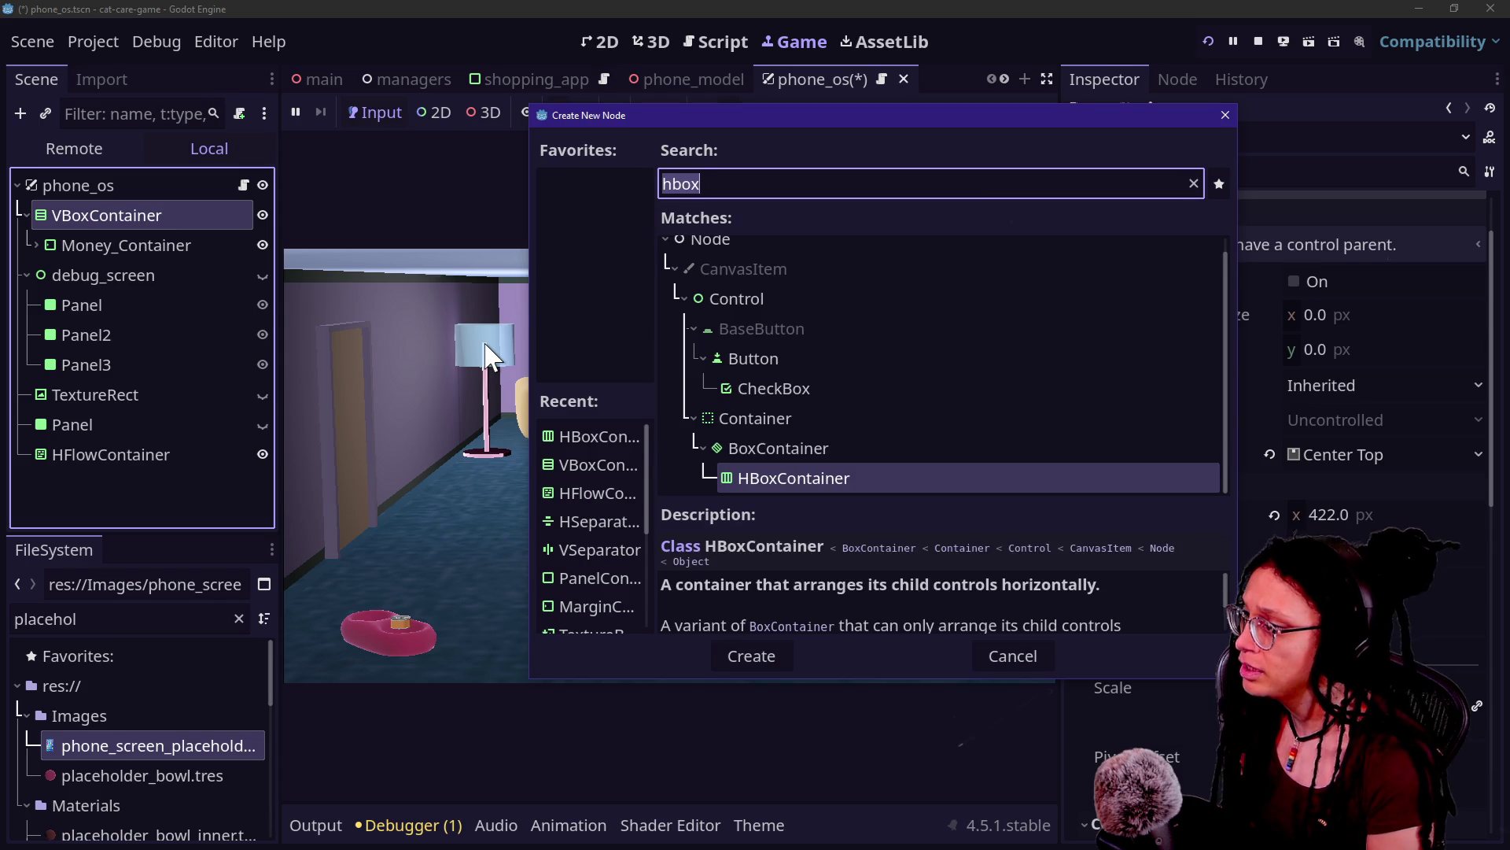
{"action": "type", "text": "hfl"}
{"action": "key", "text": "Return"}
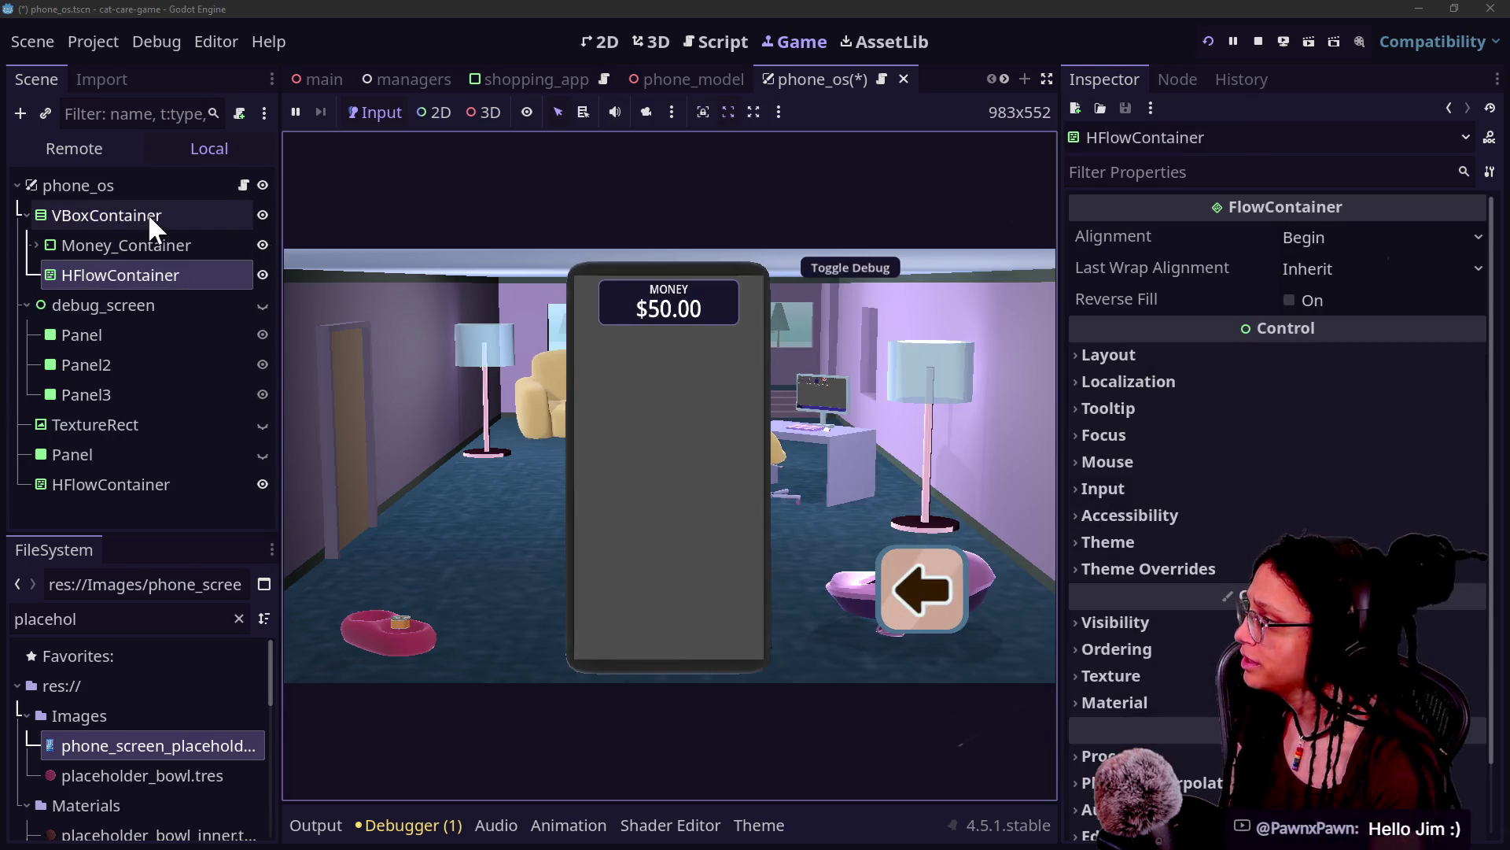
Step: Delete the stray HFlowContainer at the bottom of the tree
{"action": "left_click", "coordinate": [149, 332]}
{"action": "left_click", "coordinate": [161, 482]}
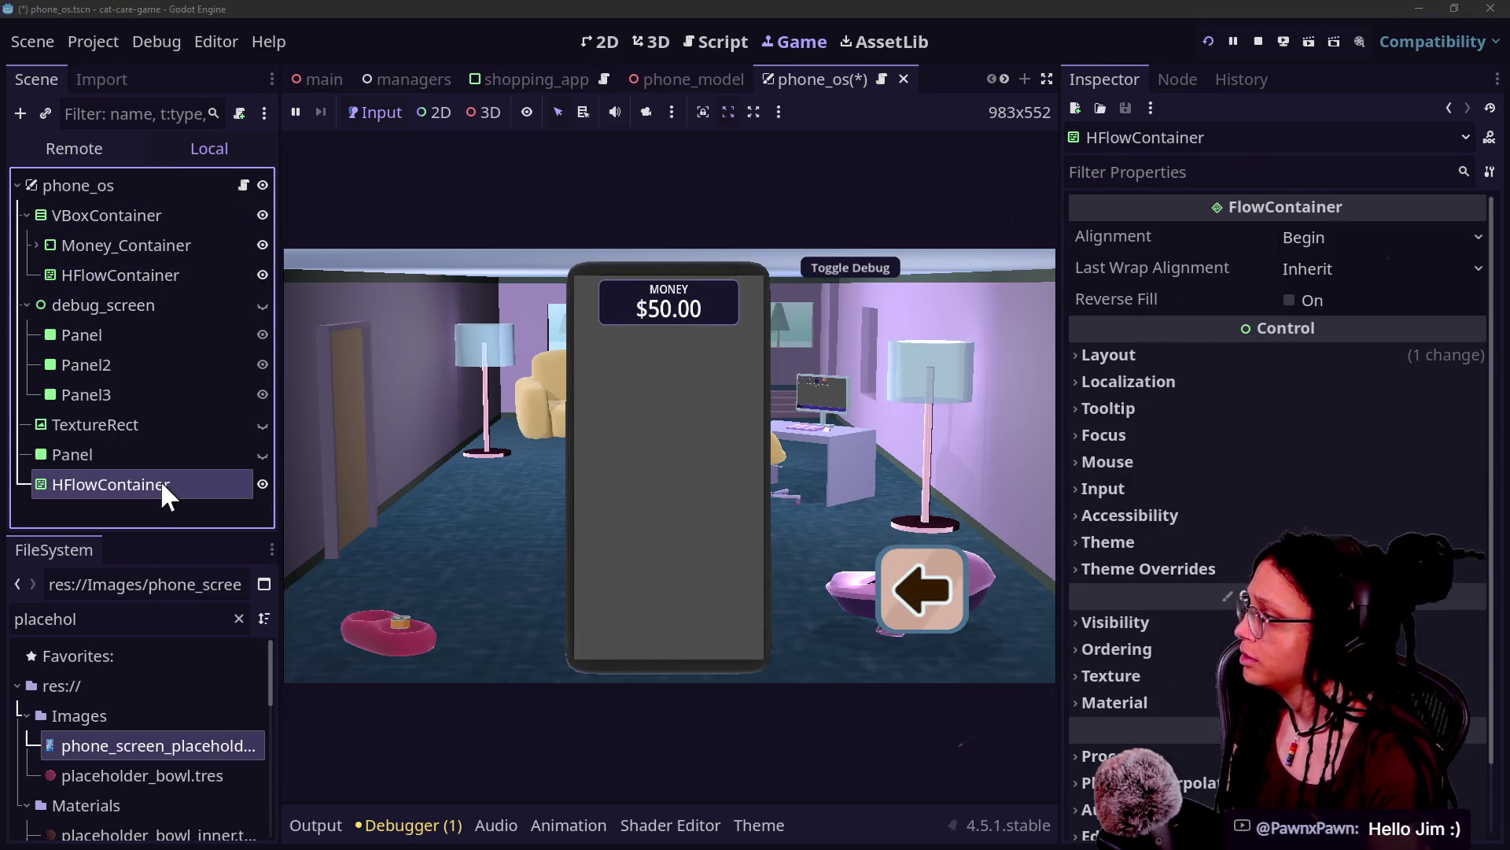
{"action": "key", "text": "Delete"}
{"action": "left_click", "coordinate": [94, 274]}
Step: Filter the FileSystem dock for 'icon' and drag a result onto the HFlowContainer
{"action": "double_click", "coordinate": [75, 619]}
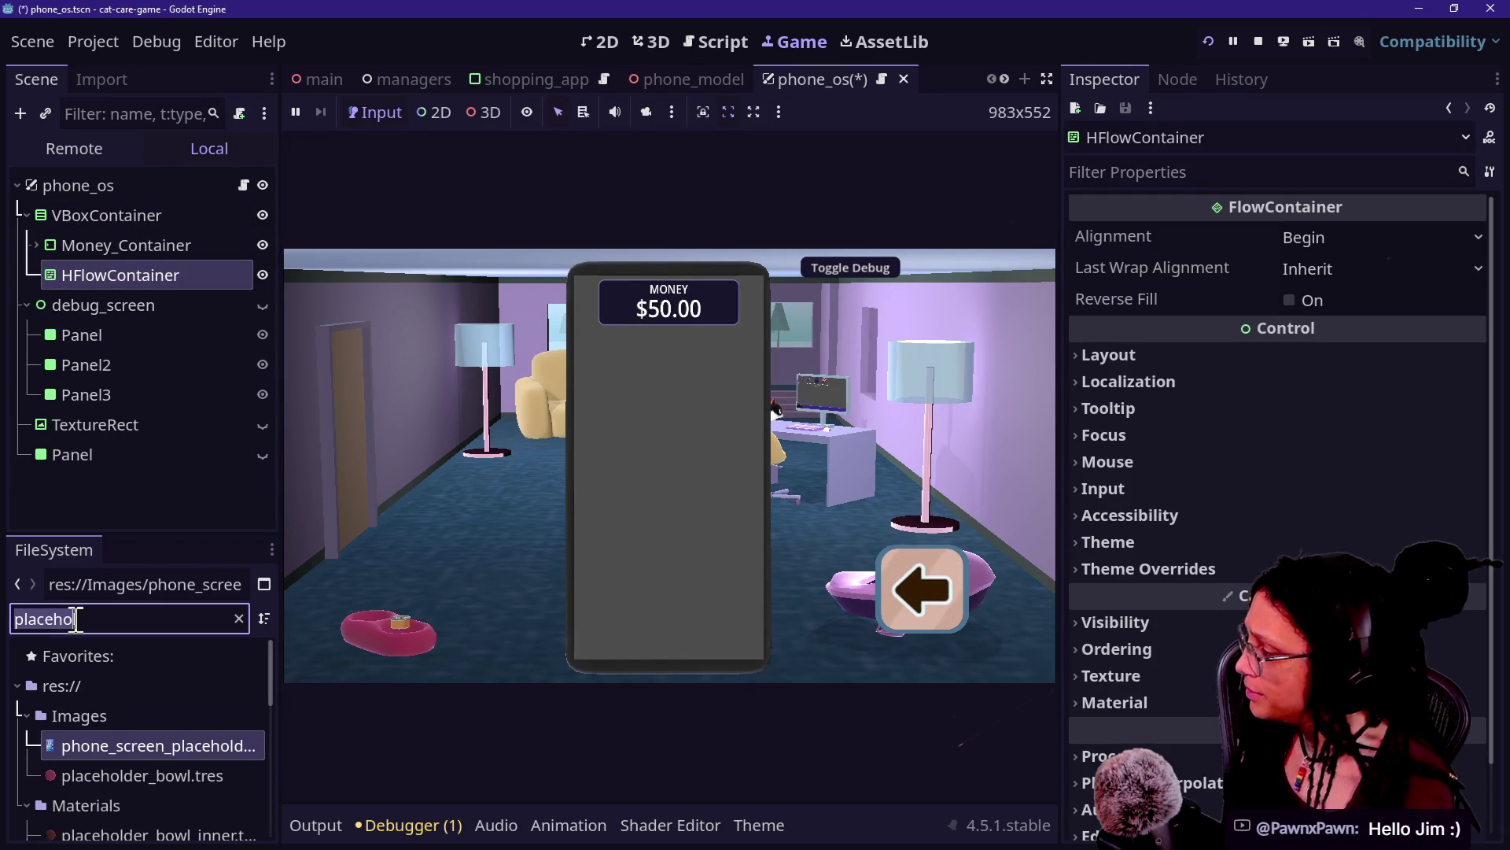
{"action": "key", "text": "BackSpace"}
{"action": "type", "text": "od"}
{"action": "key", "text": "BackSpace"}
{"action": "key", "text": "BackSpace"}
{"action": "type", "text": "i"}
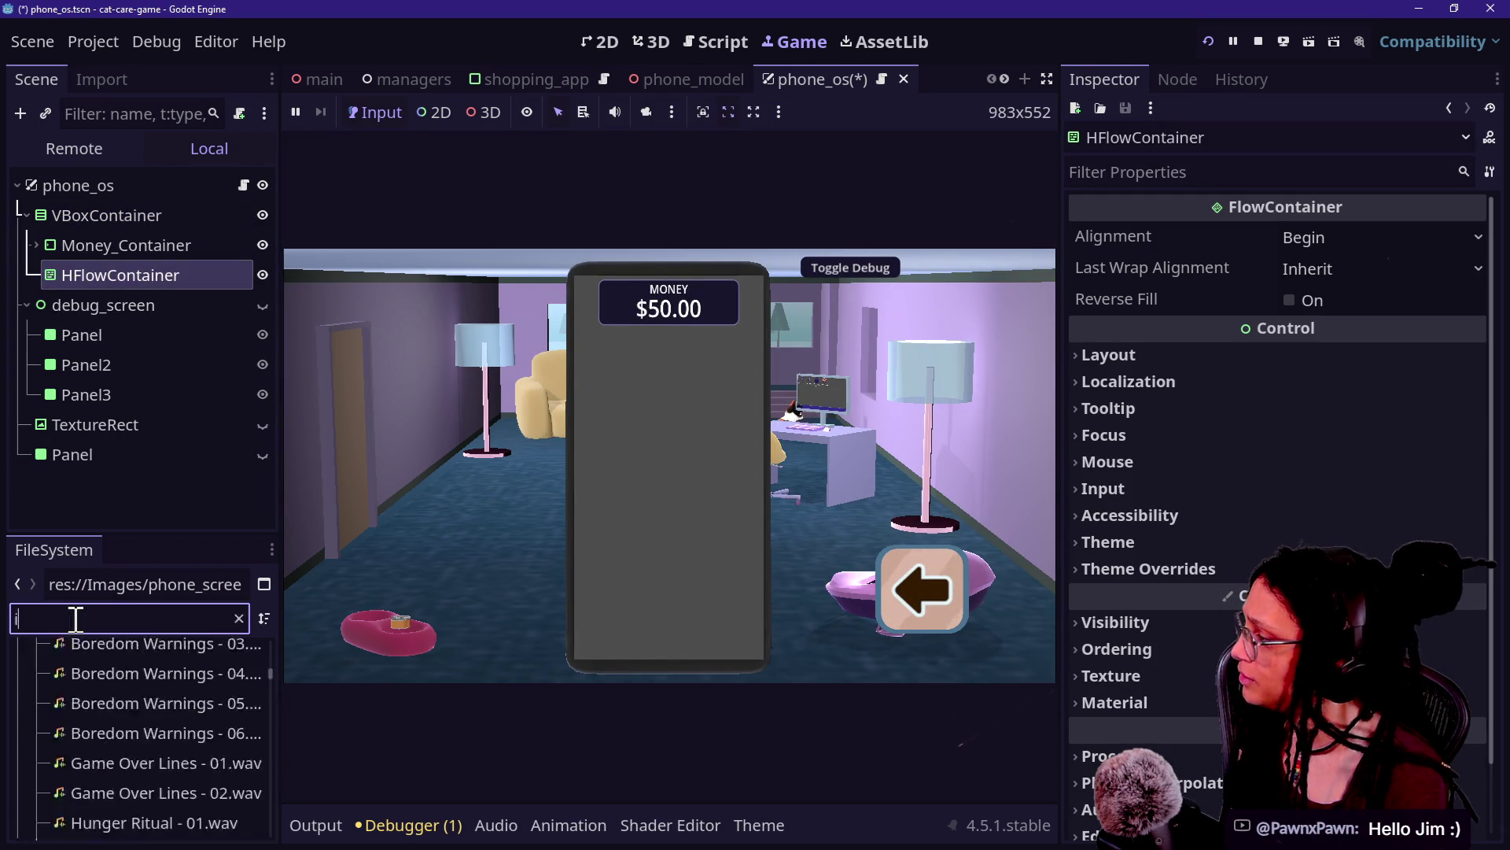
{"action": "type", "text": "con"}
{"action": "mouse_move", "coordinate": [77, 759]}
{"action": "left_mouse_down"}
{"action": "mouse_move", "coordinate": [146, 842]}
{"action": "mouse_move", "coordinate": [99, 242]}
{"action": "mouse_move", "coordinate": [102, 273]}
{"action": "left_mouse_up"}
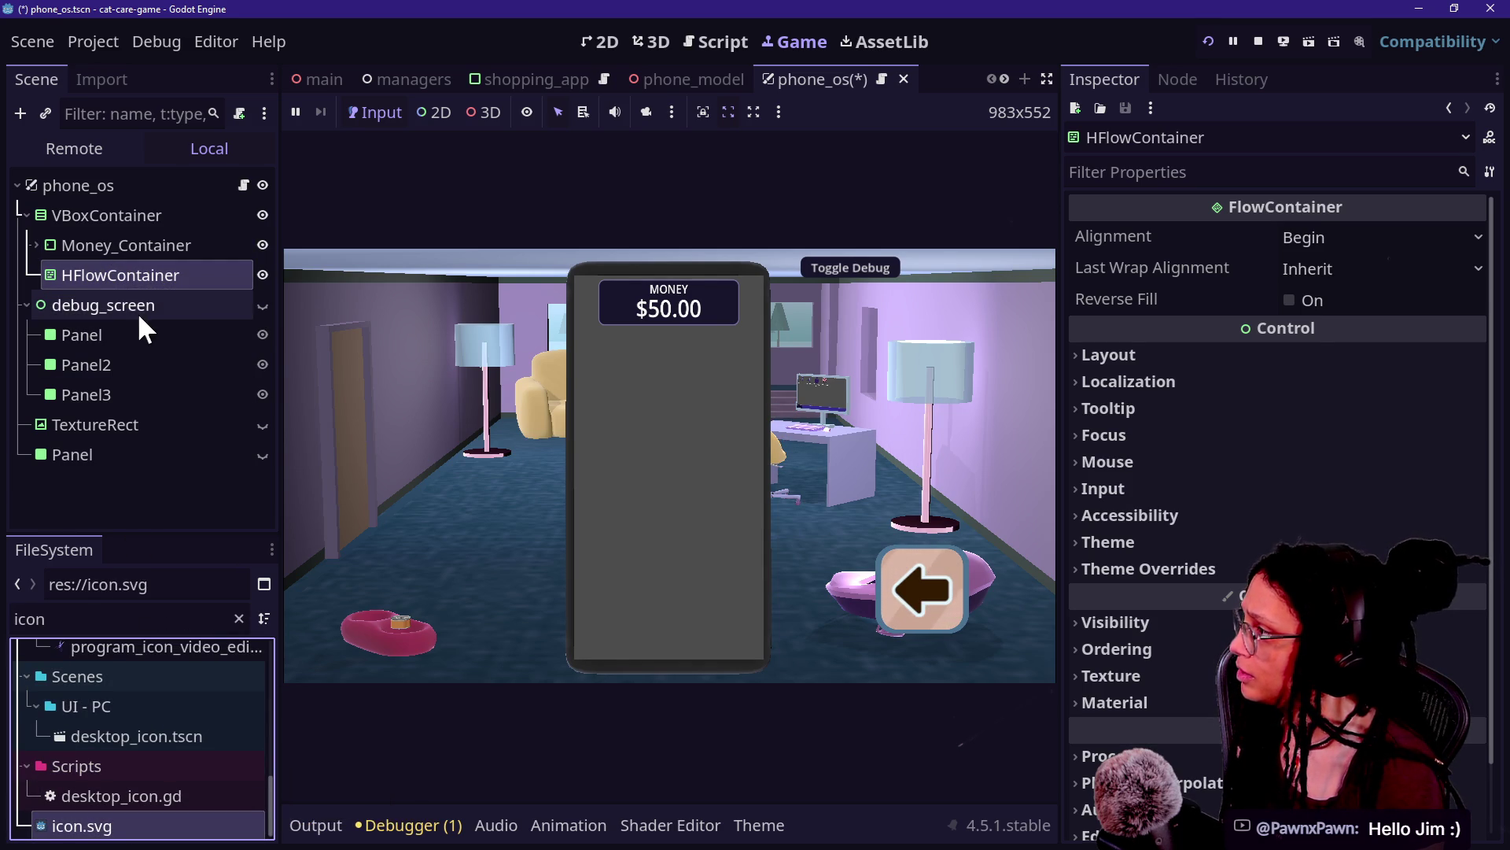
Step: Add a TextureRect under the HFlowContainer, assign icon.svg, then undo it
{"action": "right_click", "coordinate": [125, 278]}
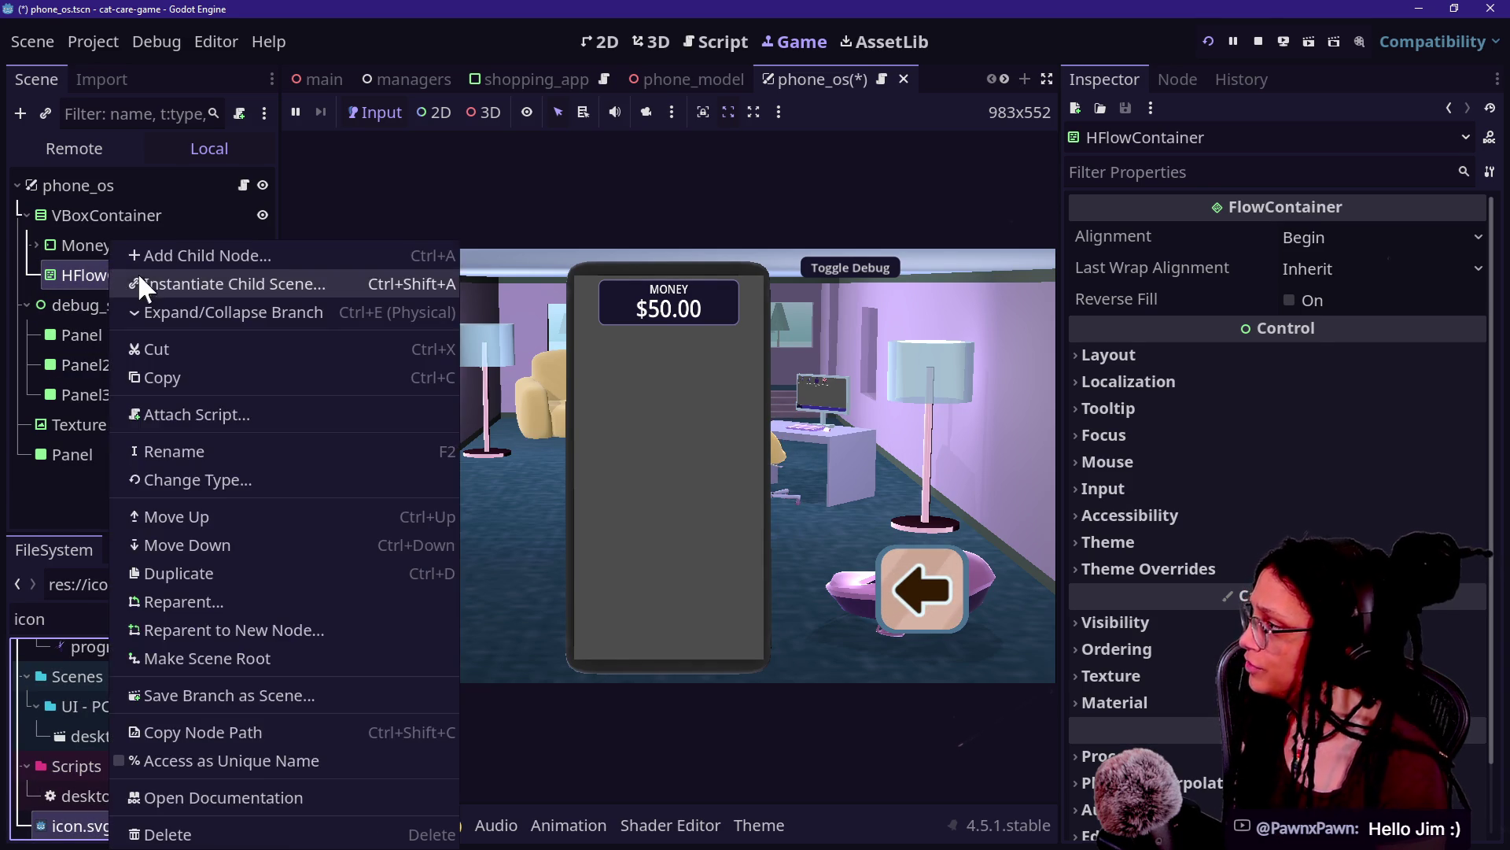
{"action": "left_click", "coordinate": [139, 256]}
{"action": "type", "text": "texture"}
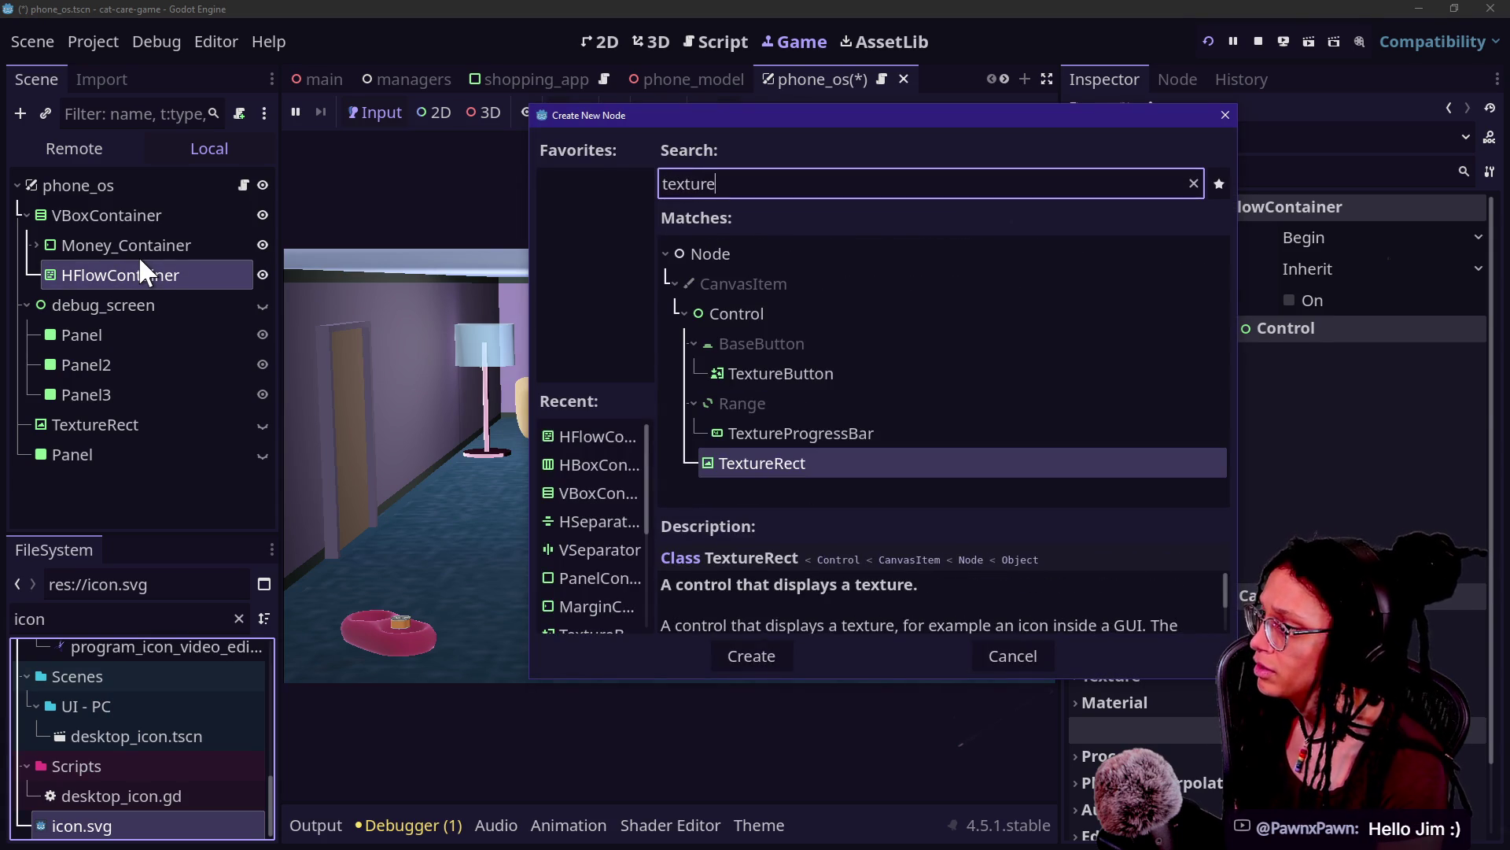
{"action": "key", "text": "Return"}
{"action": "mouse_move", "coordinate": [89, 824]}
{"action": "left_mouse_down"}
{"action": "mouse_move", "coordinate": [87, 291]}
{"action": "mouse_move", "coordinate": [93, 305]}
{"action": "left_mouse_up"}
{"action": "key", "text": "ctrl+z"}
Step: Search the FileSystem for 'desktop' to locate the desktop_icon.gd script
{"action": "left_click", "coordinate": [129, 619]}
{"action": "type", "text": "desktop"}
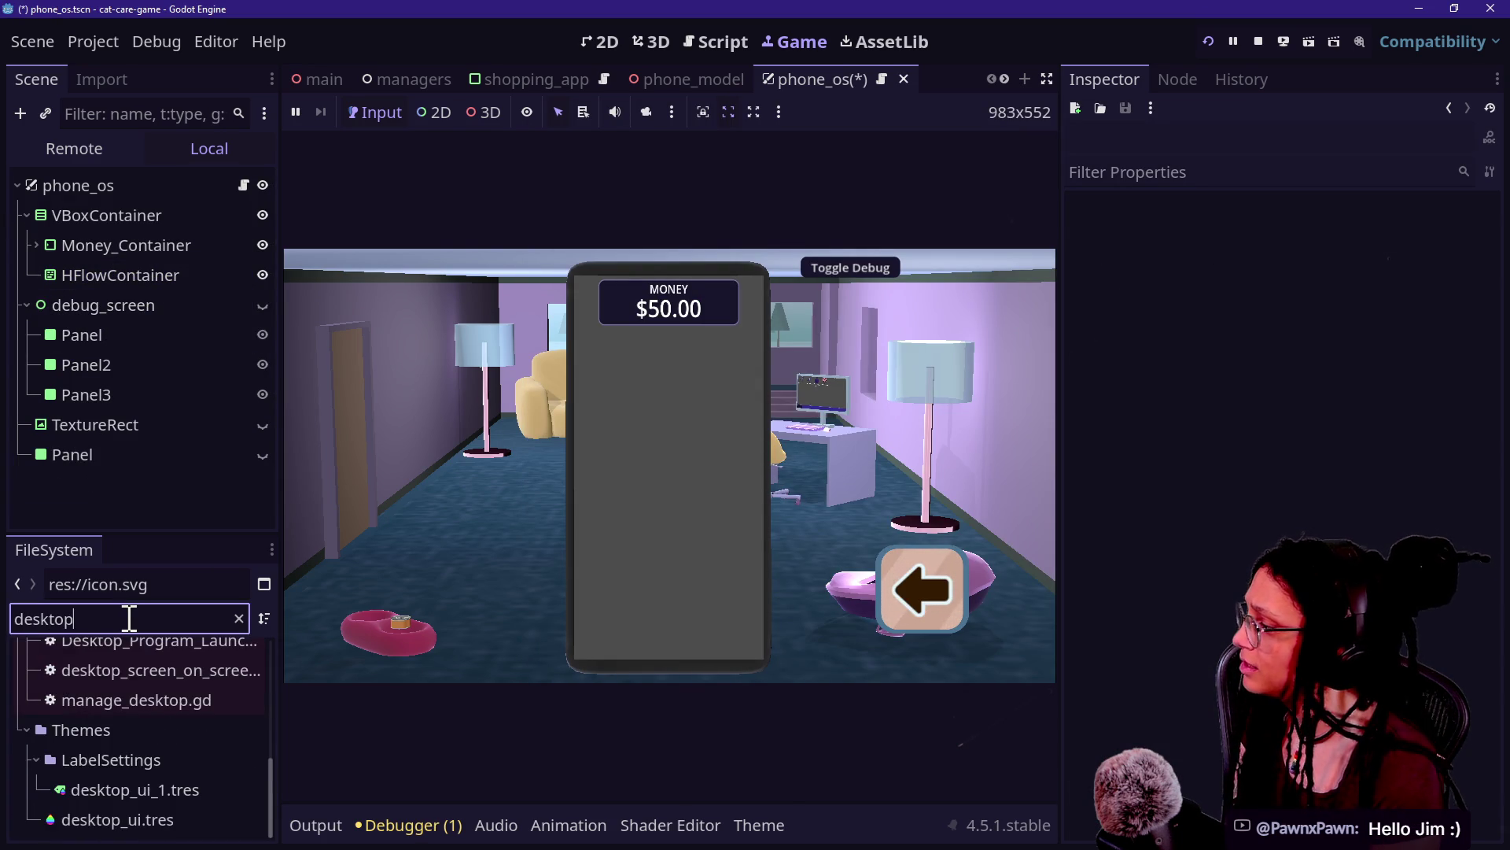
{"action": "scroll", "coordinate": [113, 709], "scroll_direction": "up", "scroll_amount": 3}
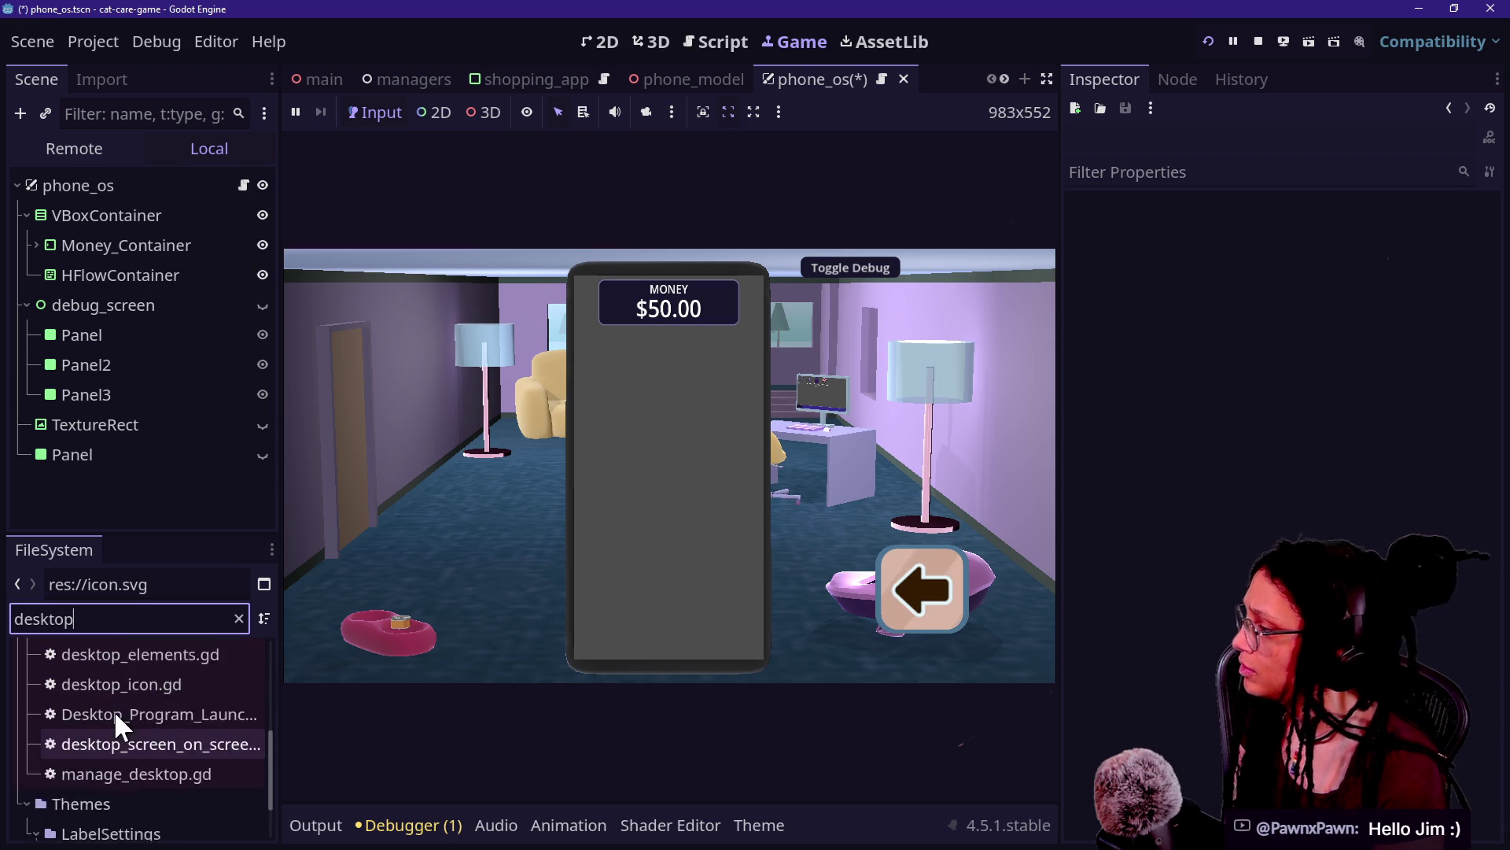
{"action": "left_click", "coordinate": [111, 708]}
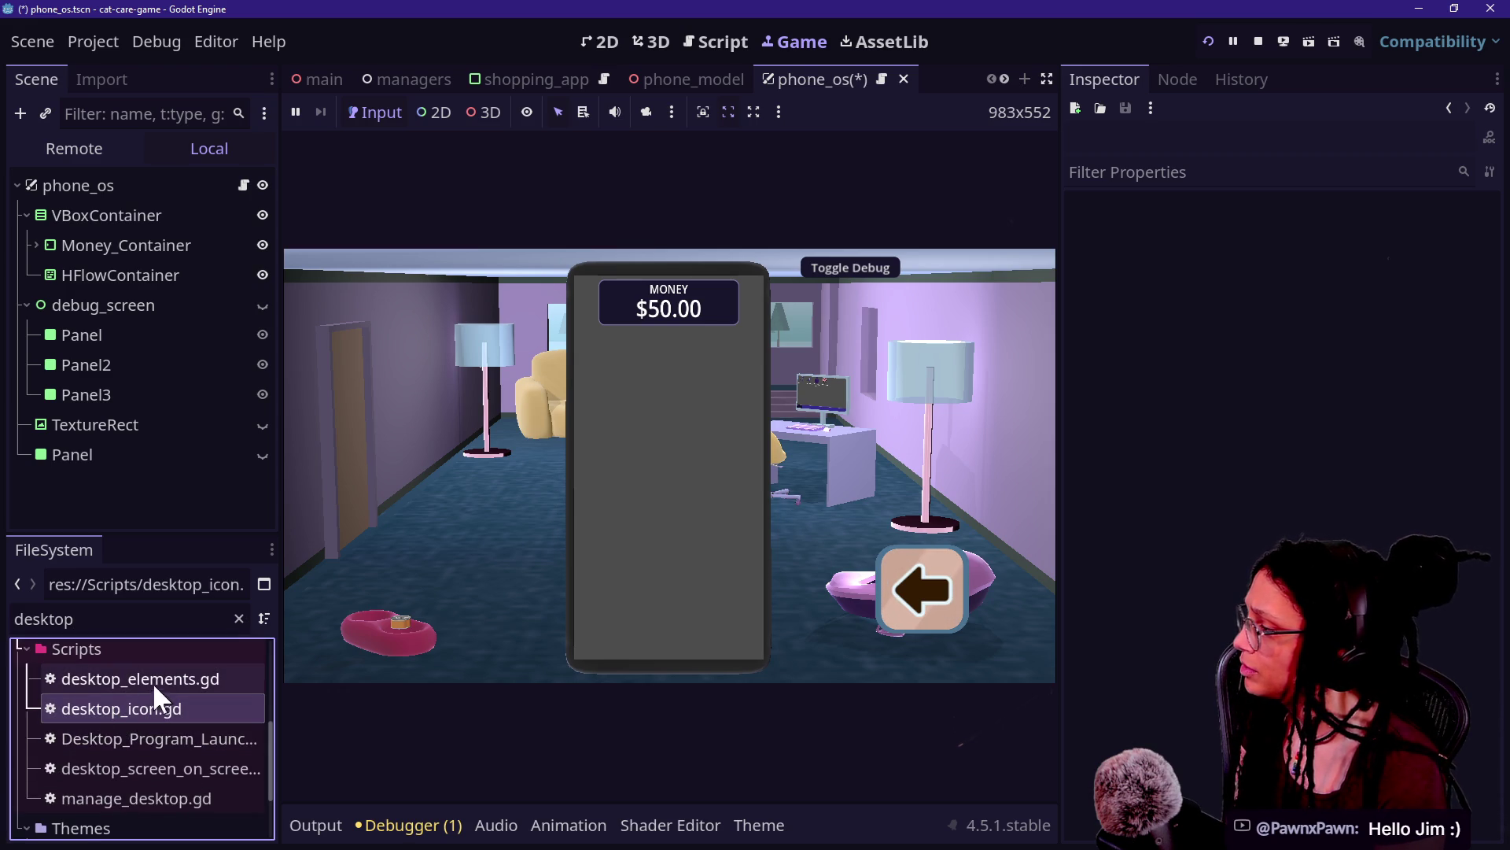
{"action": "scroll", "coordinate": [123, 732], "scroll_direction": "up", "scroll_amount": 5}
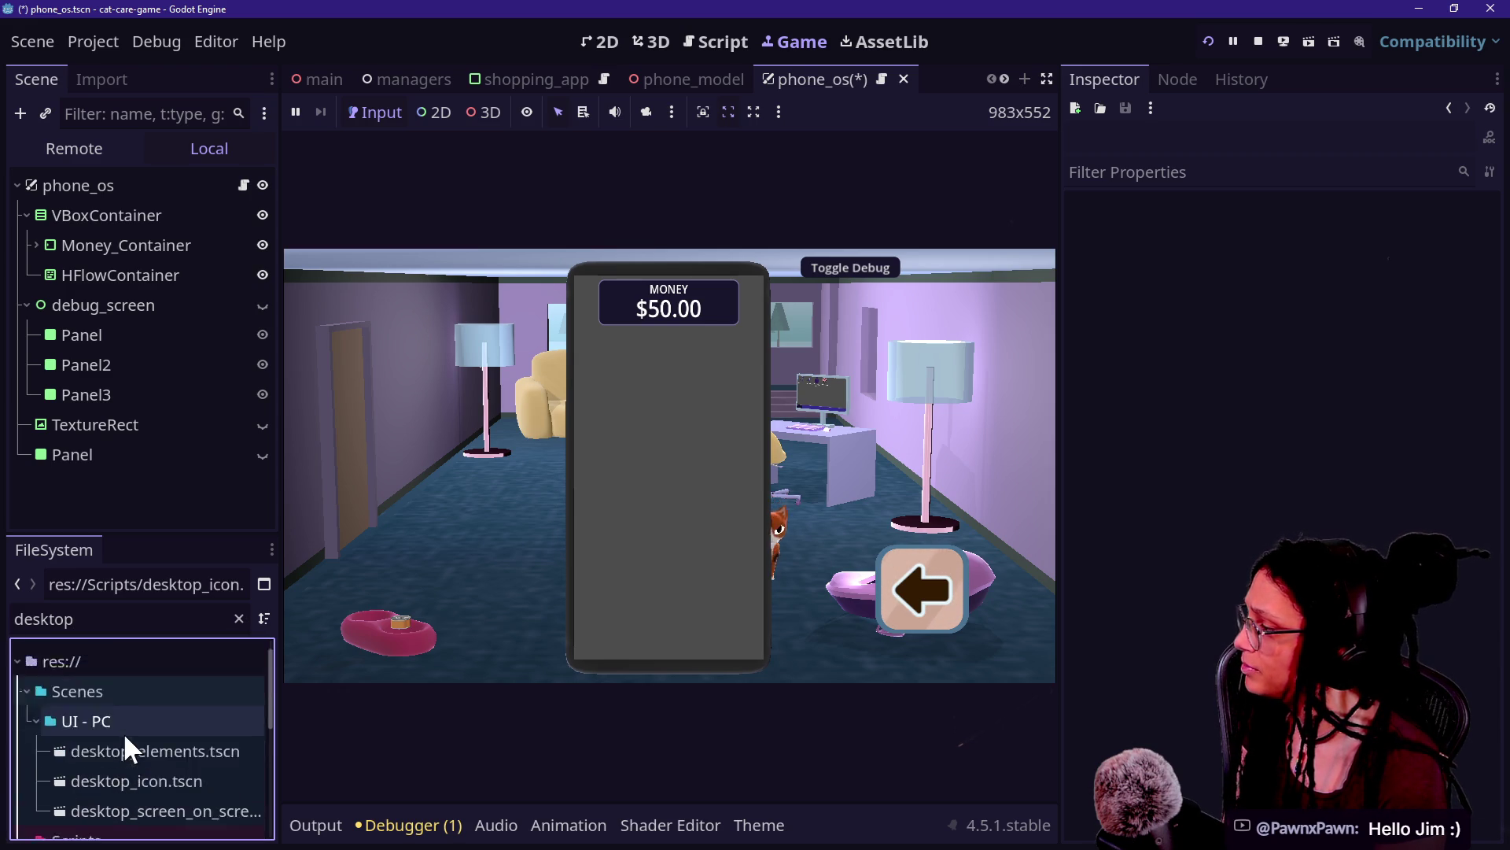
Step: Instance desktop_icon.tscn into the HFlowContainer, adding the Video Editor app icon
{"action": "scroll", "coordinate": [122, 731], "scroll_direction": "down", "scroll_amount": 4}
{"action": "mouse_move", "coordinate": [132, 682]}
{"action": "left_mouse_down"}
{"action": "mouse_move", "coordinate": [199, 581]}
{"action": "mouse_move", "coordinate": [83, 269]}
{"action": "mouse_move", "coordinate": [122, 250]}
{"action": "mouse_move", "coordinate": [166, 269]}
{"action": "left_mouse_up"}
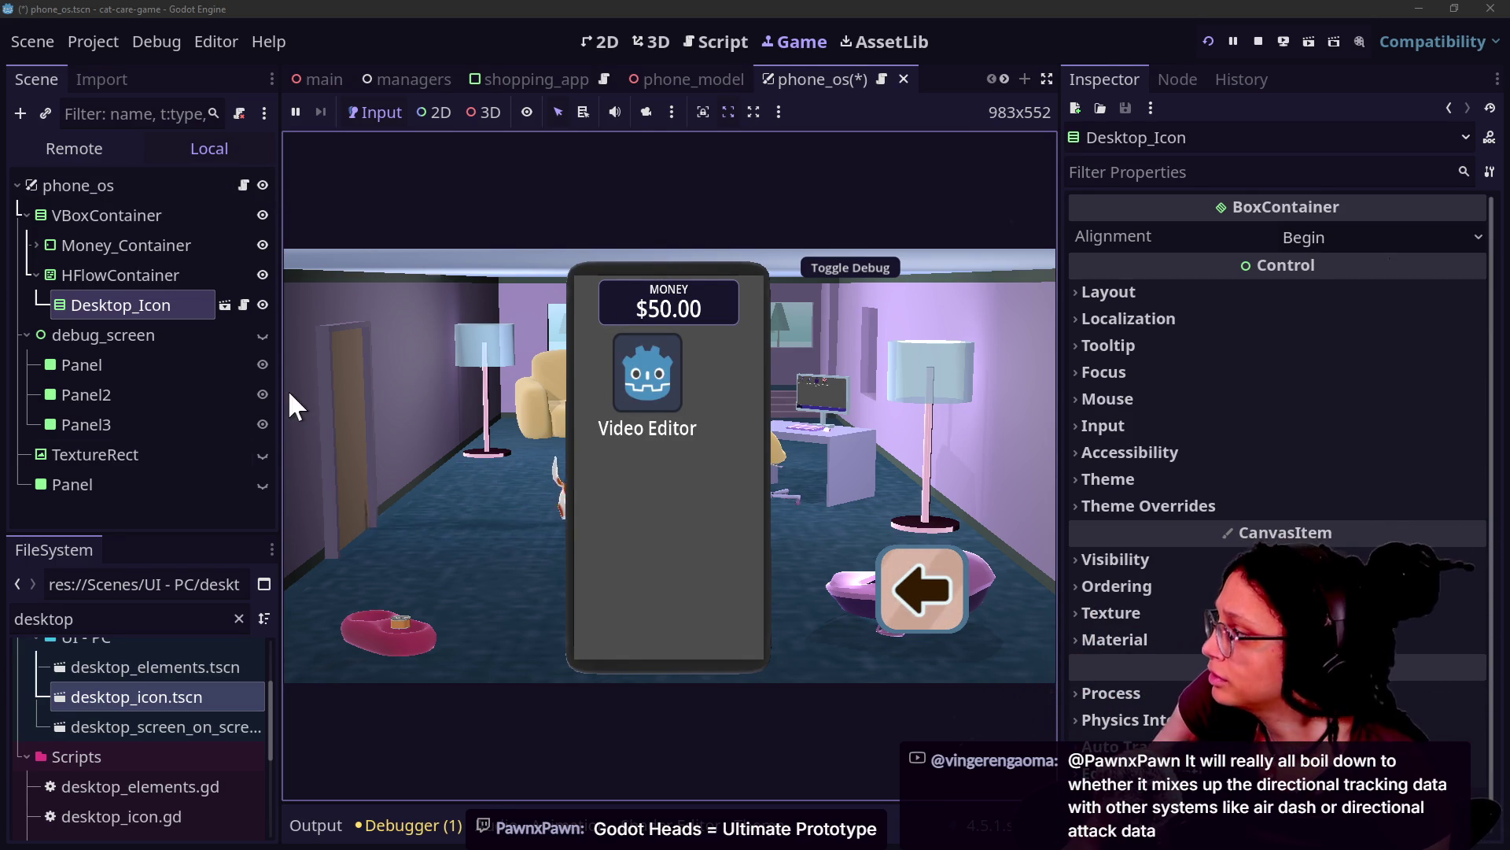
Step: Briefly toggle the app-grid overlay, then save the phone_os scene
{"action": "left_click", "coordinate": [263, 453]}
{"action": "left_click", "coordinate": [262, 453]}
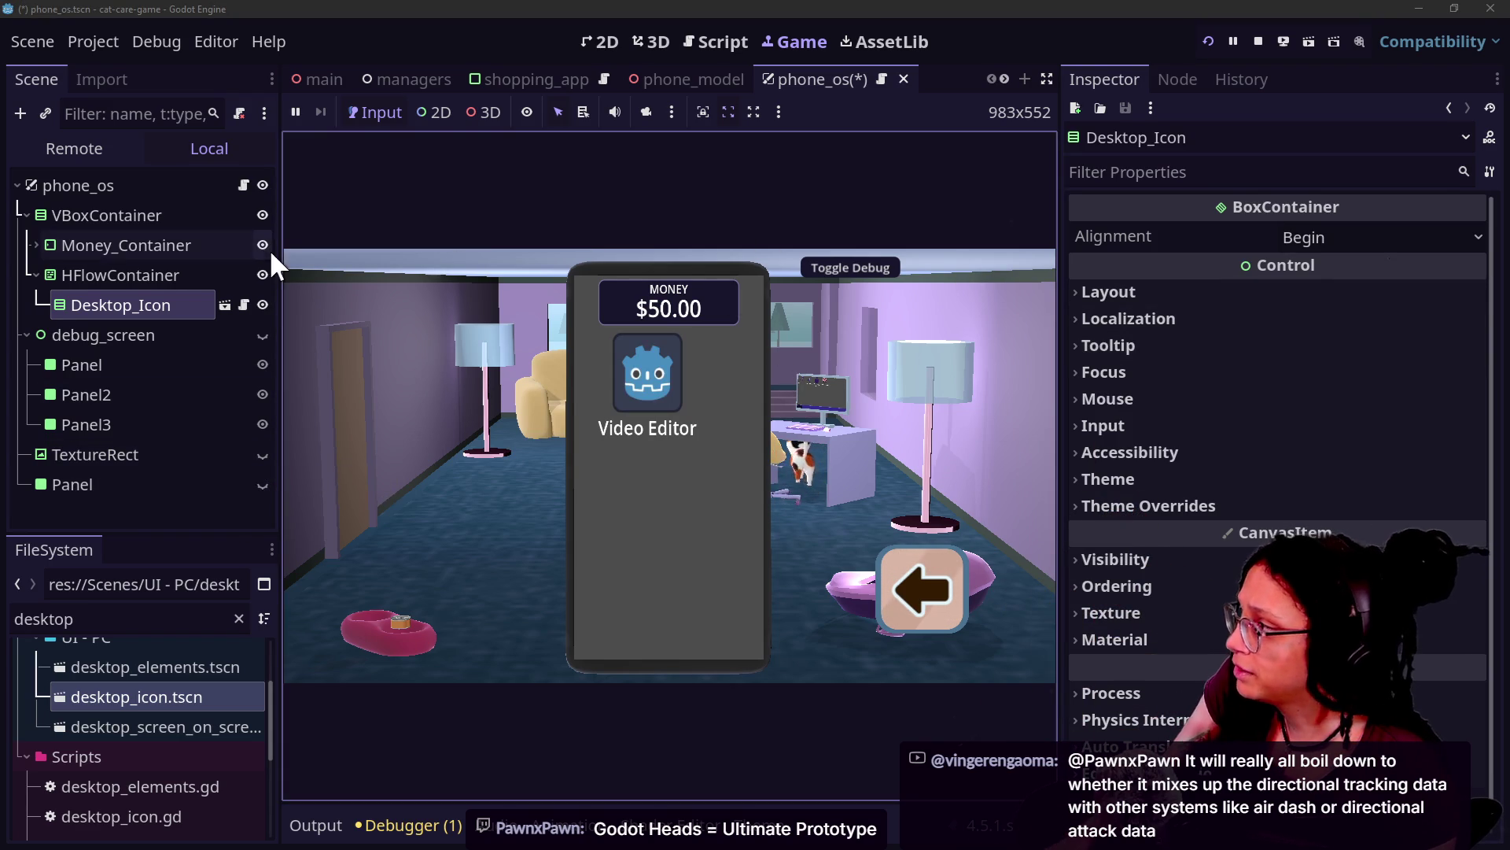
{"action": "left_click", "coordinate": [805, 78]}
{"action": "key", "text": "ctrl+s"}
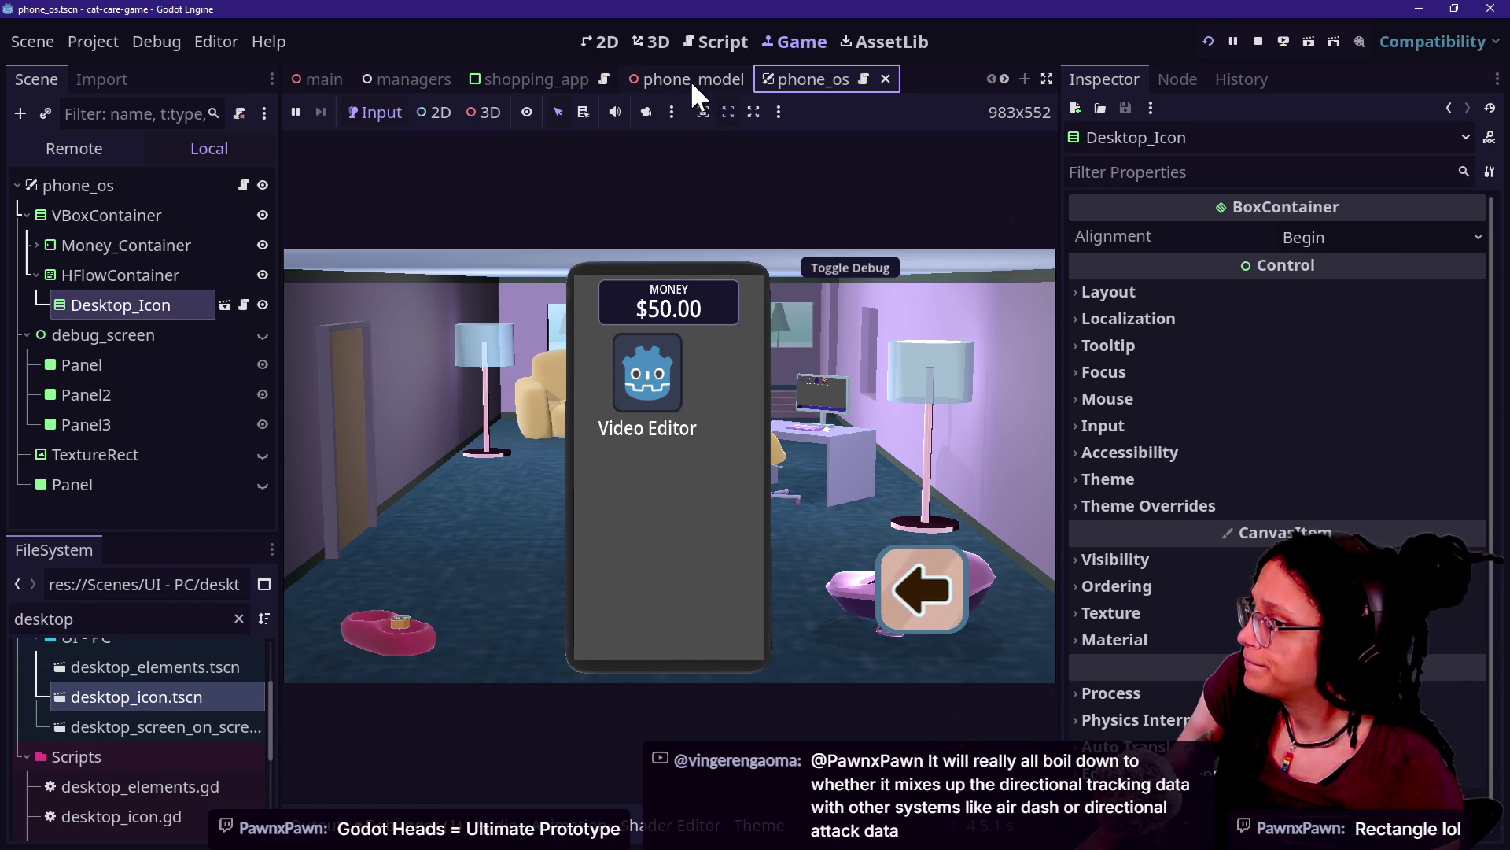
{"action": "left_click", "coordinate": [513, 304]}
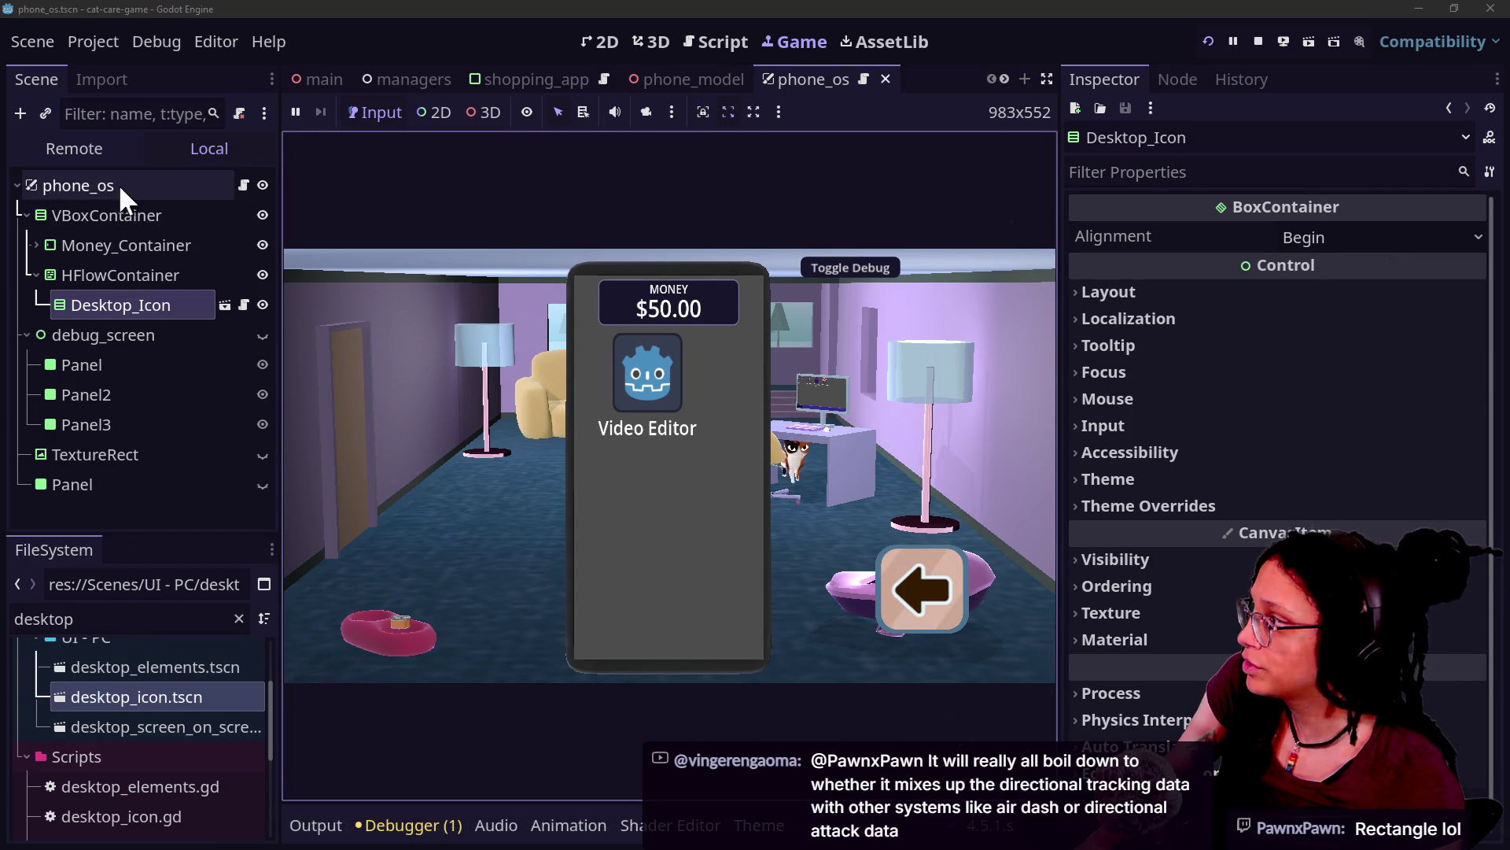
Step: Compare the phone_model and phone_os scenes, inspecting the phone_os root and VBoxContainer
{"action": "left_click", "coordinate": [634, 79]}
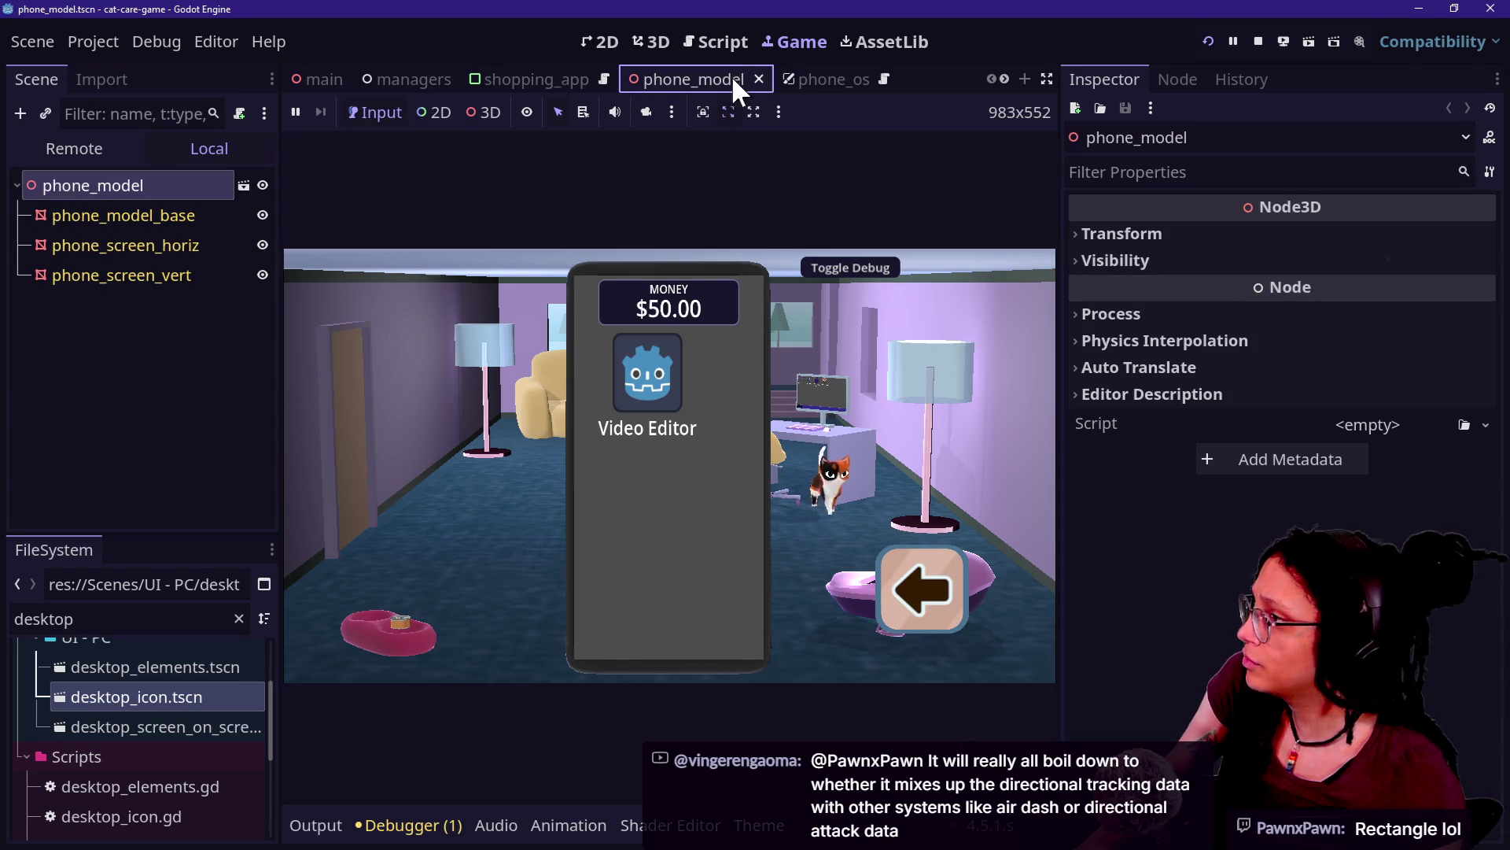
{"action": "left_click", "coordinate": [814, 80]}
{"action": "left_click", "coordinate": [74, 193]}
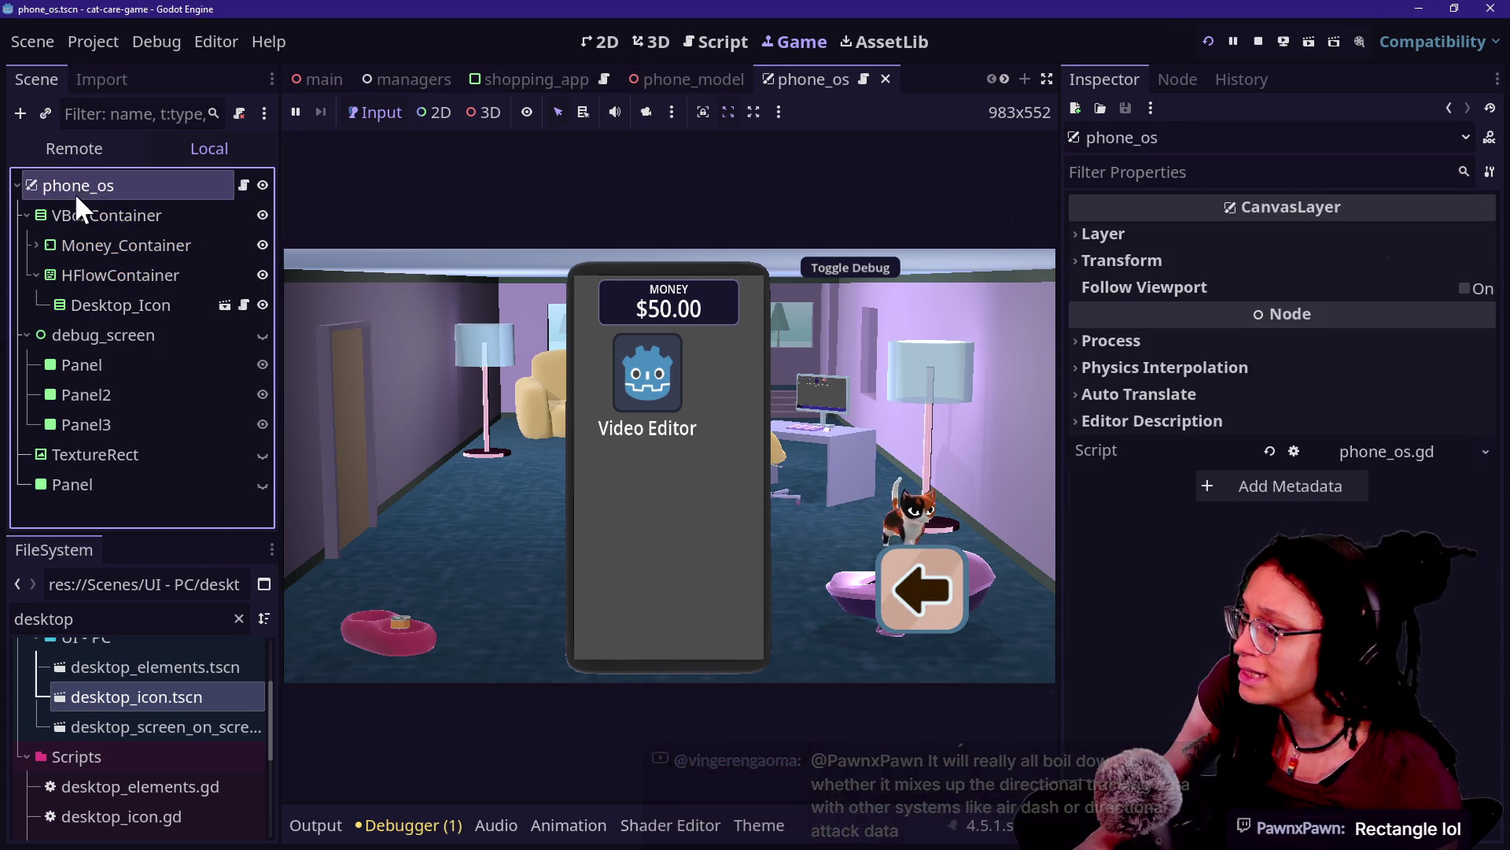
{"action": "left_click", "coordinate": [970, 333]}
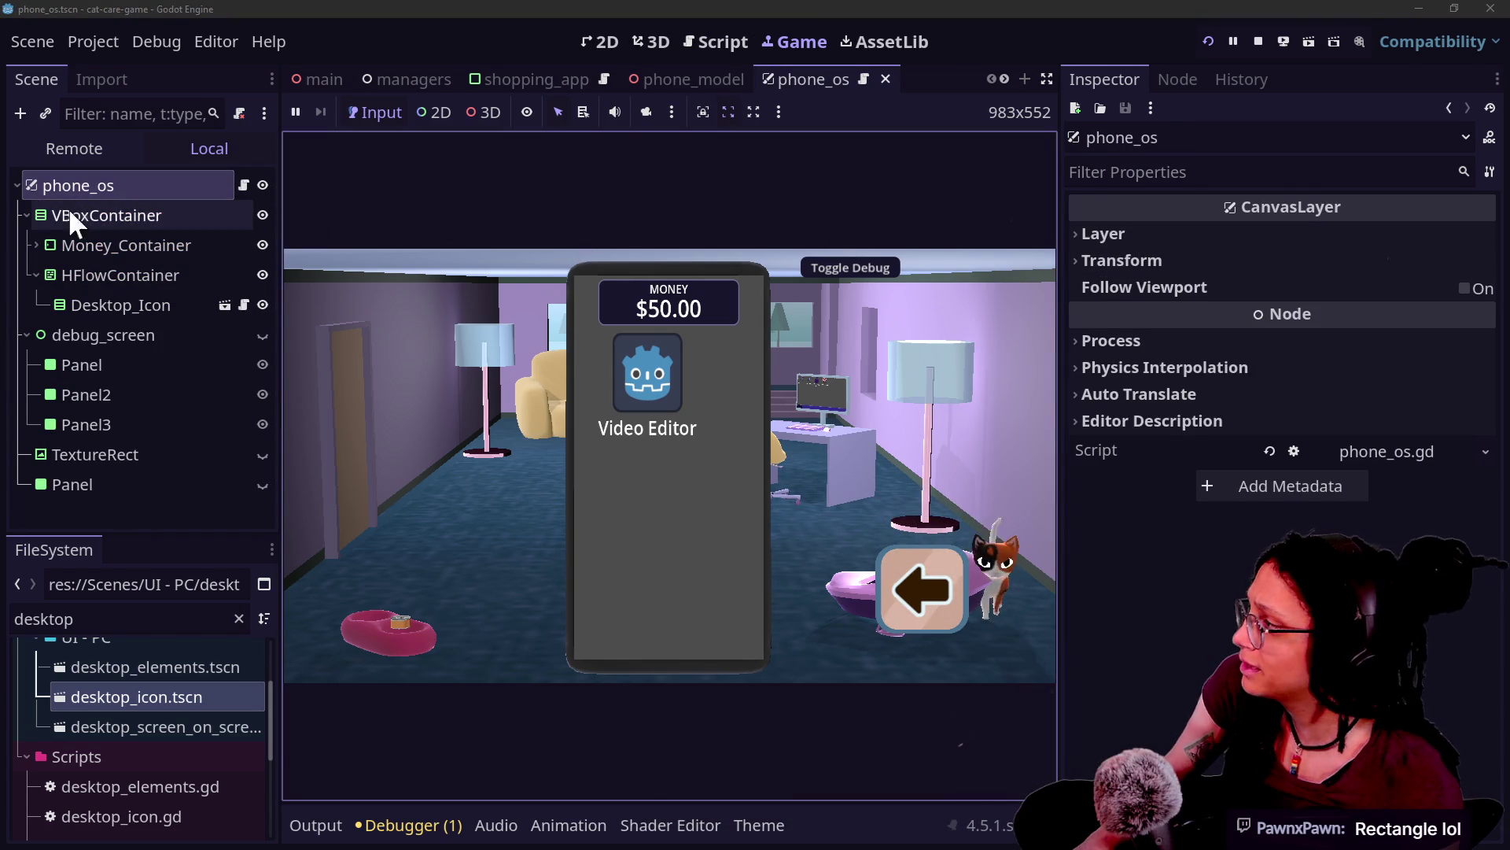
{"action": "left_click", "coordinate": [1109, 259]}
{"action": "left_click", "coordinate": [1109, 259]}
{"action": "left_click", "coordinate": [137, 213]}
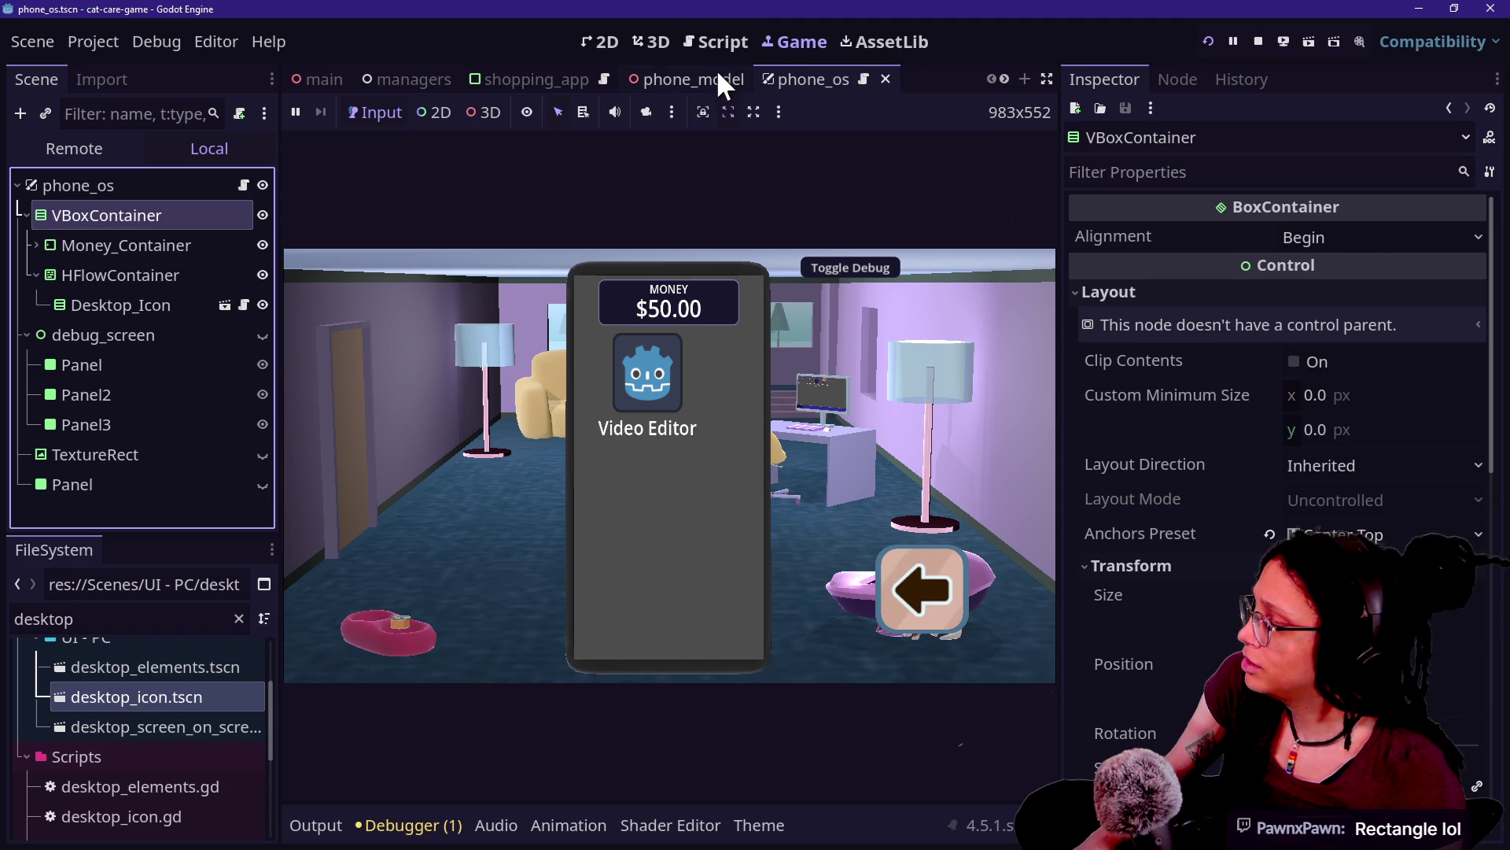
{"action": "left_click", "coordinate": [800, 404]}
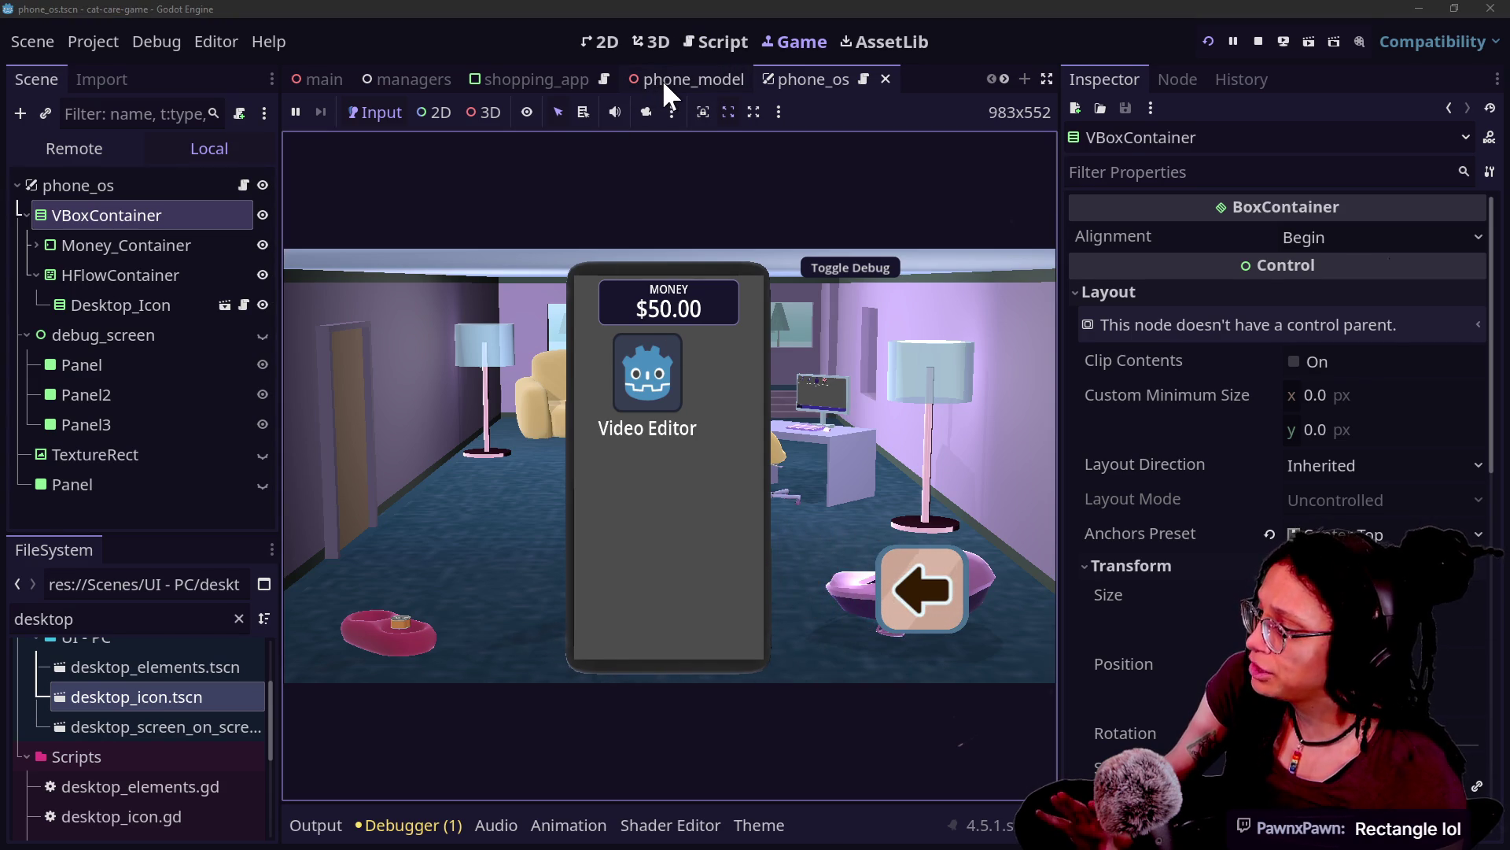
Step: Flip between phone_model and phone_os again, then switch to minigame_phone_in_hand
{"action": "left_click", "coordinate": [662, 79]}
{"action": "left_click", "coordinate": [806, 79]}
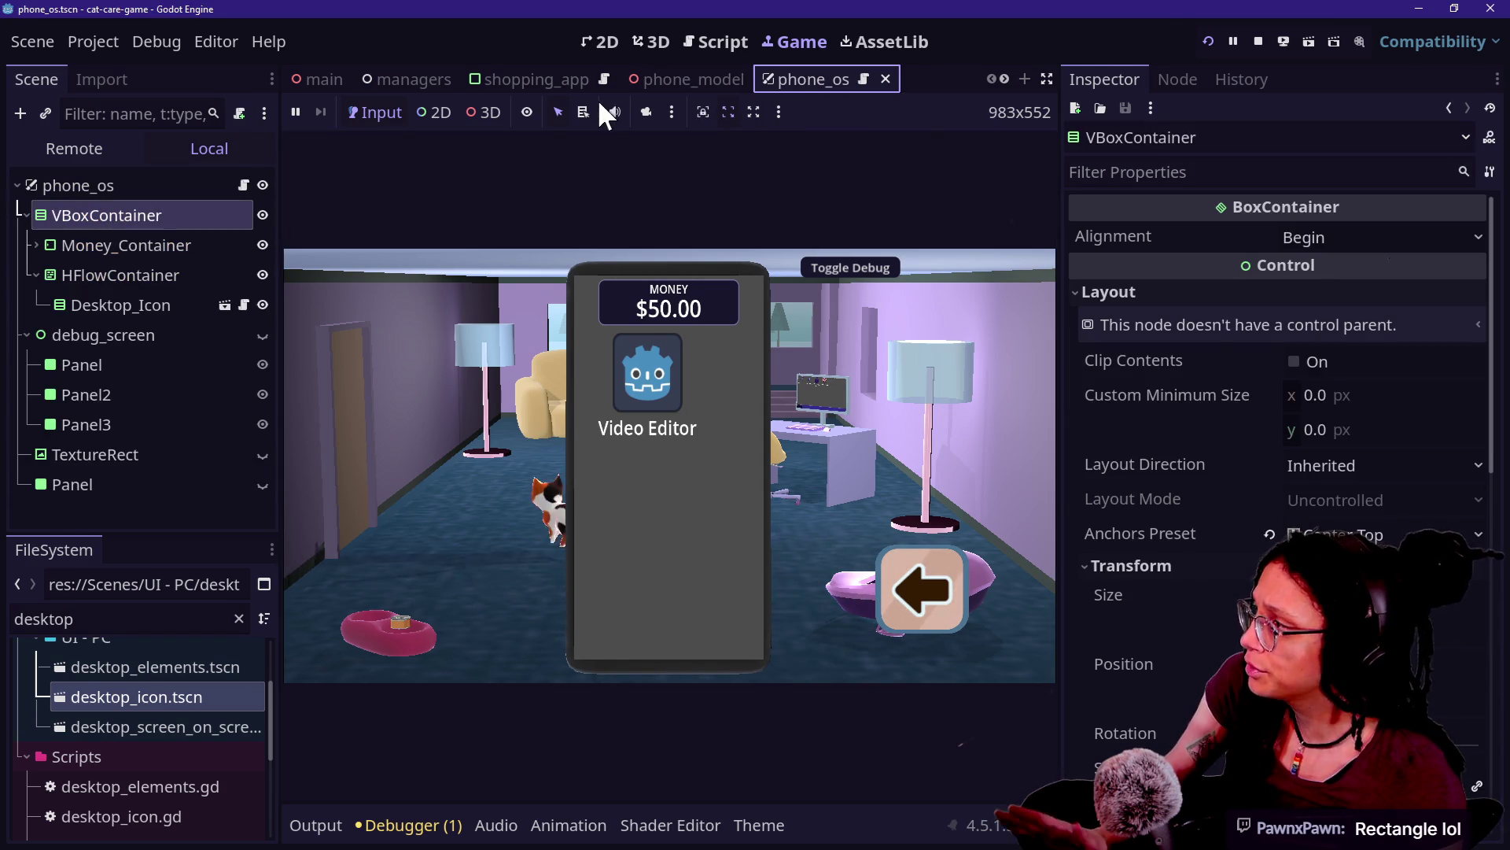
{"action": "left_click", "coordinate": [464, 162]}
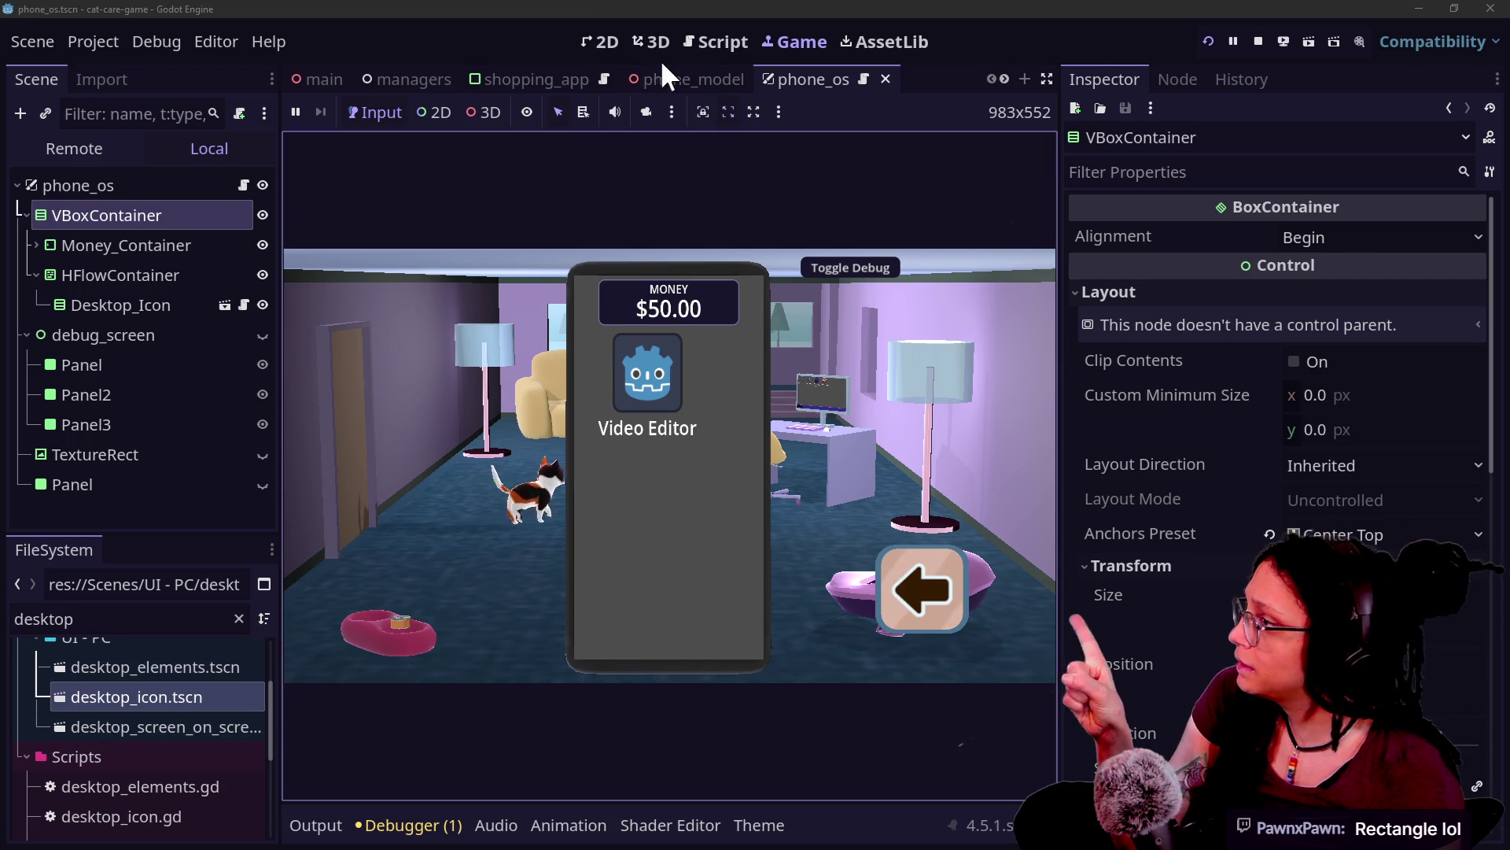
{"action": "scroll", "coordinate": [681, 77], "scroll_direction": "down", "scroll_amount": 3}
{"action": "left_click", "coordinate": [681, 77]}
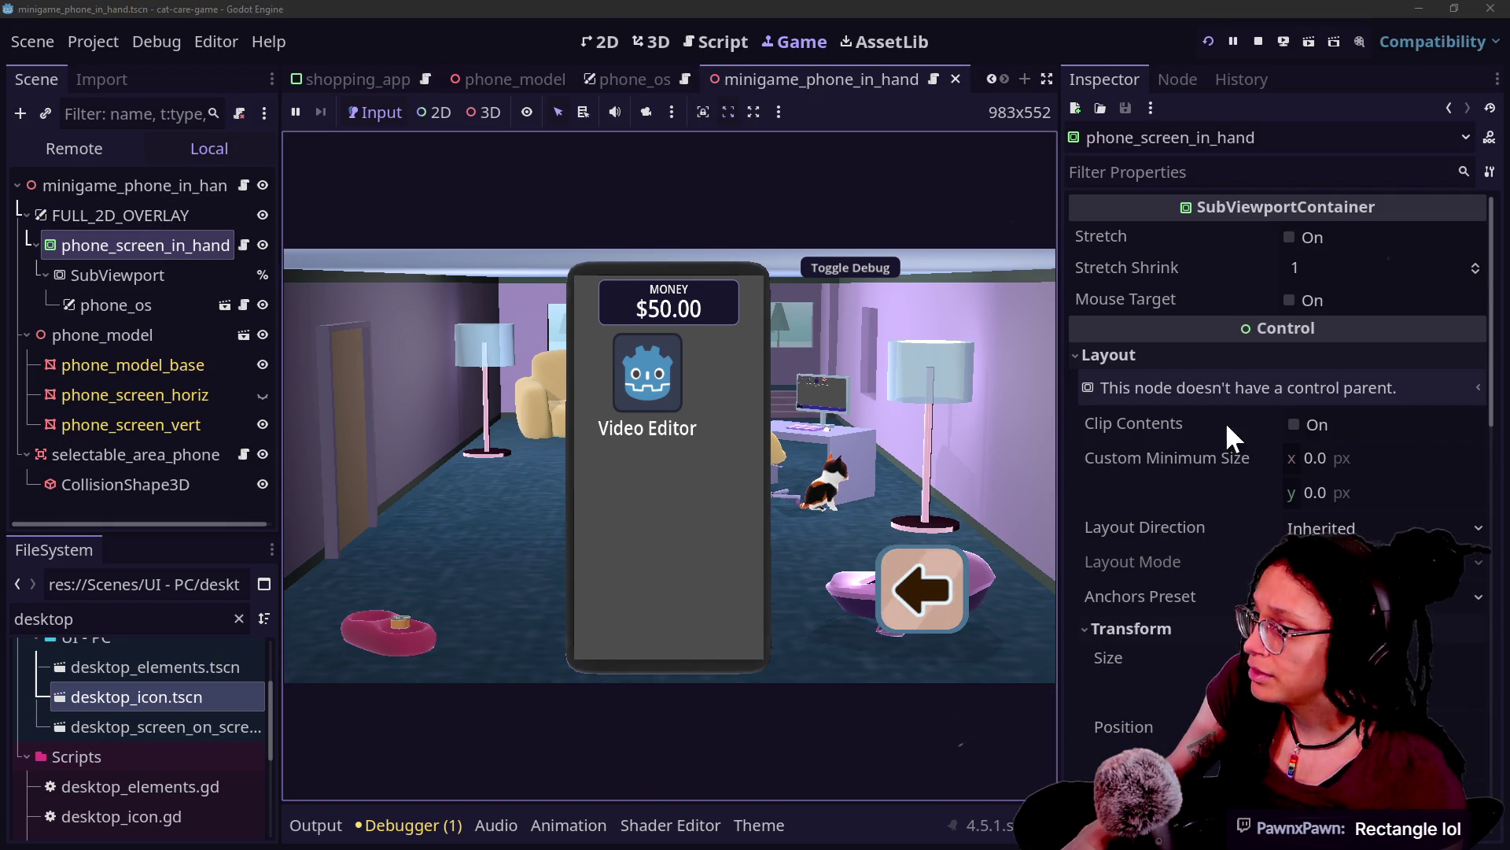
Step: Reset phone_screen_in_hand's scale to 1.0 × 1.0
{"action": "scroll", "coordinate": [1146, 554], "scroll_direction": "down", "scroll_amount": 3}
{"action": "scroll", "coordinate": [1147, 554], "scroll_direction": "down", "scroll_amount": 4}
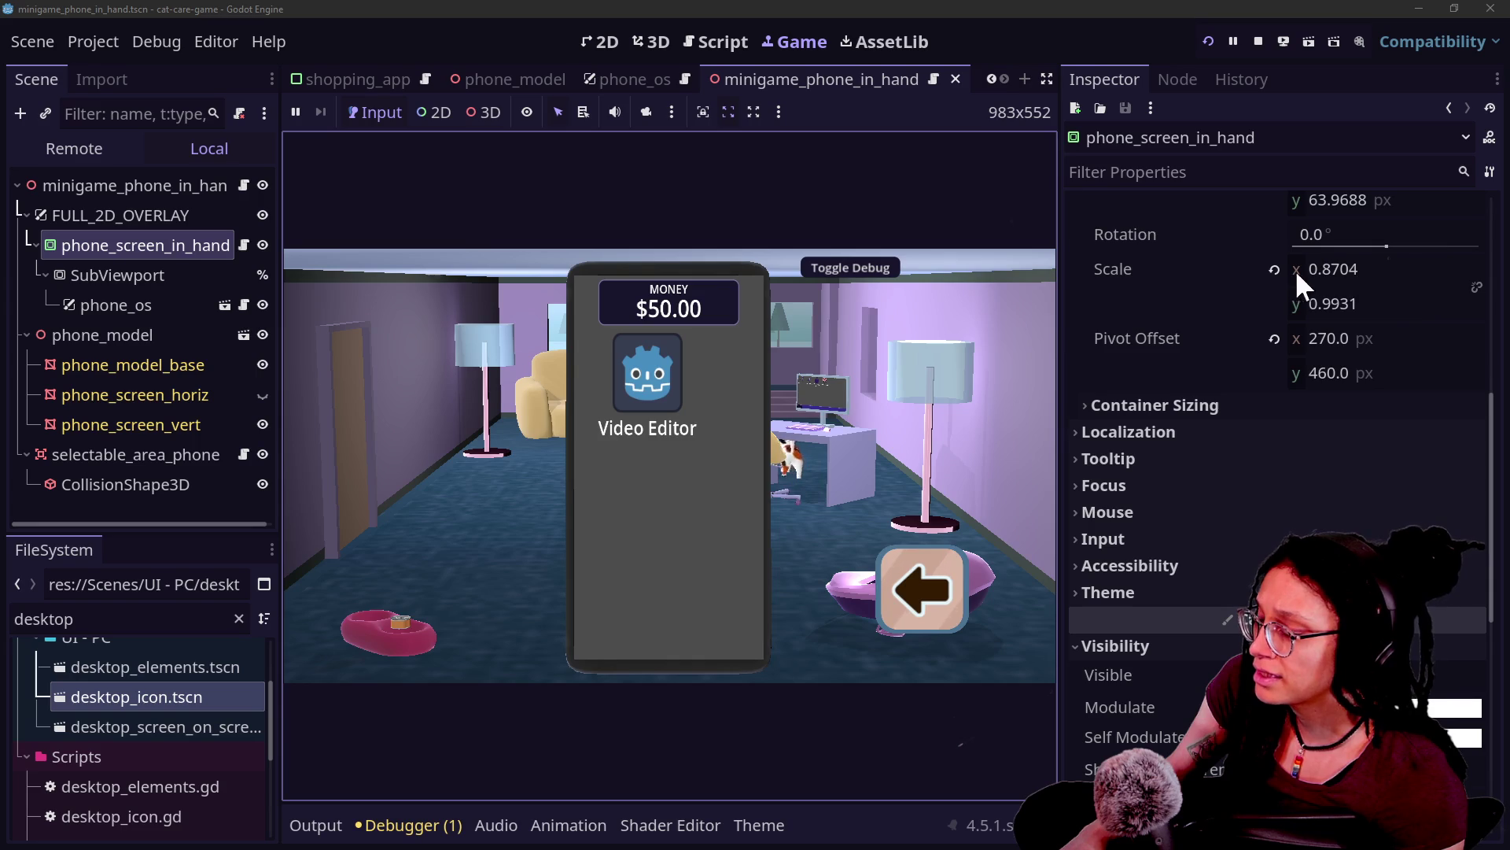
{"action": "left_click", "coordinate": [1274, 270]}
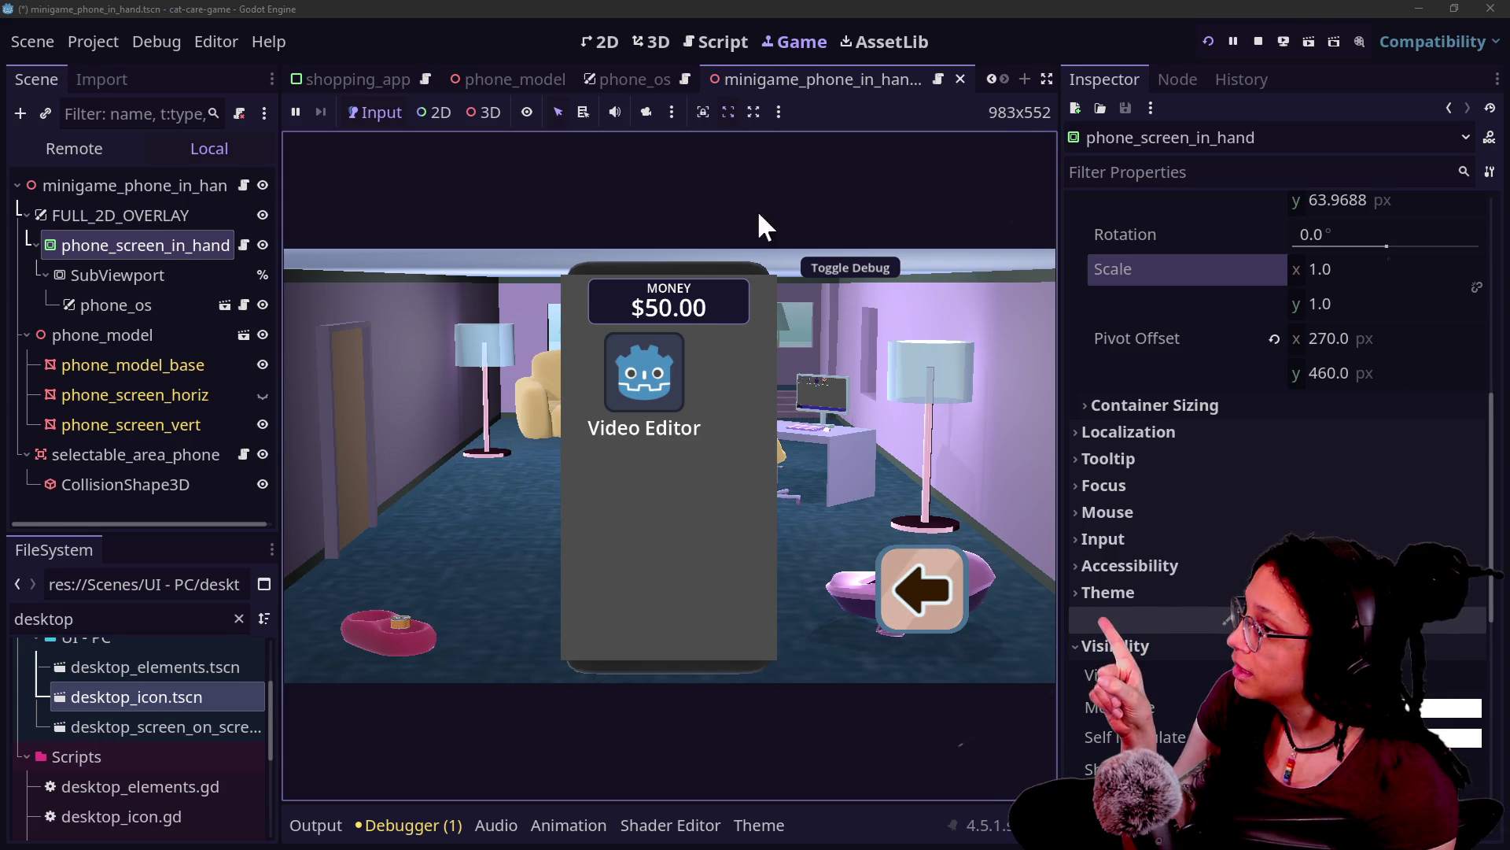
Step: Select the SubViewport and scroll to its Render Target and Viewport settings
{"action": "scroll", "coordinate": [1087, 365], "scroll_direction": "up", "scroll_amount": 5}
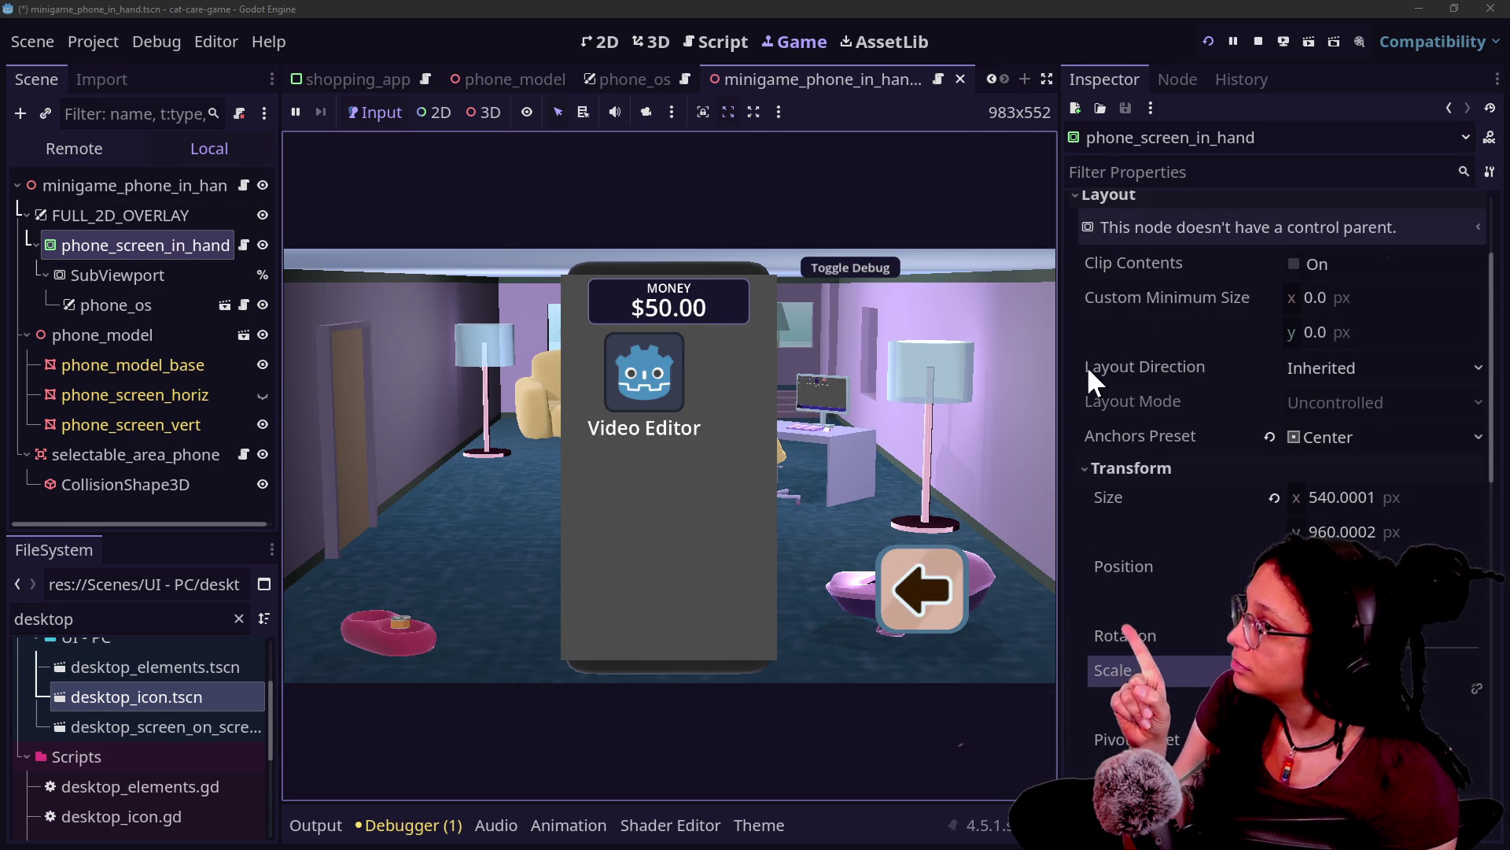
{"action": "left_click", "coordinate": [168, 276]}
{"action": "scroll", "coordinate": [1199, 522], "scroll_direction": "down", "scroll_amount": 3}
{"action": "scroll", "coordinate": [1183, 499], "scroll_direction": "down", "scroll_amount": 2}
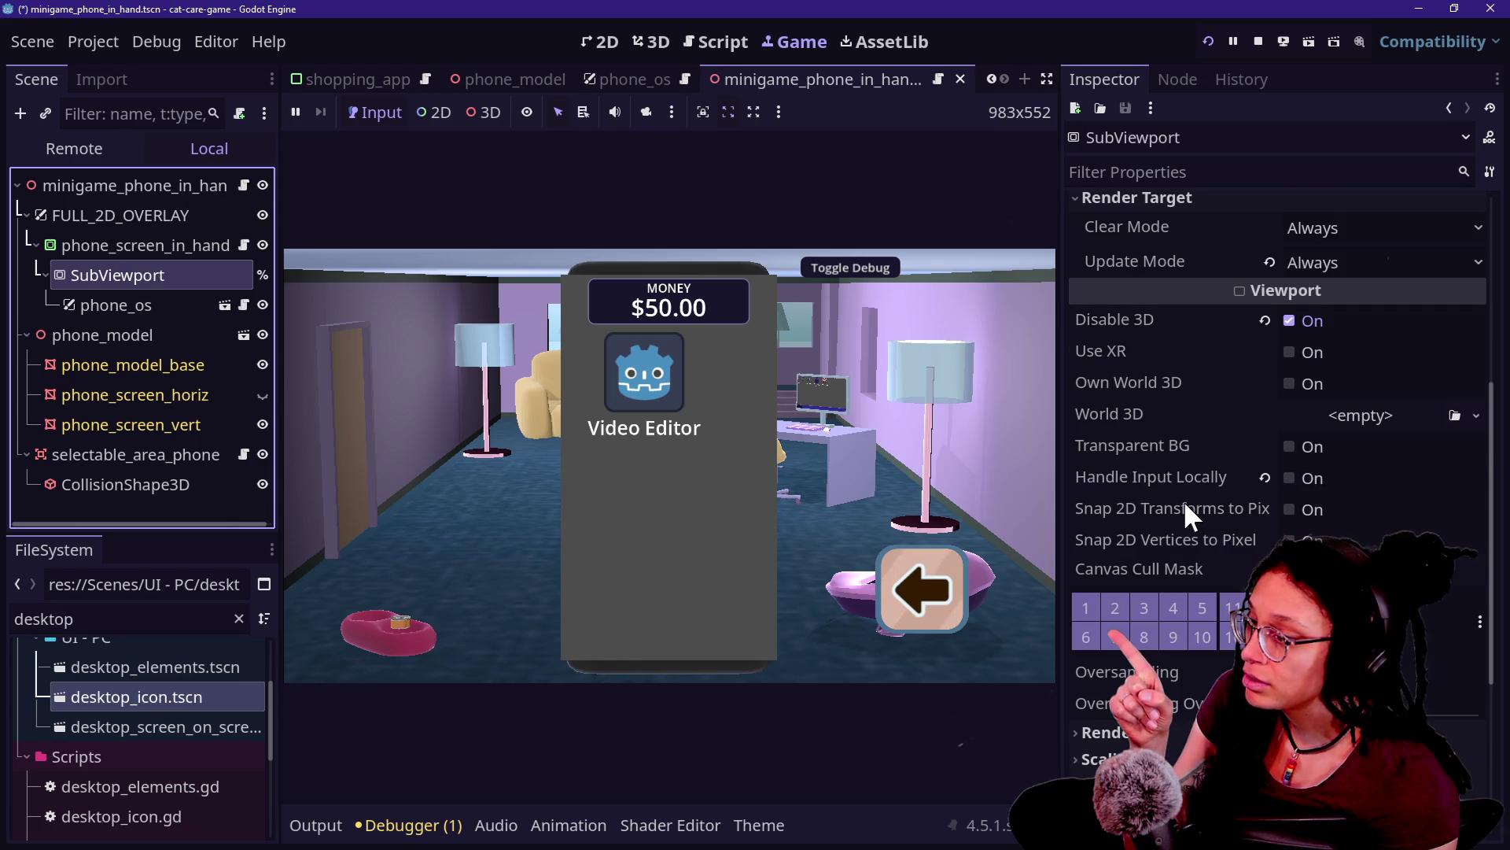
Step: Turn on Transparent BG for the phone screen SubViewport and try dragging the Video Editor icon
{"action": "left_click", "coordinate": [1290, 447]}
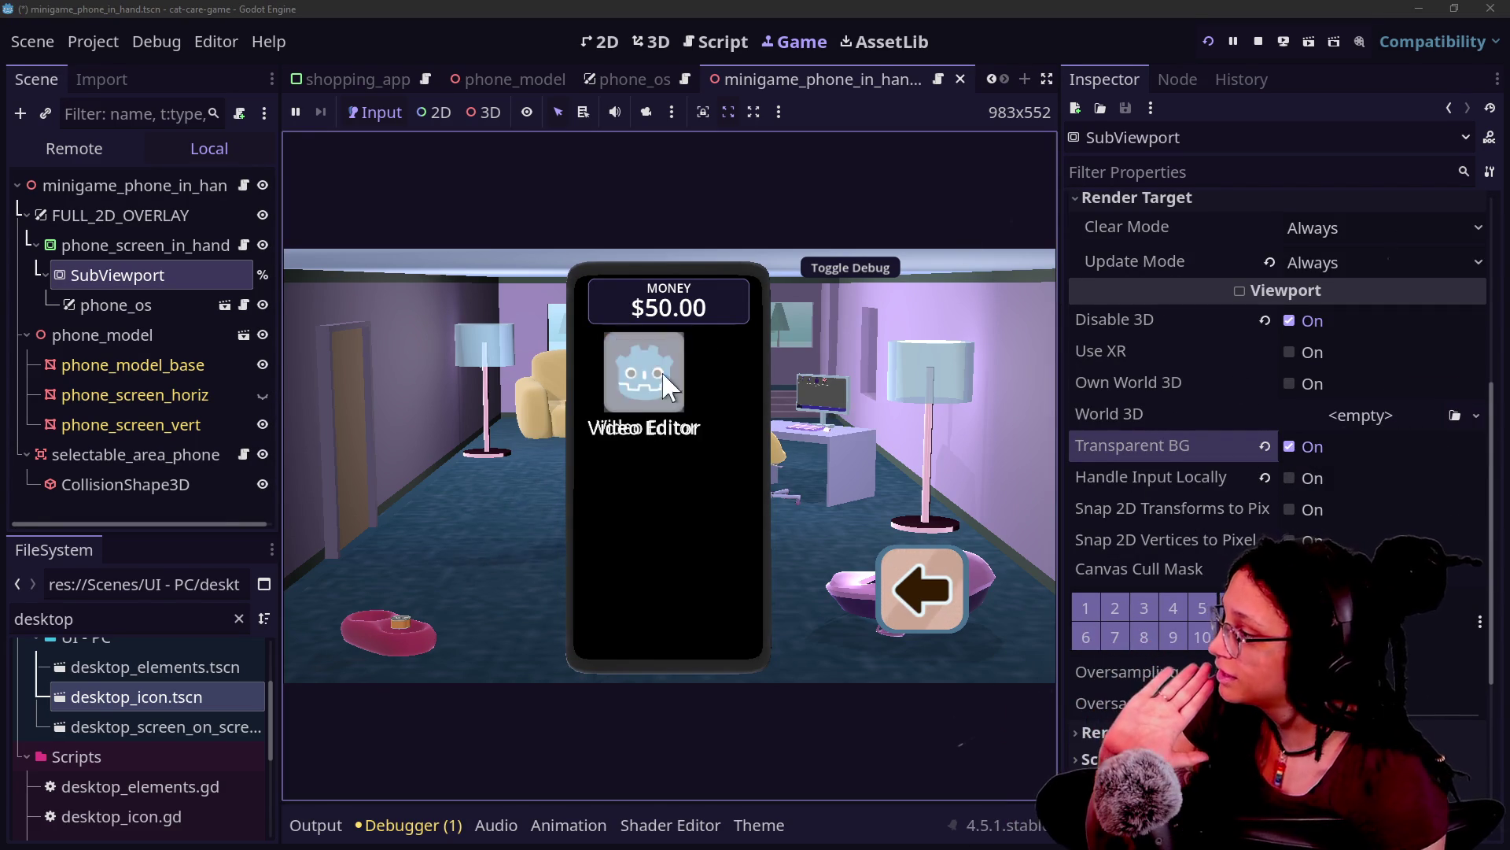
{"action": "mouse_move", "coordinate": [682, 375]}
{"action": "left_mouse_down"}
{"action": "mouse_move", "coordinate": [653, 420]}
{"action": "mouse_move", "coordinate": [666, 498]}
{"action": "mouse_move", "coordinate": [624, 446]}
{"action": "mouse_move", "coordinate": [639, 384]}
{"action": "mouse_move", "coordinate": [655, 420]}
{"action": "mouse_move", "coordinate": [637, 451]}
{"action": "mouse_move", "coordinate": [628, 359]}
{"action": "mouse_move", "coordinate": [610, 374]}
{"action": "mouse_move", "coordinate": [630, 398]}
{"action": "mouse_move", "coordinate": [652, 318]}
{"action": "mouse_move", "coordinate": [632, 347]}
{"action": "mouse_move", "coordinate": [657, 469]}
{"action": "mouse_move", "coordinate": [618, 404]}
{"action": "mouse_move", "coordinate": [636, 365]}
{"action": "mouse_move", "coordinate": [606, 348]}
{"action": "mouse_move", "coordinate": [657, 358]}
{"action": "mouse_move", "coordinate": [666, 426]}
{"action": "mouse_move", "coordinate": [675, 370]}
{"action": "mouse_move", "coordinate": [651, 389]}
{"action": "left_mouse_up"}
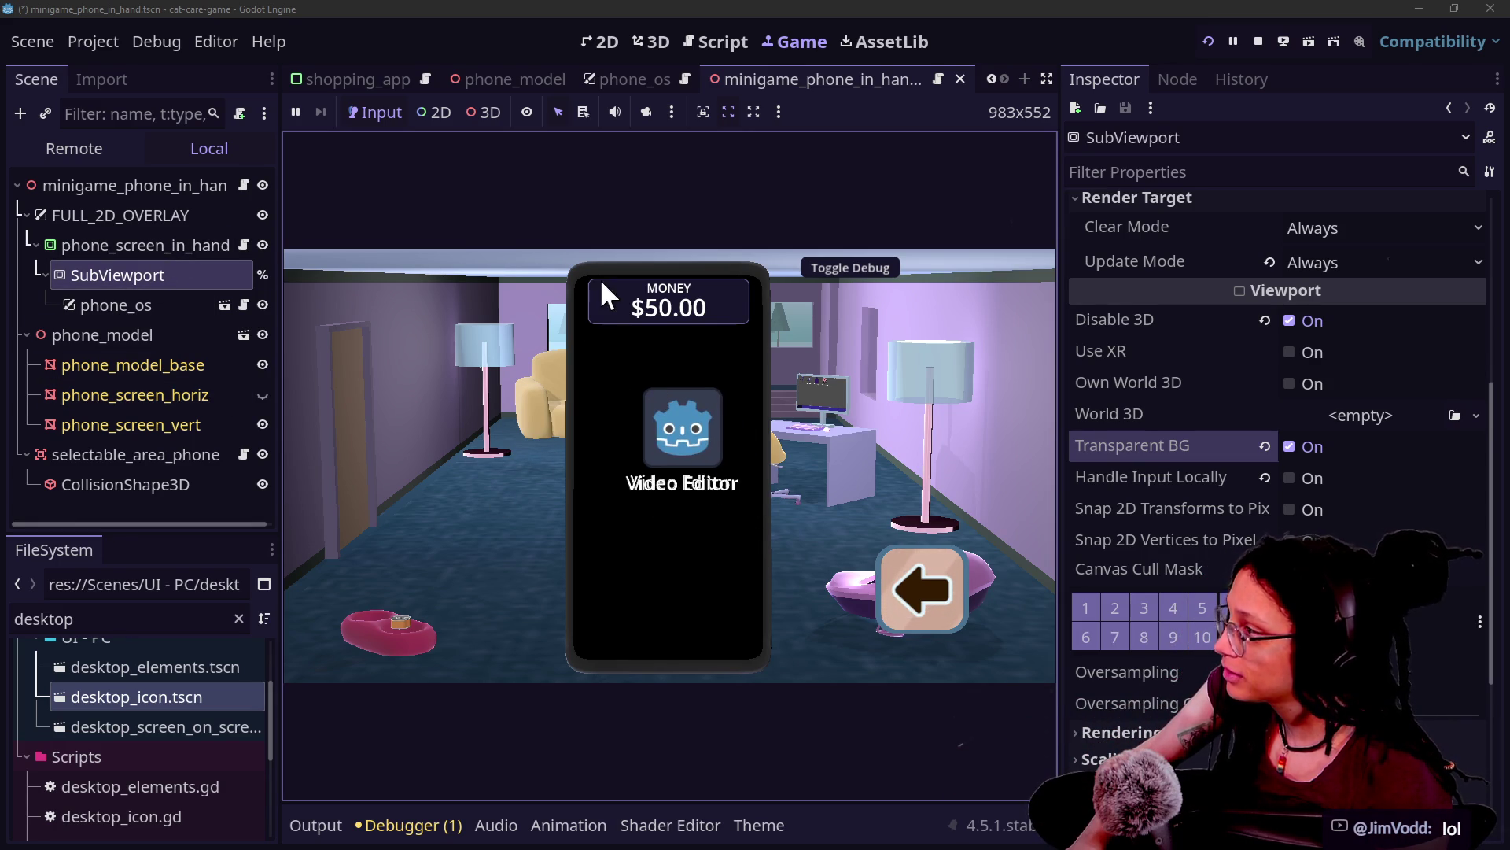
Step: Save and relaunch the game, then lower and raise the phone to check its screen
{"action": "left_click", "coordinate": [1212, 36]}
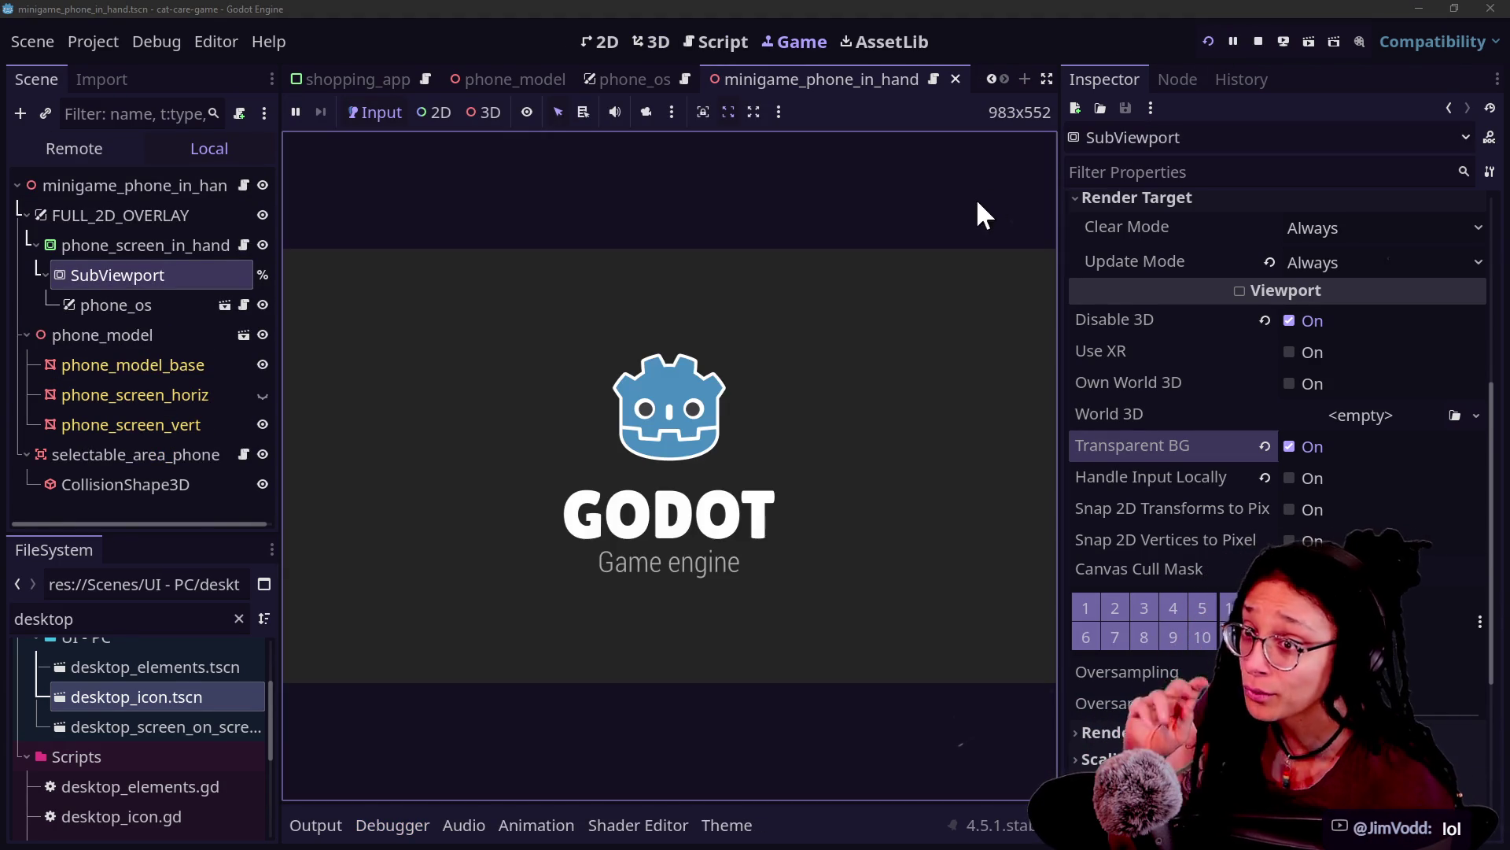
{"action": "mouse_move", "coordinate": [596, 669]}
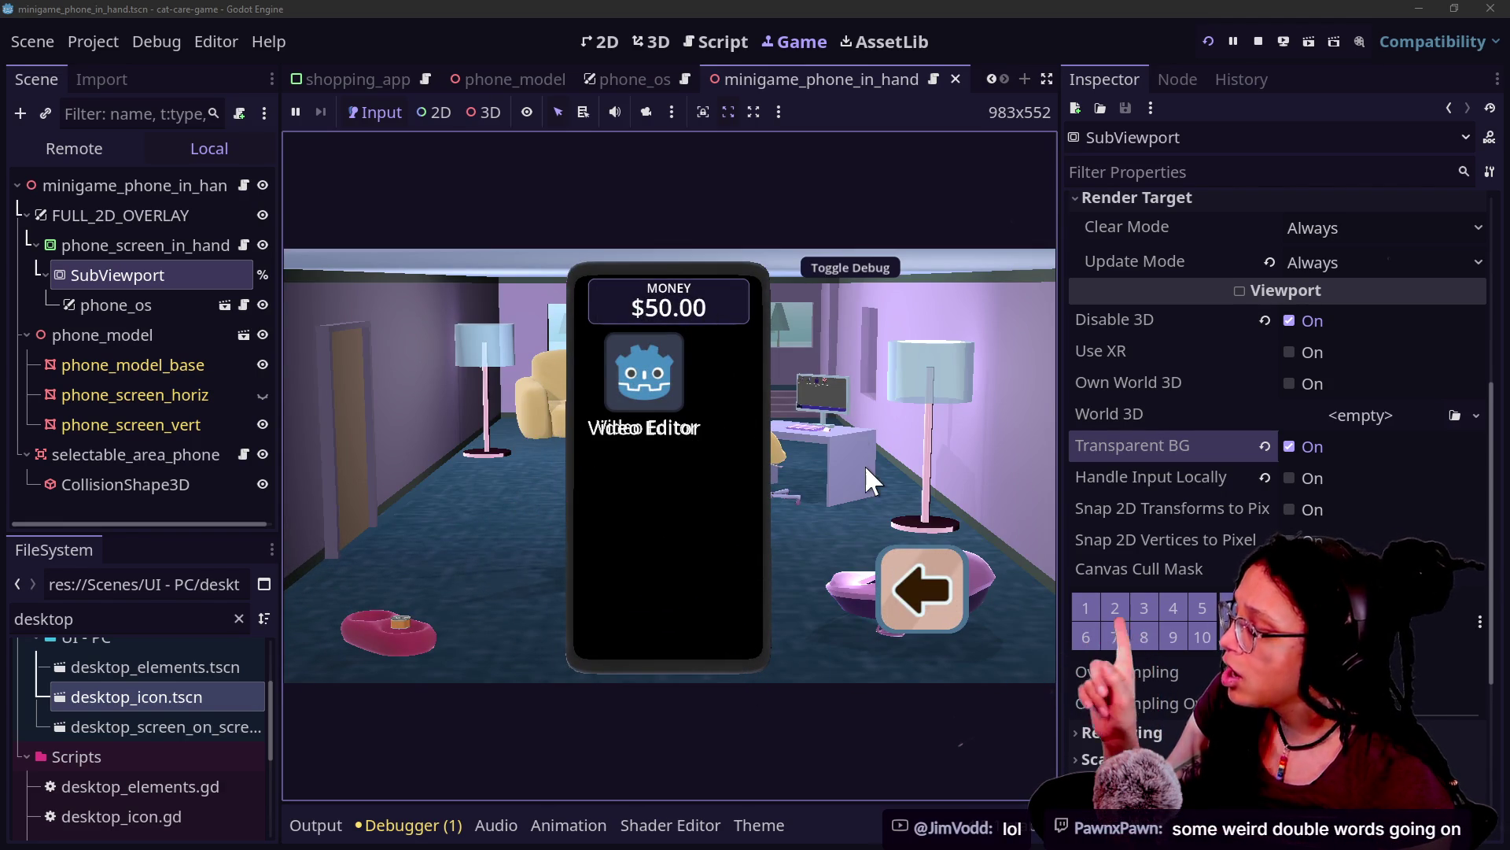
{"action": "left_click", "coordinate": [916, 583]}
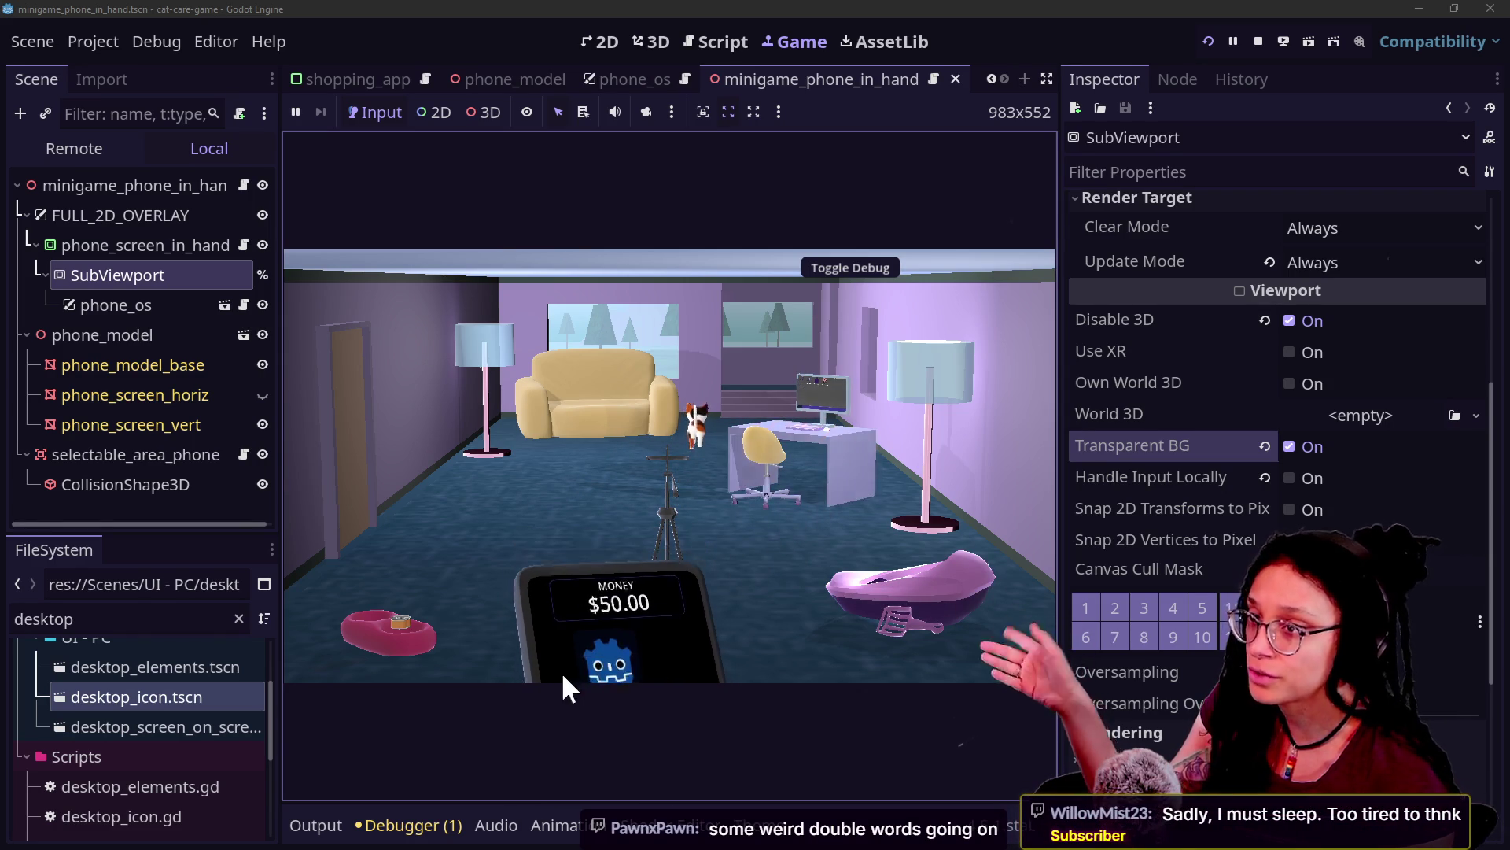
{"action": "left_click", "coordinate": [597, 649]}
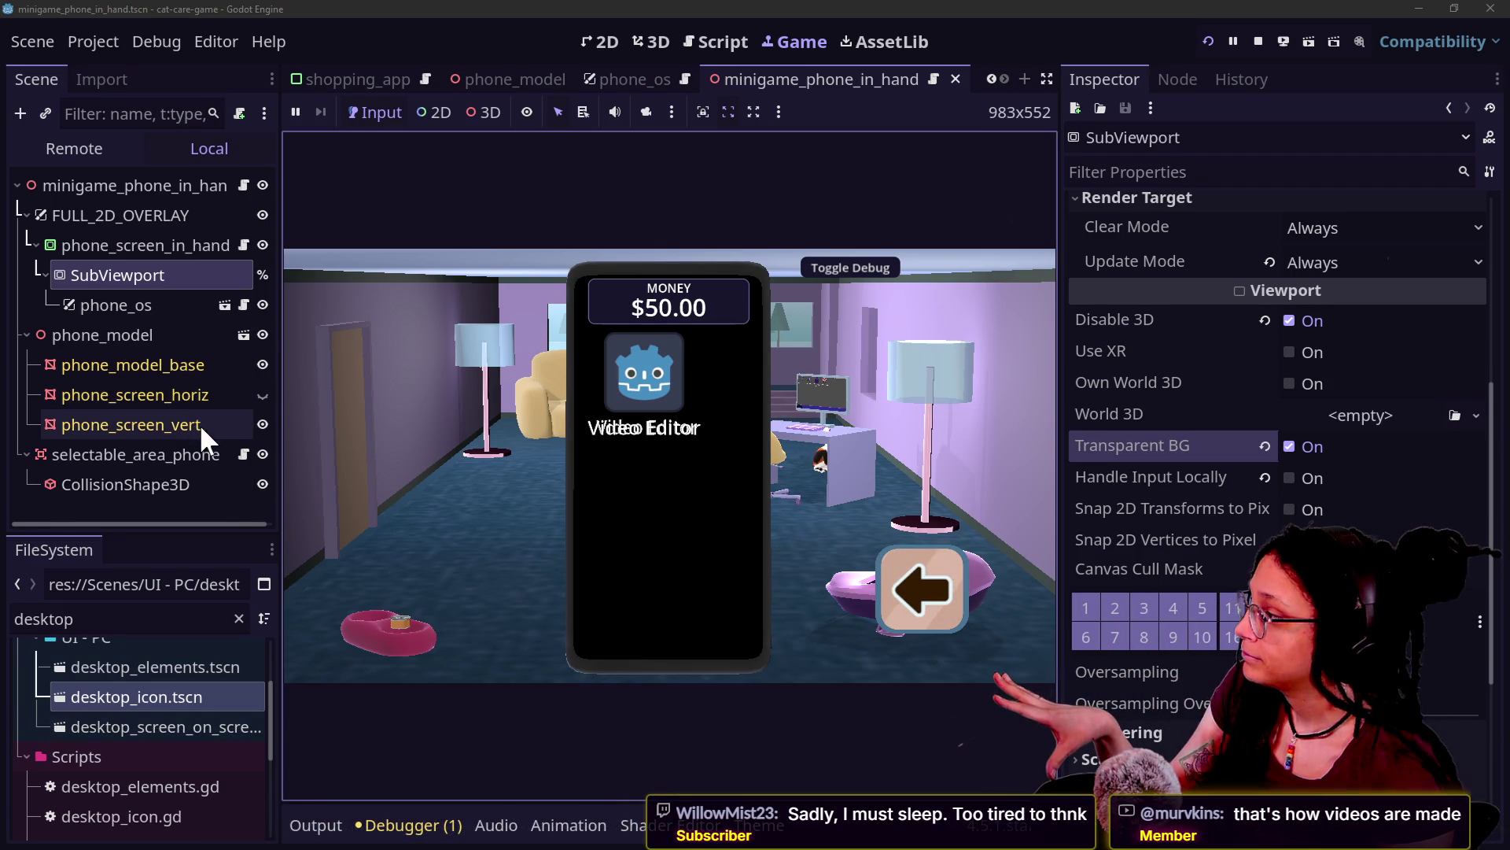
{"action": "left_click", "coordinate": [260, 423]}
Step: On phone_screen_vert's material, try a black Albedo colour, then undo it
{"action": "left_click", "coordinate": [260, 423]}
{"action": "left_click", "coordinate": [142, 429]}
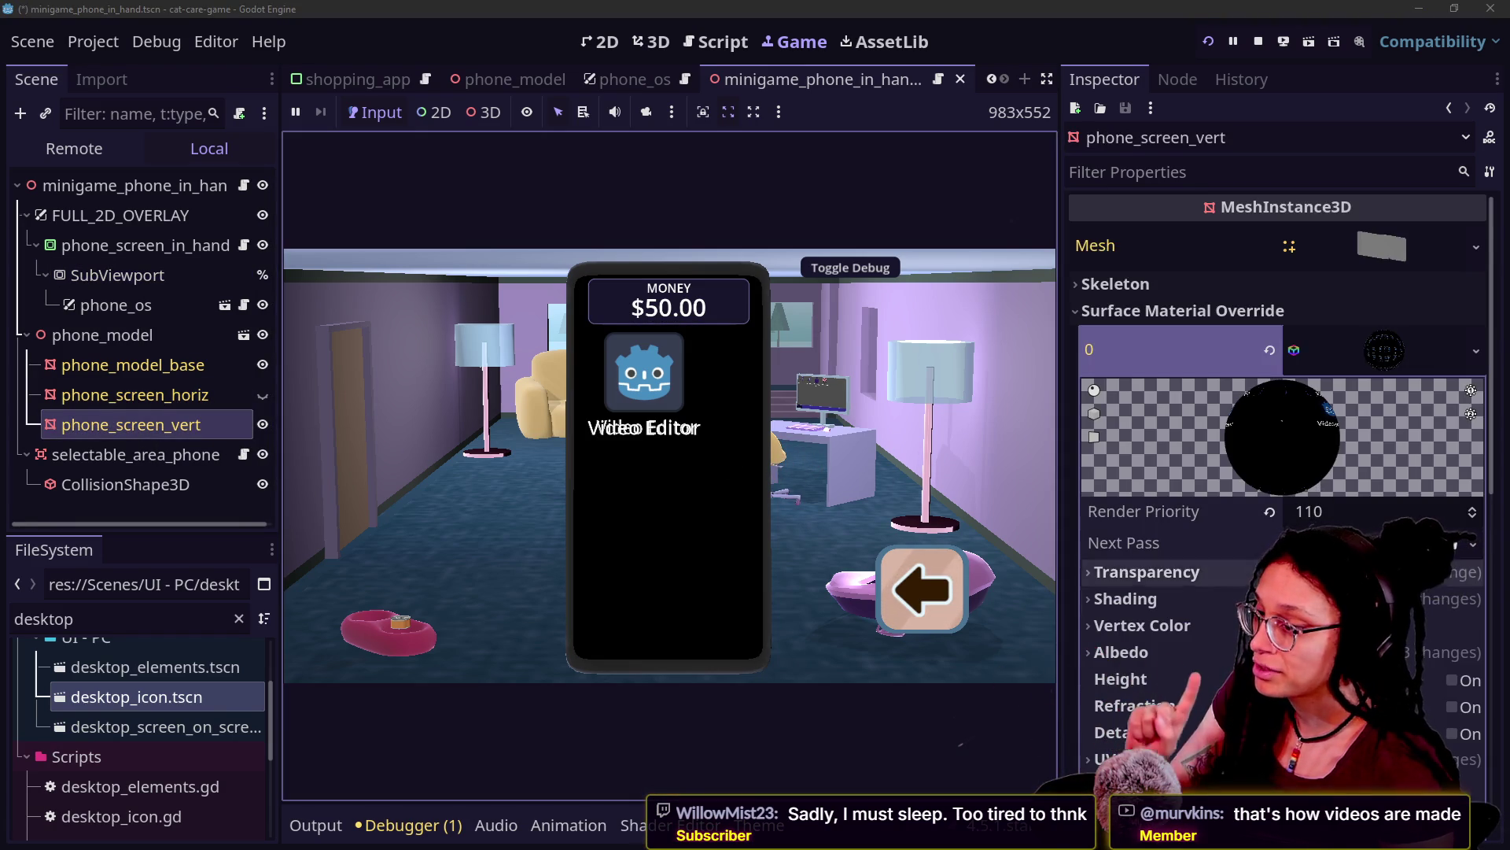
{"action": "scroll", "coordinate": [1201, 371], "scroll_direction": "down", "scroll_amount": 3}
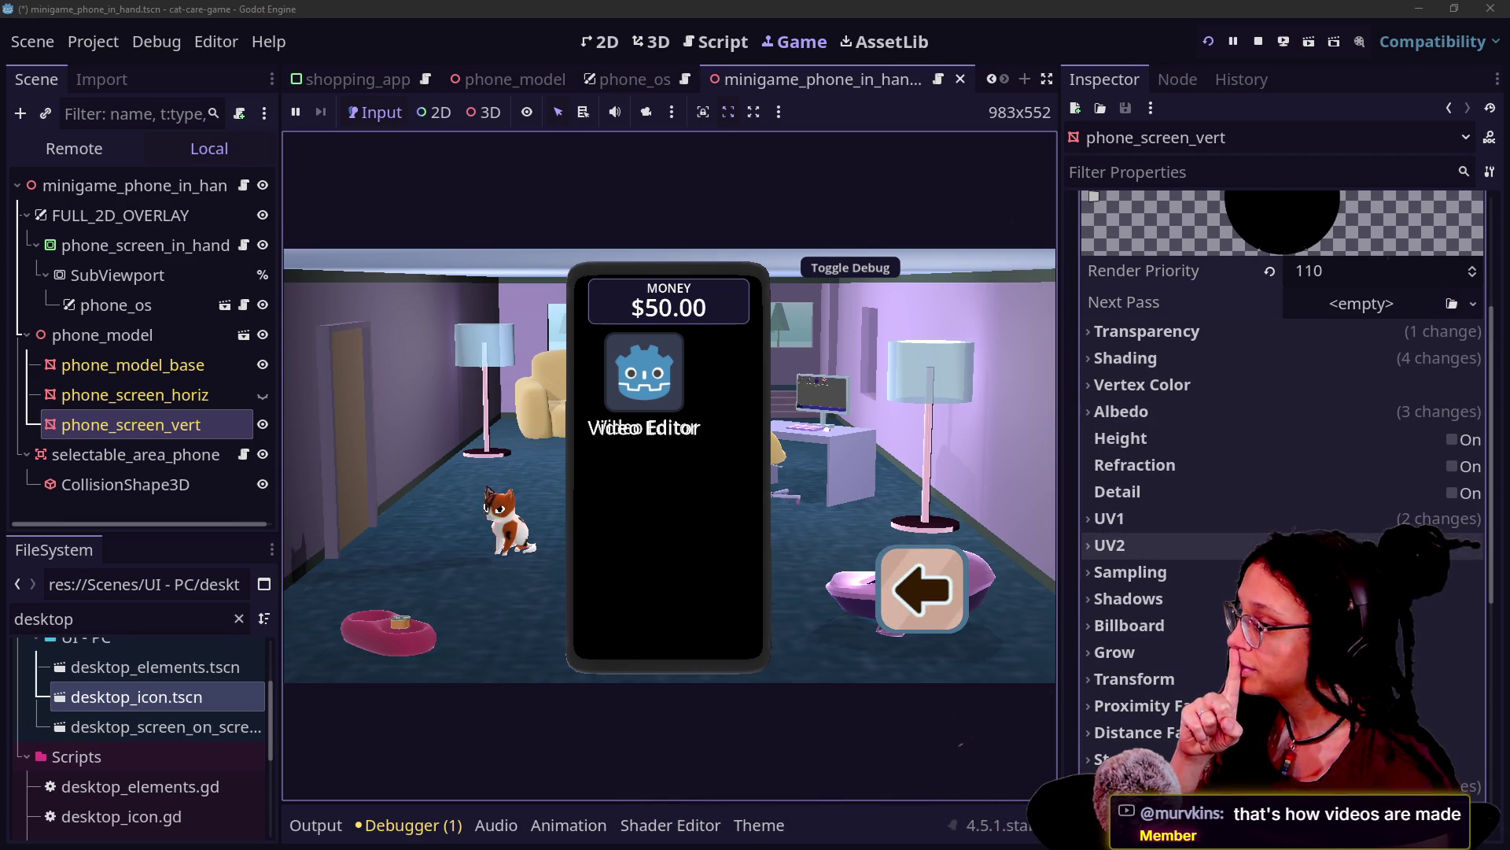
{"action": "left_click", "coordinate": [1211, 410]}
{"action": "left_click", "coordinate": [1337, 439]}
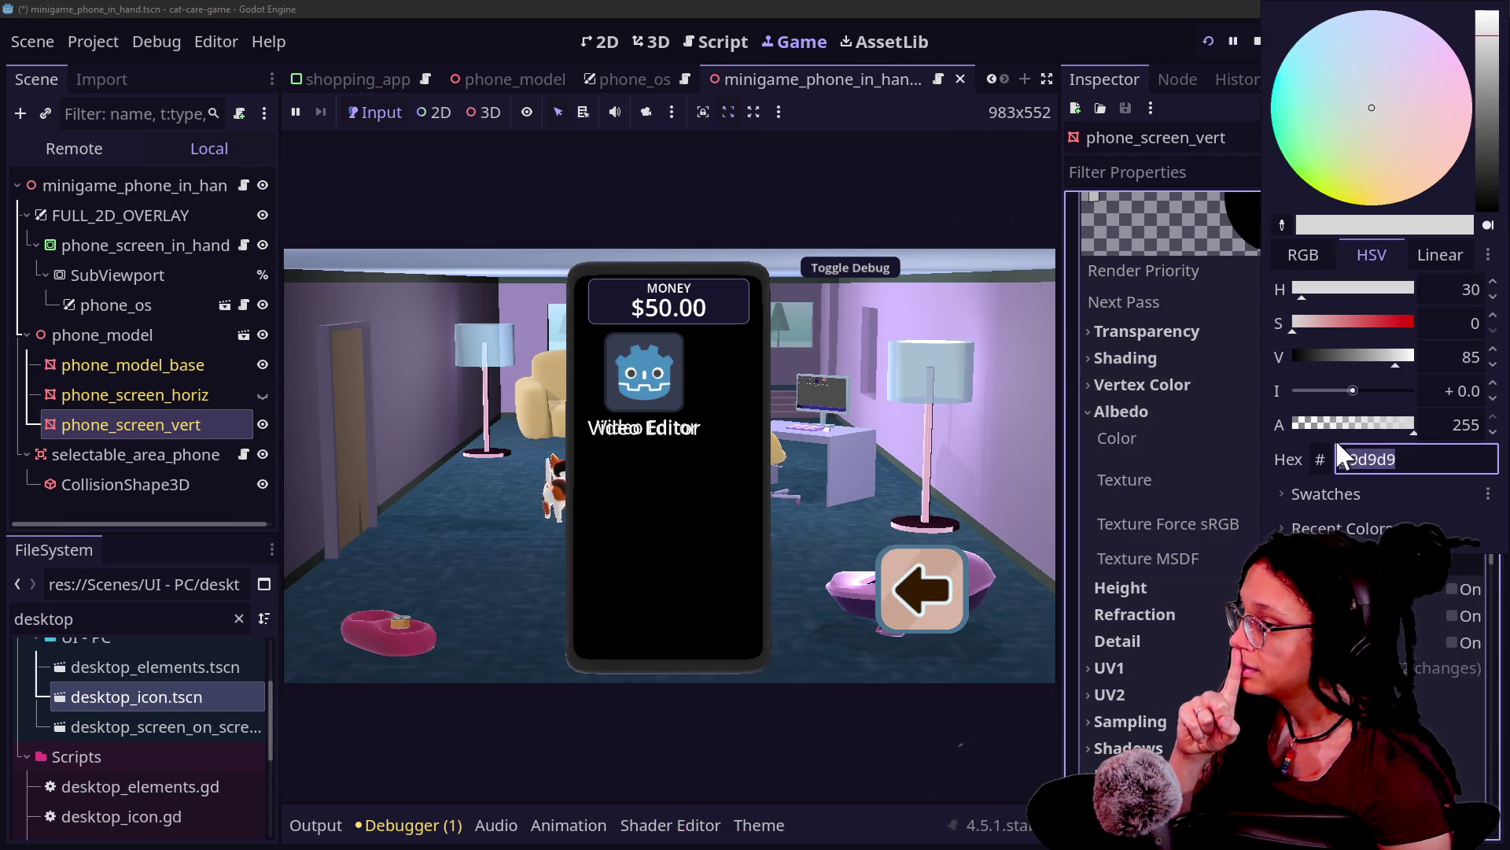
{"action": "left_click_drag", "start_coordinate": [1479, 174], "coordinate": [1497, 470]}
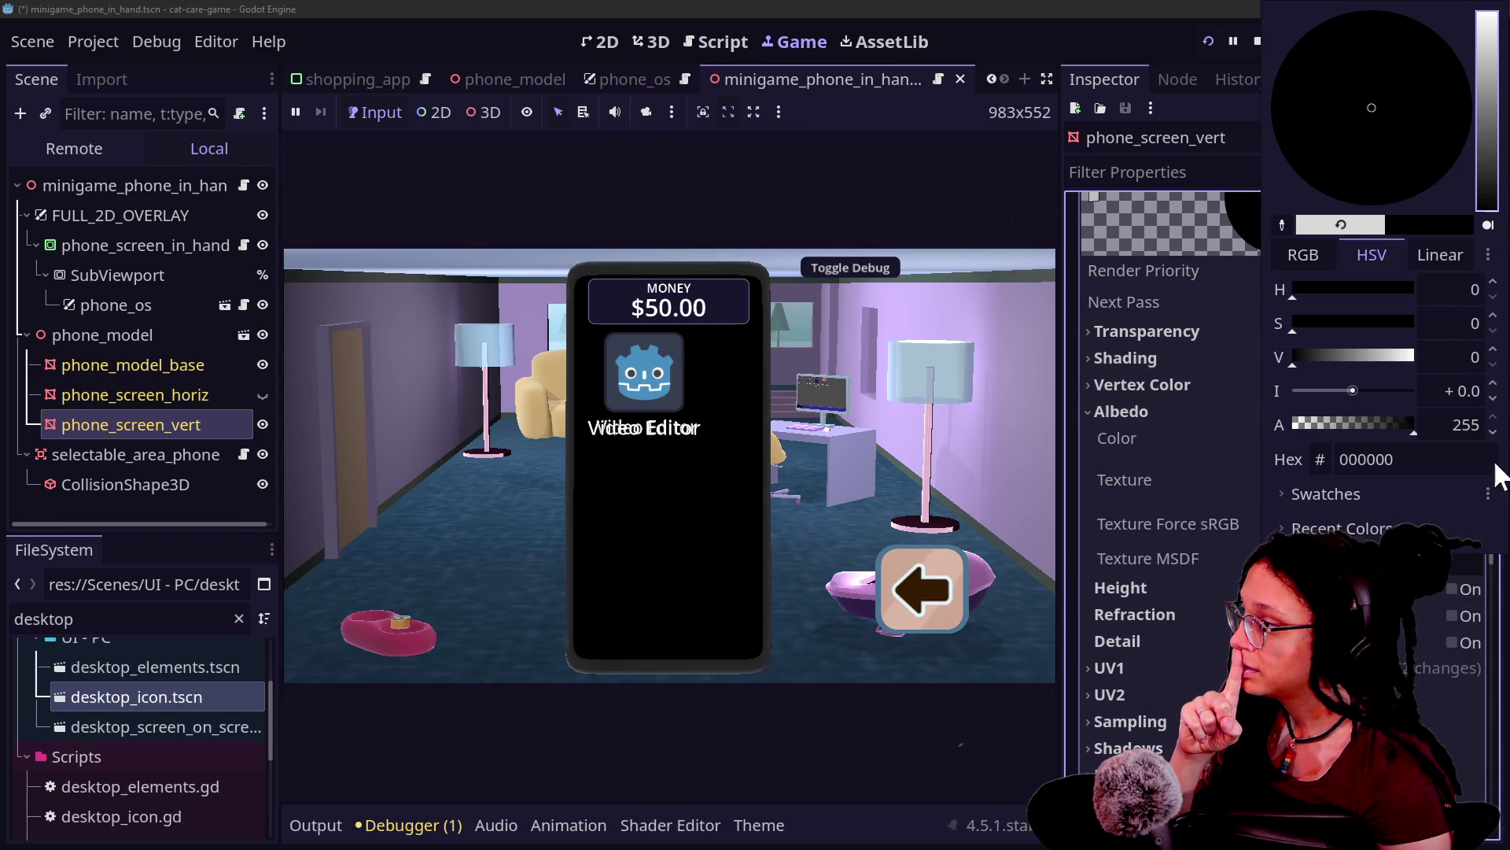
{"action": "left_click", "coordinate": [1220, 447]}
{"action": "key", "text": "ctrl+z"}
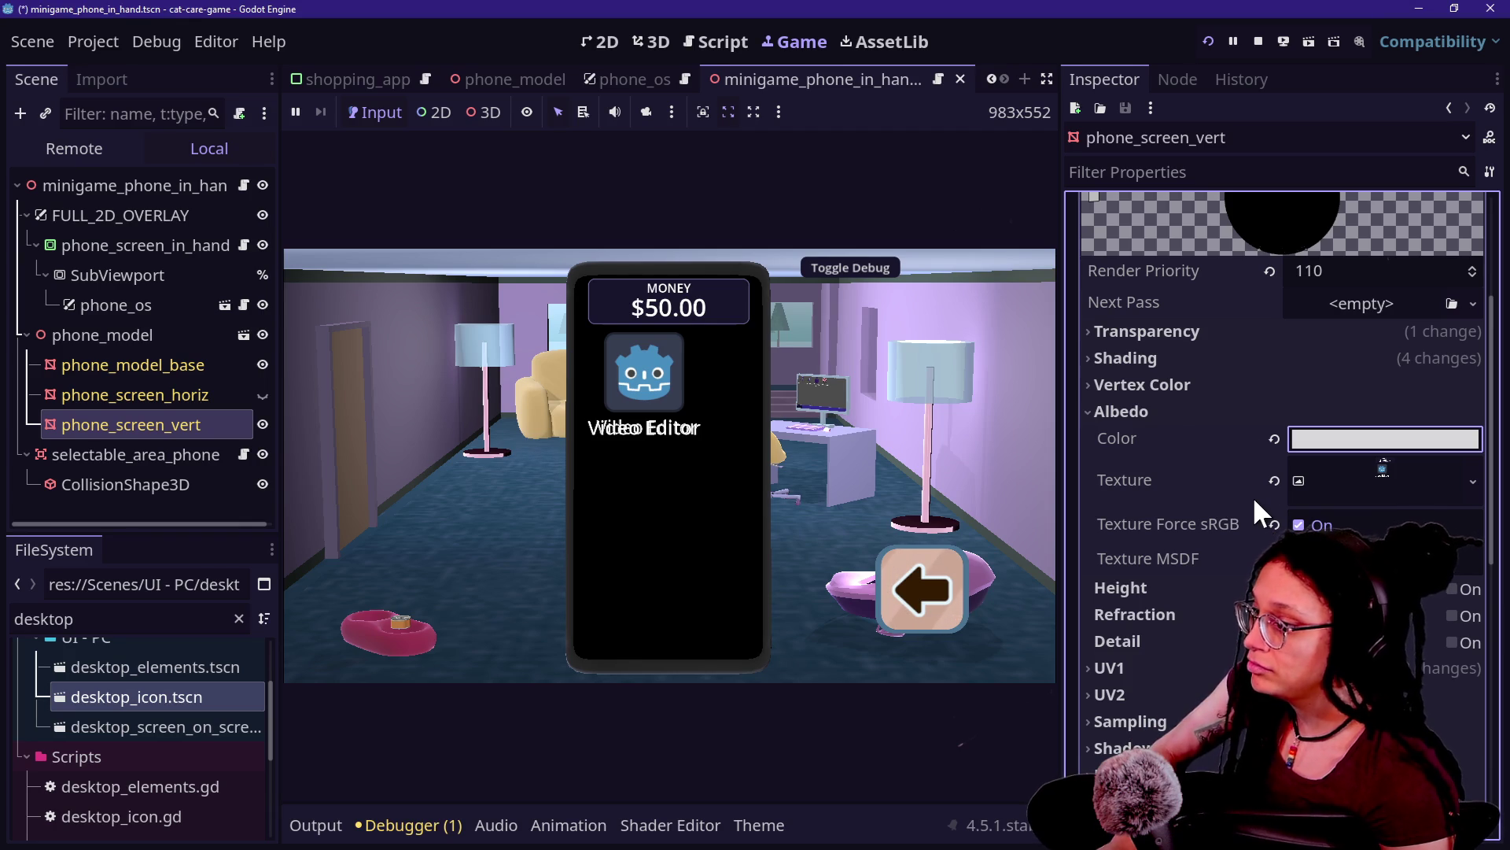
Step: Try depth draw Always and Never, cull Front, and blend Multiply, restoring each default
{"action": "left_click", "coordinate": [1223, 331]}
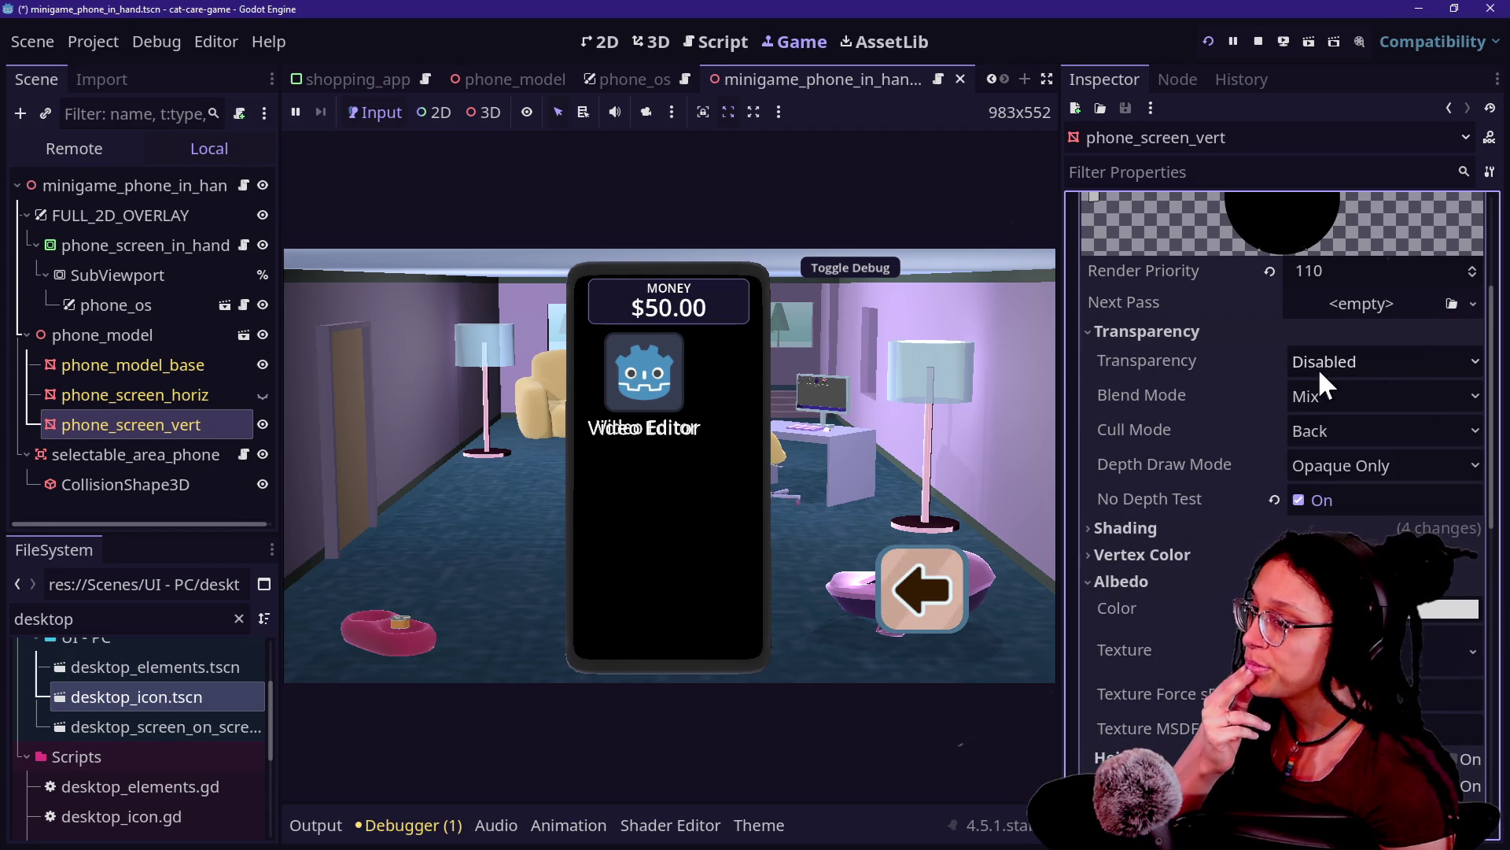
{"action": "left_click", "coordinate": [1311, 461]}
{"action": "left_click", "coordinate": [1315, 522]}
{"action": "left_click", "coordinate": [1314, 463]}
{"action": "left_click", "coordinate": [1330, 552]}
{"action": "left_click", "coordinate": [1272, 465]}
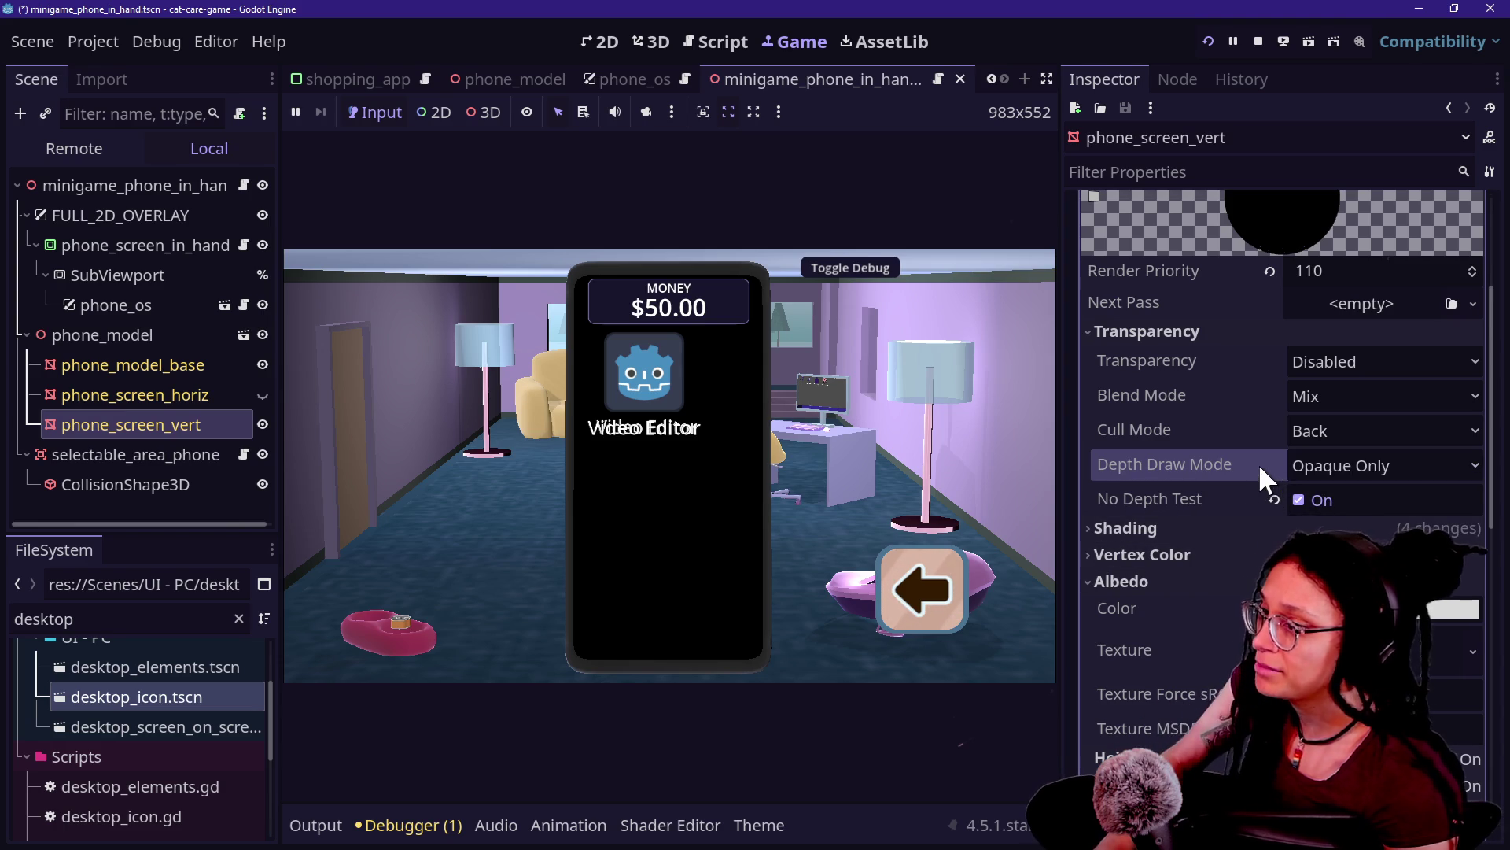
{"action": "scroll", "coordinate": [1257, 462], "scroll_direction": "up", "scroll_amount": 2}
{"action": "scroll", "coordinate": [1257, 462], "scroll_direction": "down", "scroll_amount": 1}
{"action": "left_click", "coordinate": [1304, 510]}
{"action": "left_click", "coordinate": [1309, 565]}
{"action": "left_click", "coordinate": [1274, 510]}
{"action": "left_click", "coordinate": [1318, 476]}
{"action": "left_click", "coordinate": [1321, 593]}
{"action": "left_click", "coordinate": [1274, 477]}
Step: Try an orange Albedo colour, undo it, then save the scene and relaunch the game
{"action": "scroll", "coordinate": [1274, 477], "scroll_direction": "down", "scroll_amount": 4}
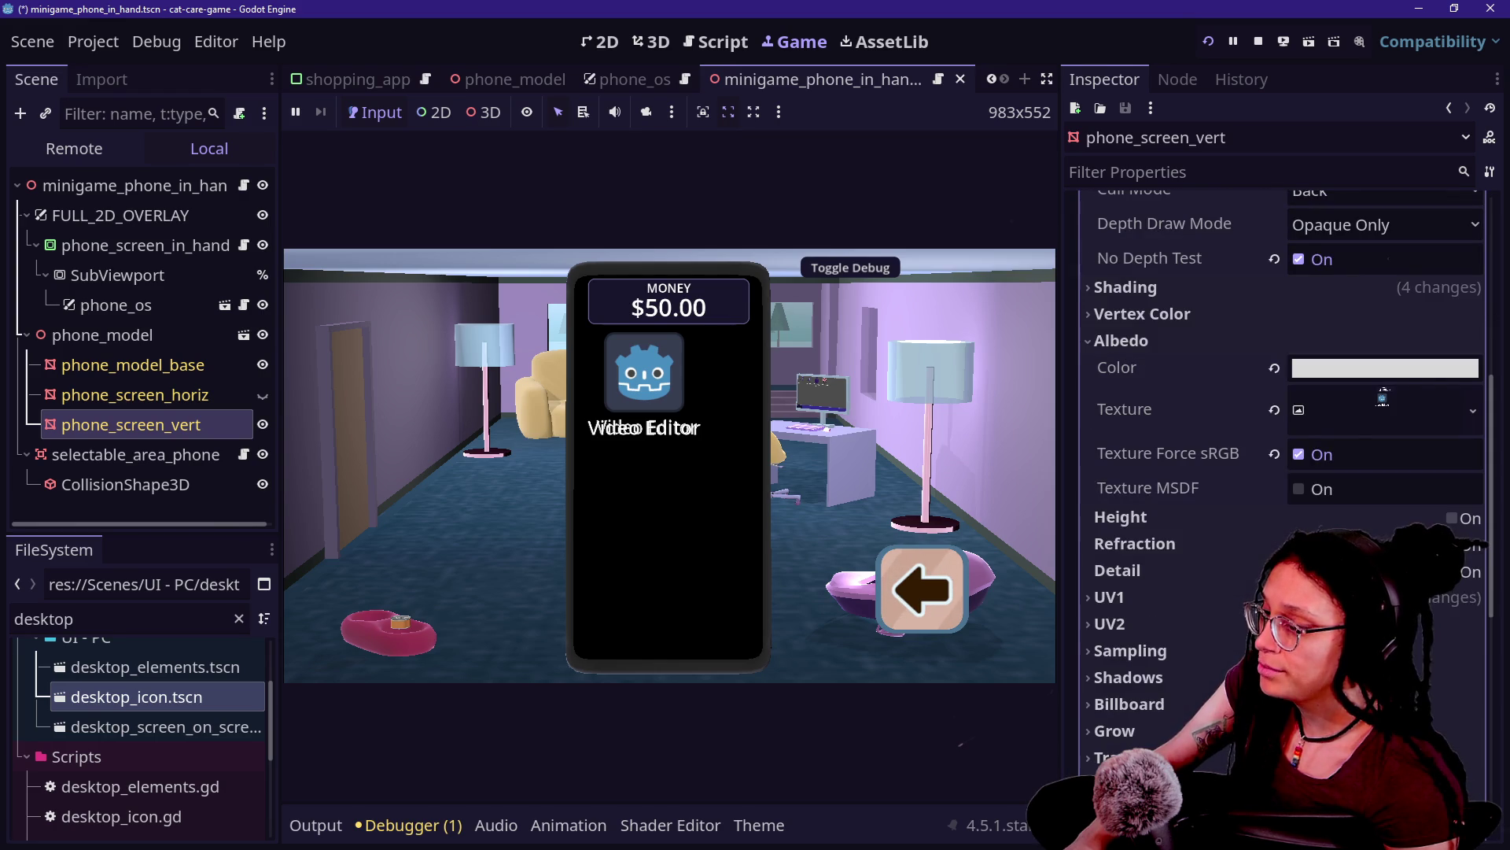
{"action": "left_click", "coordinate": [1308, 372]}
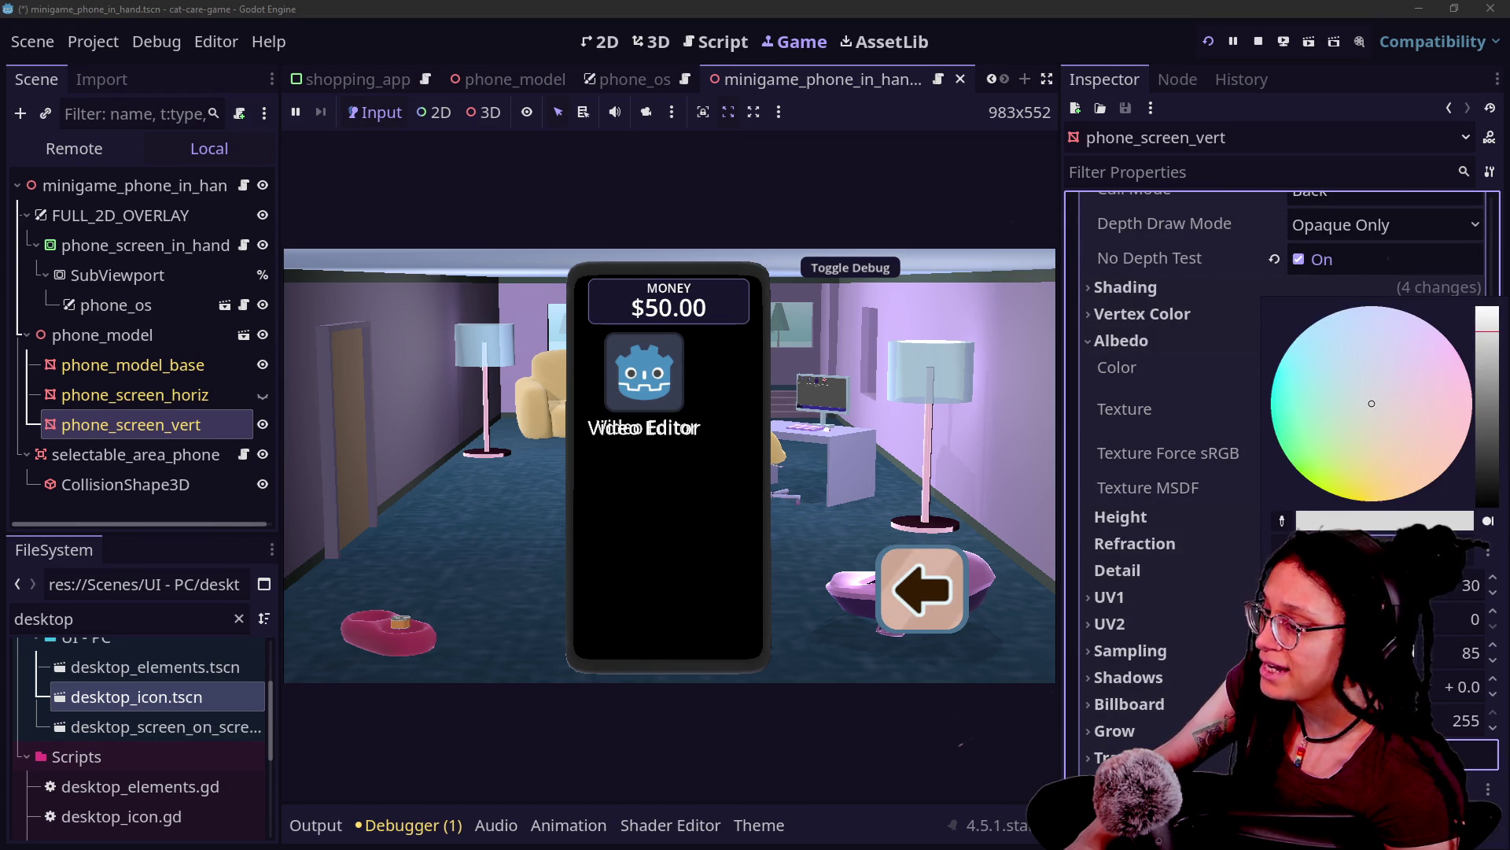
{"action": "left_click", "coordinate": [1146, 441]}
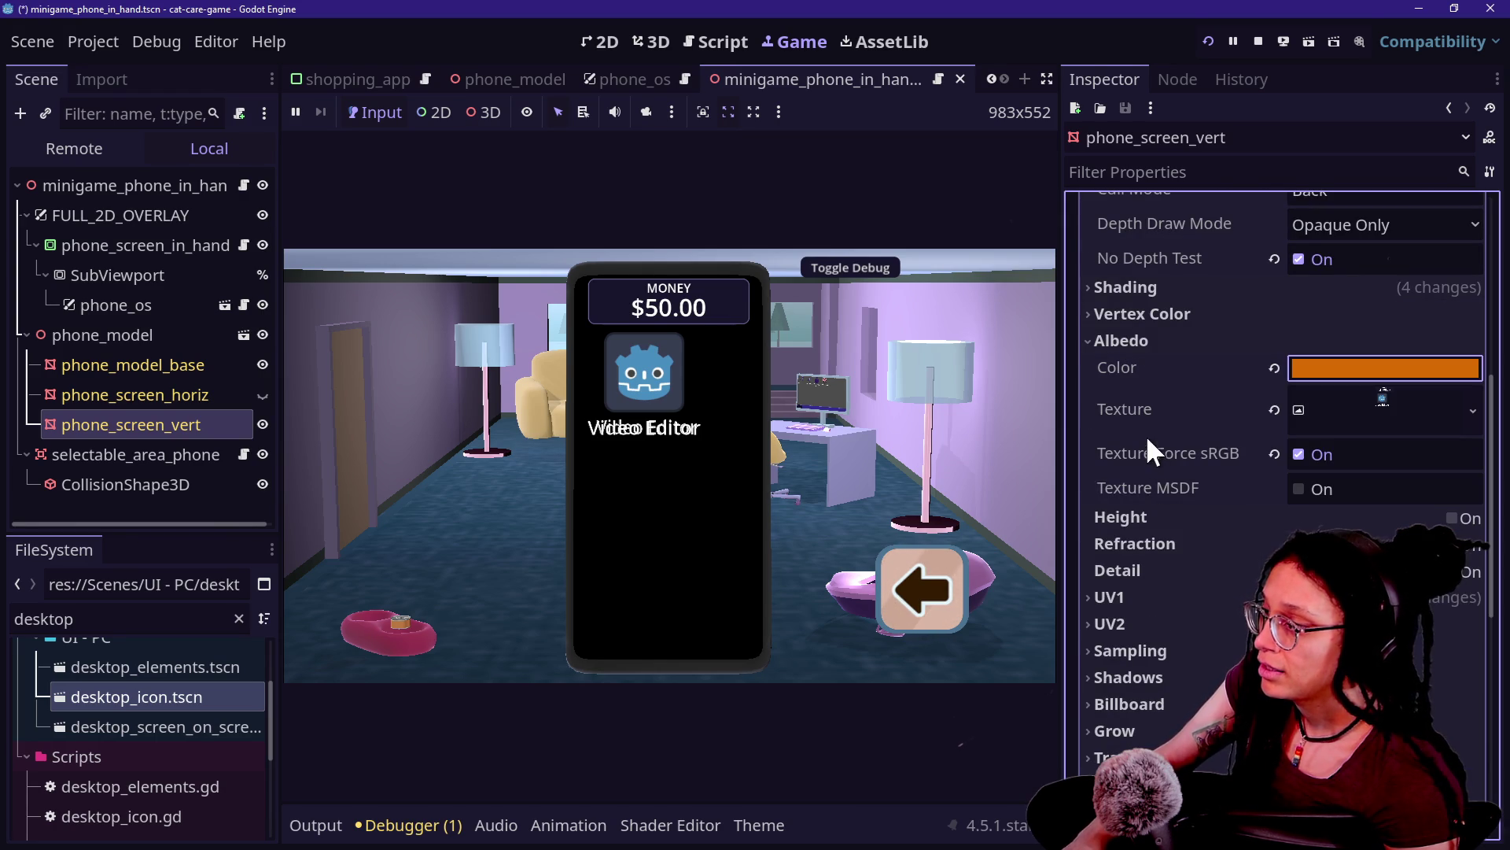
{"action": "key", "text": "ctrl+z"}
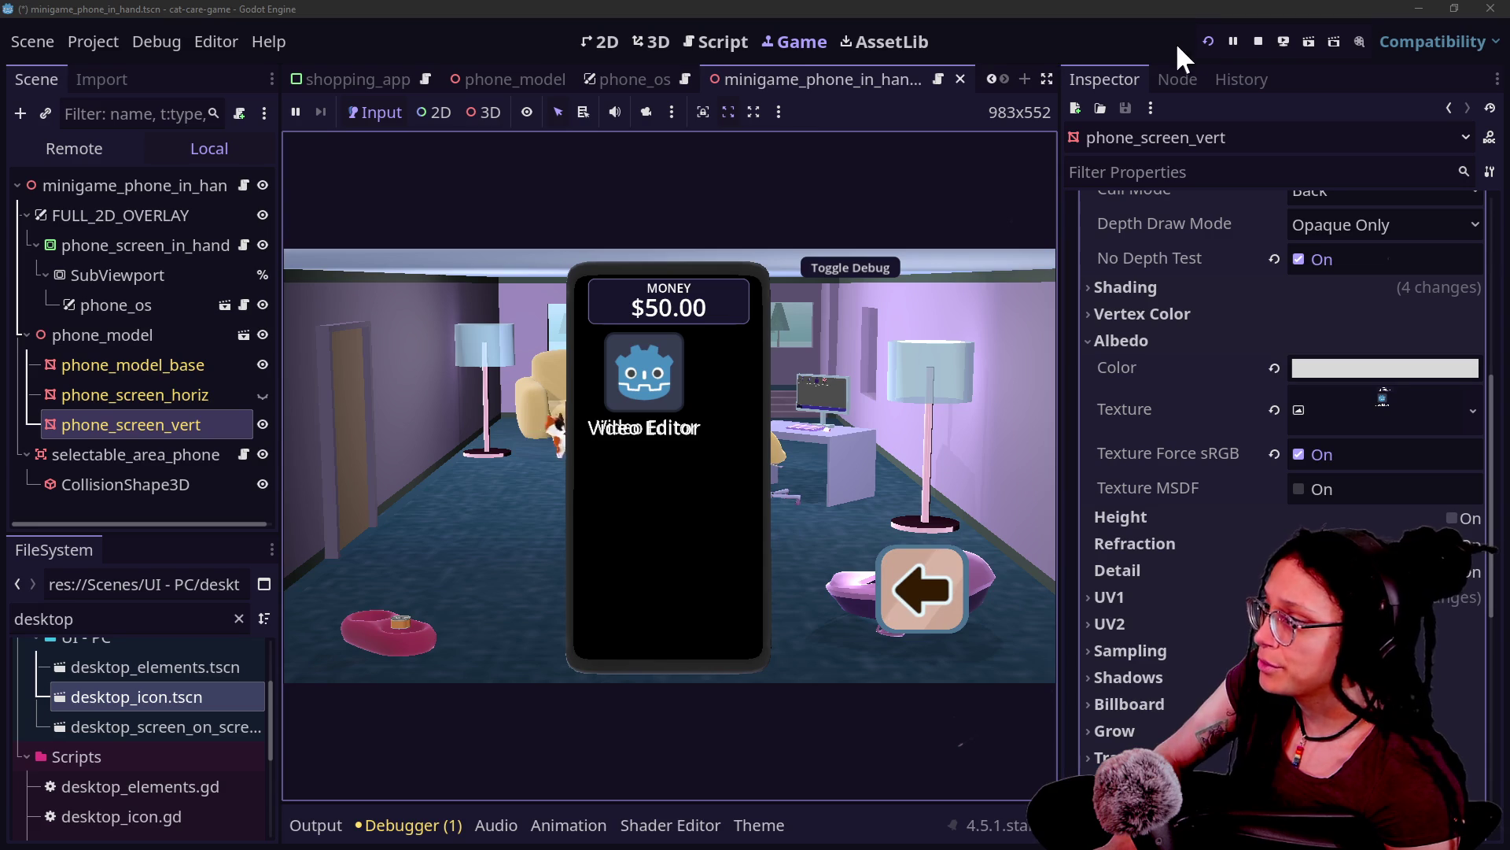
{"action": "left_click", "coordinate": [1199, 44]}
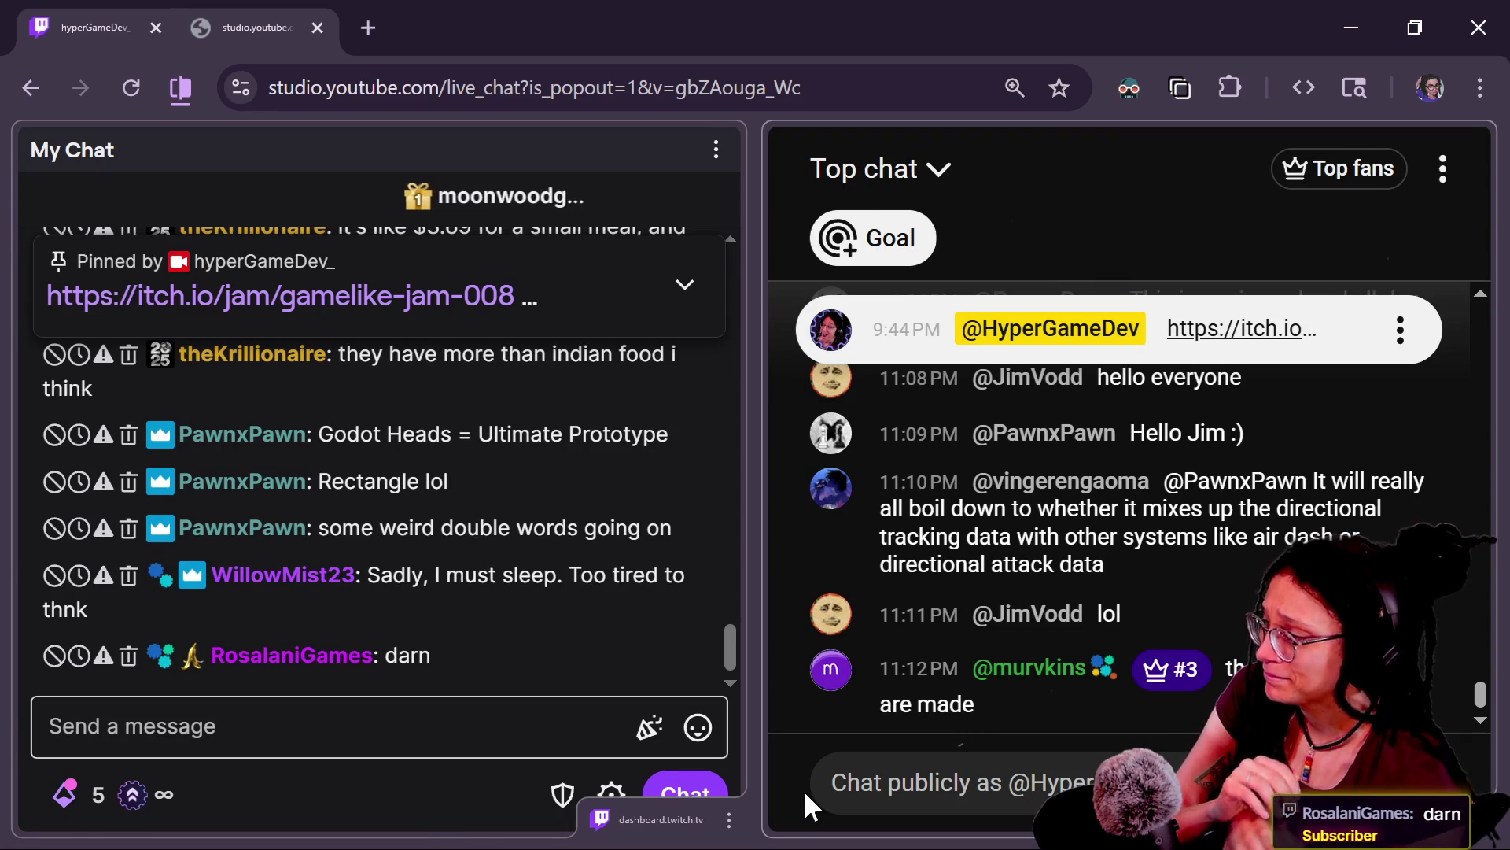
Step: Scroll through the Twitch and YouTube live chats, highlighting the '90% of frozen meals' message
{"action": "scroll", "coordinate": [453, 589], "scroll_direction": "up", "scroll_amount": 5}
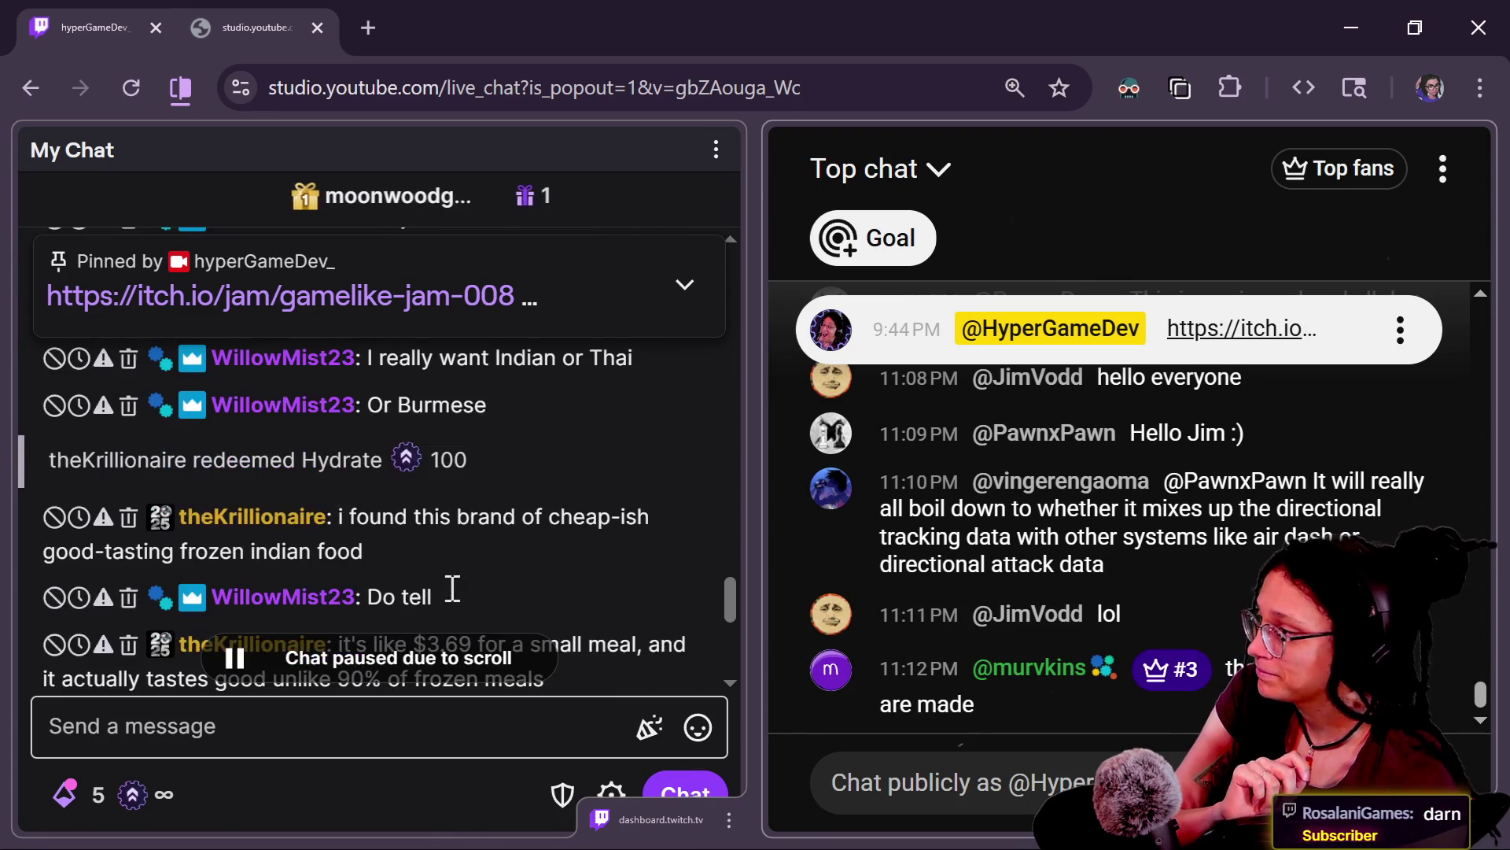
{"action": "scroll", "coordinate": [453, 588], "scroll_direction": "up", "scroll_amount": 3}
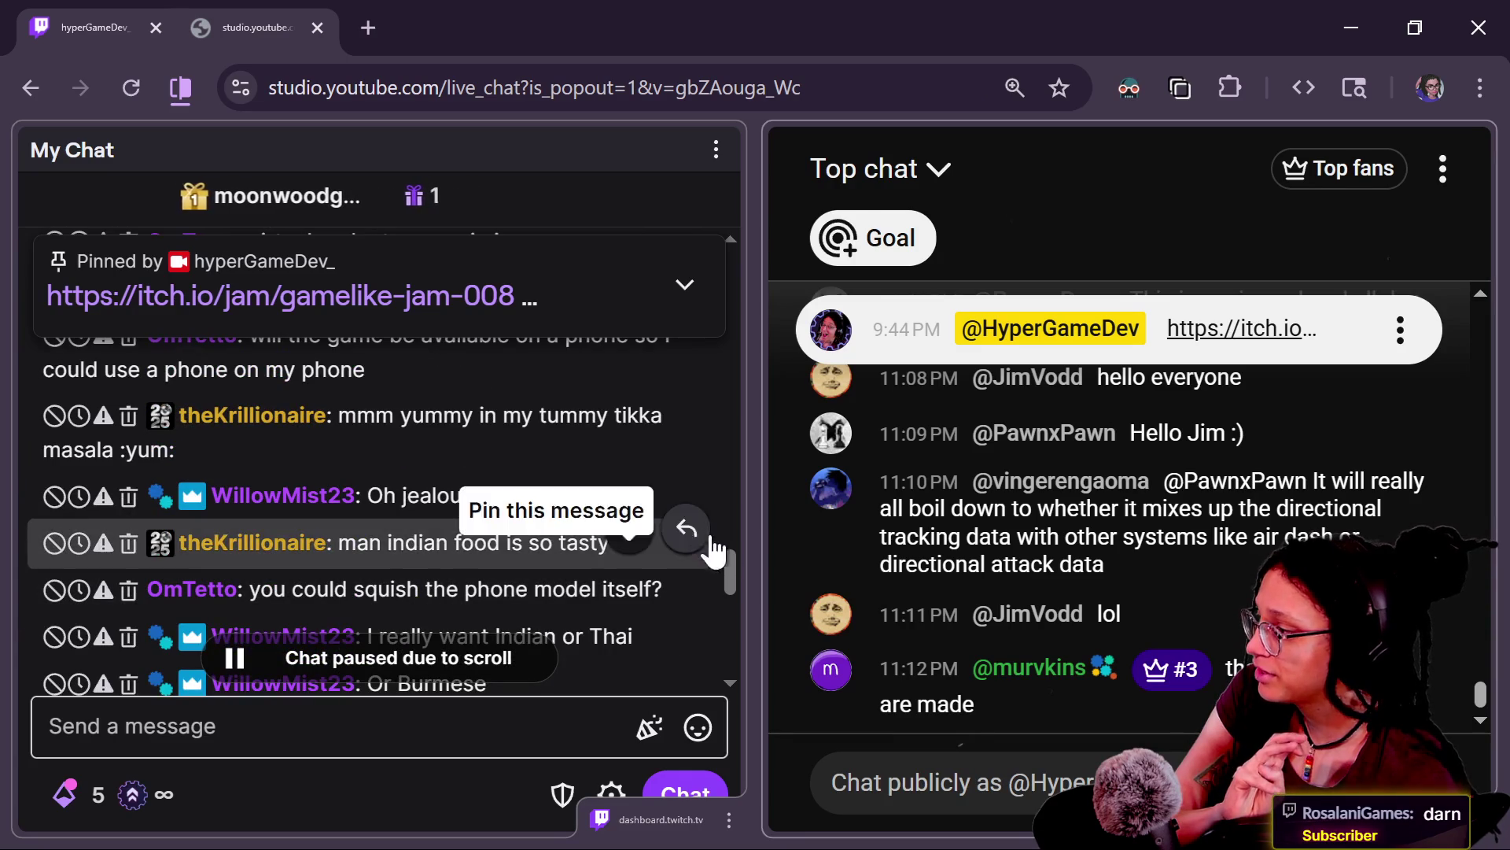
{"action": "left_click_drag", "start_coordinate": [733, 584], "coordinate": [731, 634]}
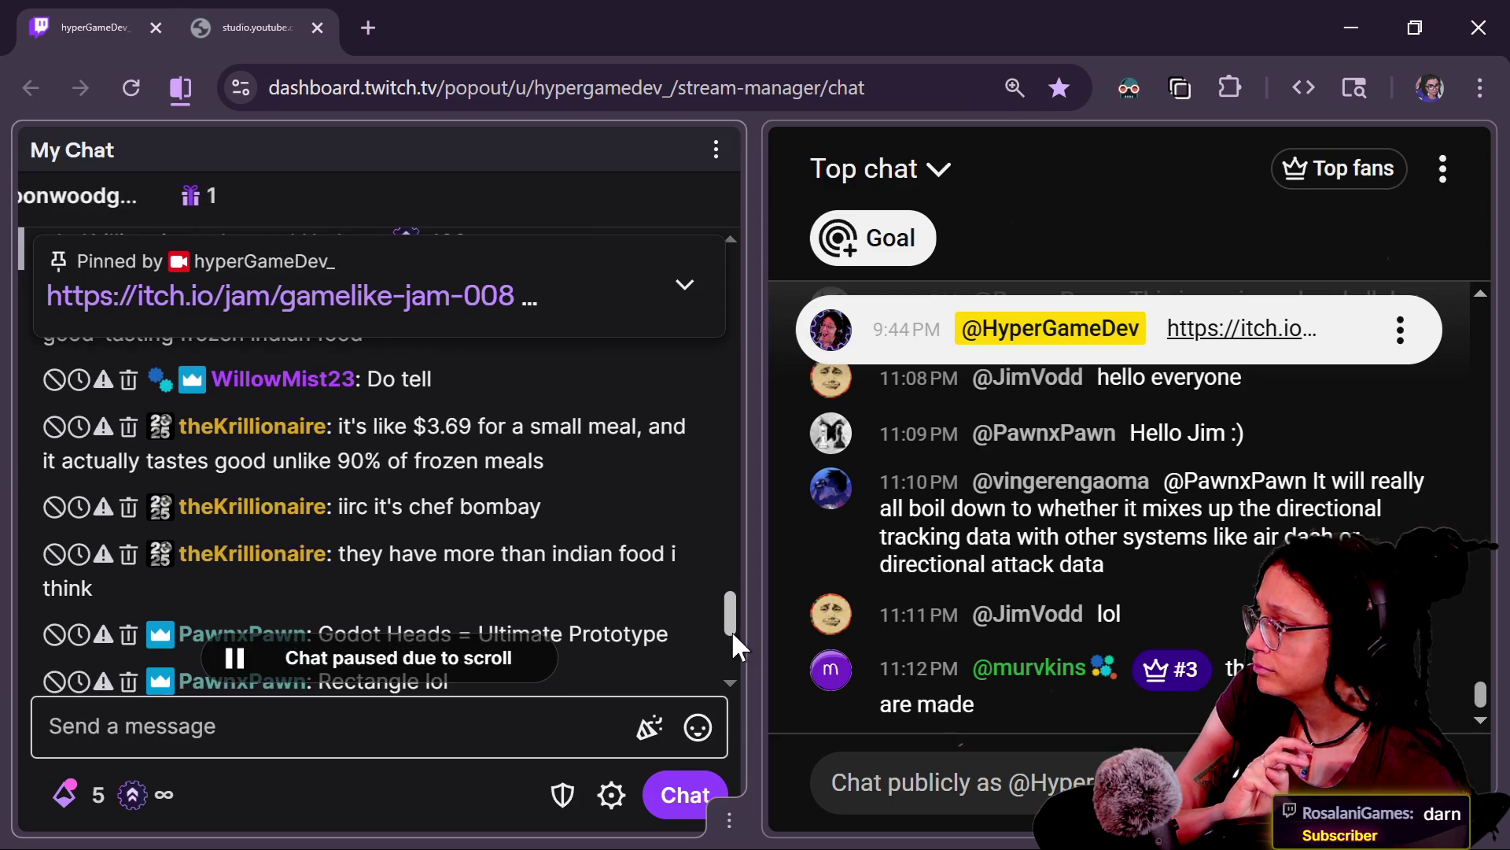
{"action": "left_click_drag", "start_coordinate": [320, 463], "coordinate": [536, 472]}
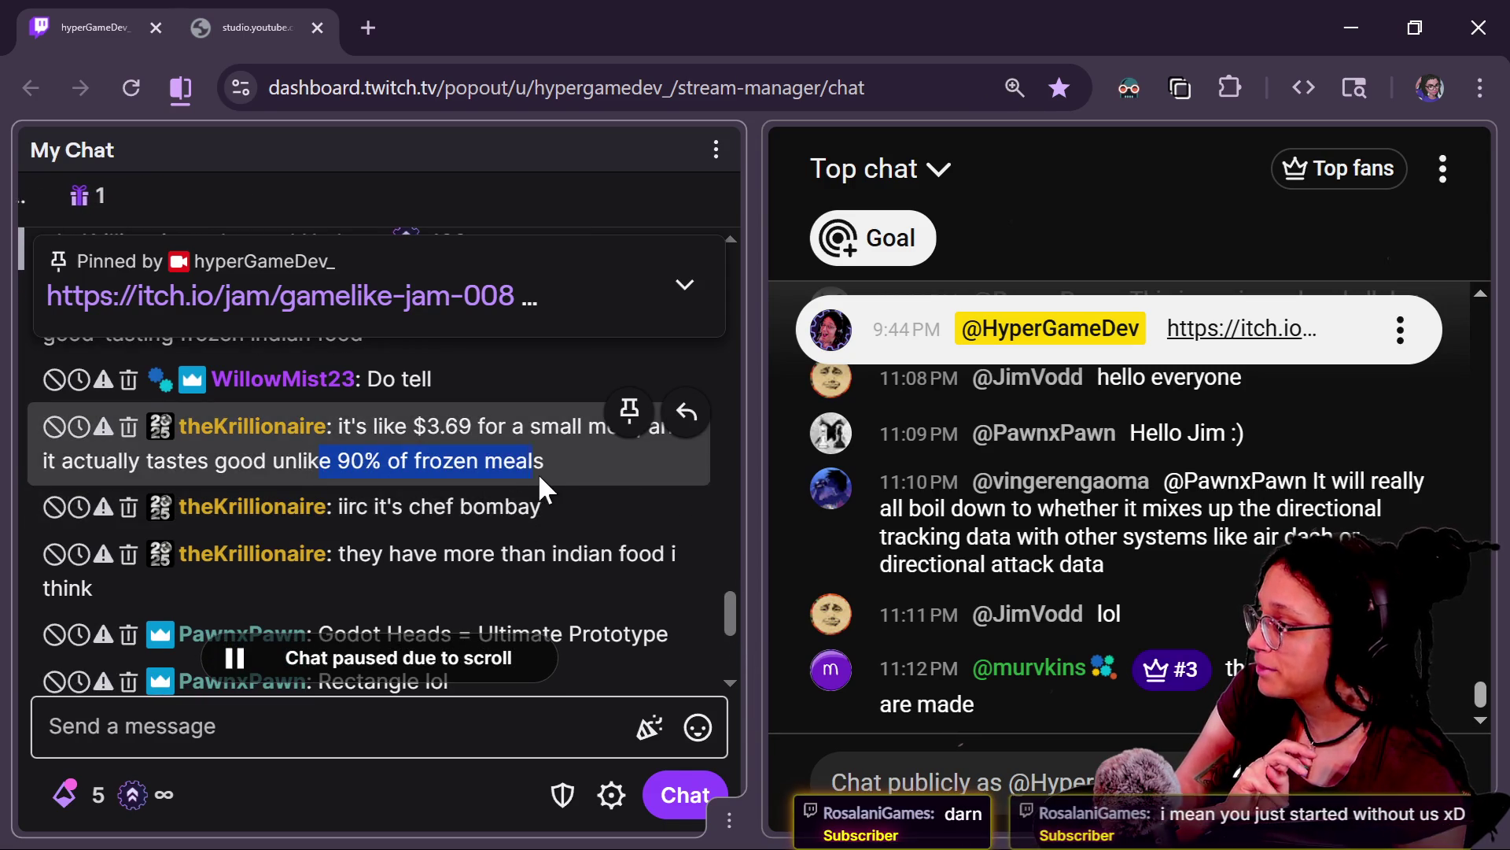
{"action": "scroll", "coordinate": [736, 610], "scroll_direction": "down", "scroll_amount": 1}
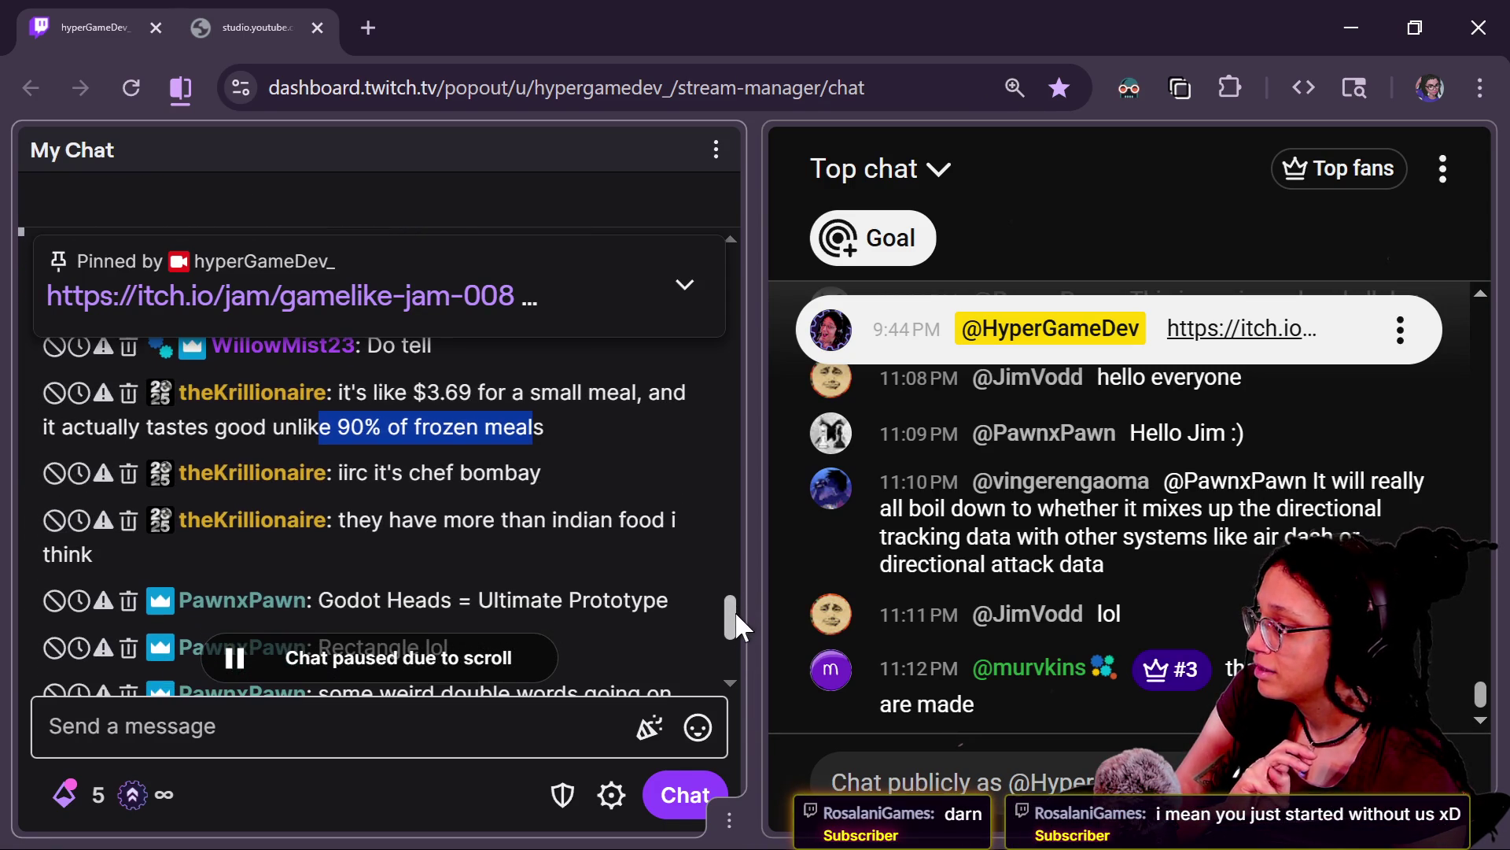
{"action": "left_click_drag", "start_coordinate": [412, 477], "coordinate": [608, 469]}
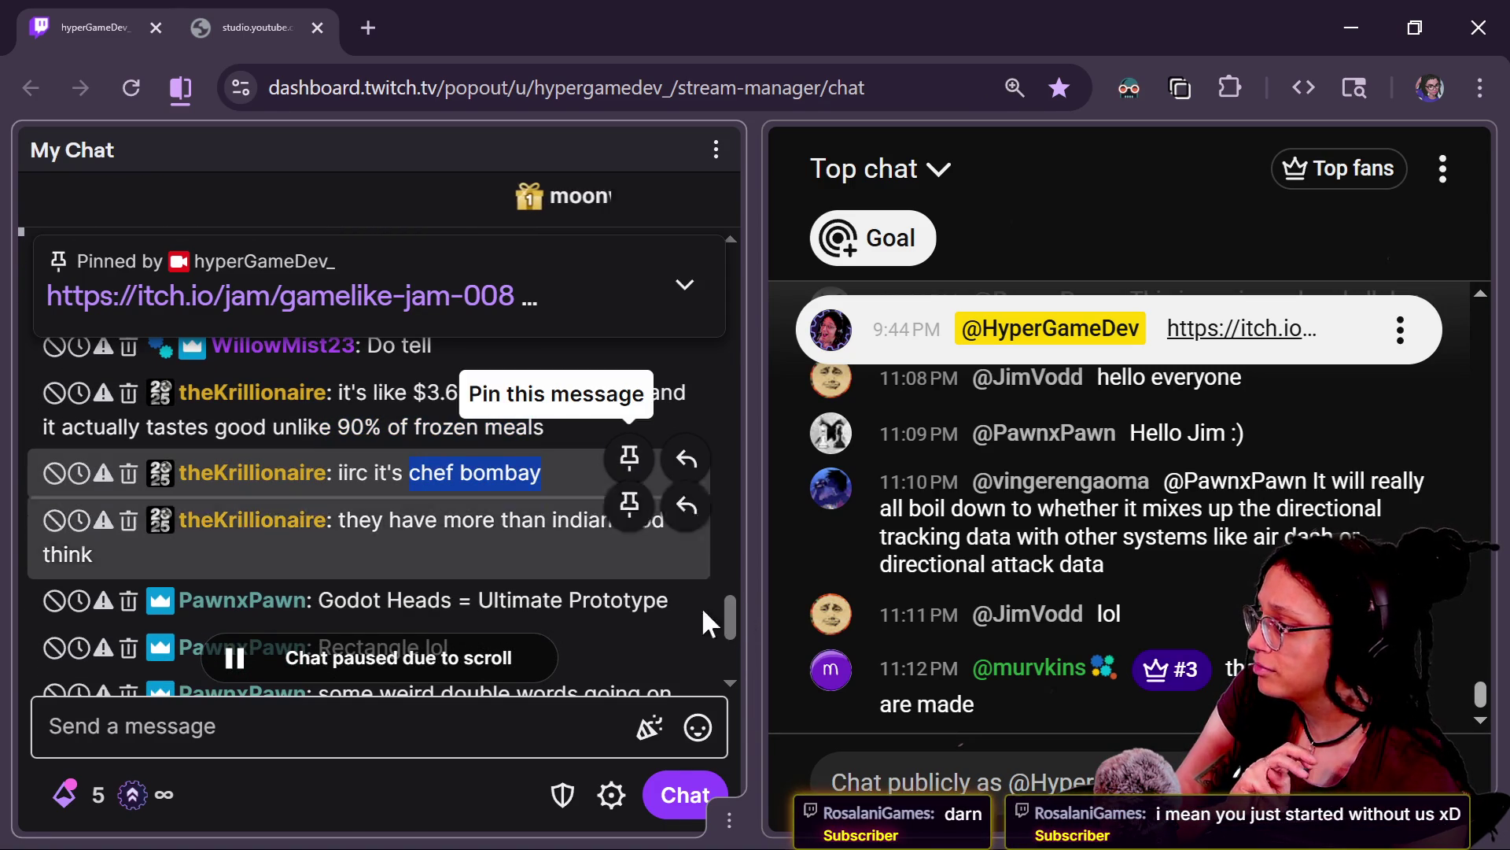
{"action": "scroll", "coordinate": [729, 621], "scroll_direction": "down", "scroll_amount": 2}
{"action": "left_click_drag", "start_coordinate": [727, 620], "coordinate": [727, 650]}
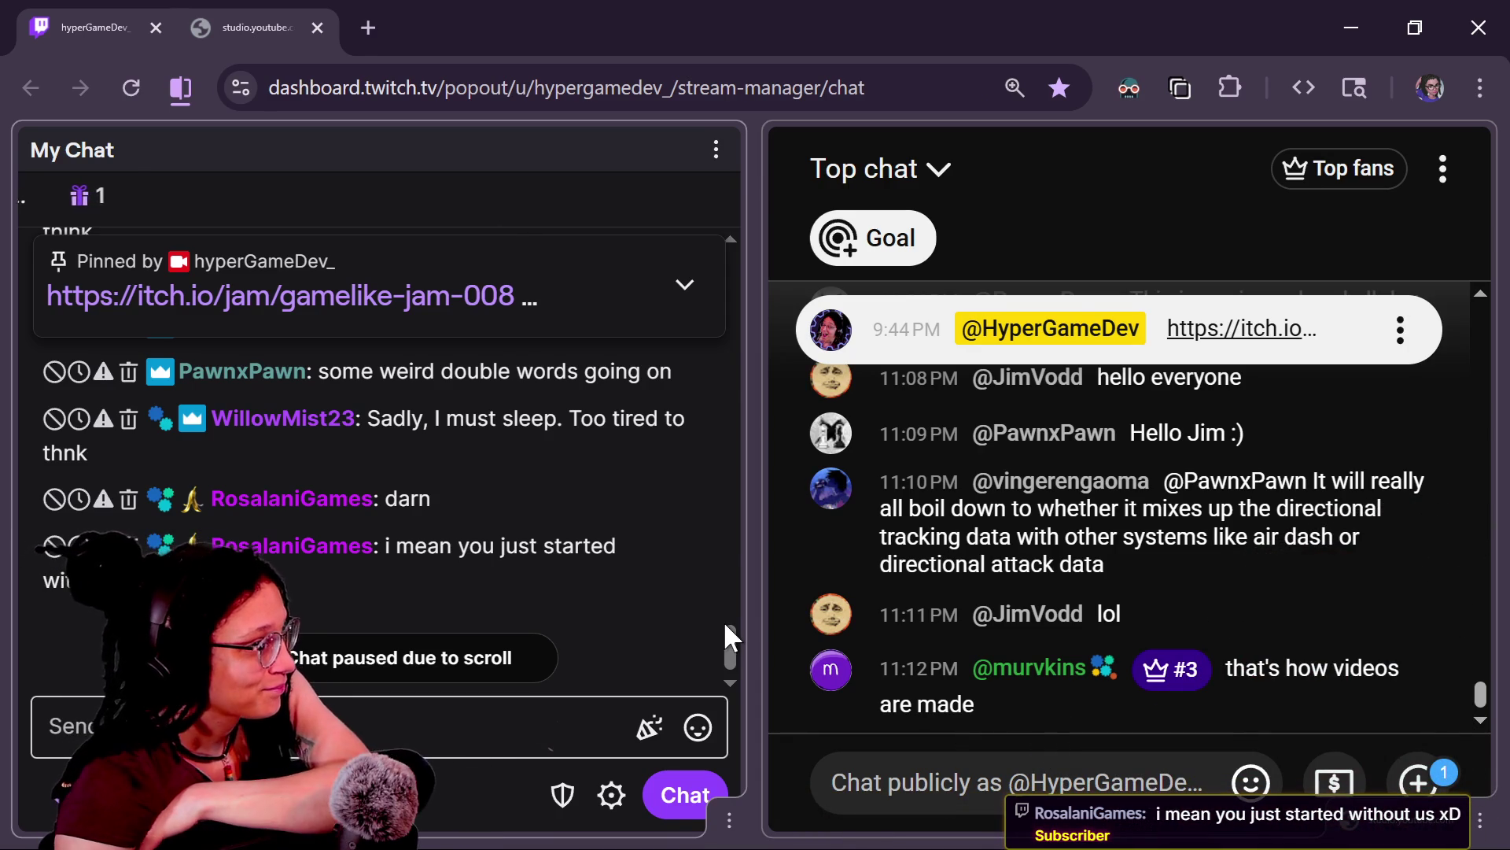
{"action": "scroll", "coordinate": [948, 563], "scroll_direction": "up", "scroll_amount": 5}
{"action": "scroll", "coordinate": [948, 565], "scroll_direction": "up", "scroll_amount": 3}
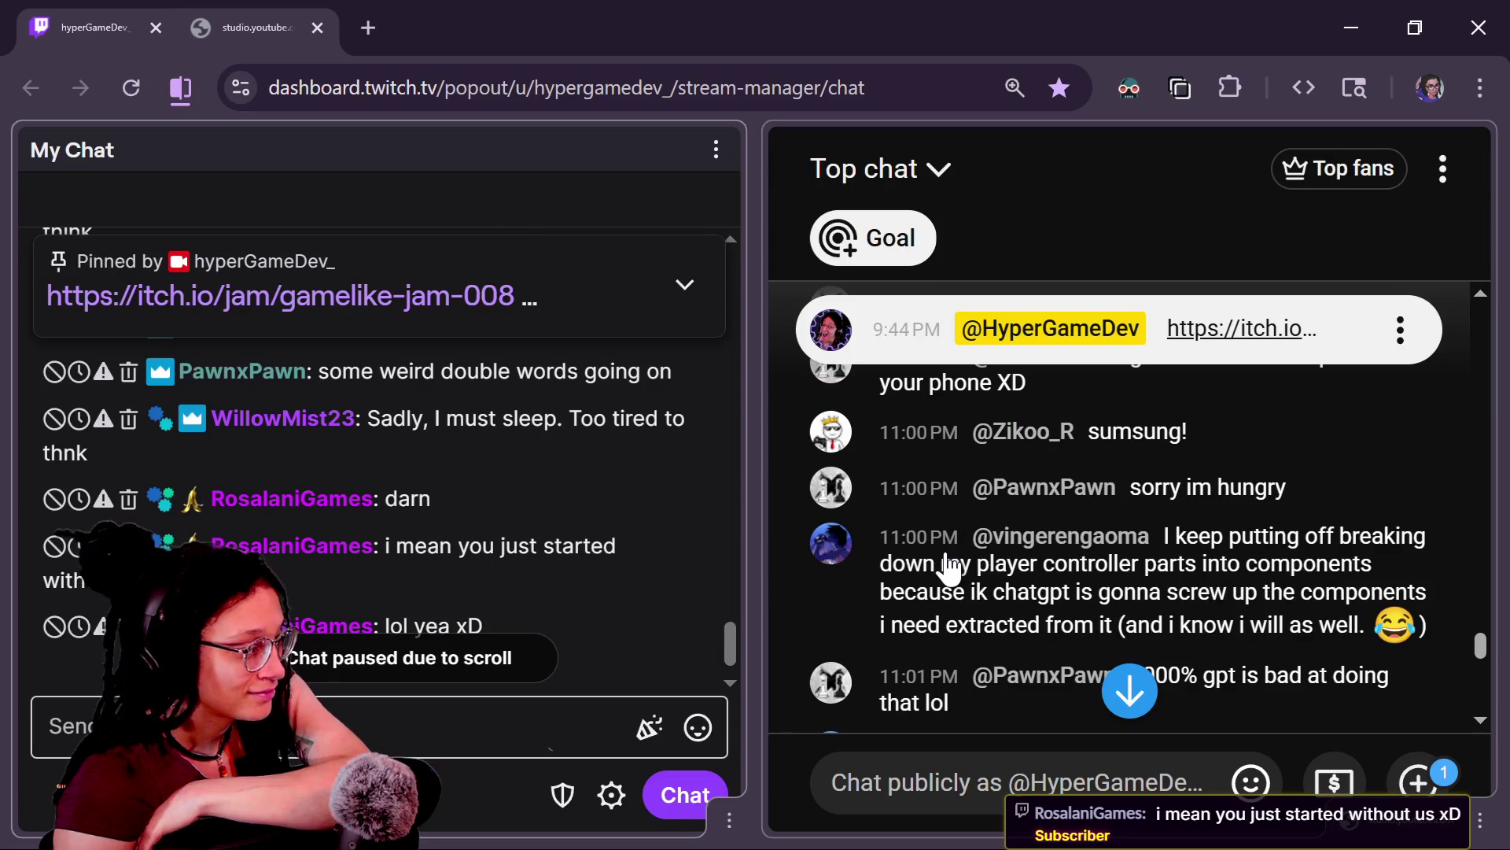
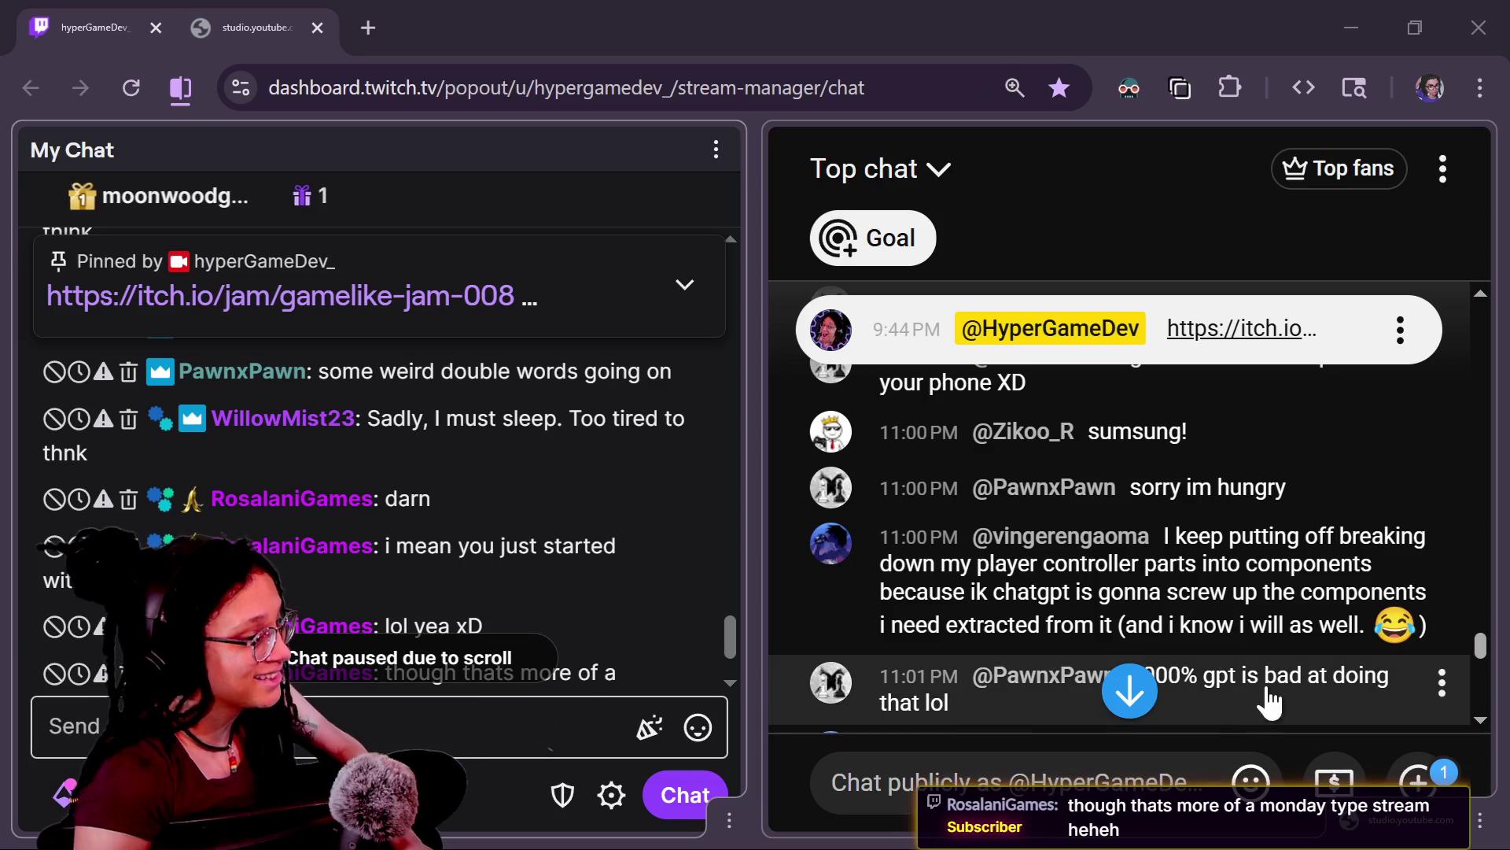
Step: Focus the YouTube Studio chat window and open its Top chat view dropdown
{"action": "scroll", "coordinate": [1161, 637], "scroll_direction": "down", "scroll_amount": 5}
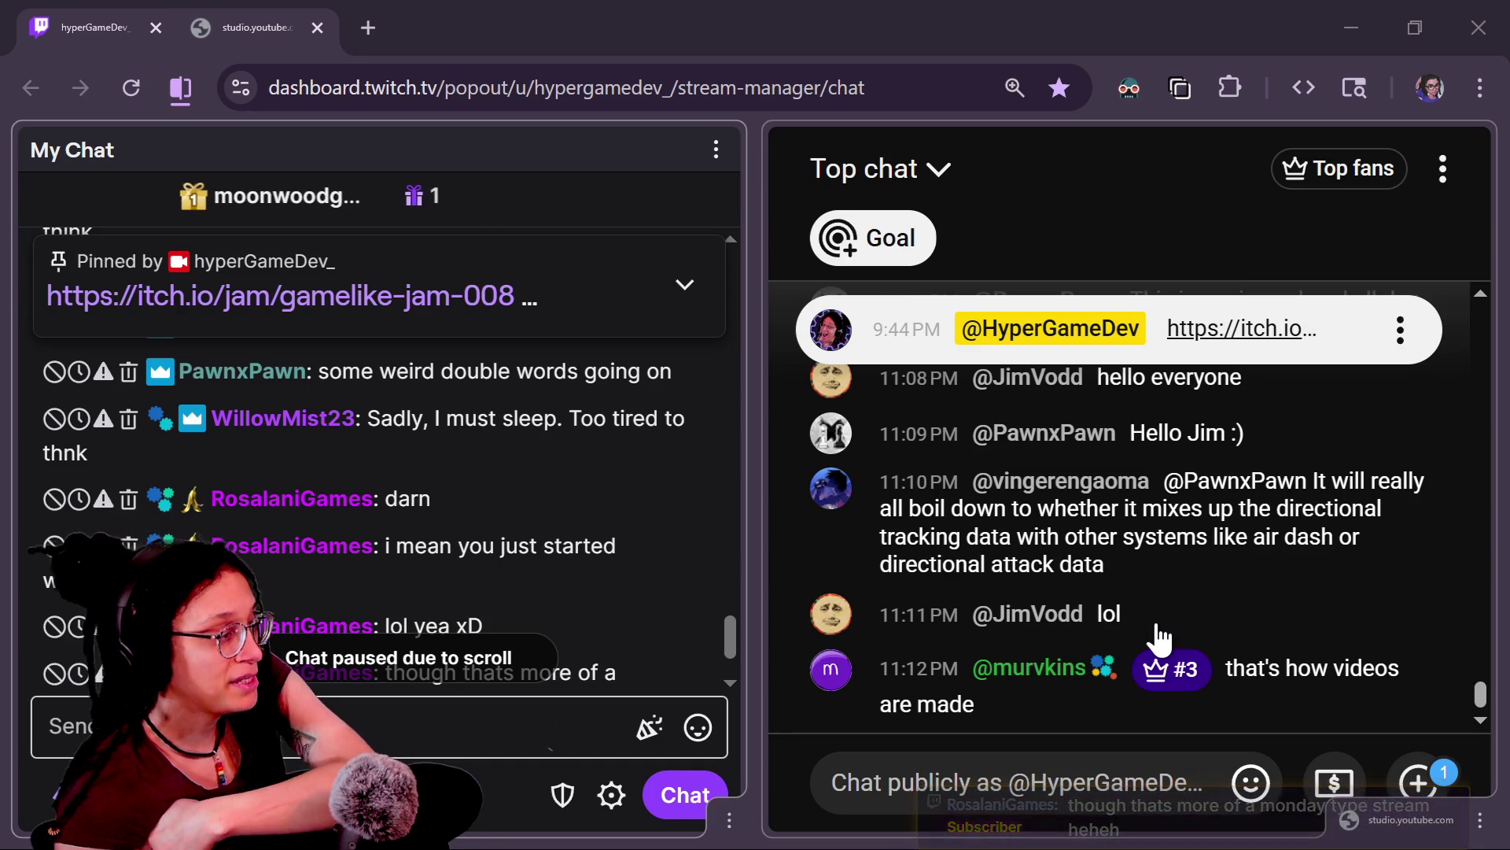
{"action": "scroll", "coordinate": [472, 495], "scroll_direction": "down", "scroll_amount": 2}
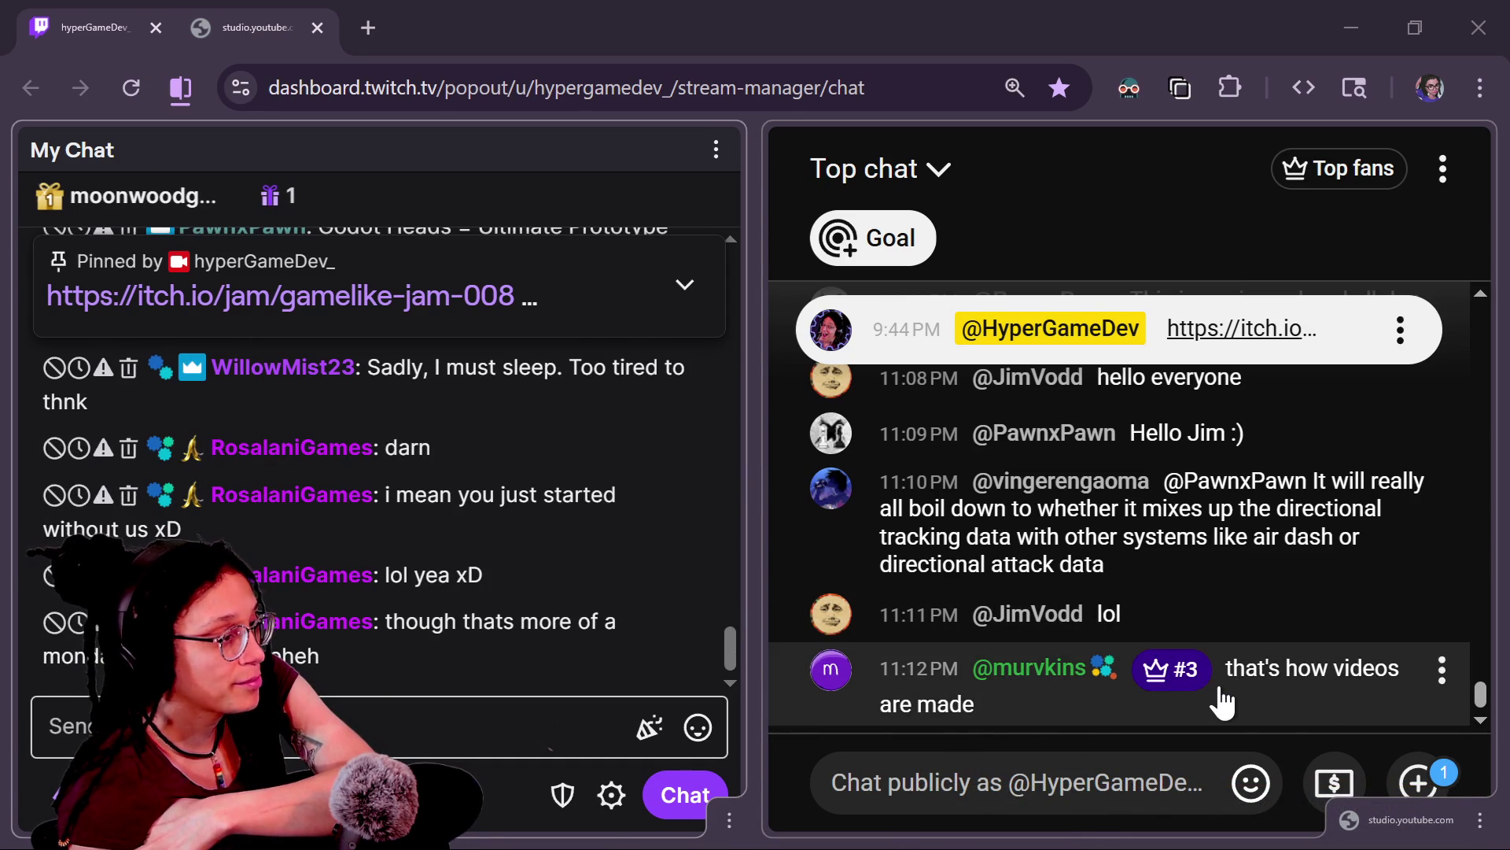
{"action": "scroll", "coordinate": [1220, 701], "scroll_direction": "up", "scroll_amount": 5}
{"action": "left_click", "coordinate": [893, 166]}
{"action": "left_click", "coordinate": [893, 167]}
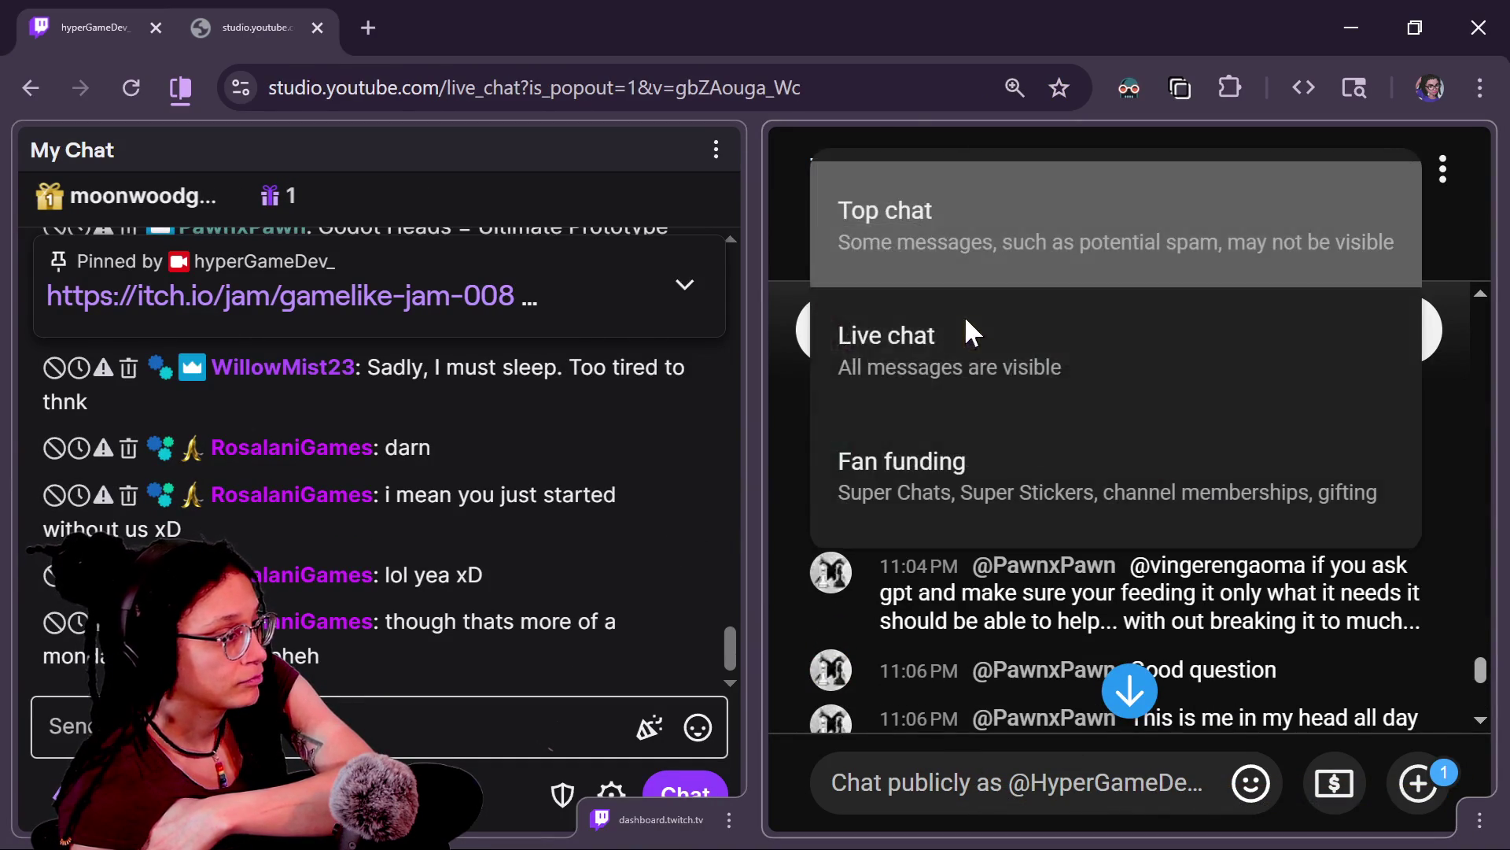
Step: Switch the YouTube chat from Top chat to Live chat and scroll through all messages
{"action": "left_click", "coordinate": [968, 328]}
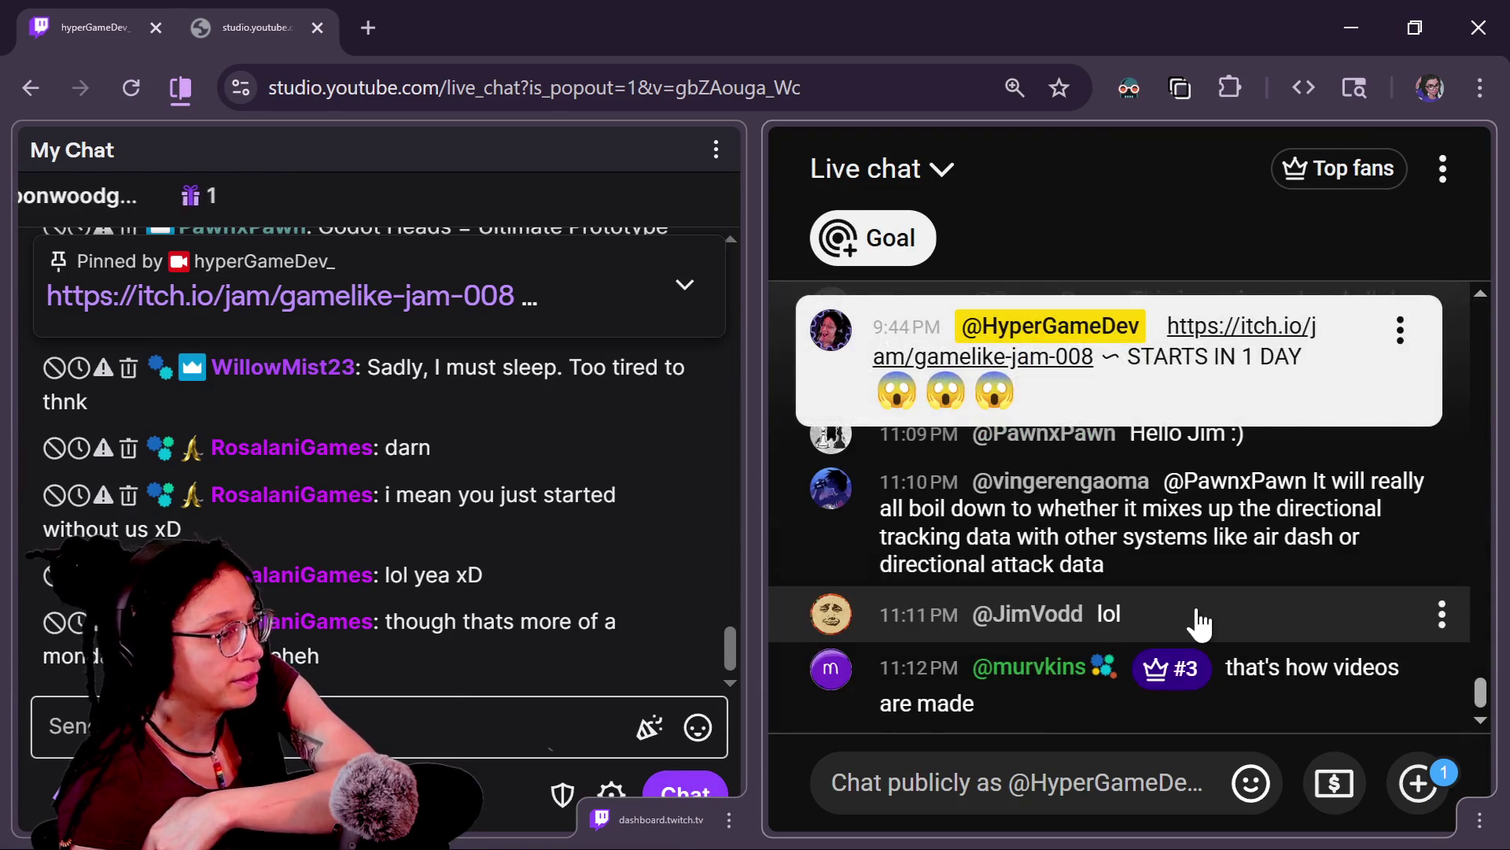
{"action": "scroll", "coordinate": [1197, 622], "scroll_direction": "up", "scroll_amount": 5}
{"action": "scroll", "coordinate": [1322, 555], "scroll_direction": "up", "scroll_amount": 5}
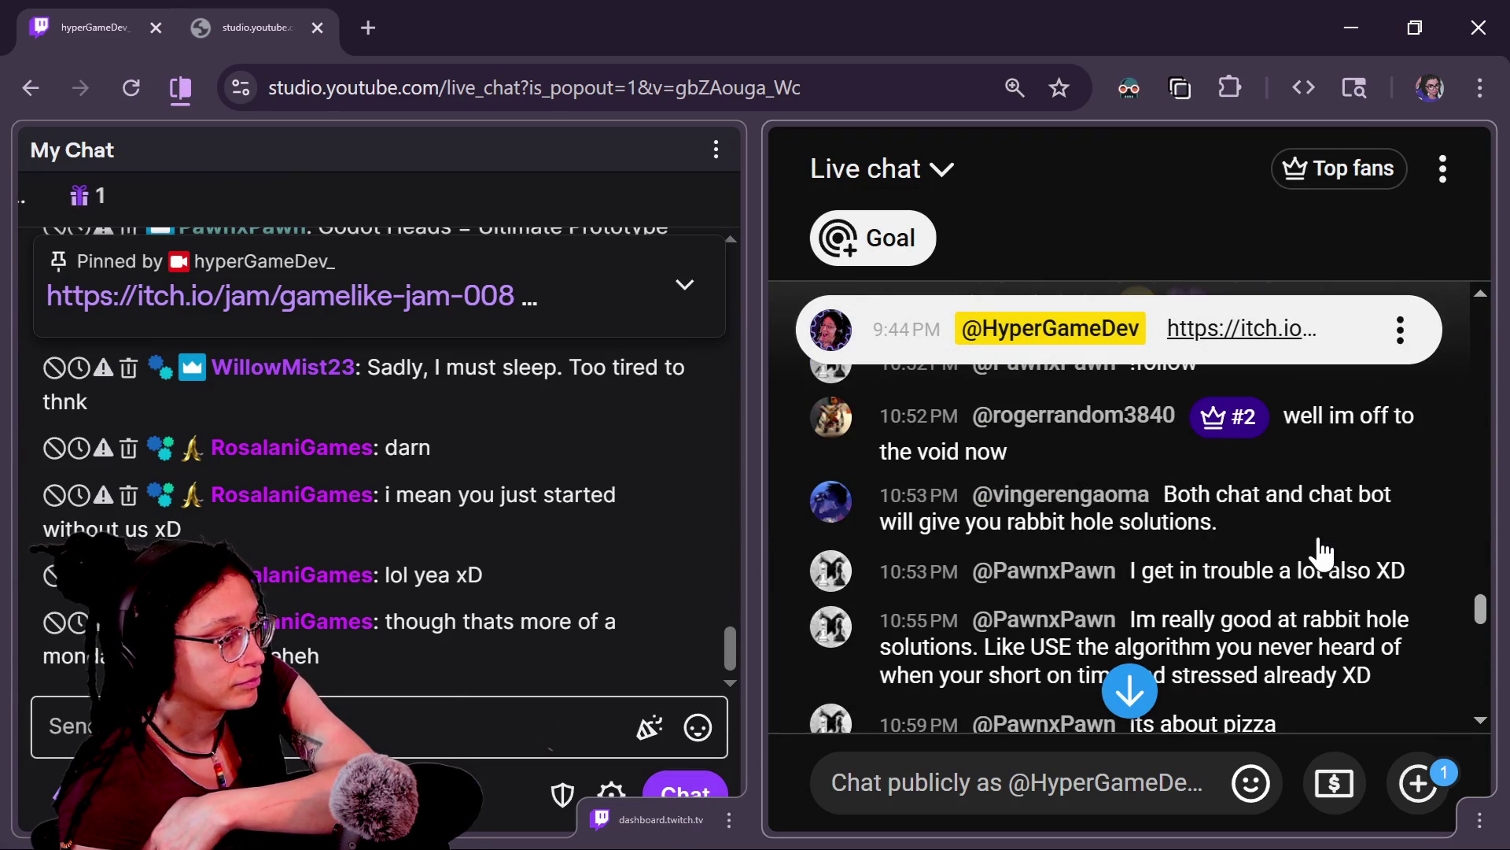
{"action": "scroll", "coordinate": [1326, 574], "scroll_direction": "down", "scroll_amount": 2}
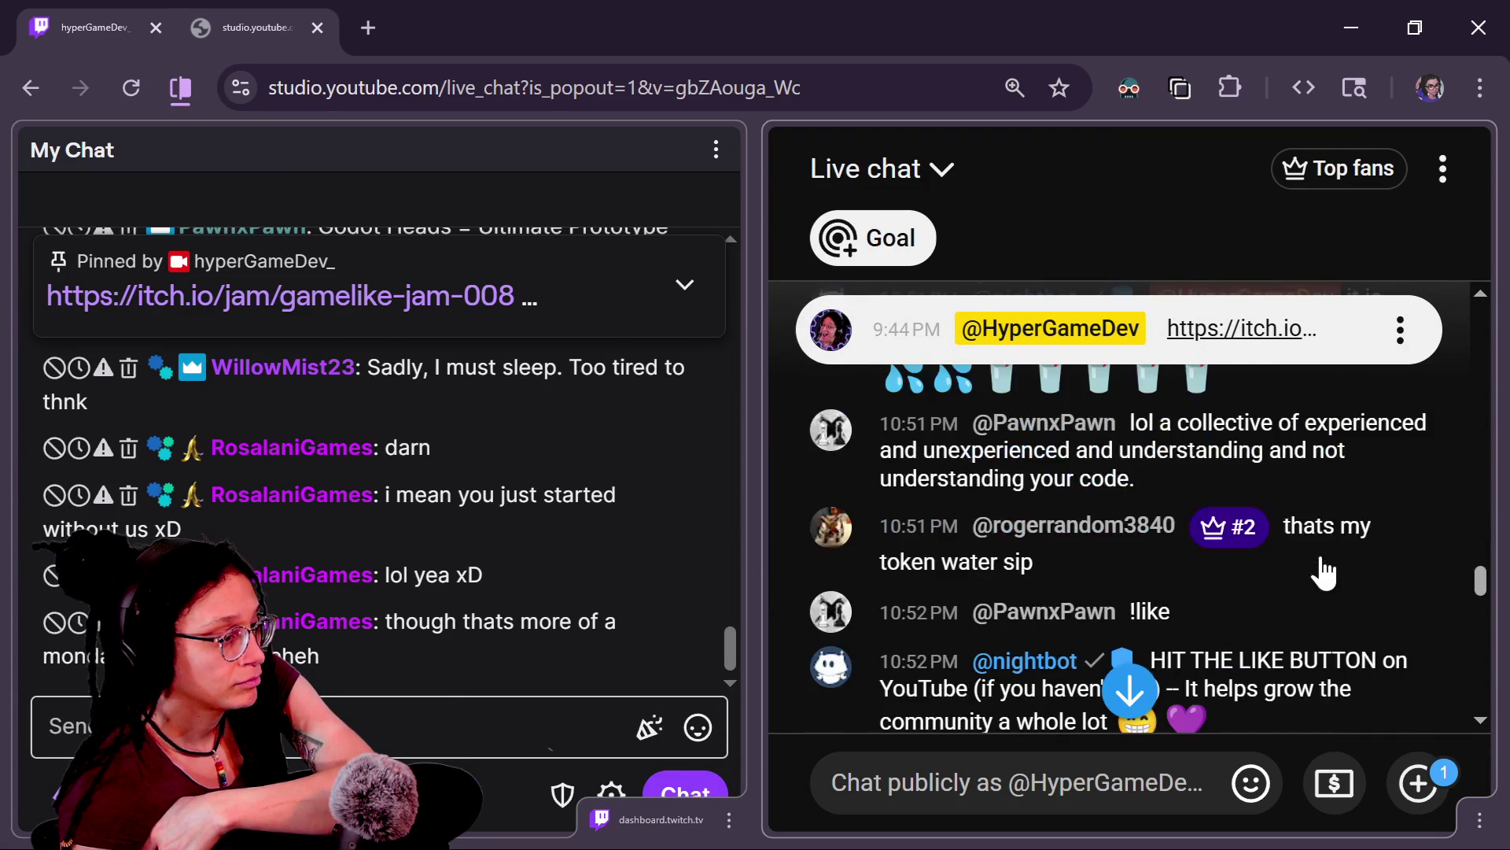
{"action": "scroll", "coordinate": [1335, 574], "scroll_direction": "down", "scroll_amount": 4}
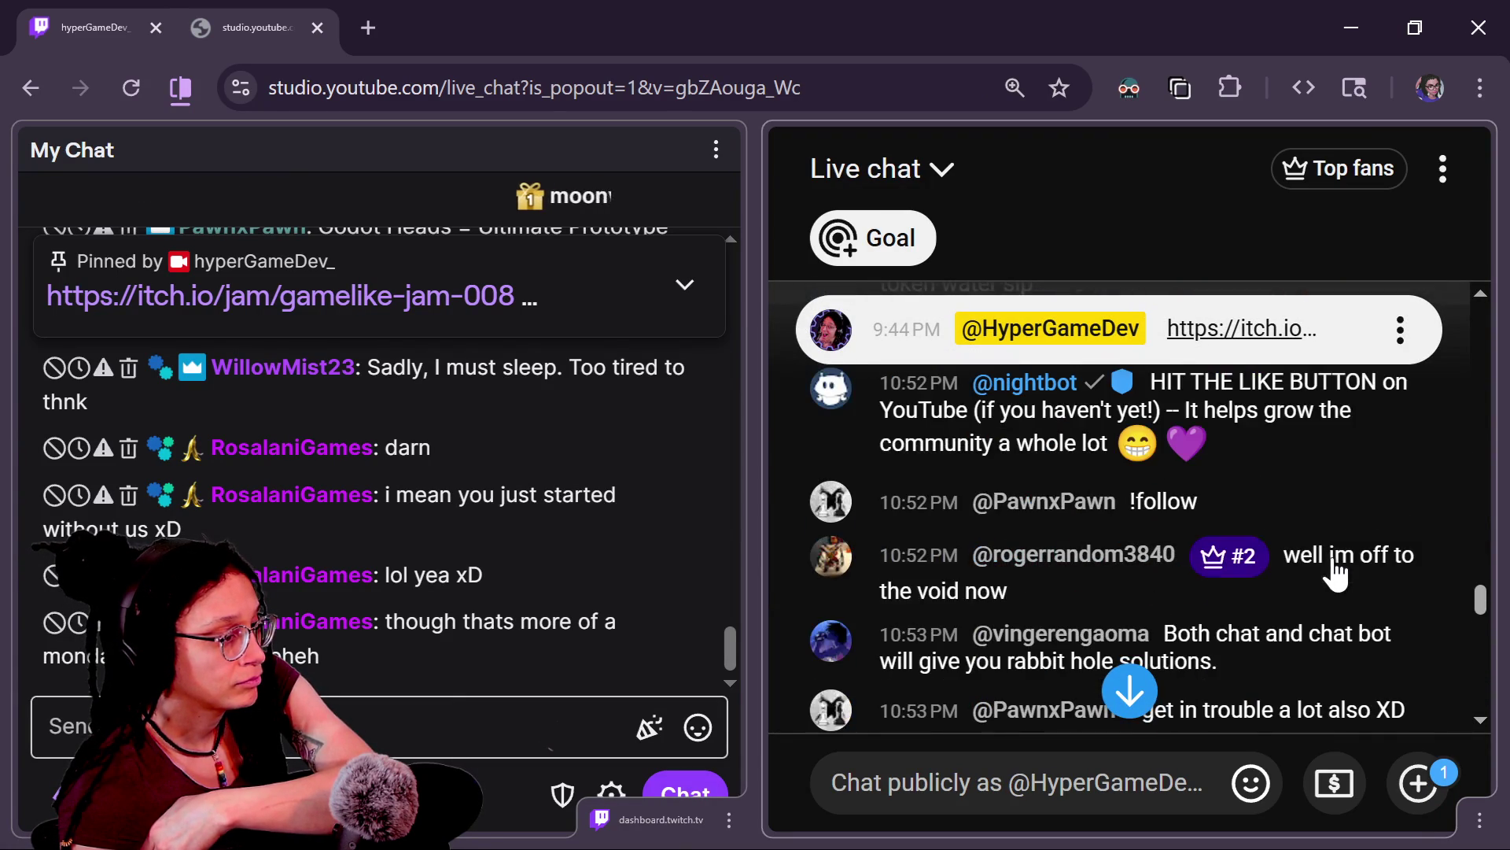
{"action": "scroll", "coordinate": [1353, 582], "scroll_direction": "down", "scroll_amount": 2}
{"action": "scroll", "coordinate": [1379, 586], "scroll_direction": "down", "scroll_amount": 2}
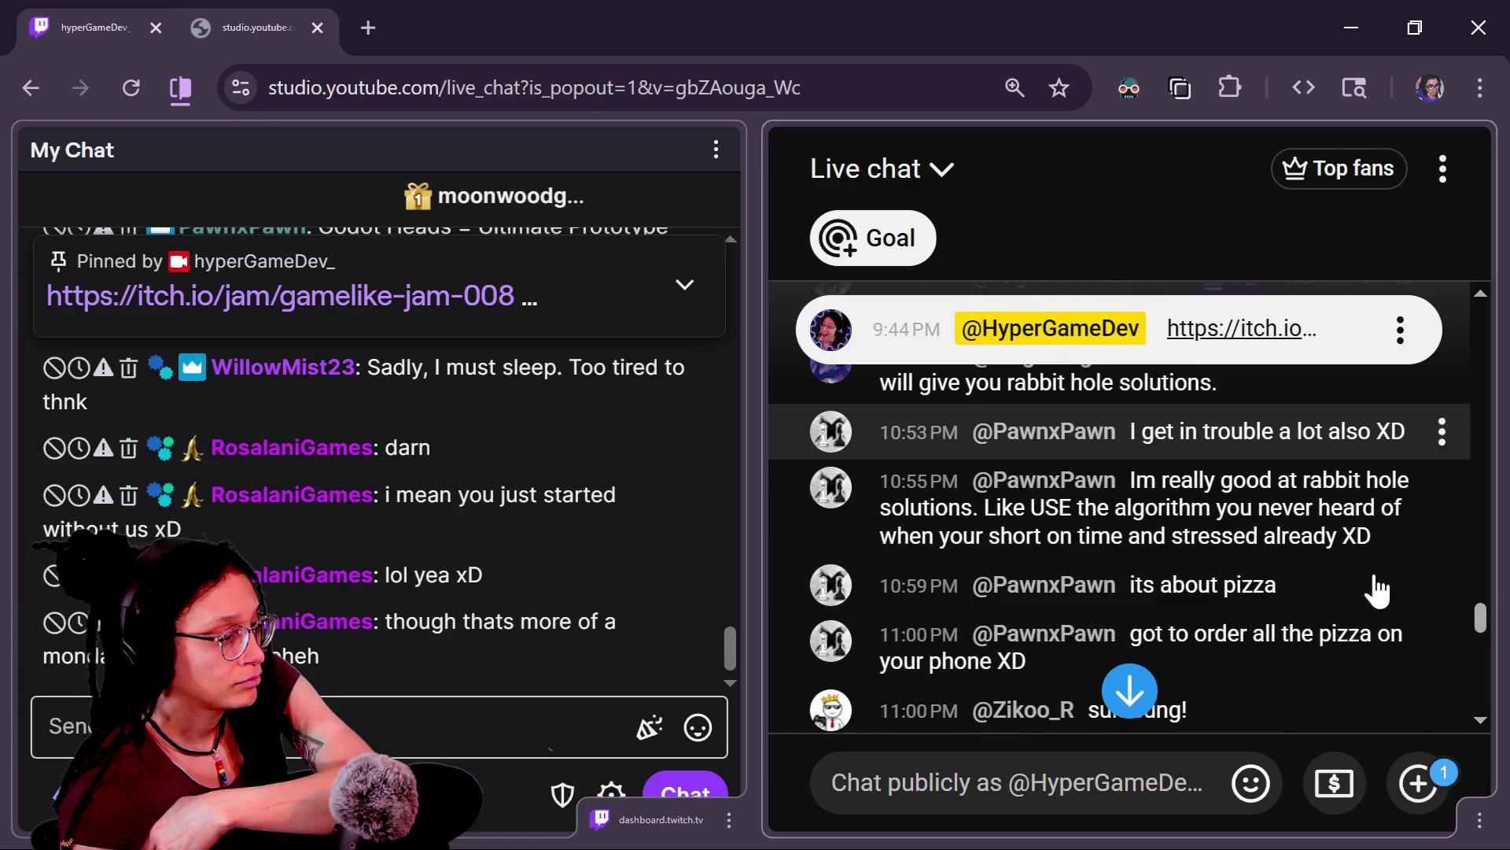
{"action": "scroll", "coordinate": [1381, 591], "scroll_direction": "down", "scroll_amount": 2}
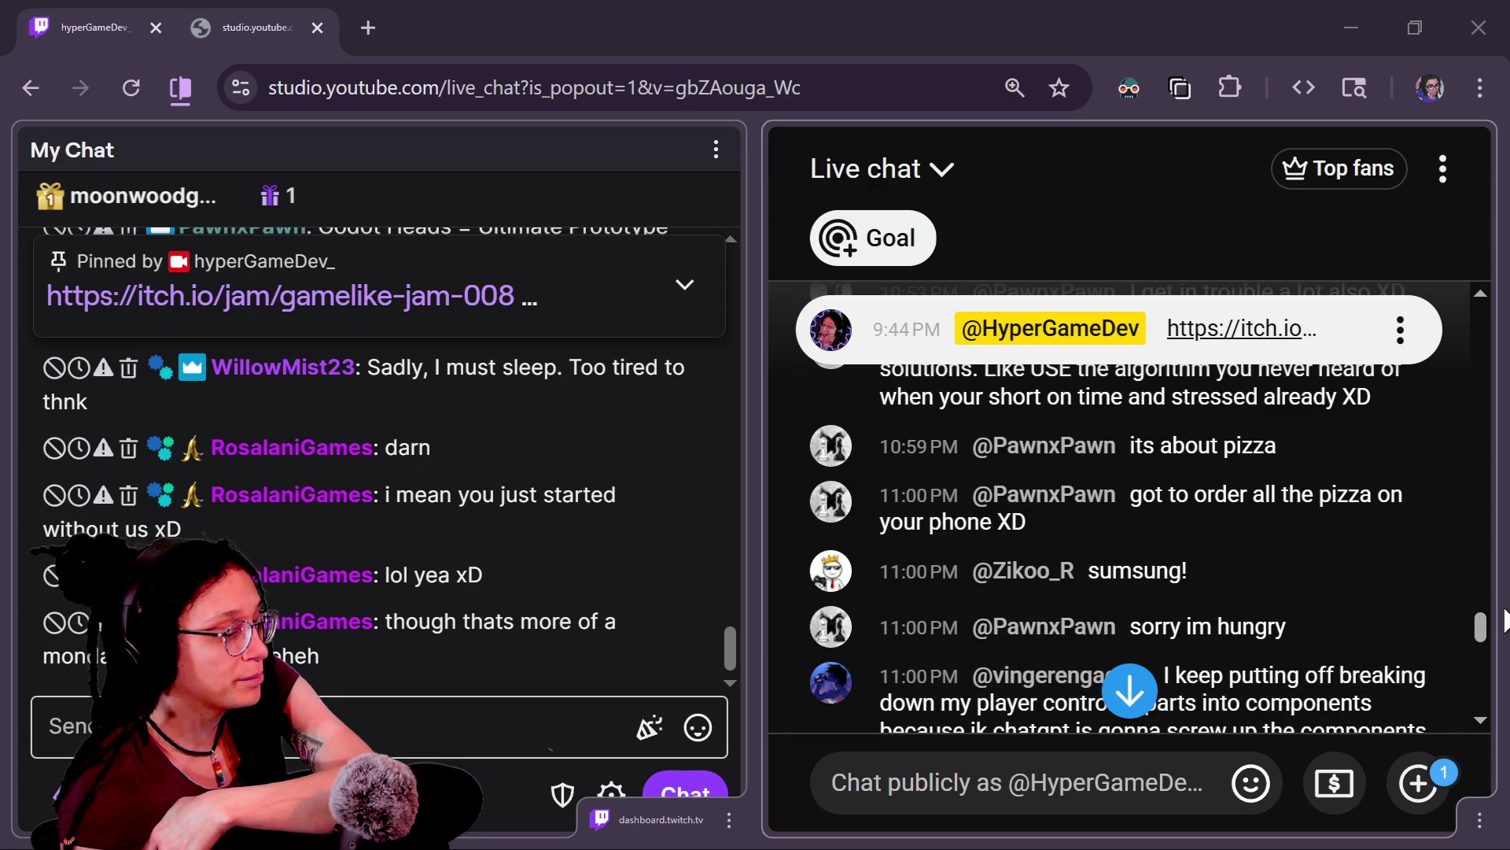
{"action": "left_click_drag", "start_coordinate": [1480, 620], "coordinate": [1479, 626]}
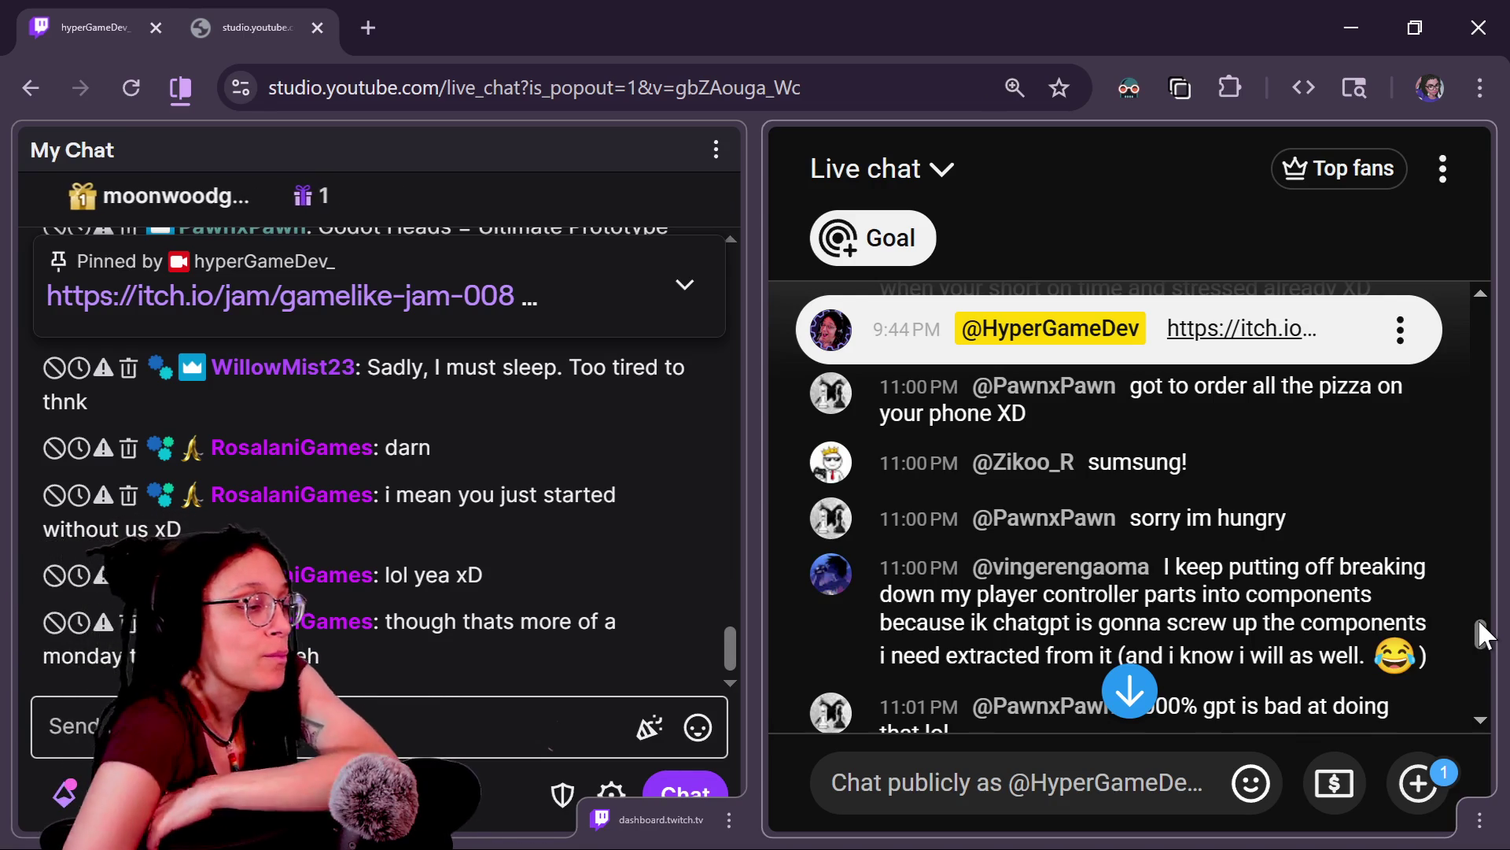
{"action": "scroll", "coordinate": [1481, 625], "scroll_direction": "down", "scroll_amount": 2}
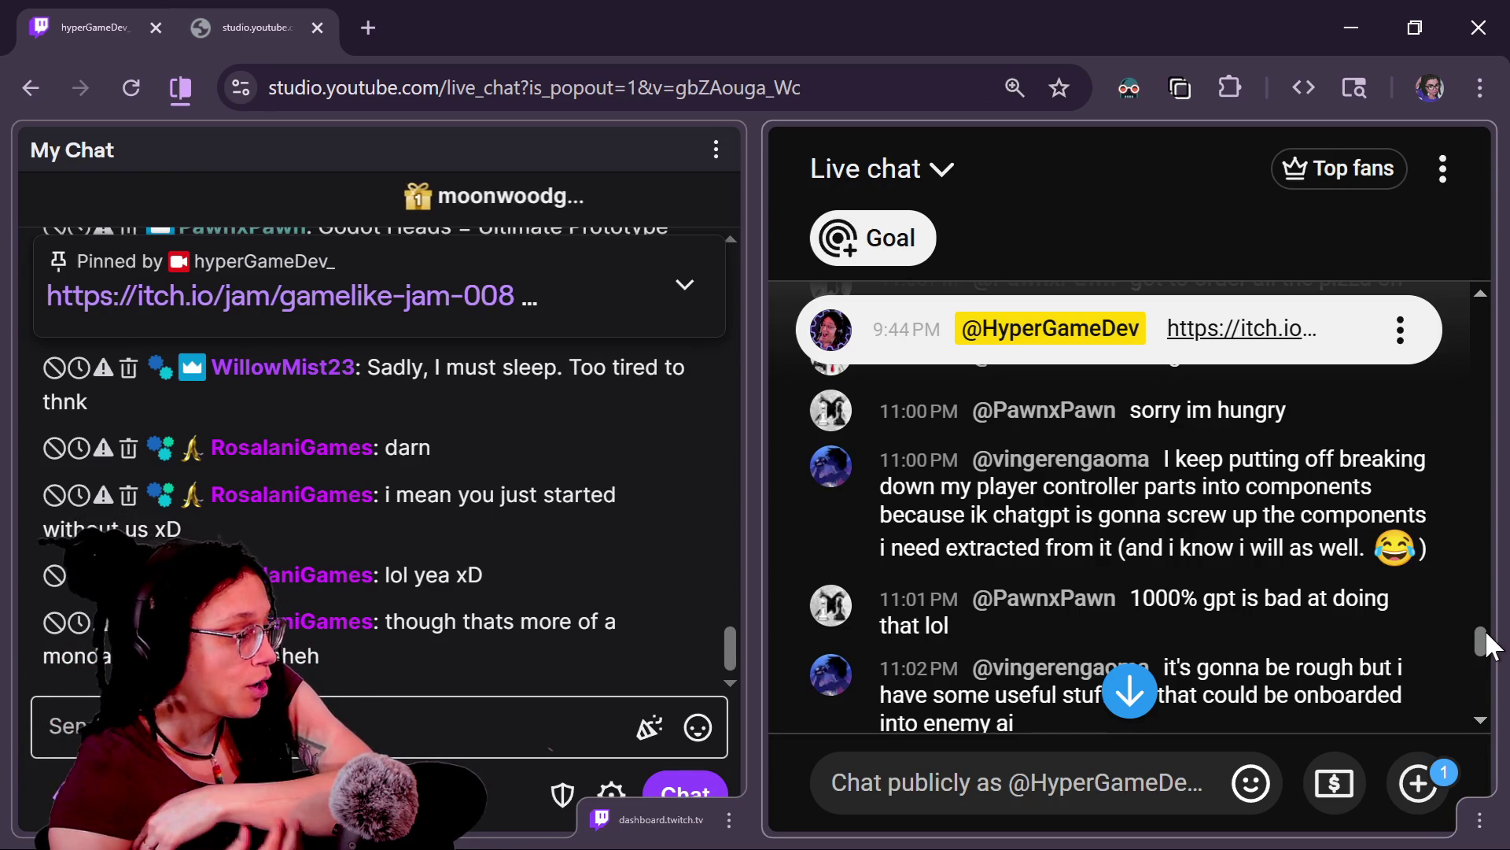
Step: Jump to the newest YouTube live chat messages, then switch over to the Godot editor
{"action": "scroll", "coordinate": [1489, 646], "scroll_direction": "down", "scroll_amount": 1}
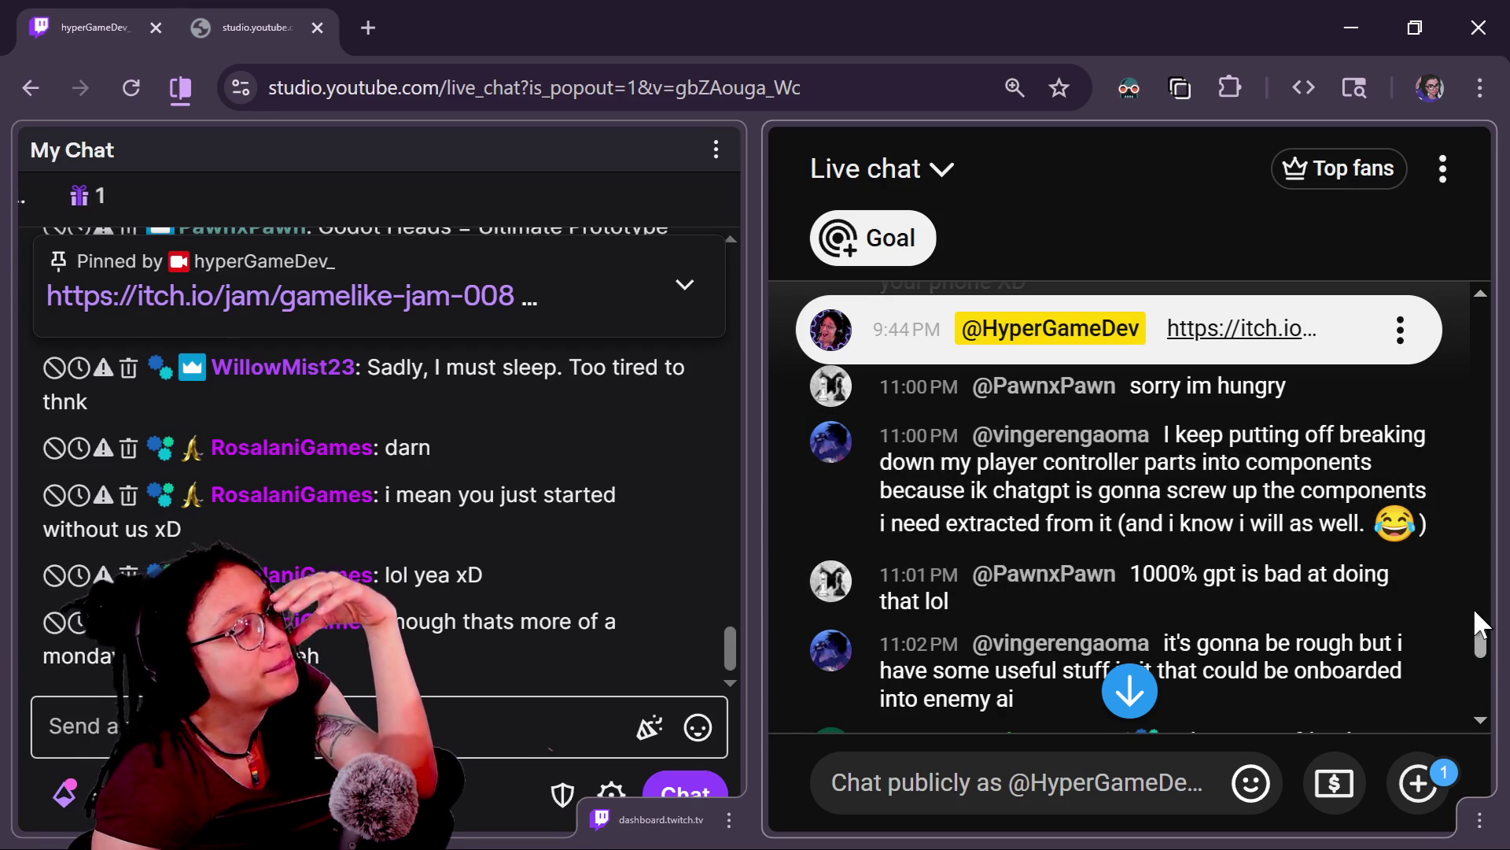
{"action": "left_click_drag", "start_coordinate": [1484, 636], "coordinate": [1490, 681]}
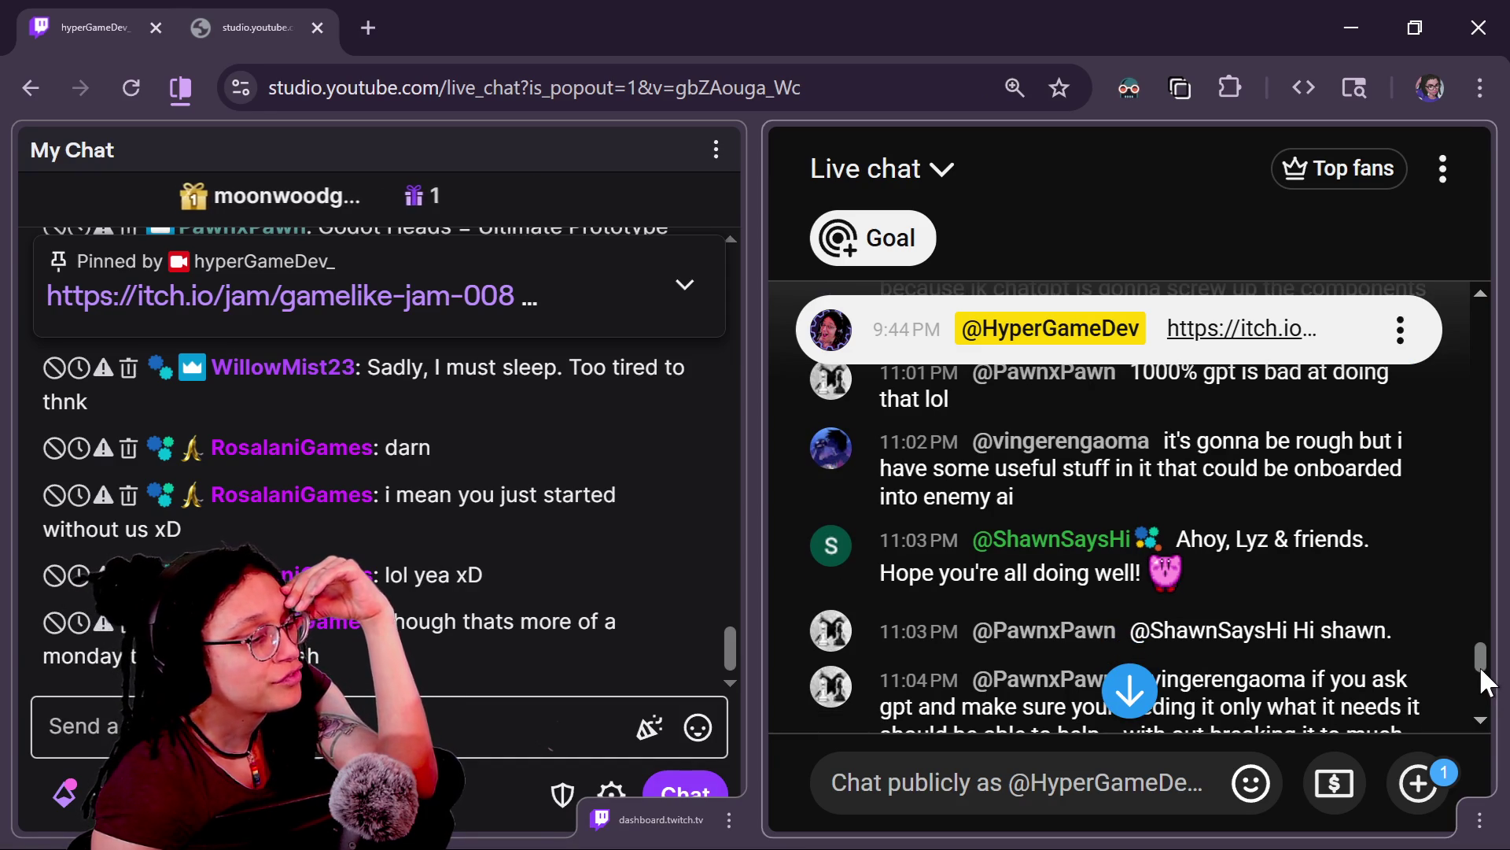
{"action": "mouse_move", "coordinate": [1487, 681]}
{"action": "left_mouse_down"}
{"action": "mouse_move", "coordinate": [1483, 661]}
{"action": "mouse_move", "coordinate": [1484, 681]}
{"action": "left_mouse_up"}
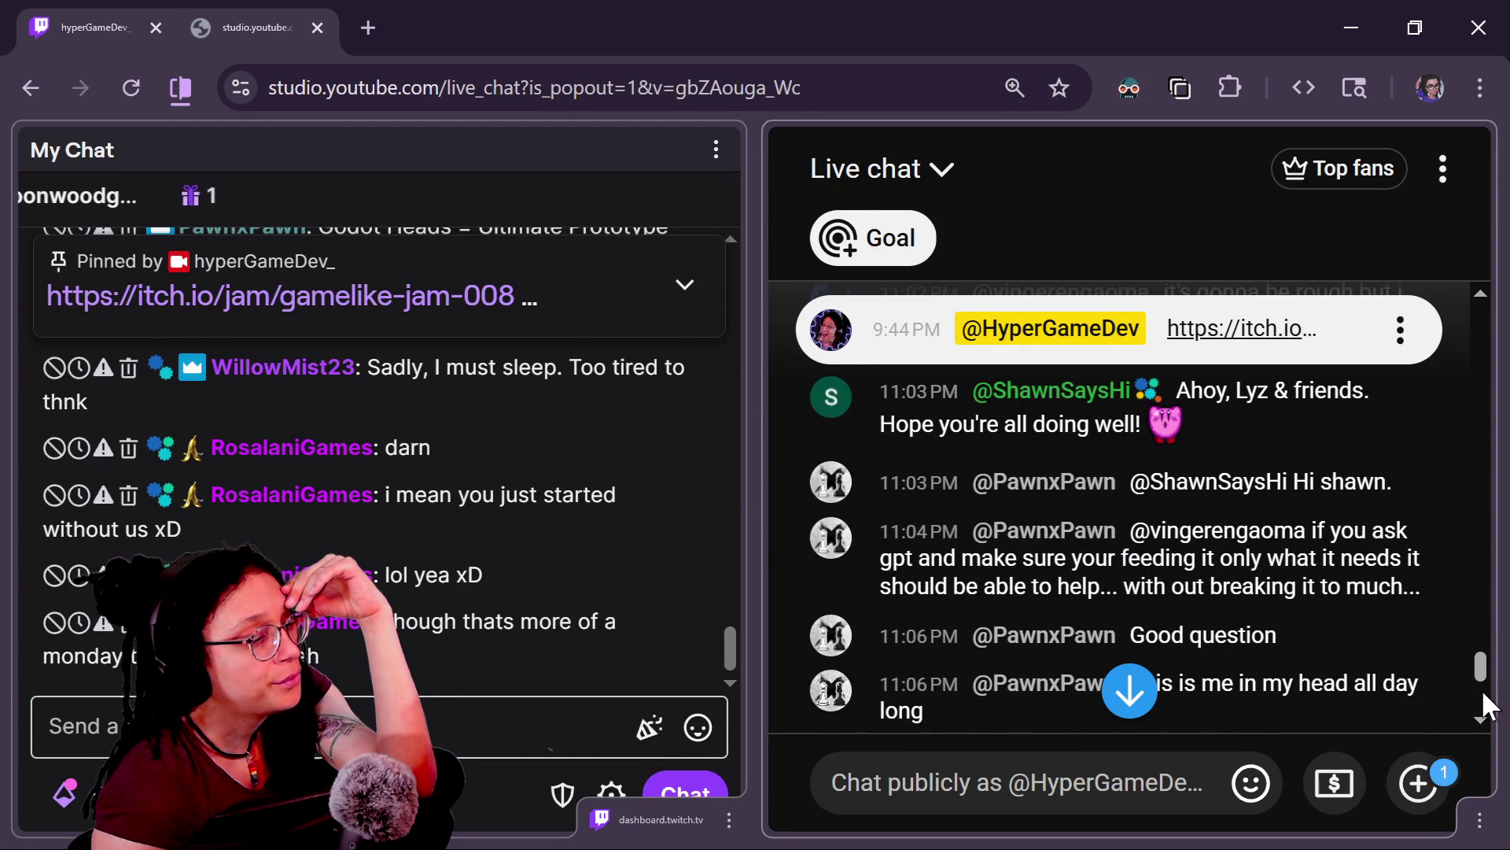
{"action": "left_click", "coordinate": [1484, 694]}
{"action": "left_click_drag", "start_coordinate": [1482, 676], "coordinate": [1487, 712]}
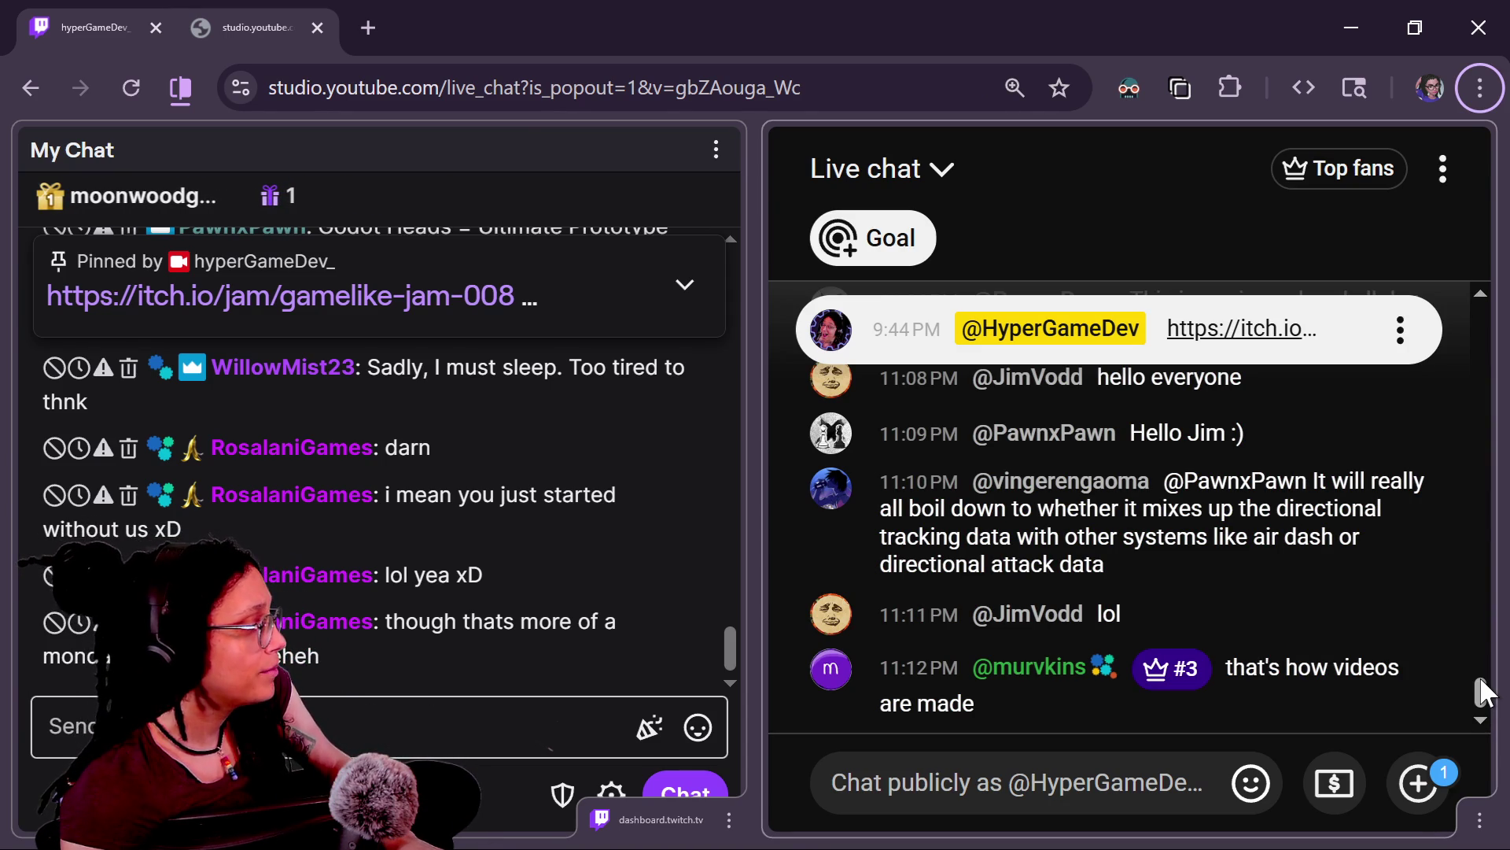
{"action": "key", "text": "alt+Tab"}
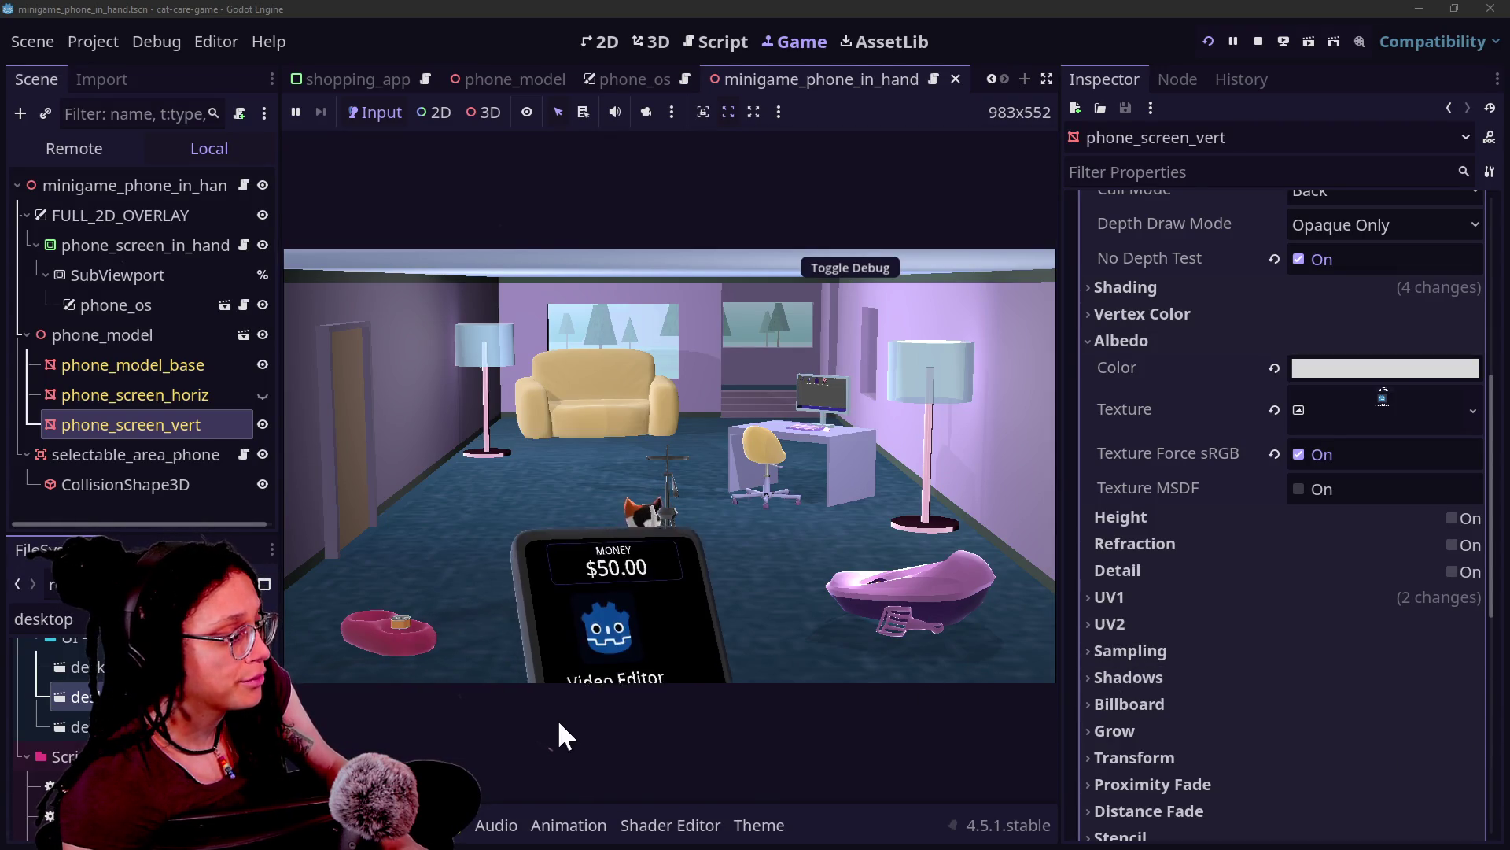
Step: Raise the in-game phone, set phone_screen_vert's Albedo Color to cyan, and restart the game
{"action": "left_click", "coordinate": [689, 625]}
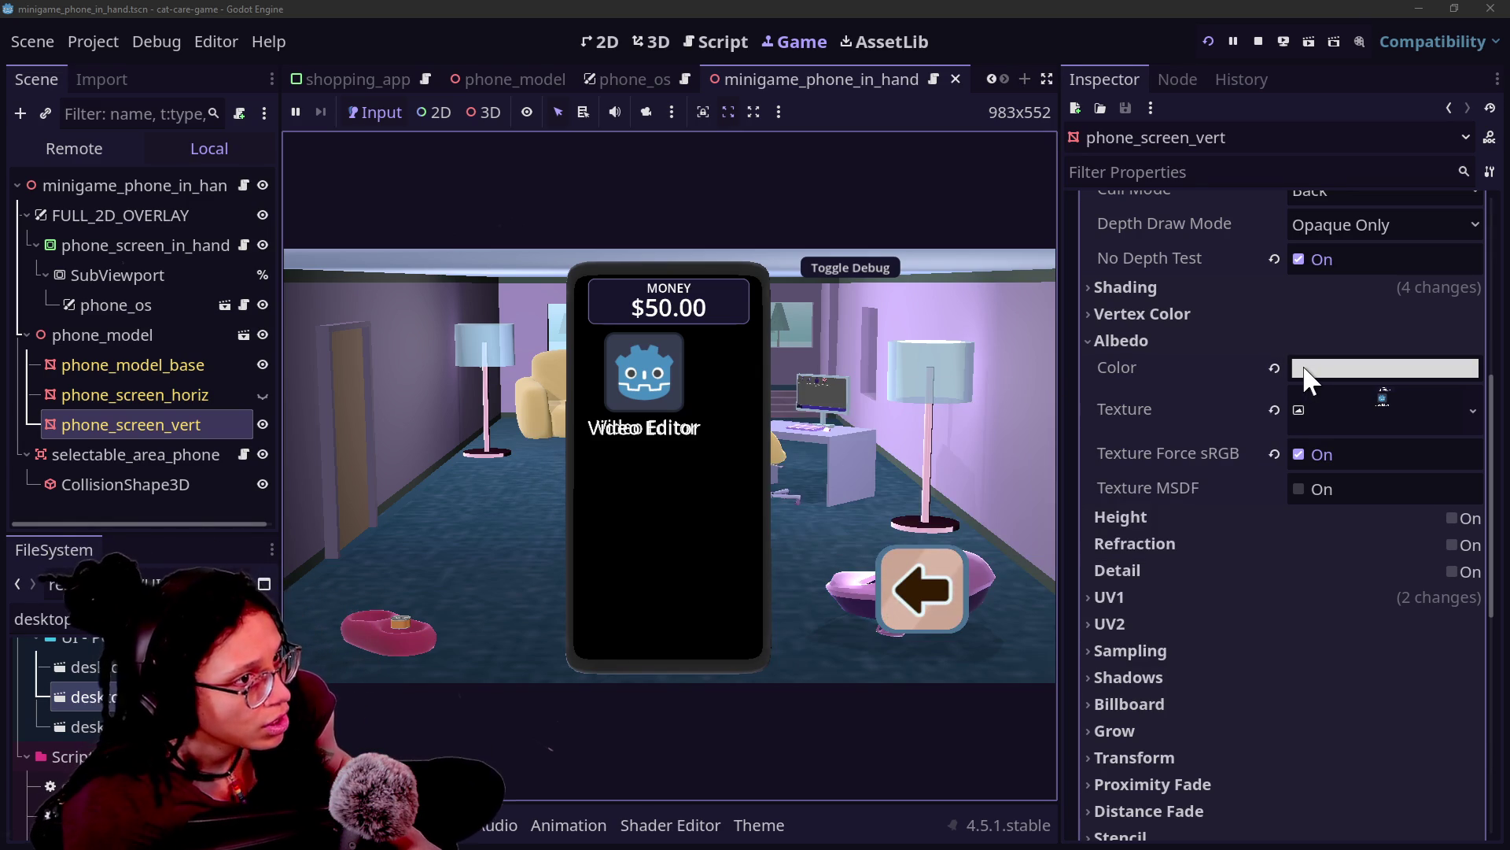
{"action": "left_click", "coordinate": [1302, 368]}
{"action": "type", "text": "00f7fa"}
{"action": "left_click", "coordinate": [1111, 384]}
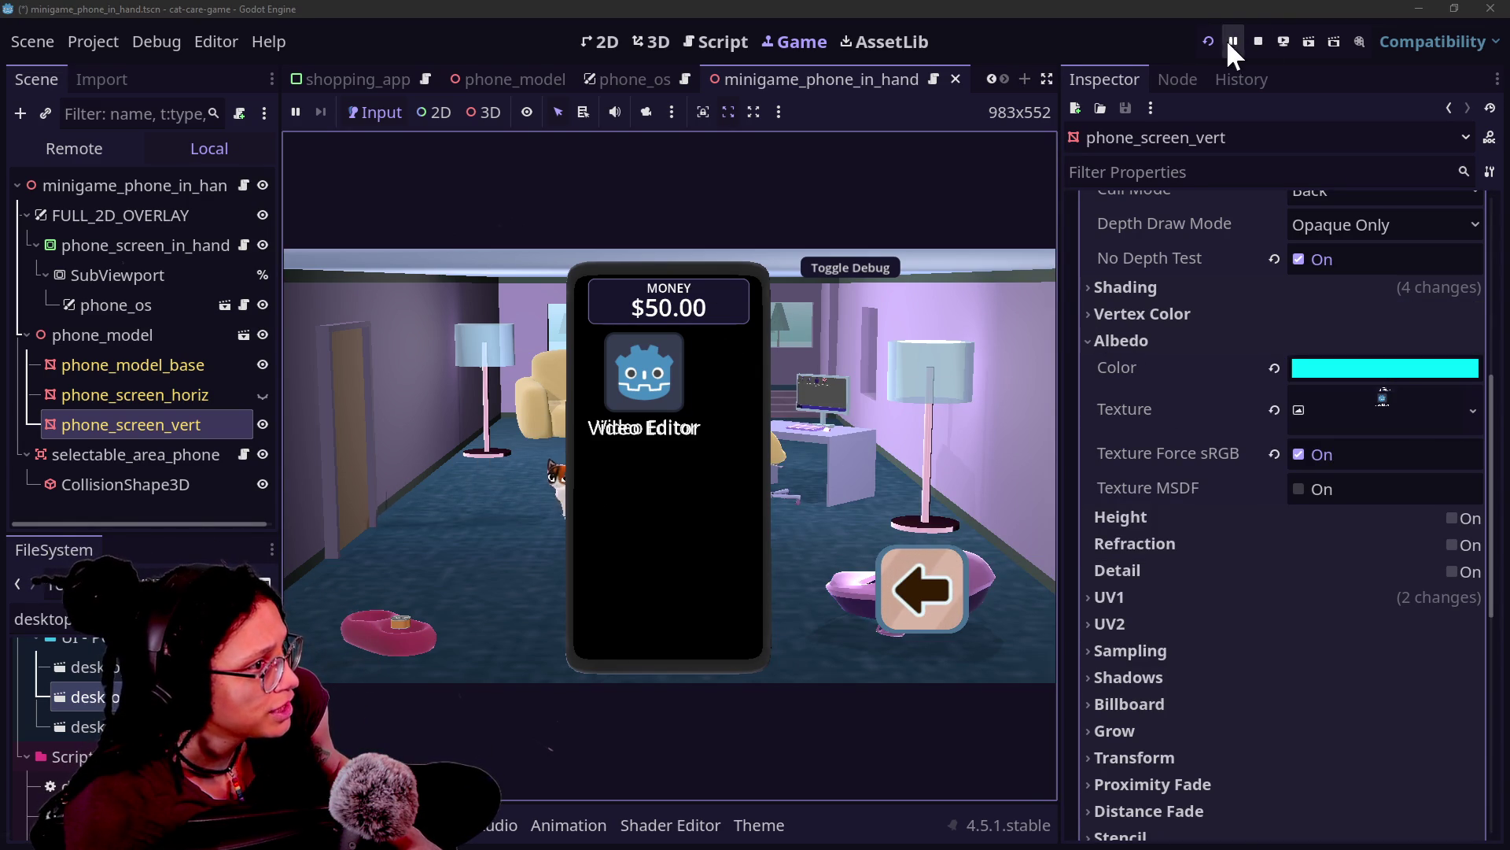
{"action": "left_click", "coordinate": [1129, 401]}
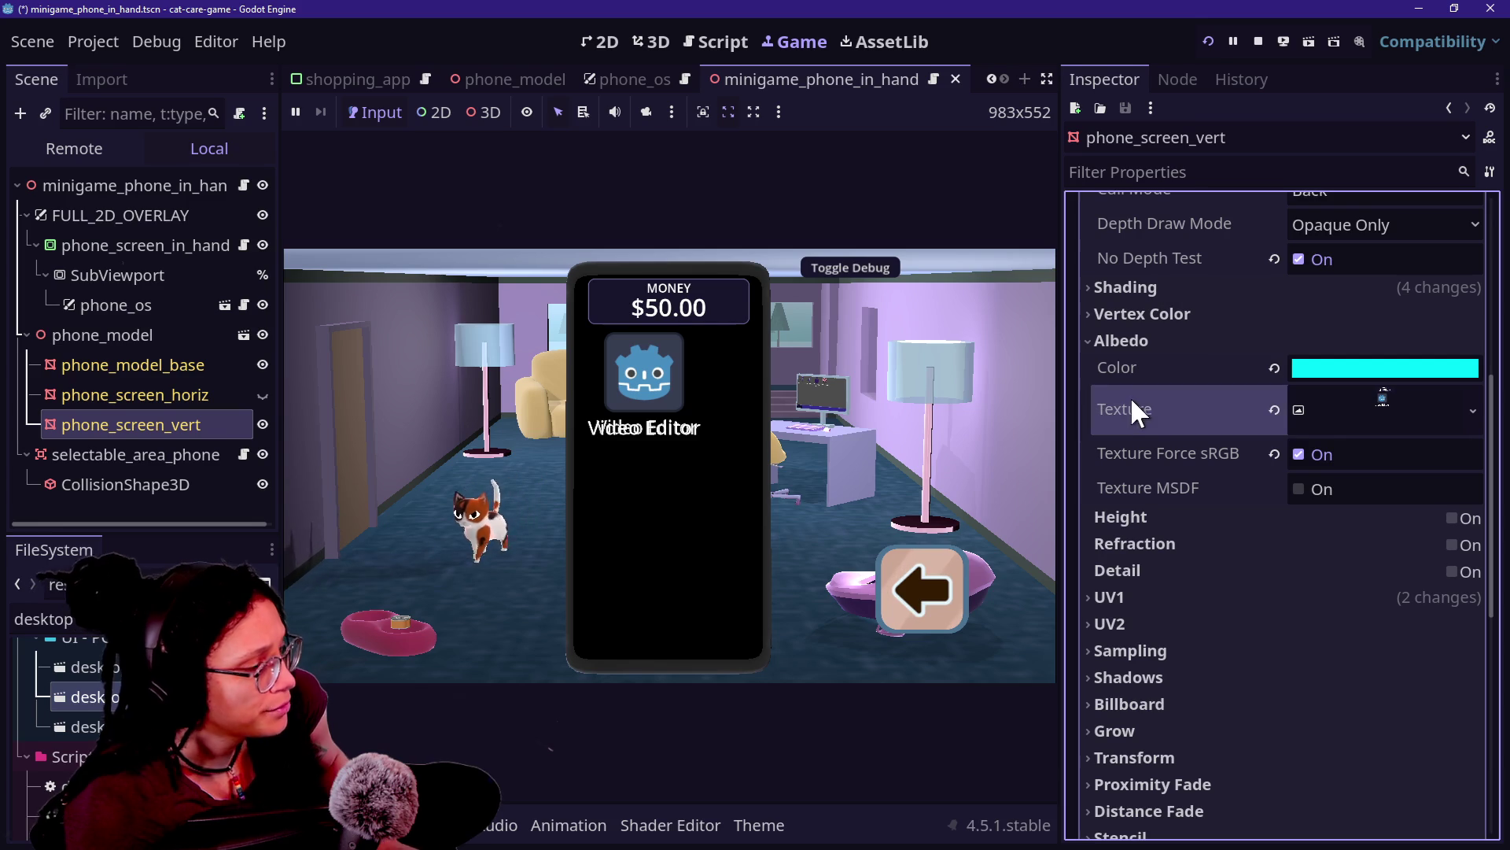
{"action": "left_click", "coordinate": [1211, 38]}
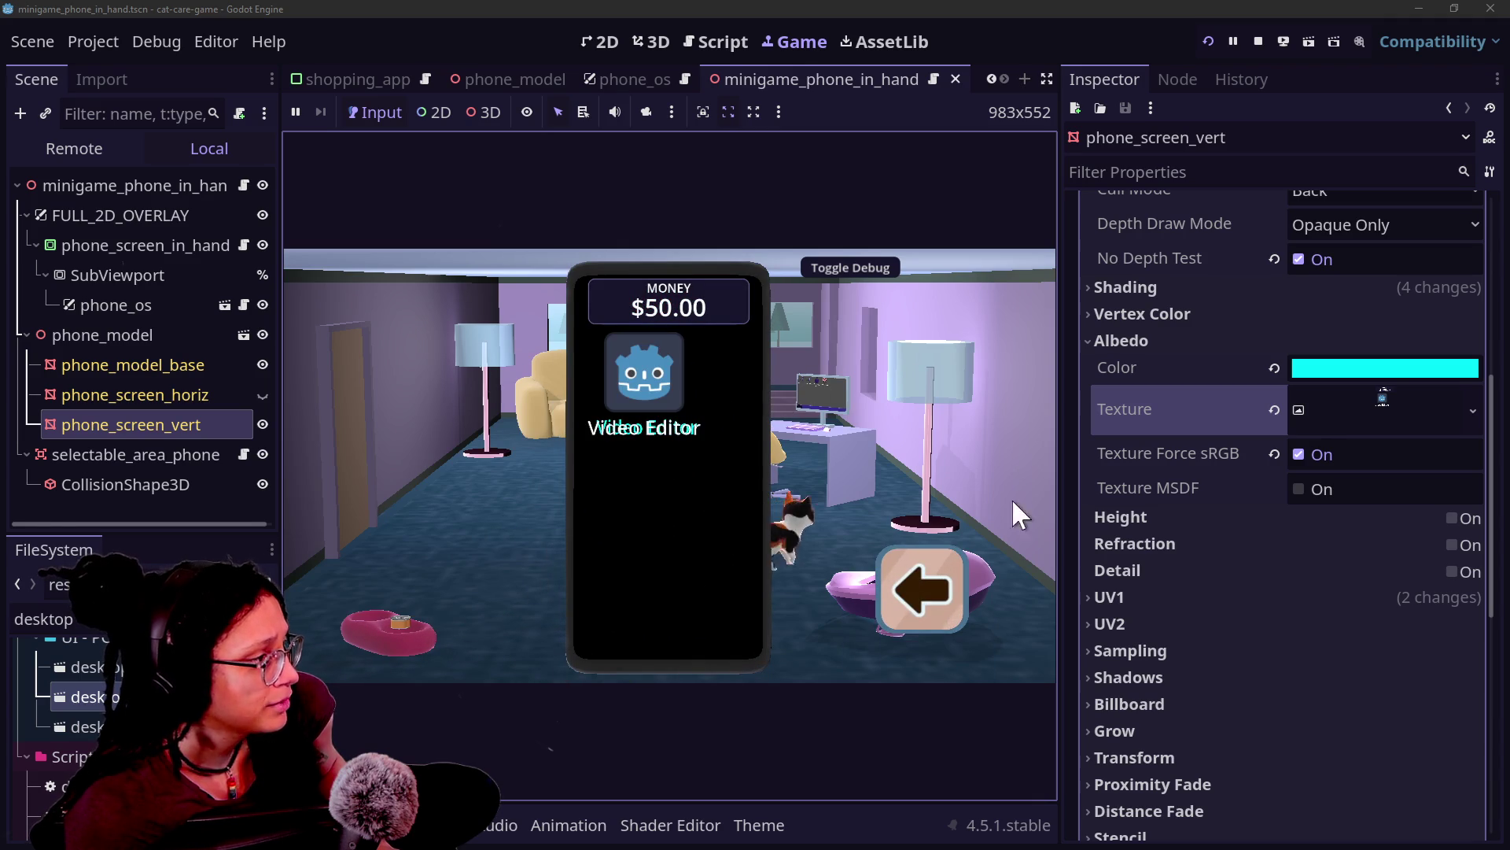
{"action": "scroll", "coordinate": [1177, 471], "scroll_direction": "up", "scroll_amount": 5}
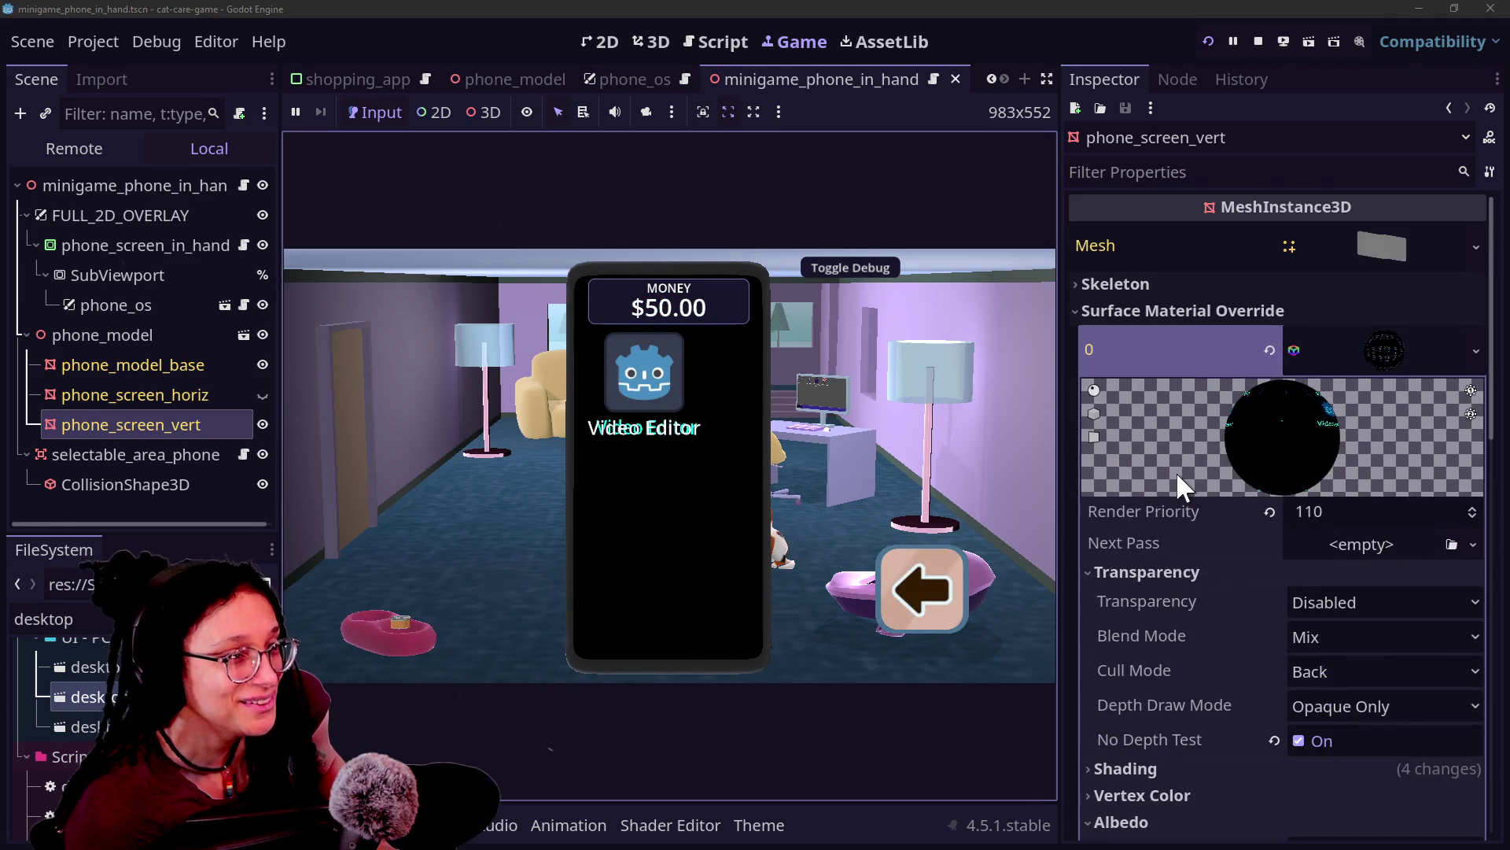
Step: Return the screen's albedo colour to white and save the scene
{"action": "scroll", "coordinate": [1176, 471], "scroll_direction": "down", "scroll_amount": 1}
{"action": "scroll", "coordinate": [1178, 553], "scroll_direction": "down", "scroll_amount": 1}
{"action": "scroll", "coordinate": [1179, 554], "scroll_direction": "up", "scroll_amount": 2}
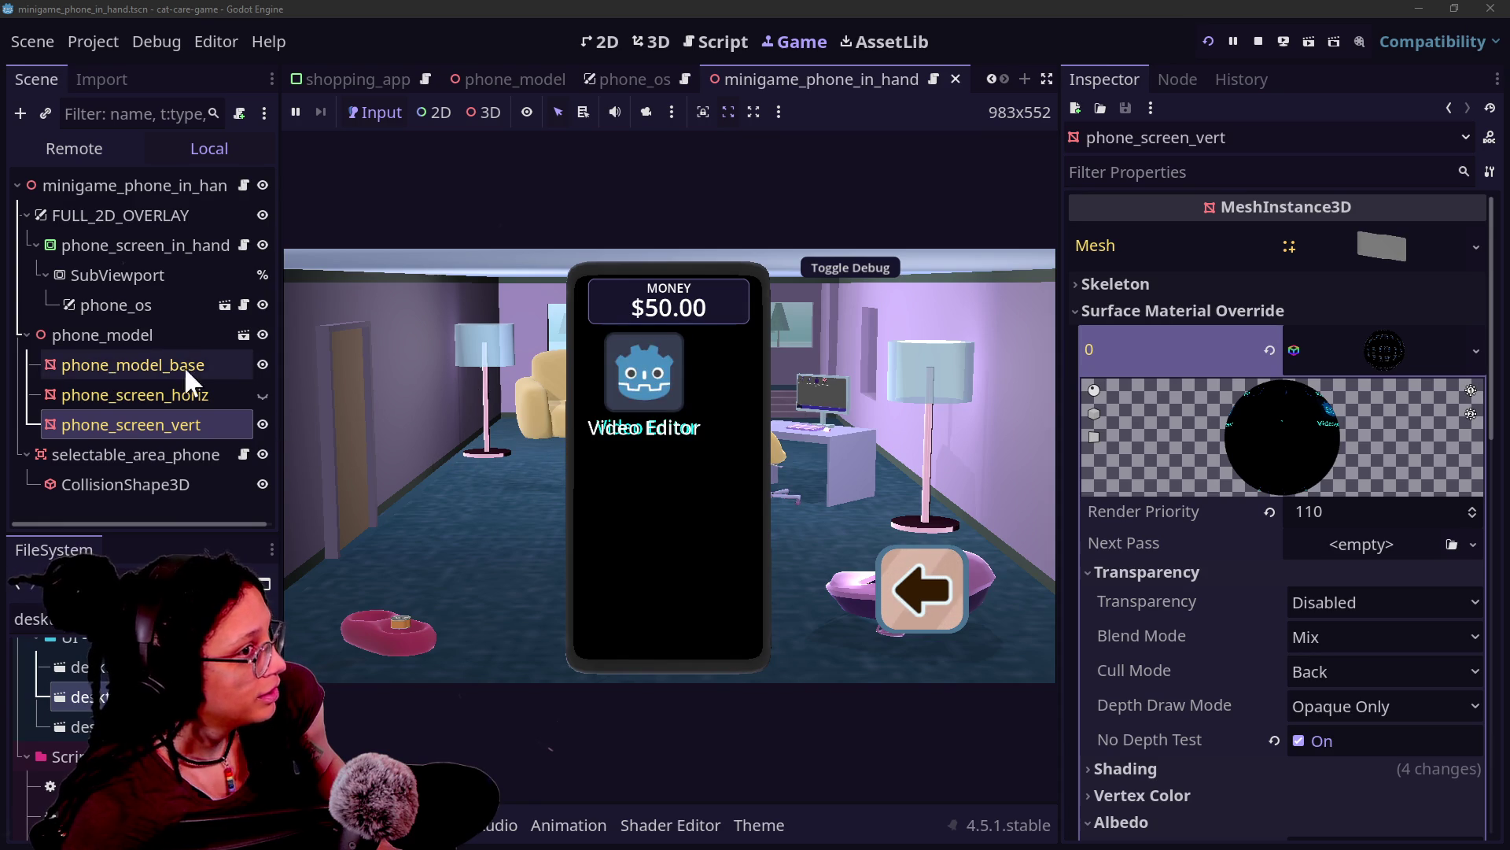
{"action": "left_click", "coordinate": [1150, 601]}
{"action": "scroll", "coordinate": [1149, 601], "scroll_direction": "down", "scroll_amount": 5}
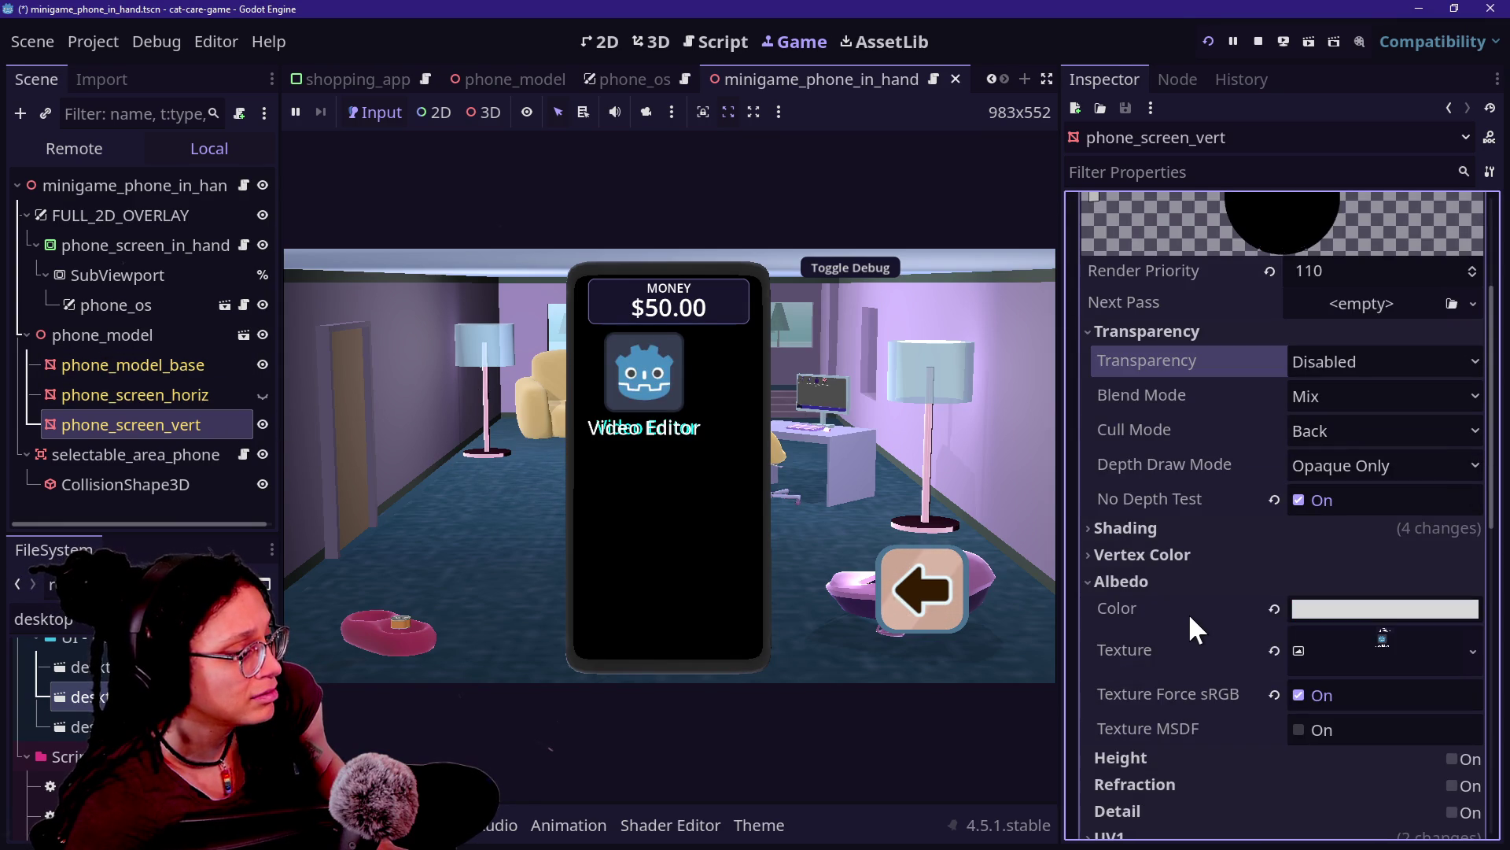
{"action": "key", "text": "ctrl+s"}
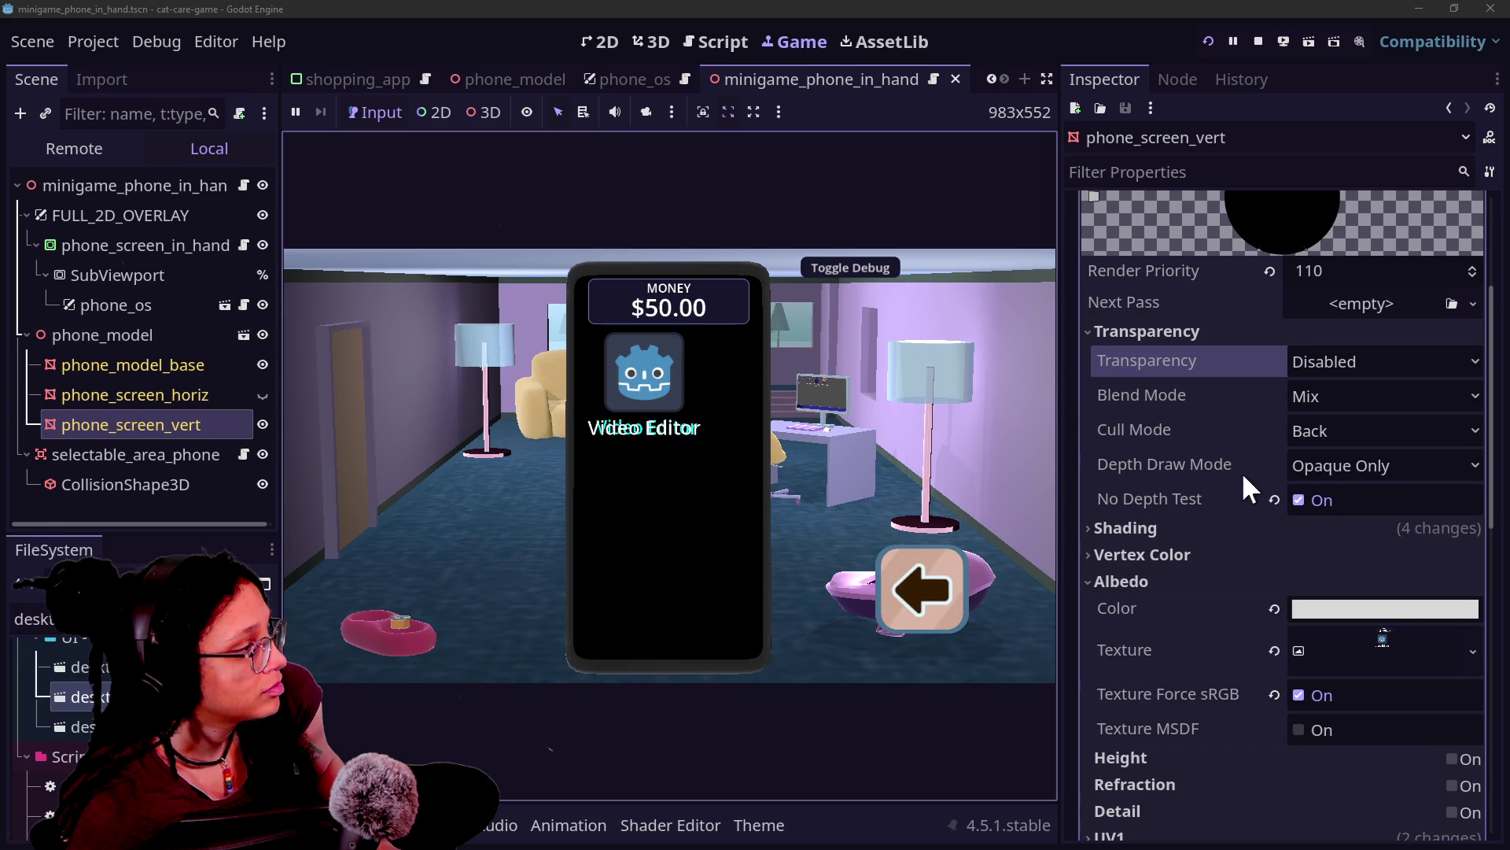
Step: Save the screen material to its own file and inspect phone_model_base's material
{"action": "scroll", "coordinate": [1241, 470], "scroll_direction": "up", "scroll_amount": 5}
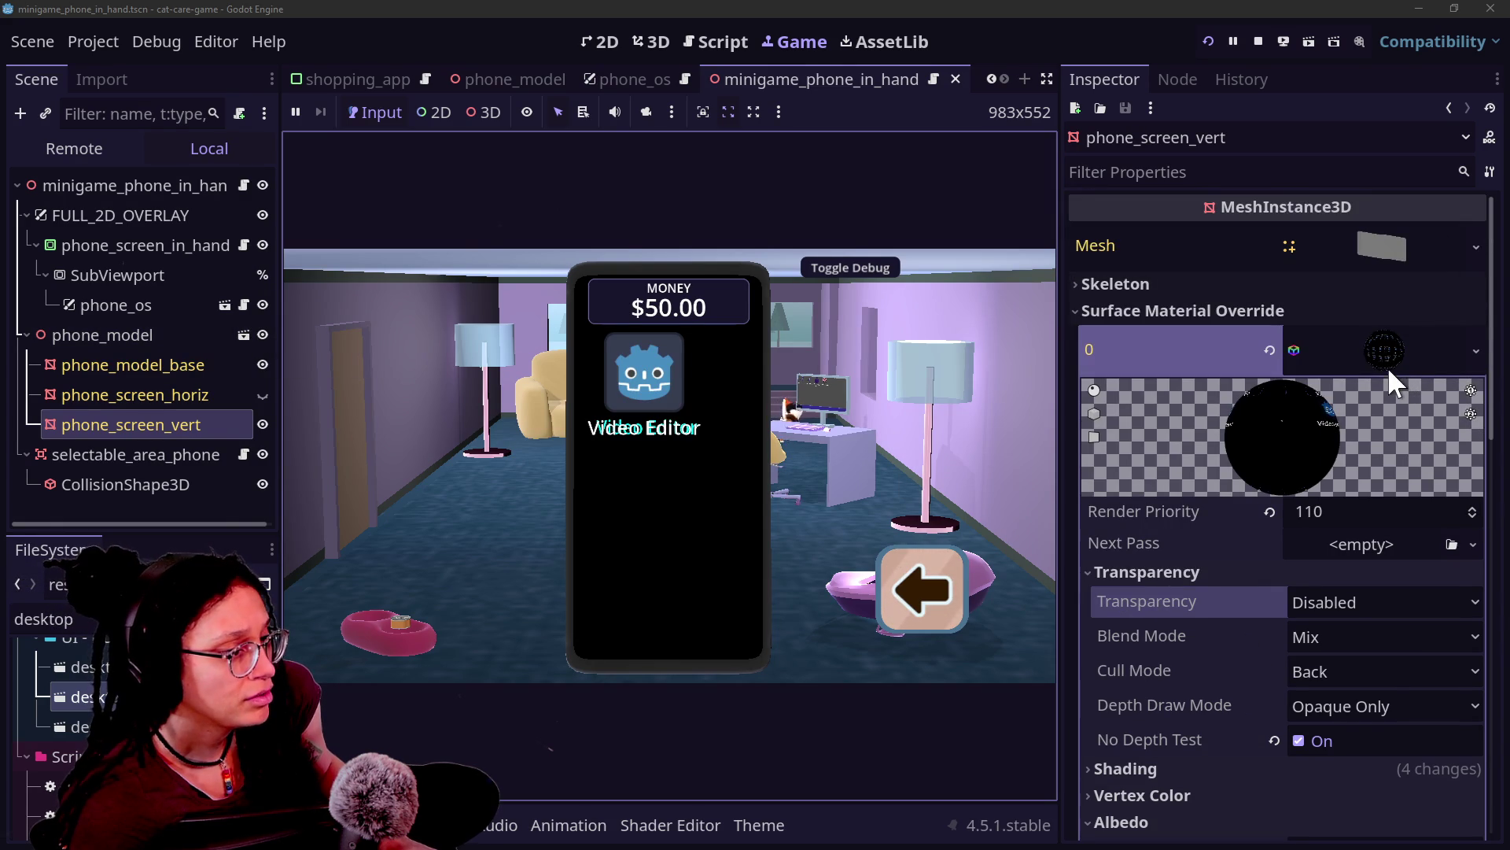
{"action": "right_click", "coordinate": [1385, 370]}
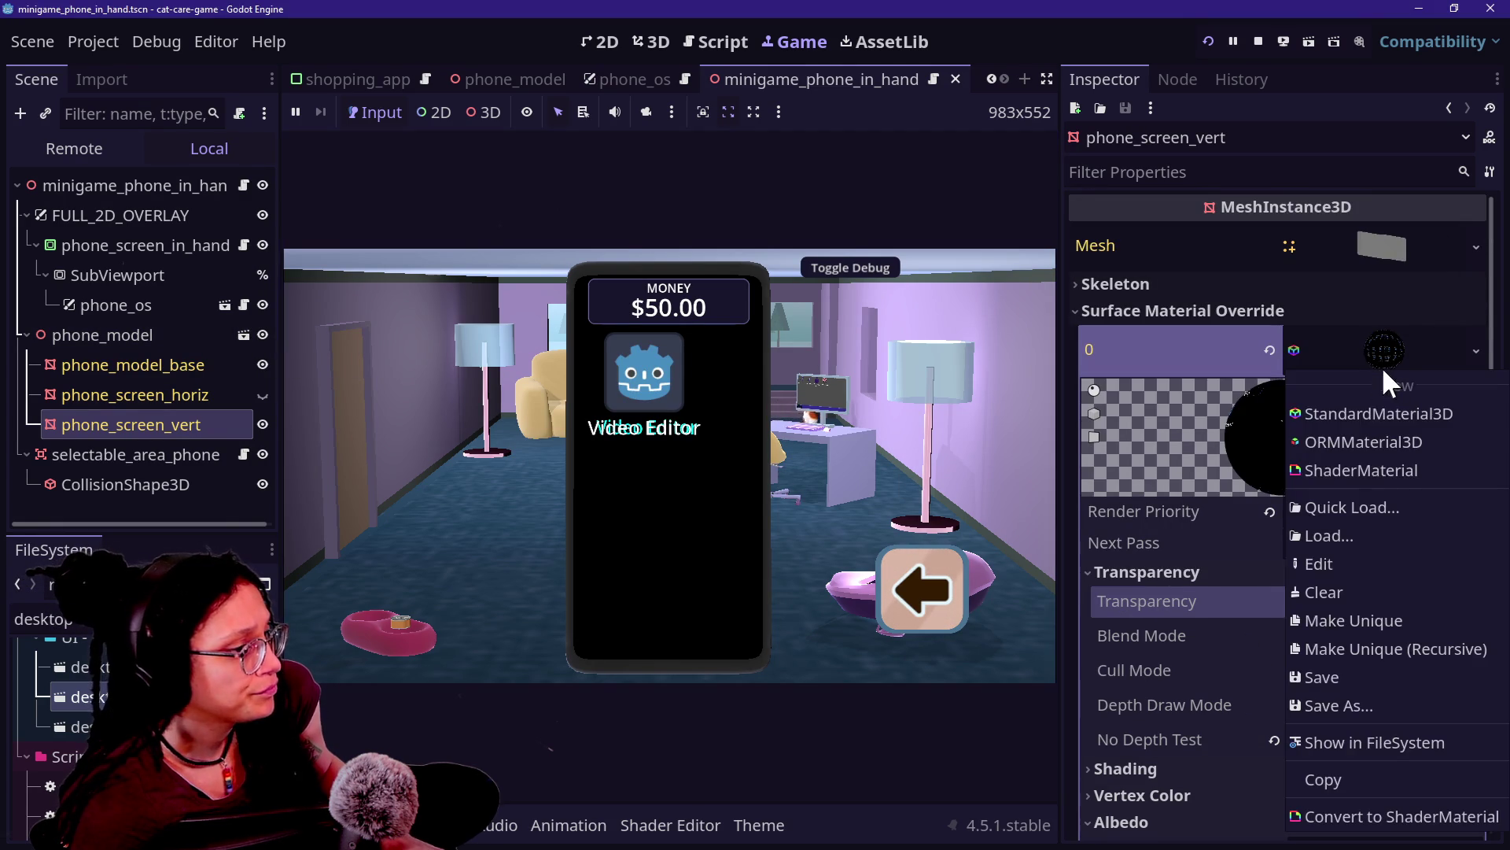
{"action": "left_click", "coordinate": [1377, 672]}
{"action": "left_click", "coordinate": [130, 365]}
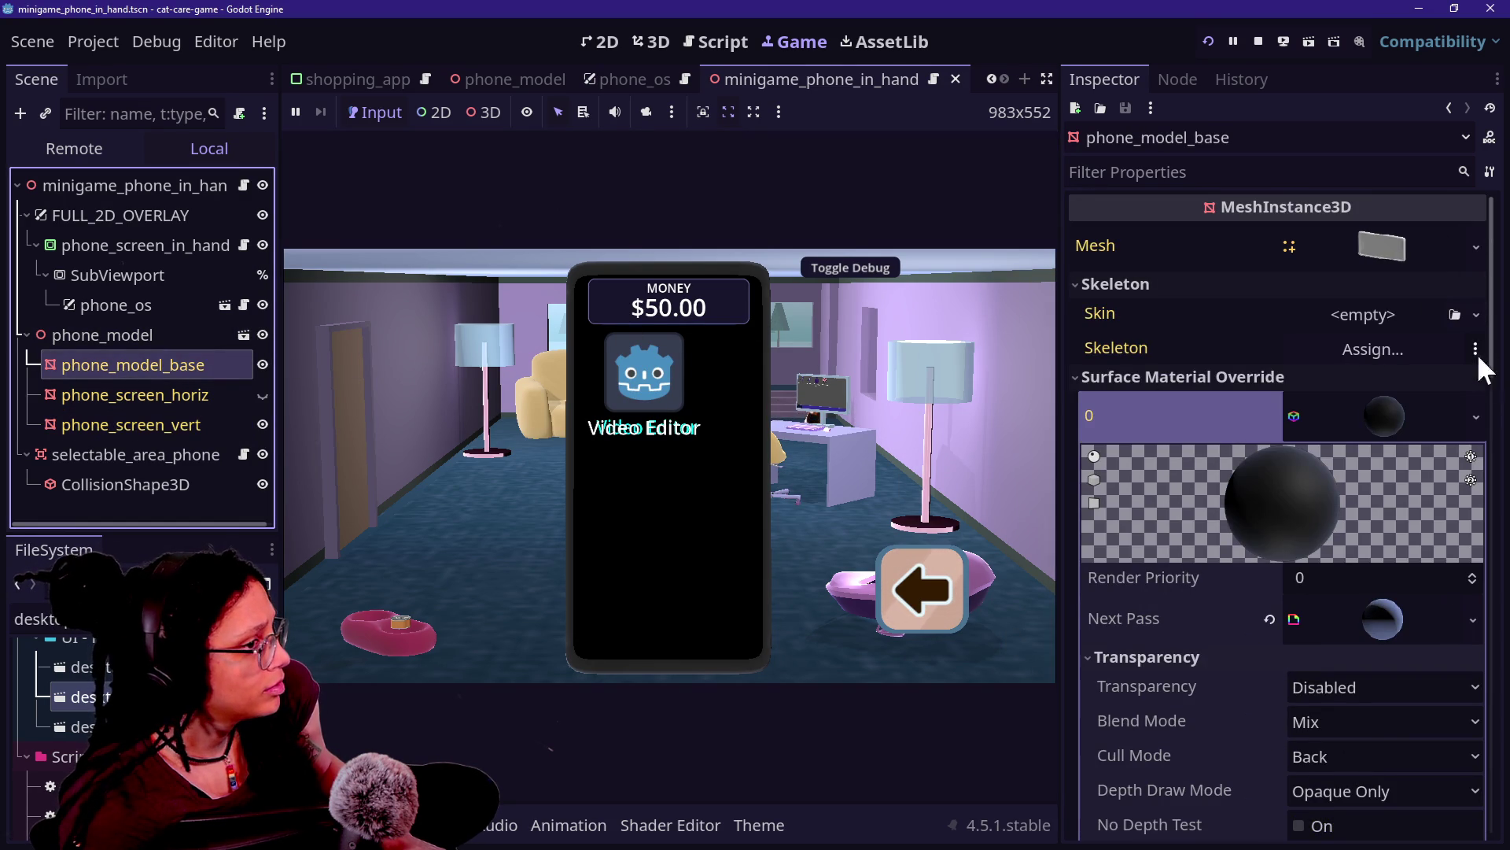
{"action": "right_click", "coordinate": [1347, 403]}
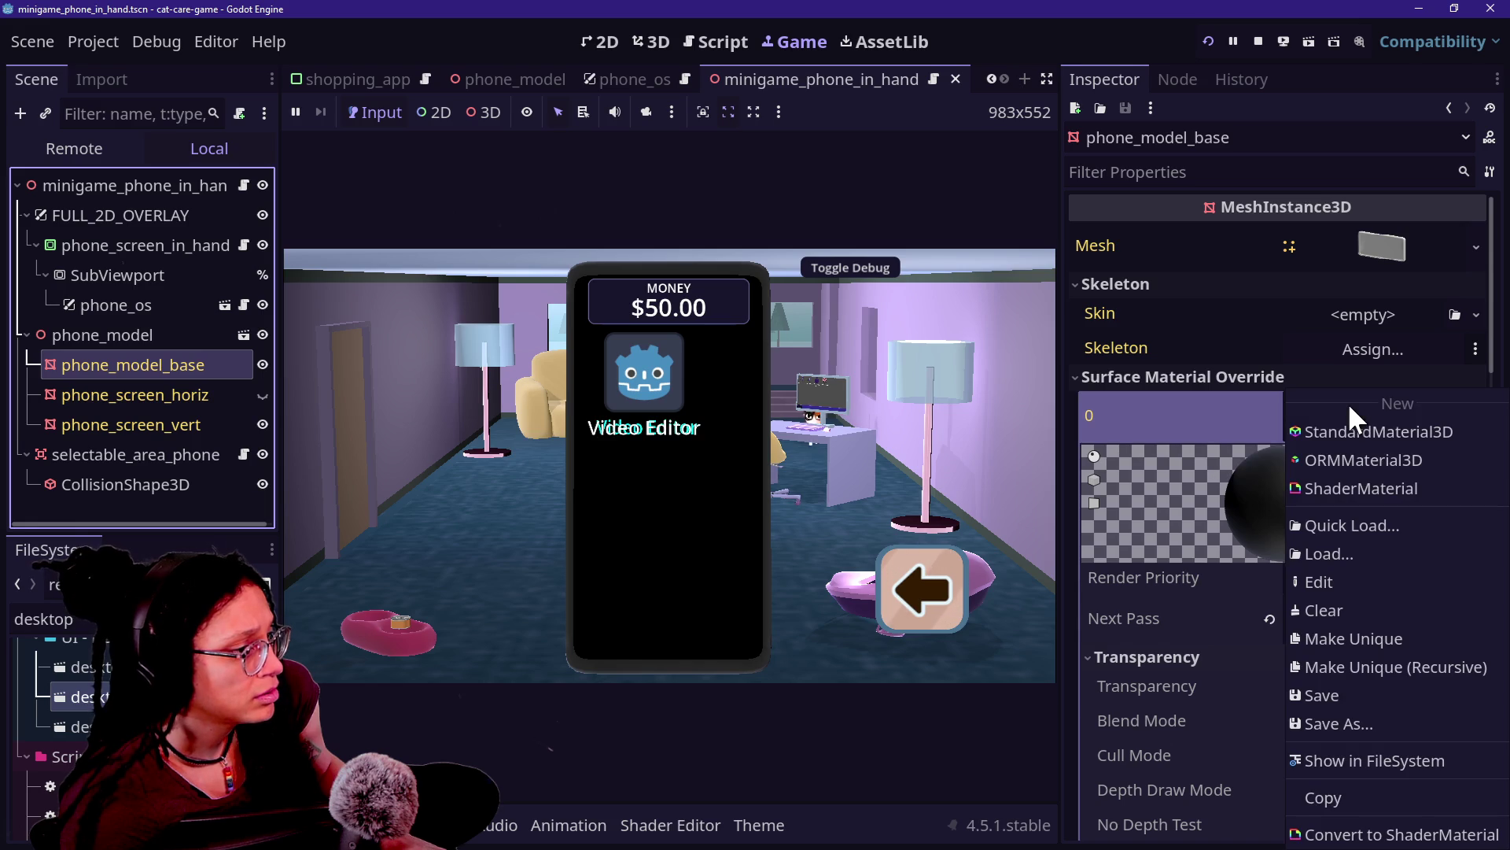
{"action": "left_click", "coordinate": [1365, 404]}
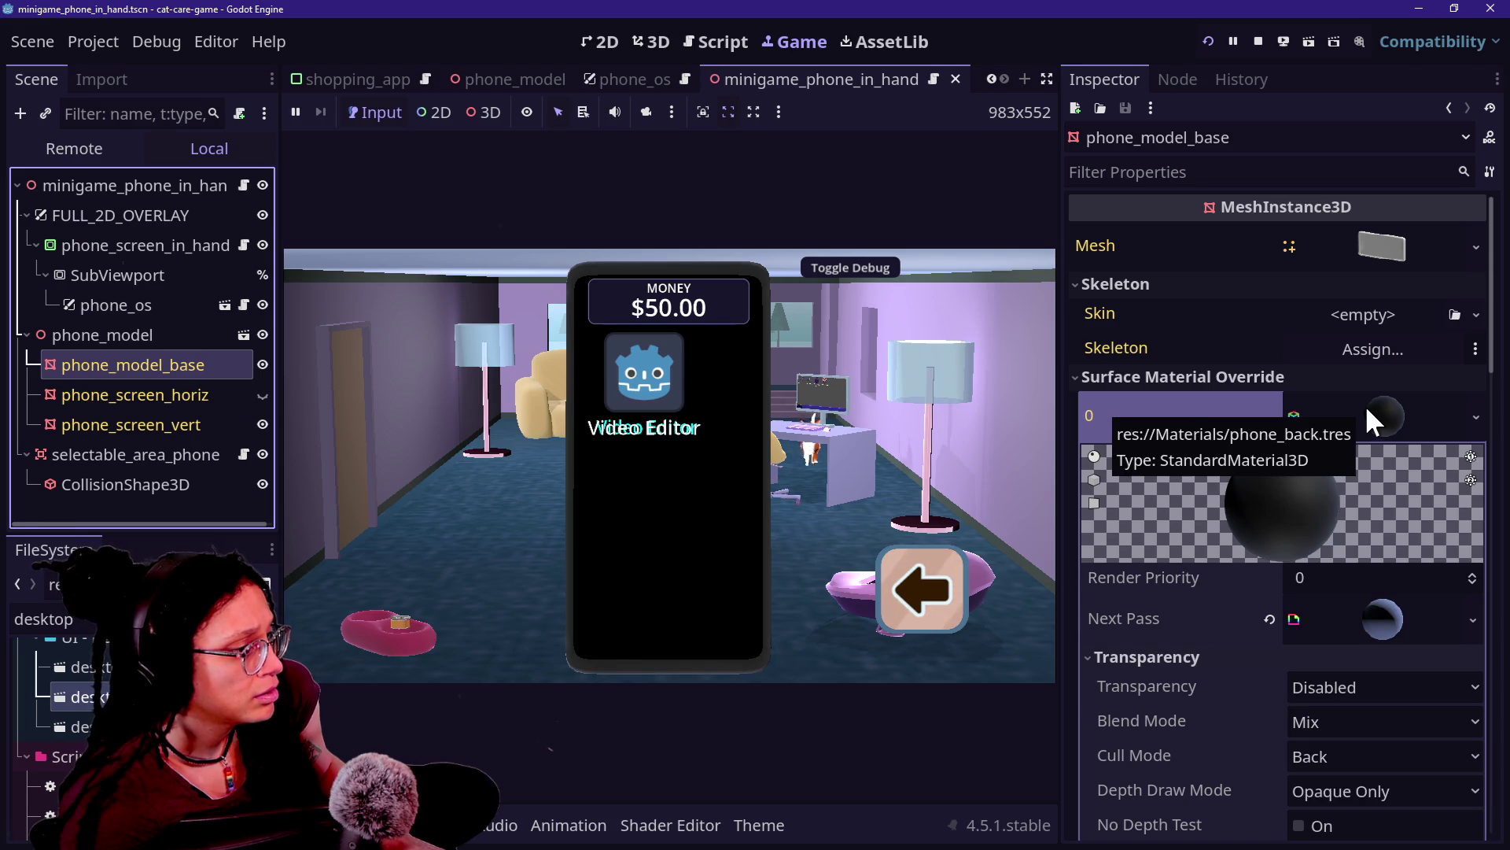
{"action": "right_click", "coordinate": [1366, 404]}
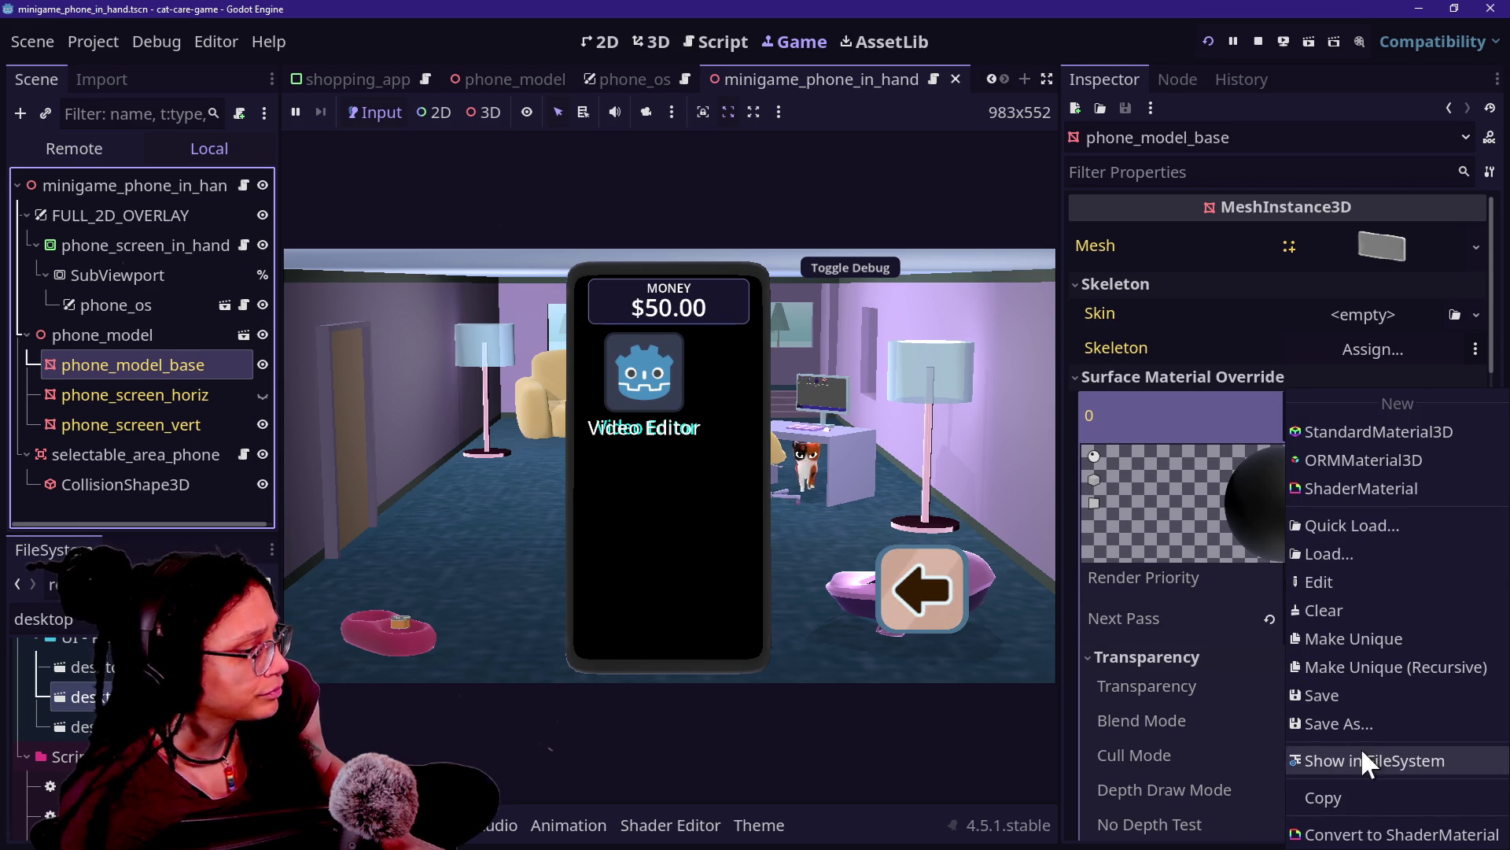
Step: Inspect both screen meshes, then open phone_model in its own tab and select phone_screen_vert
{"action": "left_click", "coordinate": [1329, 701]}
{"action": "left_click", "coordinate": [118, 393]}
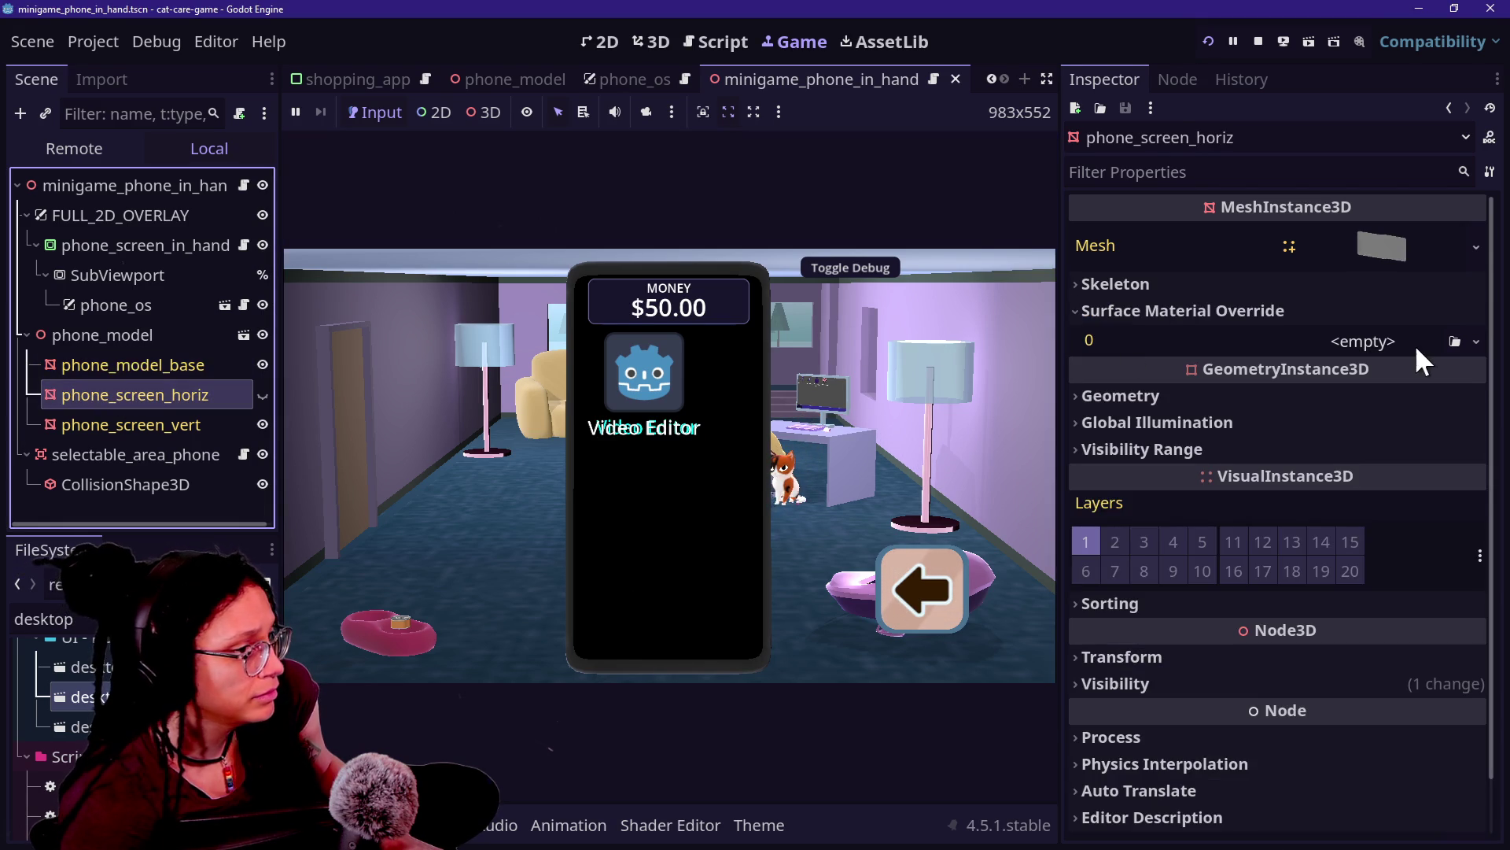
{"action": "left_click", "coordinate": [191, 417]}
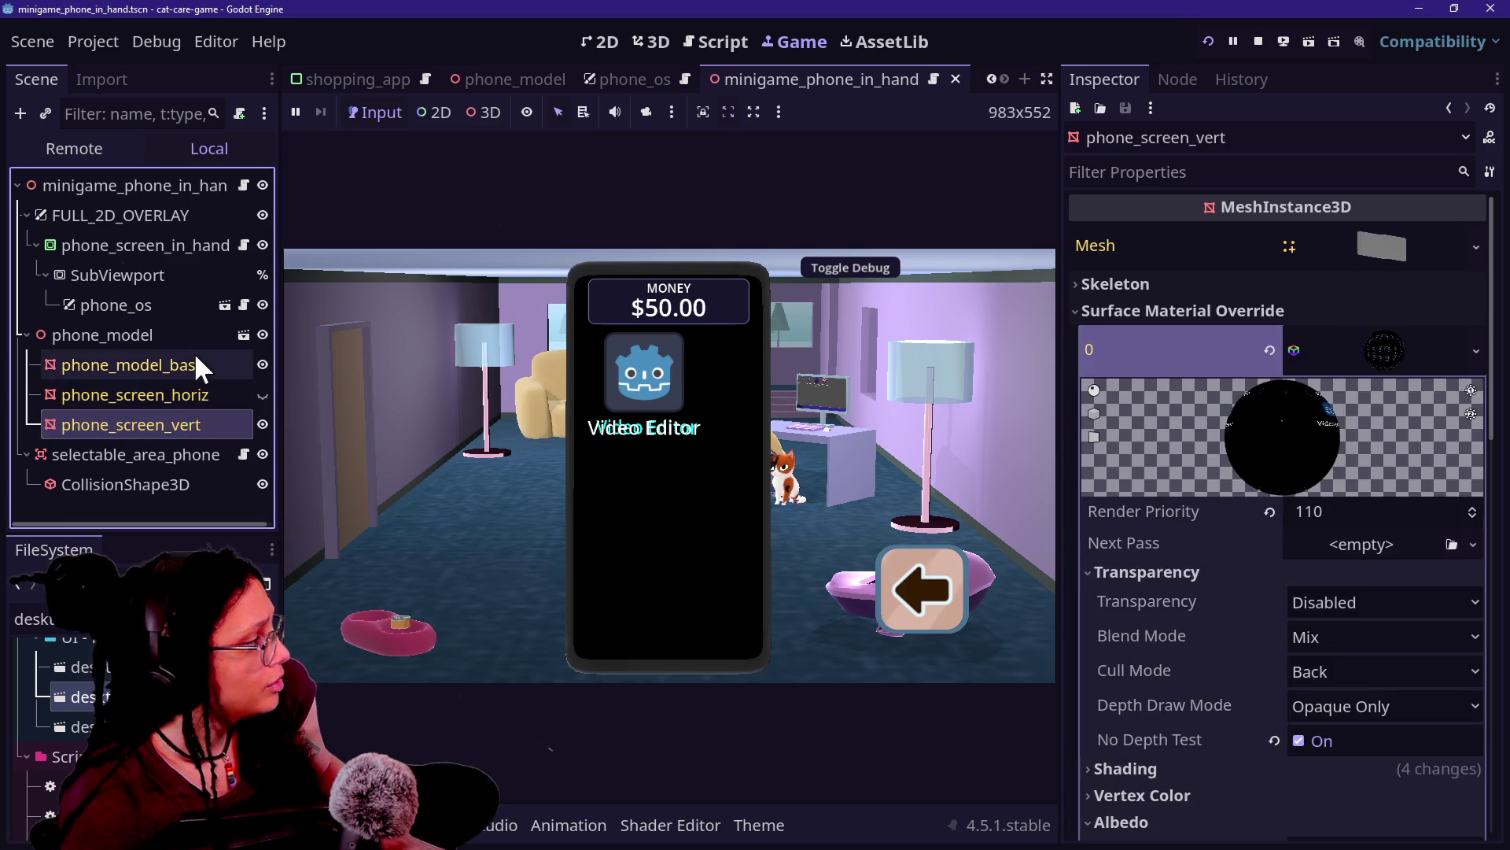
{"action": "left_click", "coordinate": [217, 340]}
{"action": "left_click", "coordinate": [241, 335]}
{"action": "left_click", "coordinate": [144, 276]}
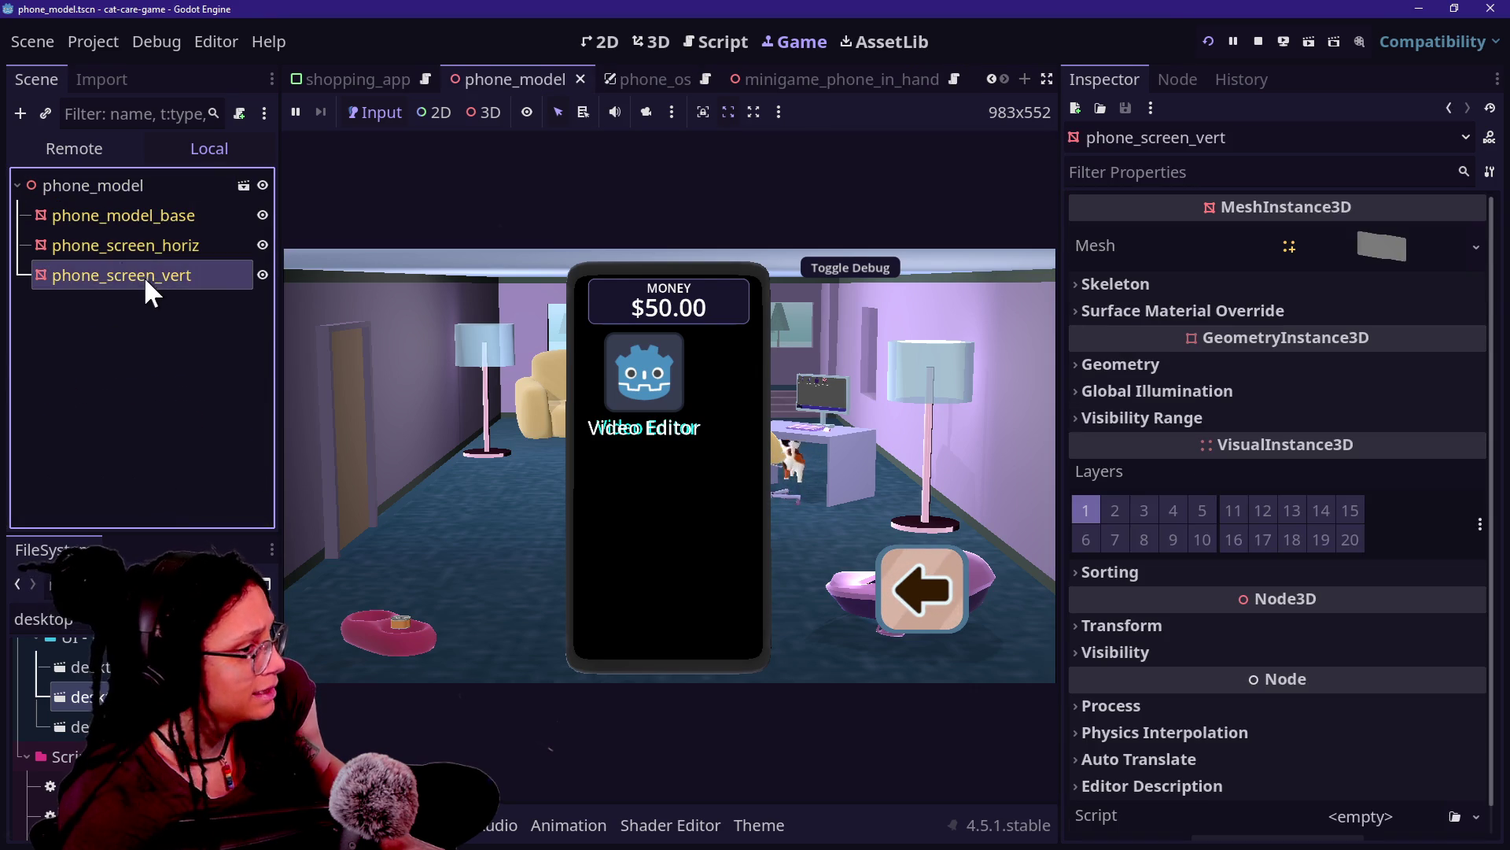
Step: Expand phone_screen_vert's Surface Material Override, then return to the minigame_phone_in_hand scene tab
{"action": "left_click", "coordinate": [1136, 310]}
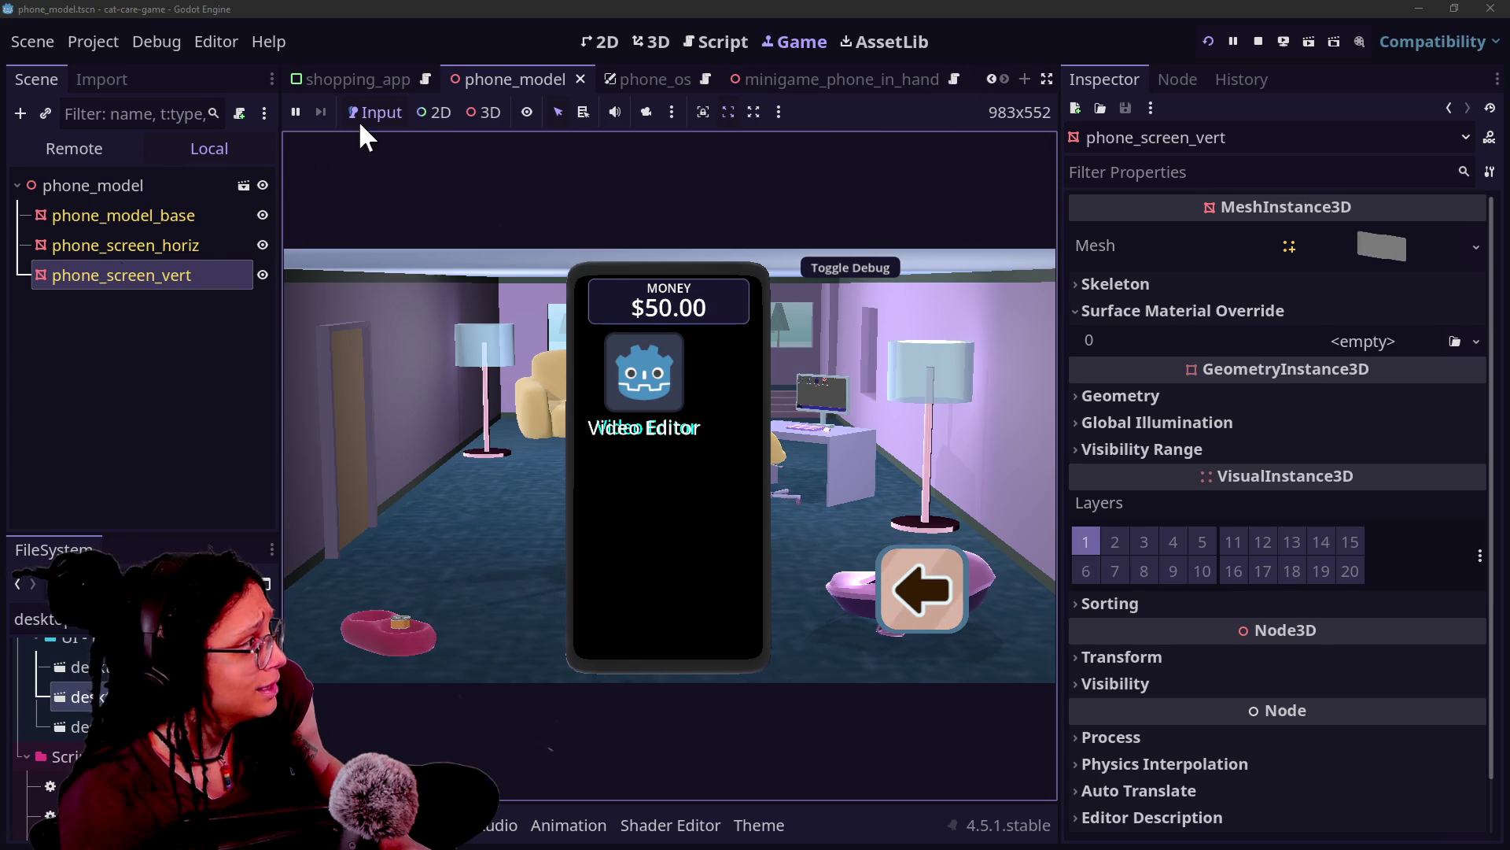
{"action": "left_click", "coordinate": [898, 78]}
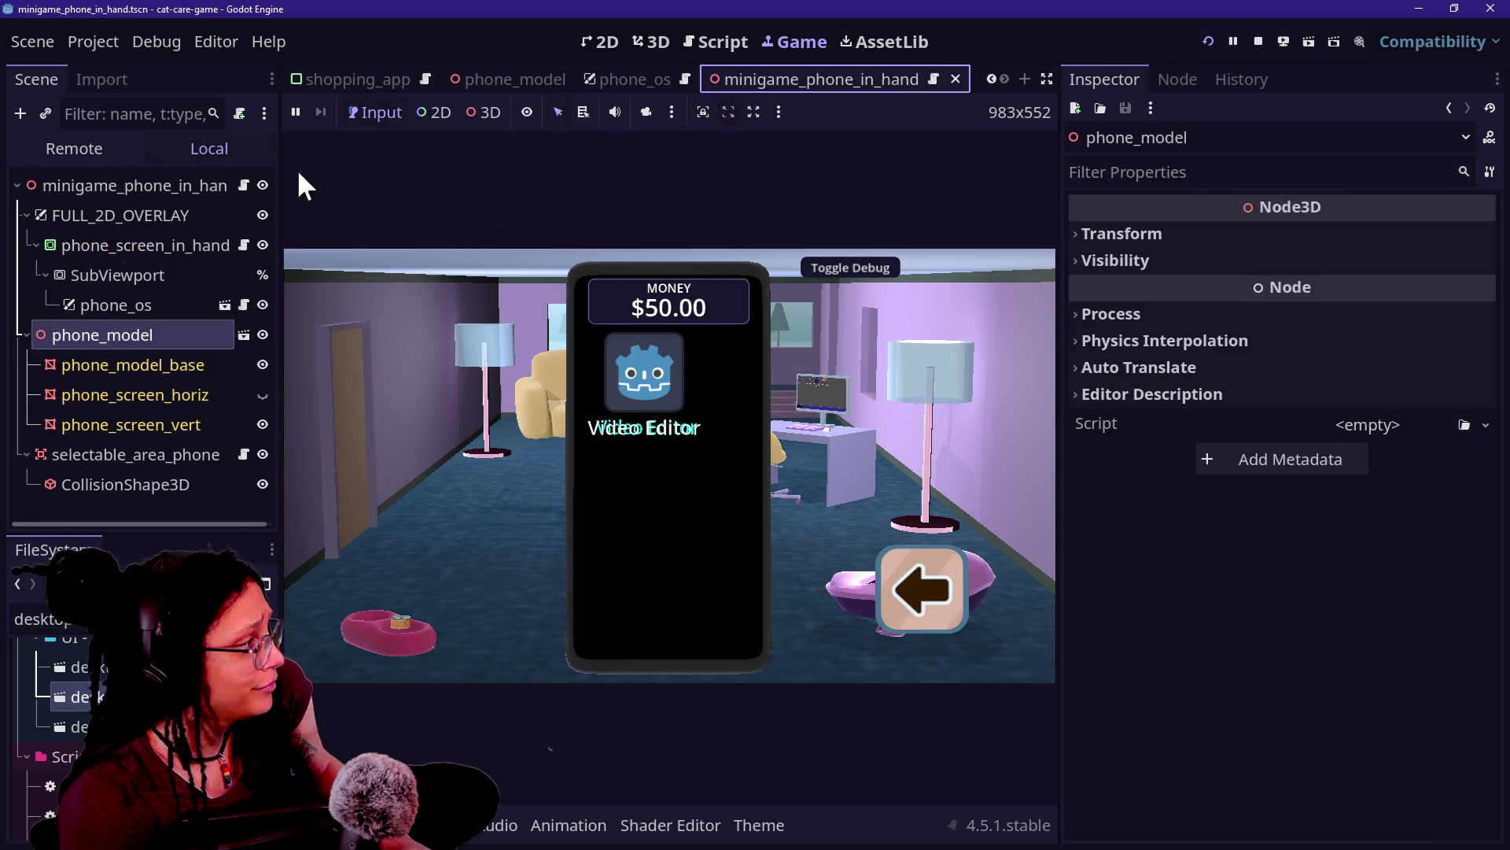
Step: Turn off Editable Children on the phone_model instance, confirming the revert, then open phone_model for editing
{"action": "right_click", "coordinate": [133, 334]}
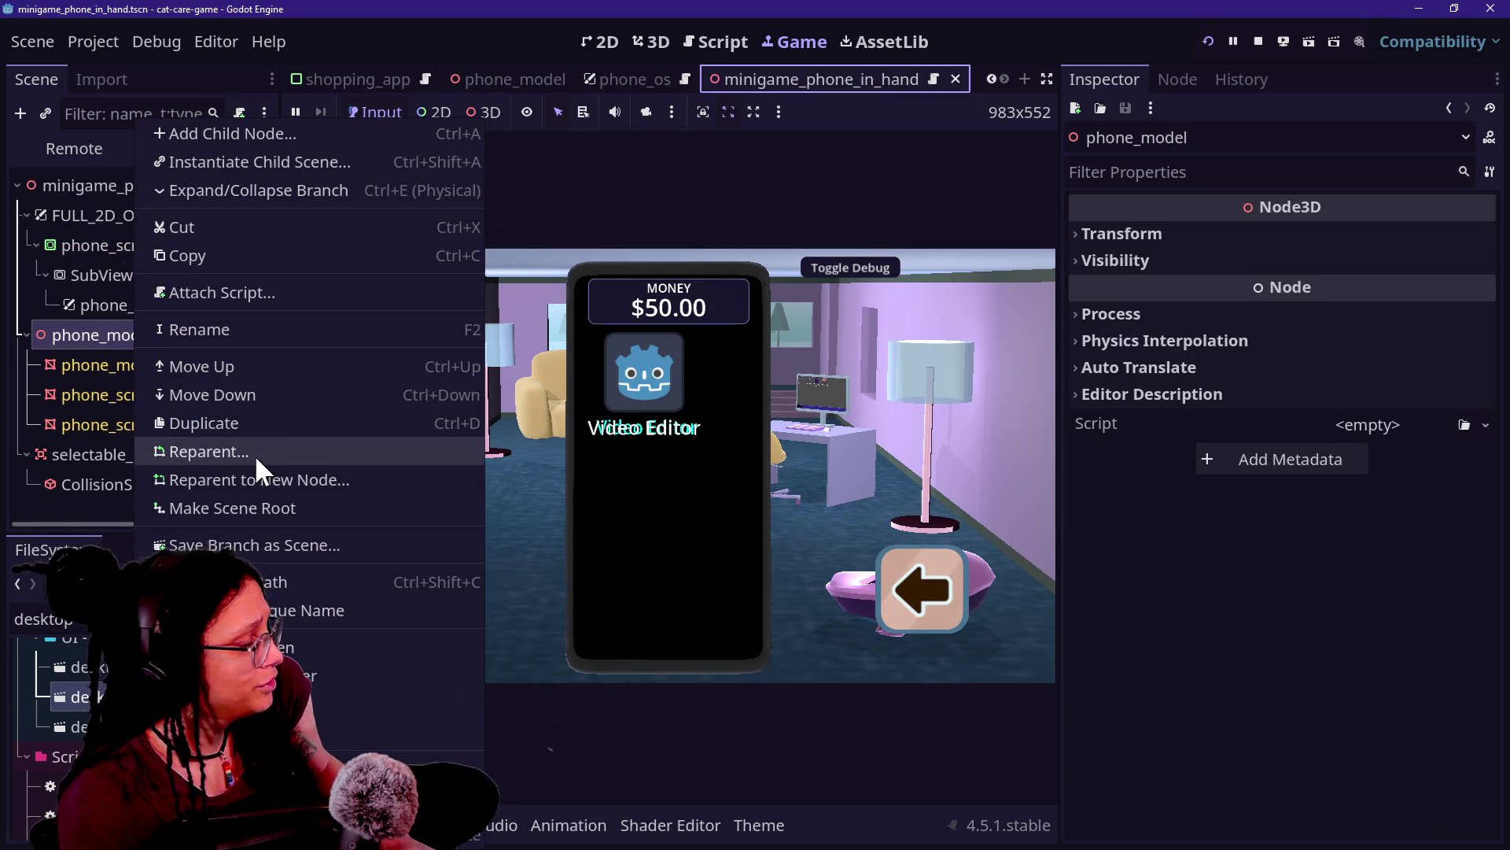
{"action": "left_click", "coordinate": [334, 642]}
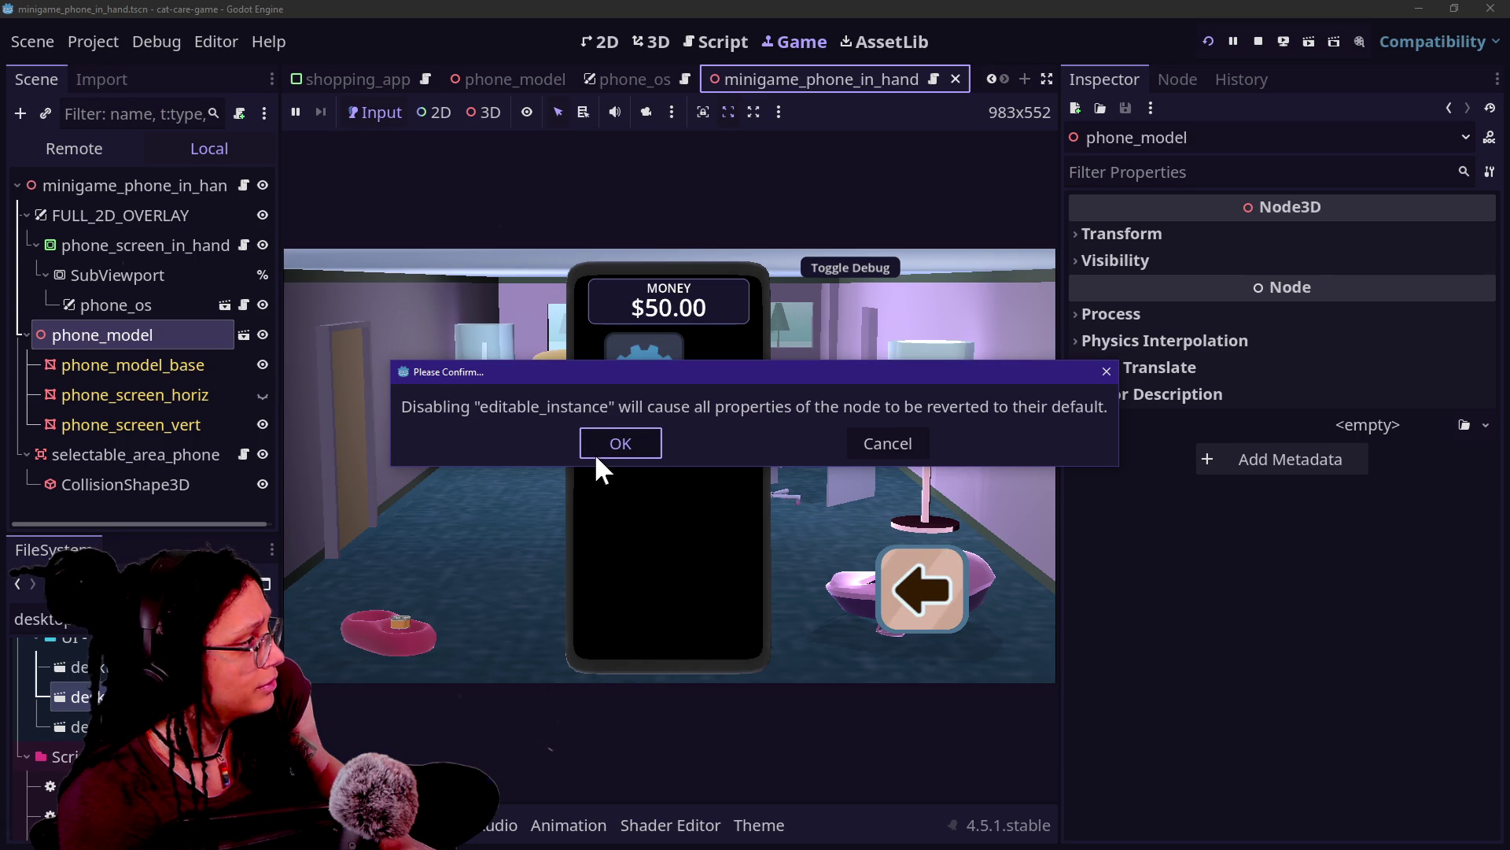
{"action": "left_click", "coordinate": [879, 450]}
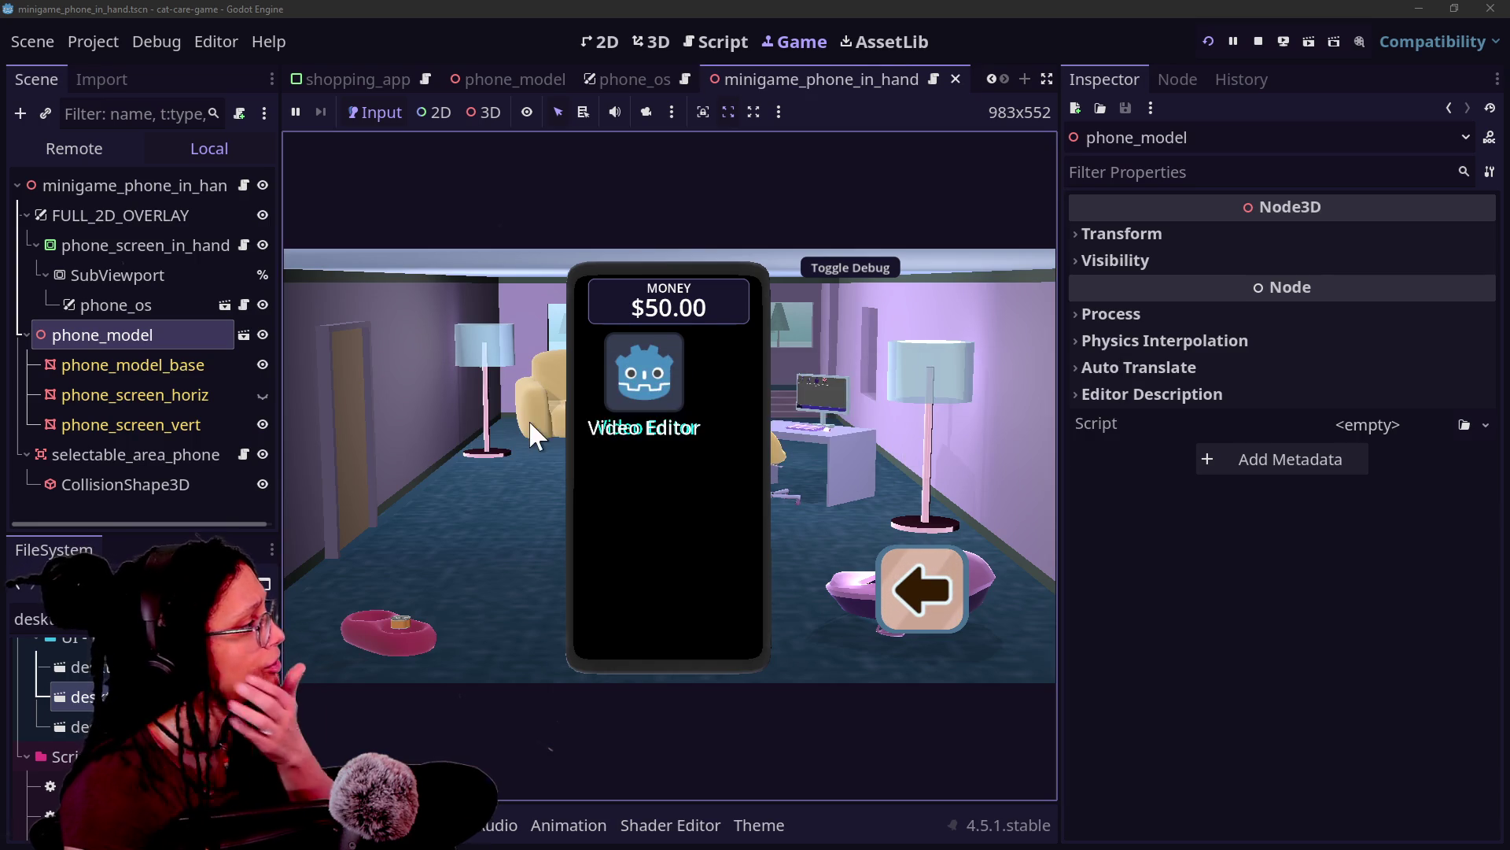
{"action": "left_click", "coordinate": [202, 423]}
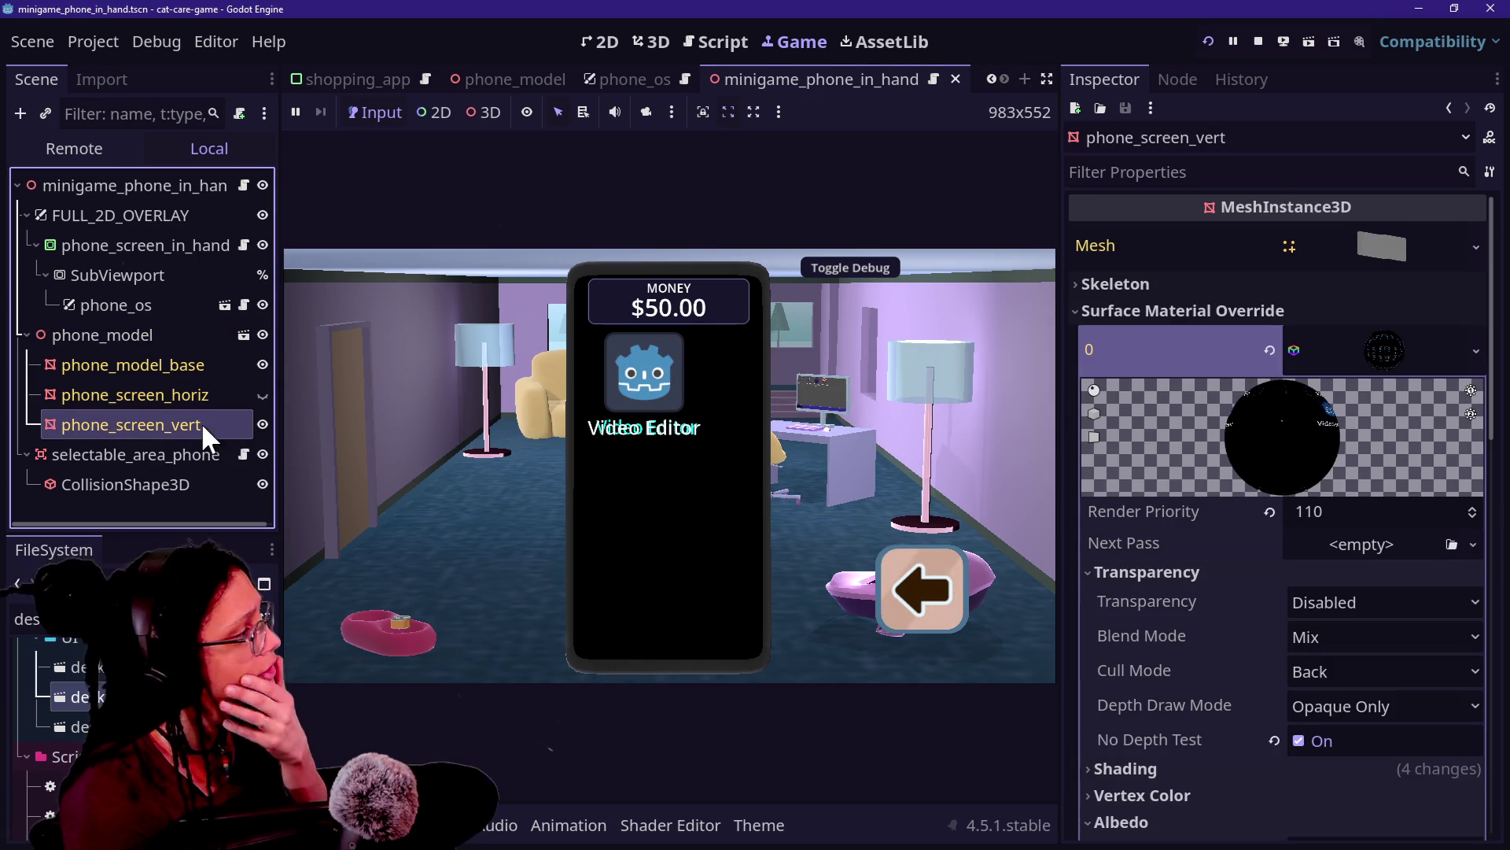
{"action": "left_click", "coordinate": [148, 341]}
{"action": "right_click", "coordinate": [149, 339]}
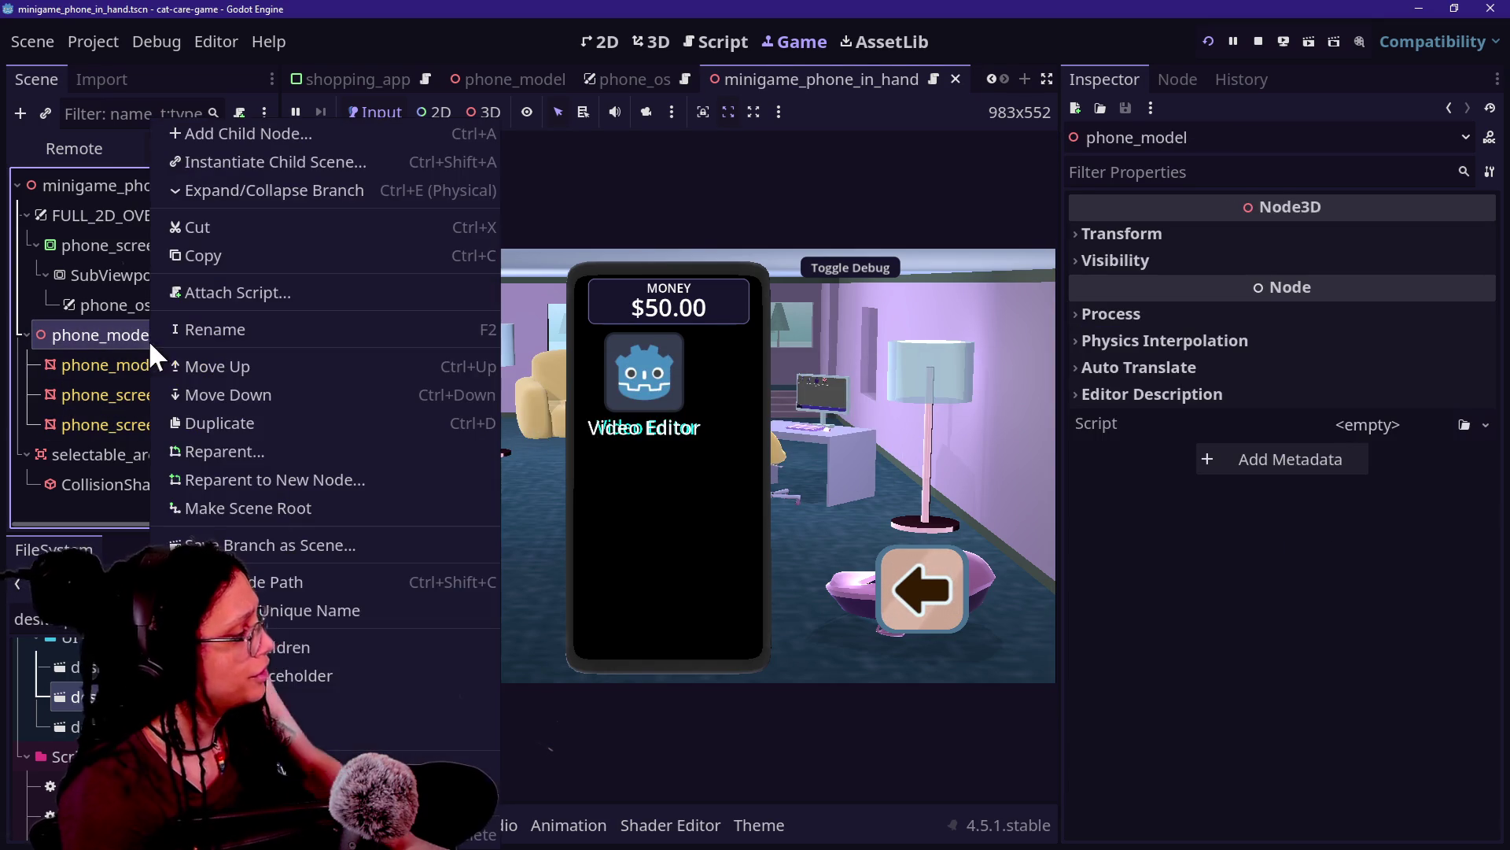
{"action": "left_click", "coordinate": [285, 625]}
{"action": "left_click", "coordinate": [636, 451]}
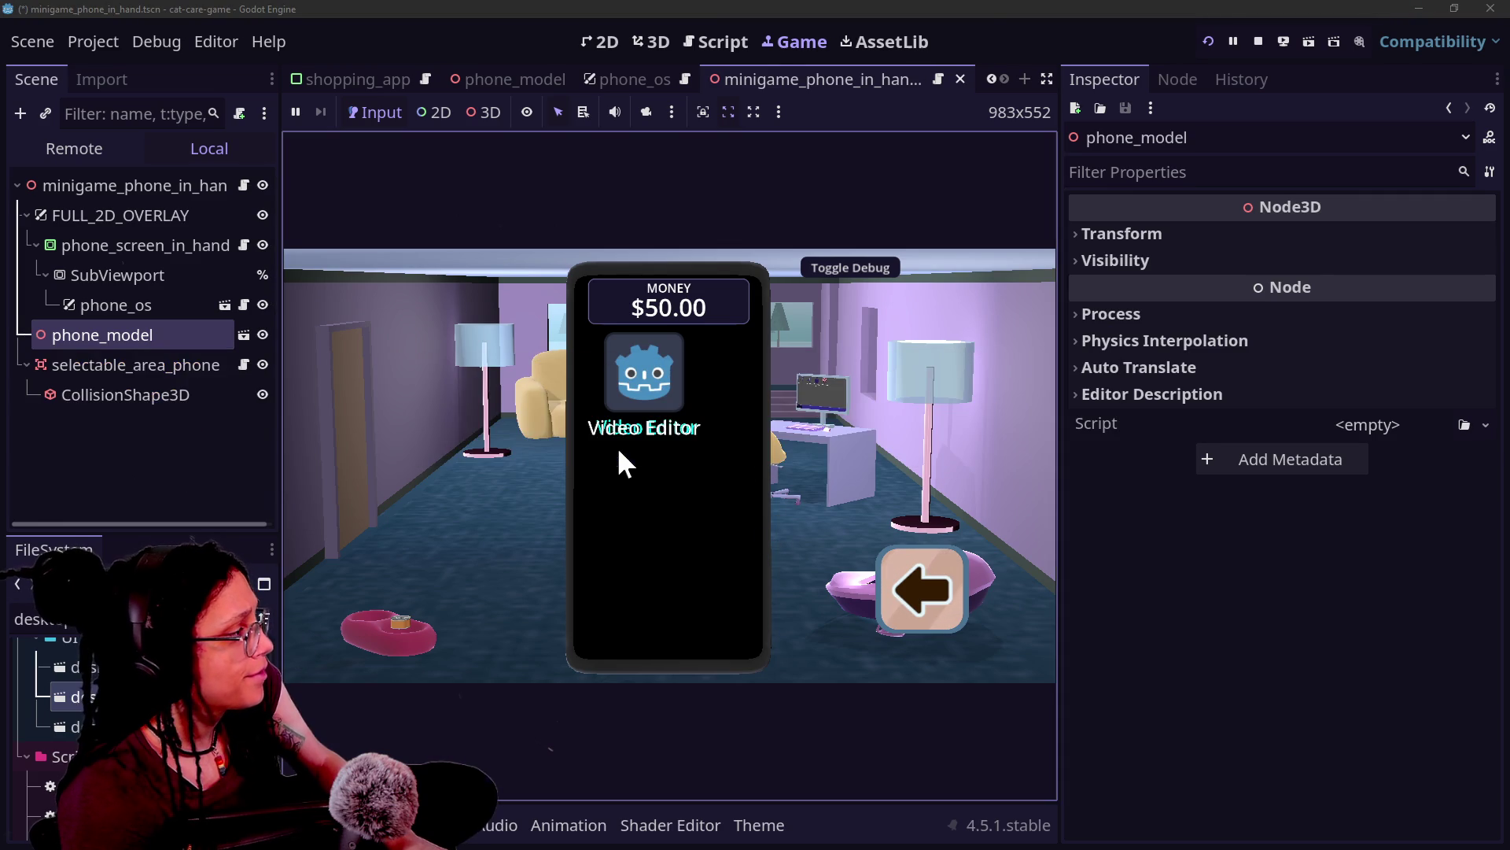
{"action": "left_click", "coordinate": [239, 334]}
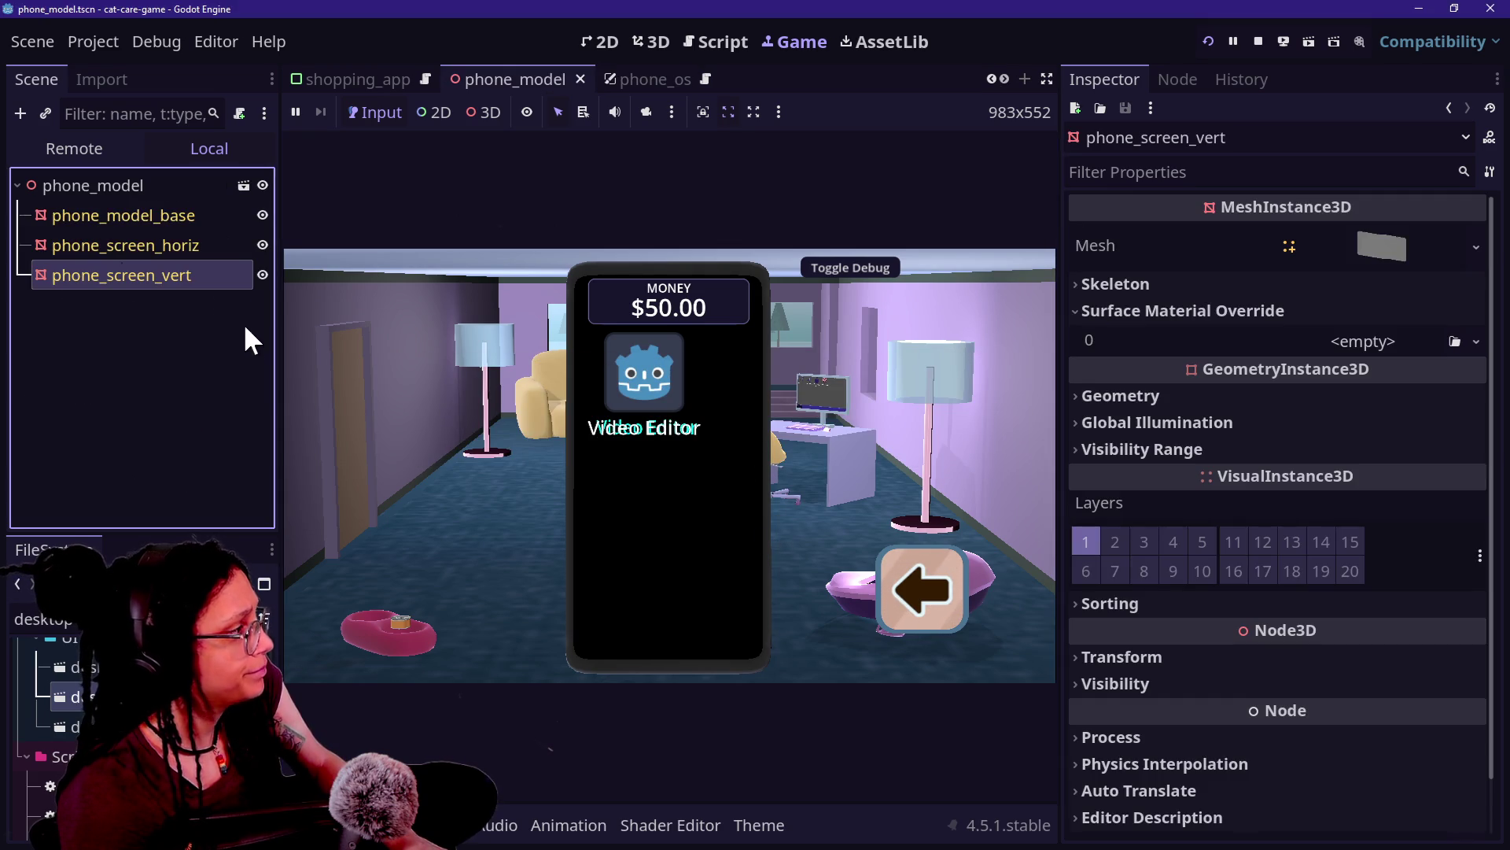
Step: Quick Load the 'phone' screen material into phone_screen_vert's Surface Material Override 0
{"action": "left_click", "coordinate": [1473, 345]}
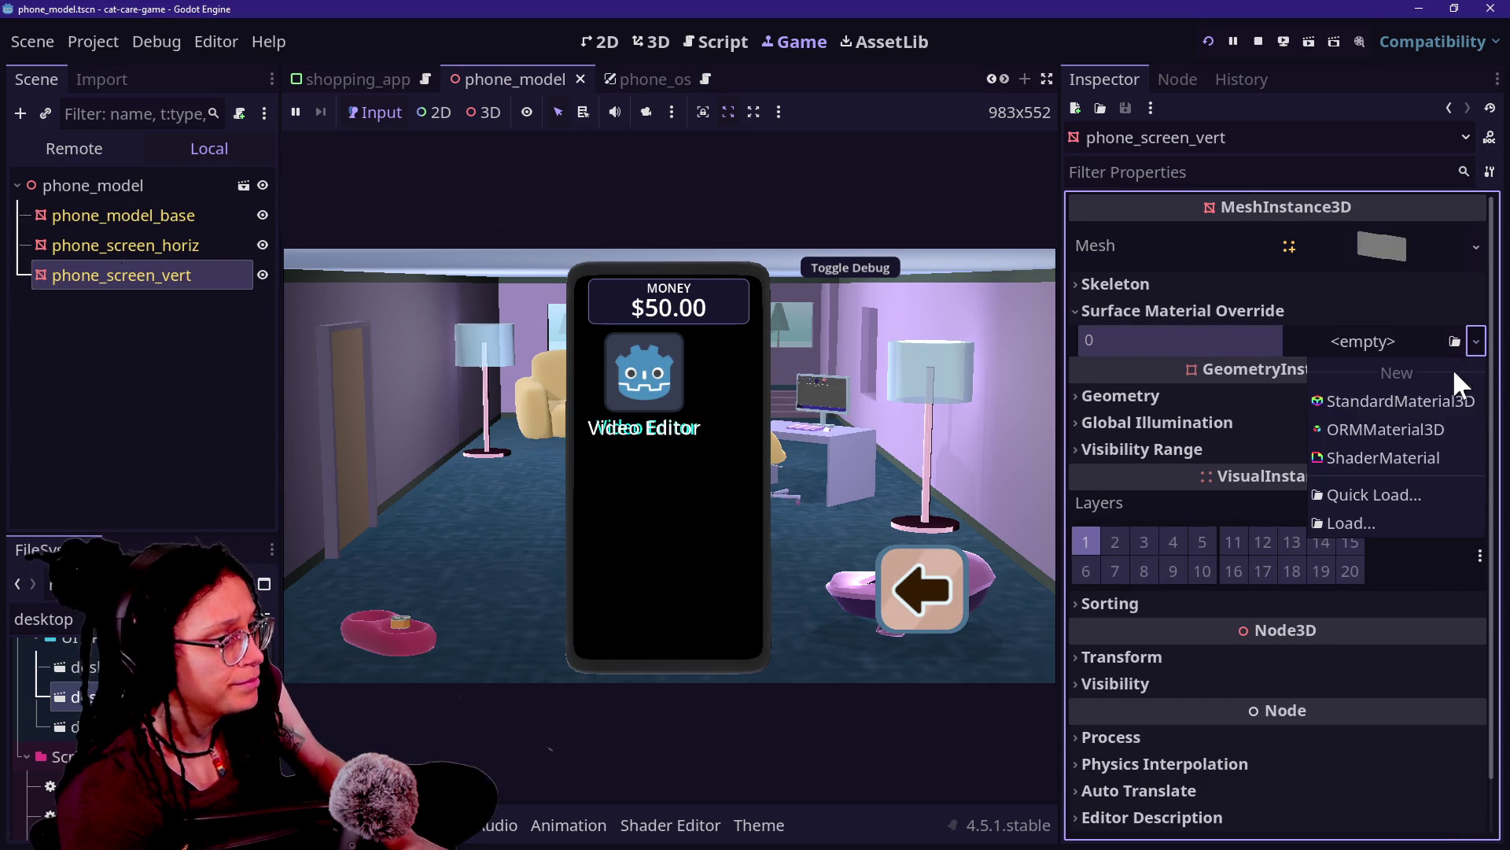
{"action": "left_click", "coordinate": [1424, 489]}
{"action": "type", "text": "phone"}
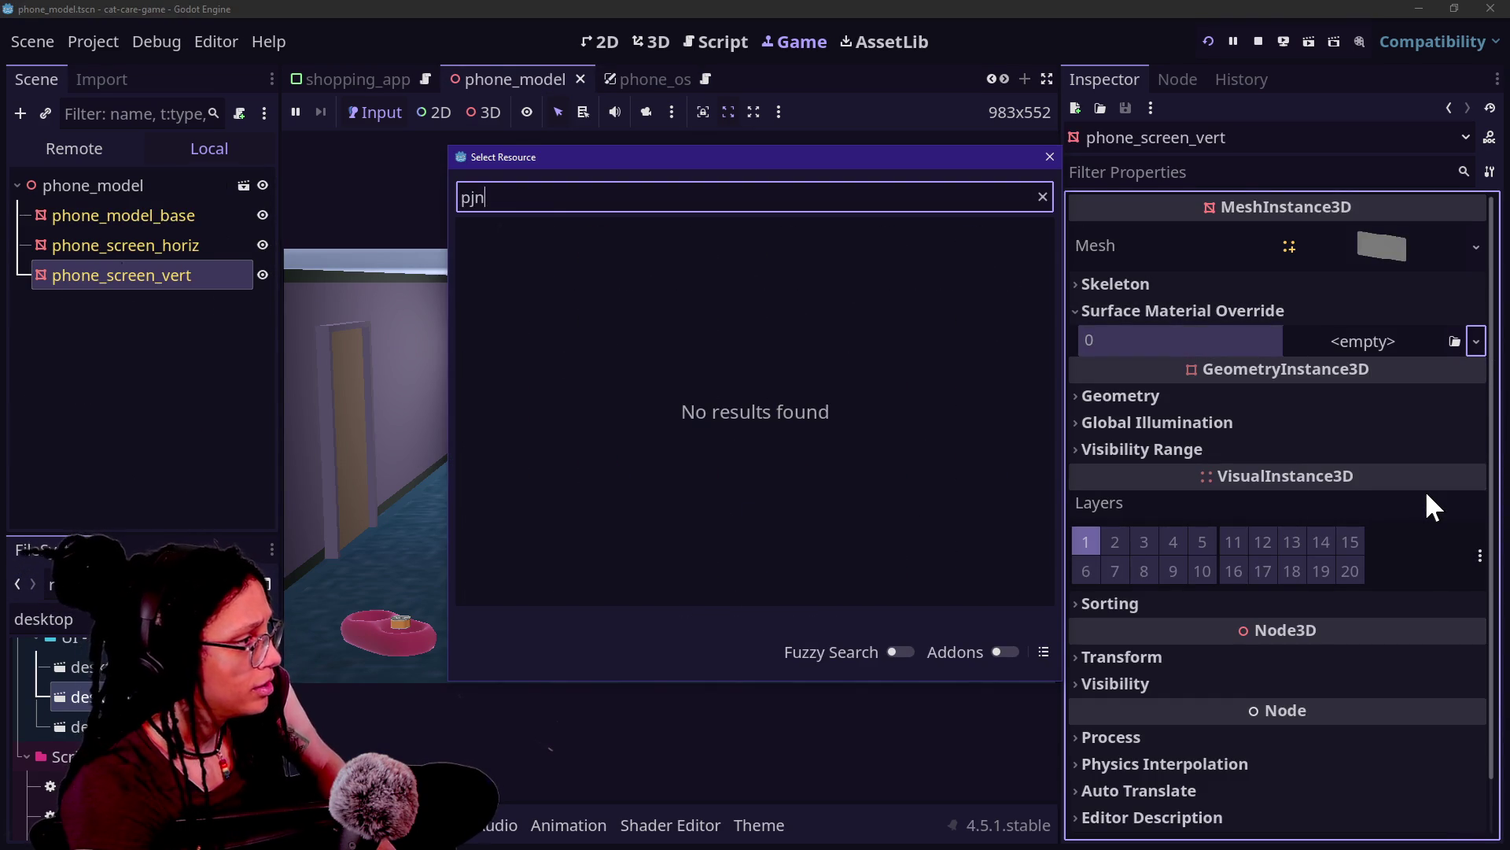
{"action": "double_click", "coordinate": [942, 309]}
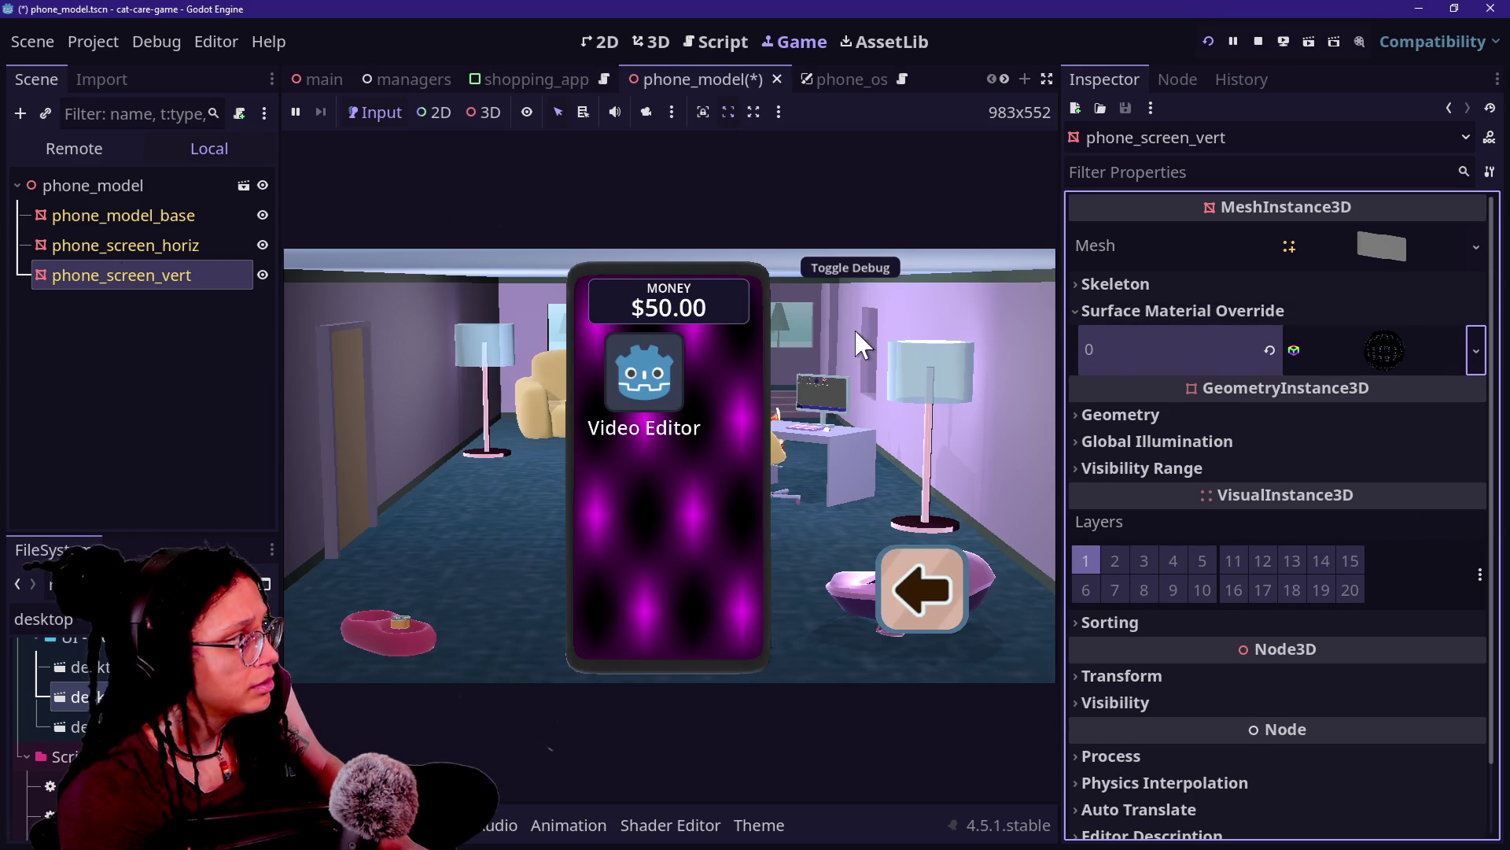
Step: Hide phone_screen_horiz, save and rerun the game, and raise the phone to check the screen
{"action": "left_click", "coordinate": [175, 217]}
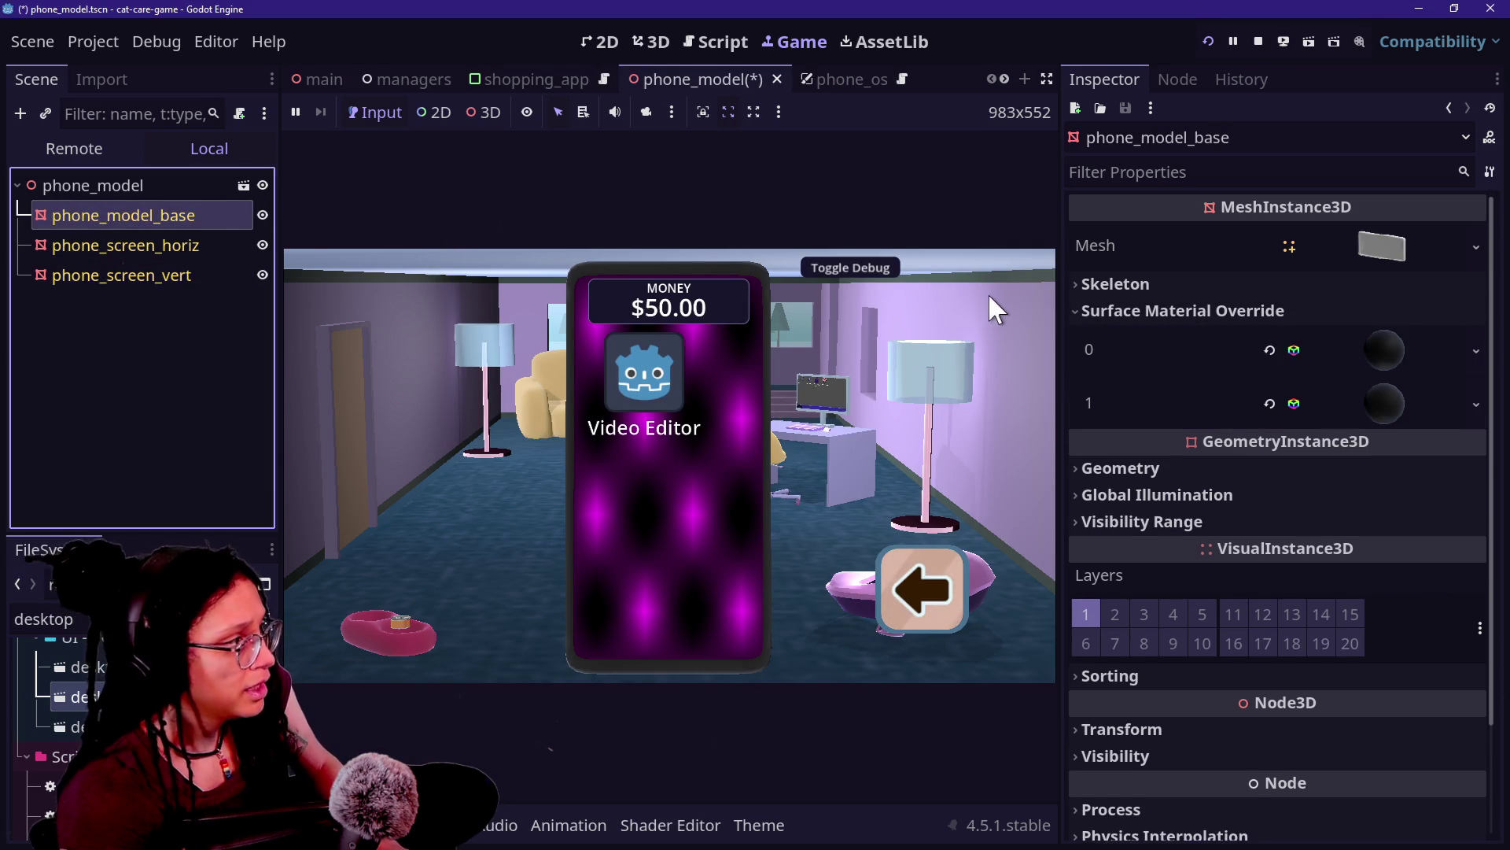
{"action": "left_click", "coordinate": [263, 244]}
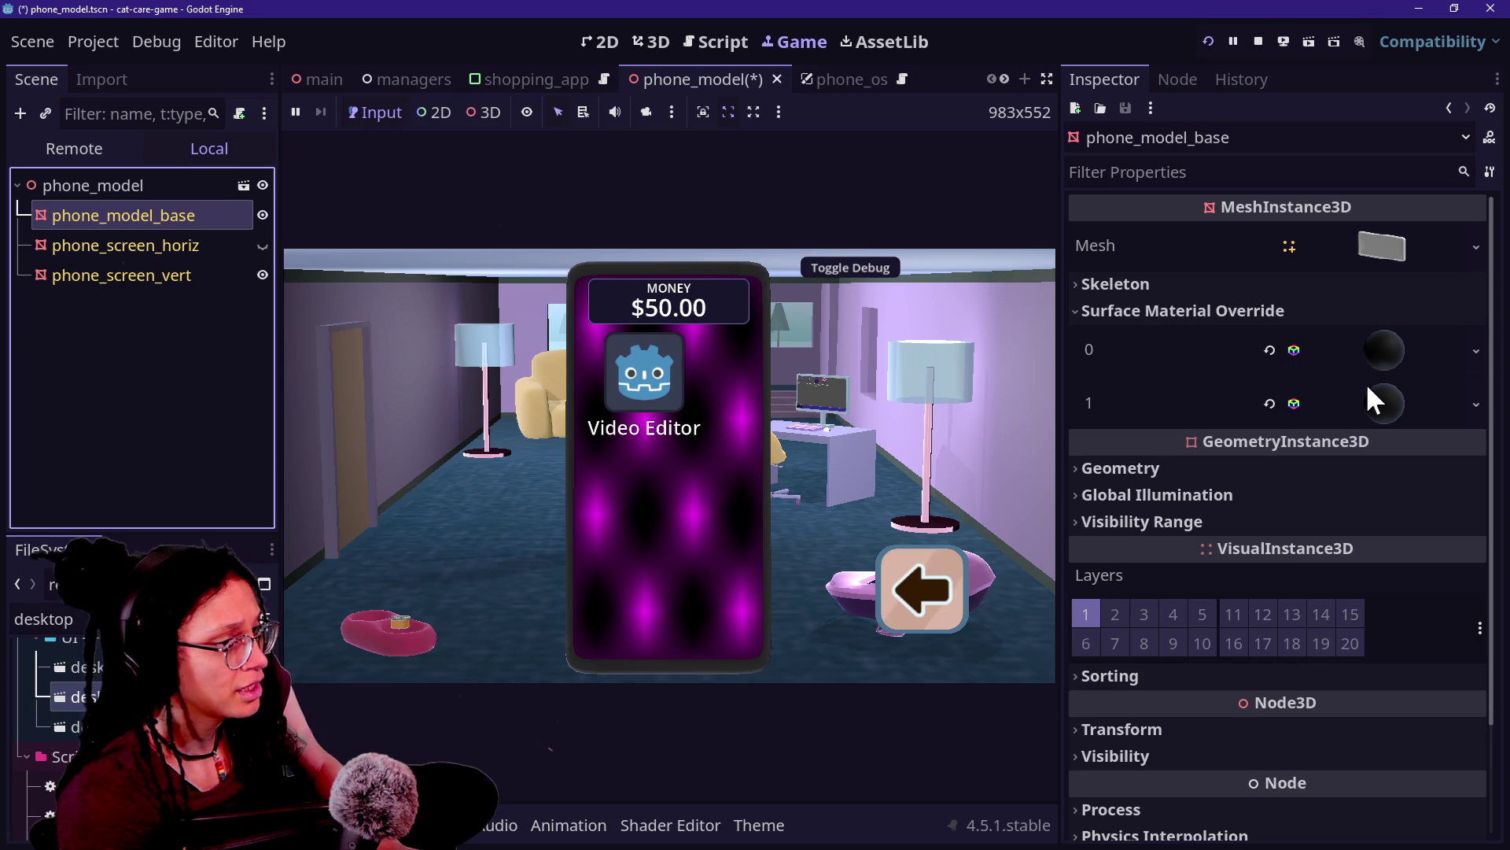
{"action": "left_click", "coordinate": [1209, 39]}
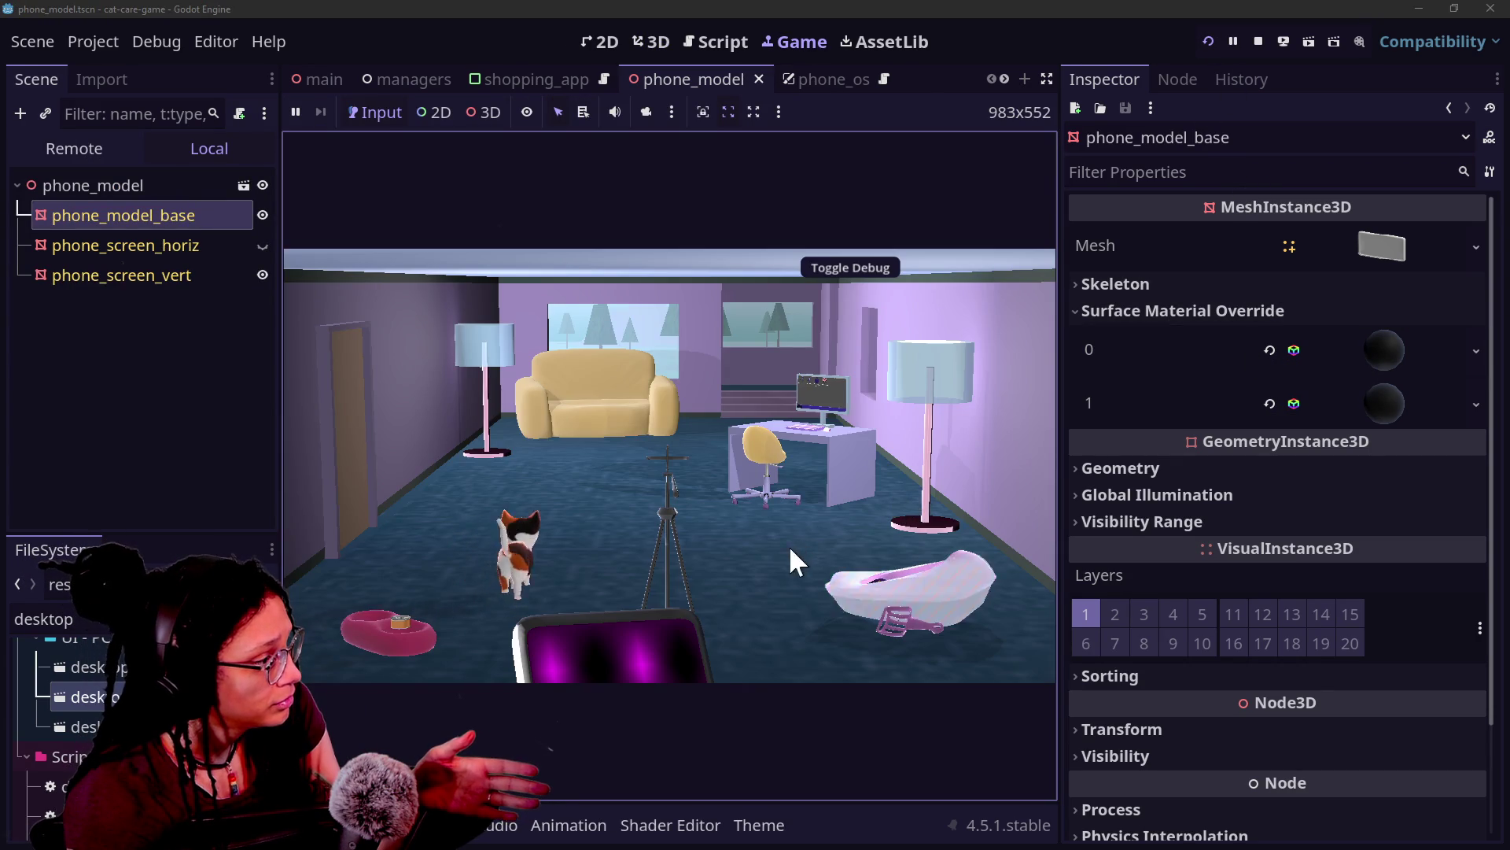
{"action": "left_click", "coordinate": [610, 673]}
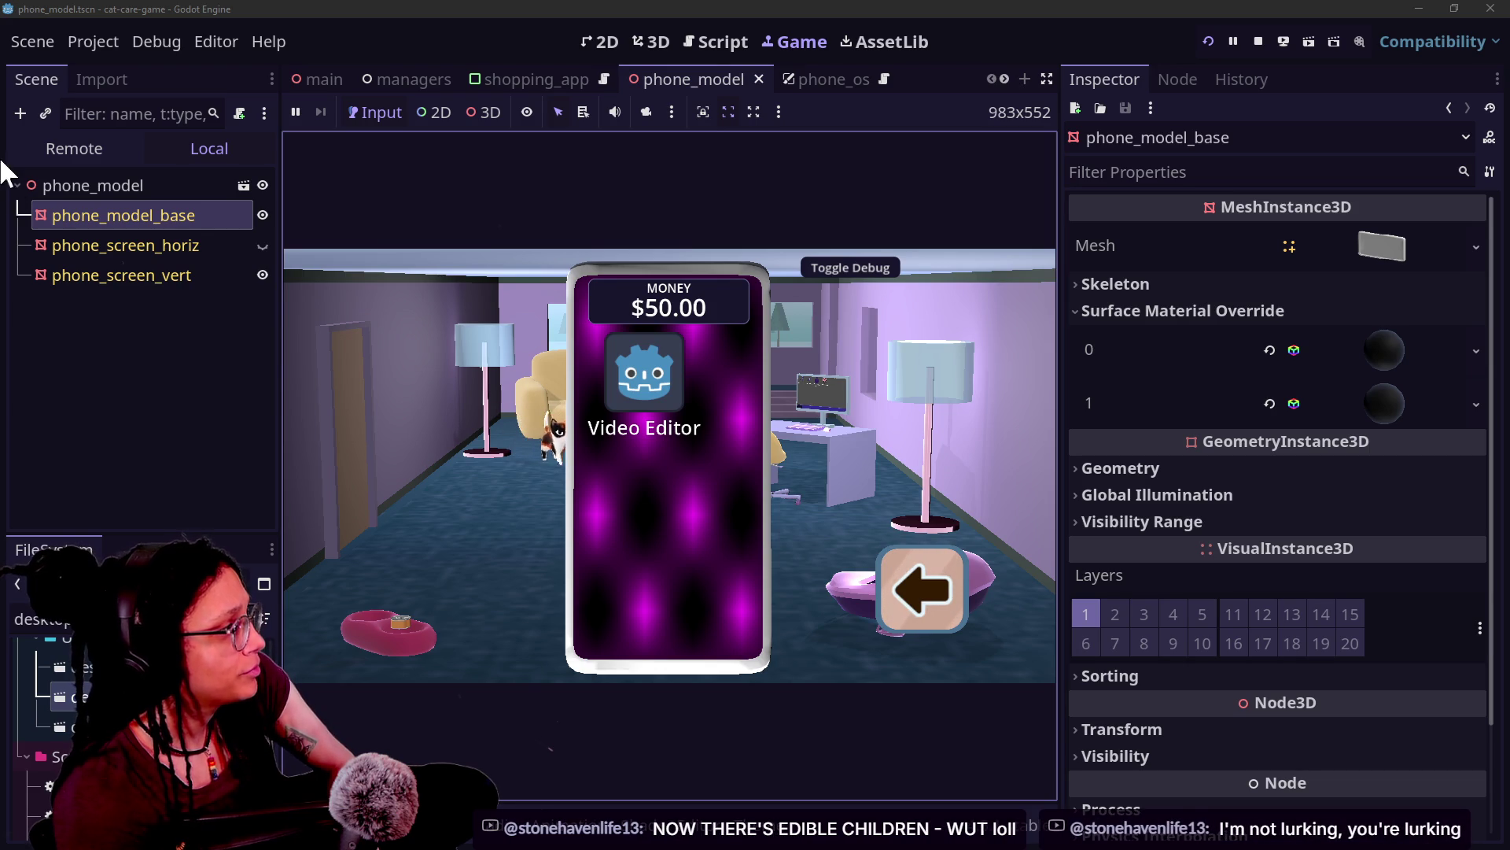
{"action": "left_click", "coordinate": [210, 273]}
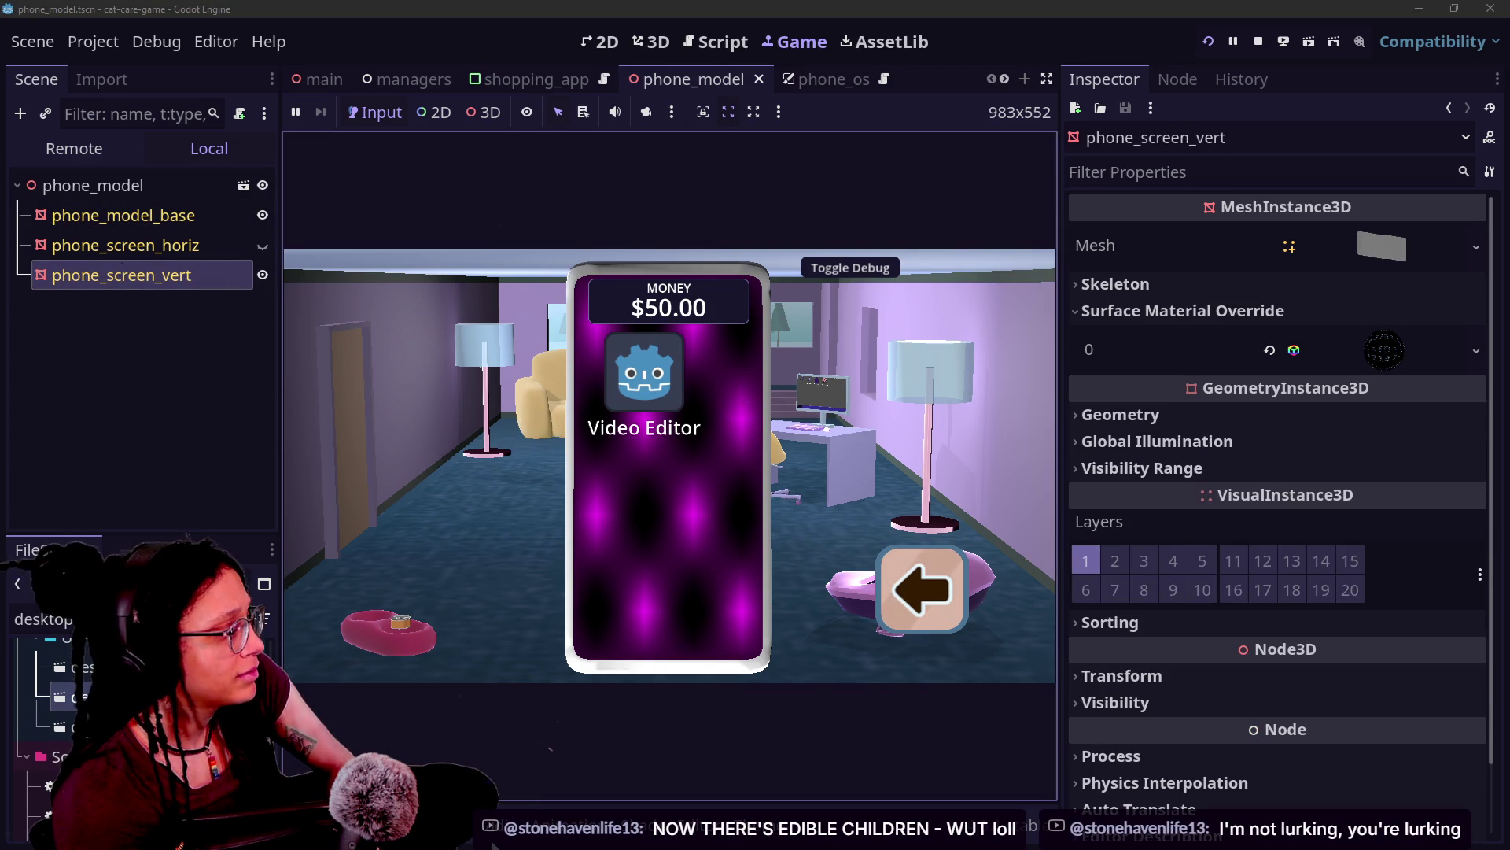
Step: Check the Errors list and inspect the override material's albedo viewport texture path without changing it
{"action": "left_click", "coordinate": [434, 621]}
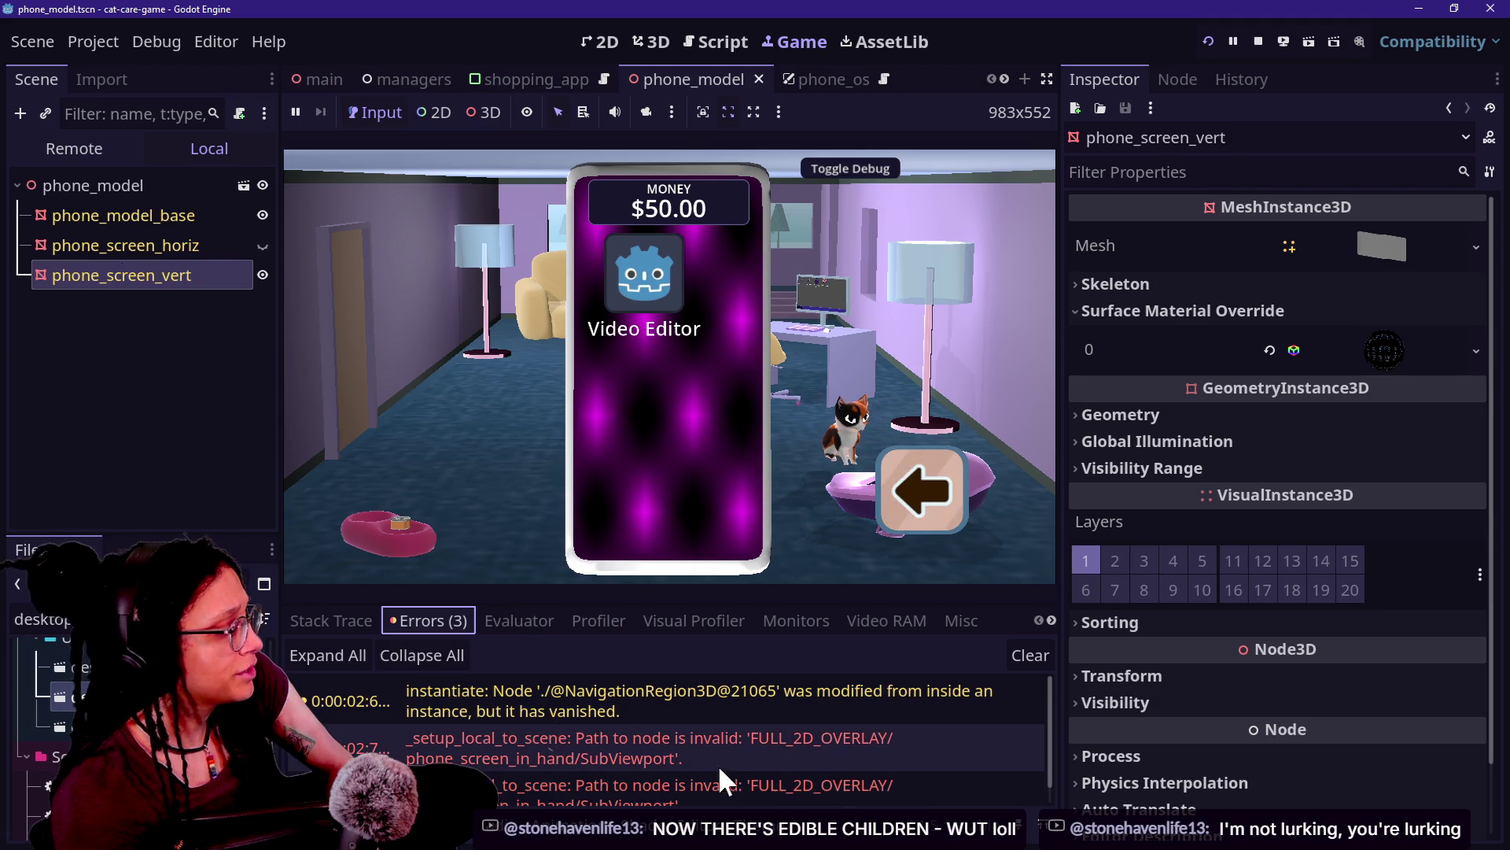
{"action": "left_click", "coordinate": [426, 494]}
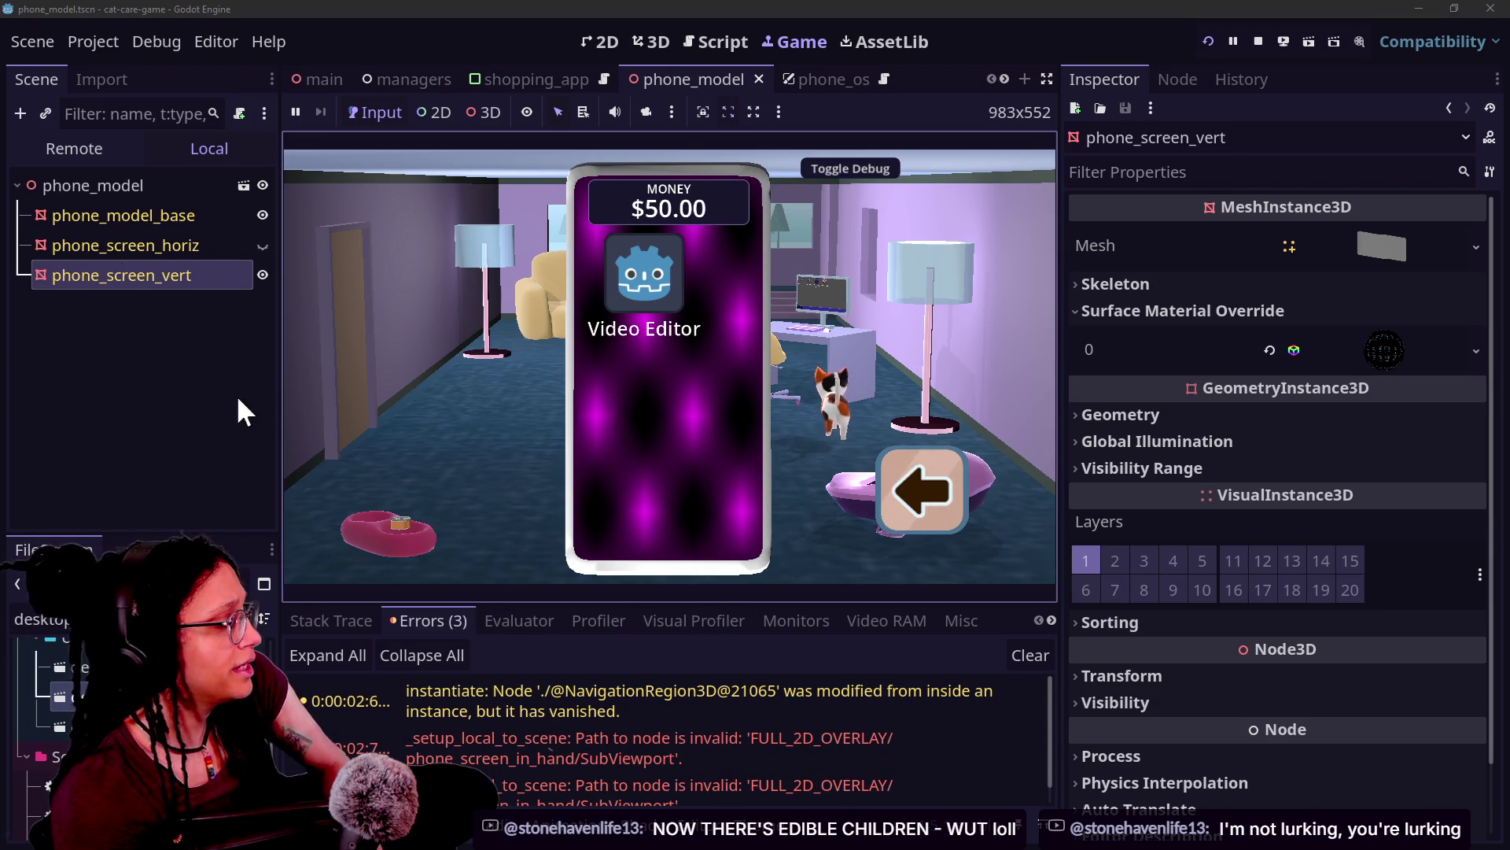
{"action": "left_click", "coordinate": [191, 376]}
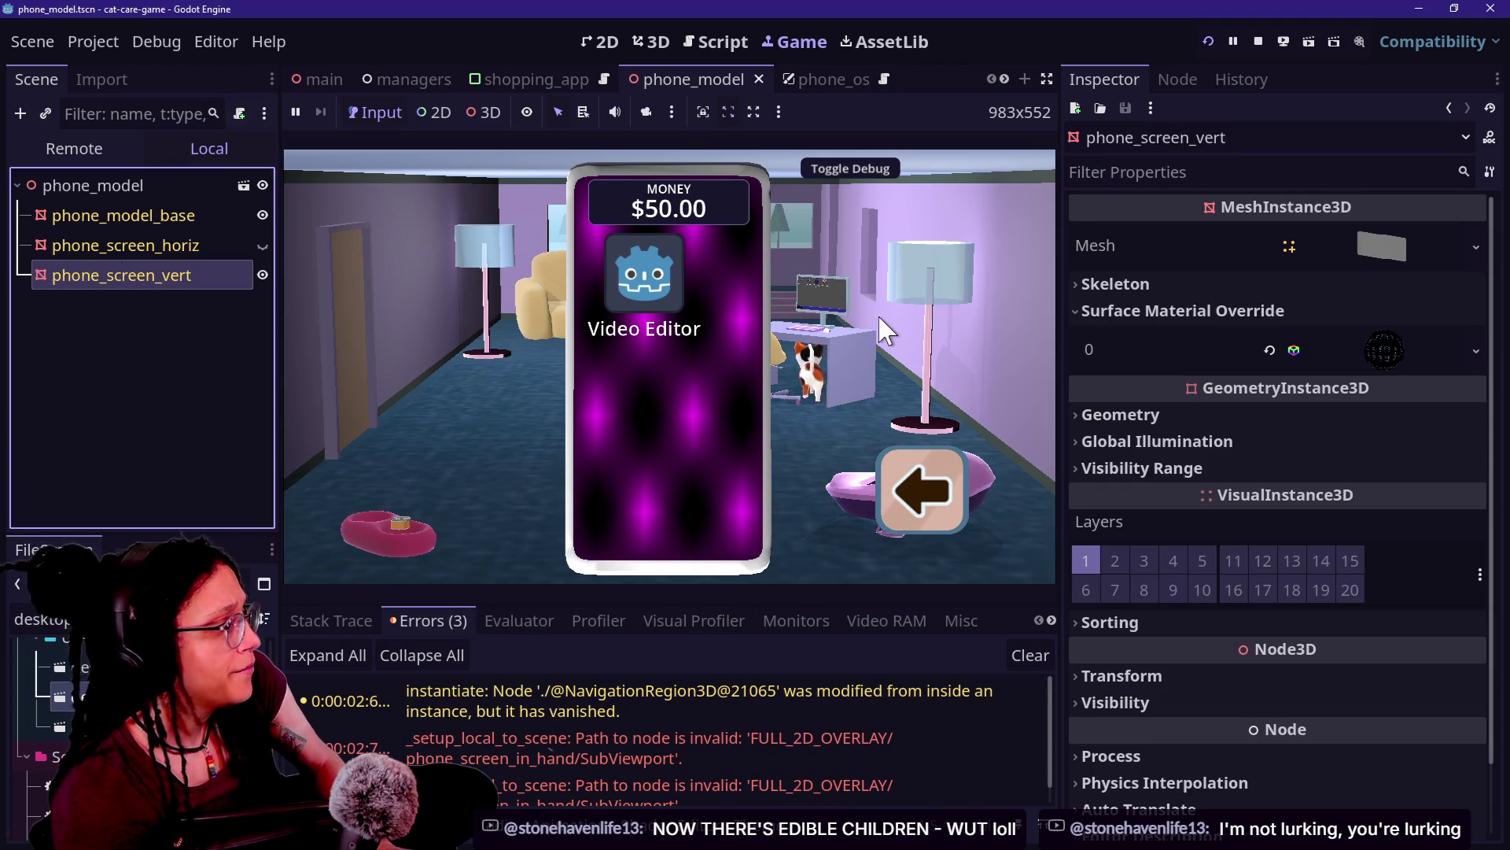
{"action": "left_click", "coordinate": [1369, 346]}
{"action": "scroll", "coordinate": [1317, 523], "scroll_direction": "down", "scroll_amount": 1}
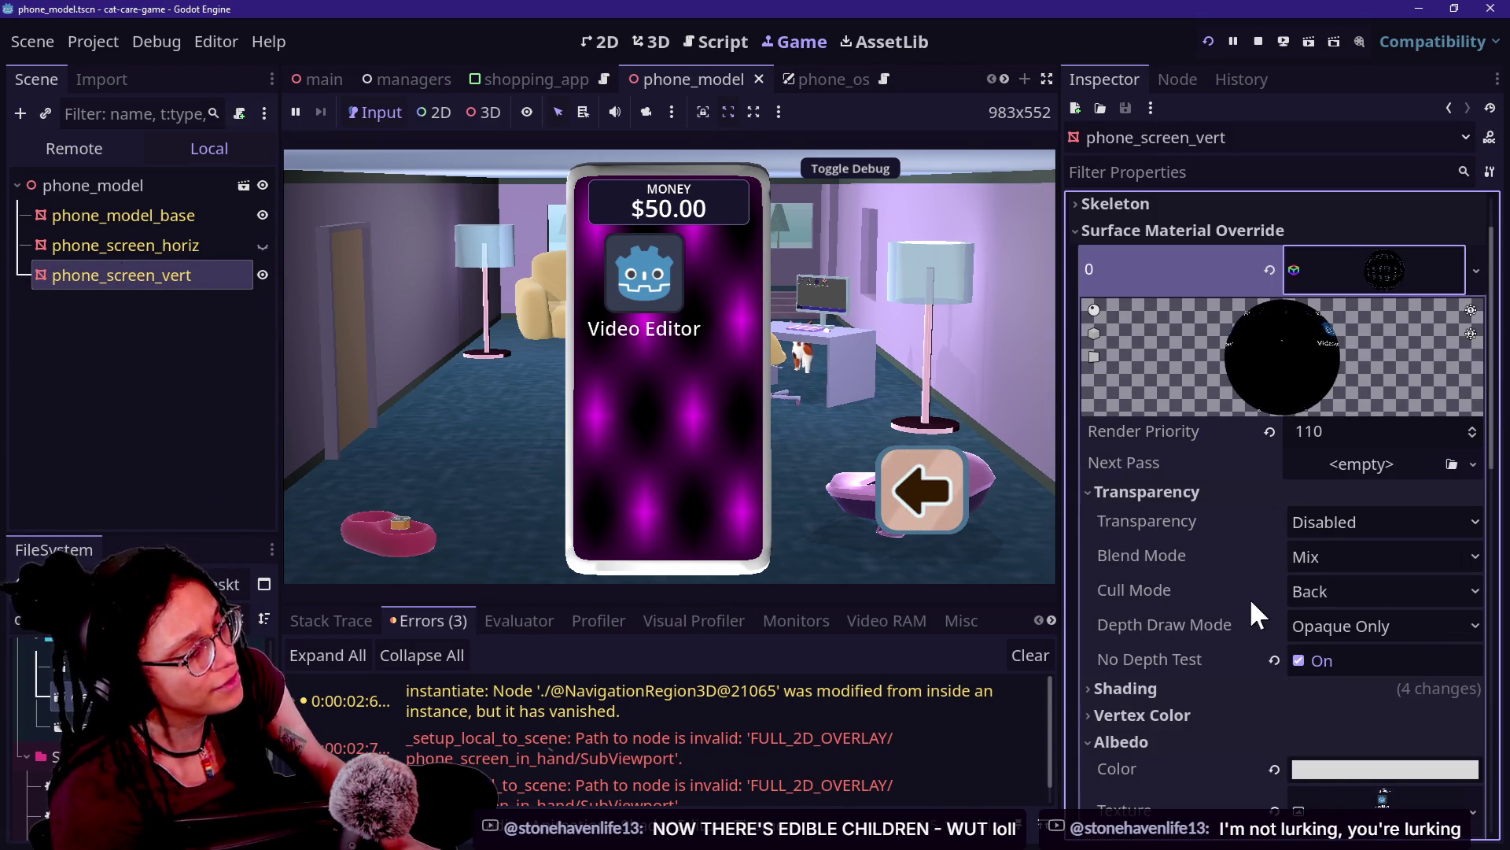
{"action": "scroll", "coordinate": [1284, 577], "scroll_direction": "down", "scroll_amount": 3}
{"action": "left_click", "coordinate": [1368, 571]}
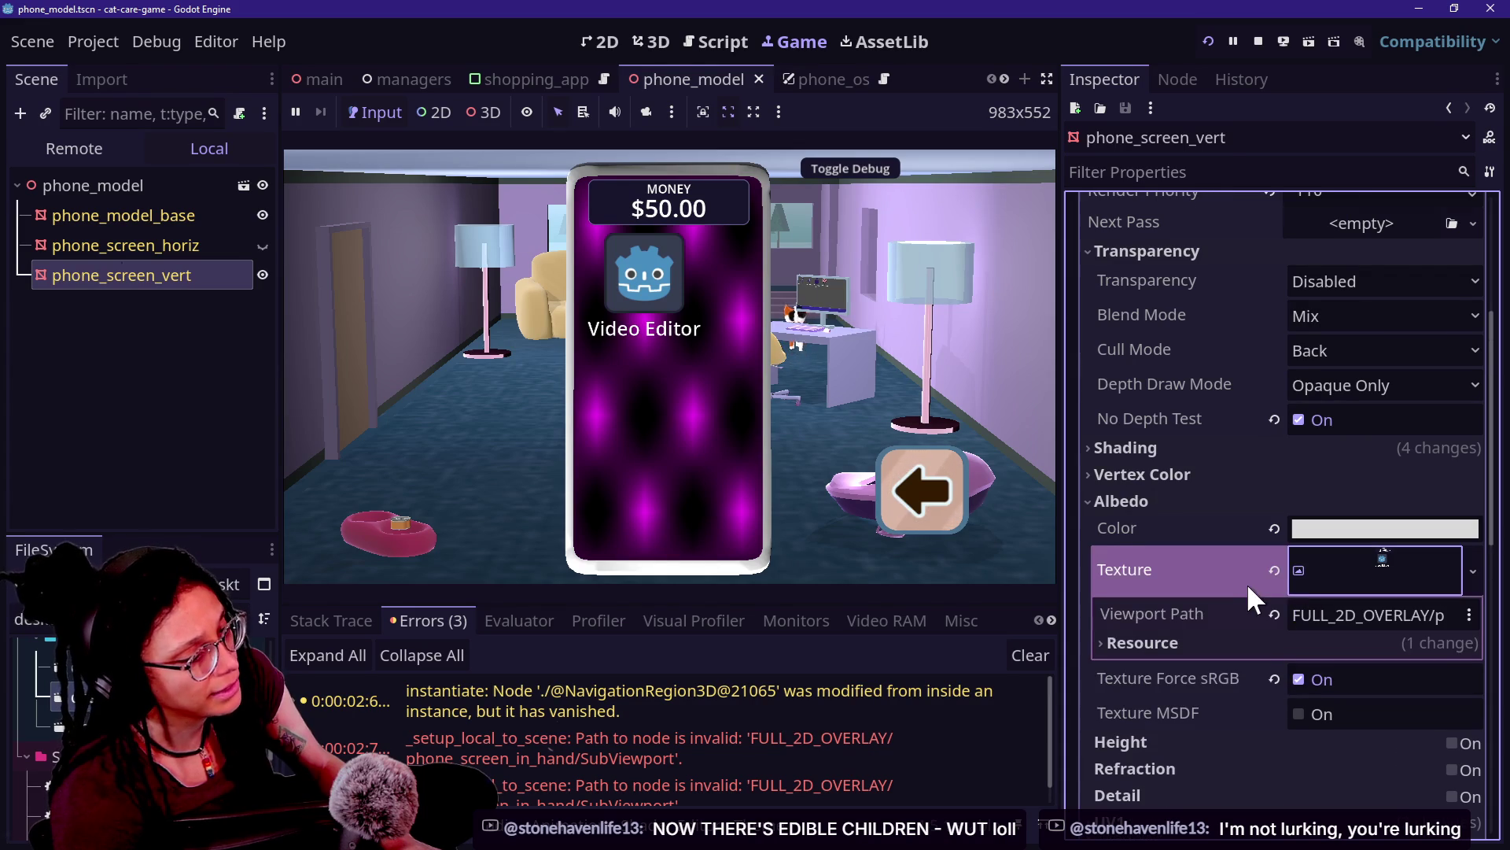
{"action": "scroll", "coordinate": [1251, 578], "scroll_direction": "down", "scroll_amount": 1}
{"action": "left_click", "coordinate": [1367, 534]}
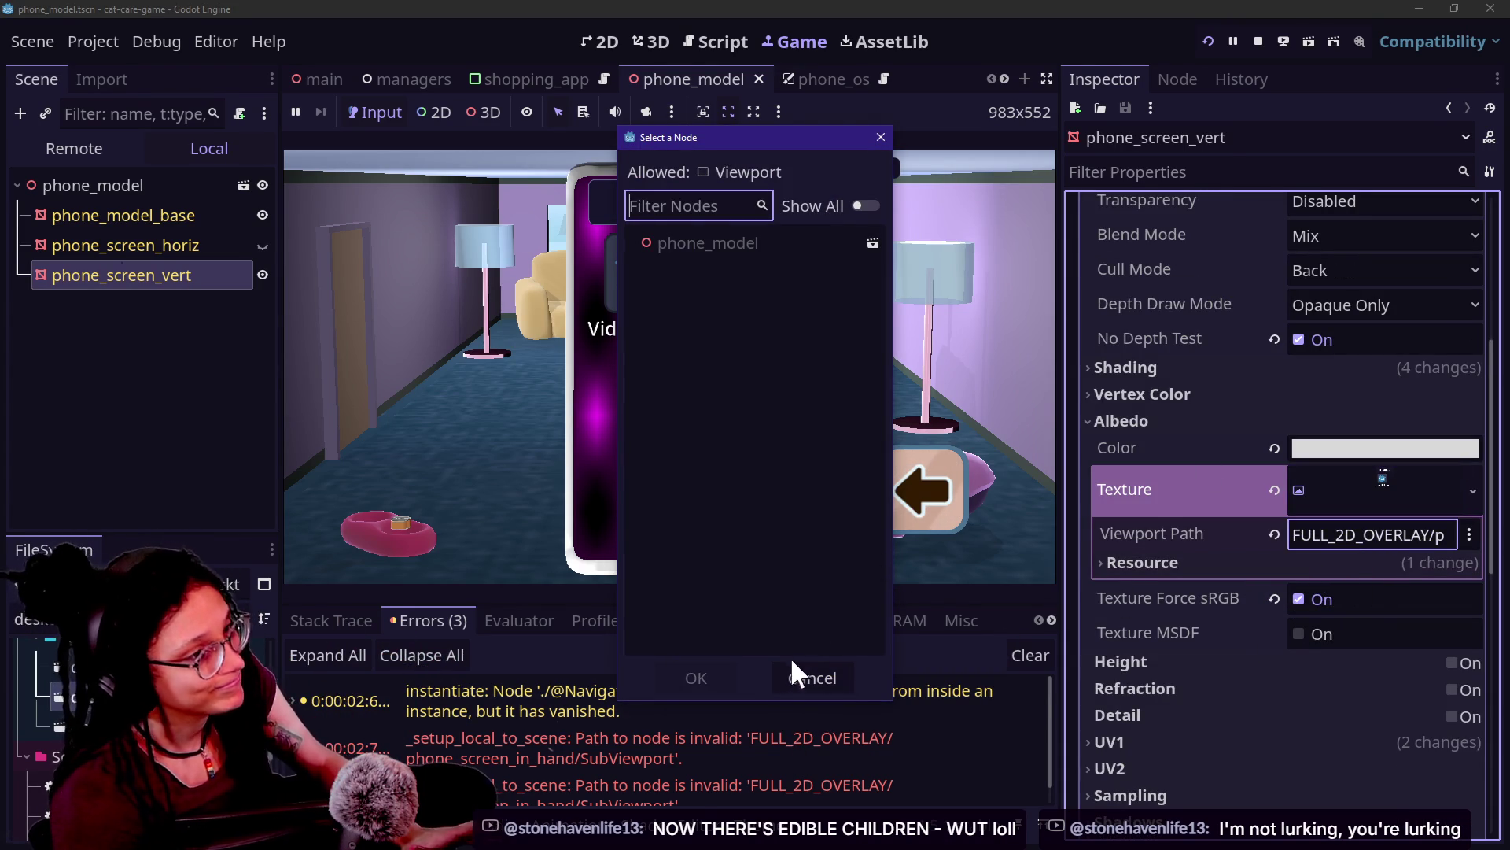
{"action": "left_click", "coordinate": [802, 677]}
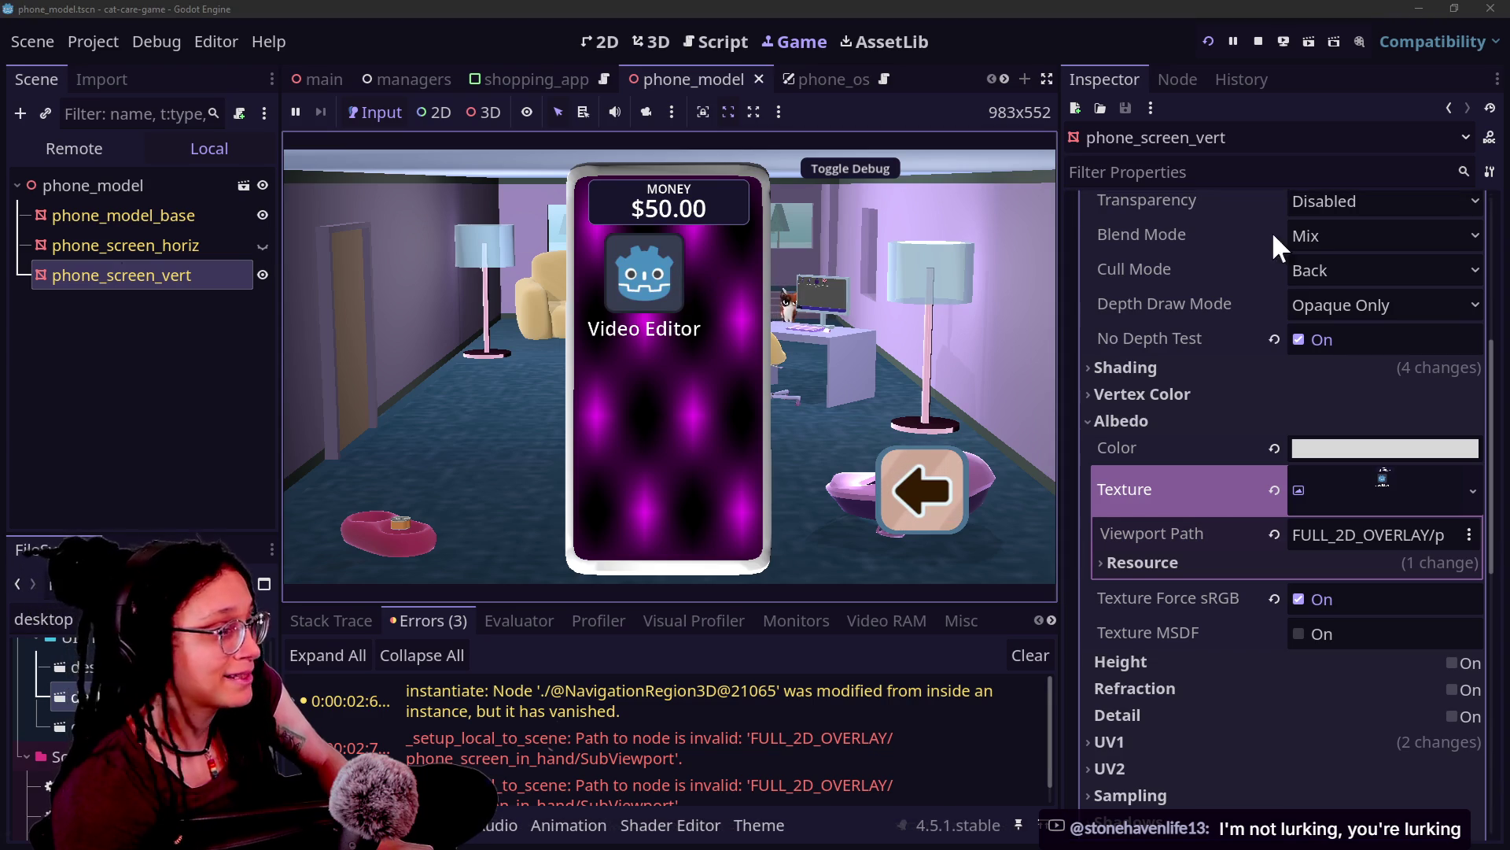
Step: Revert phone_screen_vert's Surface Material Override 0 to empty and clear the selection
{"action": "scroll", "coordinate": [1280, 285], "scroll_direction": "up", "scroll_amount": 5}
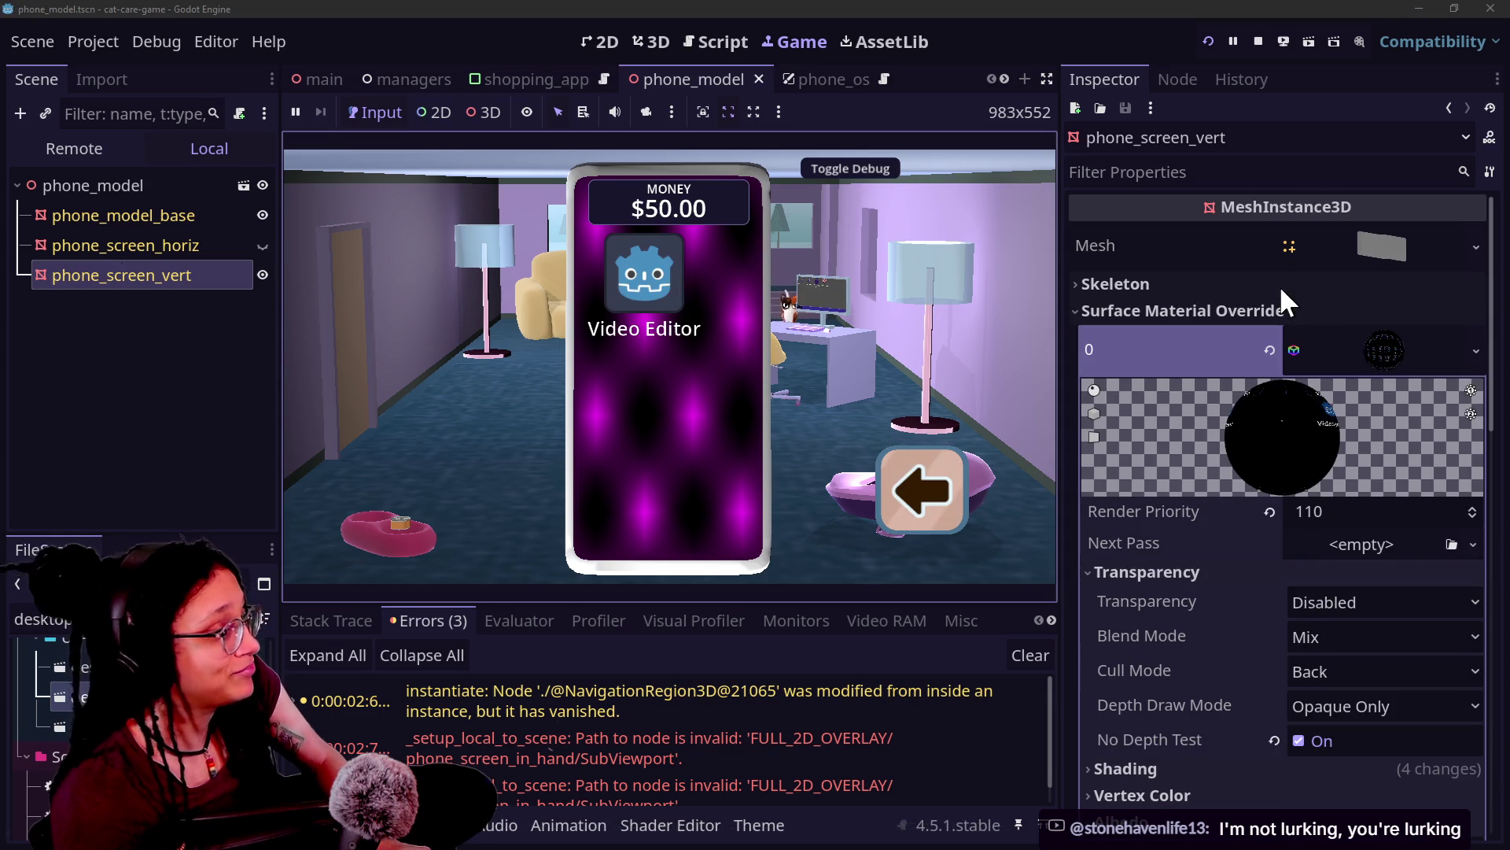
{"action": "left_click", "coordinate": [1260, 348]}
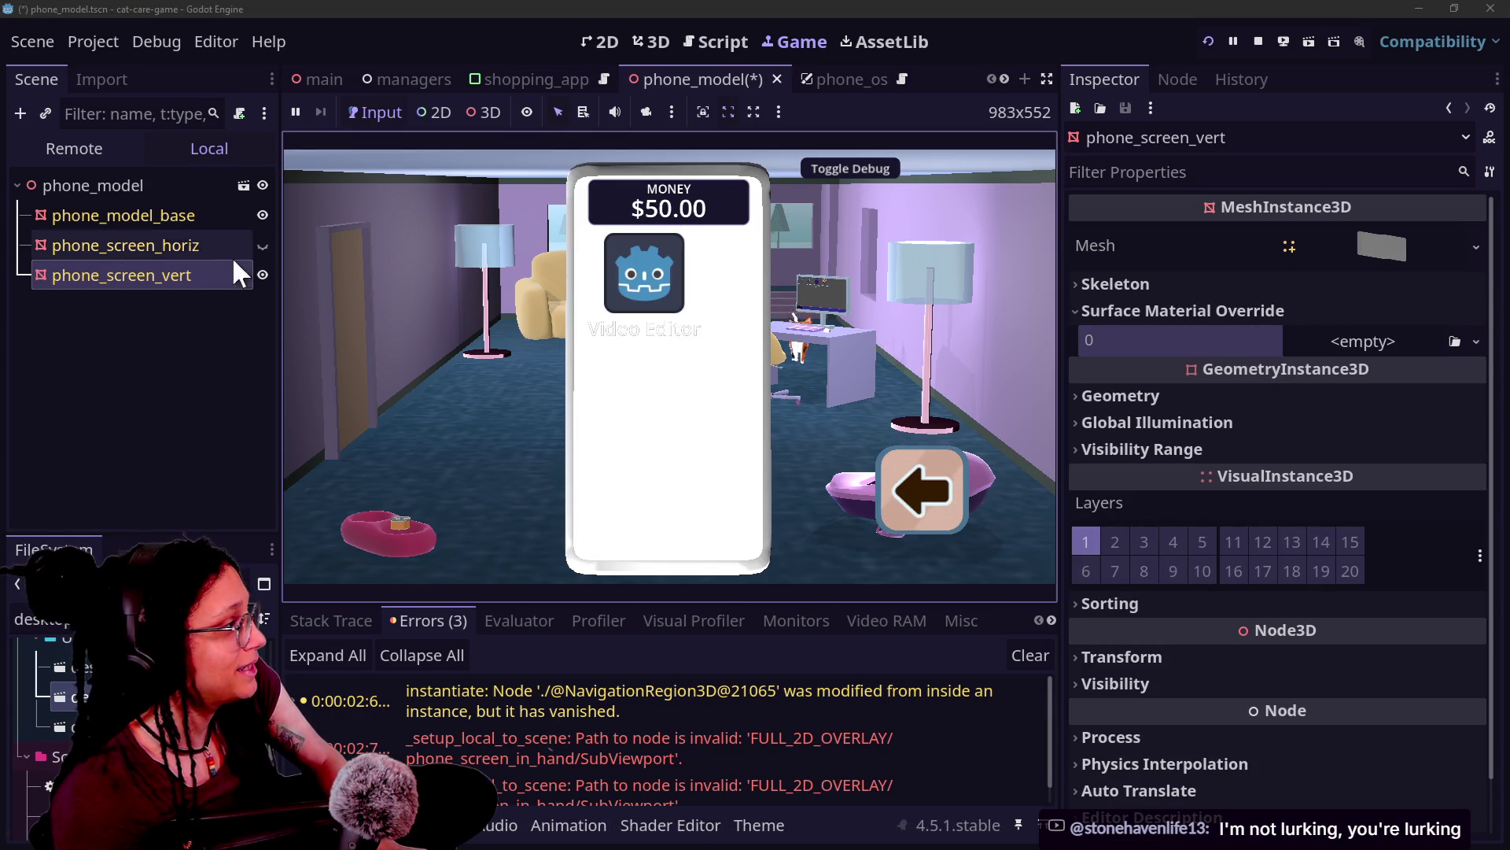
{"action": "left_click", "coordinate": [346, 181]}
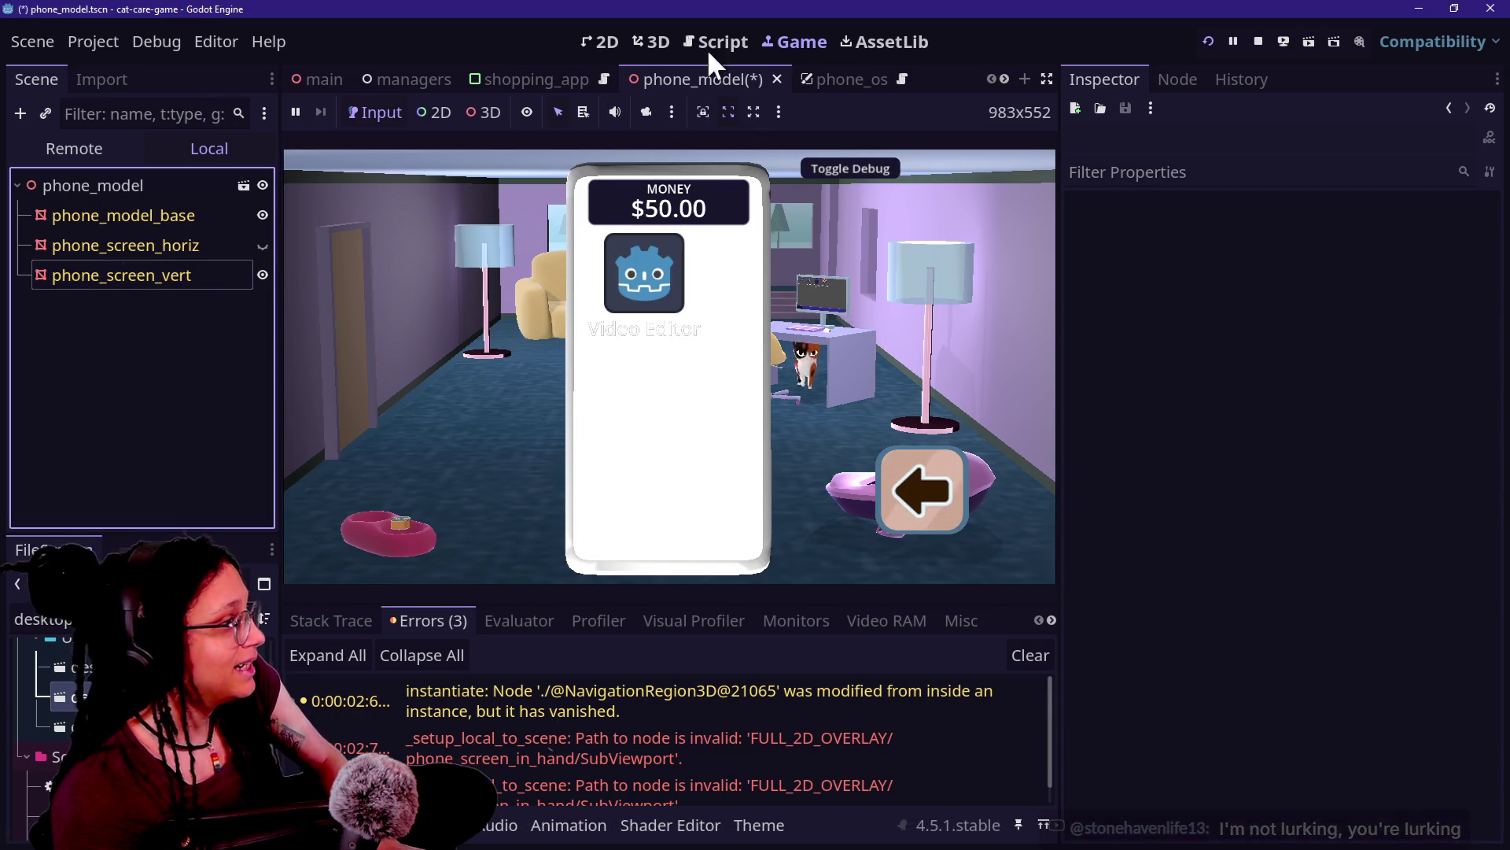
Step: Save phone_model, return to minigame_phone_in_hand's 3D view, select phone_model and save
{"action": "key", "text": "ctrl+s"}
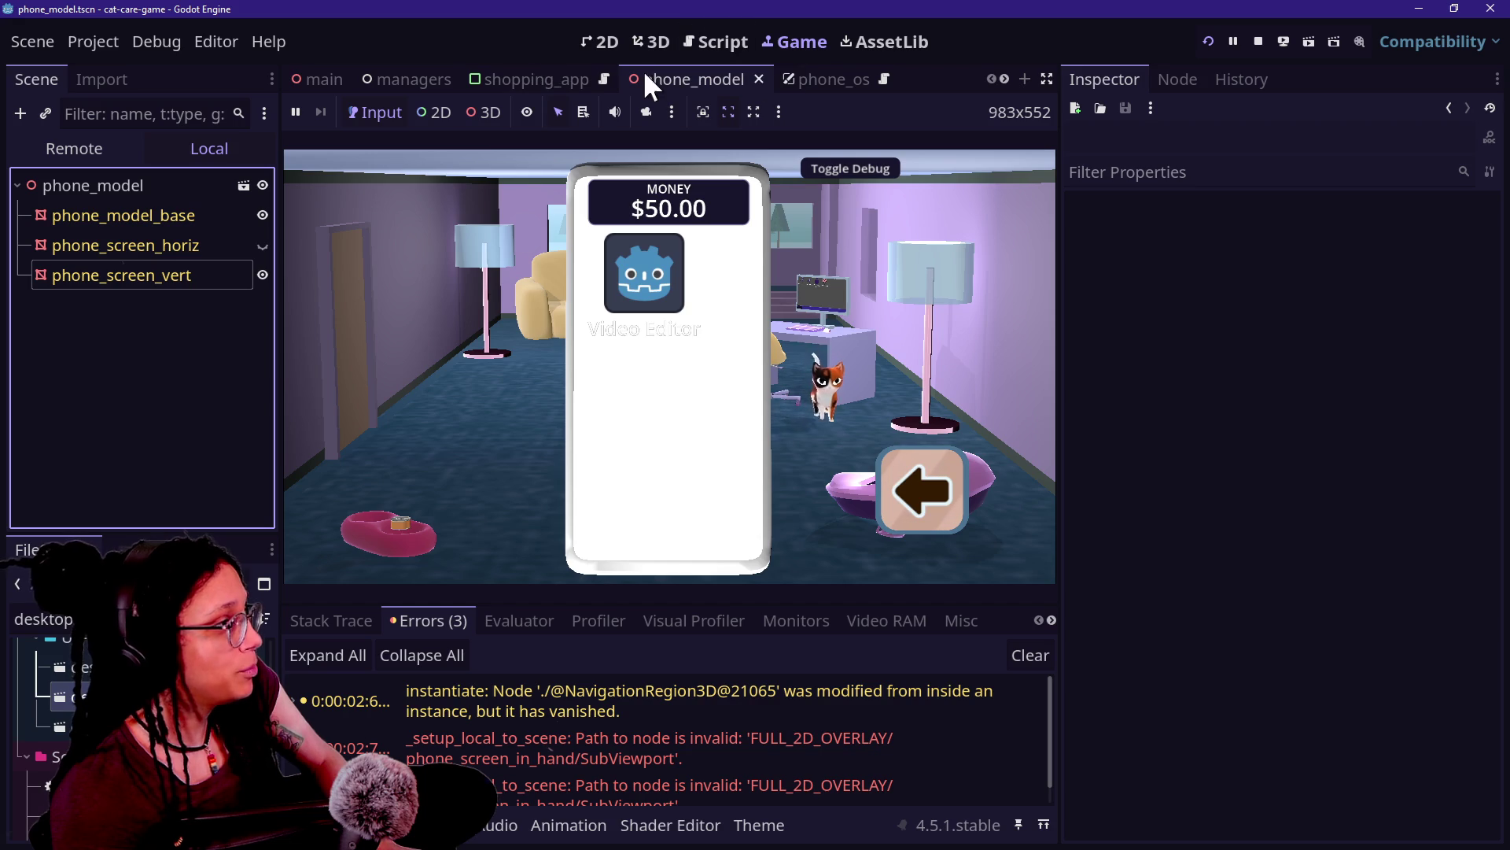
{"action": "scroll", "coordinate": [680, 67], "scroll_direction": "down", "scroll_amount": 2}
{"action": "left_click", "coordinate": [767, 82]}
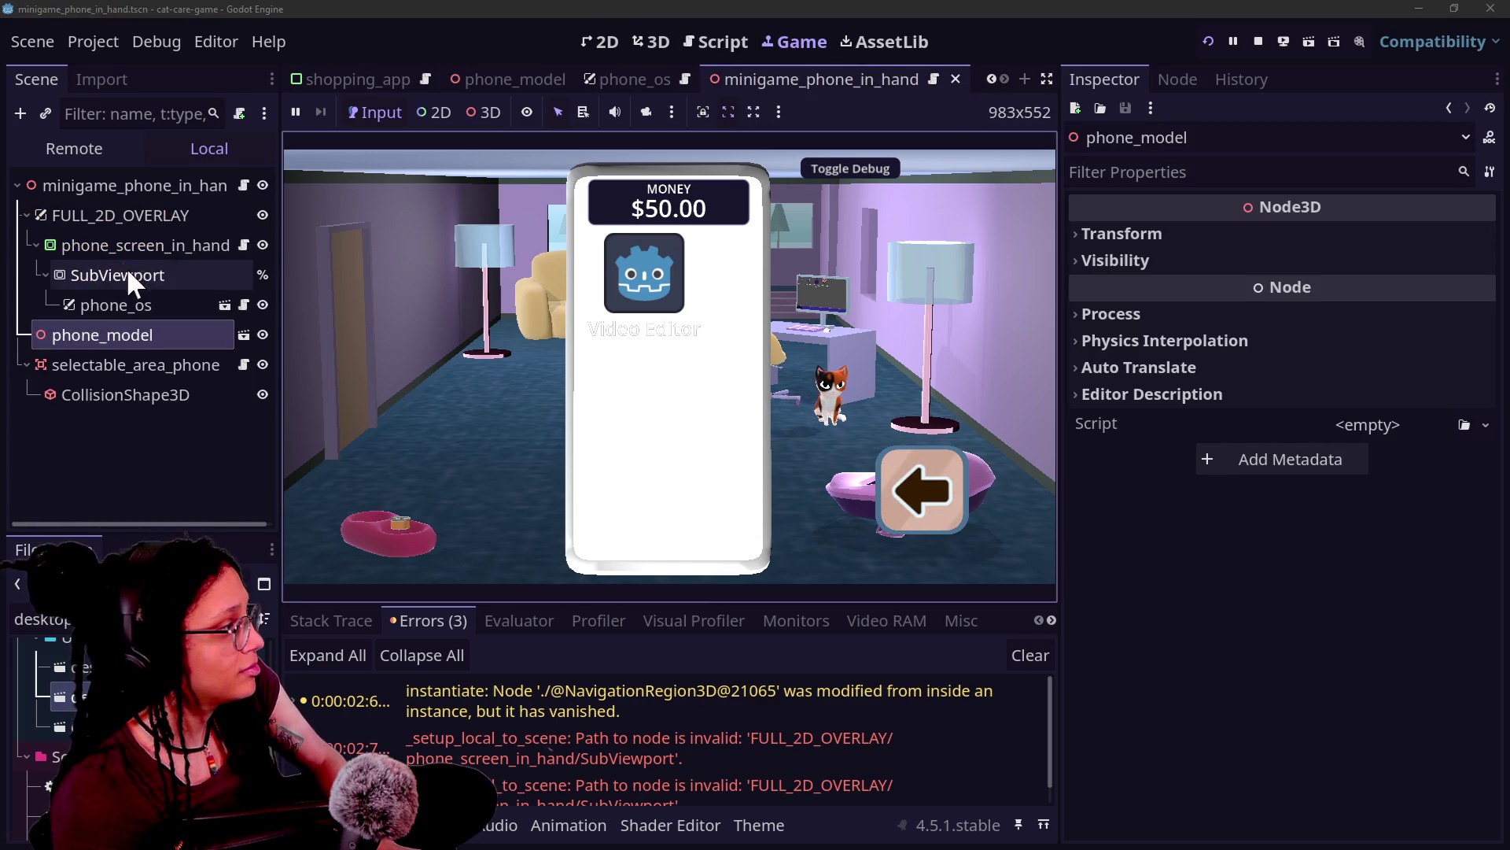
{"action": "left_click", "coordinate": [605, 33]}
{"action": "left_click", "coordinate": [650, 41]}
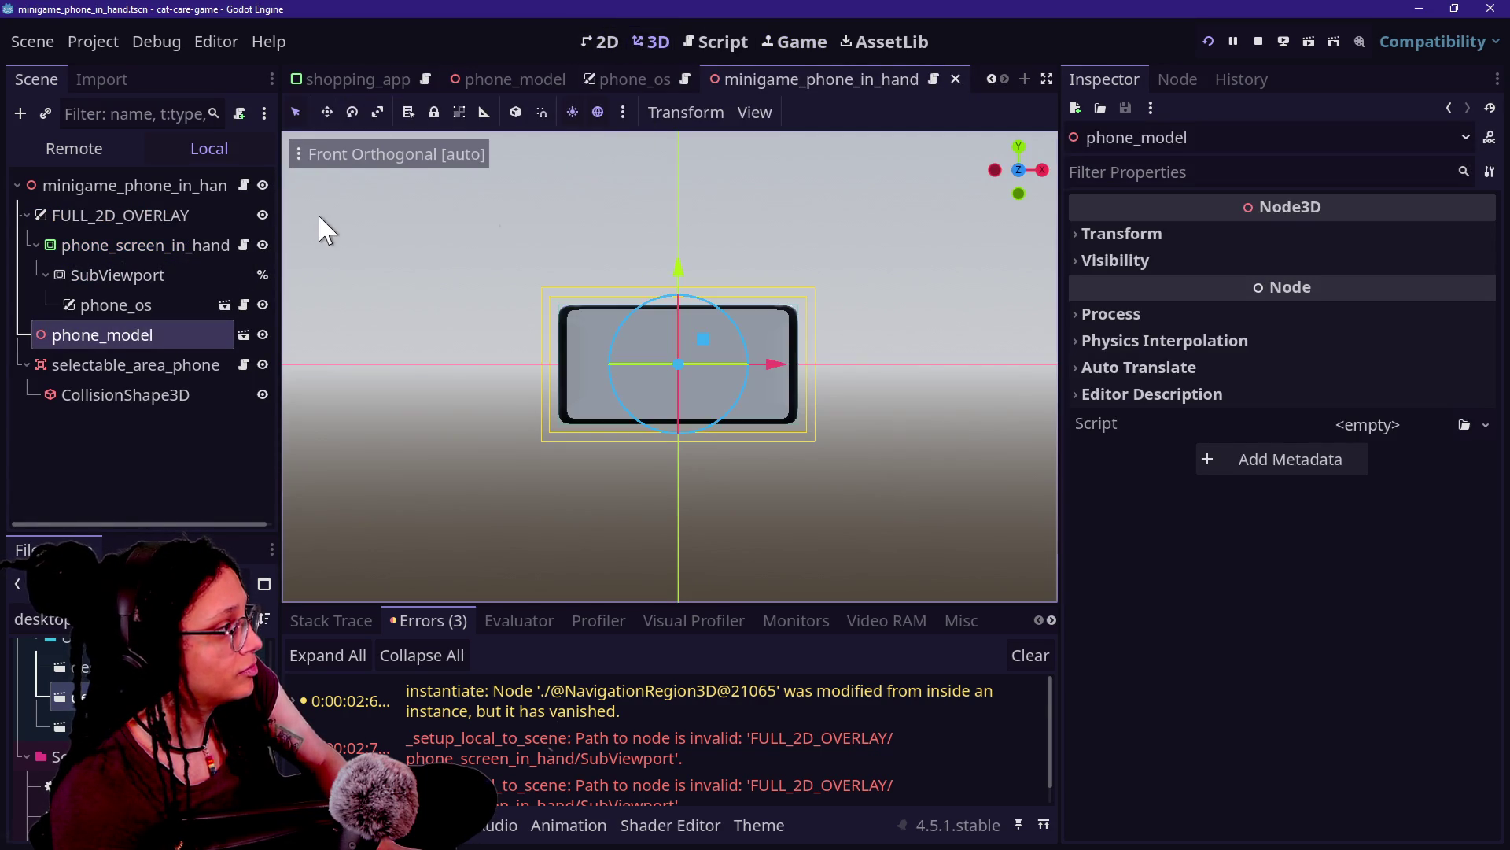
{"action": "left_click", "coordinate": [106, 434]}
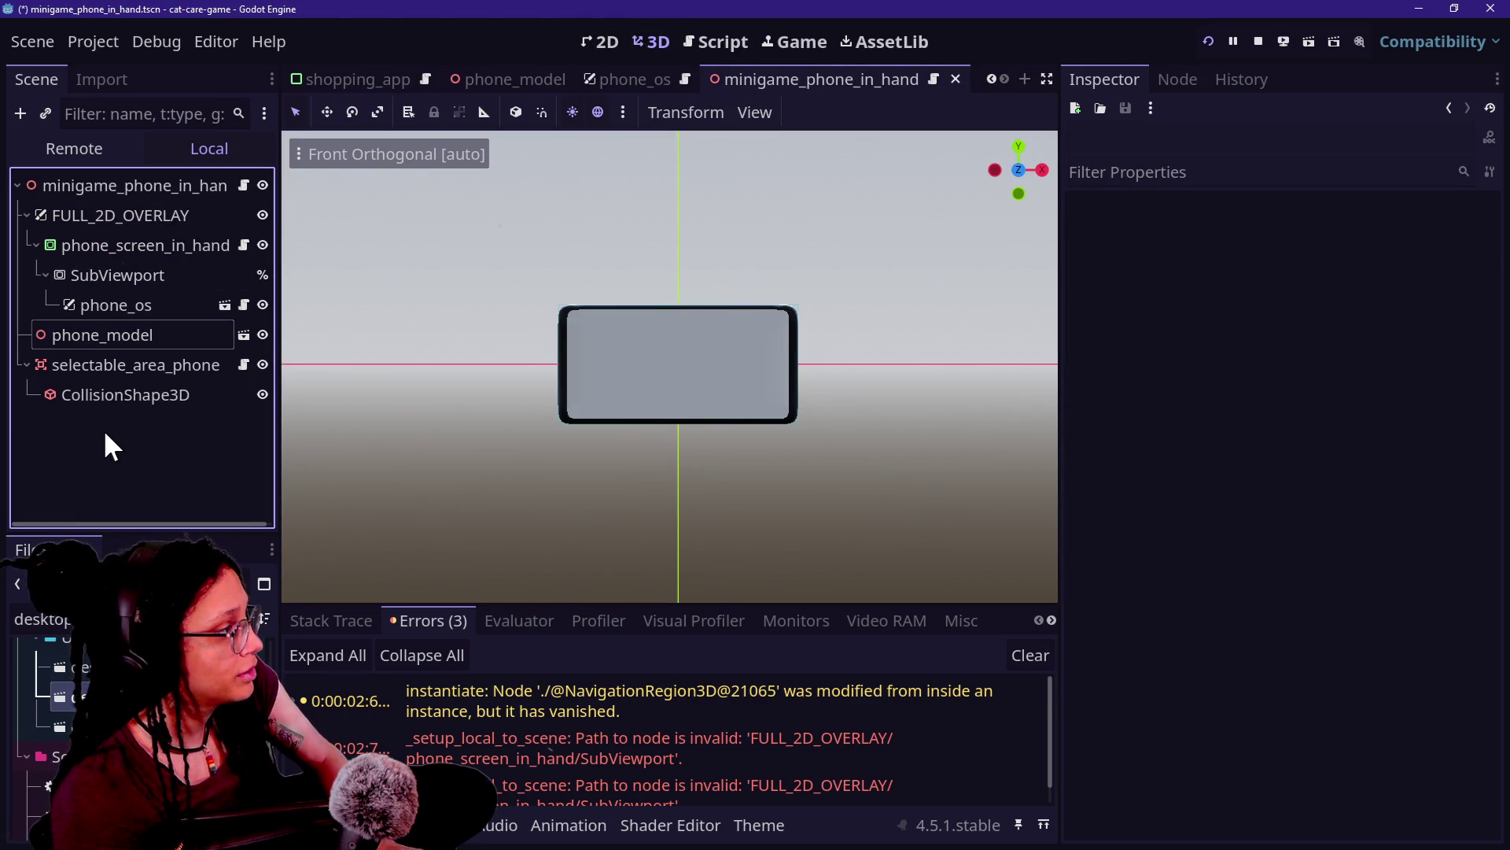
{"action": "left_click", "coordinate": [118, 339]}
{"action": "key", "text": "ctrl+s"}
Step: Make phone_model's children editable and assign a screen material to phone_screen_vert's surface 0
{"action": "right_click", "coordinate": [116, 336]}
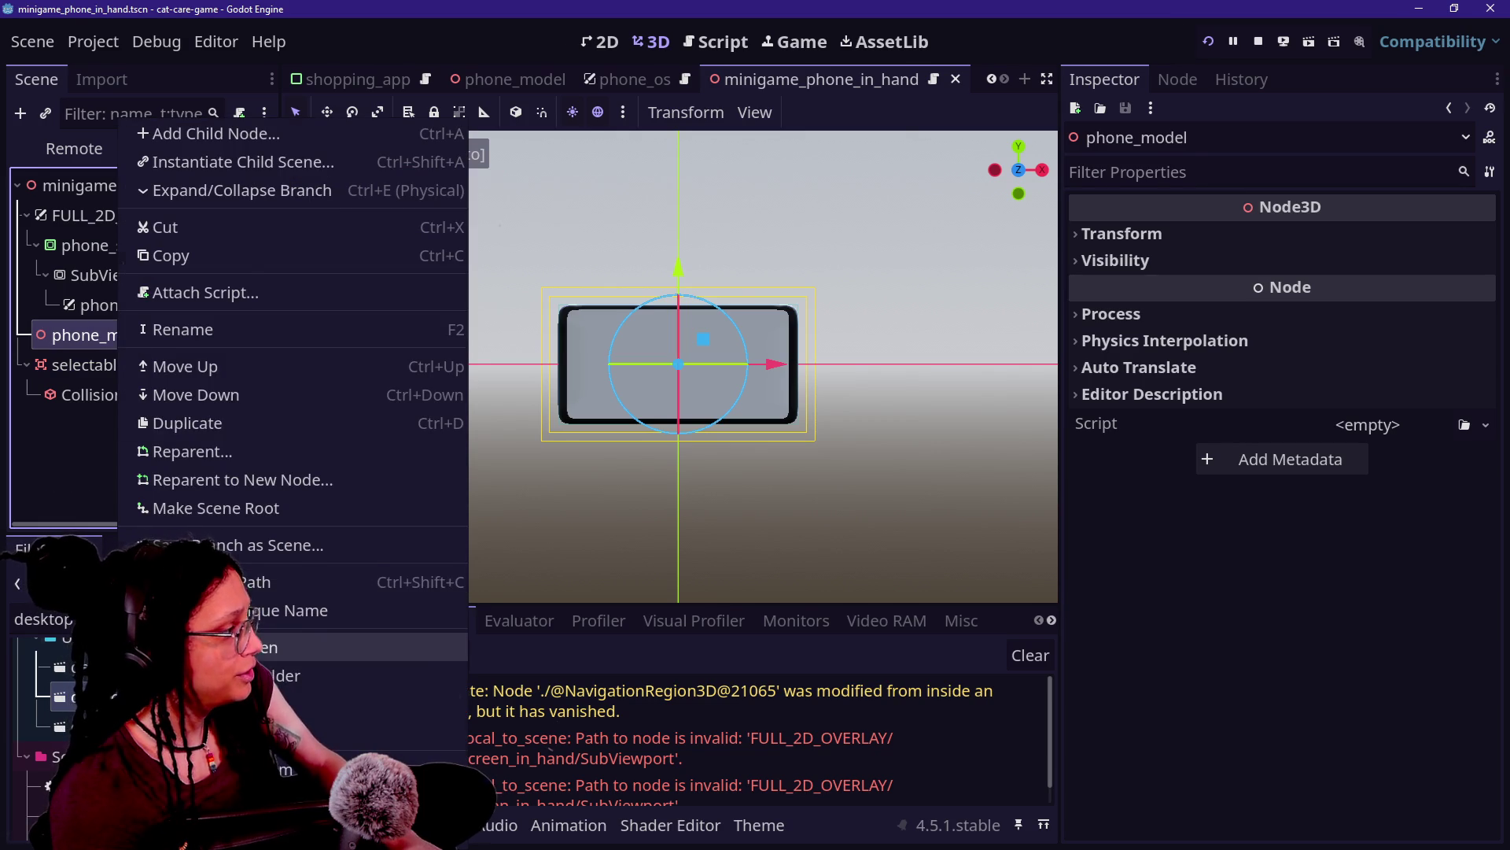
{"action": "left_click", "coordinate": [236, 647]}
{"action": "left_click", "coordinate": [150, 425]}
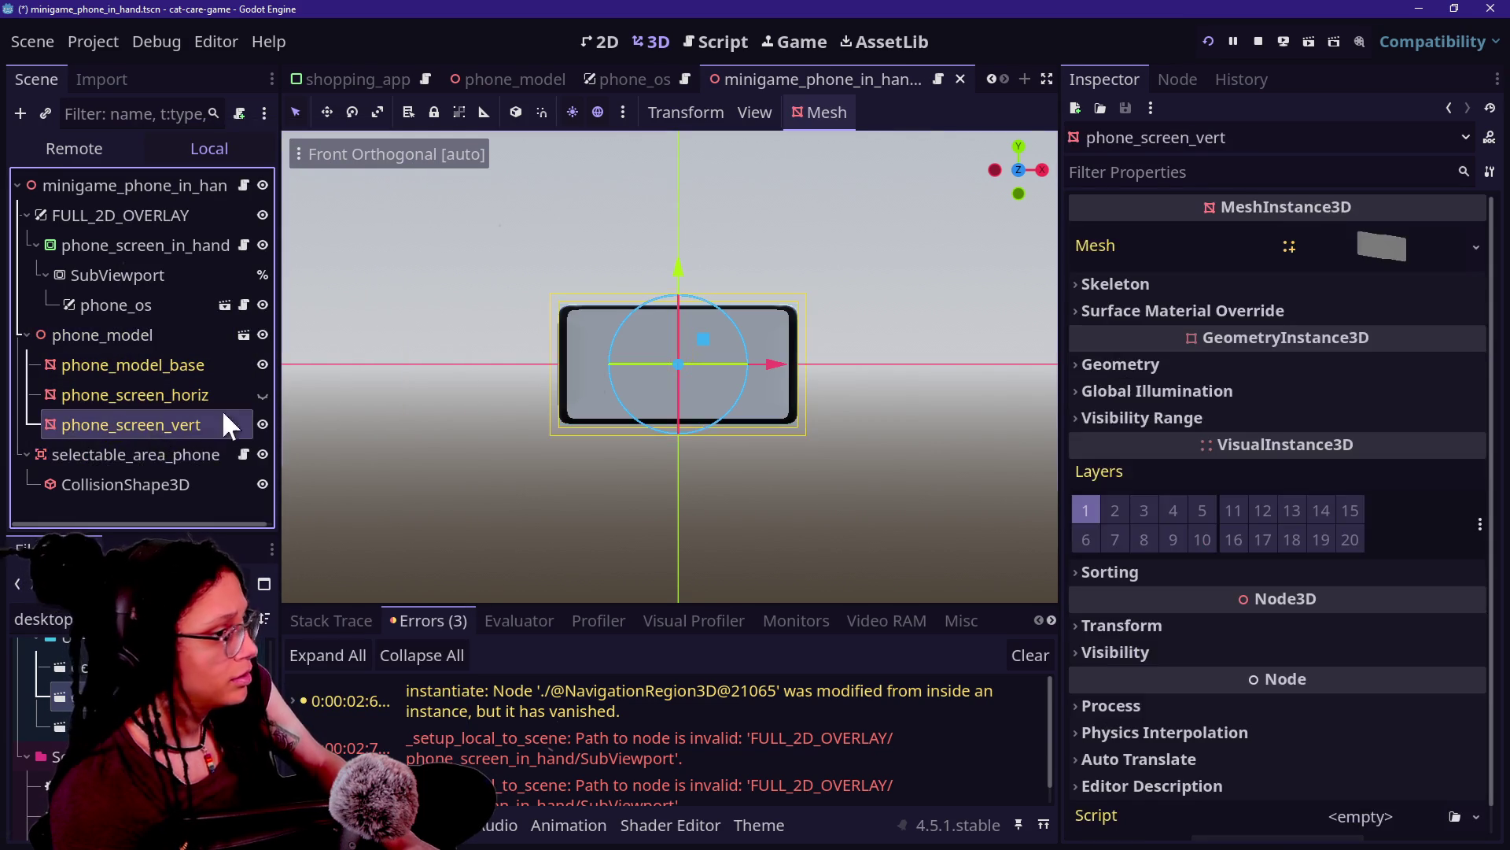
{"action": "left_click", "coordinate": [1328, 310]}
{"action": "left_click", "coordinate": [1476, 341]}
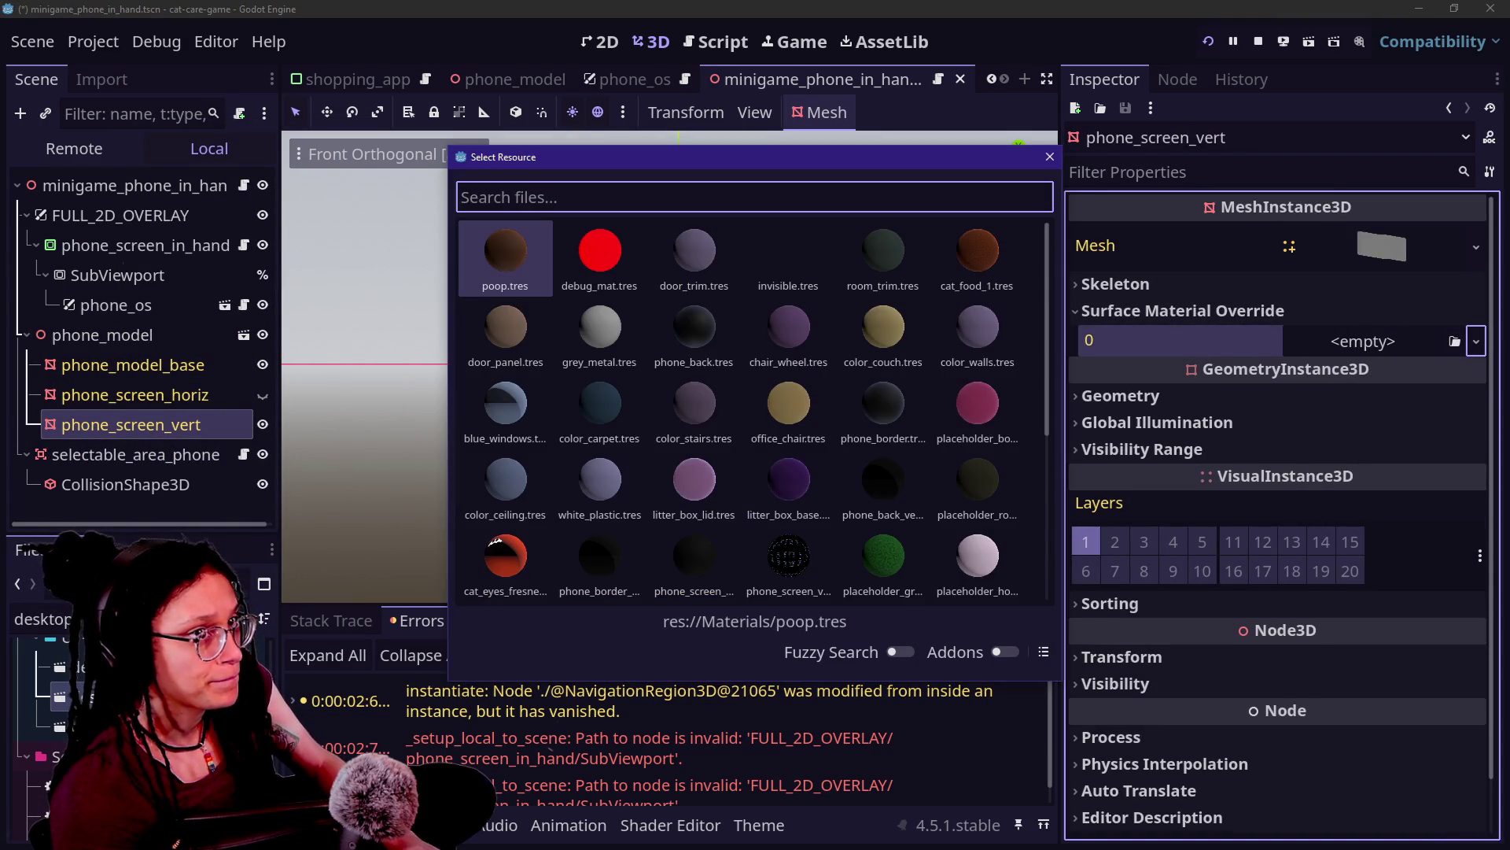
{"action": "double_click", "coordinate": [783, 565]}
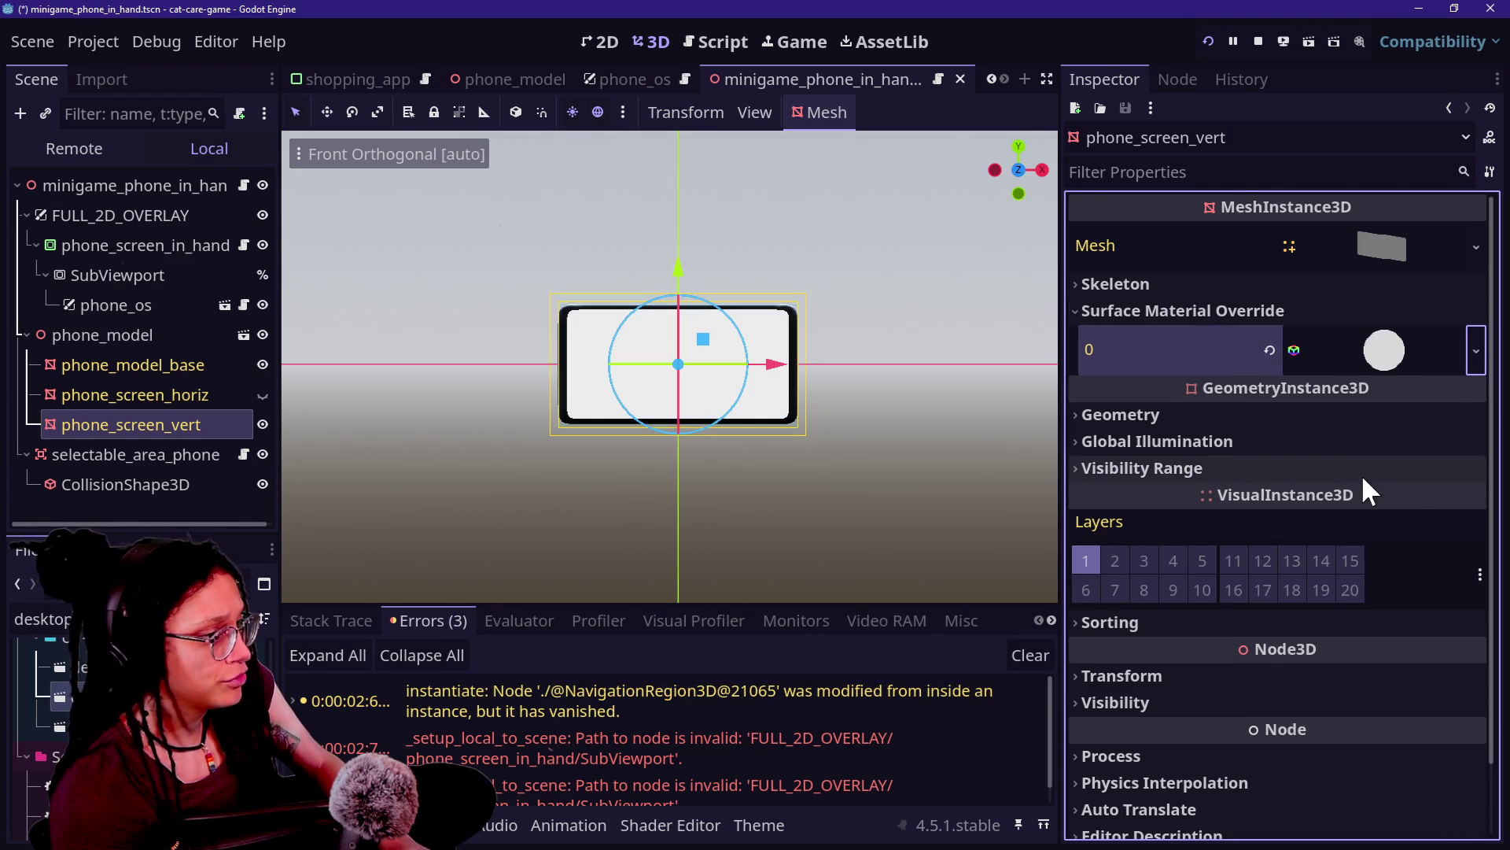
Step: Set the material's Albedo ViewportTexture path to SubViewport, then save and restart the game
{"action": "left_click", "coordinate": [1433, 358]}
{"action": "scroll", "coordinate": [1206, 648], "scroll_direction": "down", "scroll_amount": 5}
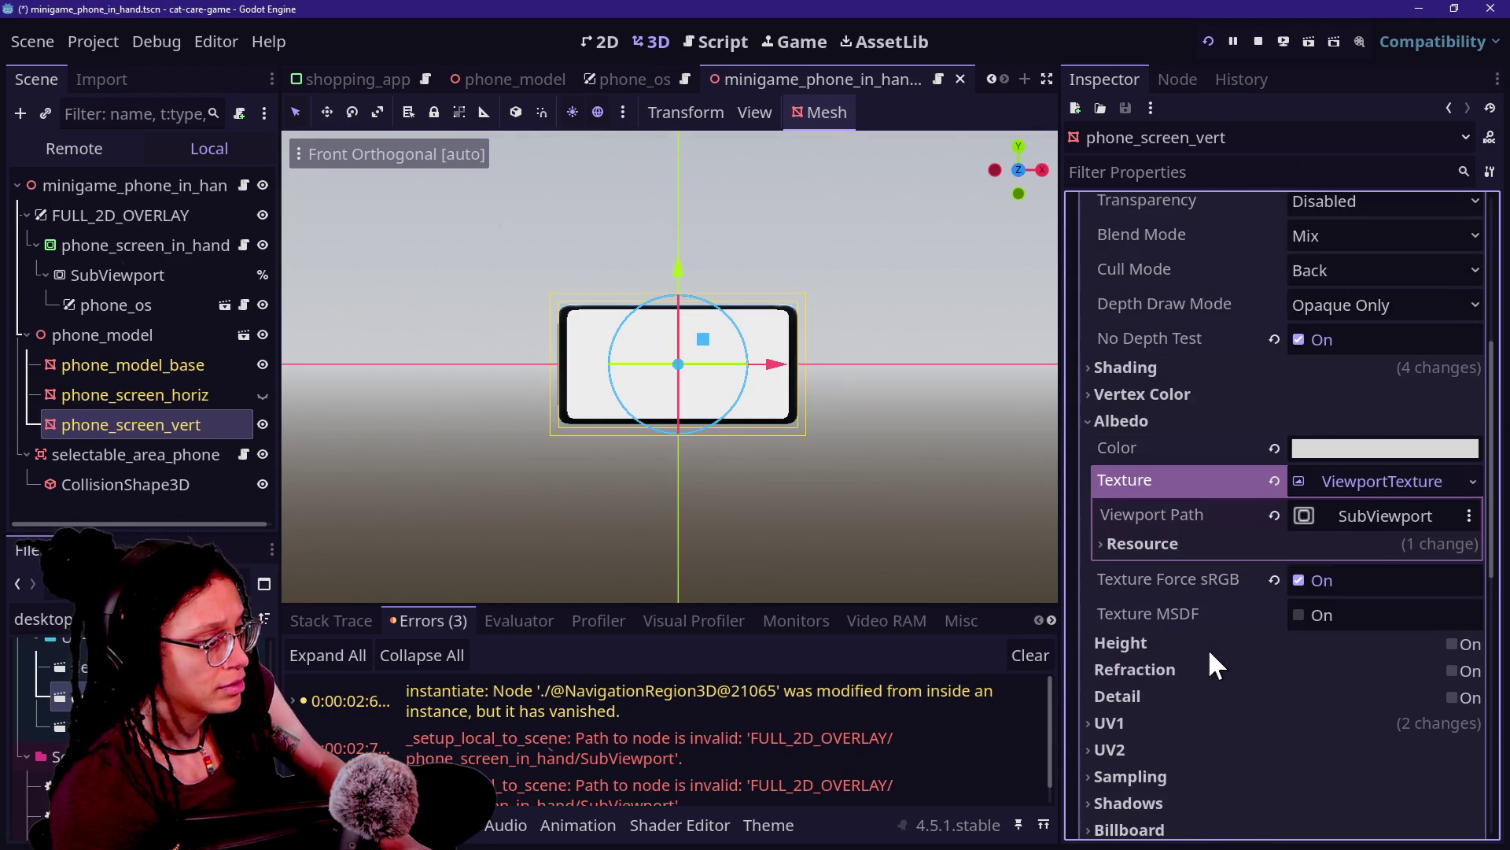
{"action": "left_click", "coordinate": [1375, 516]}
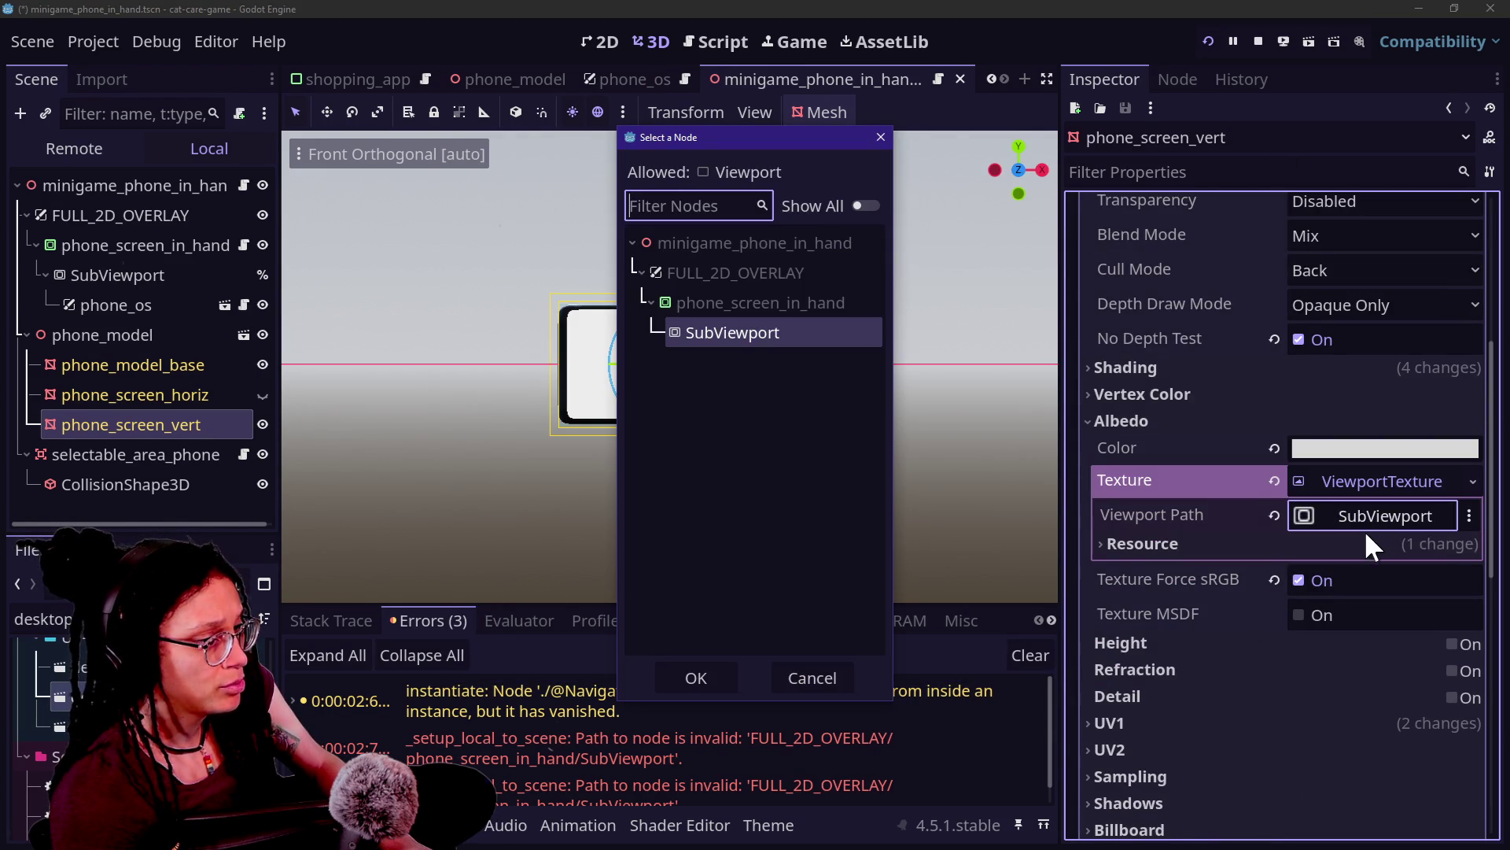
{"action": "left_click", "coordinate": [734, 331]}
{"action": "left_click", "coordinate": [725, 683]}
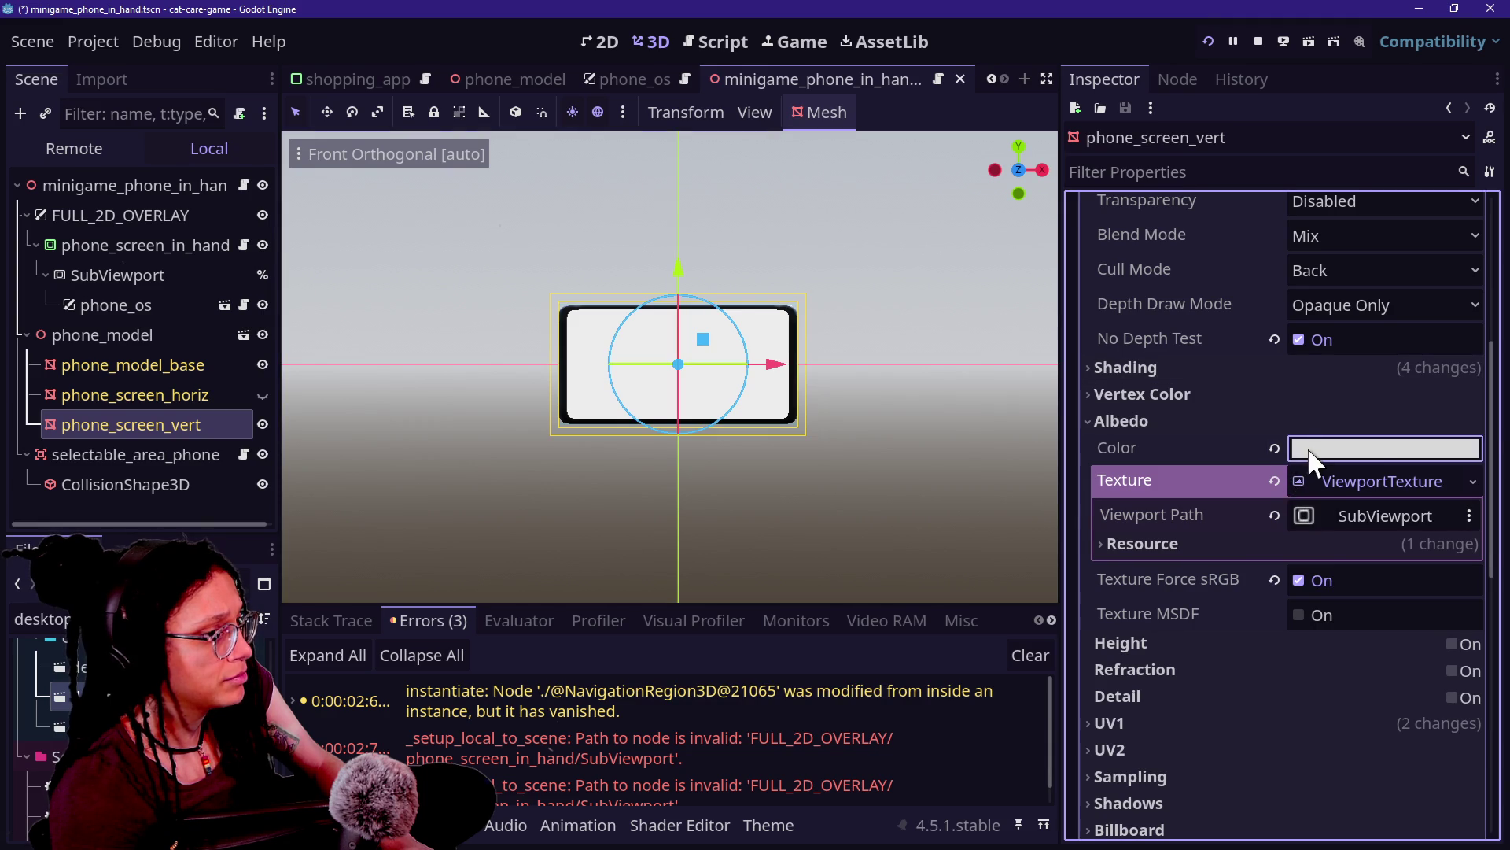
{"action": "left_click", "coordinate": [1329, 449]}
{"action": "left_click", "coordinate": [1229, 253]}
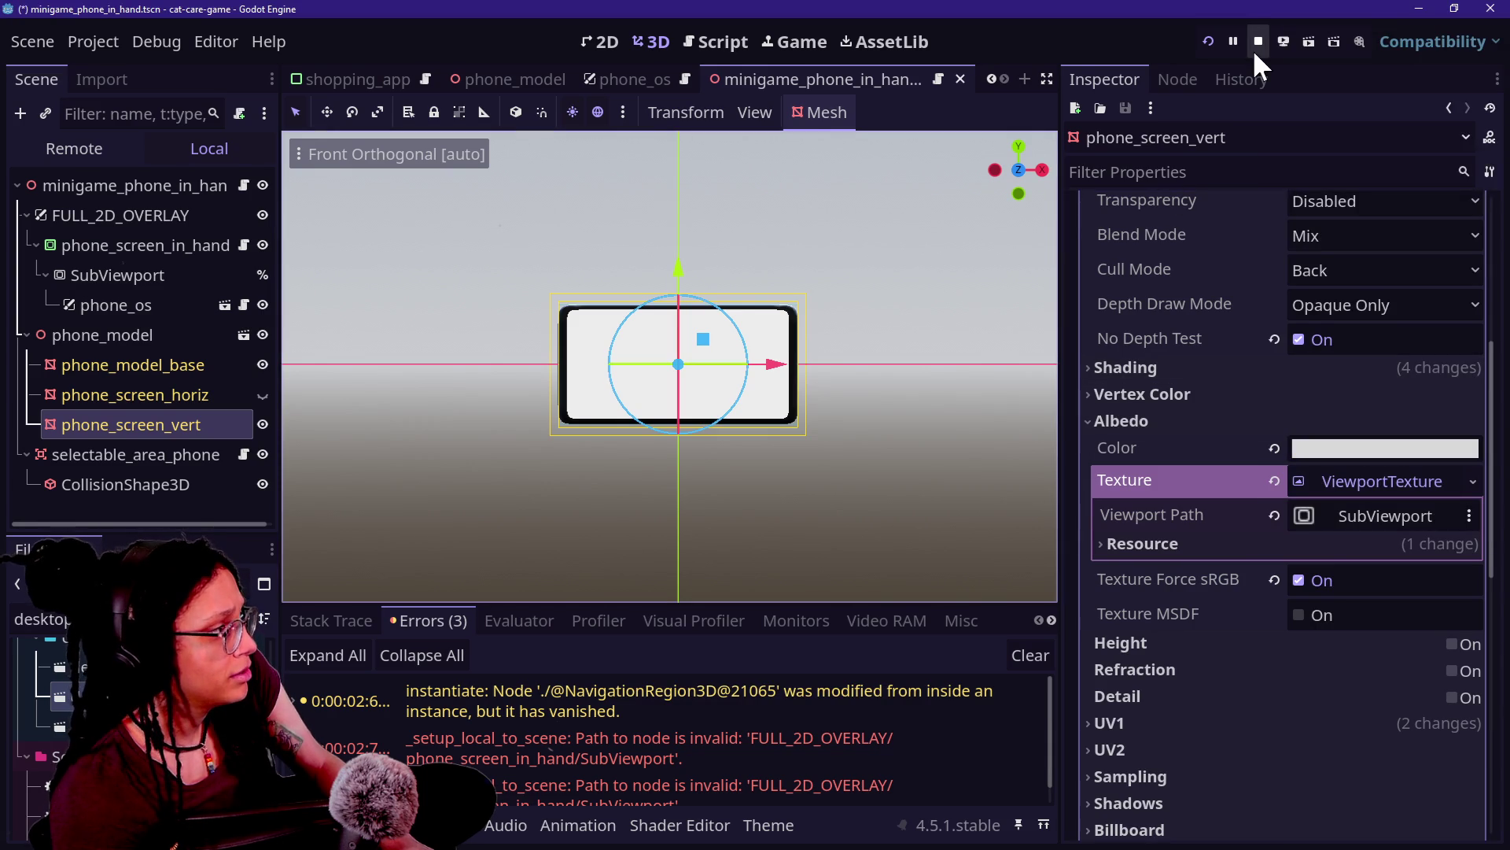
{"action": "left_click", "coordinate": [1213, 40]}
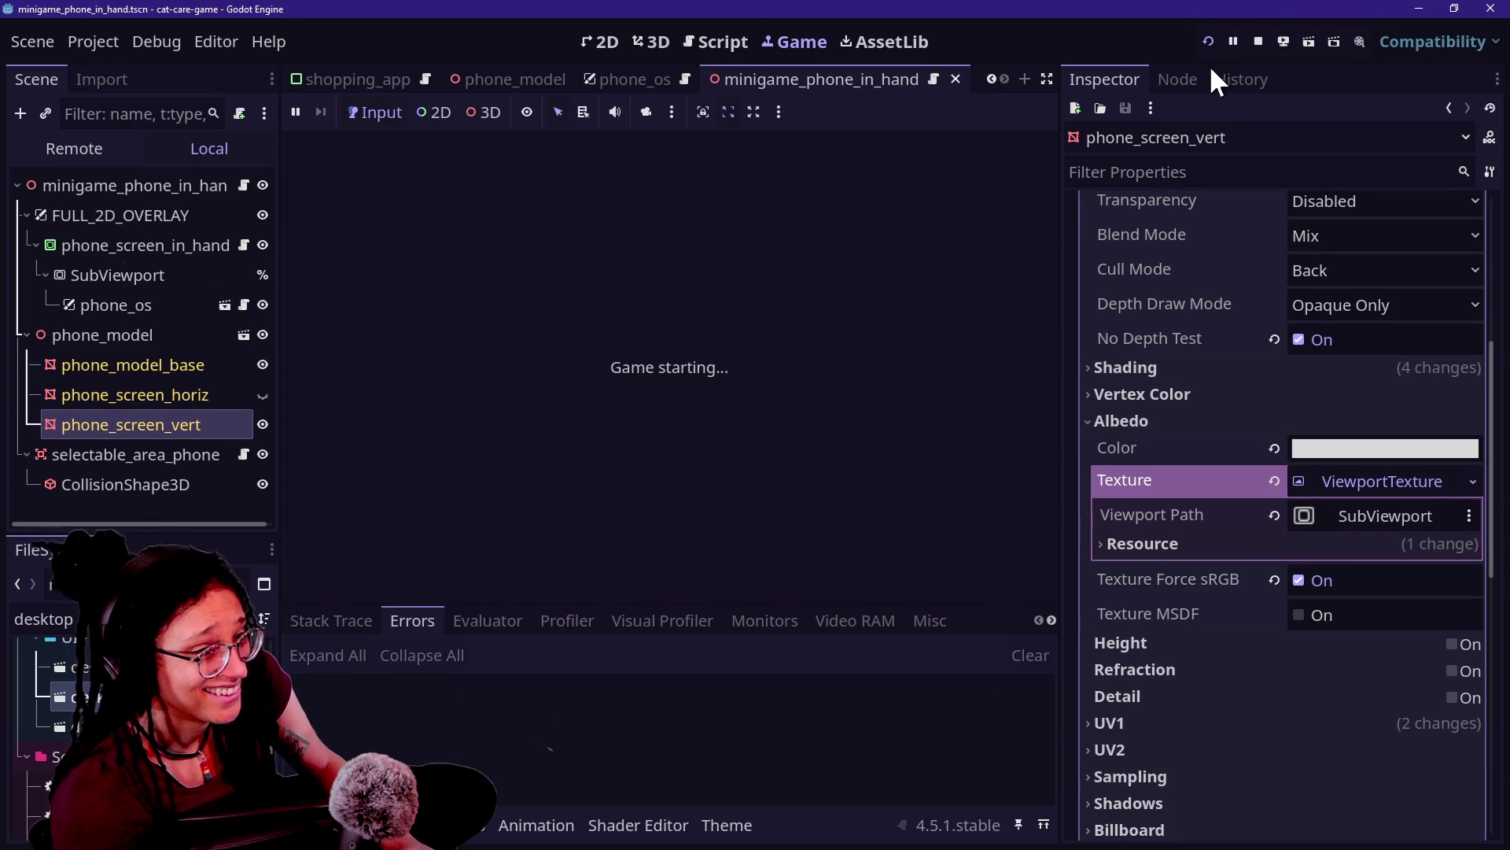
Step: Stop the test run and reload the current project without saving the scene changes
{"action": "left_click", "coordinate": [571, 346]}
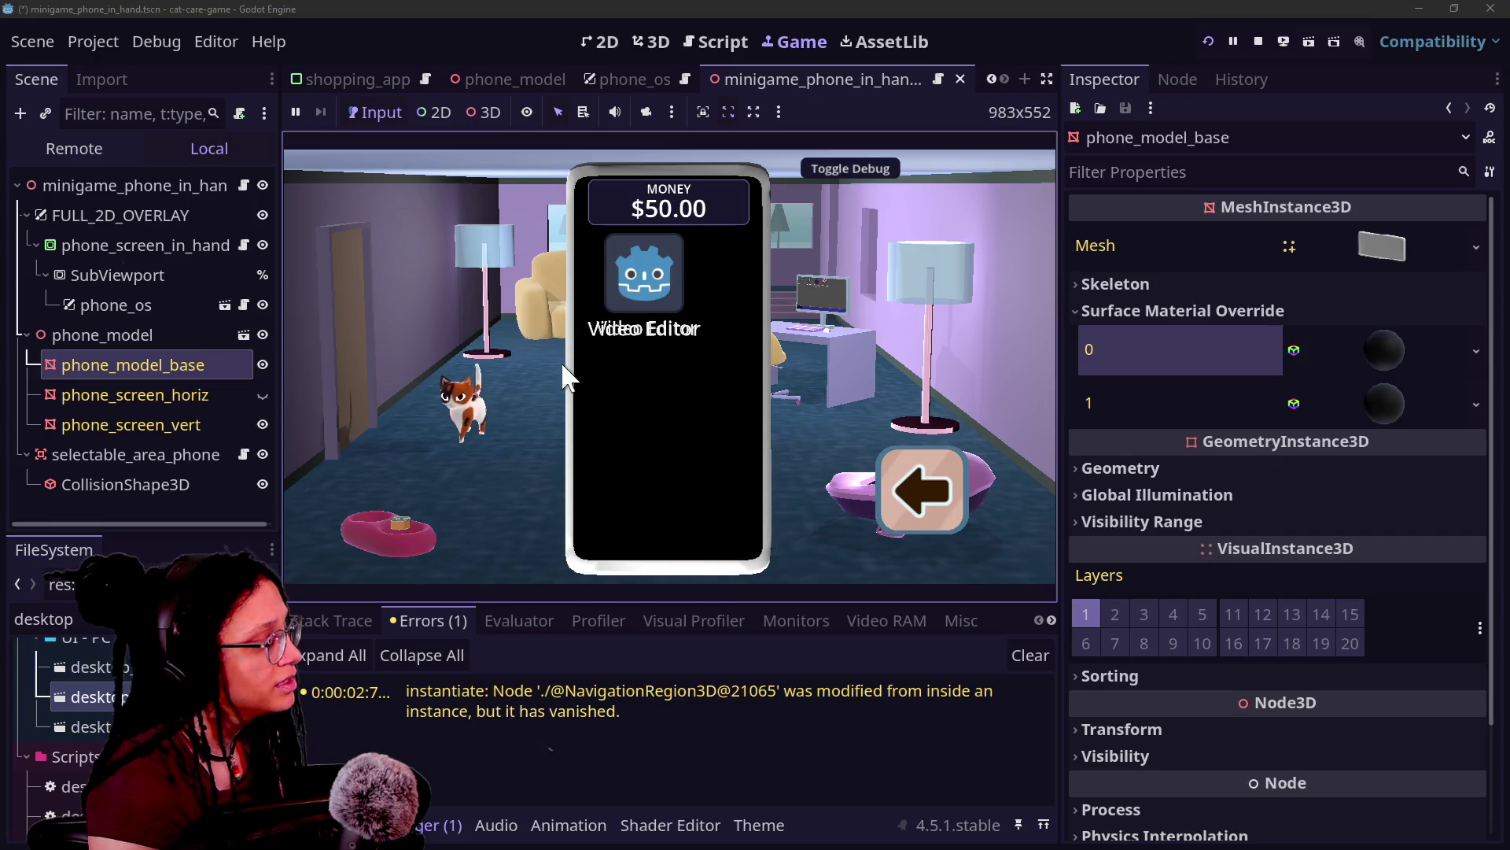
{"action": "left_click", "coordinate": [1258, 41]}
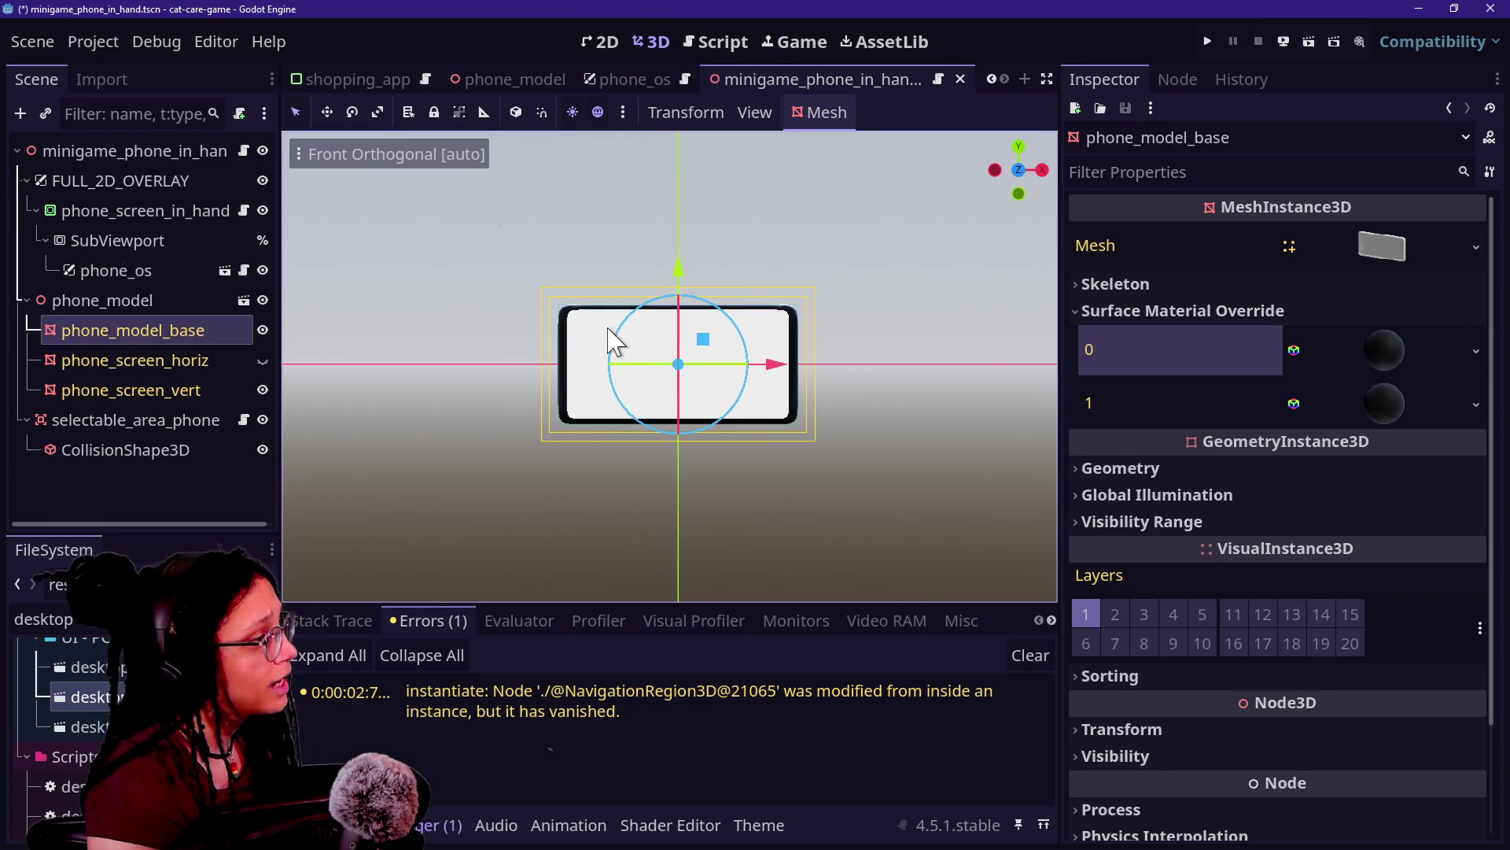
{"action": "left_click", "coordinate": [110, 47]}
{"action": "left_click", "coordinate": [201, 343]}
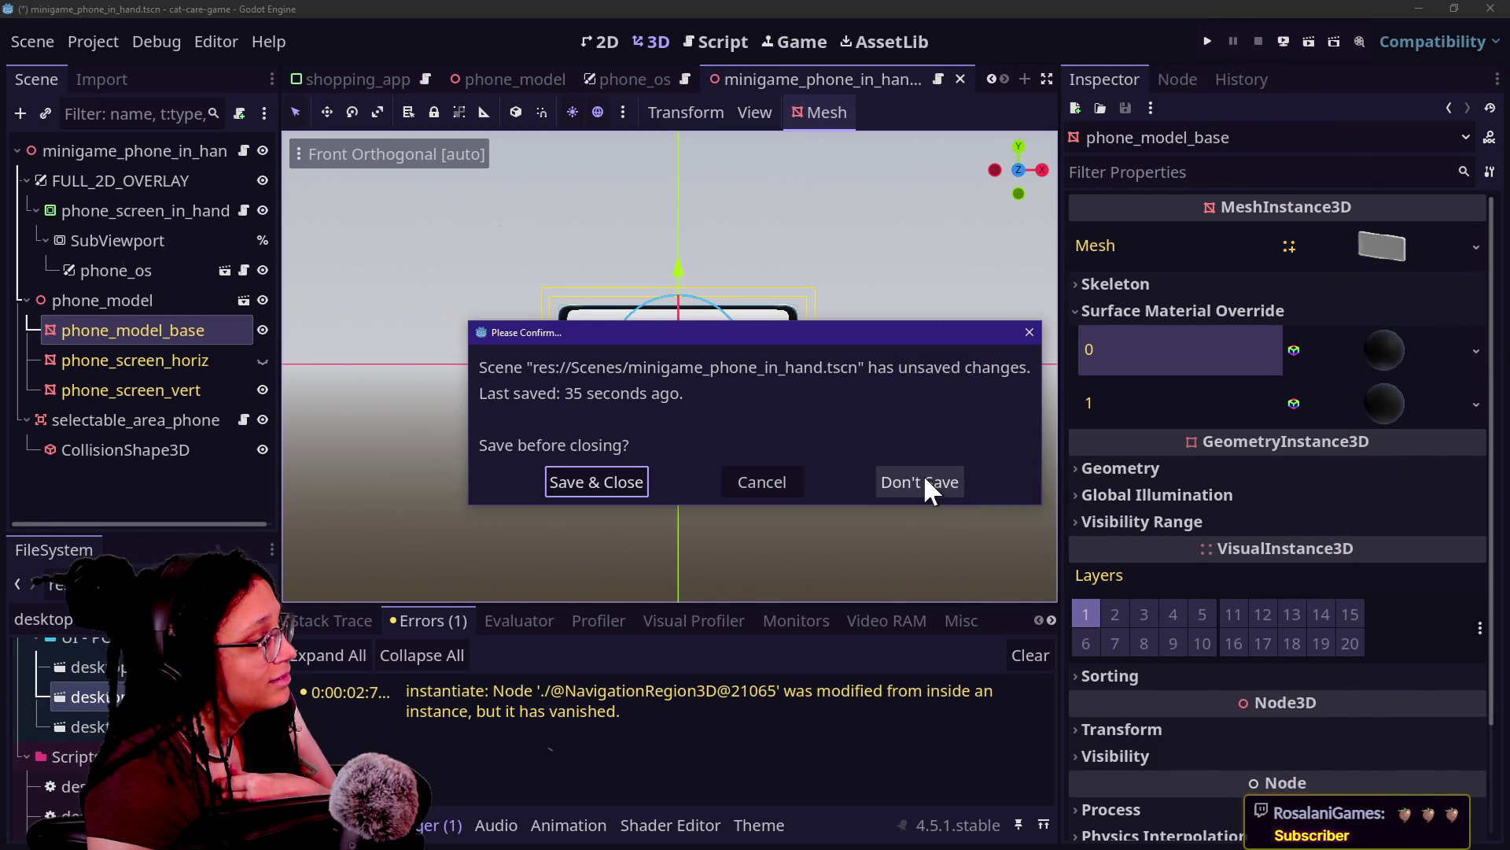
{"action": "left_click", "coordinate": [922, 475]}
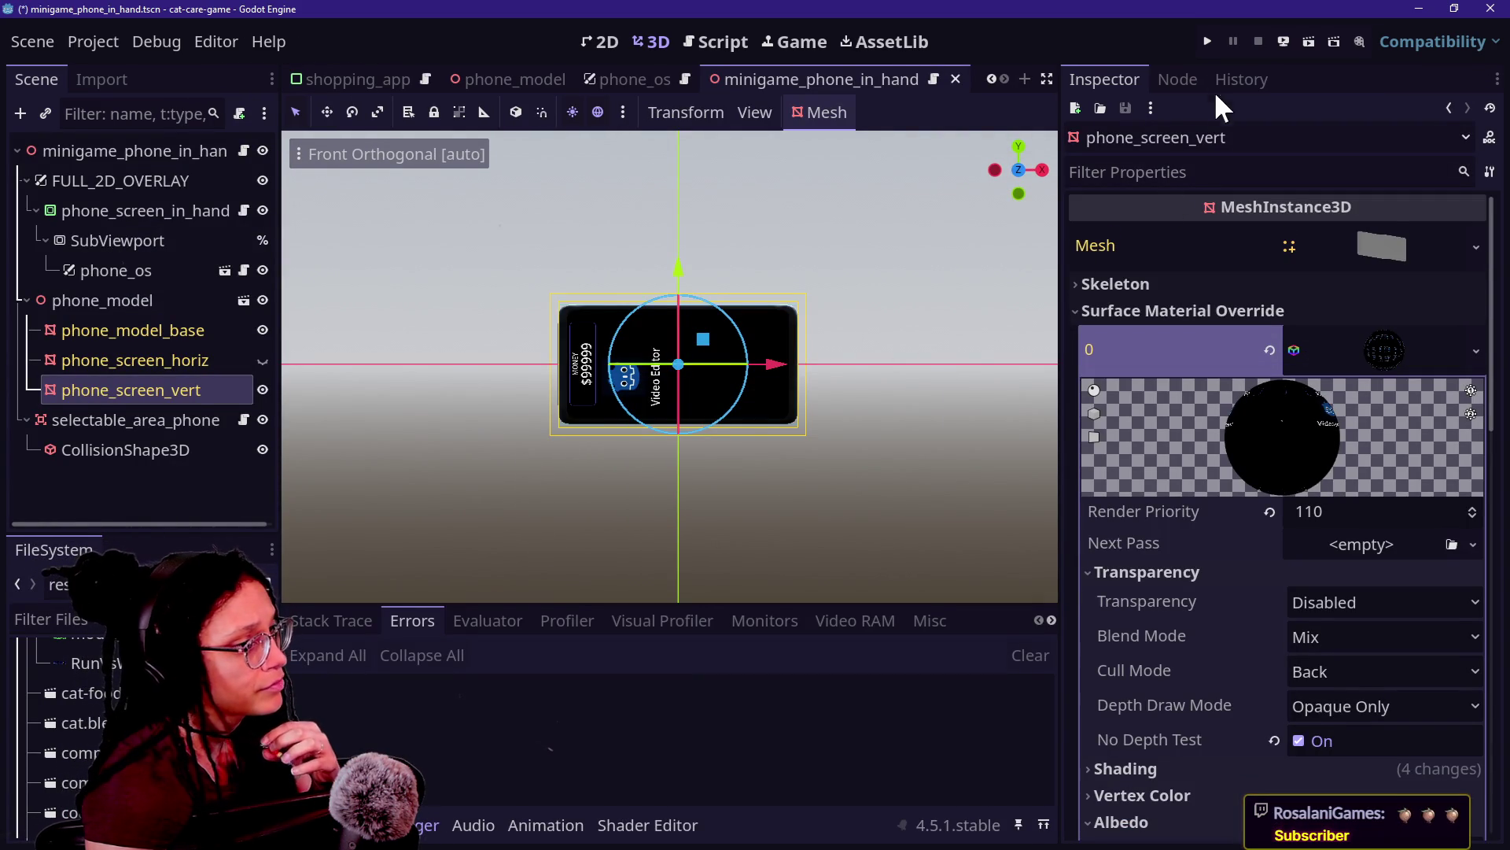
Step: Run the game, raise the in-game phone, and show phone_model_base's surface material overrides
{"action": "left_click", "coordinate": [1207, 43]}
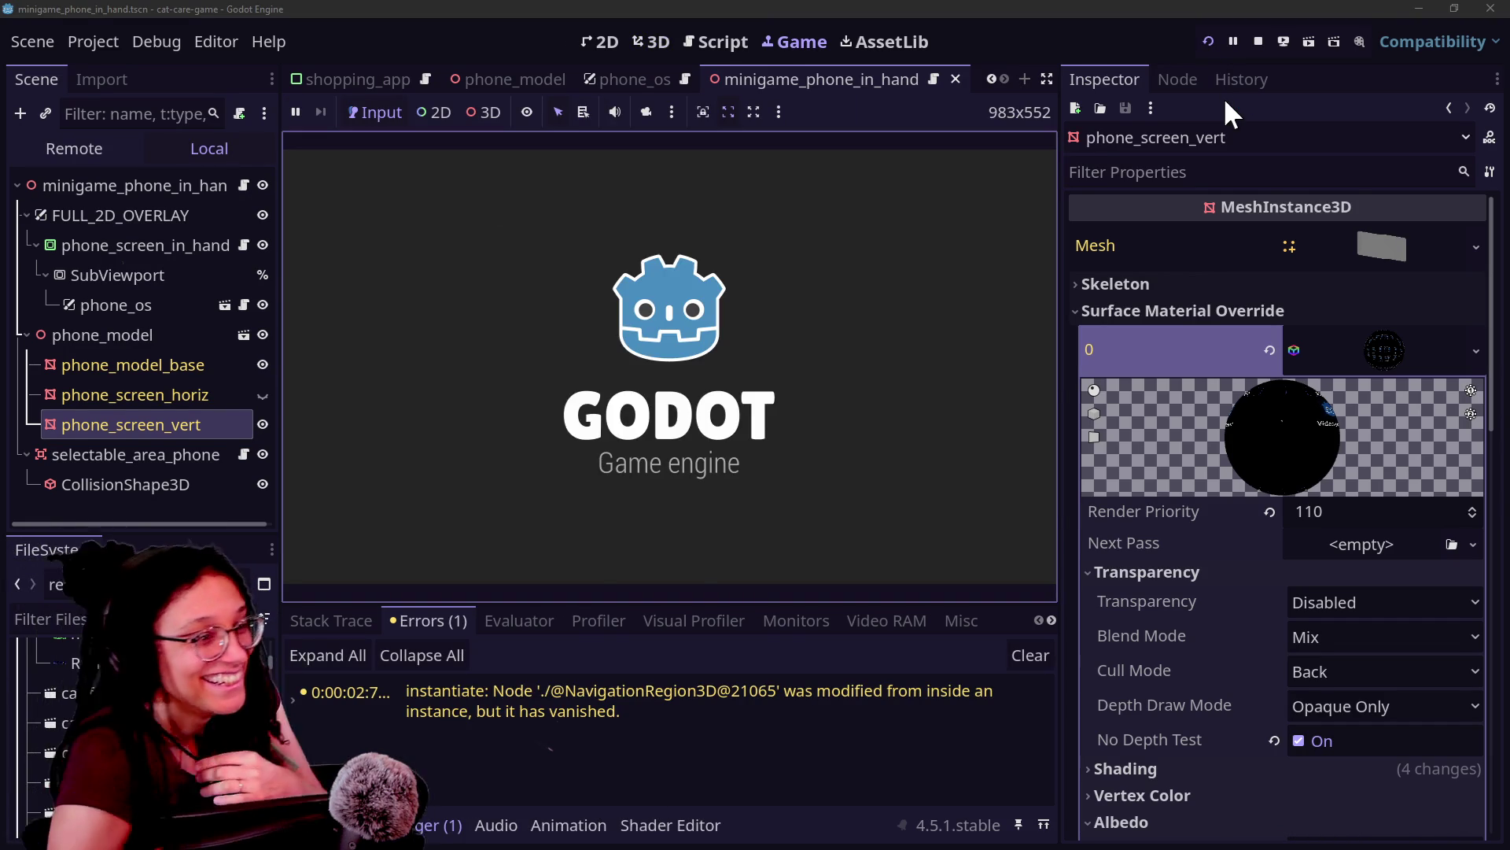
{"action": "left_click", "coordinate": [642, 554]}
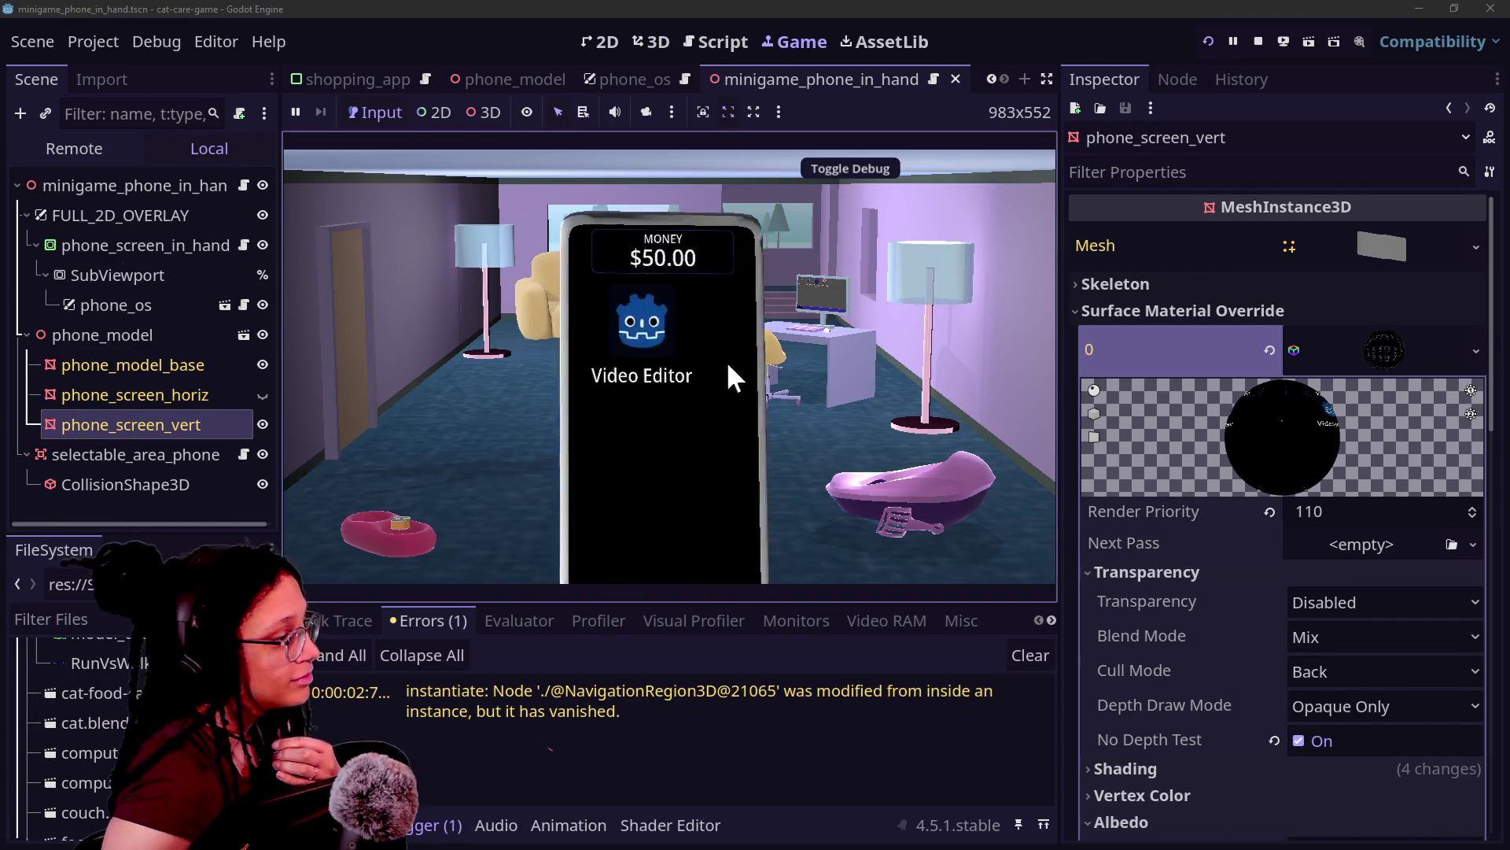
{"action": "left_click", "coordinate": [198, 367]}
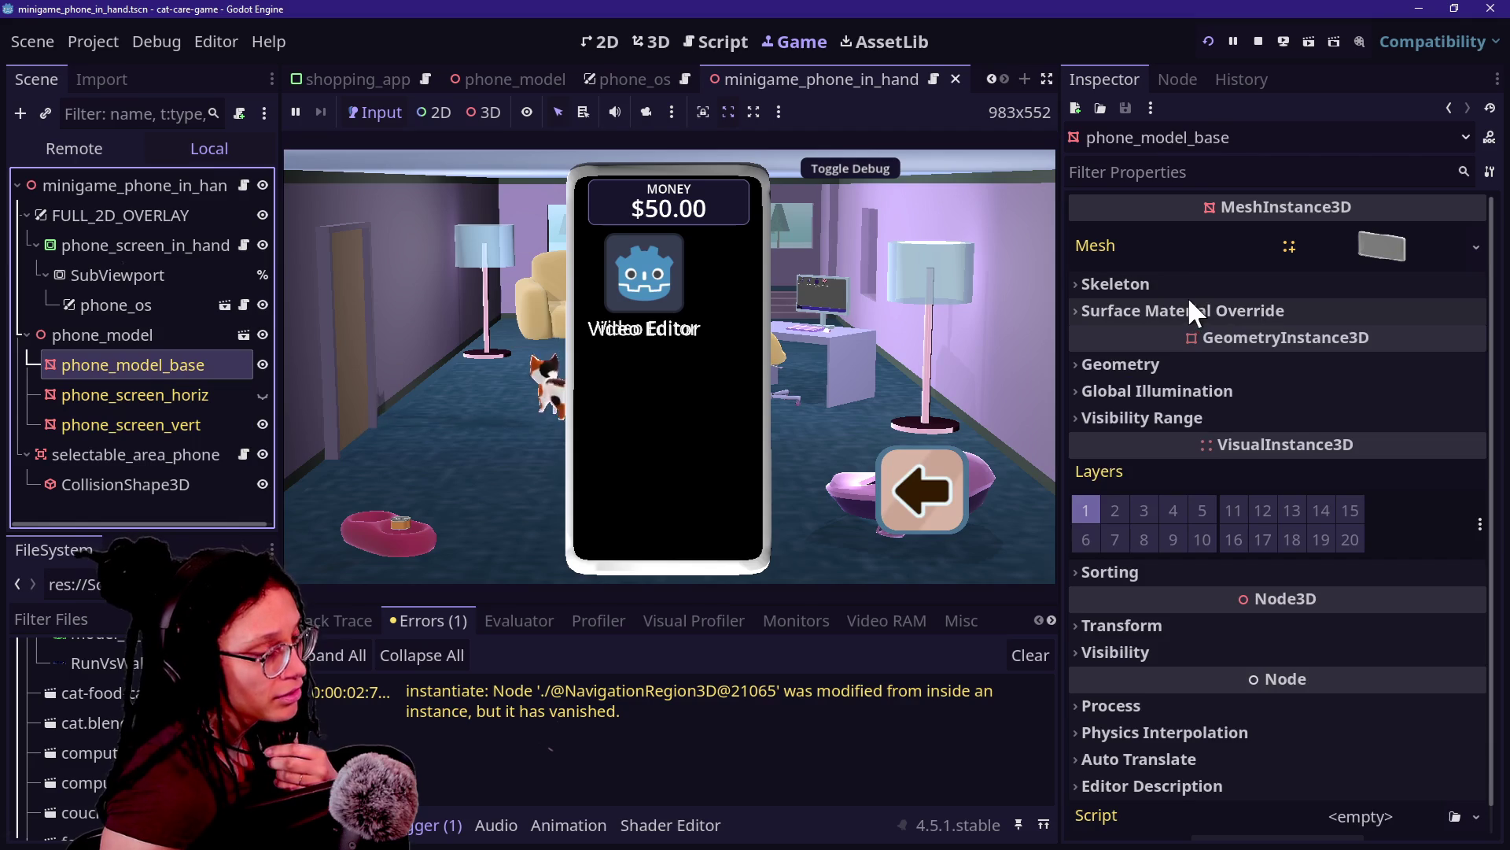
{"action": "left_click", "coordinate": [1196, 311]}
Step: Try a black albedo colour on surface 0's next-pass material, then undo it with Ctrl+Z
{"action": "left_click", "coordinate": [1400, 247]}
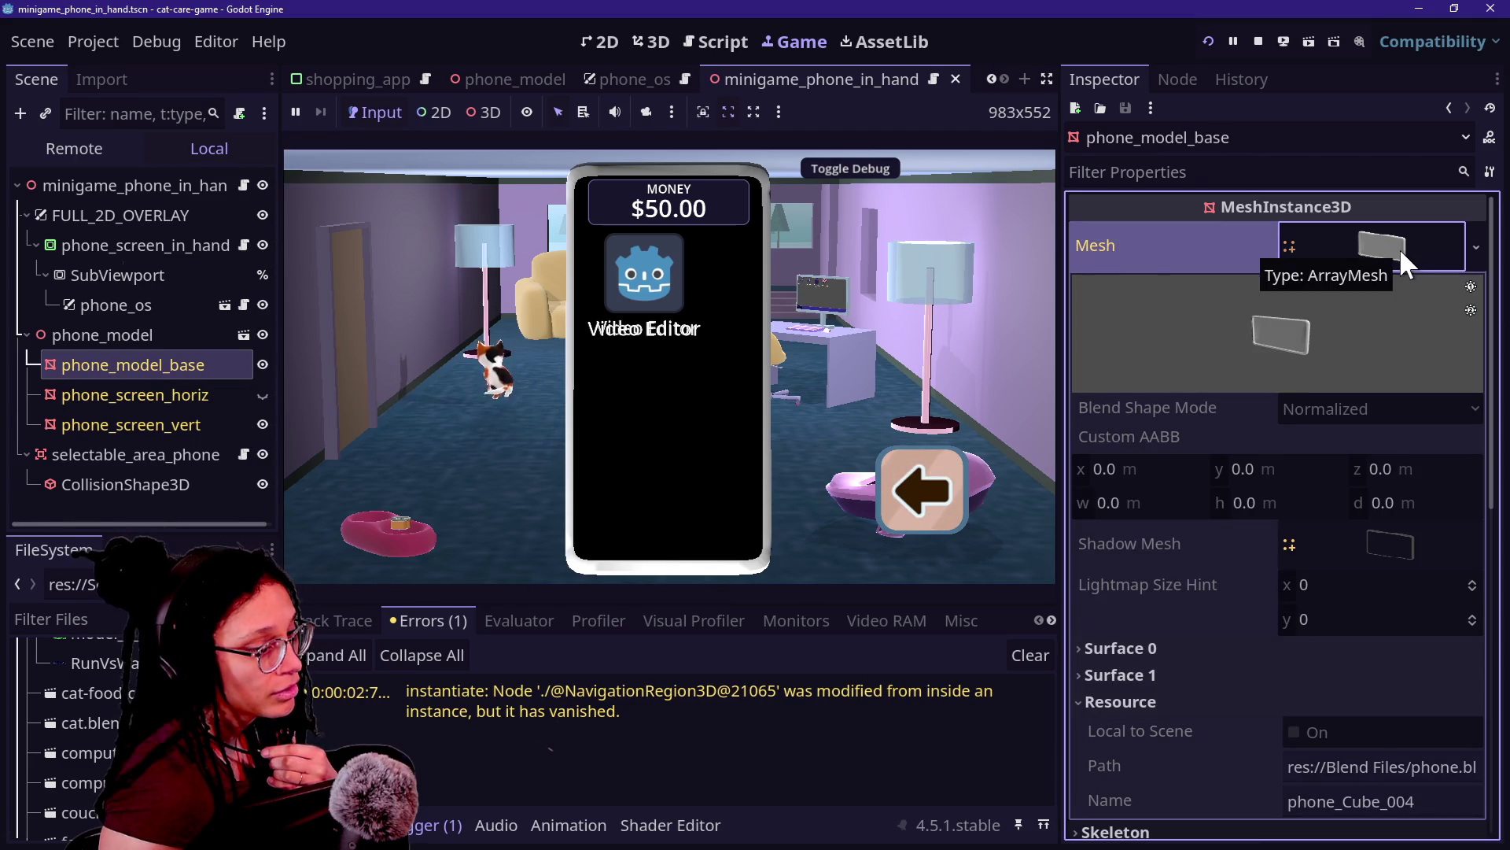
{"action": "left_click", "coordinate": [1399, 247]}
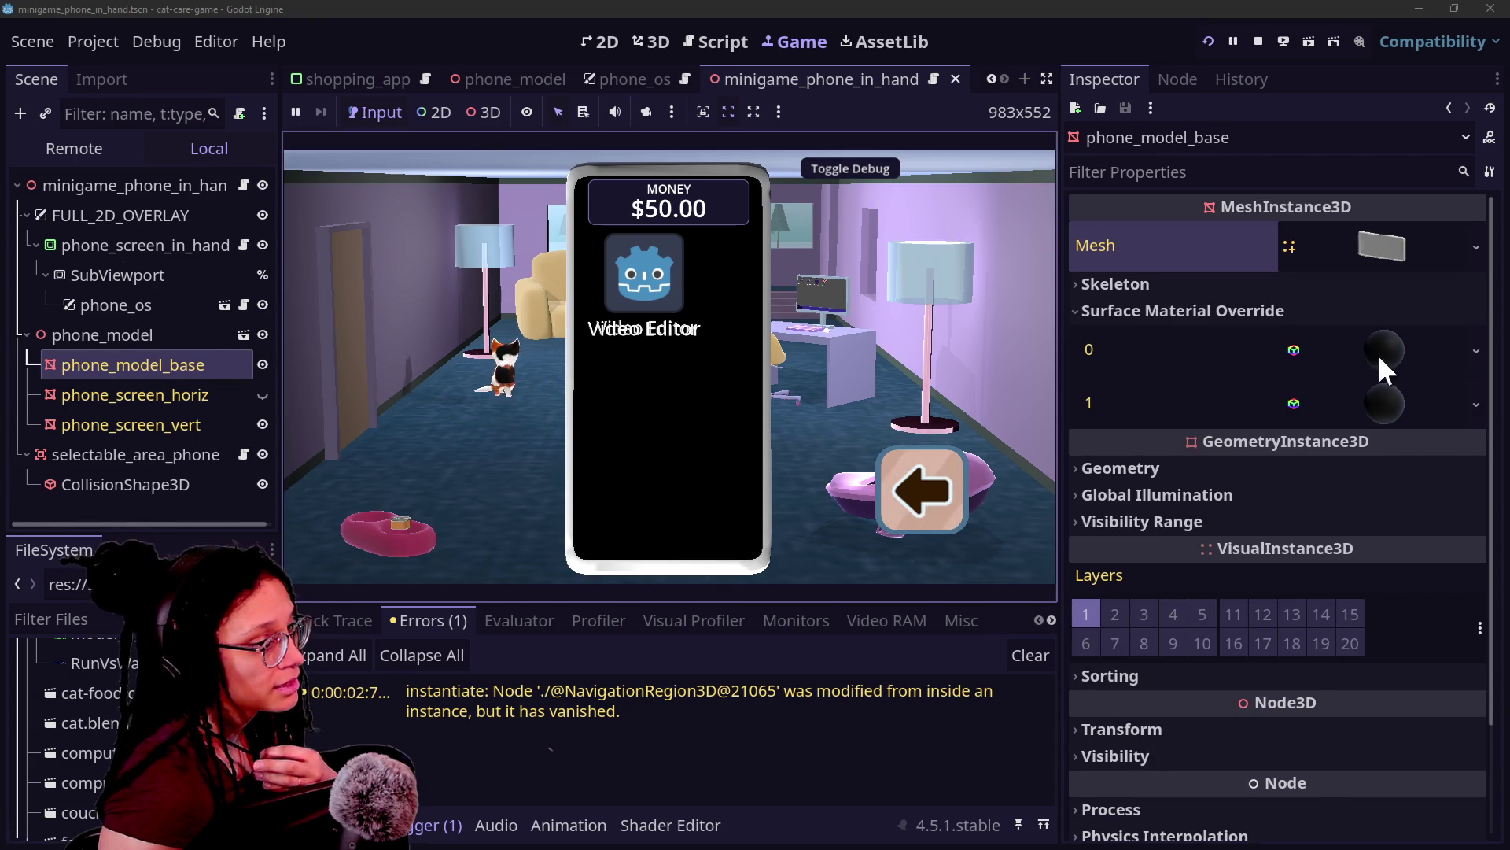
{"action": "left_click", "coordinate": [1382, 354]}
{"action": "scroll", "coordinate": [1319, 592], "scroll_direction": "down", "scroll_amount": 1}
{"action": "left_click", "coordinate": [1337, 511]}
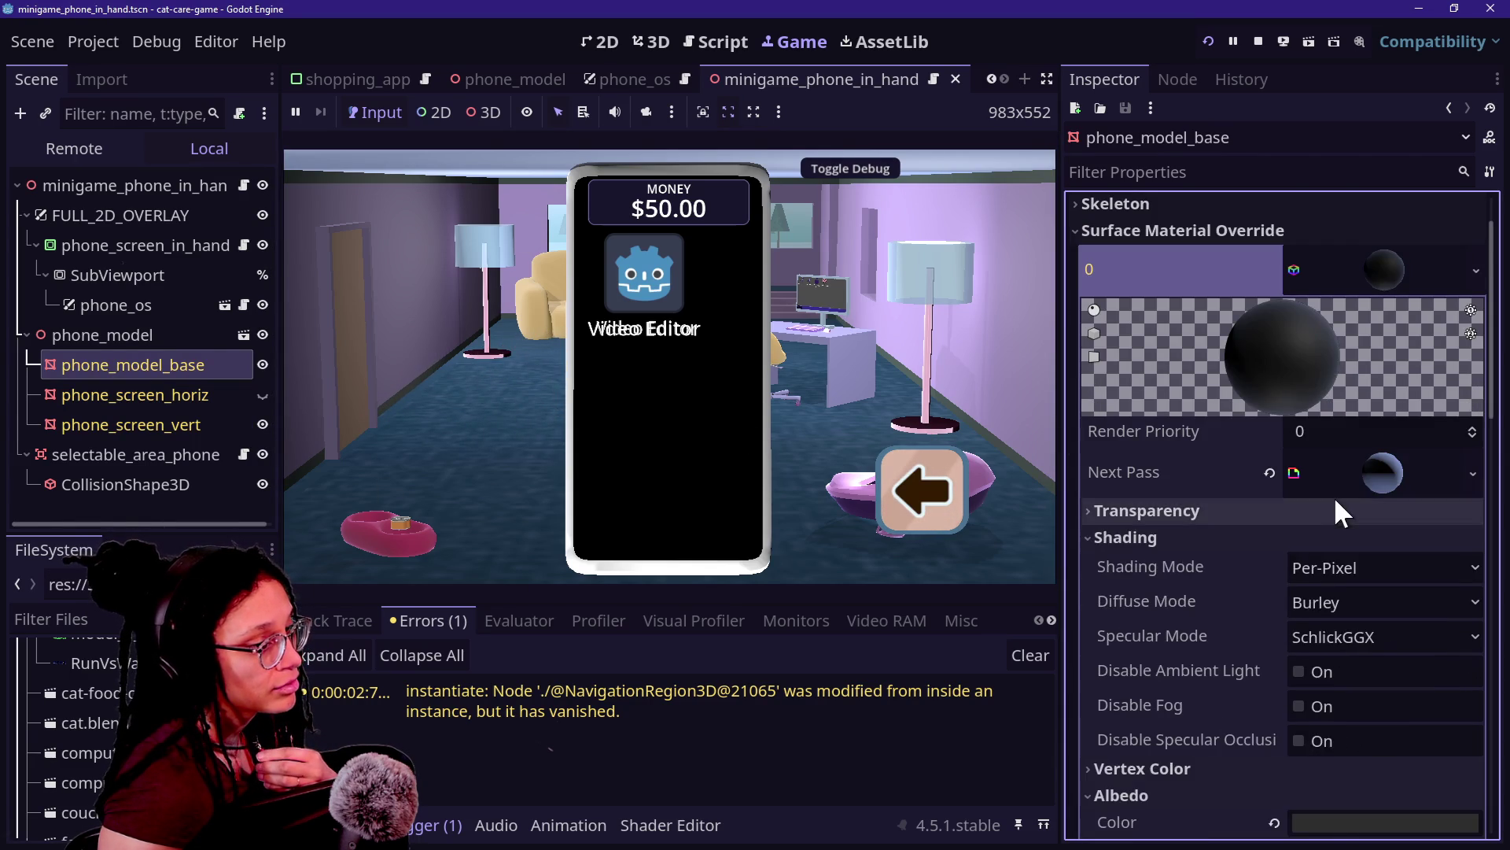
{"action": "left_click", "coordinate": [1338, 476]}
{"action": "scroll", "coordinate": [1258, 630], "scroll_direction": "down", "scroll_amount": 6}
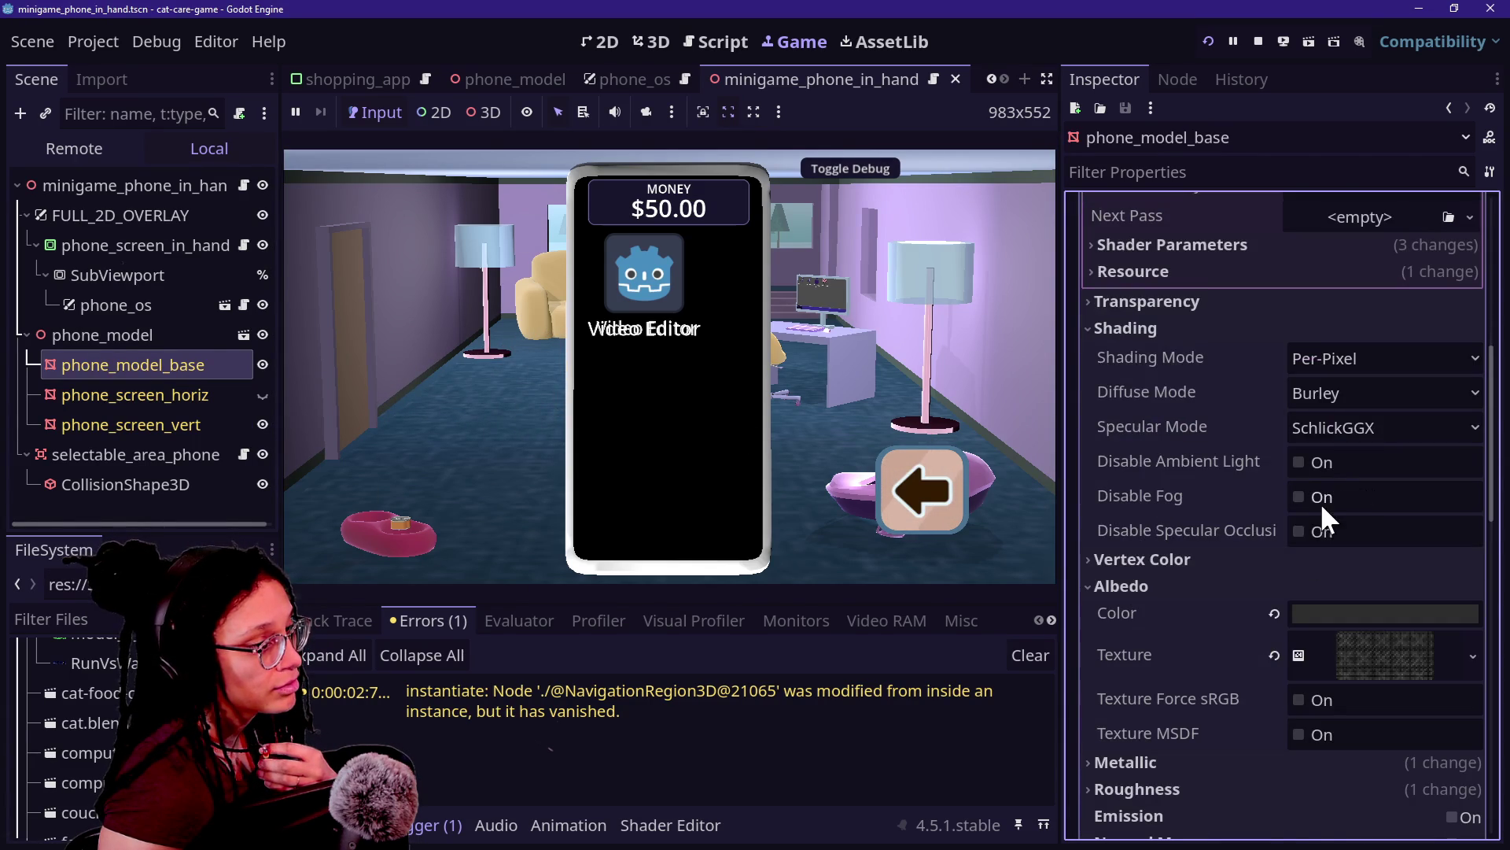
{"action": "left_click", "coordinate": [1337, 617]}
{"action": "left_click", "coordinate": [1488, 253]}
{"action": "left_click", "coordinate": [1164, 610]}
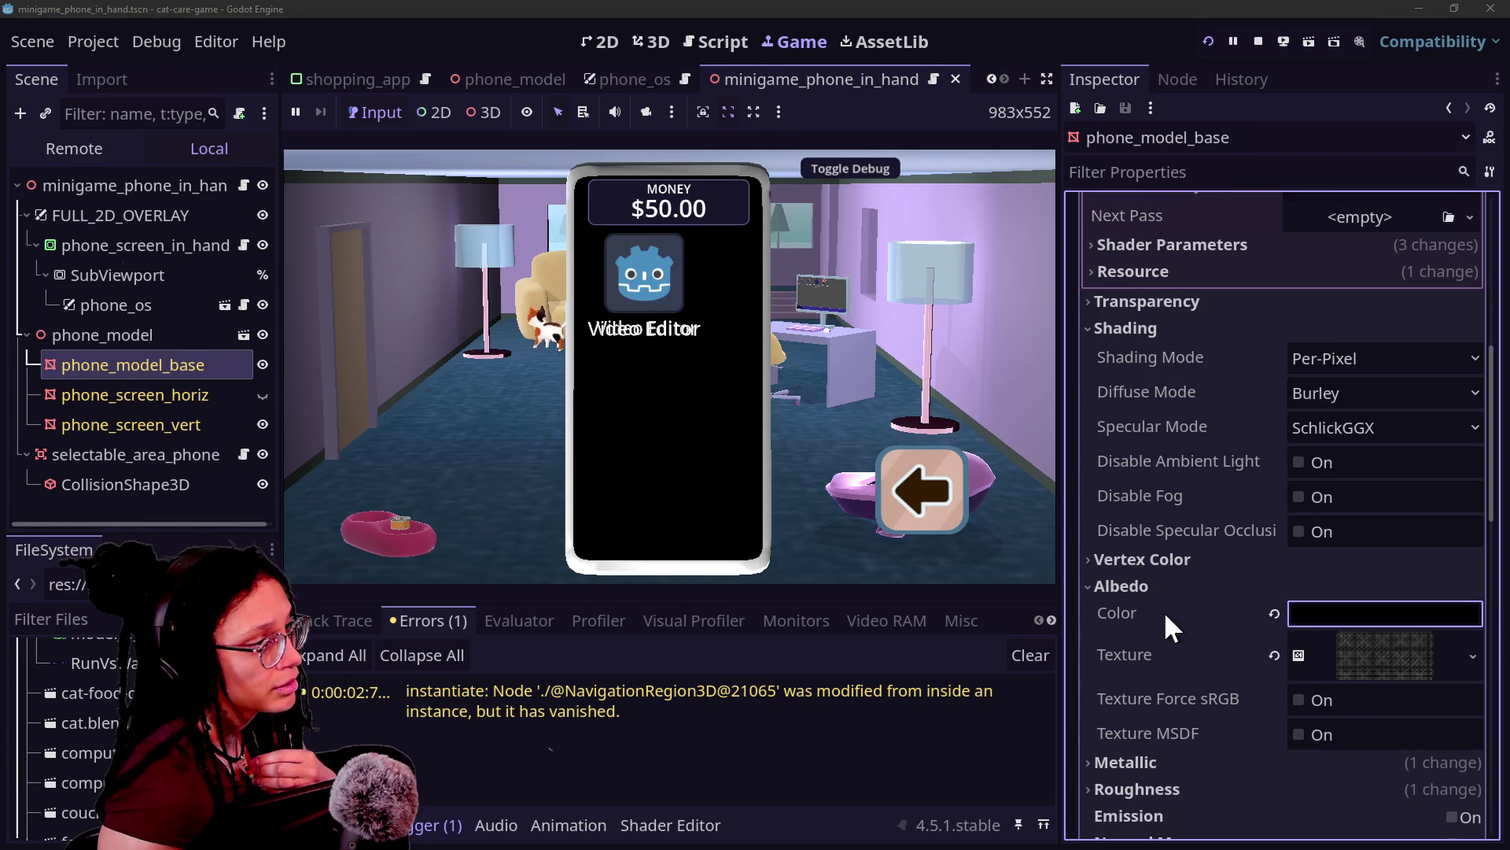
{"action": "key", "text": "ctrl+z"}
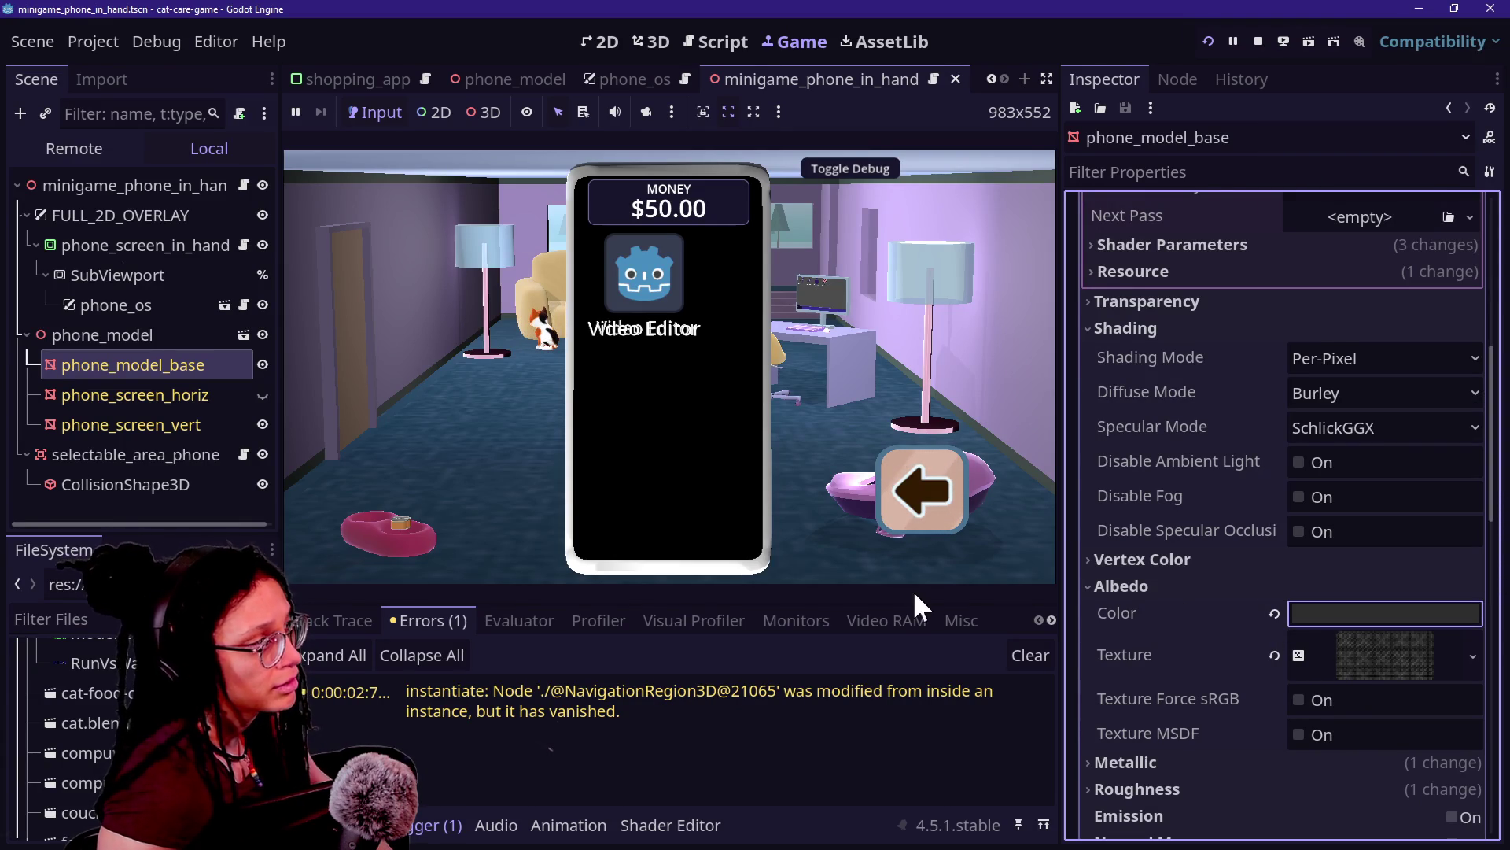
Step: Check phone_screen_horiz, then reselect phone_model_base and collapse surface 0's material
{"action": "left_click", "coordinate": [162, 389]}
{"action": "left_click", "coordinate": [157, 366]}
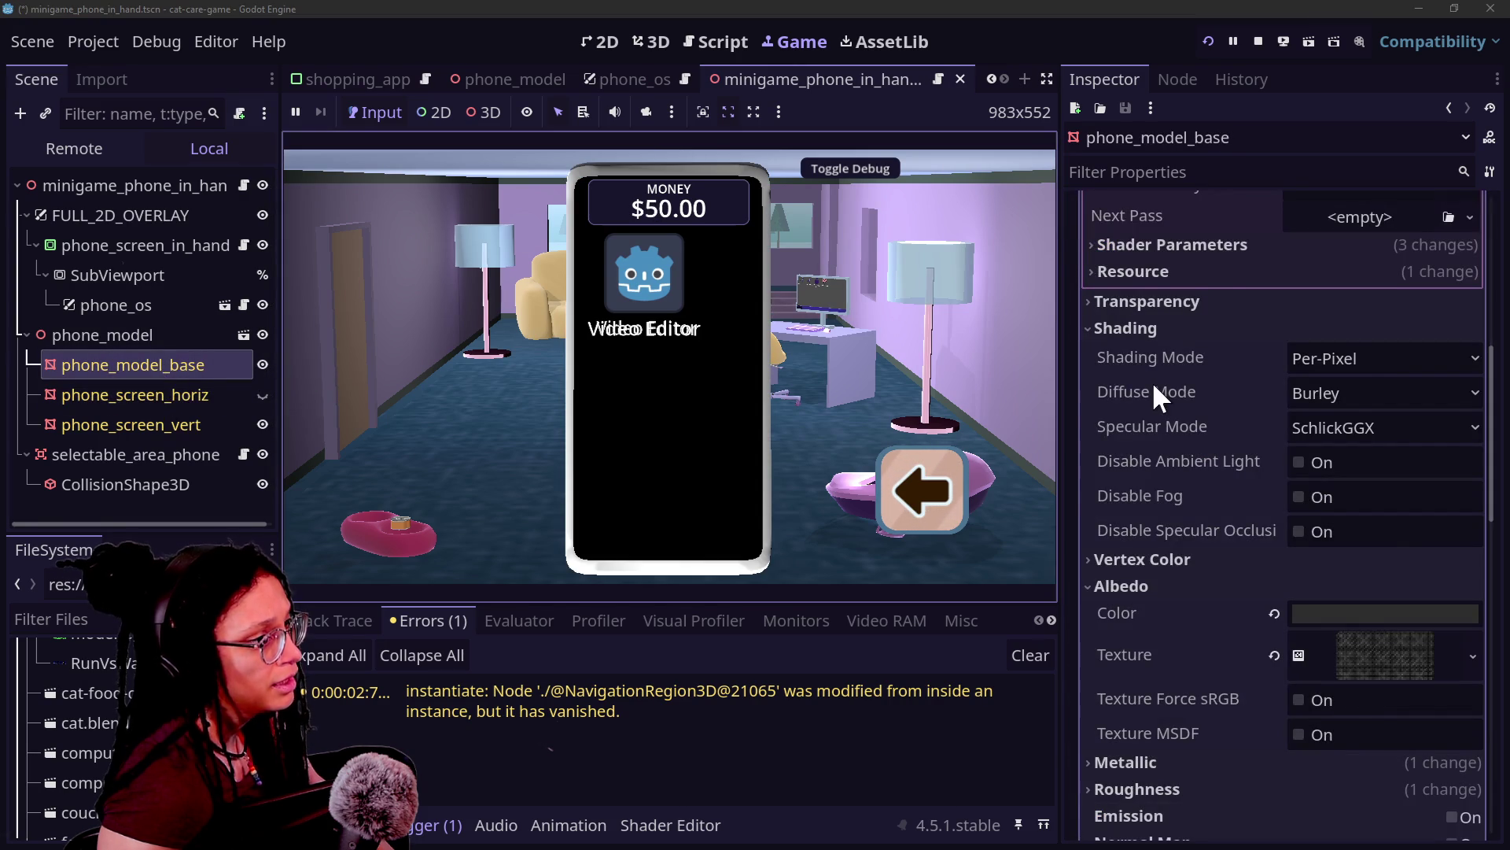
{"action": "scroll", "coordinate": [1153, 380], "scroll_direction": "up", "scroll_amount": 5}
{"action": "left_click", "coordinate": [1375, 353]}
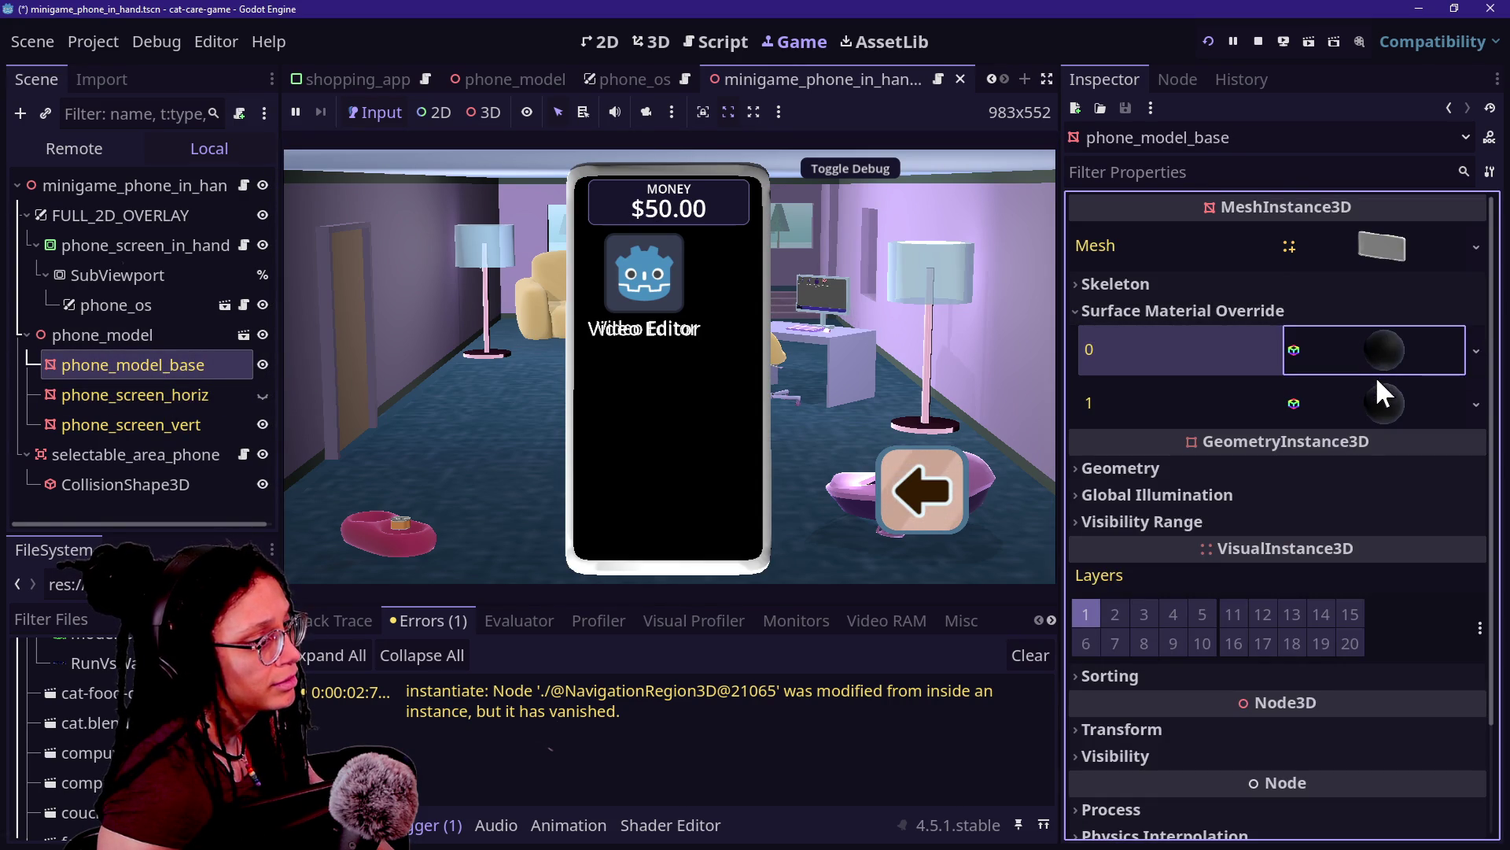
Step: Assign a dark placeholder material to surface 0, then relaunch the game and raise the phone
{"action": "right_click", "coordinate": [1405, 337]}
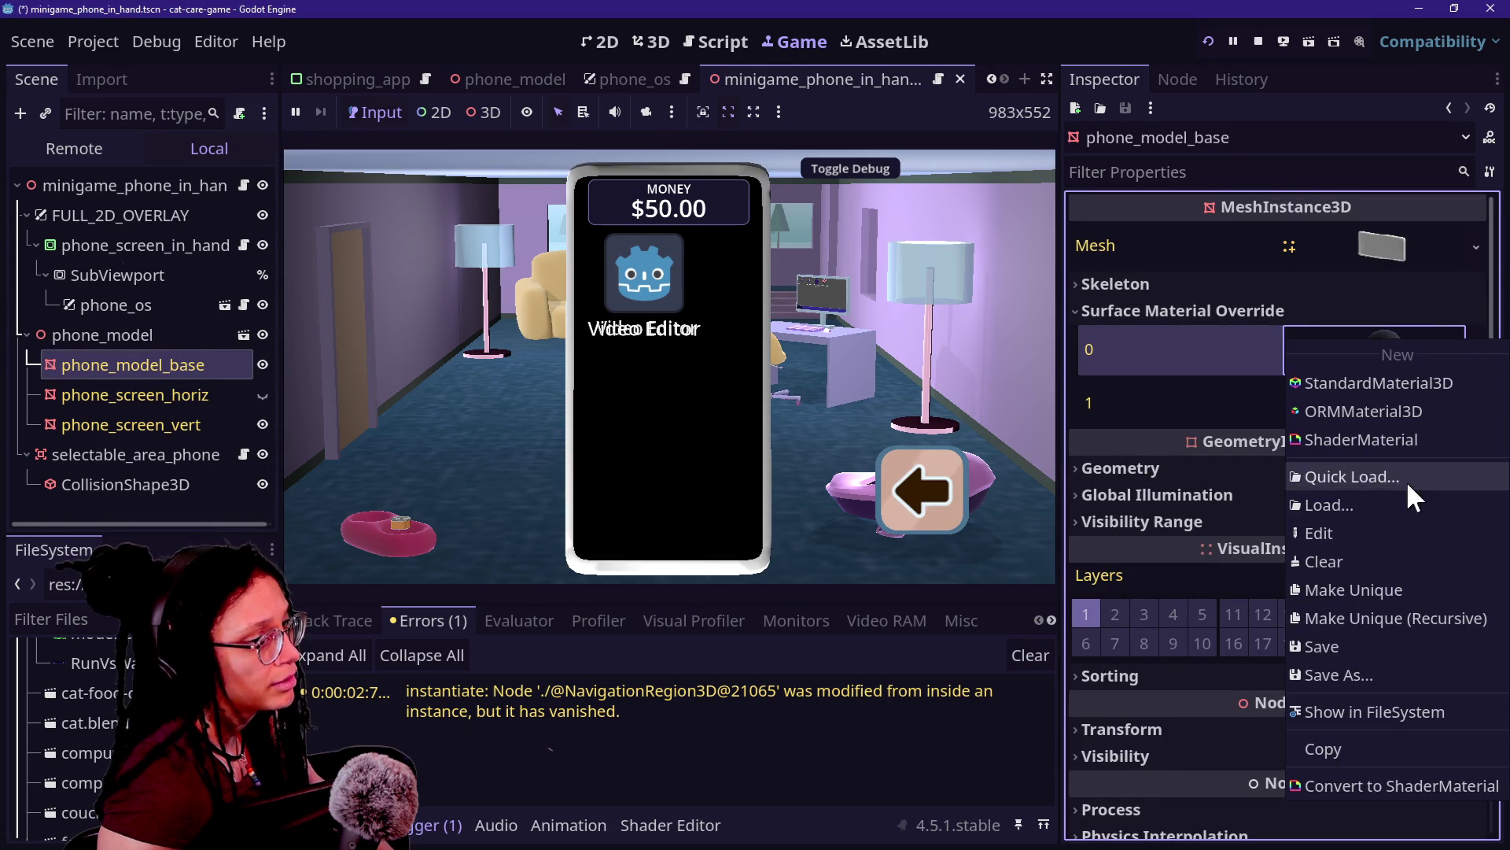
{"action": "left_click", "coordinate": [1345, 478]}
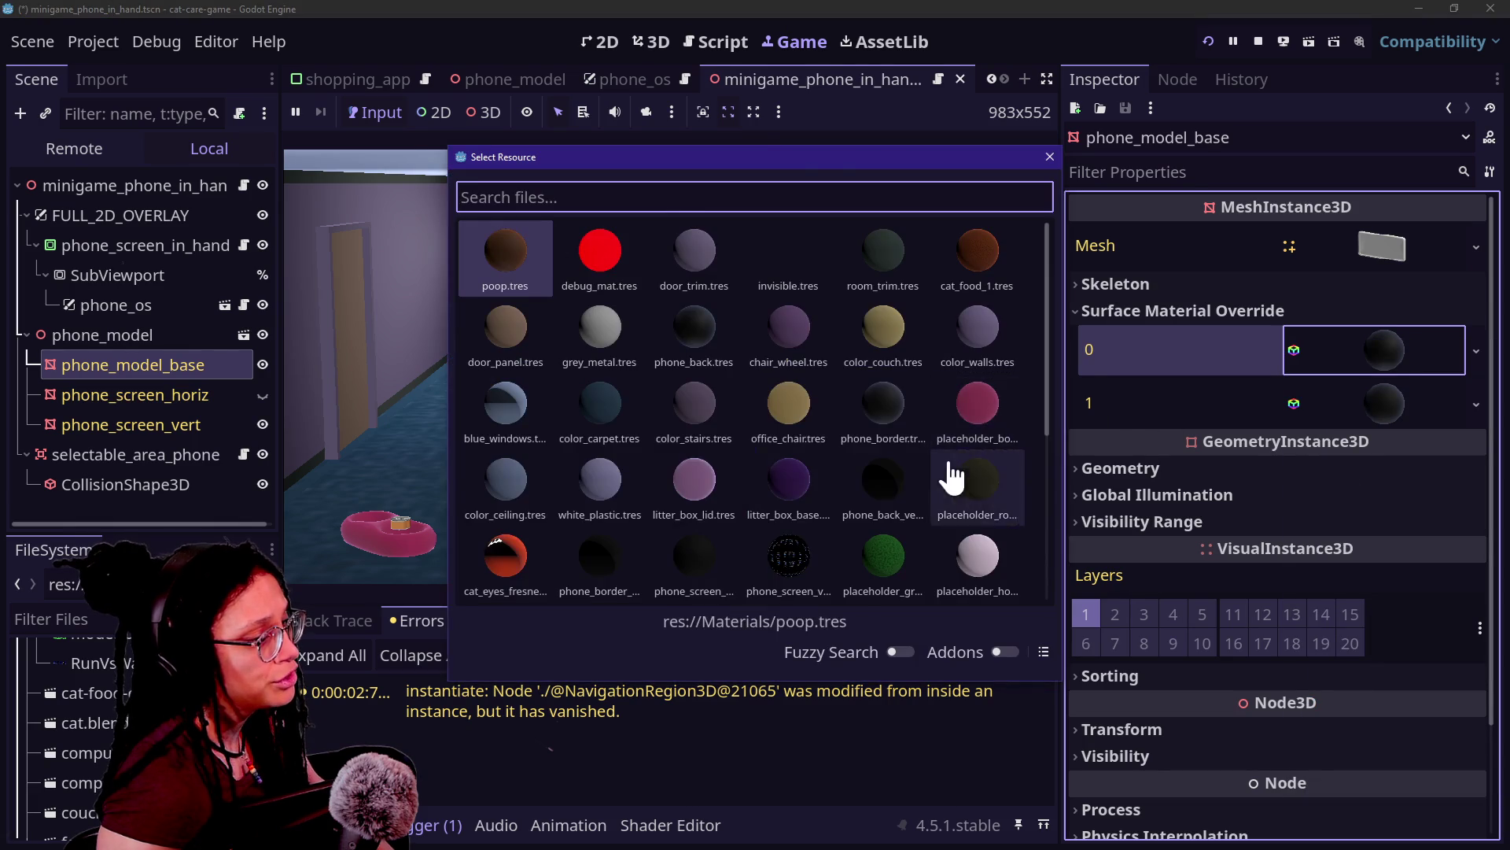
{"action": "left_click", "coordinate": [954, 472]}
{"action": "left_click", "coordinate": [1209, 41]}
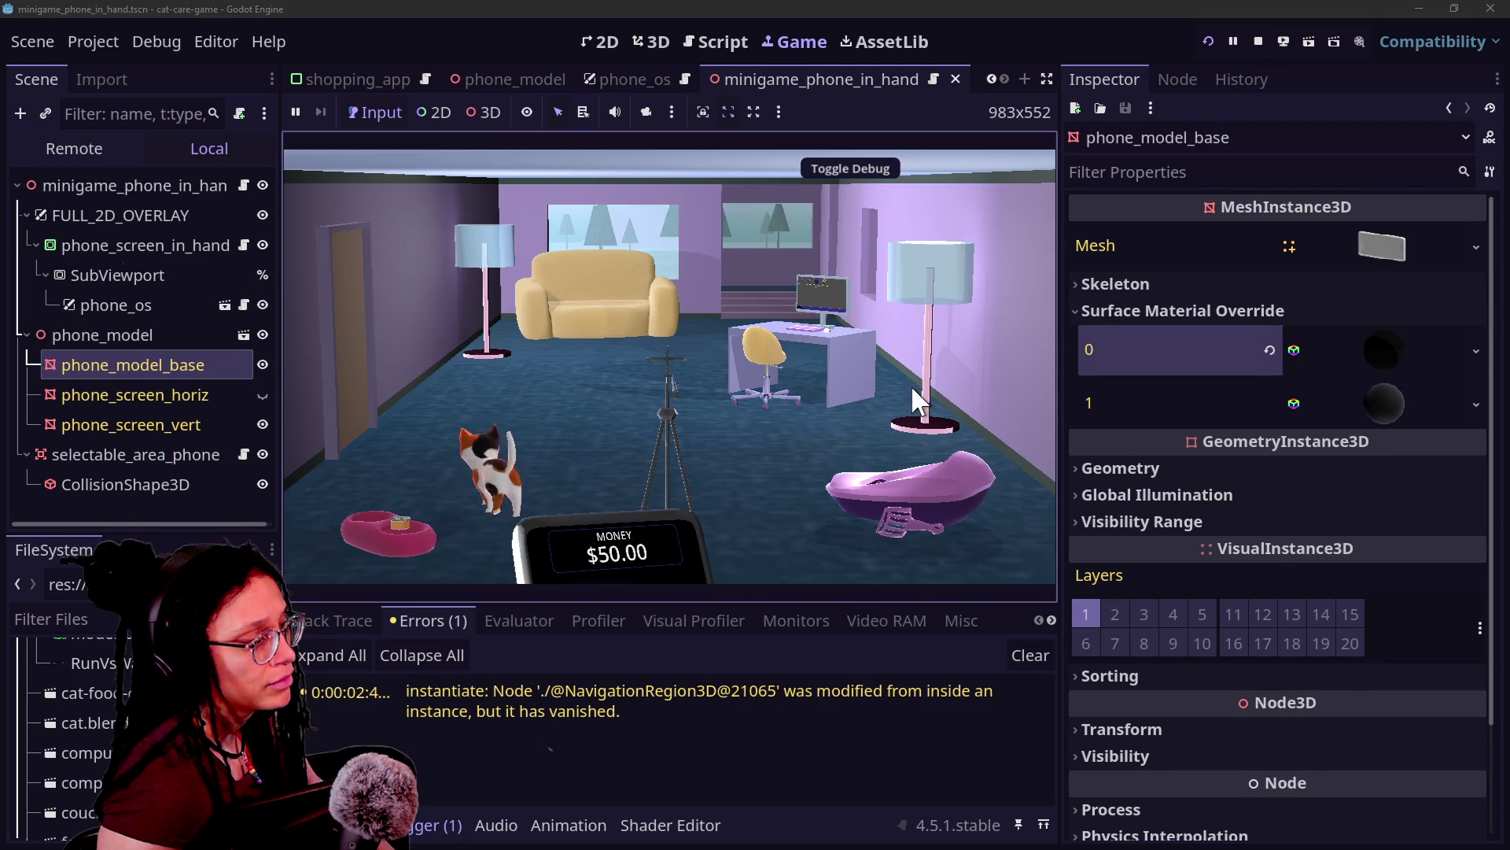
{"action": "left_click", "coordinate": [697, 518]}
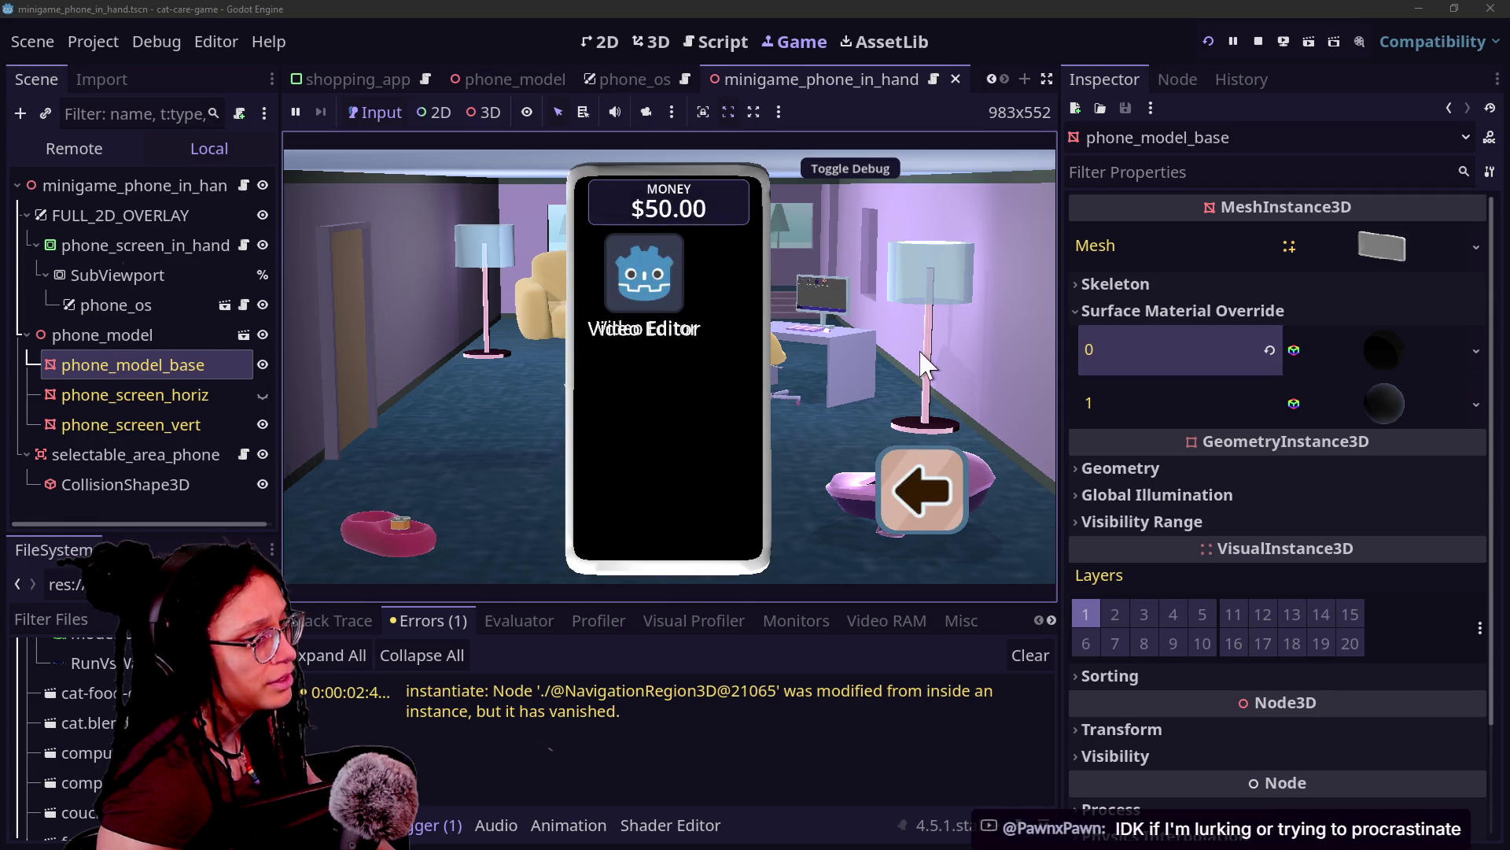
Step: Reset surface 0's material override, save and relaunch the game, and raise the phone
{"action": "left_click", "coordinate": [1269, 351]}
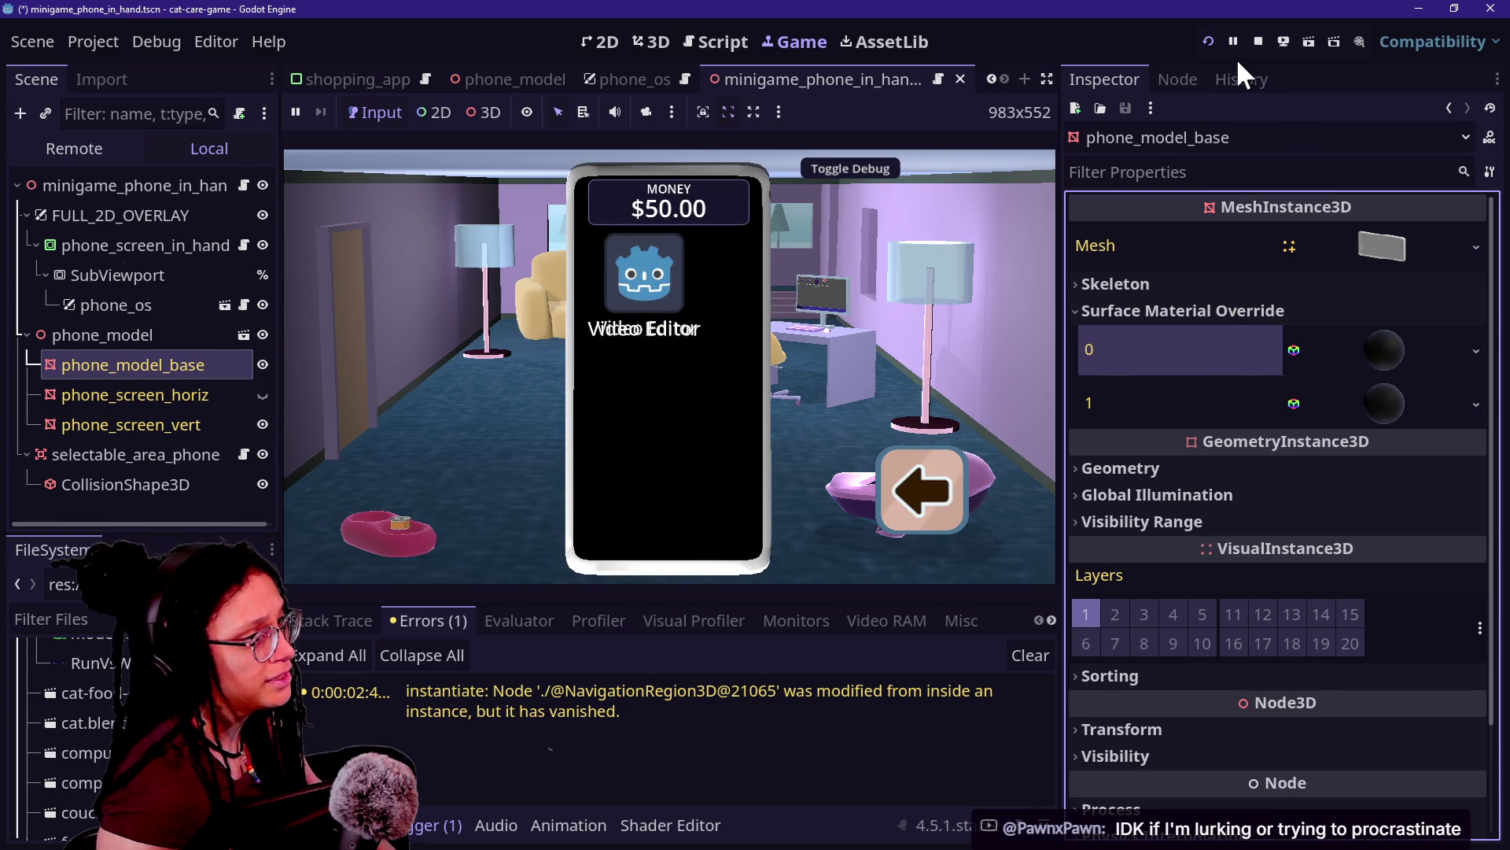
{"action": "left_click", "coordinate": [1212, 42]}
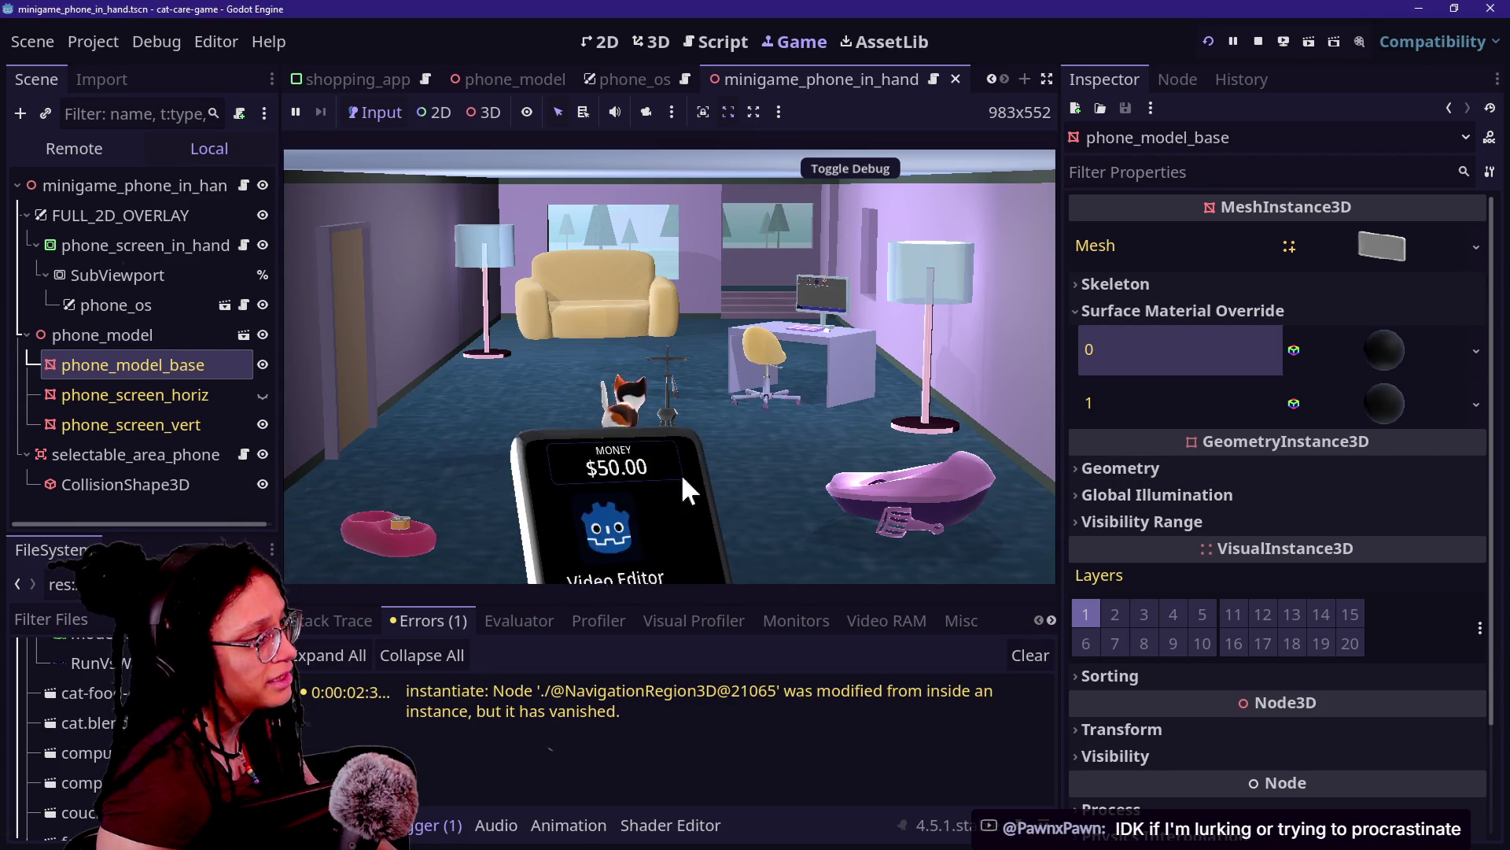
{"action": "left_click", "coordinate": [615, 536]}
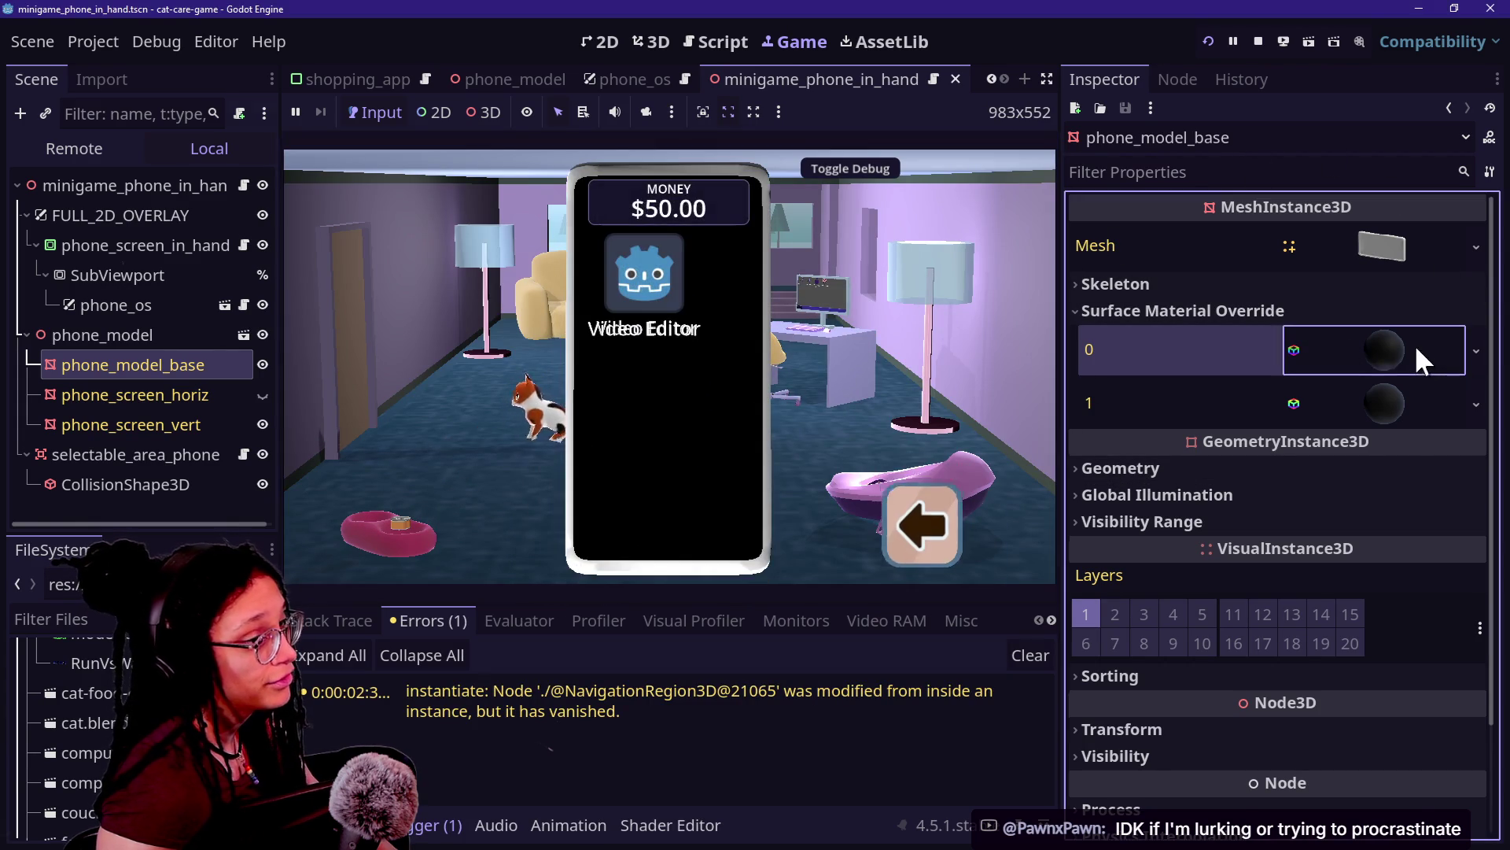
Step: Set surface 0's material Render Priority to 100, then revert it to 0
{"action": "left_click", "coordinate": [1419, 345]}
{"action": "scroll", "coordinate": [1349, 560], "scroll_direction": "down", "scroll_amount": 2}
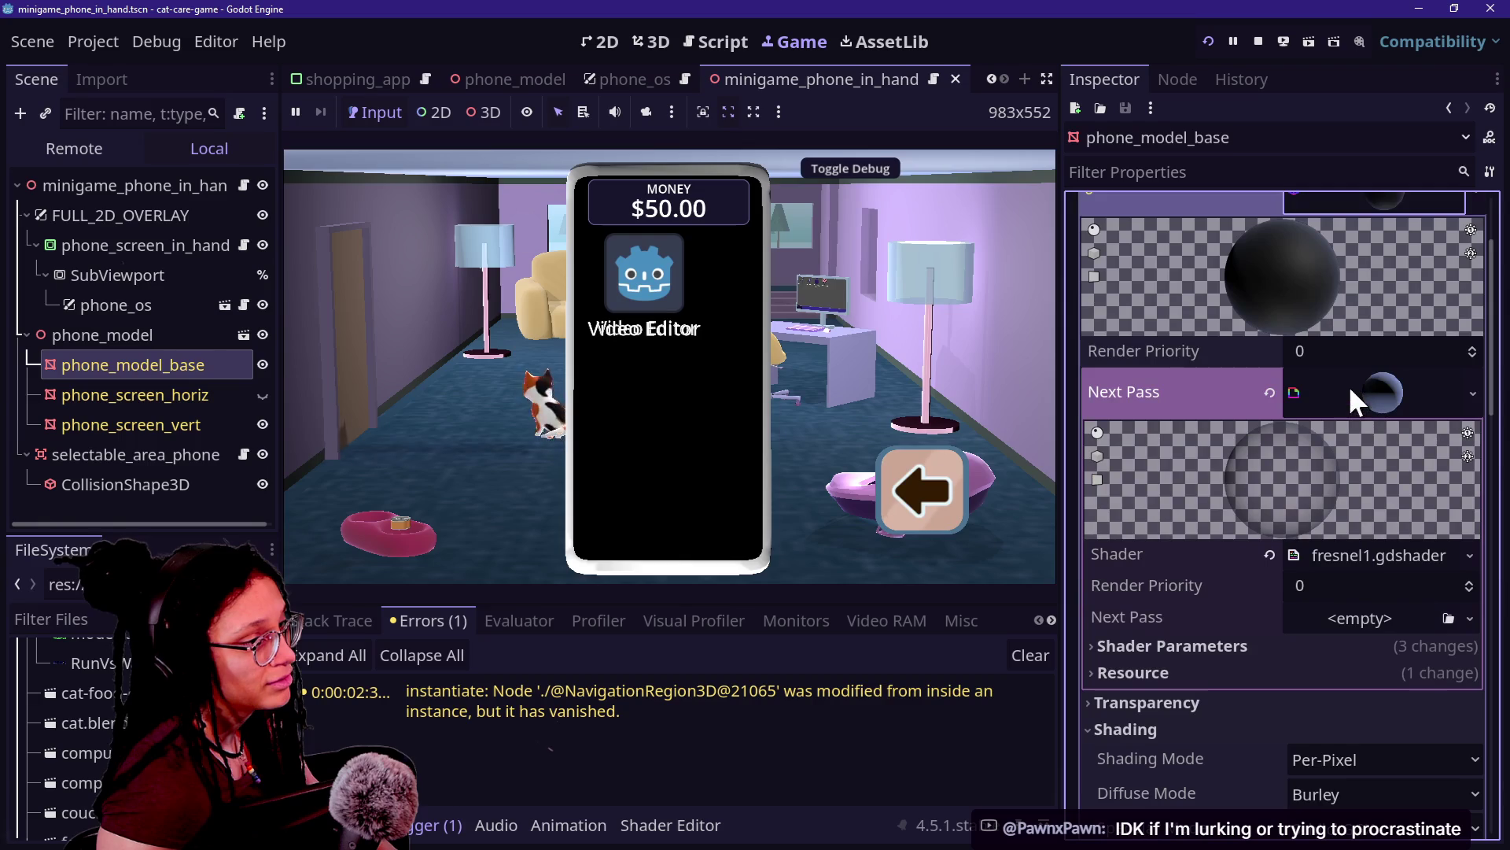
{"action": "left_click", "coordinate": [1353, 346]}
{"action": "type", "text": "100"}
{"action": "key", "text": "Return"}
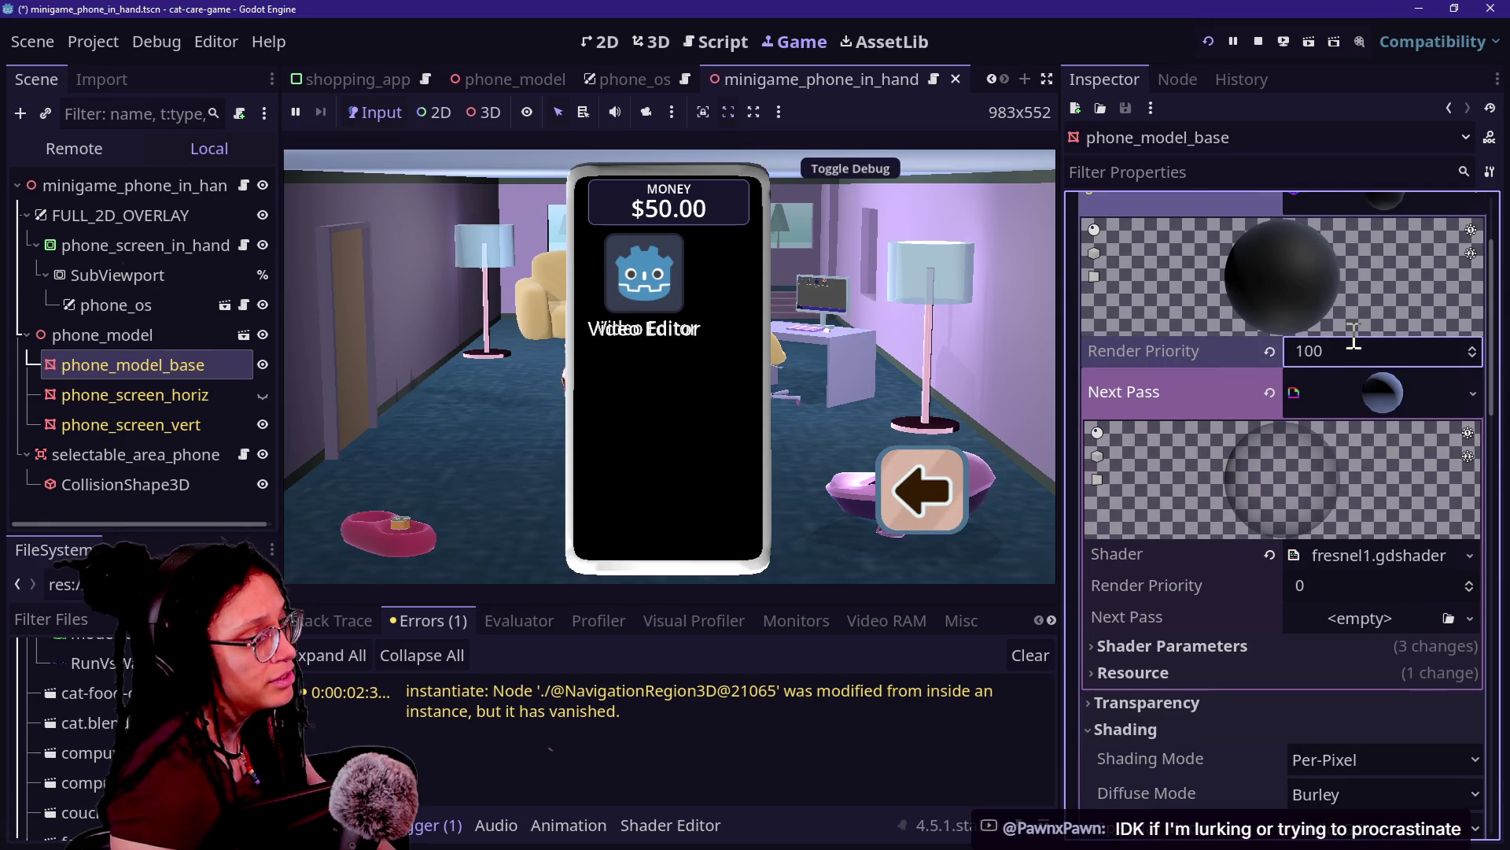
{"action": "left_click", "coordinate": [1271, 350]}
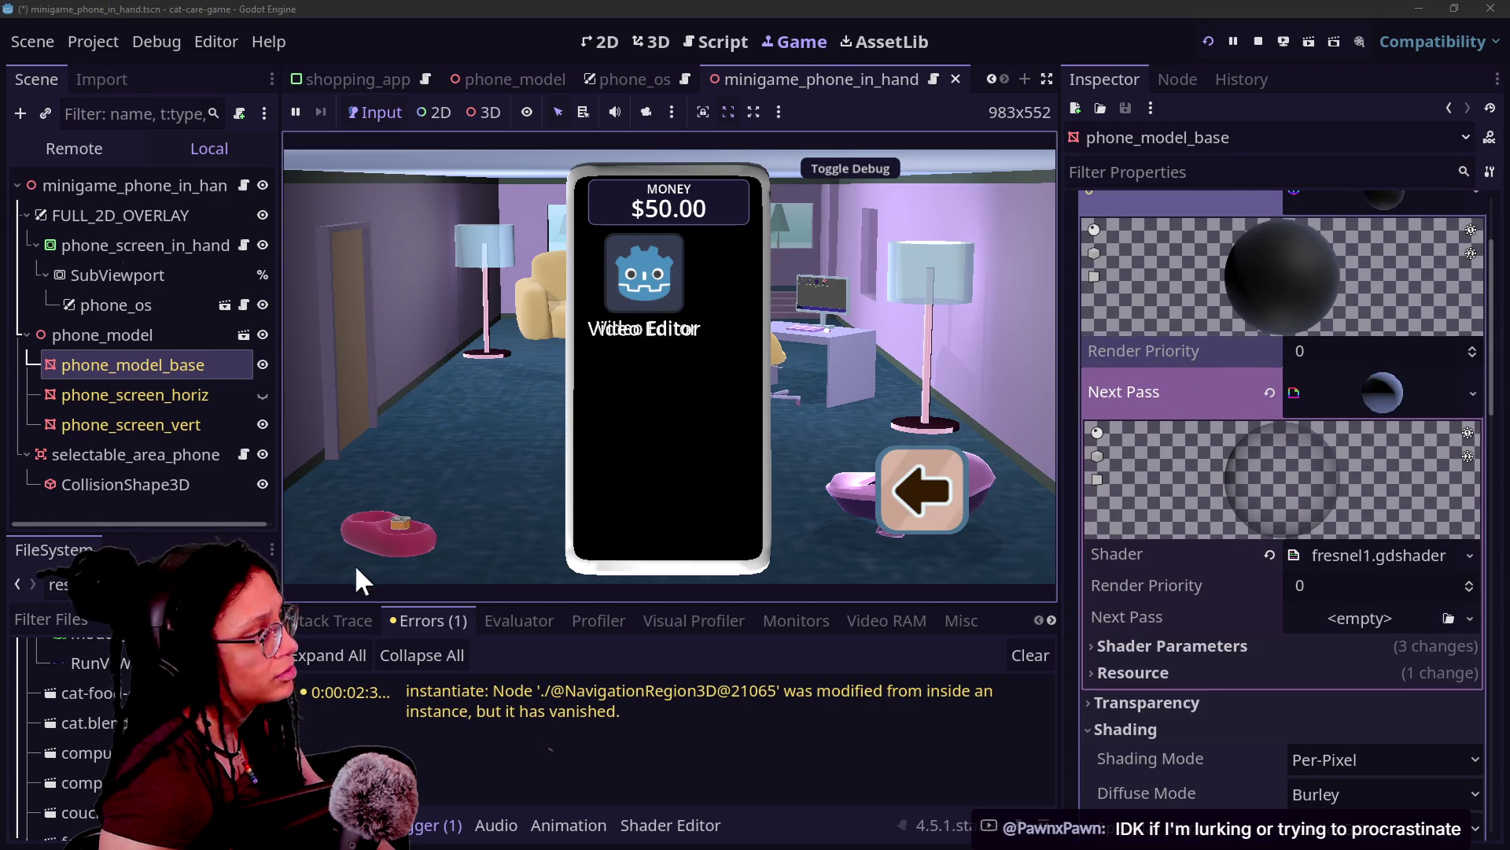
Step: Reselect phone_model_base and inspect the fresnel next pass's shader parameters and Tint Color
{"action": "left_click", "coordinate": [110, 425]}
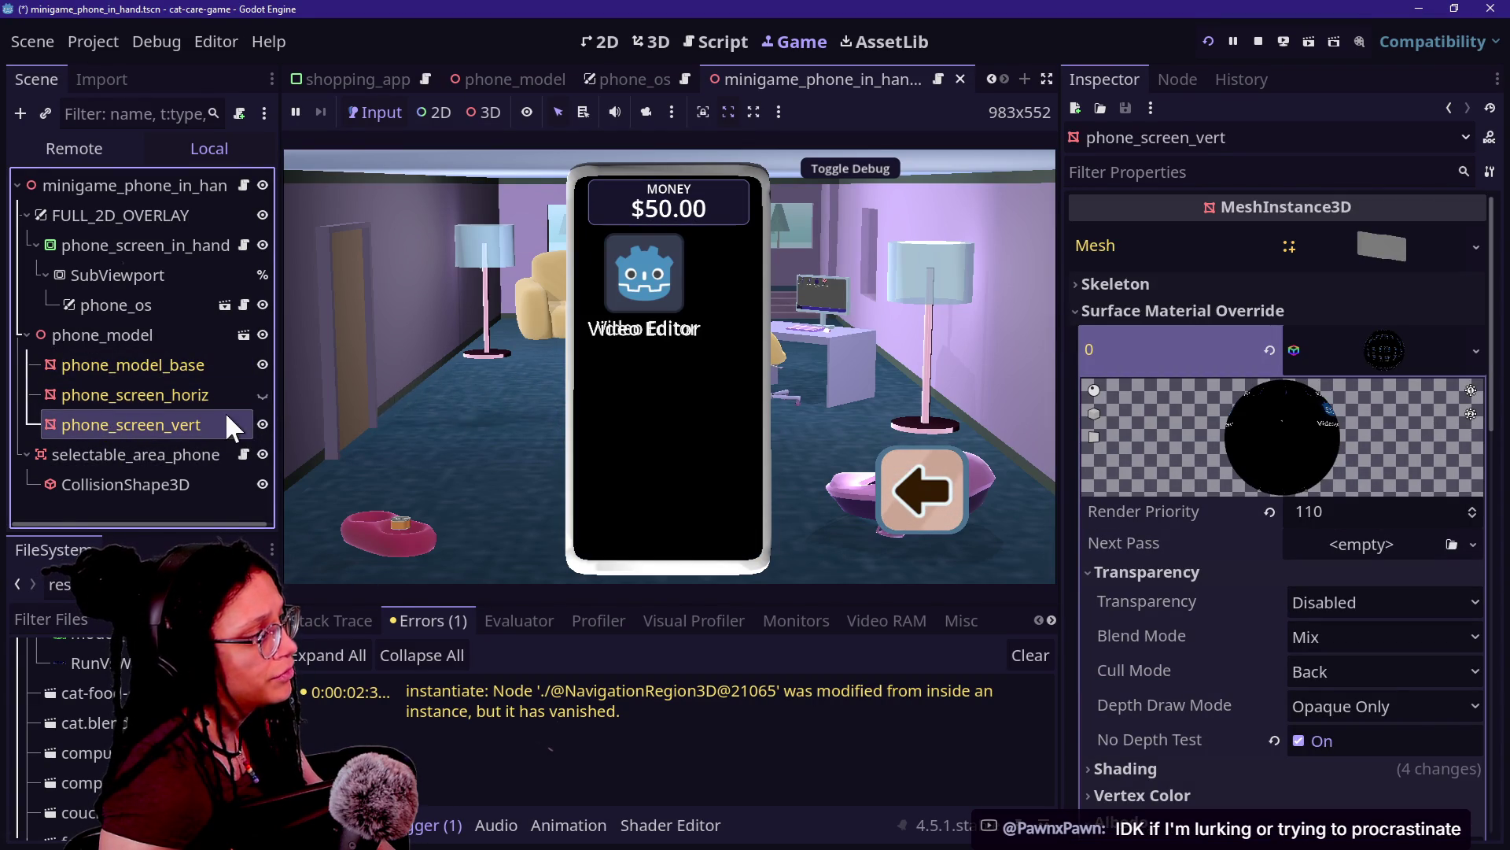
{"action": "left_click", "coordinate": [129, 340]}
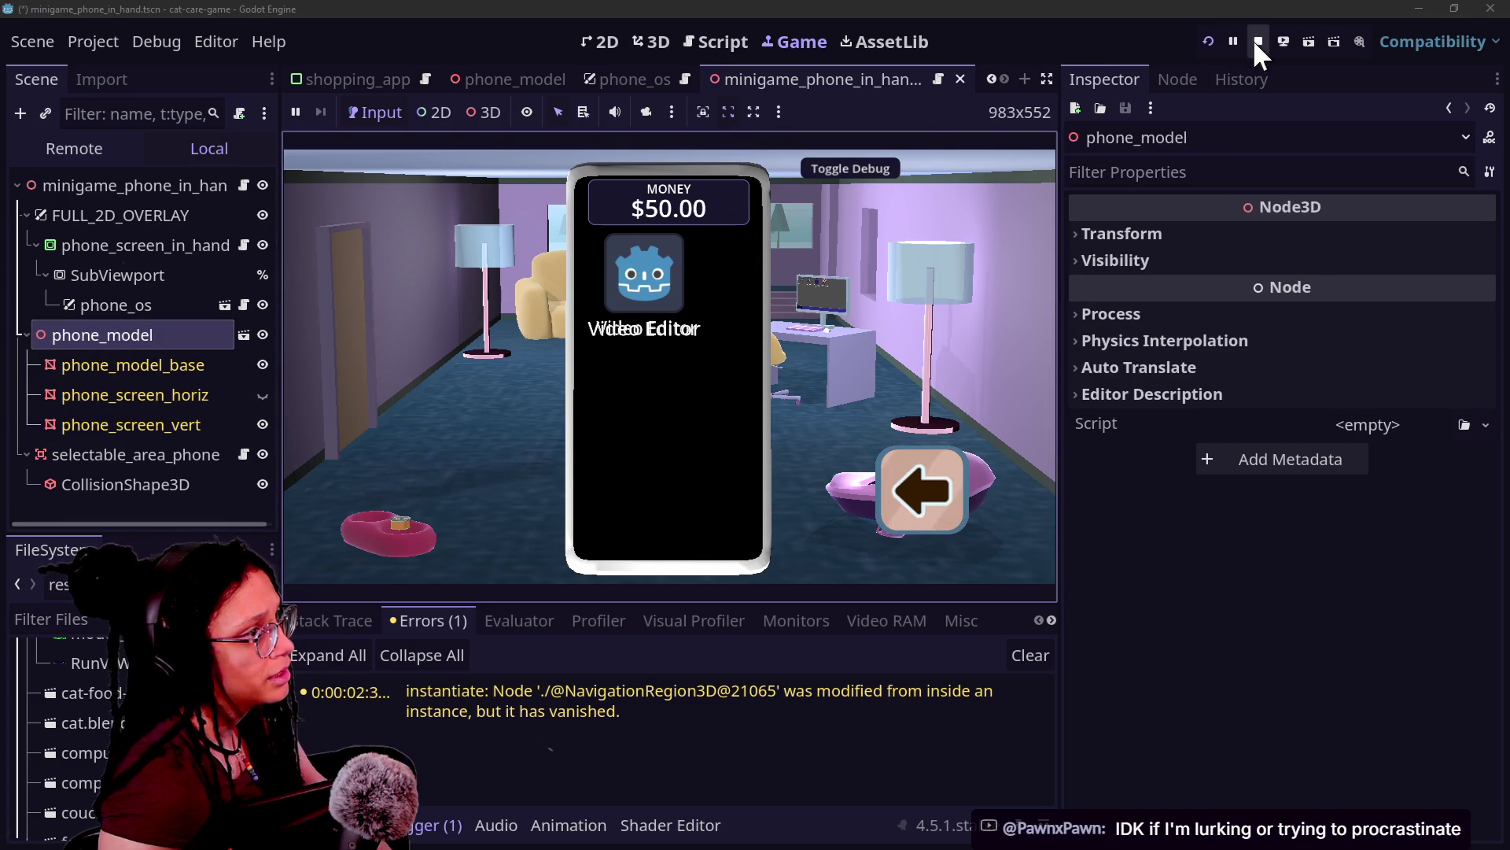
{"action": "left_click", "coordinate": [154, 362]}
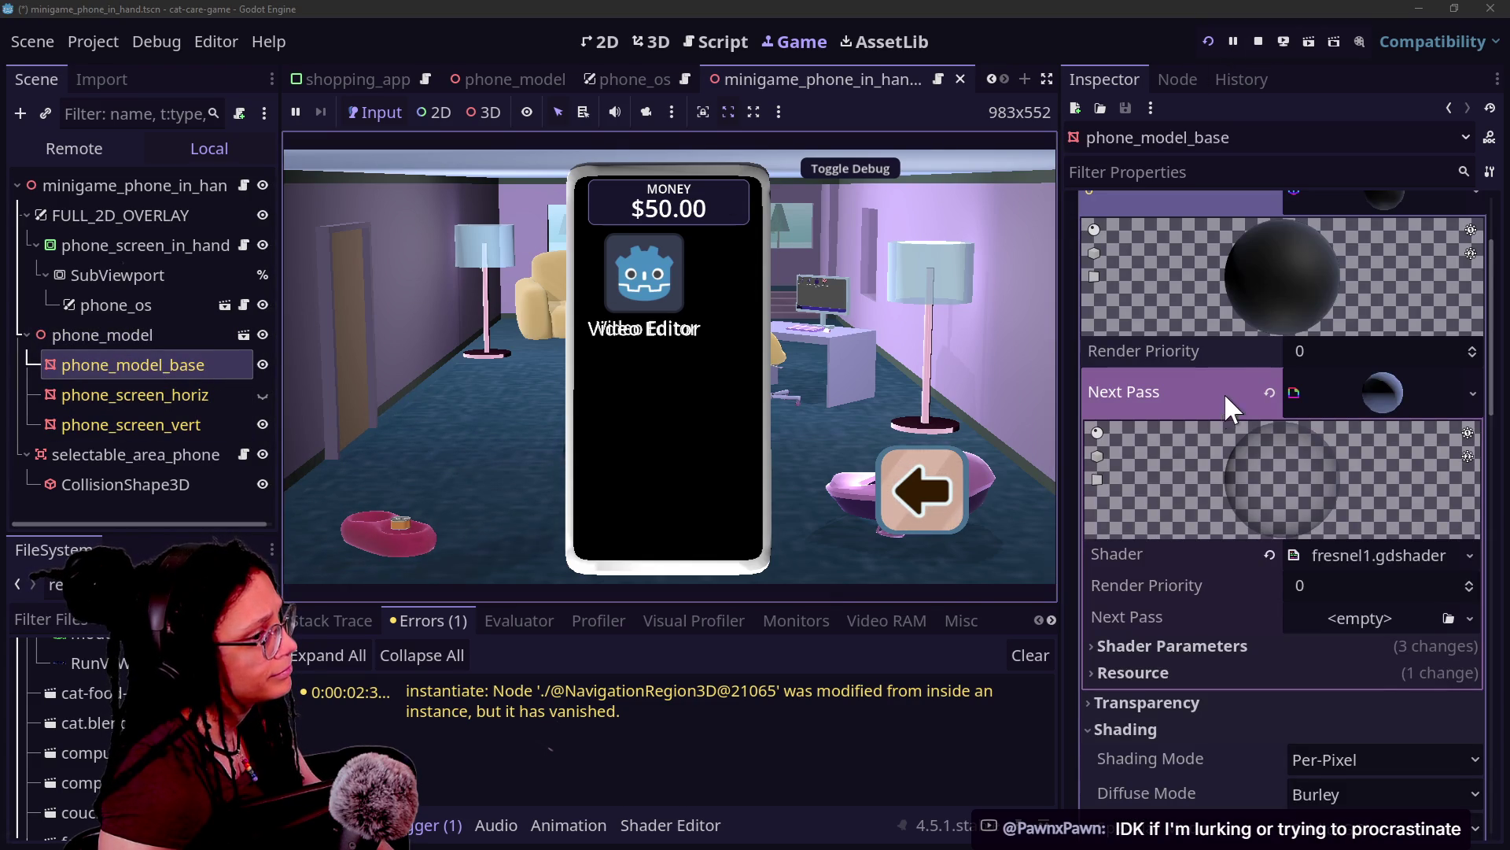
{"action": "scroll", "coordinate": [1225, 400], "scroll_direction": "down", "scroll_amount": 3}
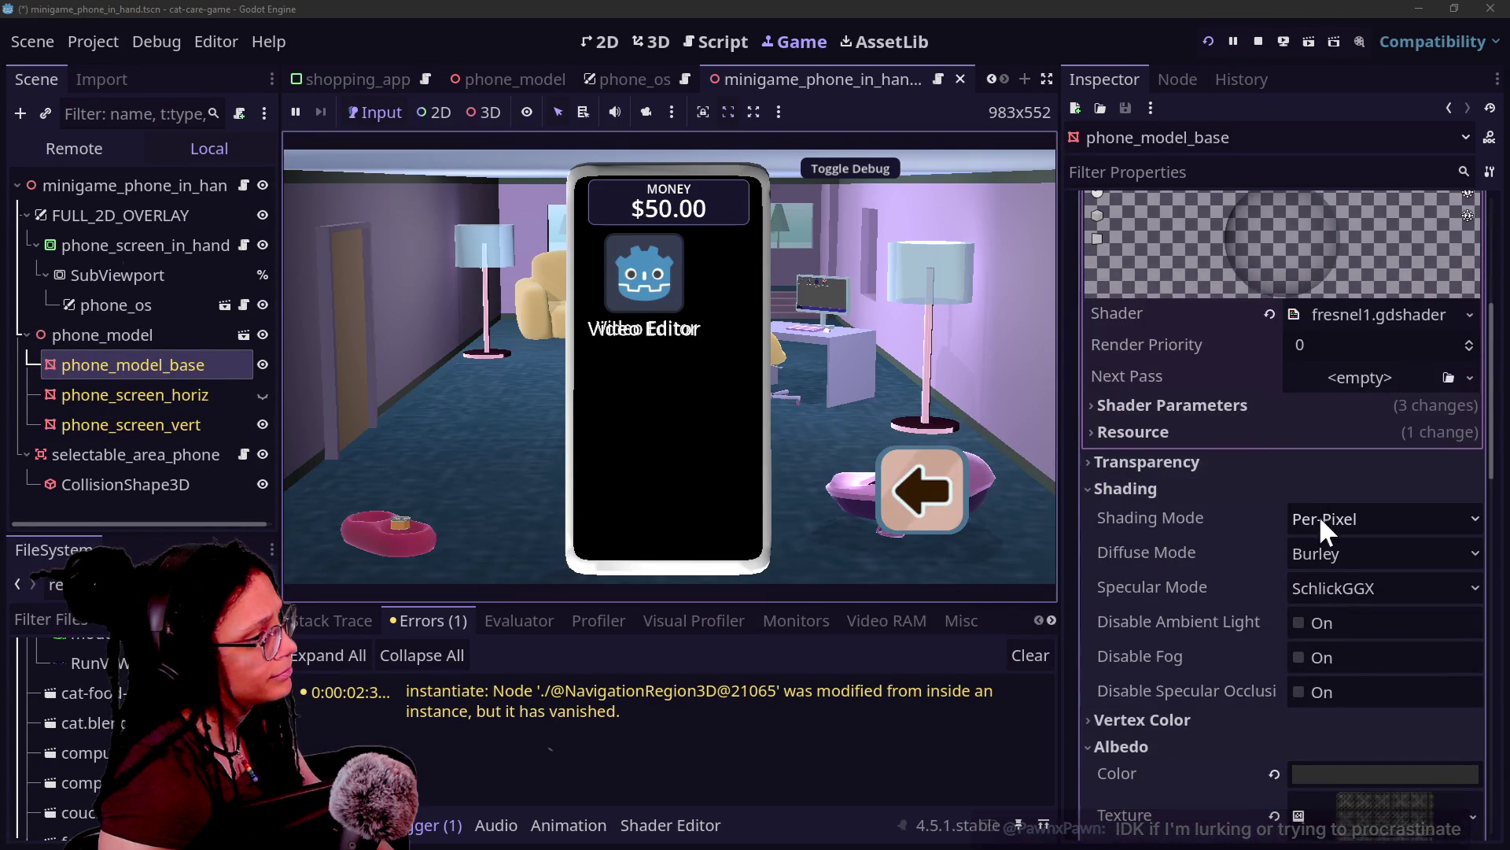
{"action": "scroll", "coordinate": [1286, 493], "scroll_direction": "down", "scroll_amount": 1}
{"action": "scroll", "coordinate": [1286, 492], "scroll_direction": "up", "scroll_amount": 2}
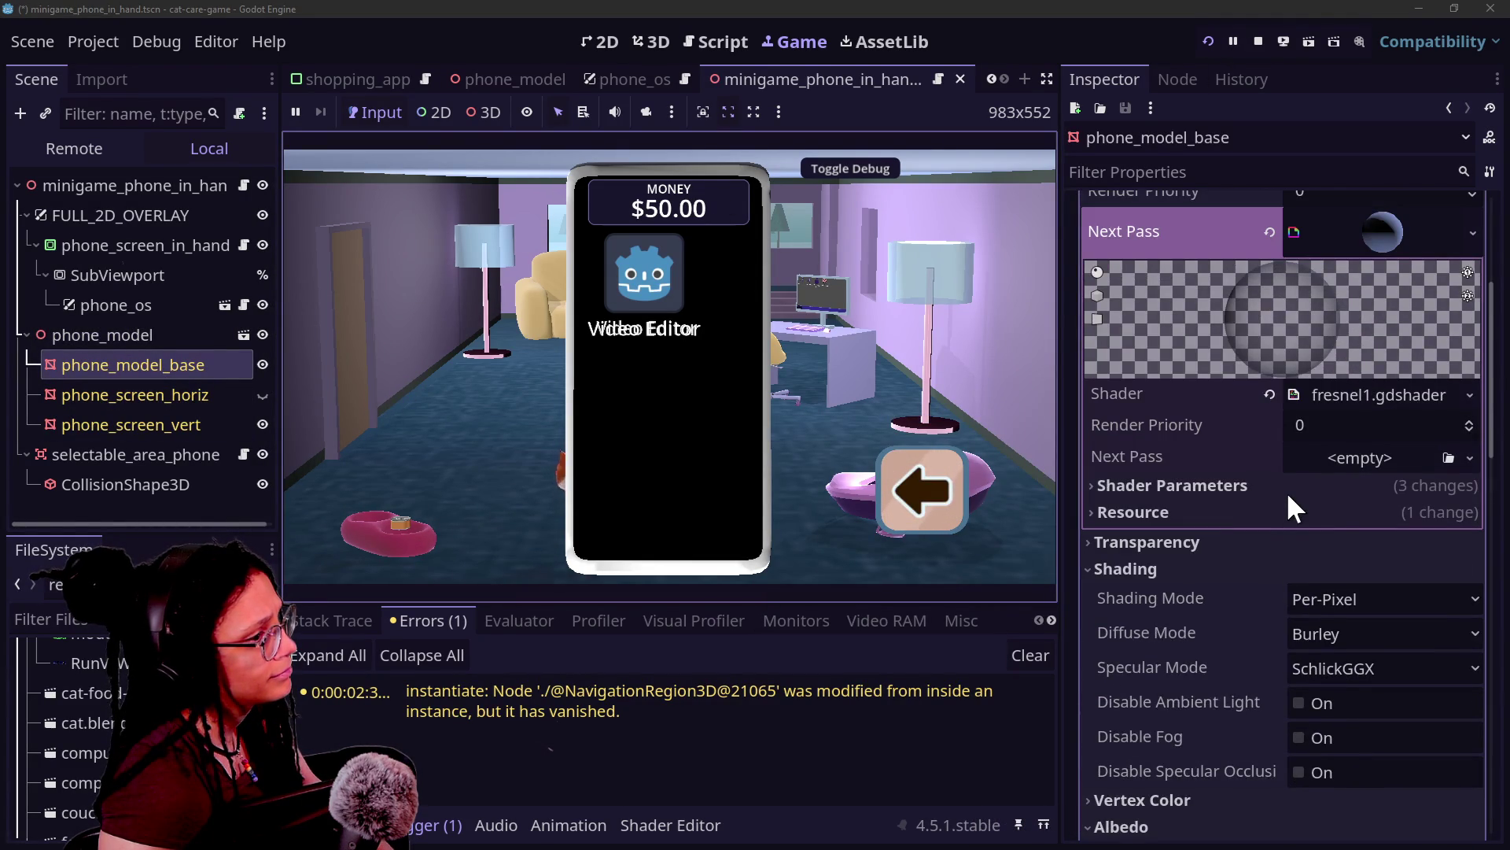
{"action": "left_click", "coordinate": [1283, 489]}
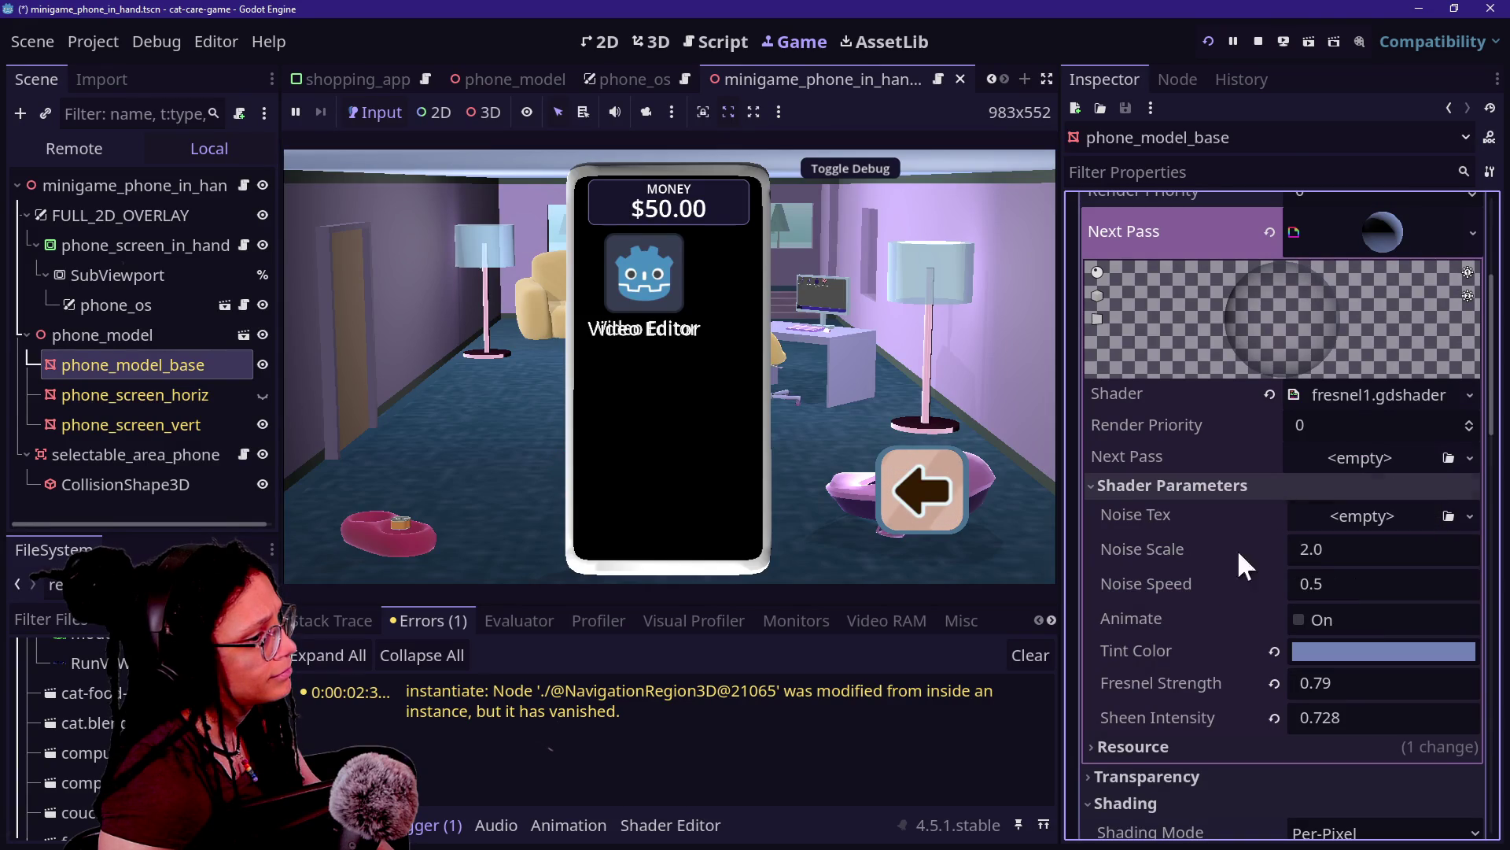
{"action": "scroll", "coordinate": [1250, 583], "scroll_direction": "down", "scroll_amount": 1}
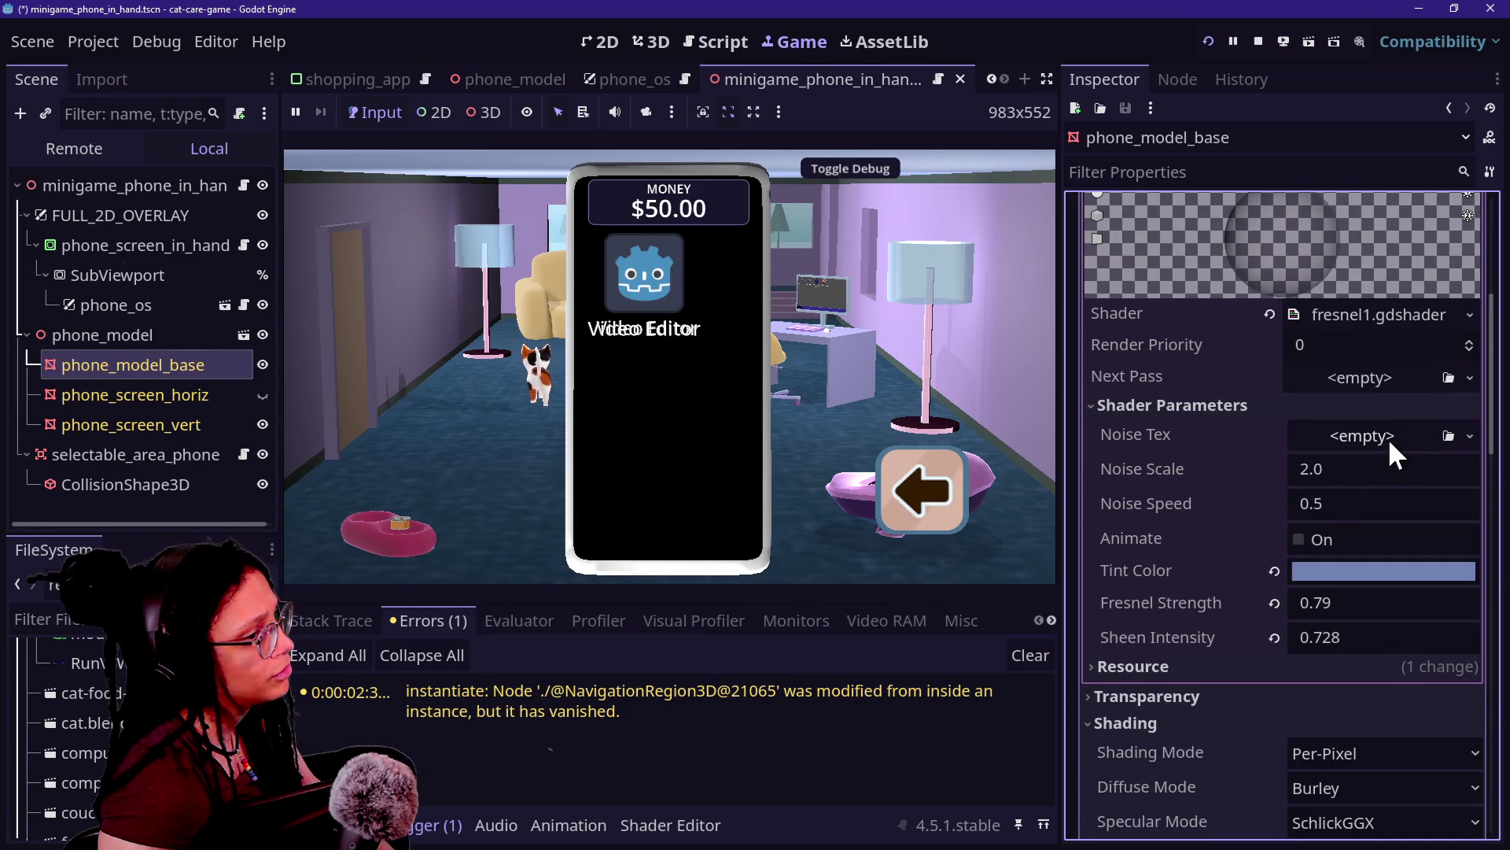
{"action": "left_click", "coordinate": [1328, 574]}
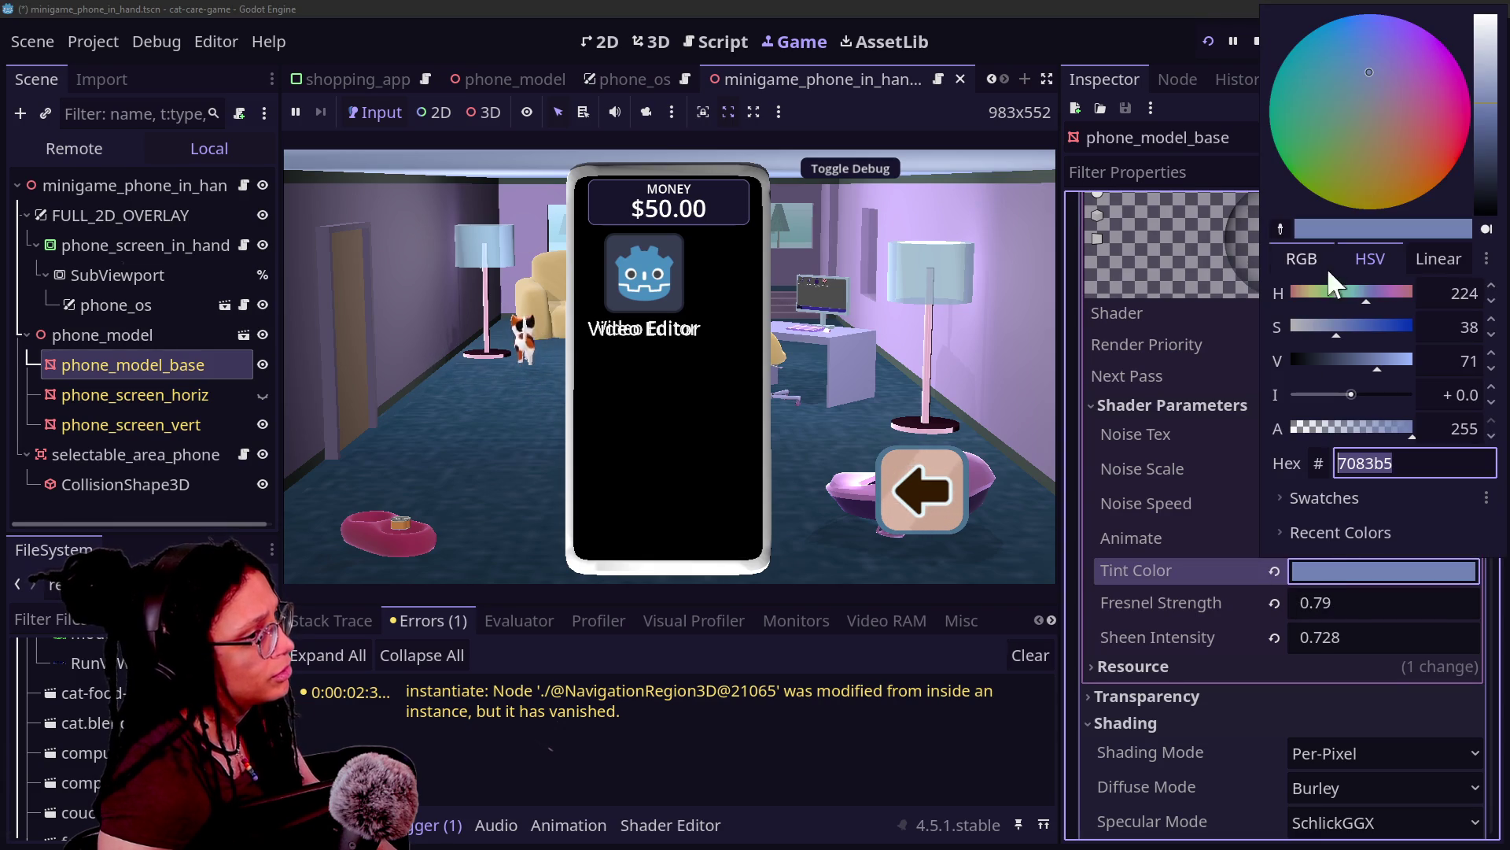
{"action": "left_click", "coordinate": [1153, 523]}
{"action": "scroll", "coordinate": [1187, 630], "scroll_direction": "up", "scroll_amount": 5}
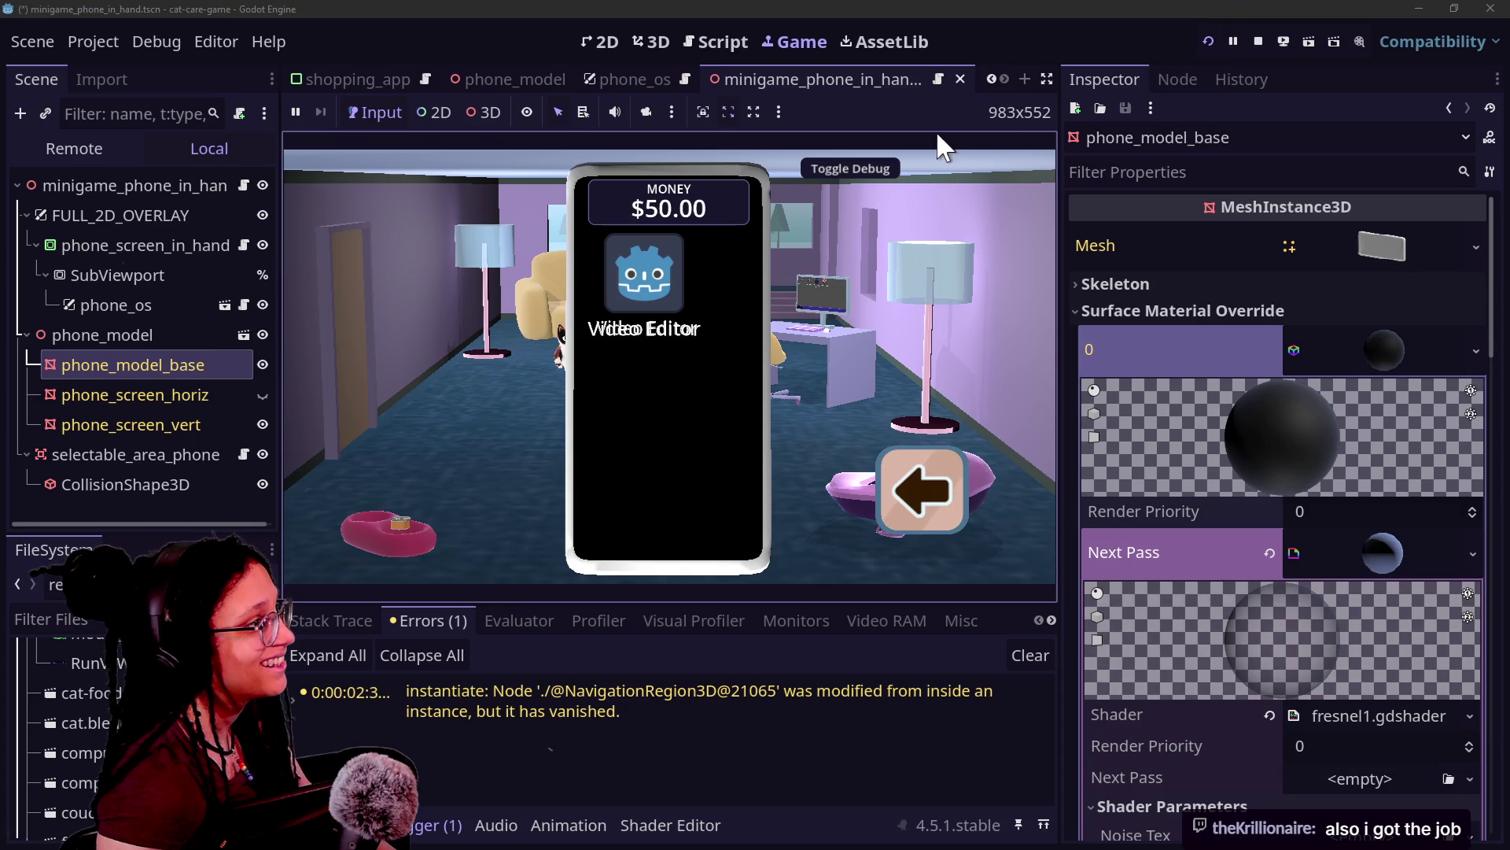
{"action": "left_click", "coordinate": [650, 41]}
{"action": "scroll", "coordinate": [680, 336], "scroll_direction": "up", "scroll_amount": 4}
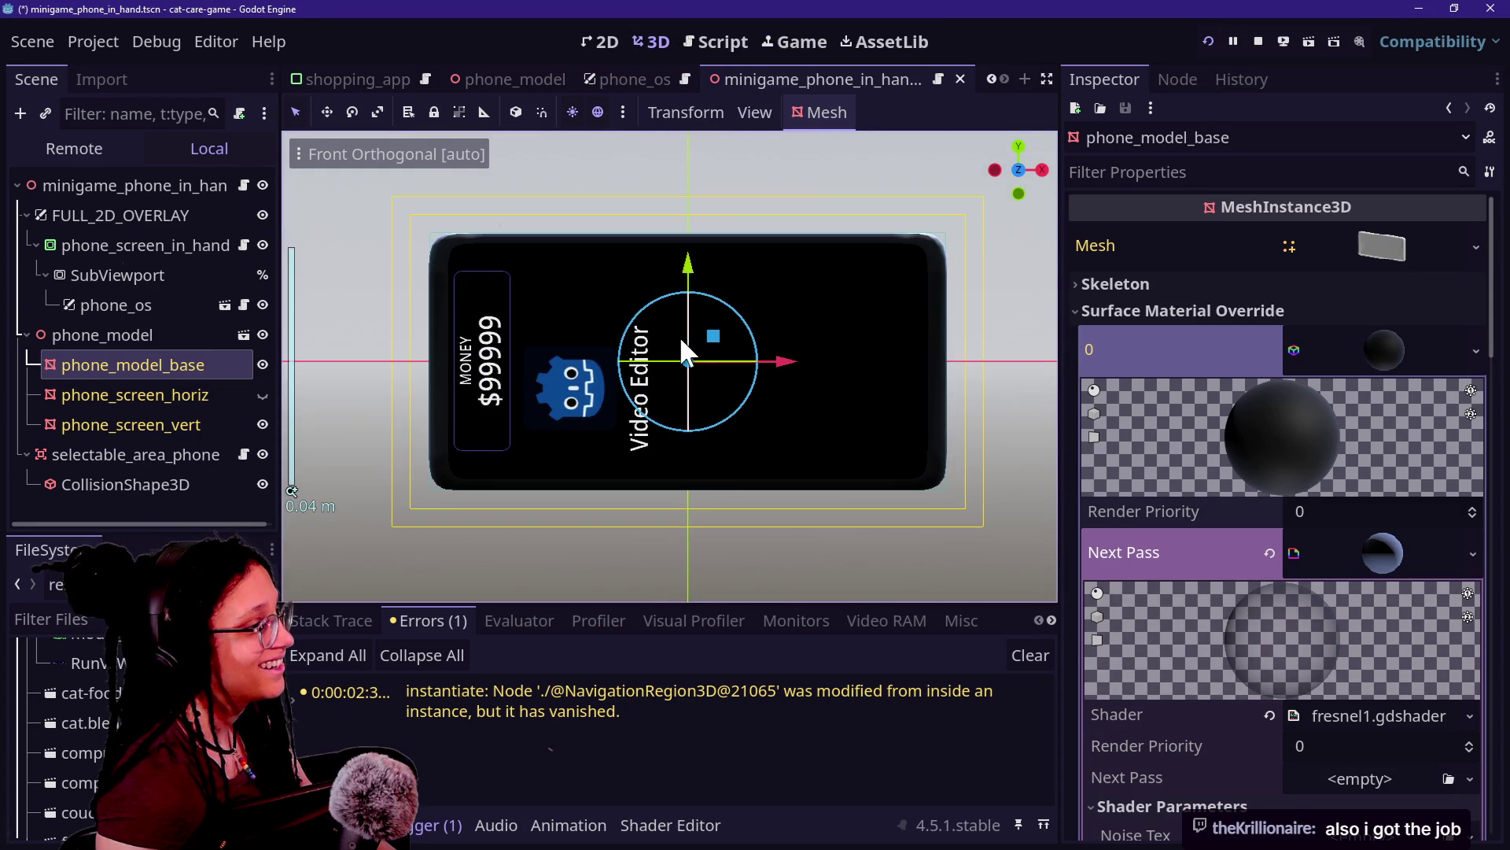
{"action": "mouse_move", "coordinate": [1005, 140]}
{"action": "left_mouse_down"}
{"action": "mouse_move", "coordinate": [1022, 193]}
{"action": "mouse_move", "coordinate": [1019, 169]}
{"action": "left_mouse_up"}
{"action": "scroll", "coordinate": [1023, 192], "scroll_direction": "down", "scroll_amount": 5}
{"action": "scroll", "coordinate": [1019, 170], "scroll_direction": "down", "scroll_amount": 4}
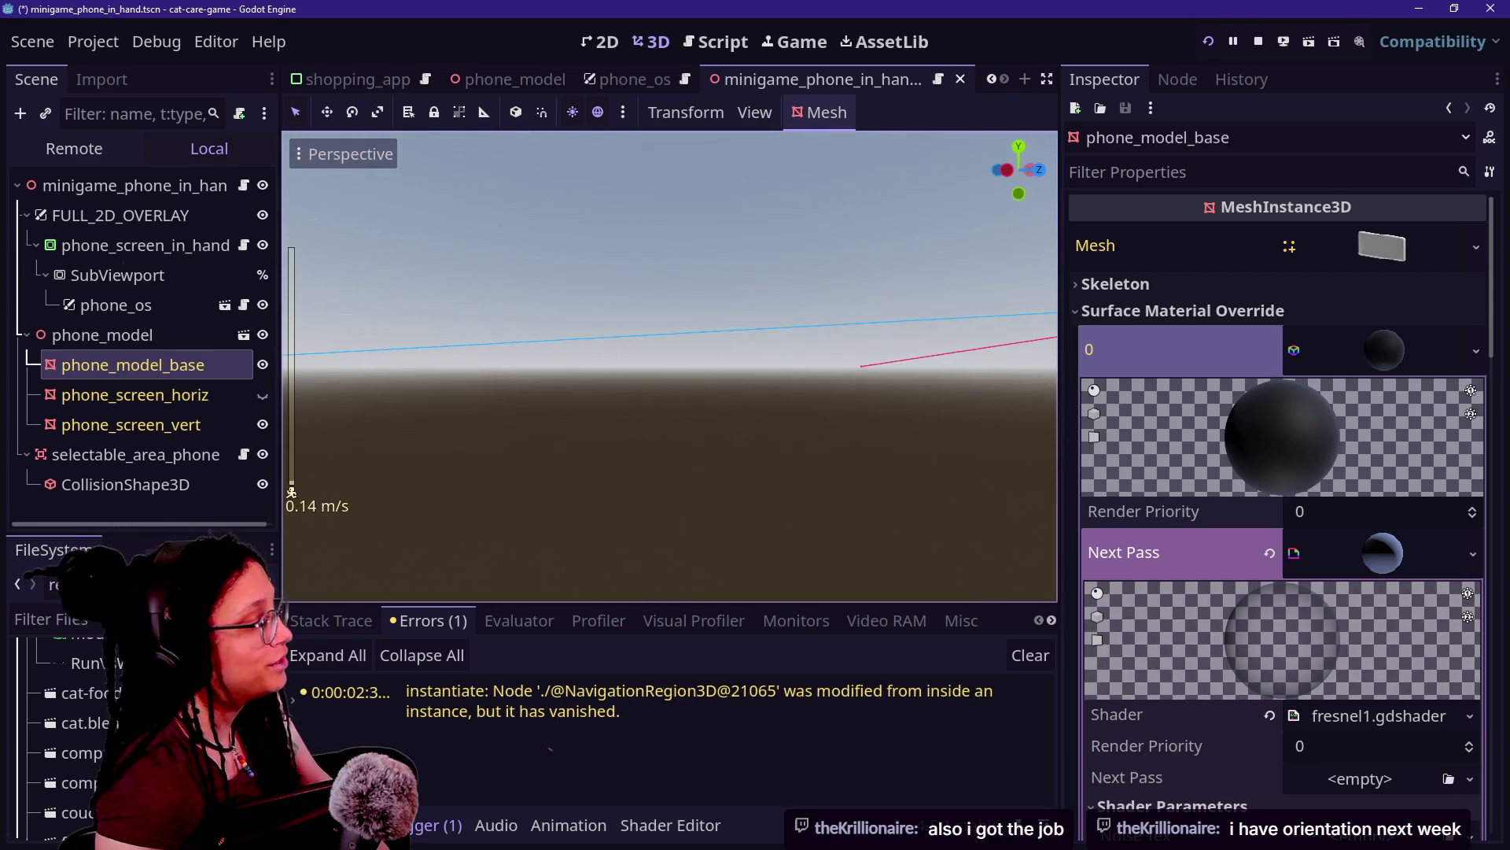
{"action": "key", "text": "w"}
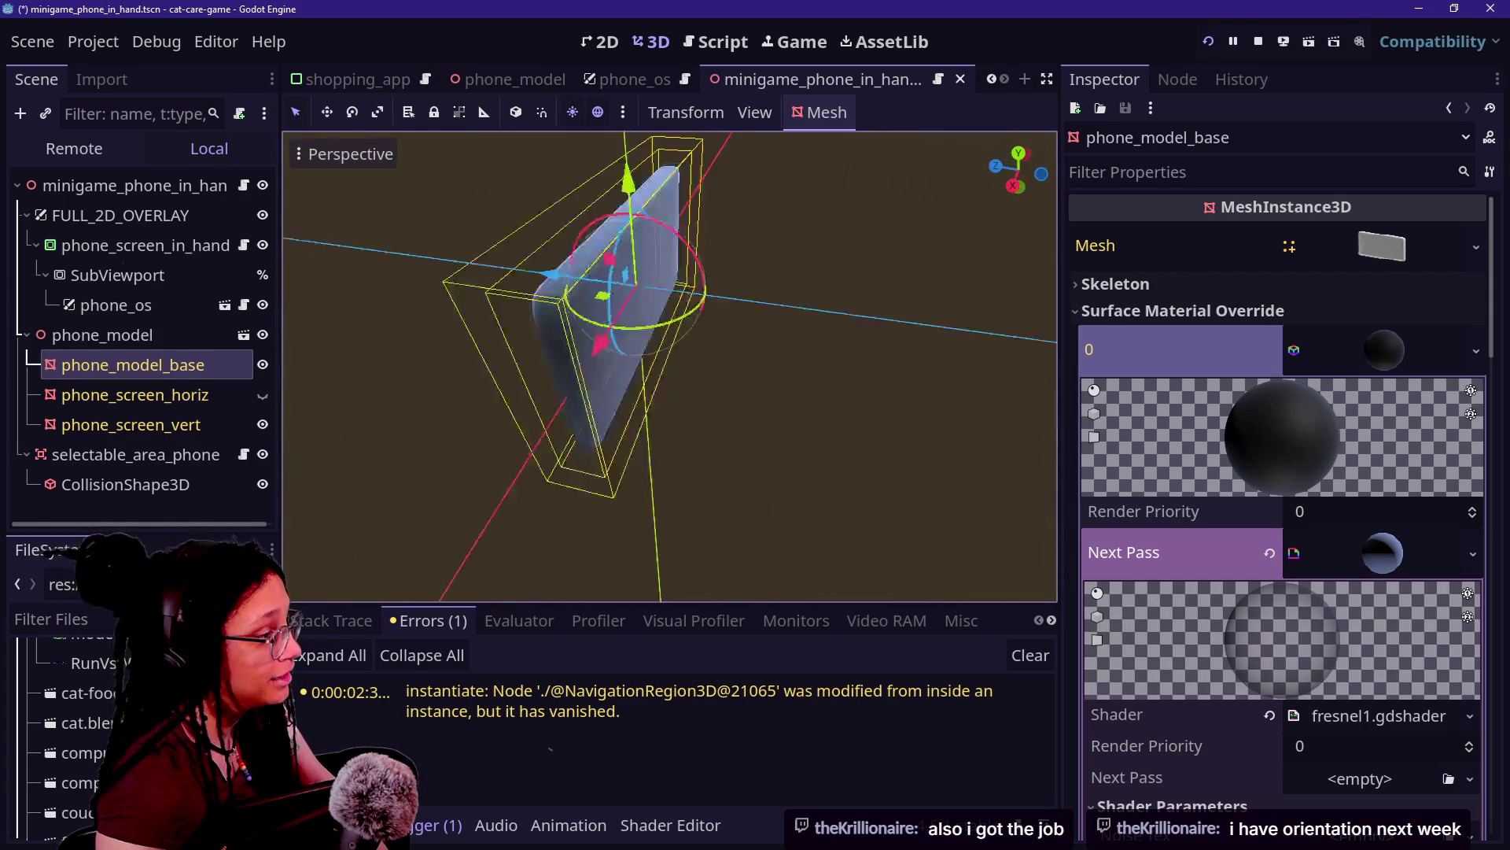
{"action": "key", "text": "f"}
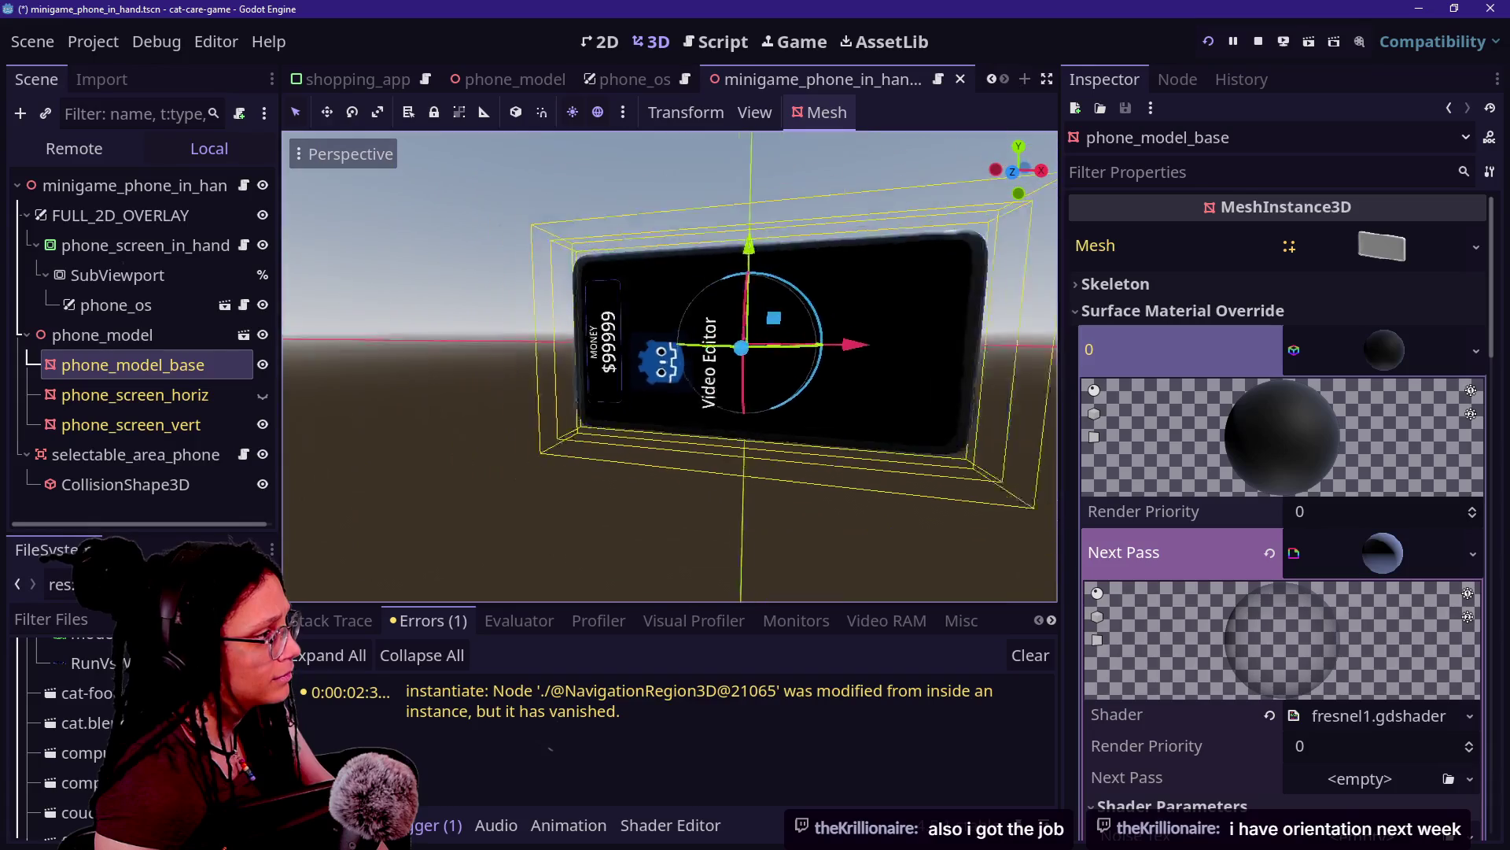
{"action": "left_click", "coordinate": [723, 35]}
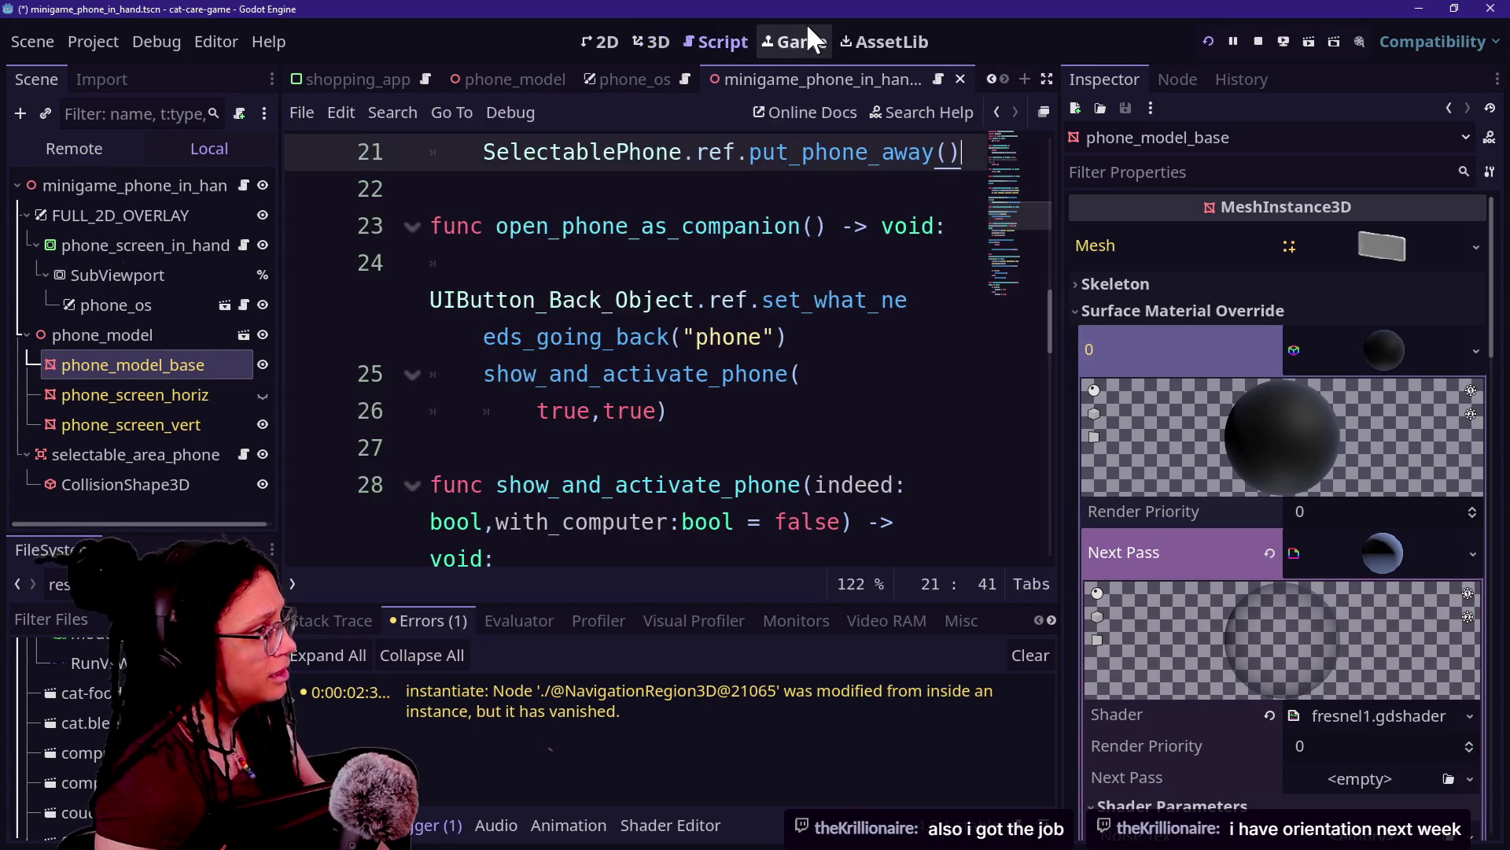
{"action": "left_click", "coordinate": [806, 35]}
{"action": "scroll", "coordinate": [1139, 479], "scroll_direction": "down", "scroll_amount": 5}
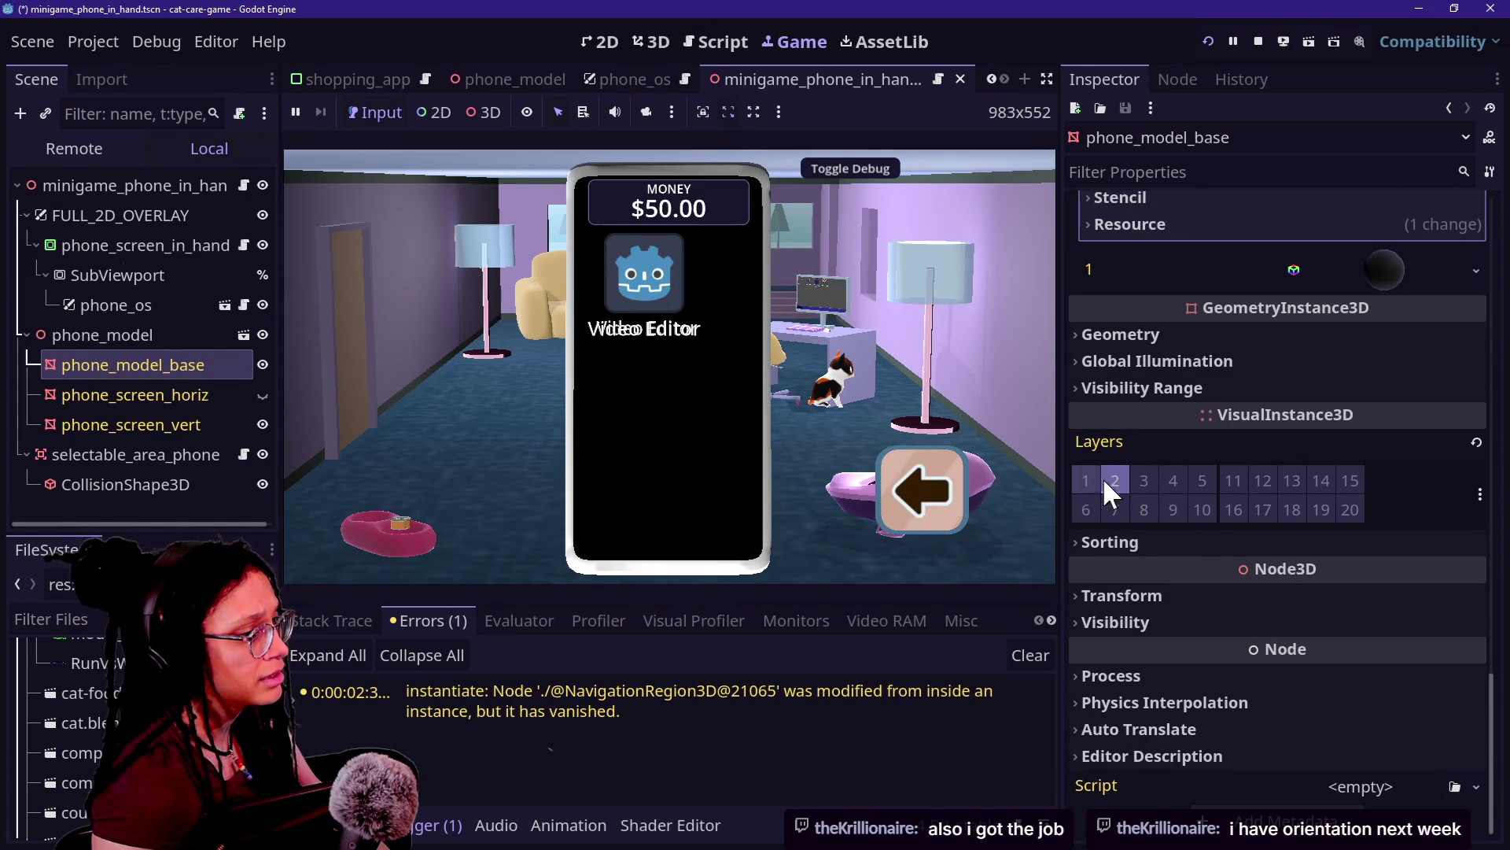
Step: Toggle the phone body between render layers 1 and 2, leaving it on layer 1
{"action": "left_click", "coordinate": [1088, 480]}
{"action": "left_click", "coordinate": [1105, 480]}
{"action": "left_click", "coordinate": [1111, 482]}
{"action": "left_click", "coordinate": [1088, 480]}
{"action": "left_click", "coordinate": [1125, 346]}
{"action": "left_click", "coordinate": [1128, 337]}
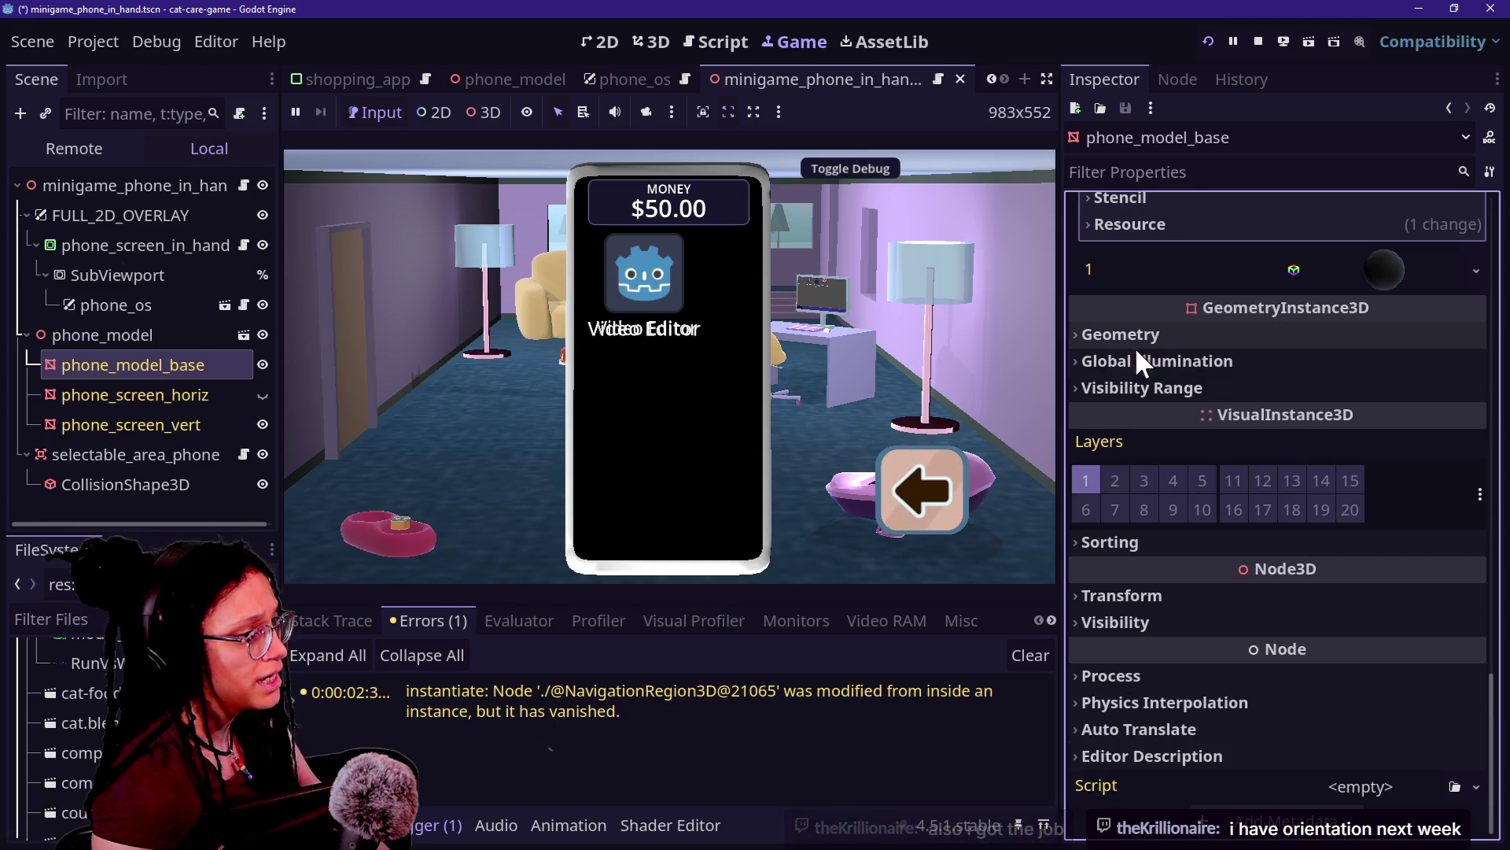
{"action": "scroll", "coordinate": [1141, 382], "scroll_direction": "up", "scroll_amount": 12}
{"action": "scroll", "coordinate": [1140, 383], "scroll_direction": "up", "scroll_amount": 5}
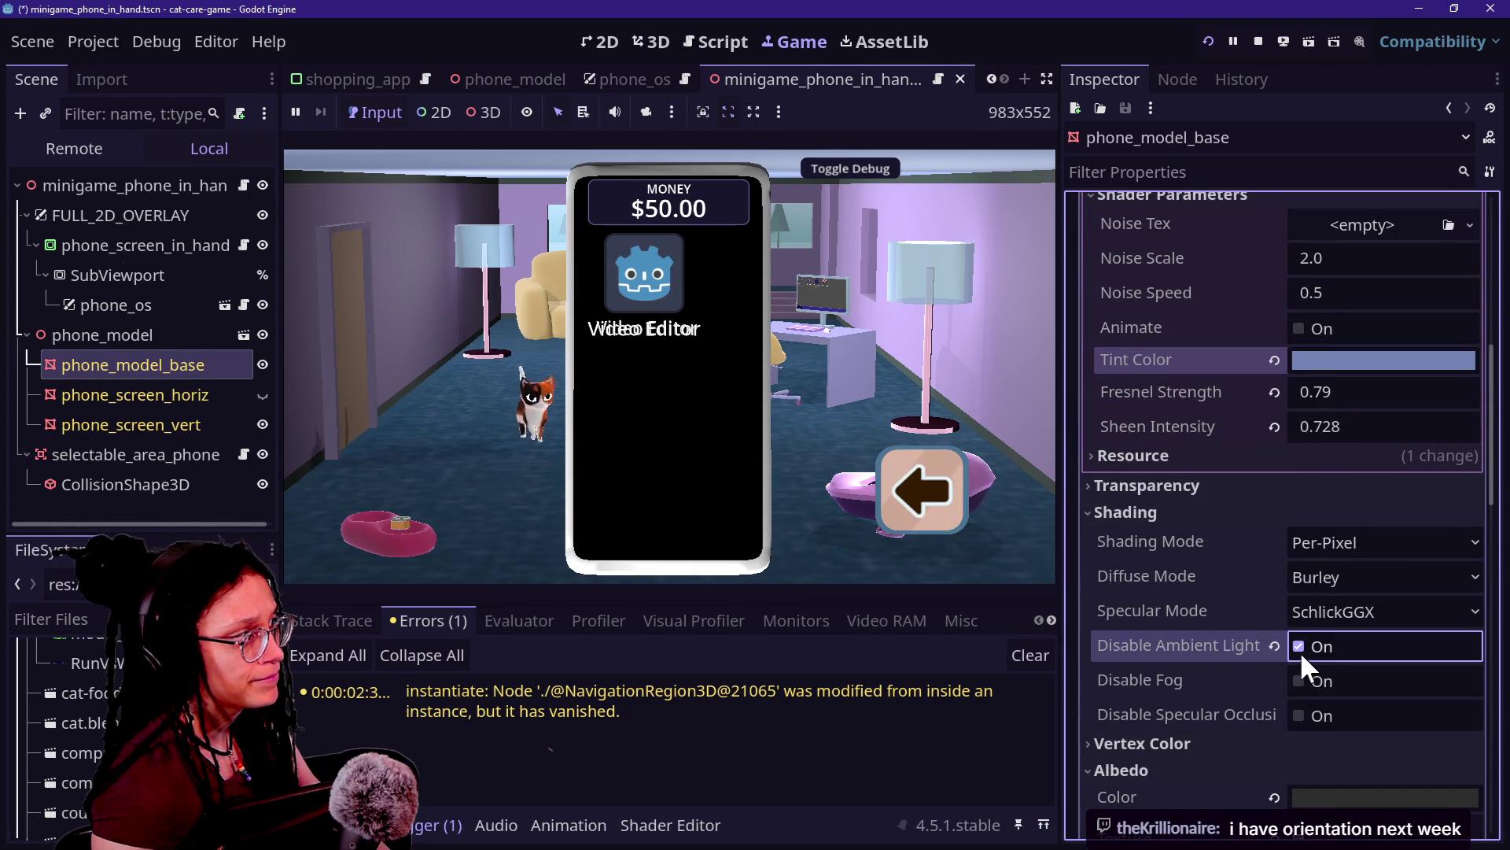
Step: Test Unshaded shading, Disable Ambient Light and Disable Fog on the body material, reverting each
{"action": "left_click", "coordinate": [1321, 545]}
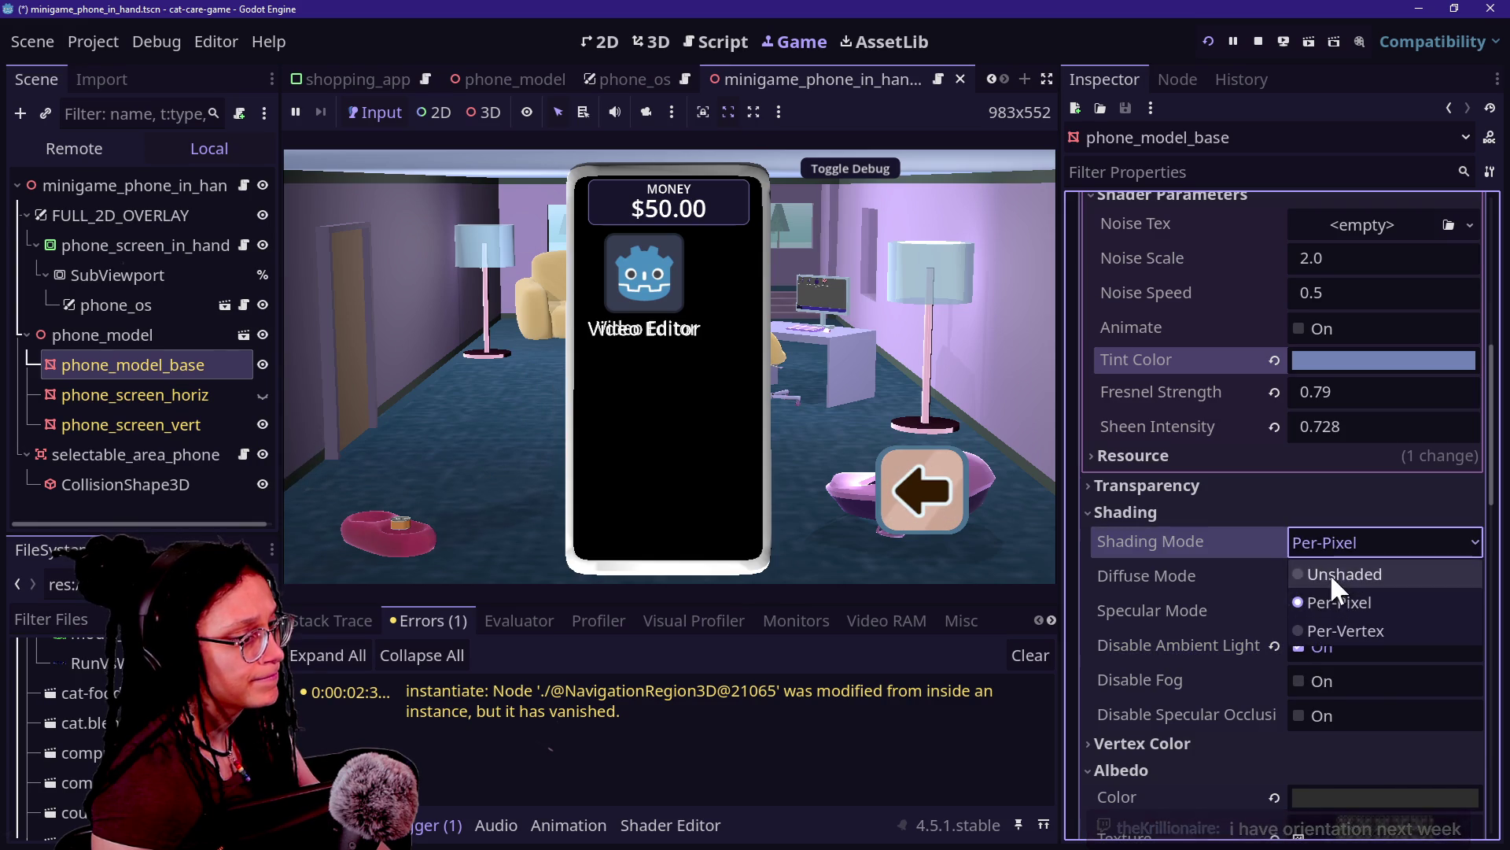
{"action": "left_click", "coordinate": [1329, 573]}
{"action": "left_click", "coordinate": [1276, 541]}
{"action": "scroll", "coordinate": [1268, 612], "scroll_direction": "up", "scroll_amount": 10}
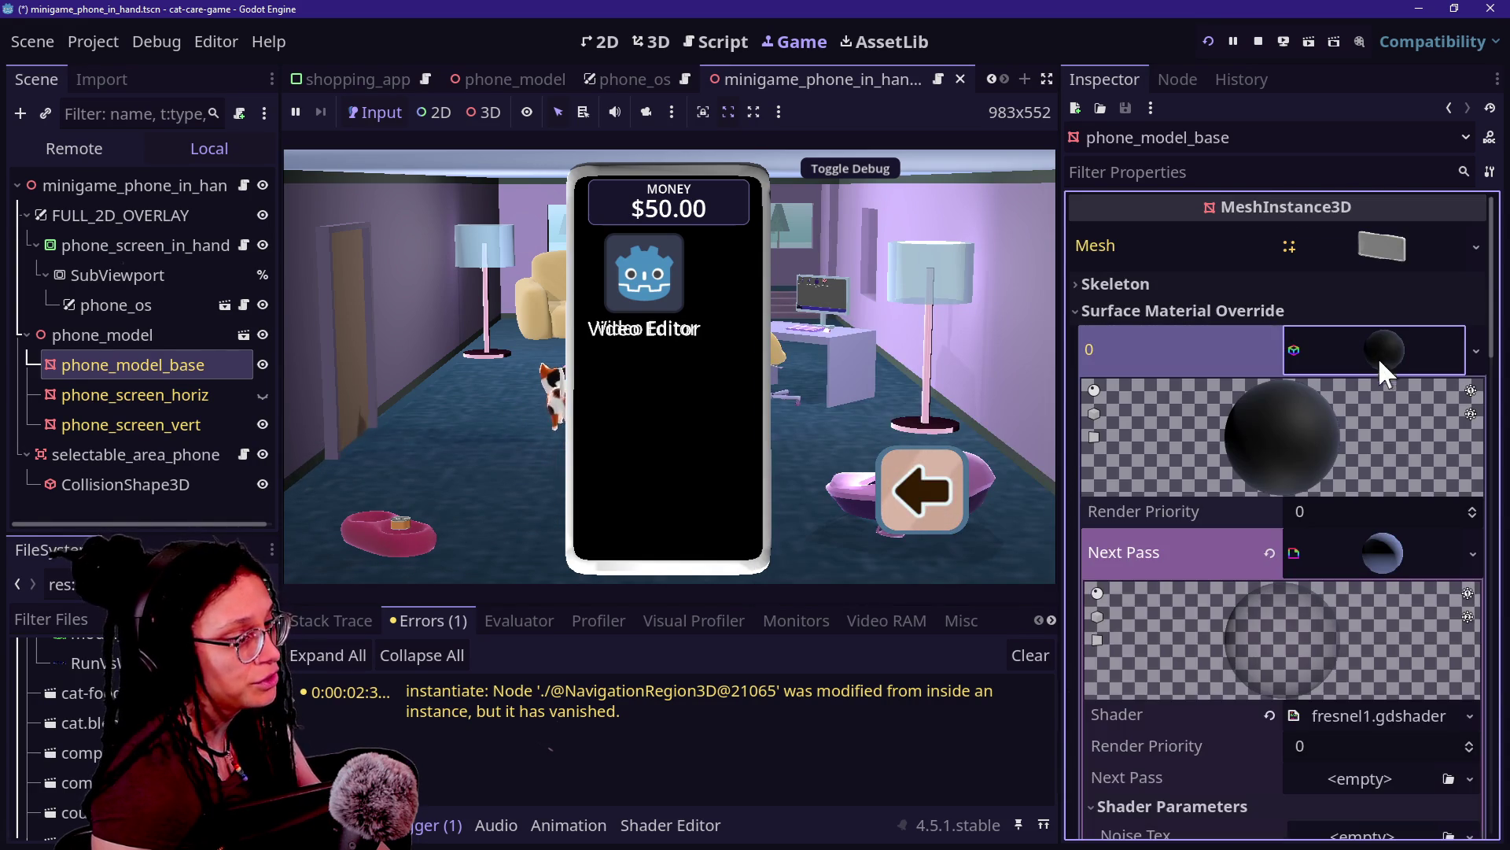
{"action": "left_click", "coordinate": [1396, 550]}
{"action": "scroll", "coordinate": [1223, 642], "scroll_direction": "down", "scroll_amount": 2}
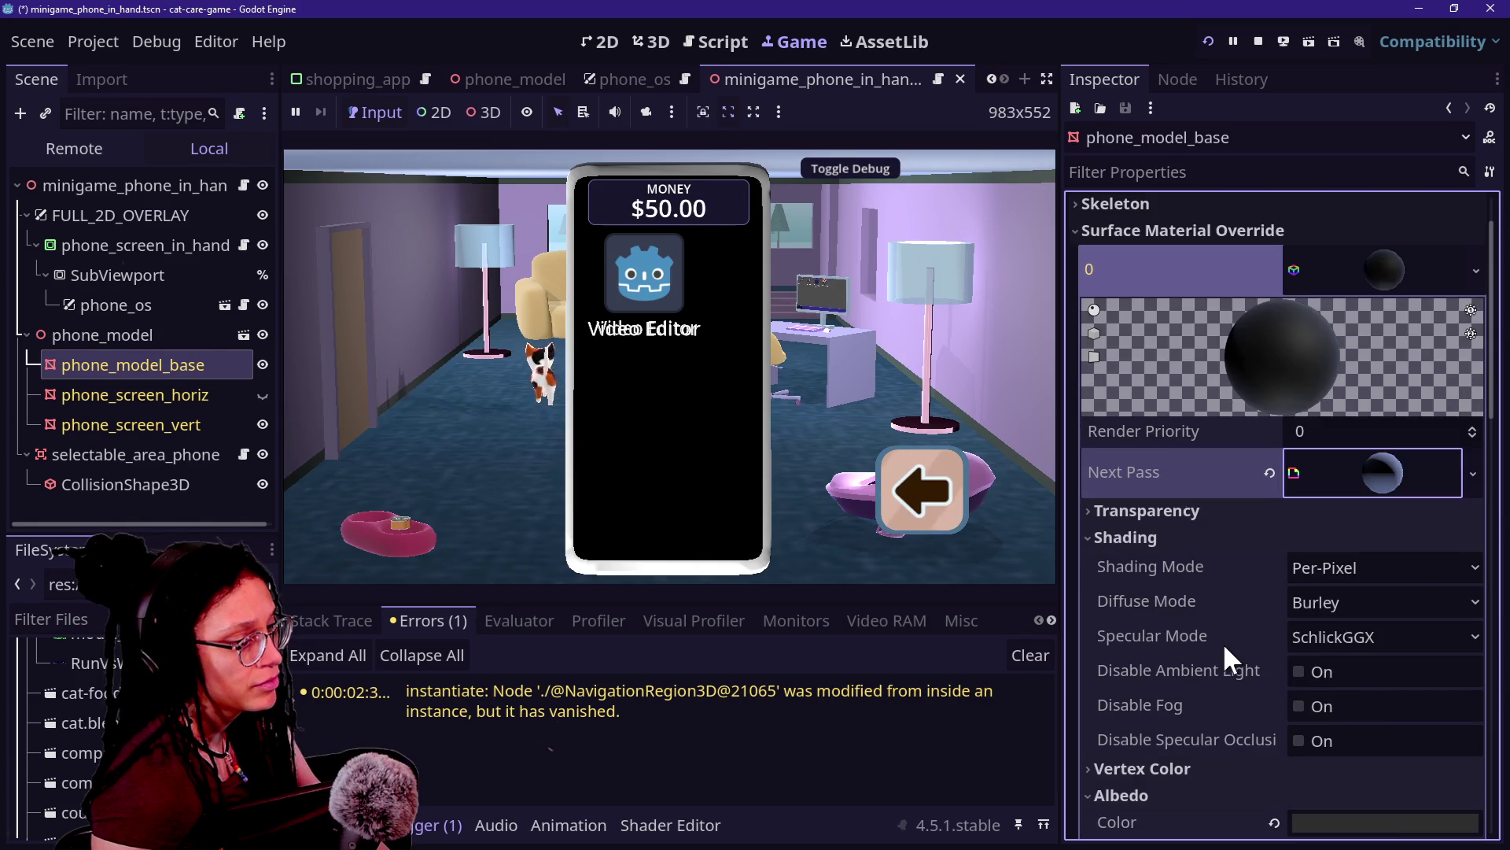
{"action": "left_click", "coordinate": [1299, 705]}
{"action": "left_click", "coordinate": [1302, 671]}
{"action": "left_click", "coordinate": [1292, 680]}
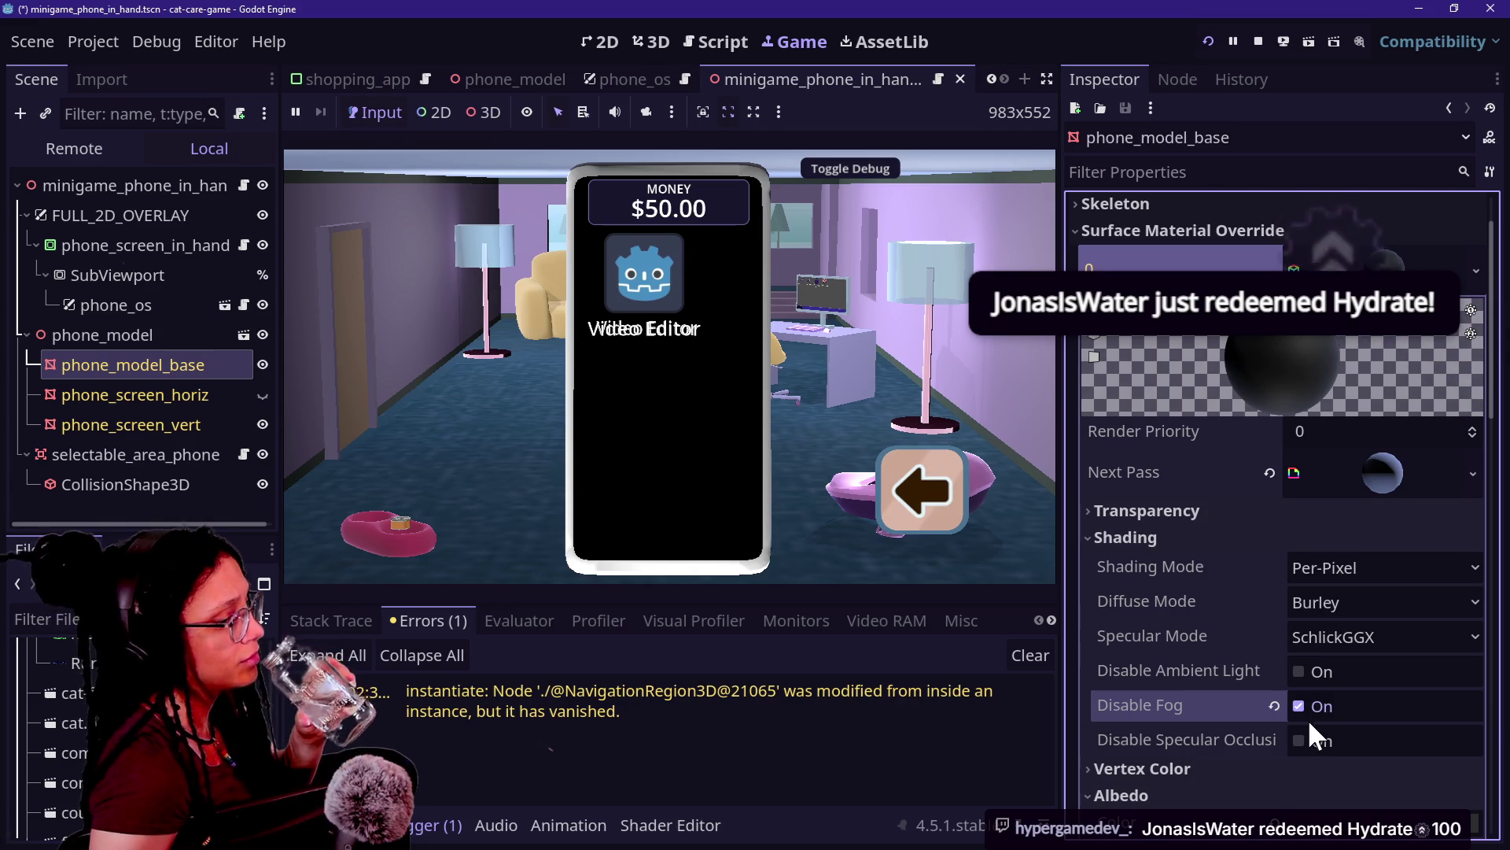
{"action": "left_click", "coordinate": [1309, 705]}
Step: Toggle vertex colour as albedo on and off, then hide the phone_screen_horiz mesh
{"action": "left_click", "coordinate": [1143, 768]}
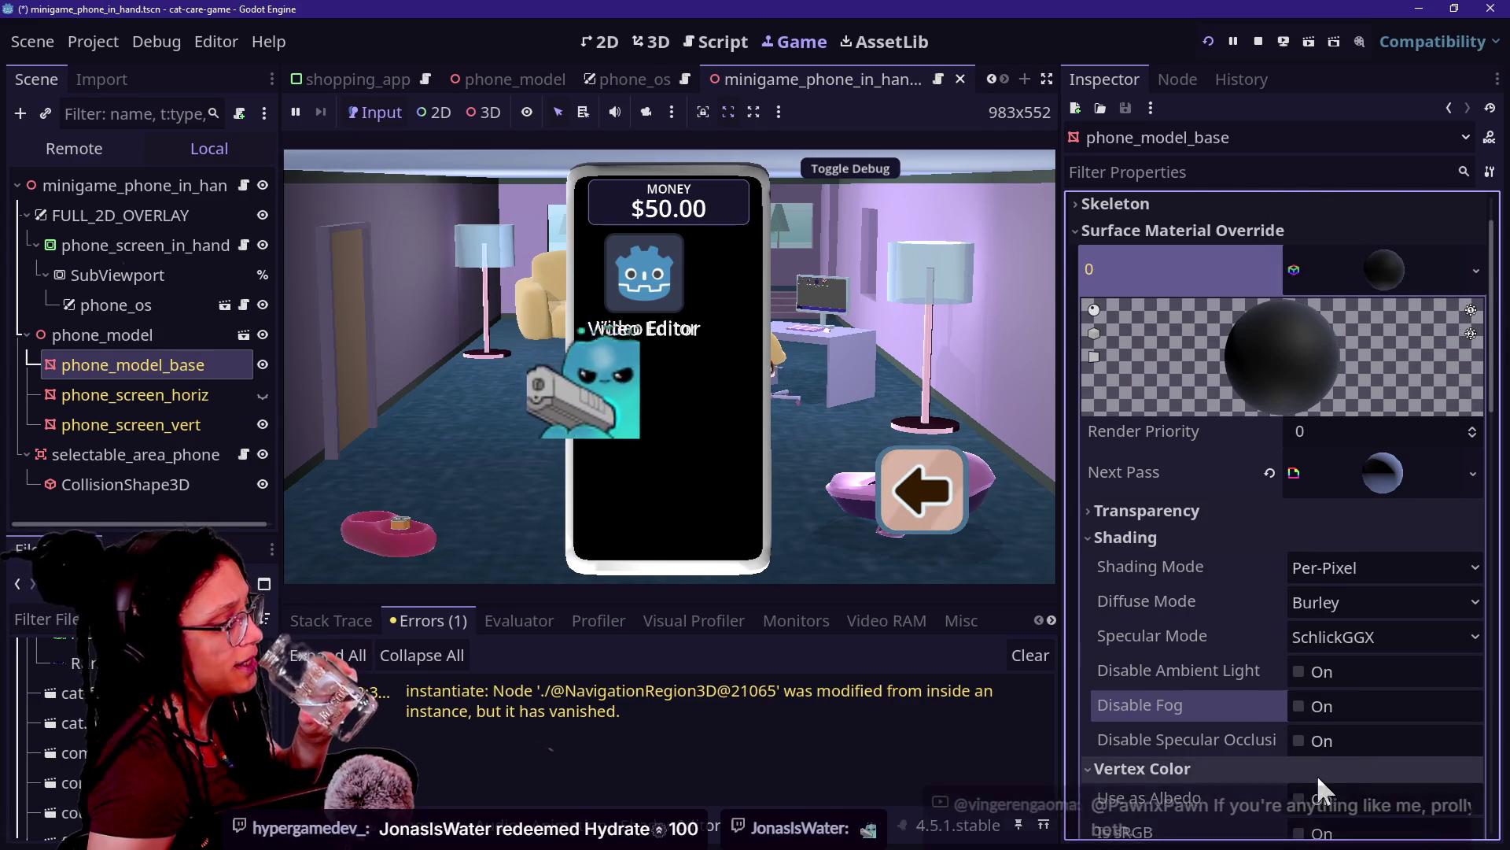
{"action": "scroll", "coordinate": [1317, 774], "scroll_direction": "down", "scroll_amount": 2}
{"action": "left_click", "coordinate": [1301, 715]}
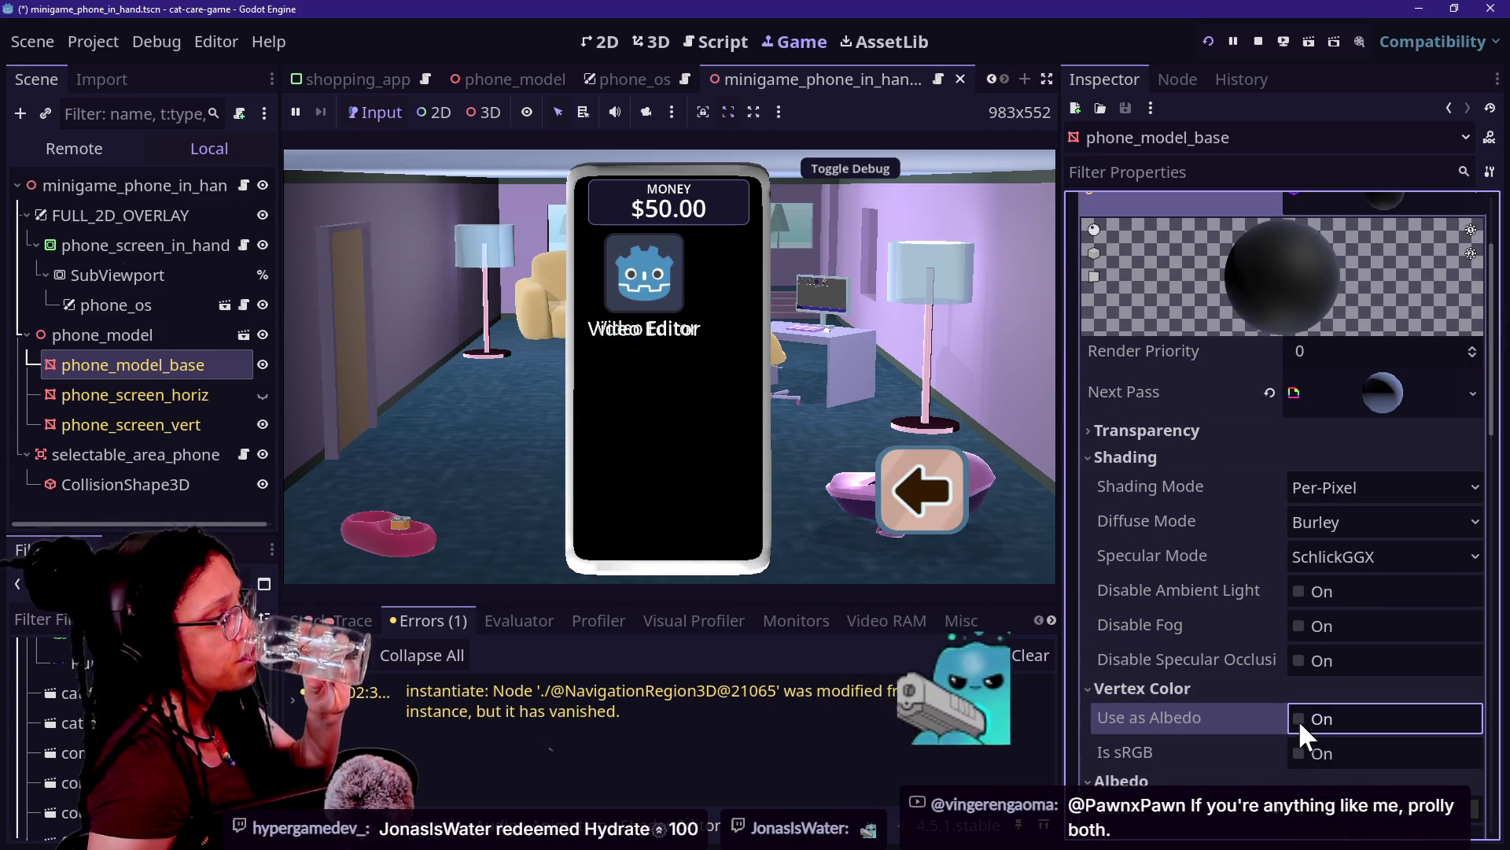
{"action": "left_click", "coordinate": [1301, 716]}
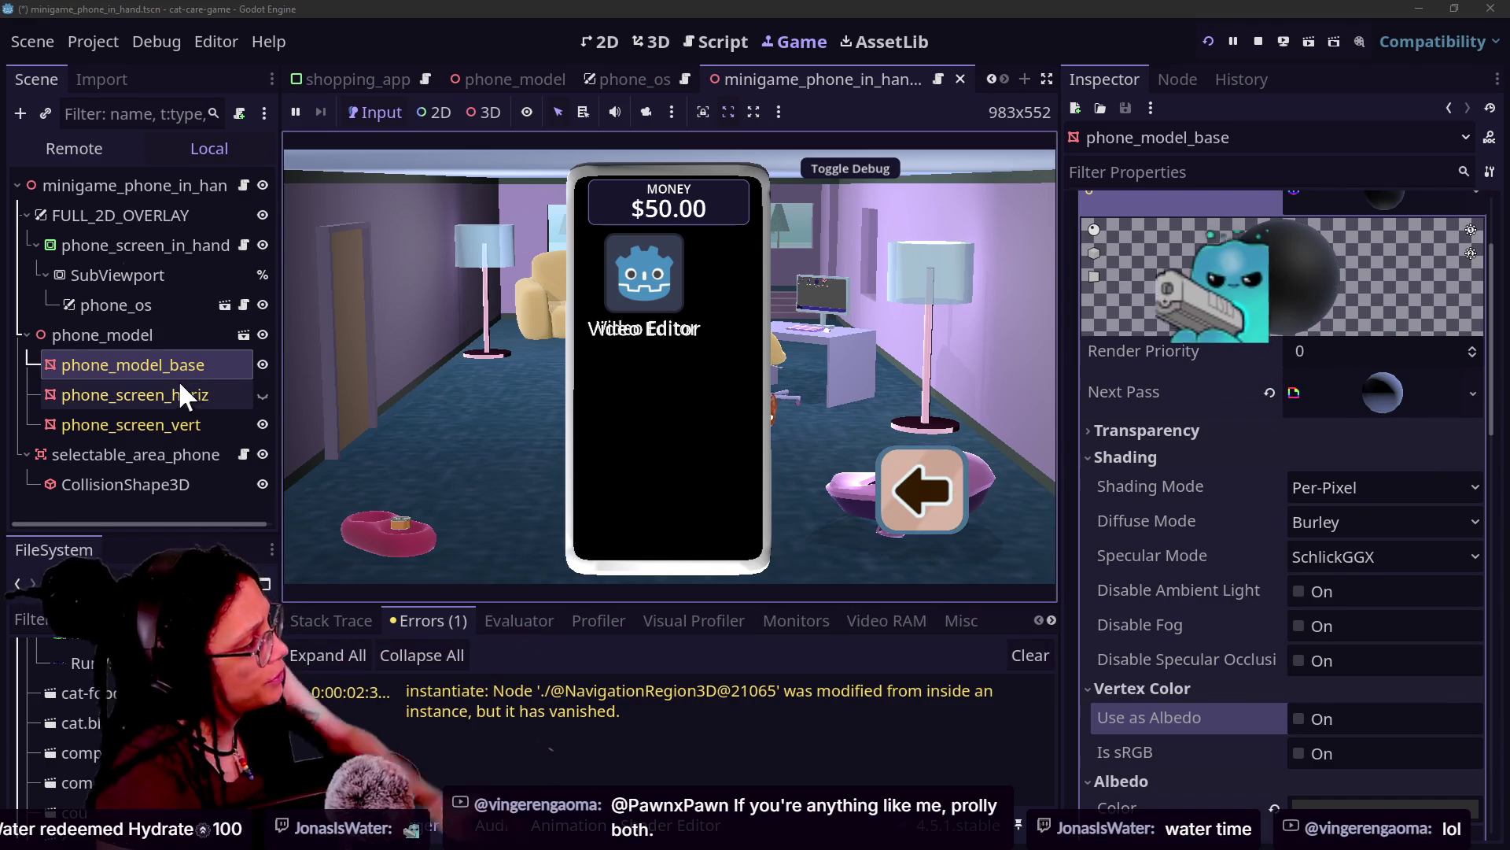
{"action": "left_click", "coordinate": [262, 395]}
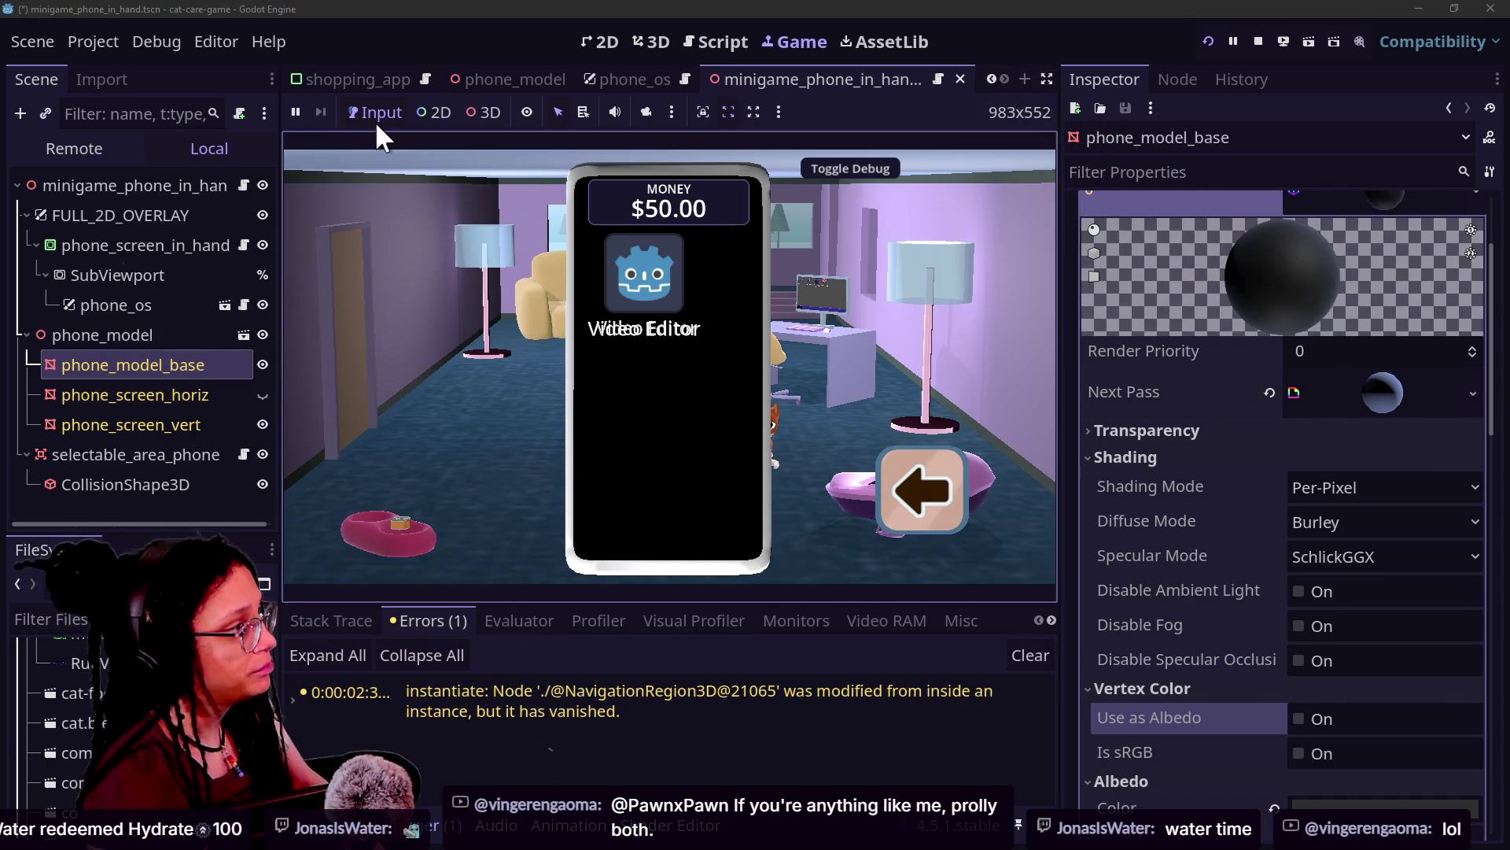
Step: Quit to the project list, stopping the game and discarding unsaved changes, then switch to GitHub Desktop
{"action": "left_click", "coordinate": [96, 43]}
{"action": "left_click", "coordinate": [300, 360]}
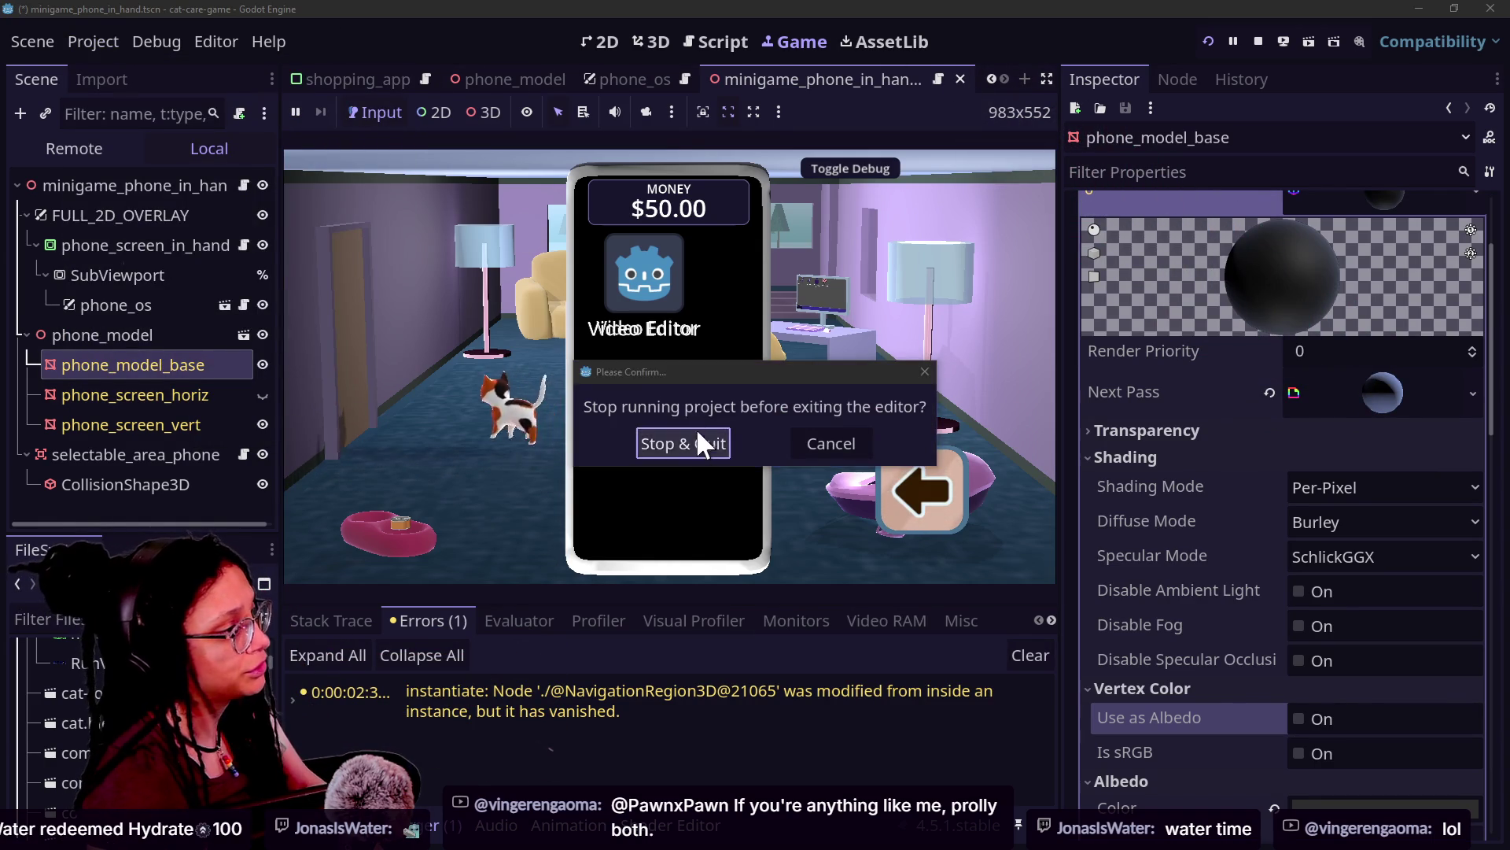
{"action": "left_click", "coordinate": [697, 441]}
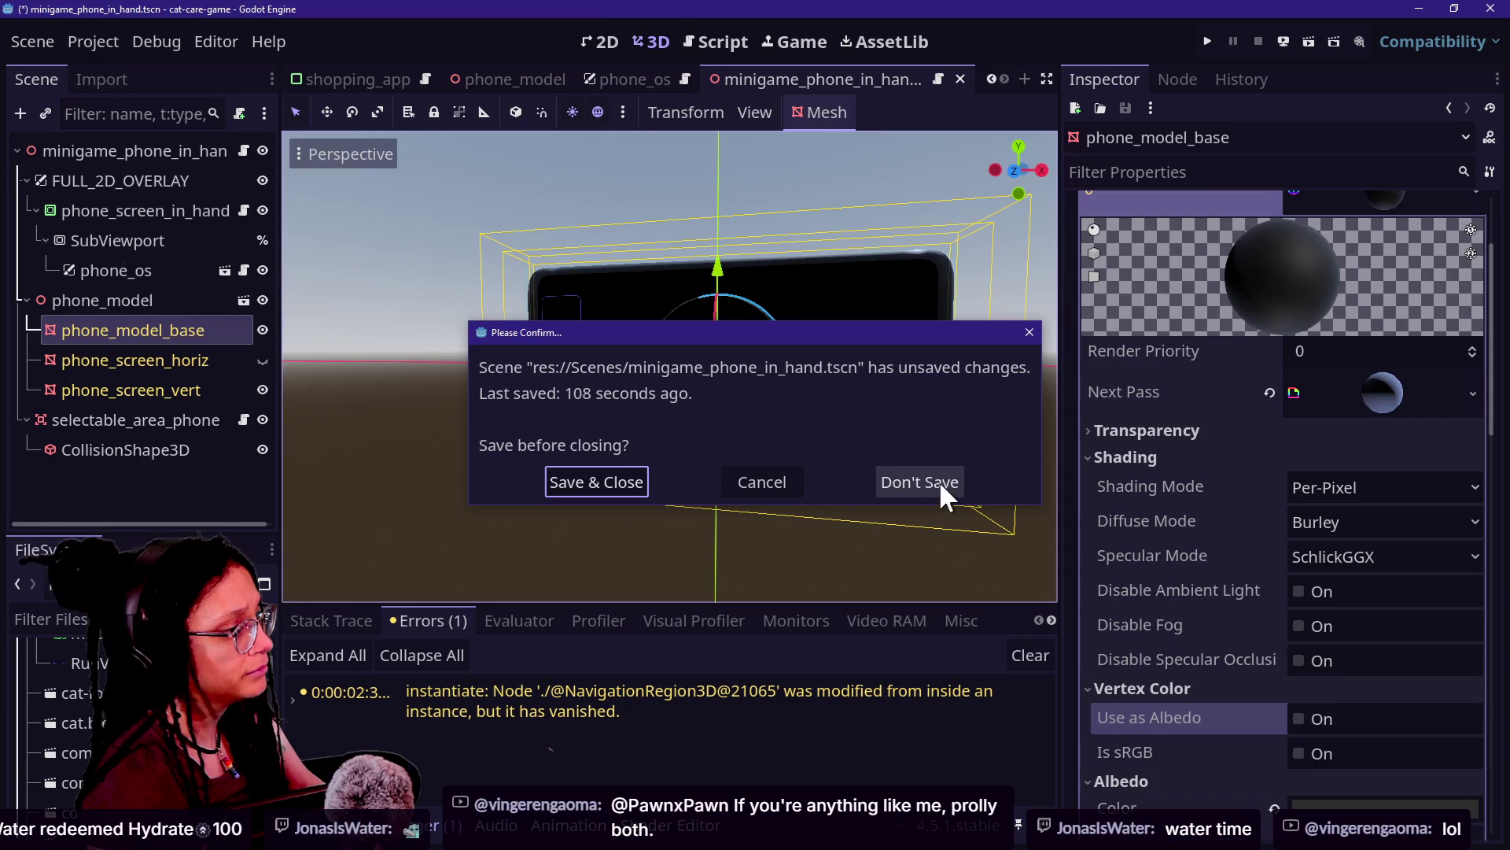
{"action": "left_click", "coordinate": [939, 483]}
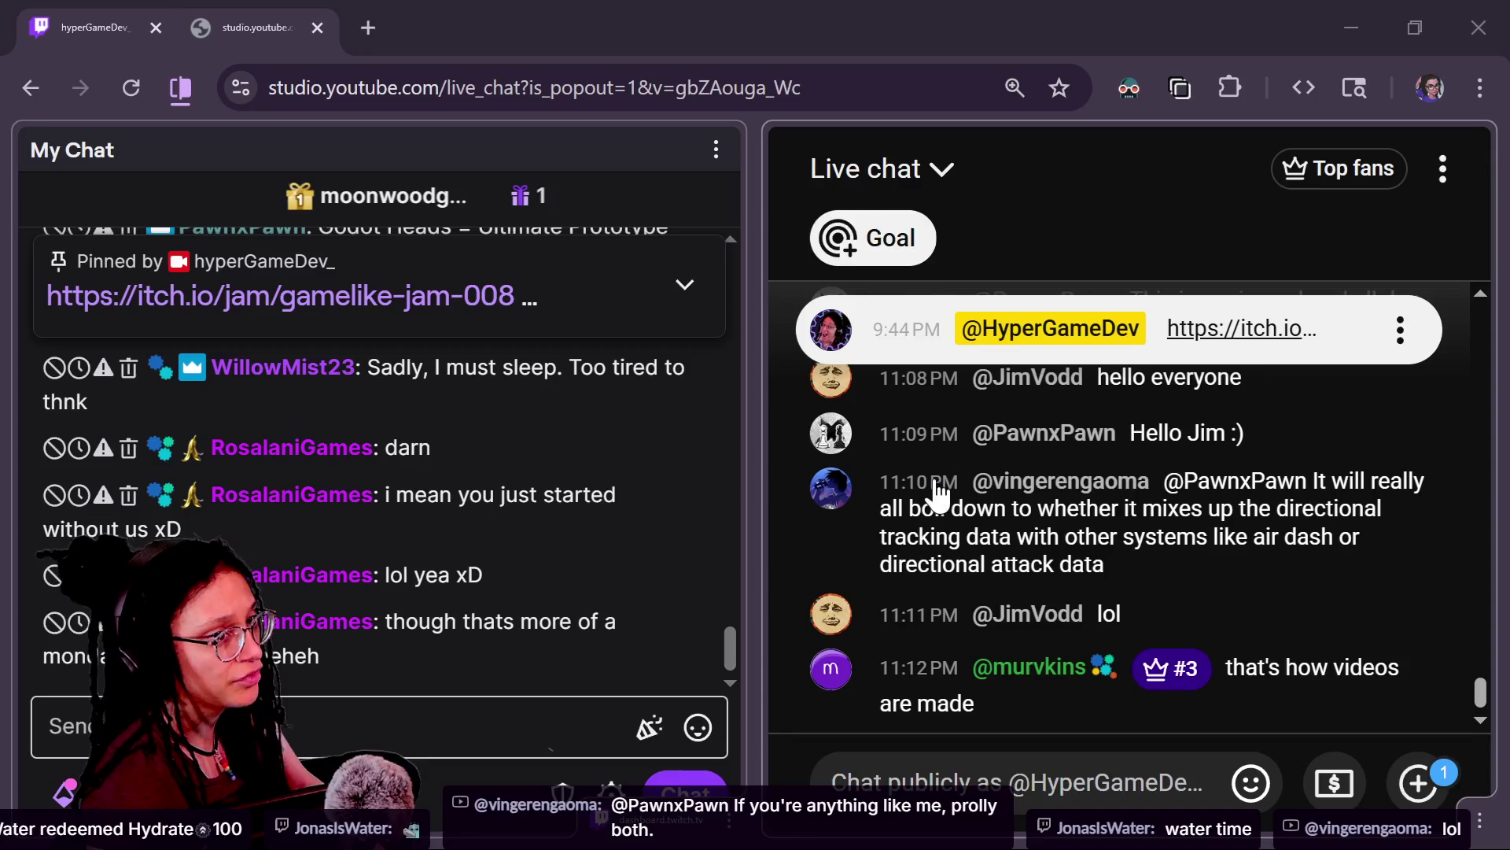
{"action": "key", "text": "alt+Tab"}
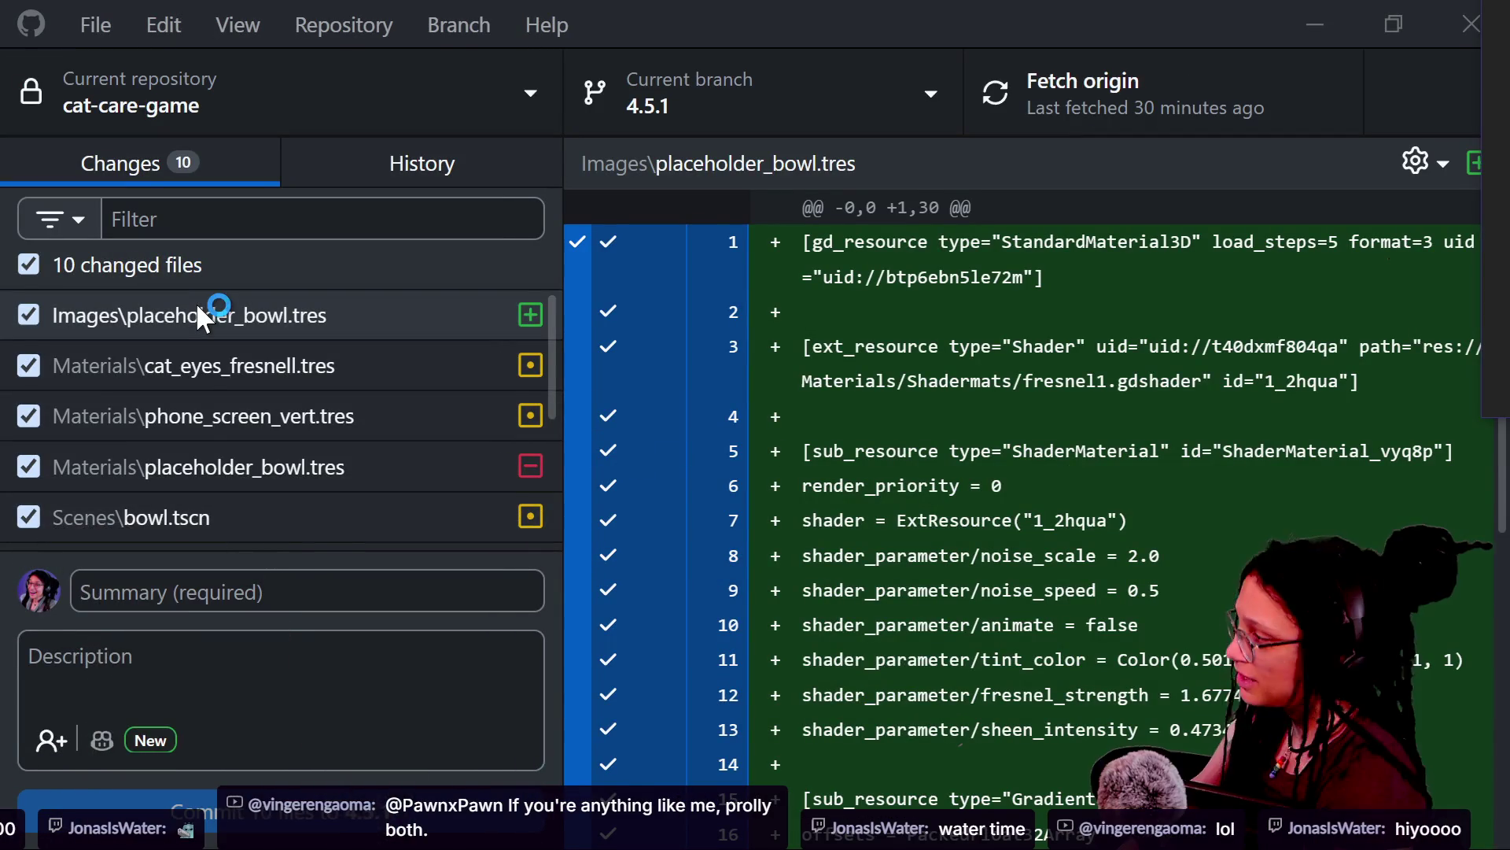
Step: Discard the minigame_phone_in_hand.tscn changes in GitHub Desktop and reopen cat-care-game in Godot
{"action": "scroll", "coordinate": [134, 496], "scroll_direction": "down", "scroll_amount": 3}
{"action": "scroll", "coordinate": [132, 497], "scroll_direction": "up", "scroll_amount": 3}
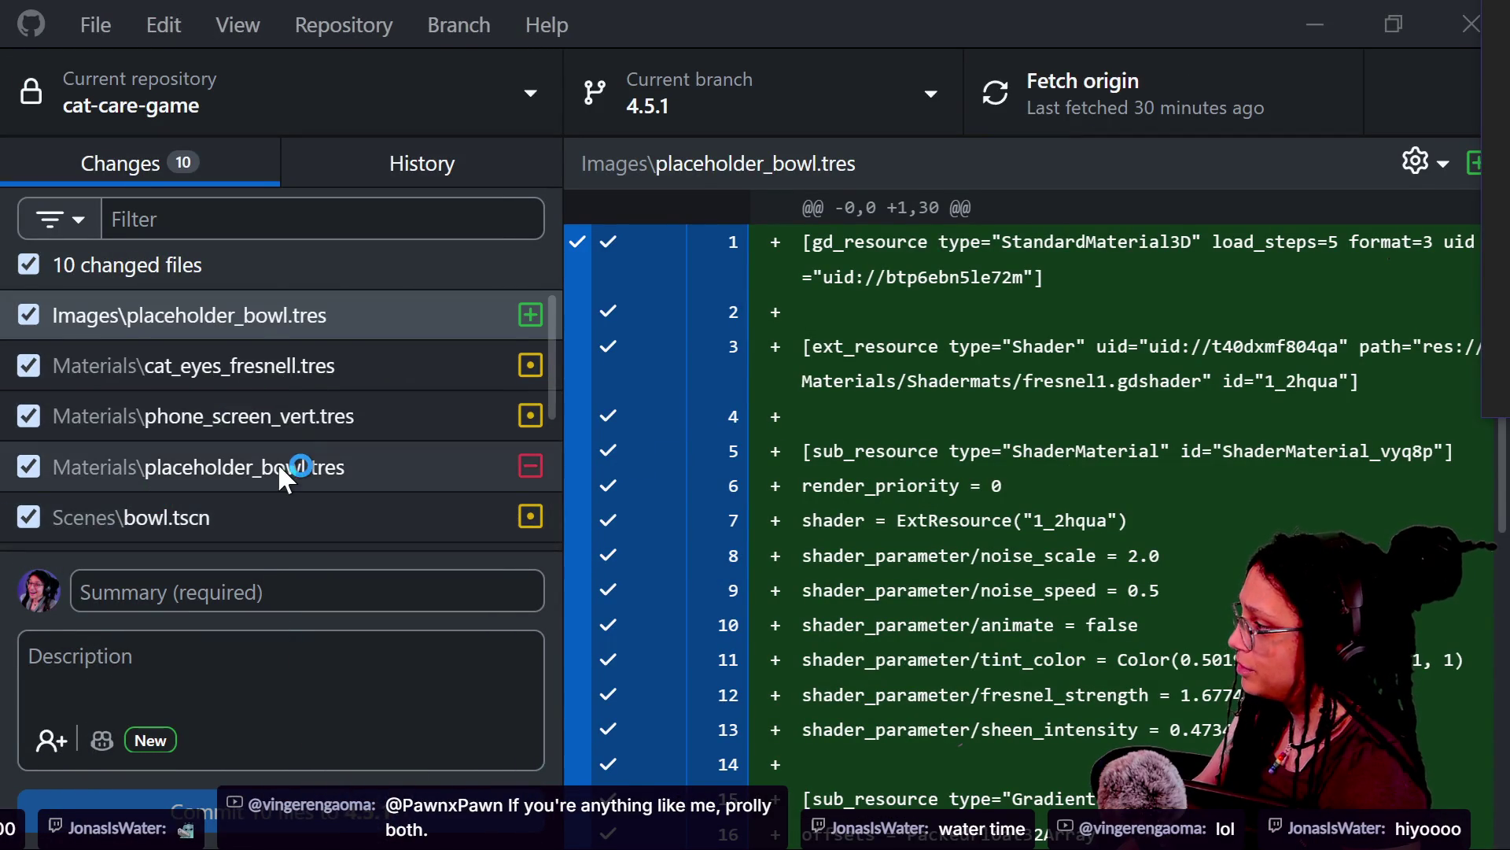
{"action": "scroll", "coordinate": [276, 462], "scroll_direction": "down", "scroll_amount": 3}
{"action": "left_click", "coordinate": [255, 367]}
{"action": "right_click", "coordinate": [254, 366]}
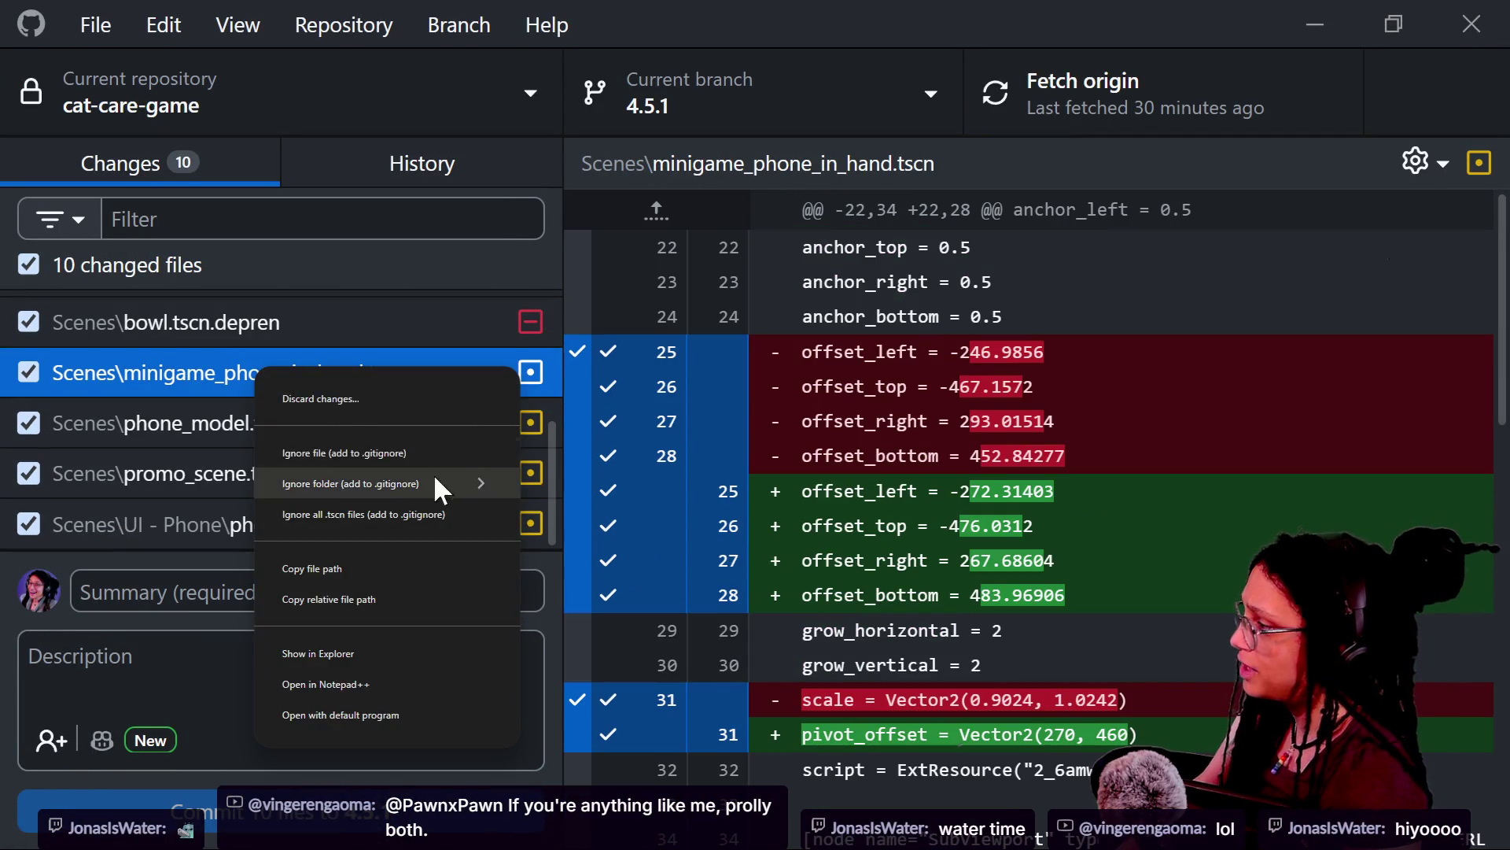
{"action": "left_click", "coordinate": [417, 398]}
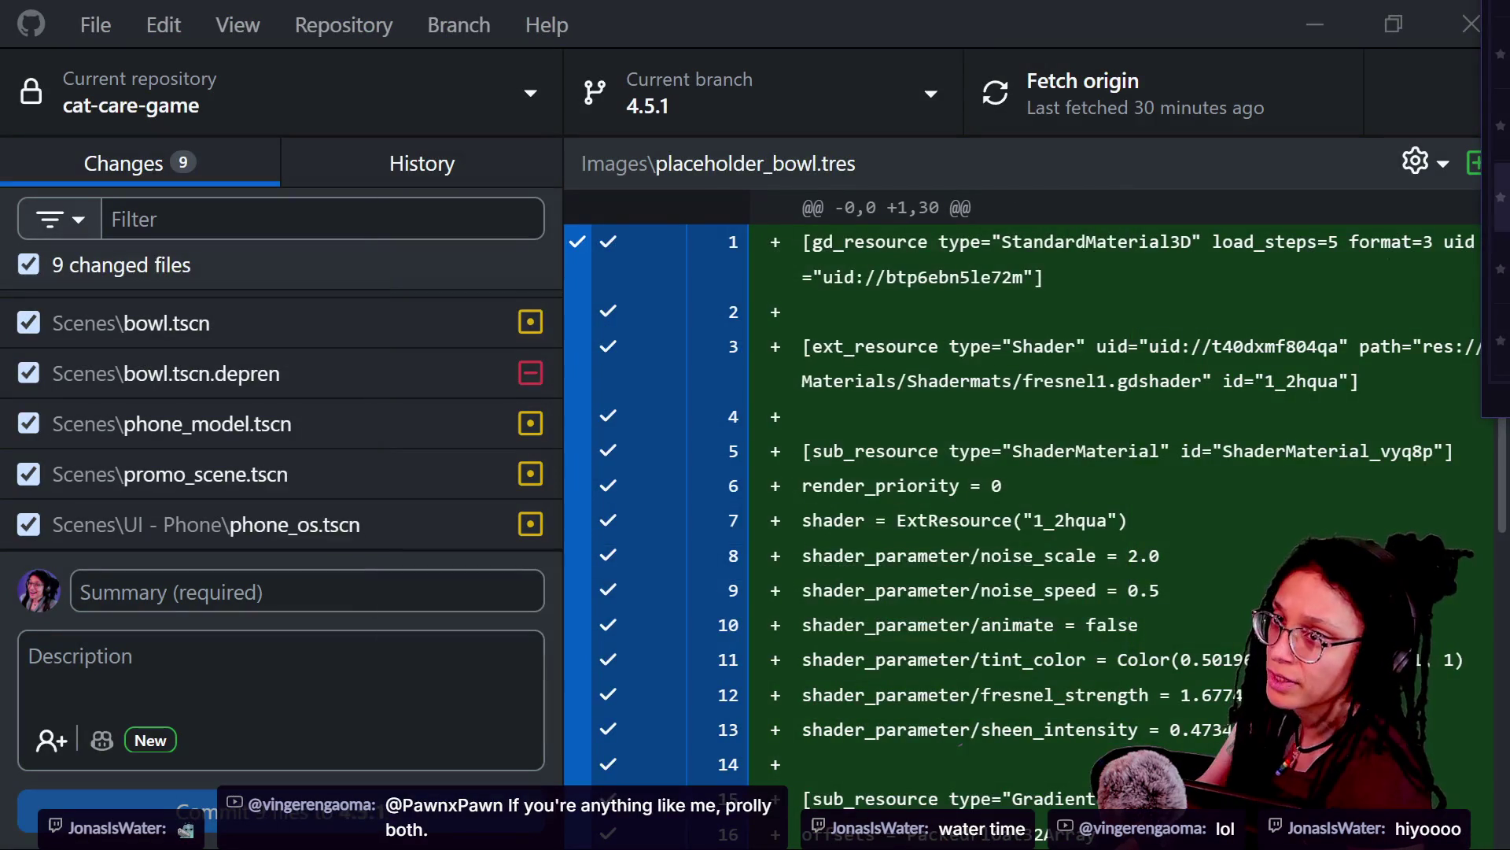
{"action": "mouse_move", "coordinate": [1506, 244]}
{"action": "left_mouse_down"}
{"action": "mouse_move", "coordinate": [998, 244]}
{"action": "mouse_move", "coordinate": [878, 158]}
{"action": "left_mouse_up"}
{"action": "double_click", "coordinate": [730, 367]}
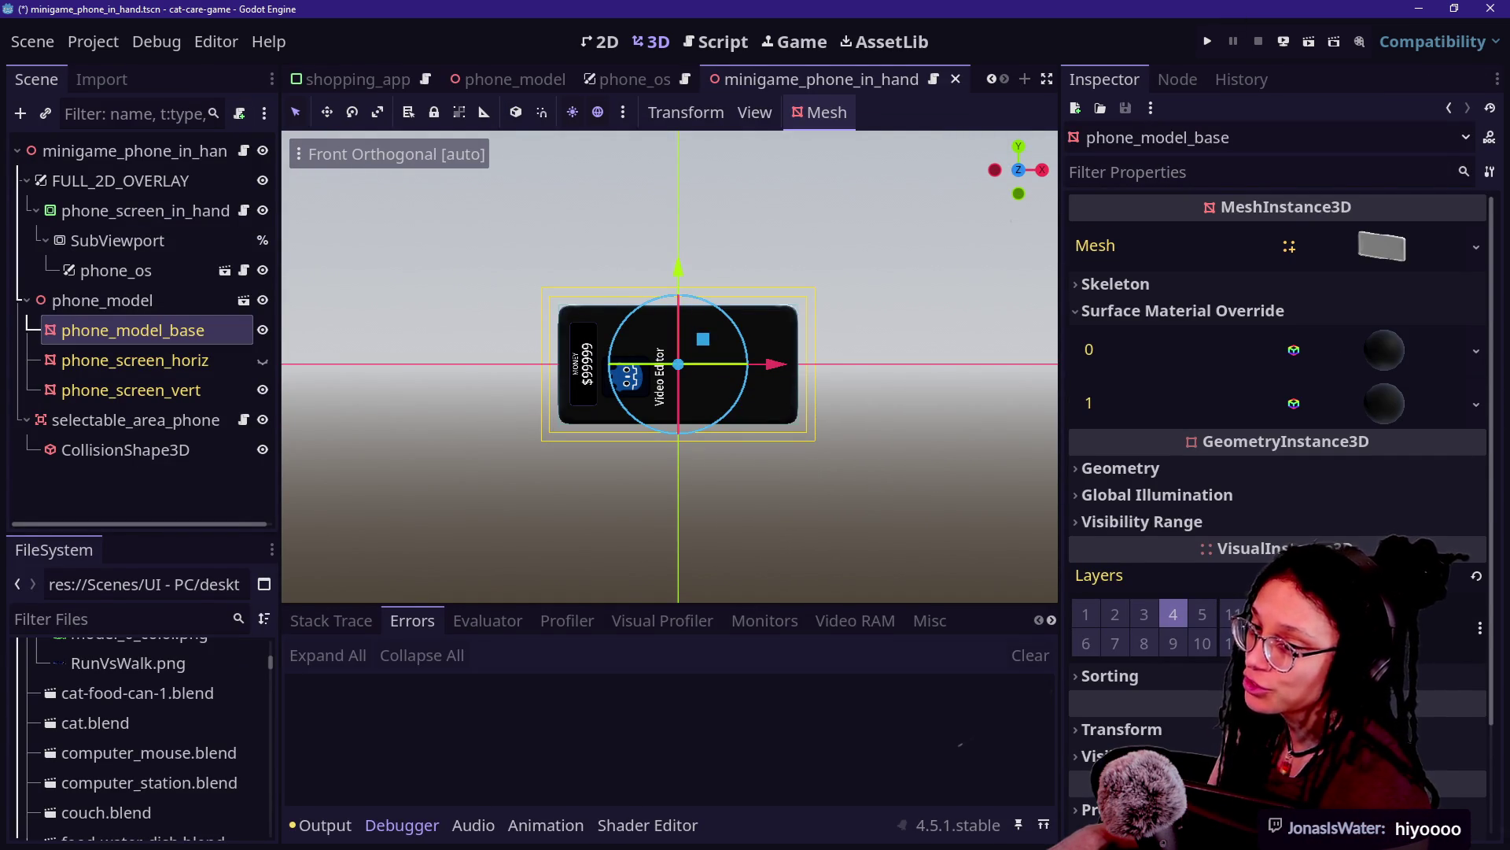
Step: Save and run the game, raise the phone, lower it, and raise it again
{"action": "scroll", "coordinate": [597, 293], "scroll_direction": "up", "scroll_amount": 4}
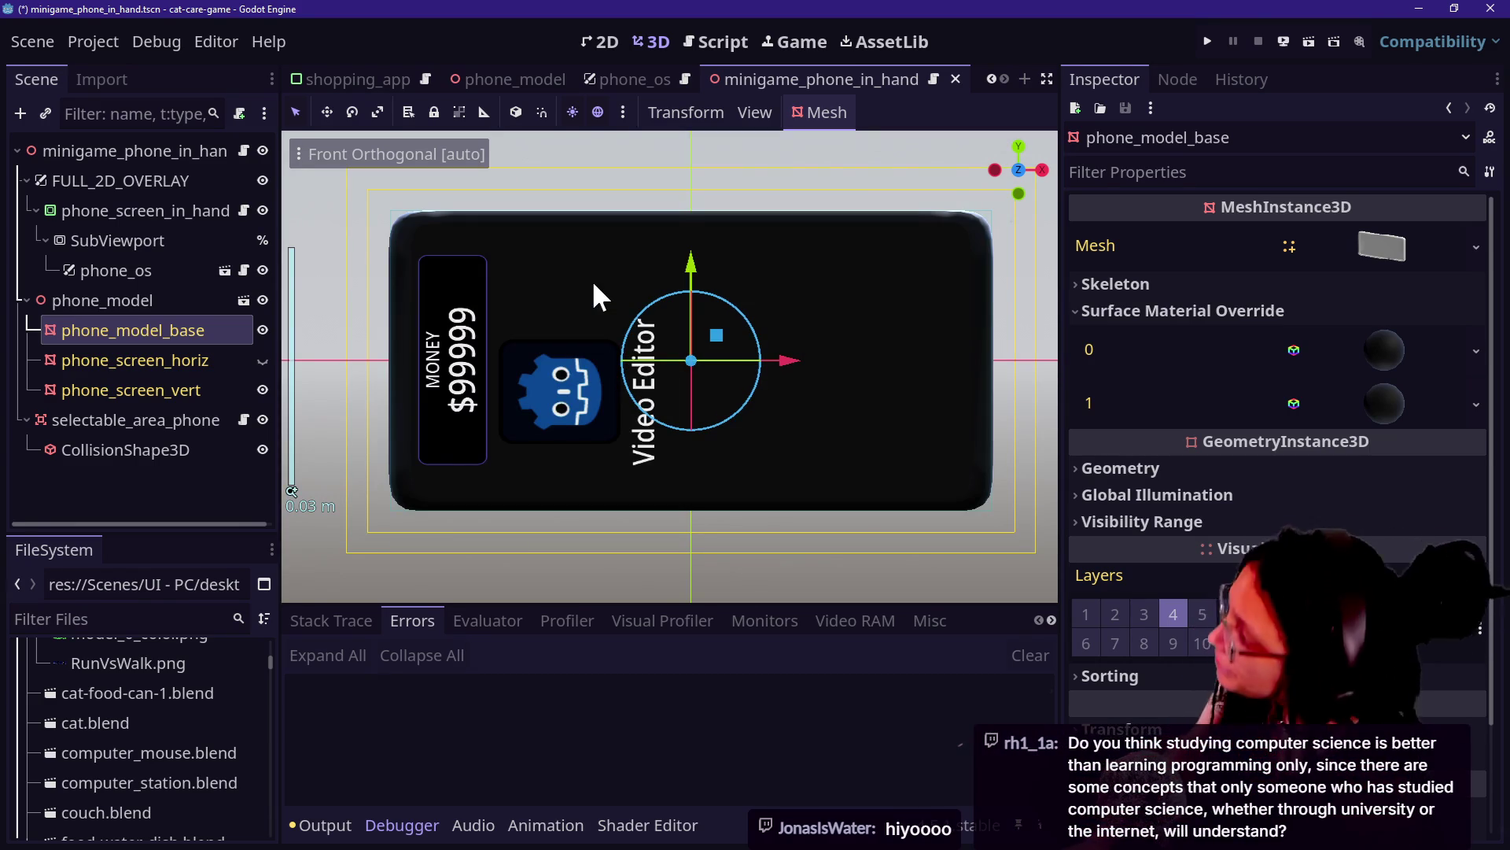
{"action": "left_click", "coordinate": [1211, 40]}
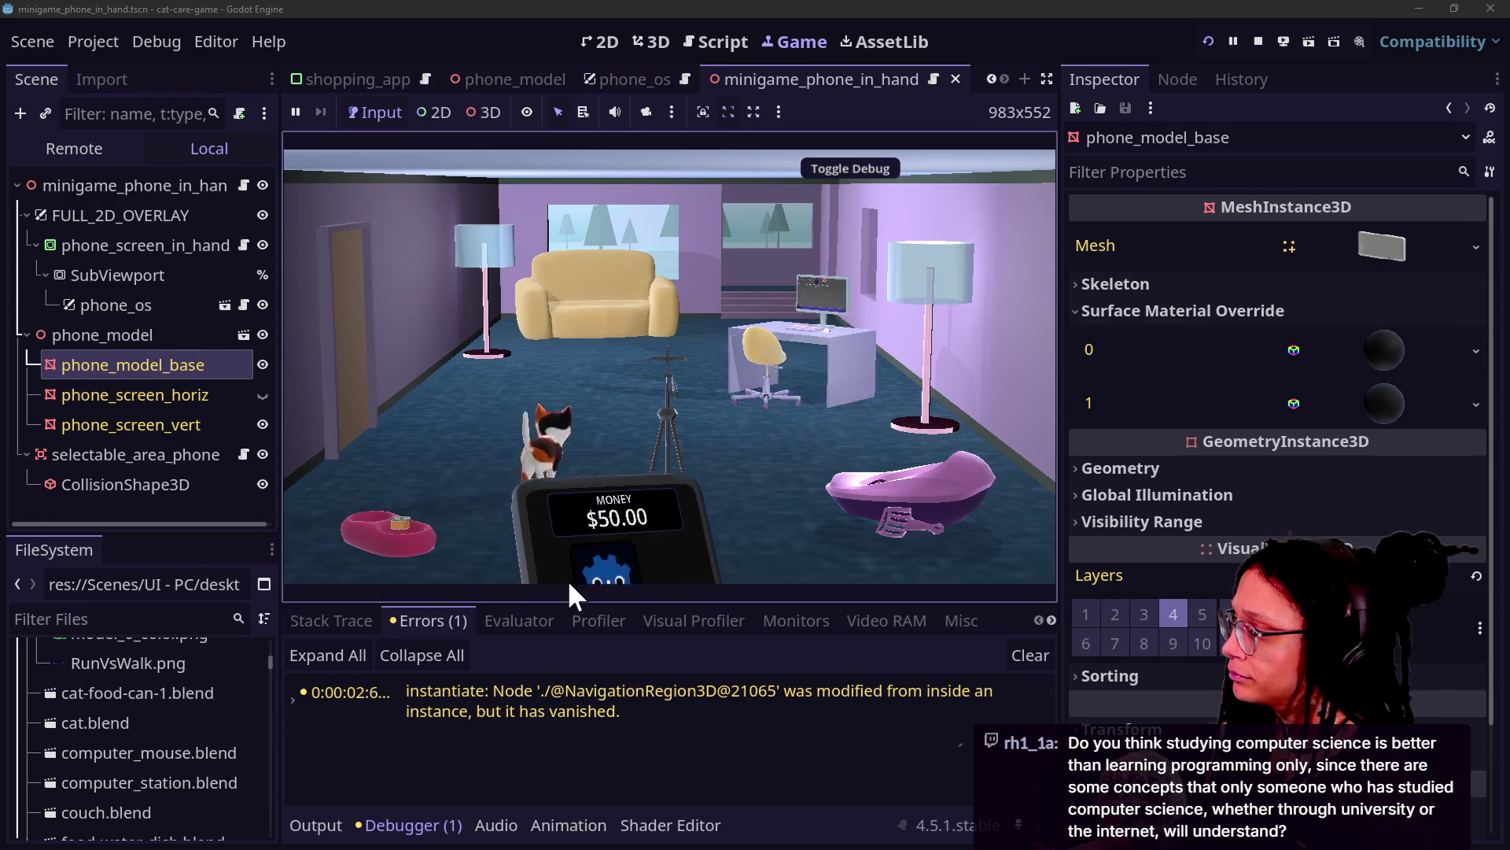
{"action": "left_click", "coordinate": [733, 533]}
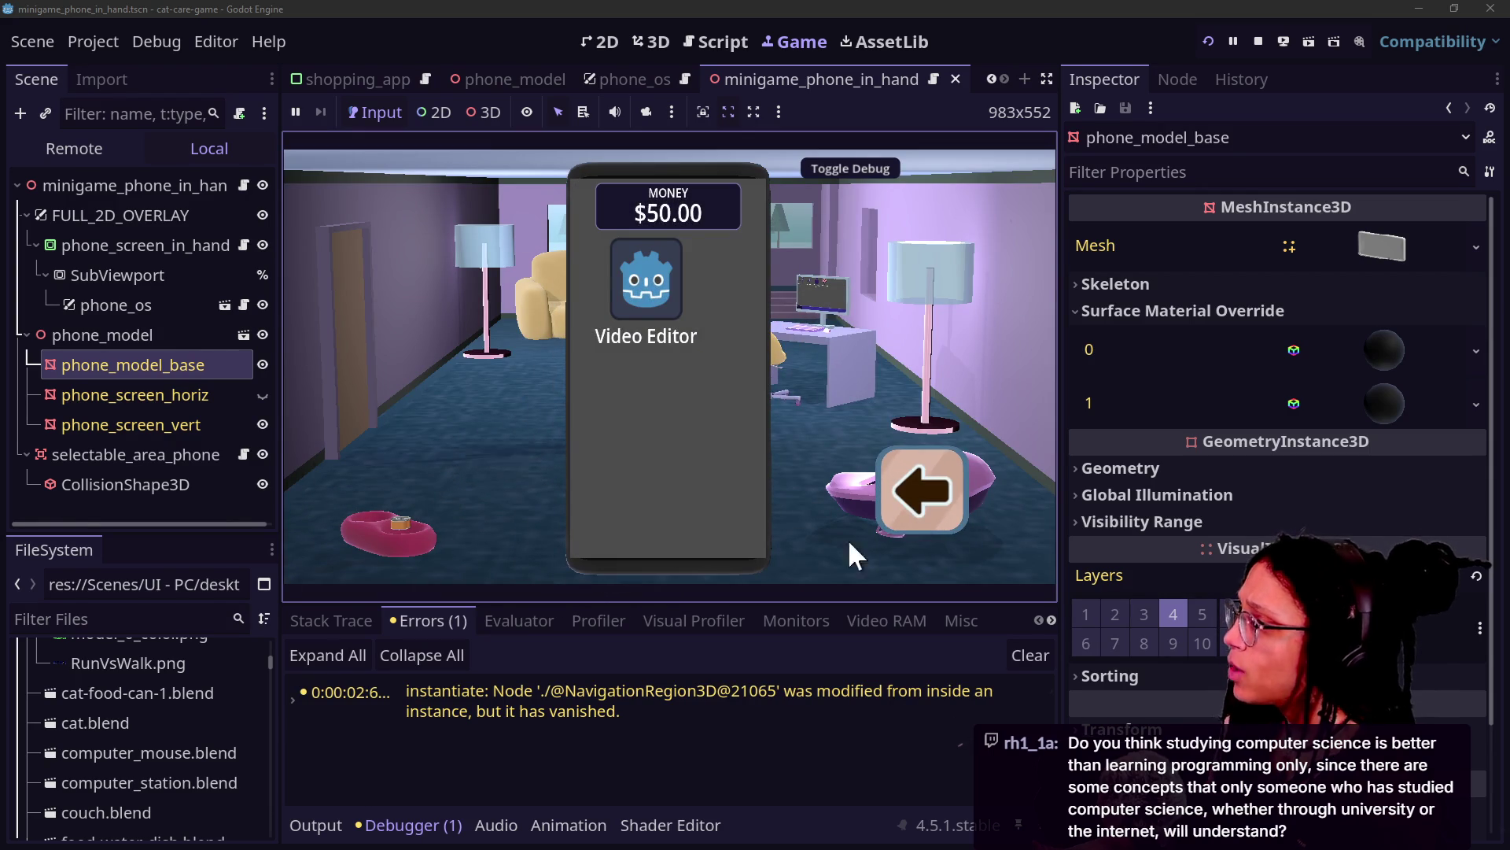
{"action": "left_click", "coordinate": [920, 525]}
{"action": "left_click", "coordinate": [615, 528]}
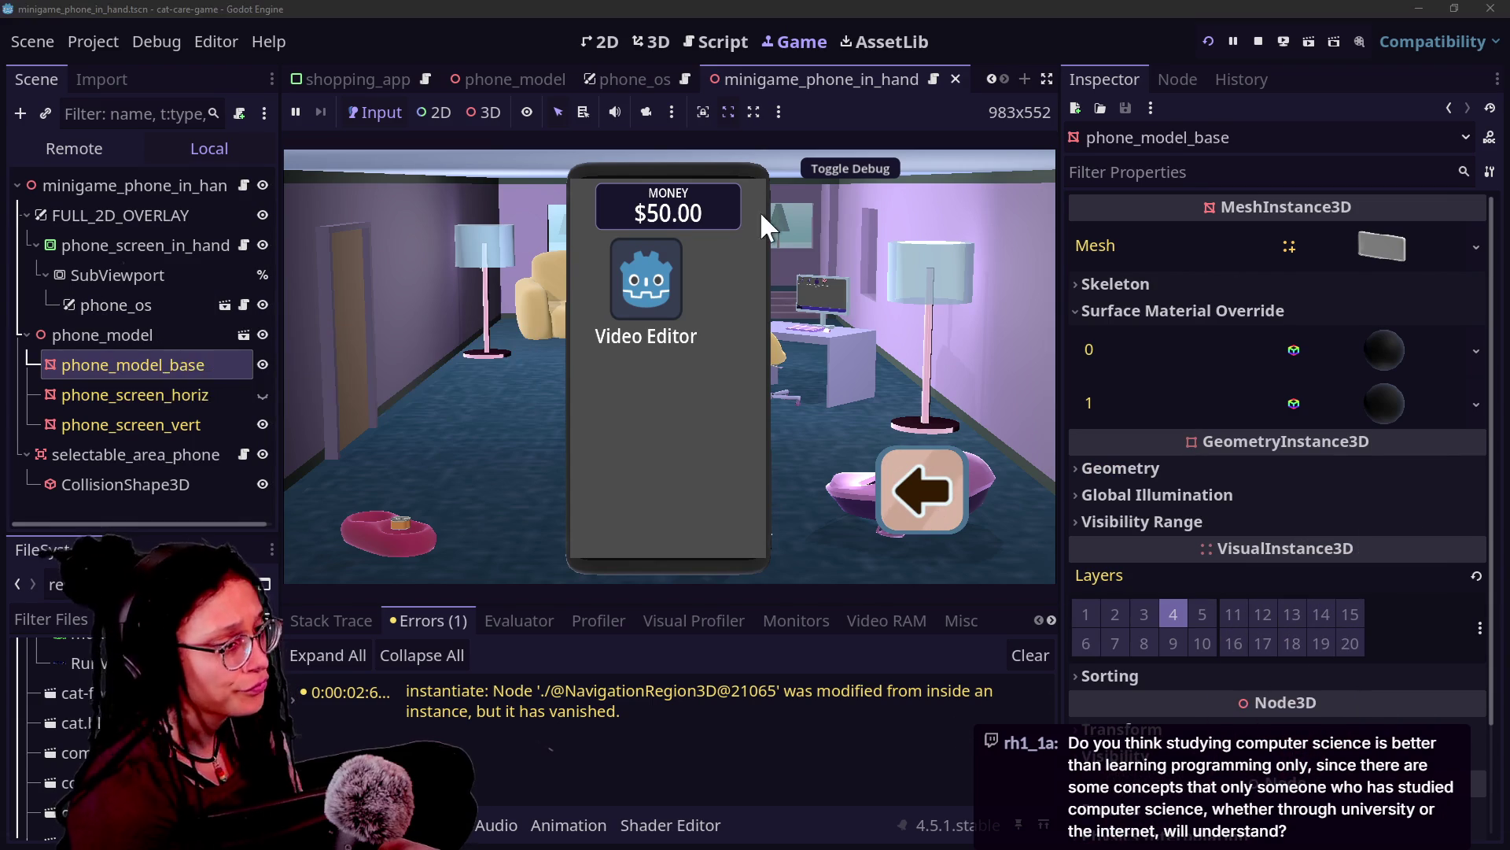
Step: Expand the phone body's surface 0 material and inspect its Metallic and Roughness settings
{"action": "left_click", "coordinate": [1427, 363]}
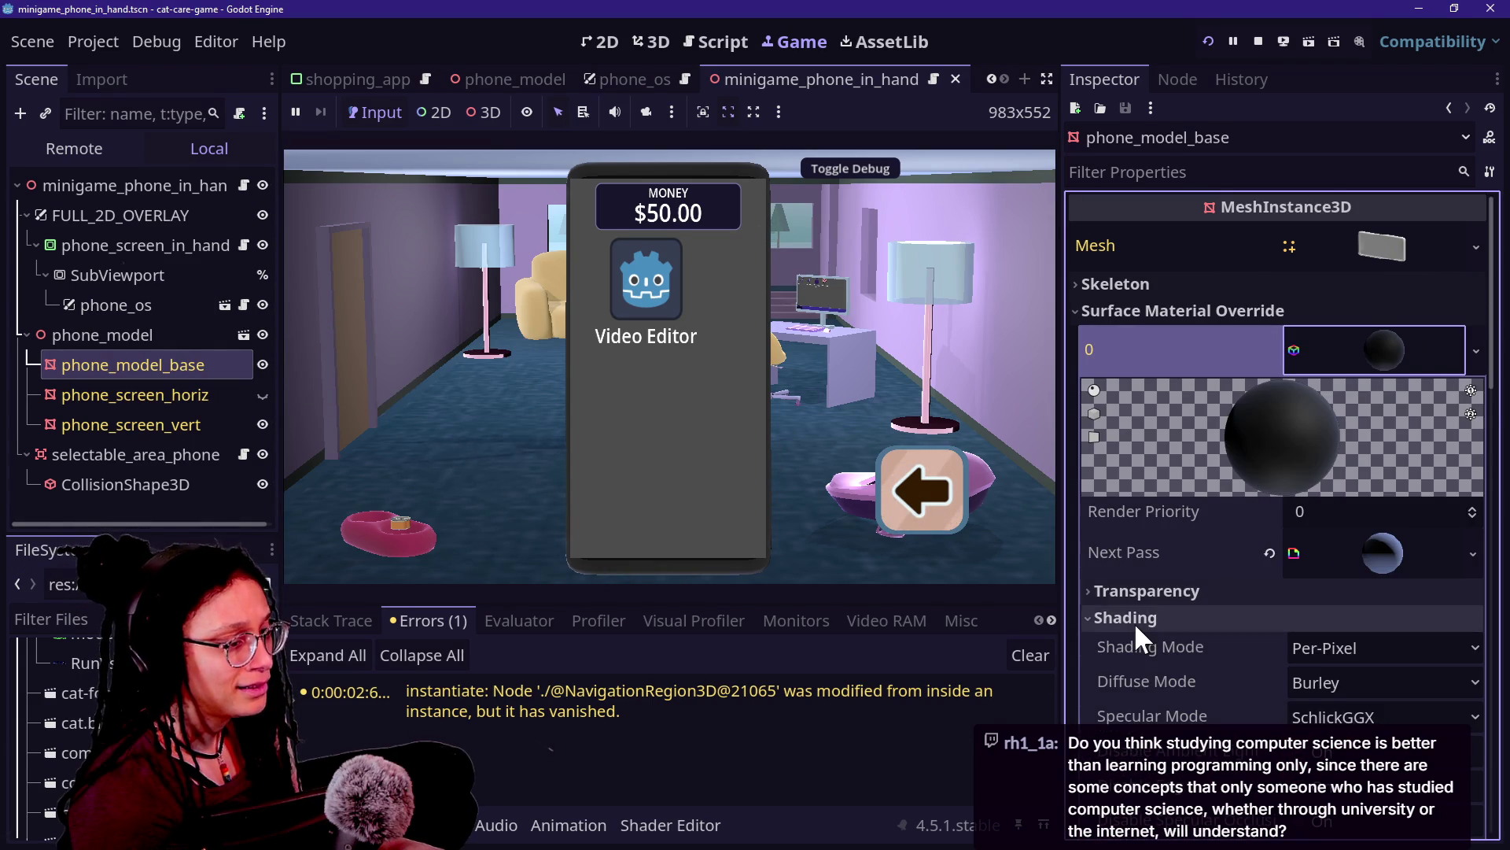
{"action": "scroll", "coordinate": [1134, 621], "scroll_direction": "down", "scroll_amount": 5}
{"action": "scroll", "coordinate": [1223, 579], "scroll_direction": "down", "scroll_amount": 2}
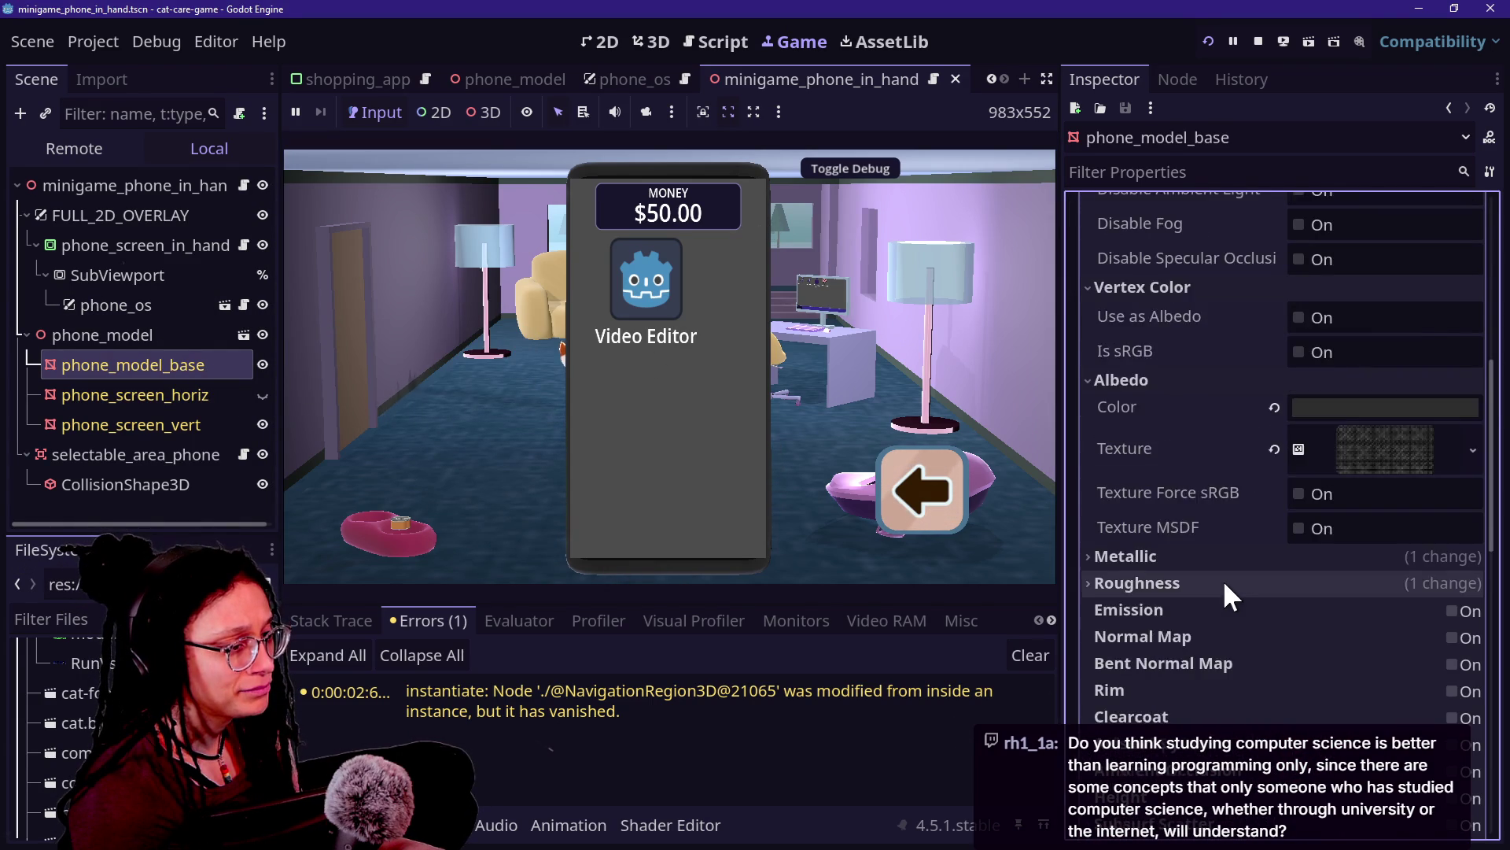
{"action": "left_click", "coordinate": [1209, 478]}
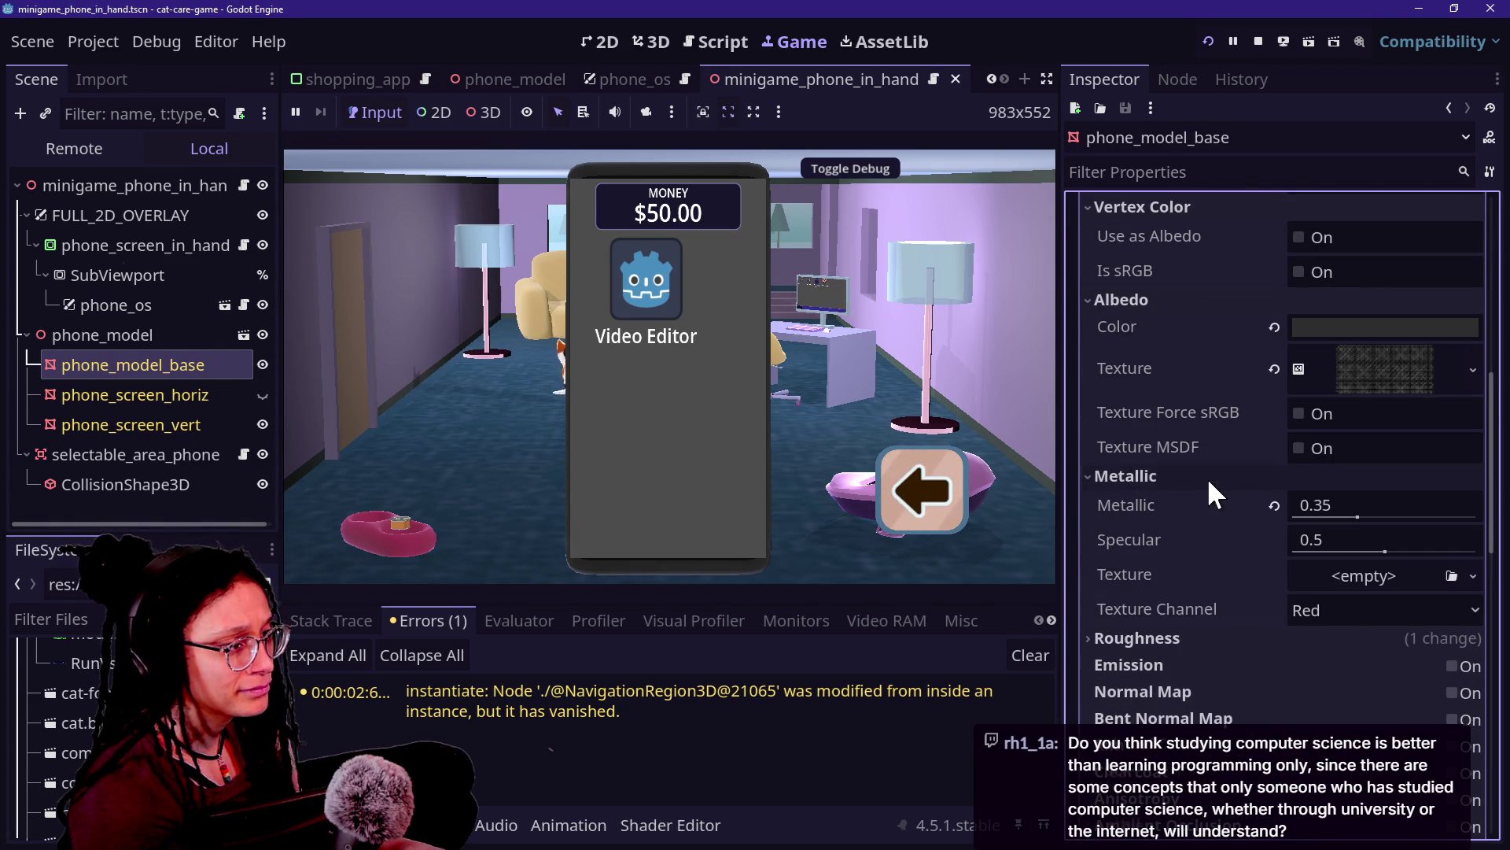
{"action": "left_click", "coordinate": [1238, 638]}
{"action": "scroll", "coordinate": [1185, 461], "scroll_direction": "down", "scroll_amount": 1}
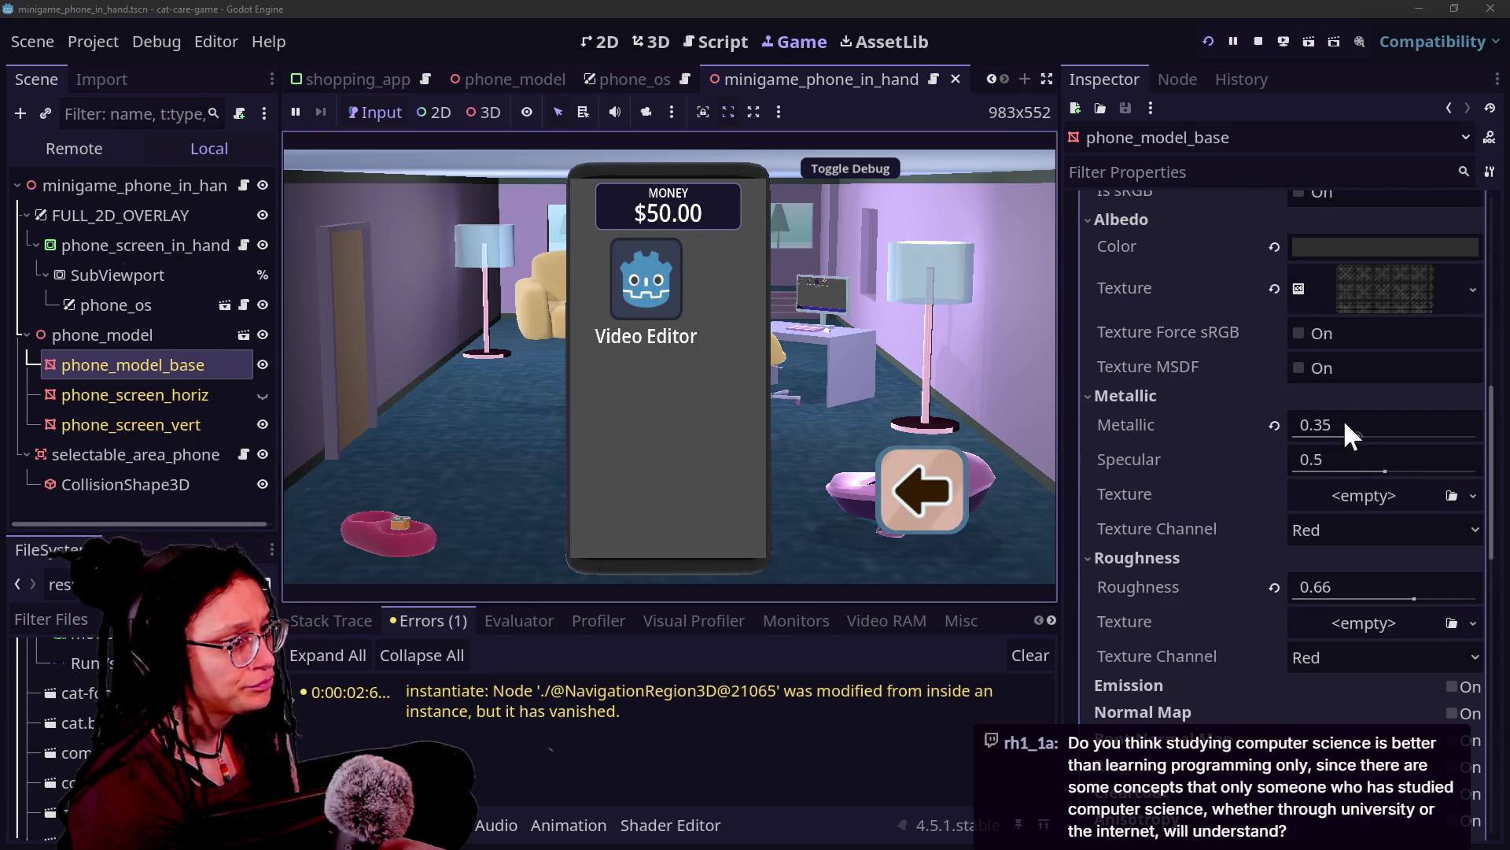
{"action": "scroll", "coordinate": [1247, 422], "scroll_direction": "up", "scroll_amount": 7}
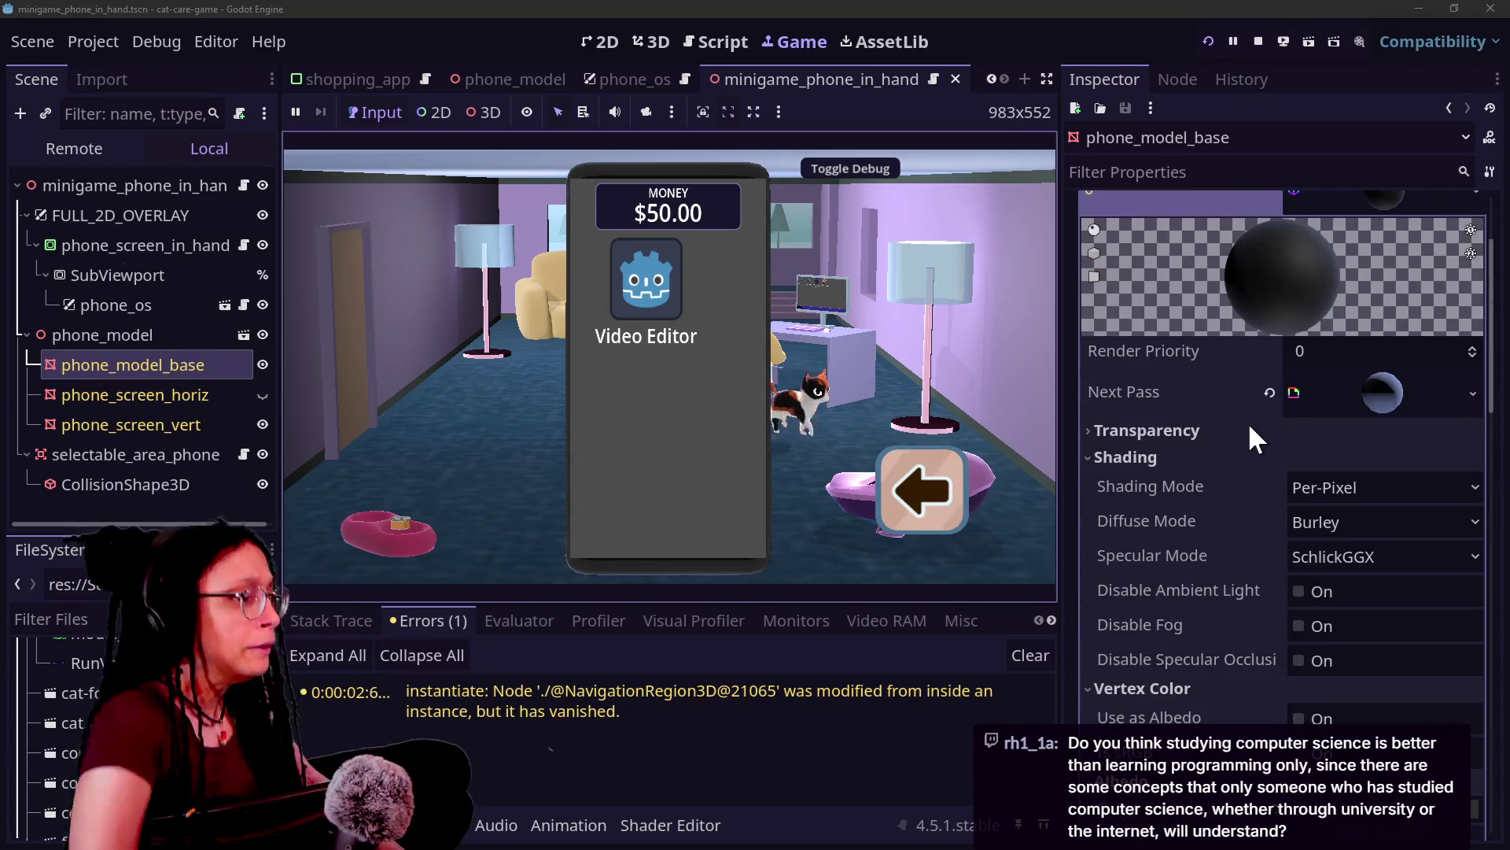
Step: Expand the next-pass material and open fresnel1.gdshader in the Shader Editor, checking its parameters
{"action": "left_click", "coordinate": [1357, 386]}
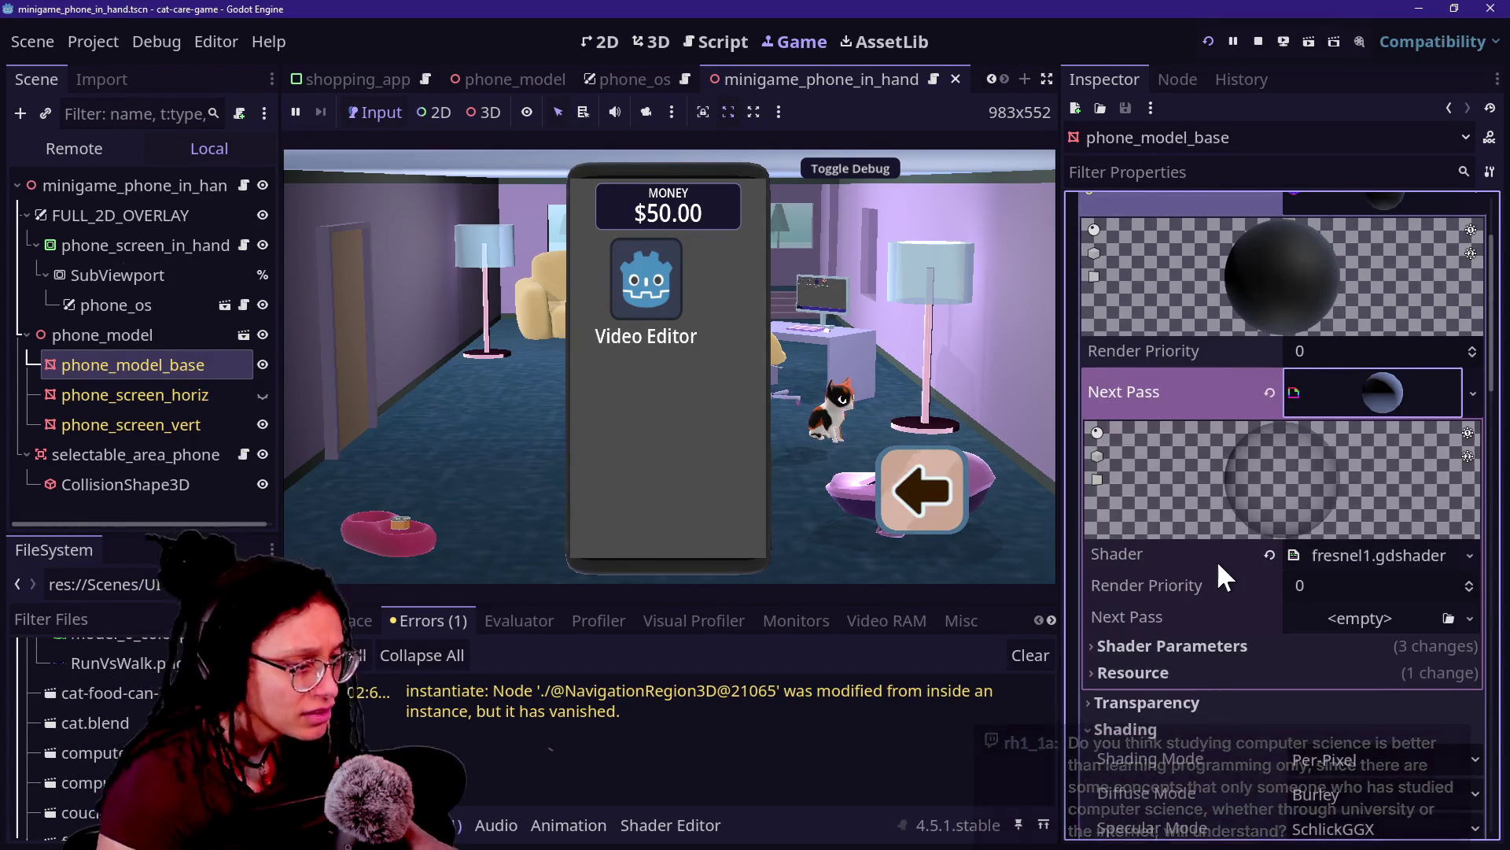
{"action": "scroll", "coordinate": [1216, 559], "scroll_direction": "down", "scroll_amount": 4}
{"action": "scroll", "coordinate": [1216, 559], "scroll_direction": "down", "scroll_amount": 9}
{"action": "scroll", "coordinate": [1216, 559], "scroll_direction": "up", "scroll_amount": 10}
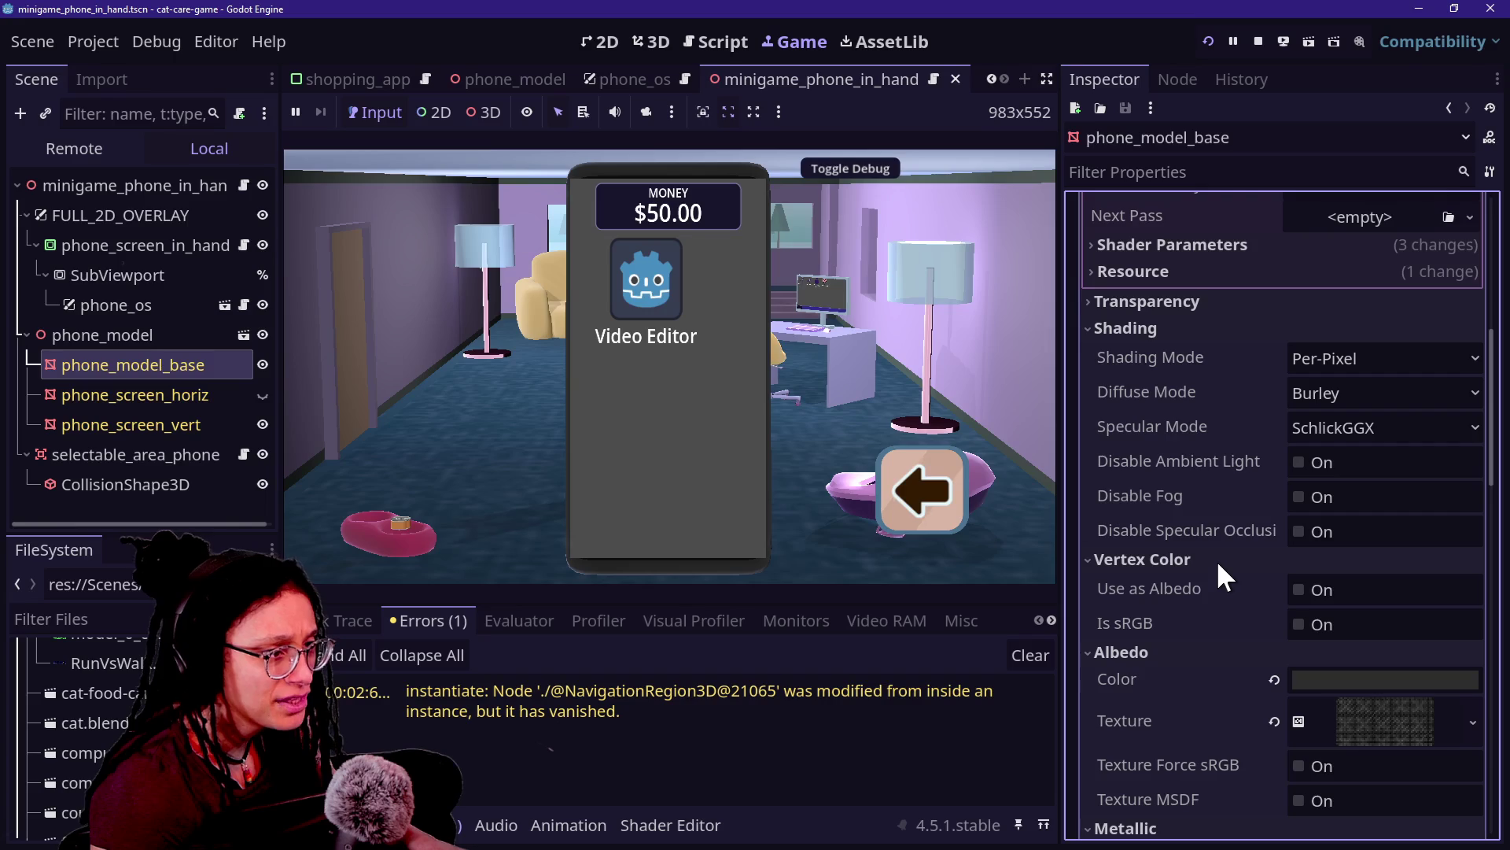
{"action": "scroll", "coordinate": [1216, 559], "scroll_direction": "down", "scroll_amount": 4}
{"action": "scroll", "coordinate": [1216, 560], "scroll_direction": "down", "scroll_amount": 6}
{"action": "scroll", "coordinate": [1216, 559], "scroll_direction": "down", "scroll_amount": 6}
{"action": "scroll", "coordinate": [1216, 560], "scroll_direction": "up", "scroll_amount": 4}
{"action": "scroll", "coordinate": [1217, 559], "scroll_direction": "up", "scroll_amount": 6}
{"action": "left_click", "coordinate": [1361, 480]}
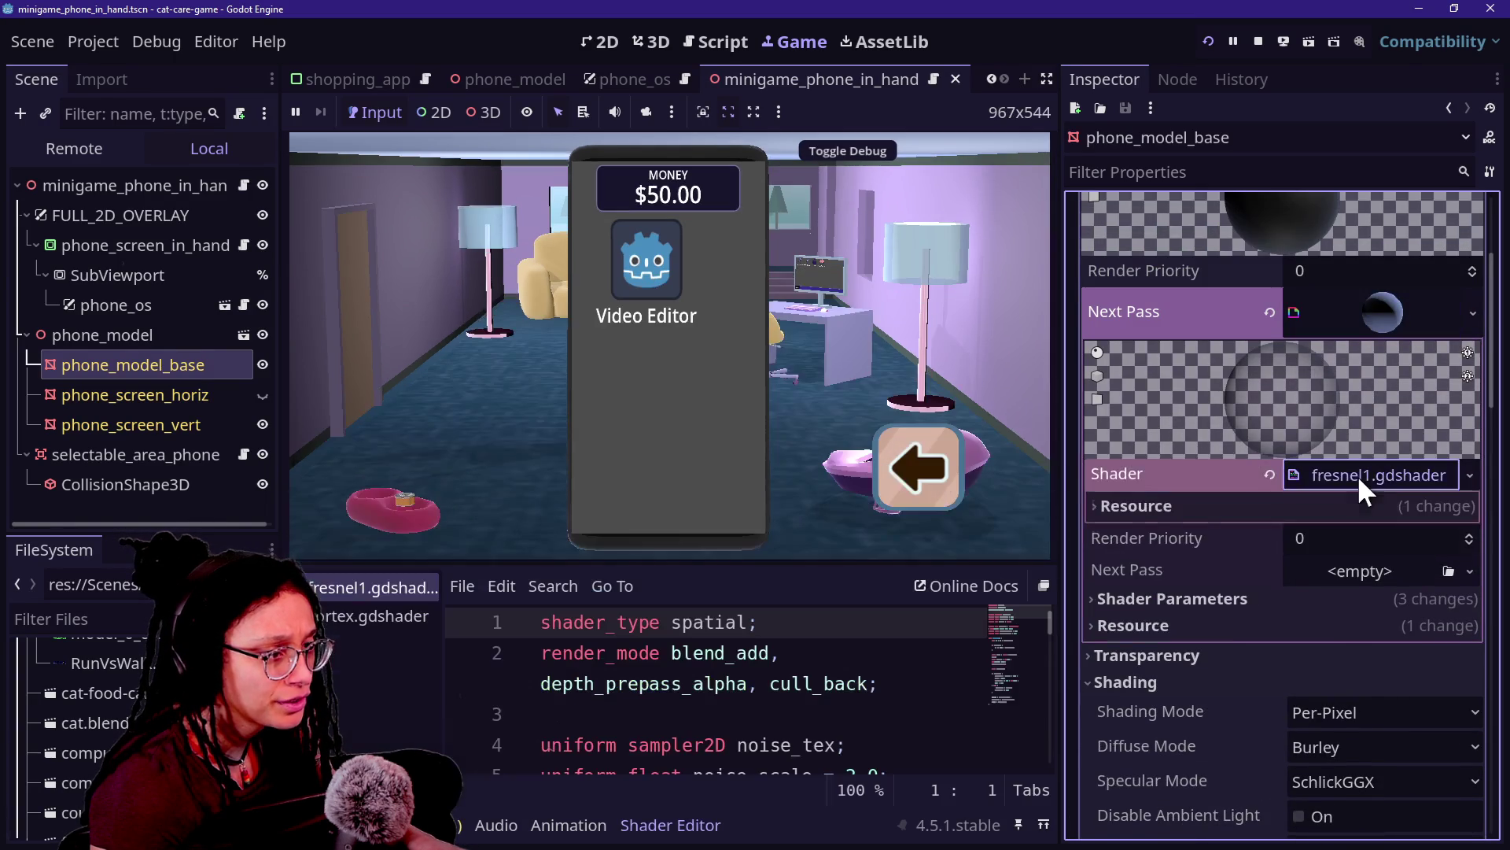
{"action": "left_click", "coordinate": [1338, 506]}
{"action": "left_click", "coordinate": [1337, 565]}
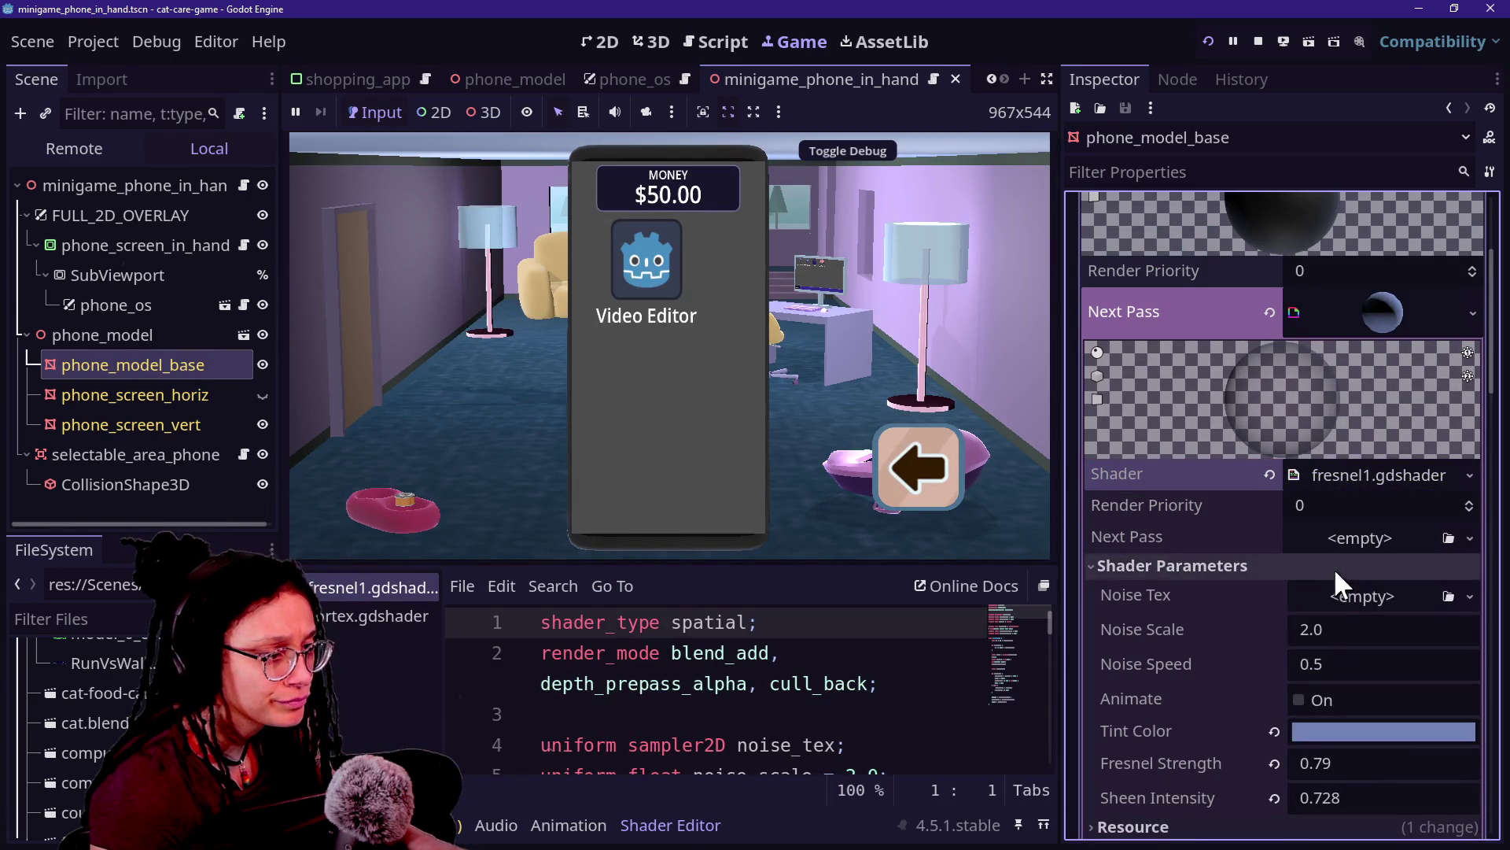
{"action": "left_click", "coordinate": [1259, 566]}
{"action": "left_click", "coordinate": [1380, 470]}
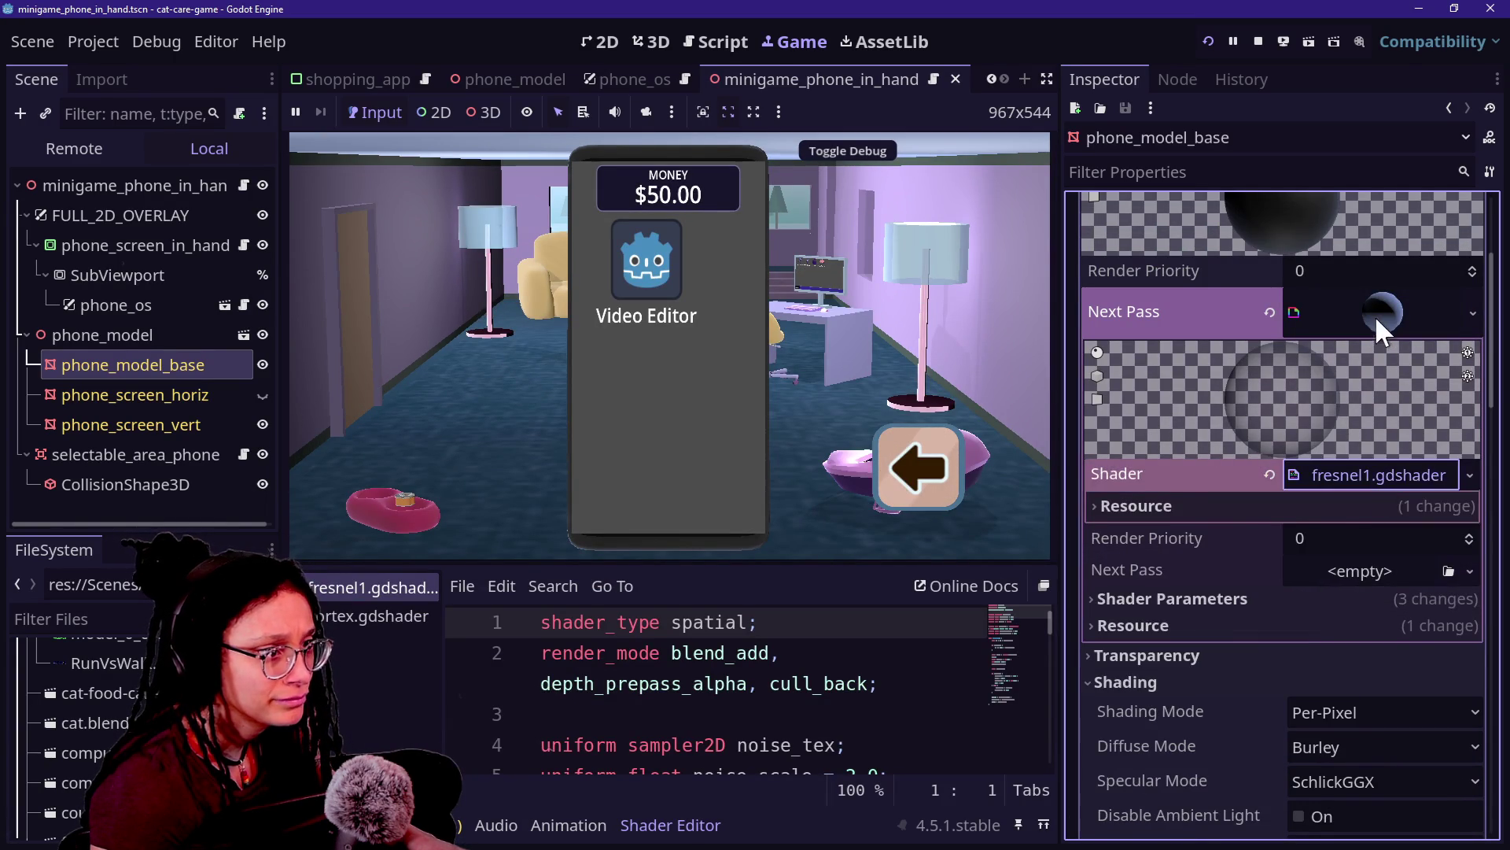
{"action": "left_click", "coordinate": [1377, 314]}
Step: Save the surface 0 material, then briefly inspect the second material slot
{"action": "scroll", "coordinate": [1372, 367], "scroll_direction": "up", "scroll_amount": 3}
{"action": "right_click", "coordinate": [1406, 353]}
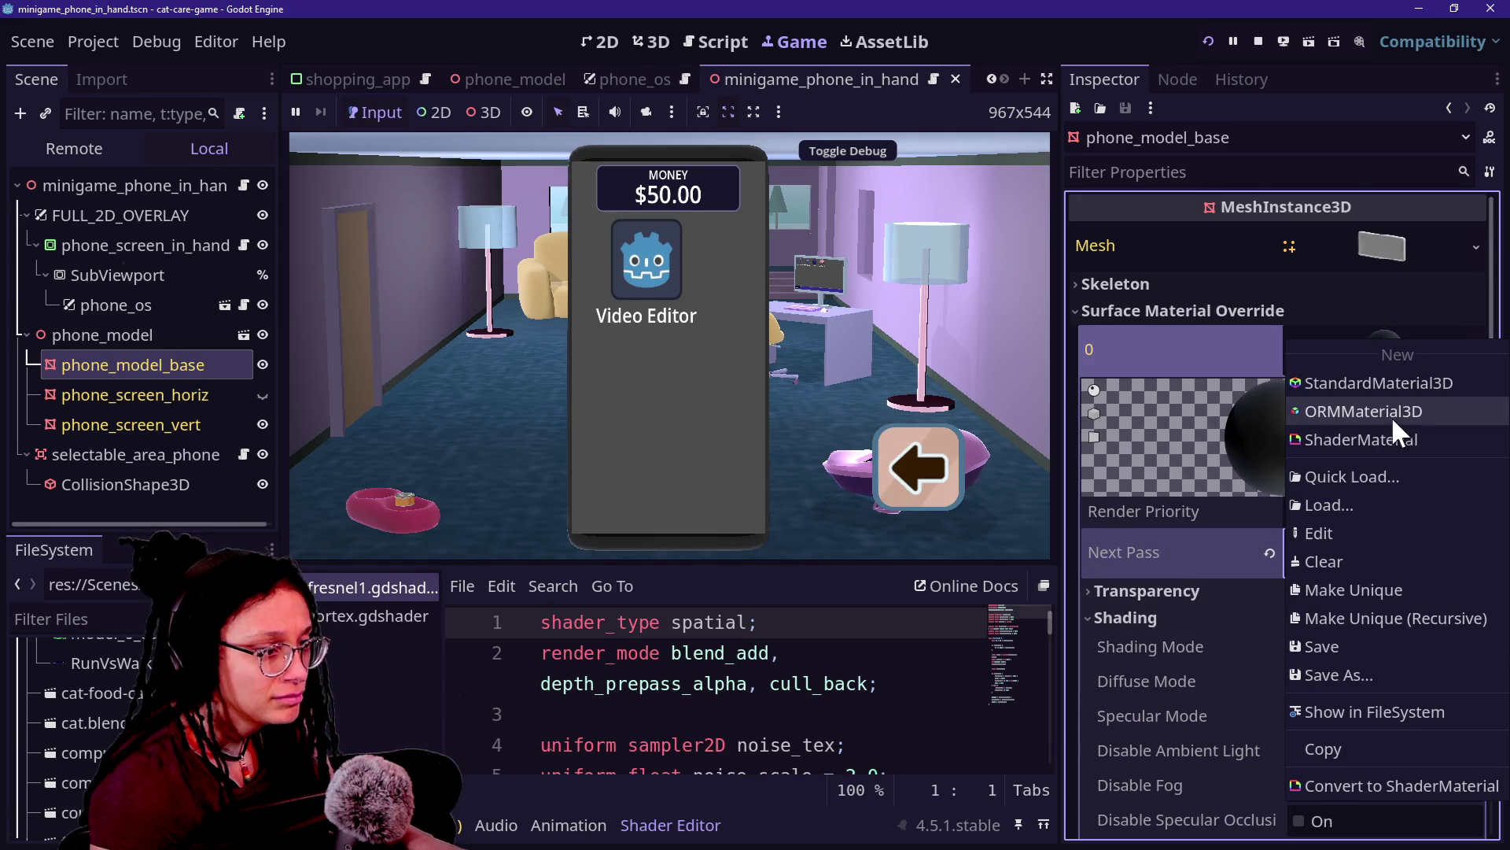
{"action": "left_click", "coordinate": [1405, 652]}
{"action": "left_click", "coordinate": [1394, 354]}
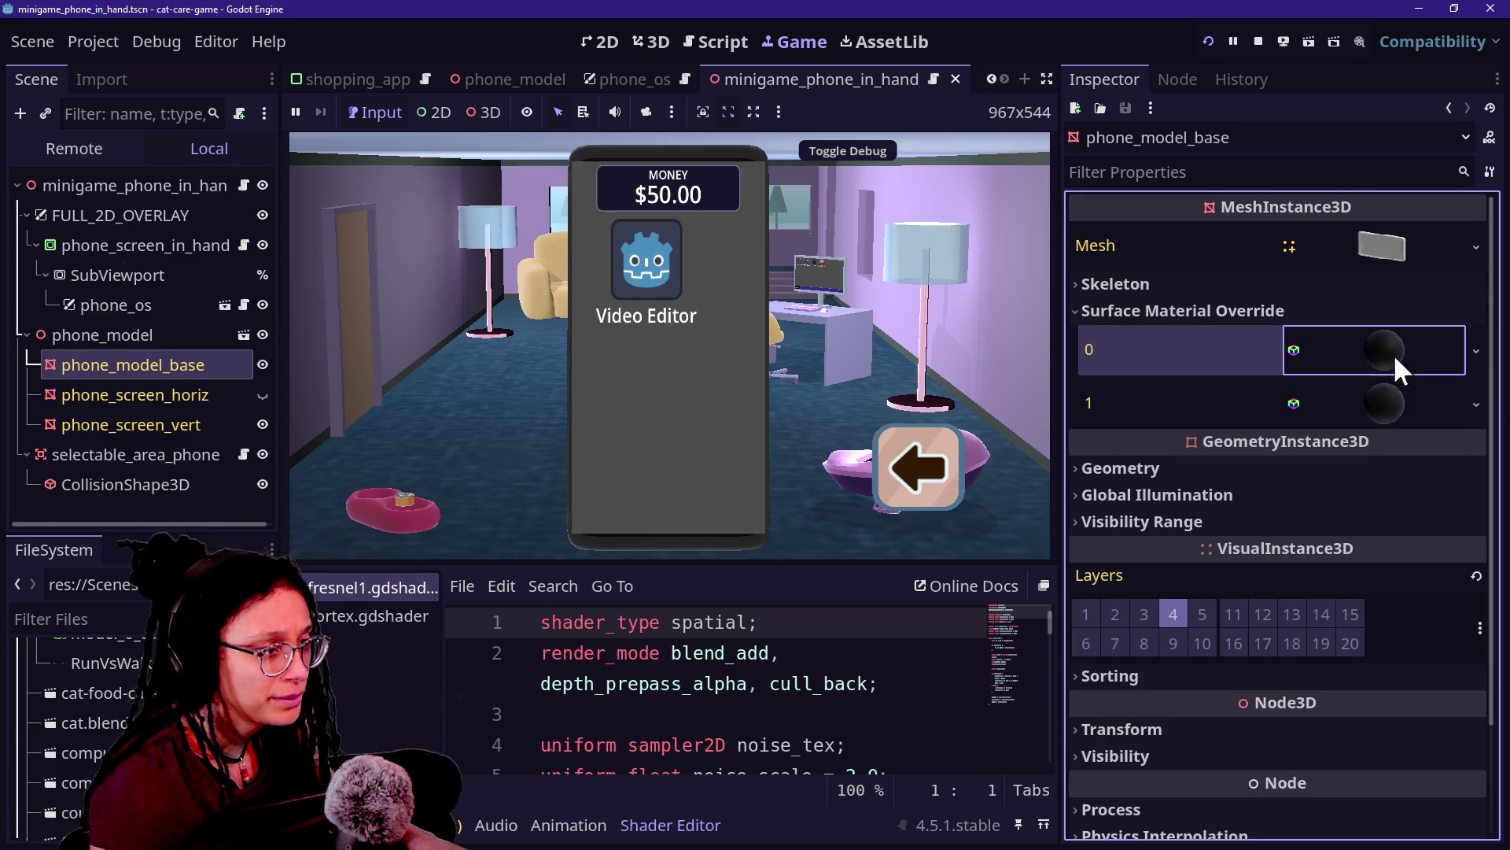
{"action": "left_click", "coordinate": [1375, 399]}
{"action": "left_click", "coordinate": [1375, 400]}
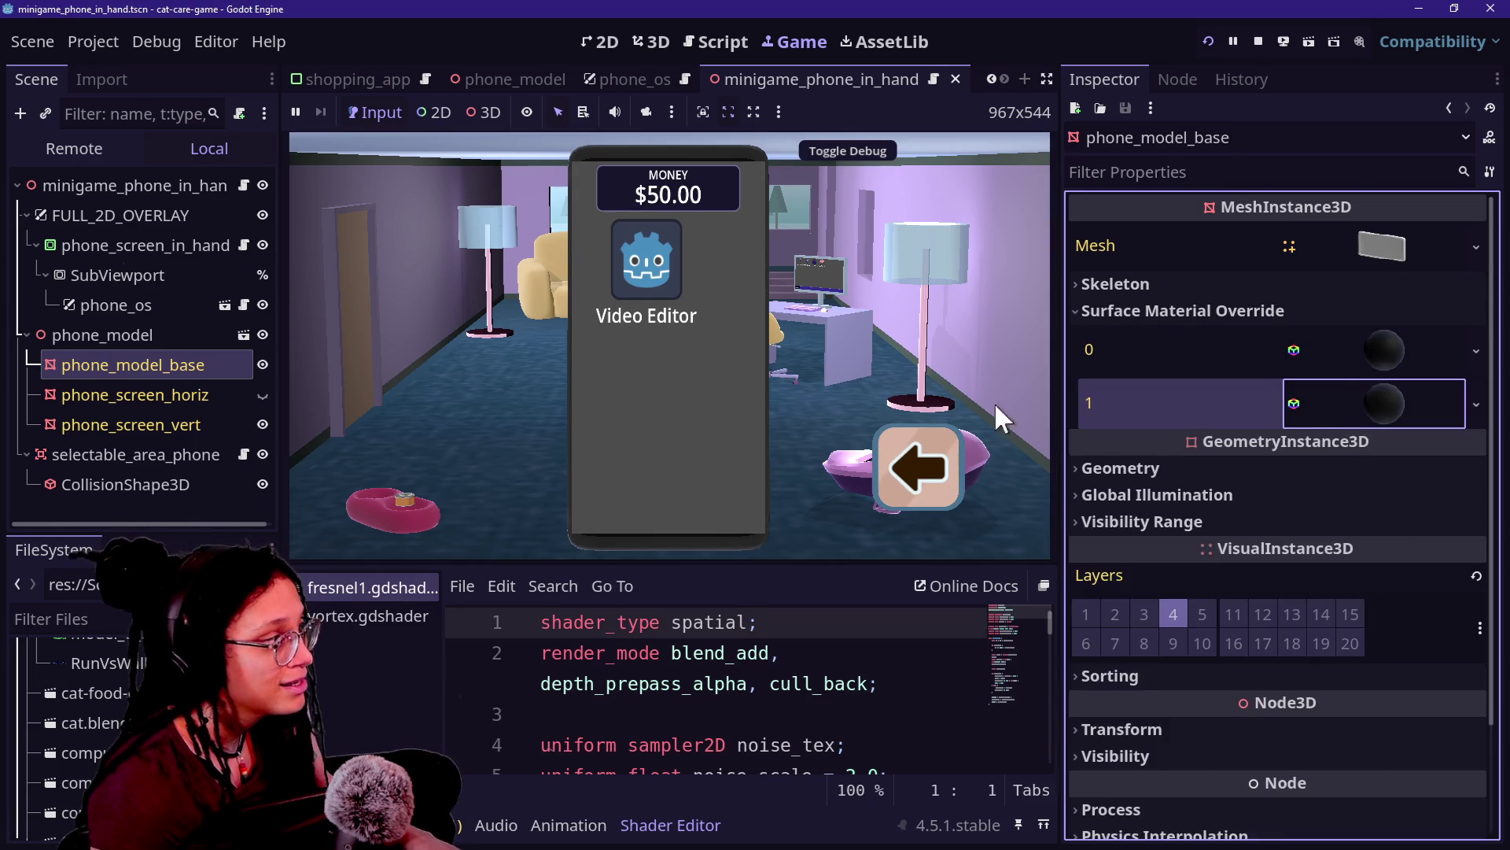
Step: After checking the phone meshes, select the SubViewport node and enable Transparent BG
{"action": "left_click", "coordinate": [92, 395]}
{"action": "left_click", "coordinate": [118, 424]}
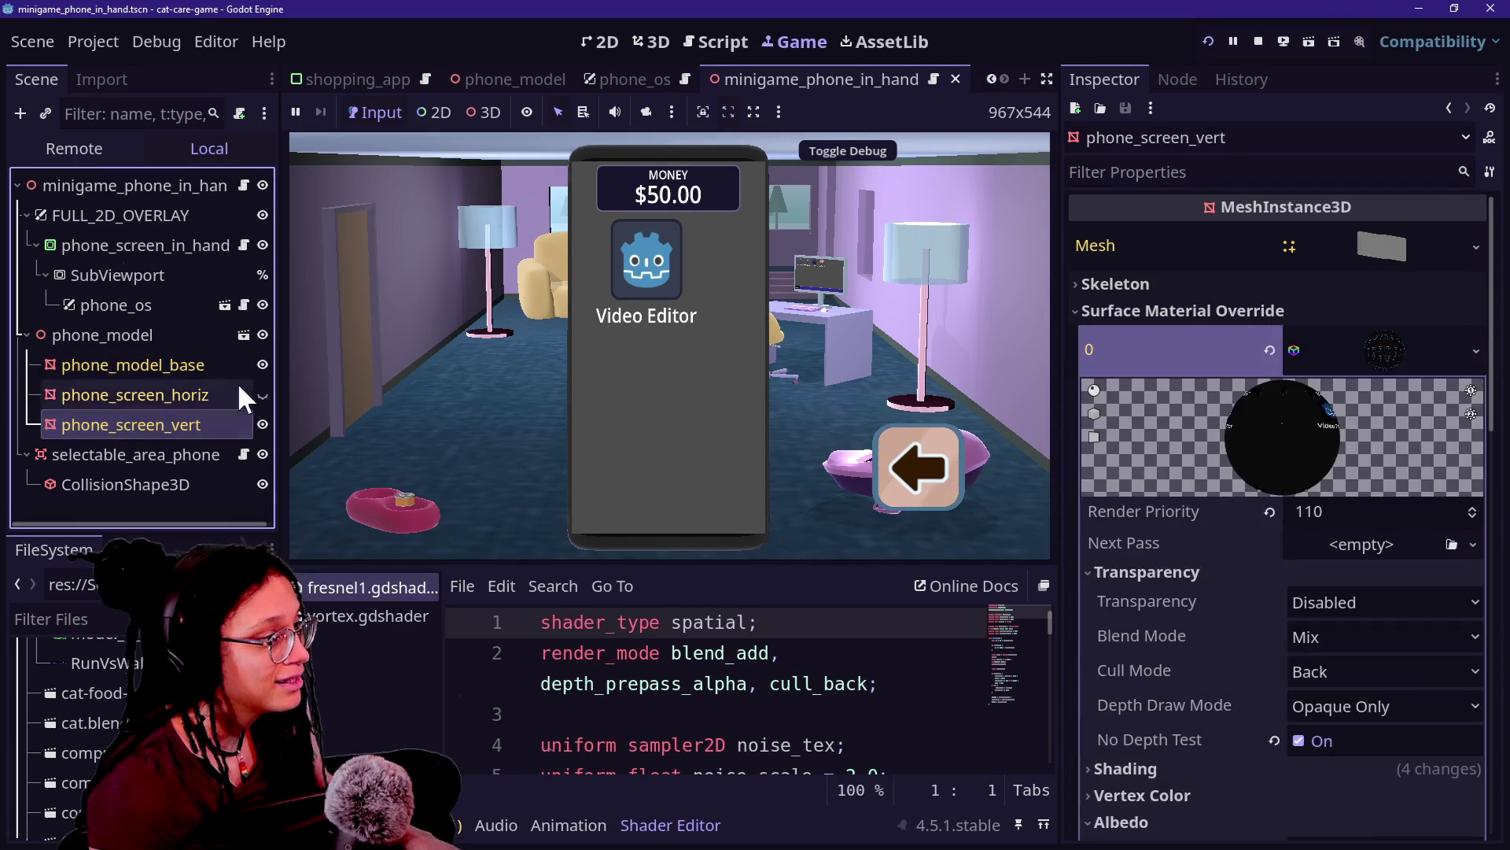
{"action": "left_click", "coordinate": [157, 365]}
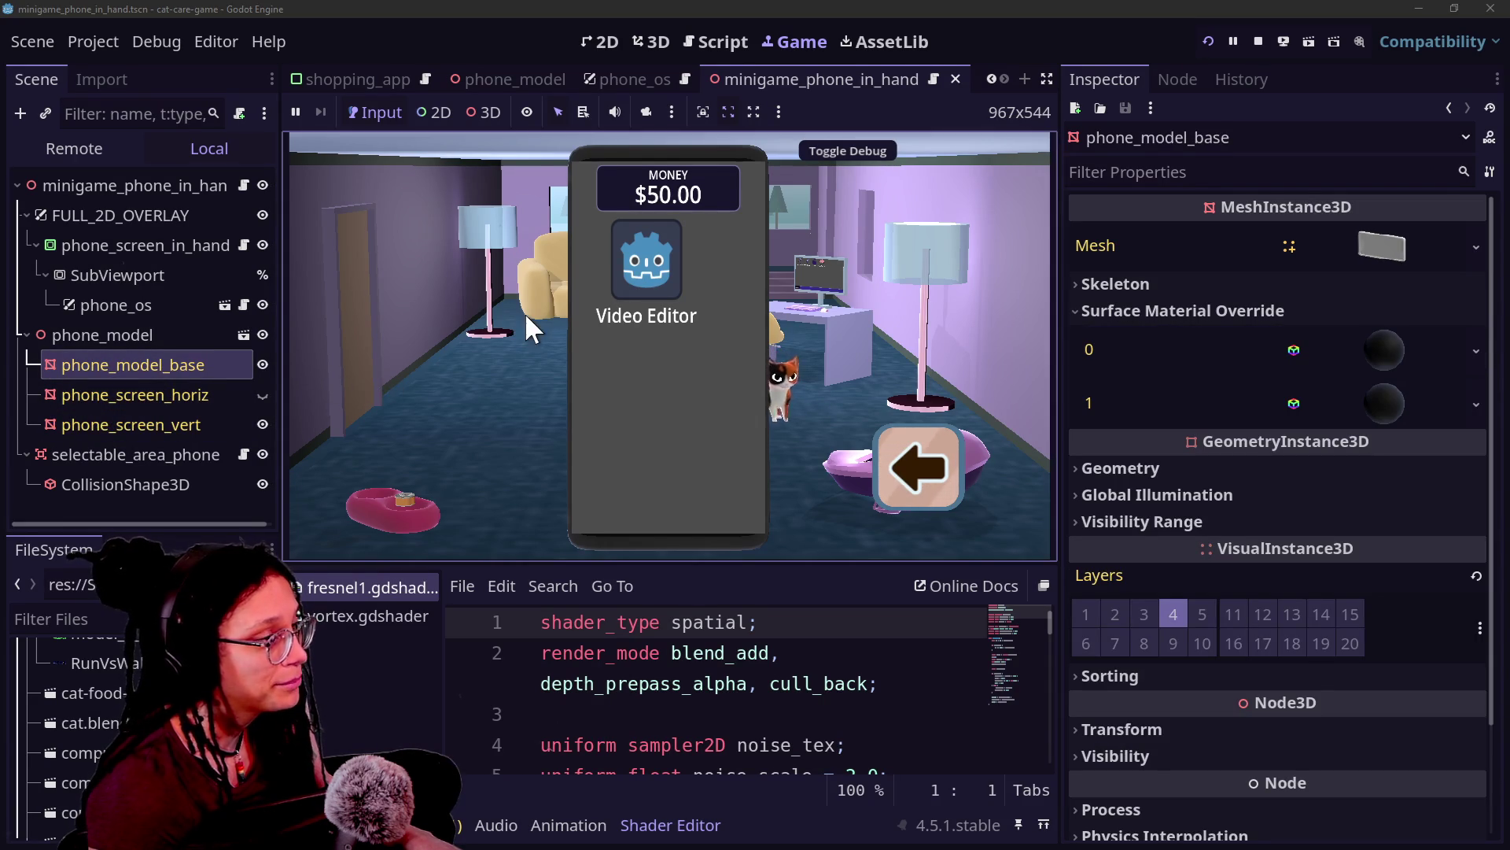
{"action": "left_click", "coordinate": [47, 275]}
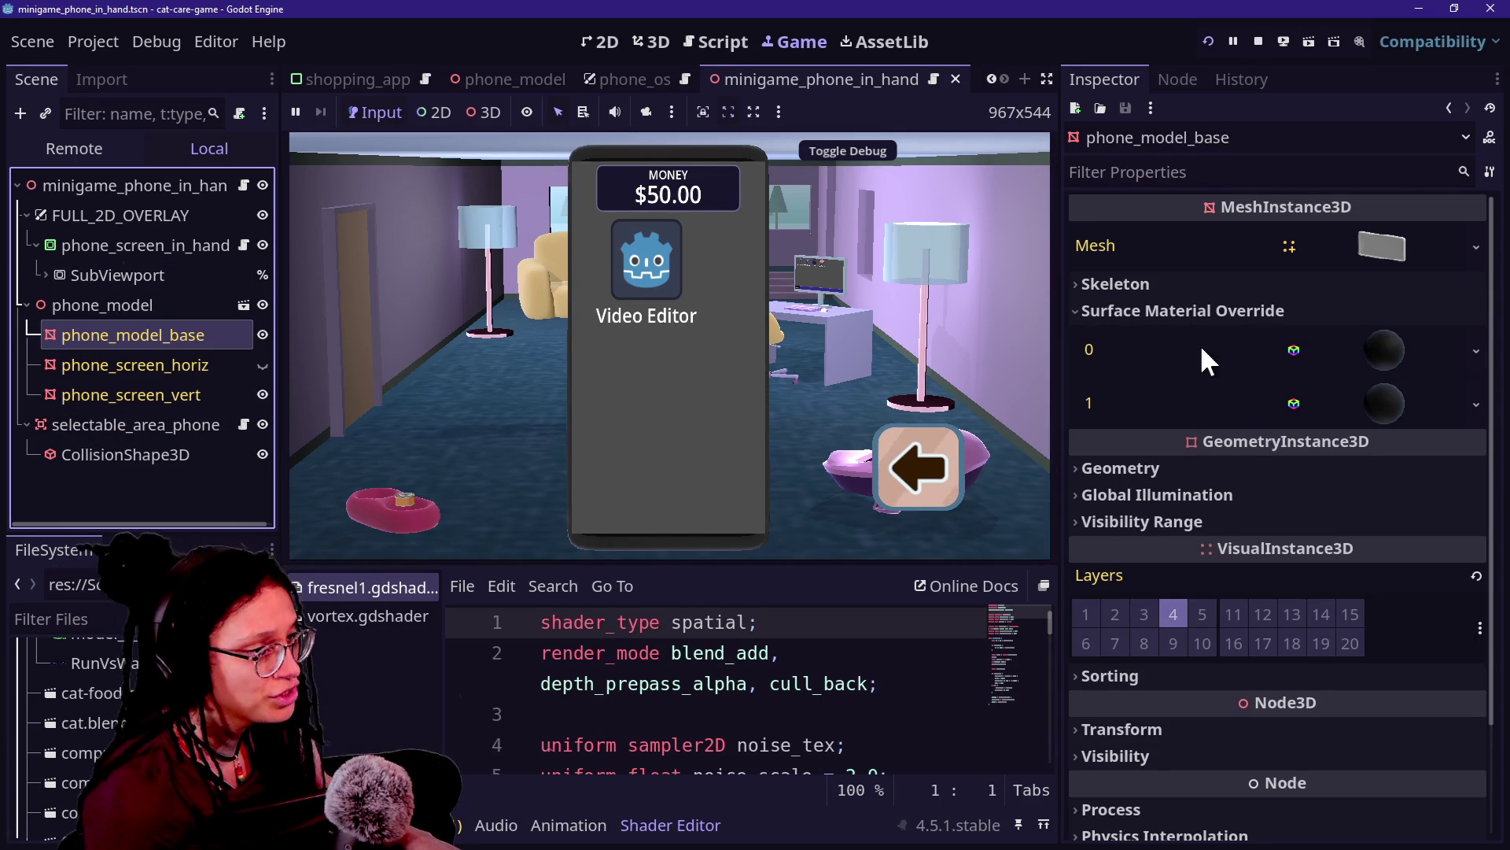
{"action": "left_click", "coordinate": [140, 277]}
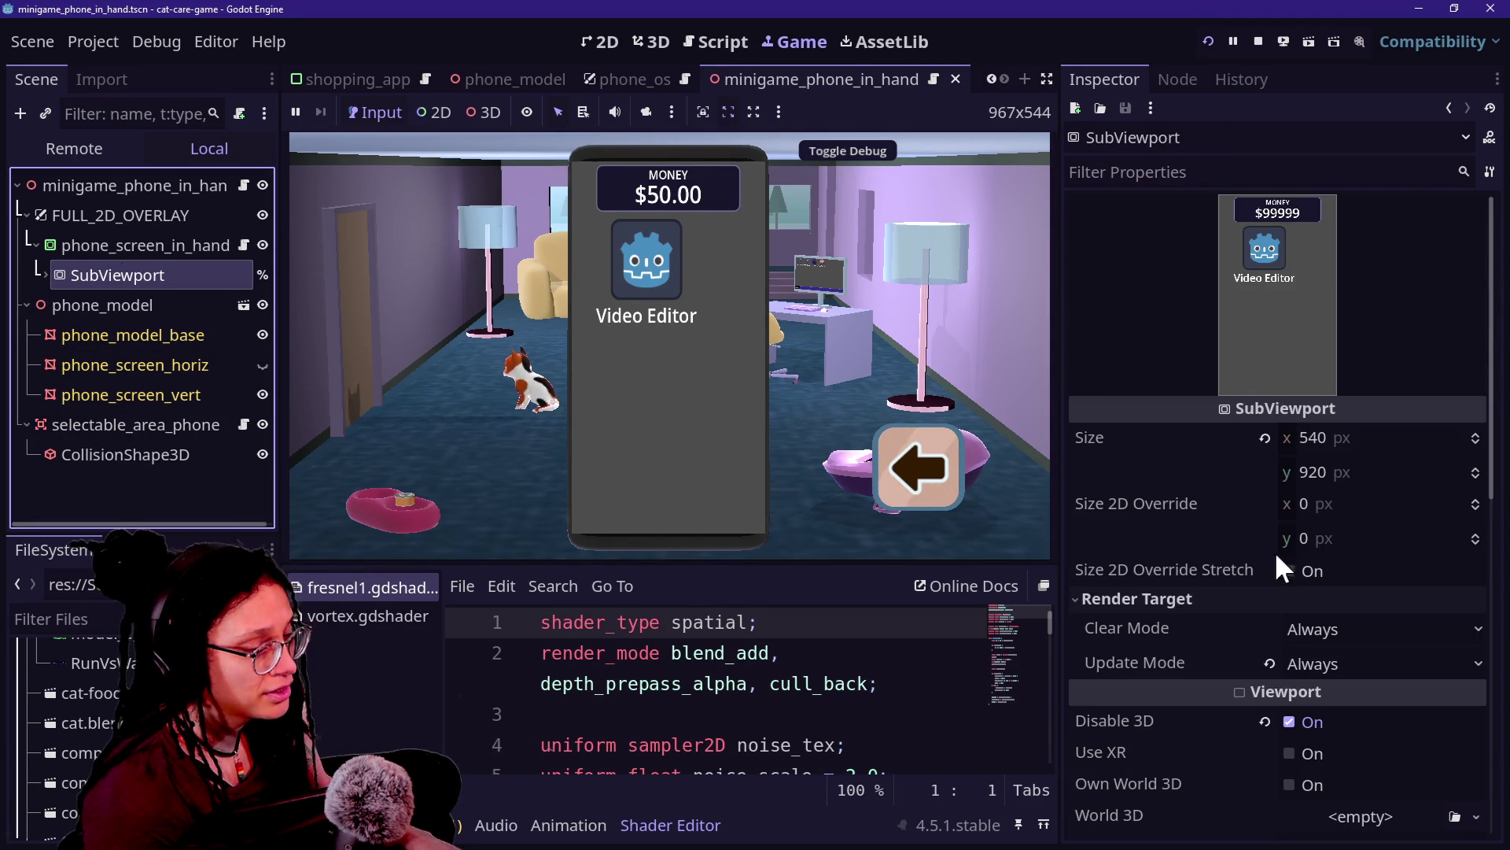
{"action": "scroll", "coordinate": [1186, 753], "scroll_direction": "down", "scroll_amount": 4}
{"action": "left_click", "coordinate": [1312, 527]}
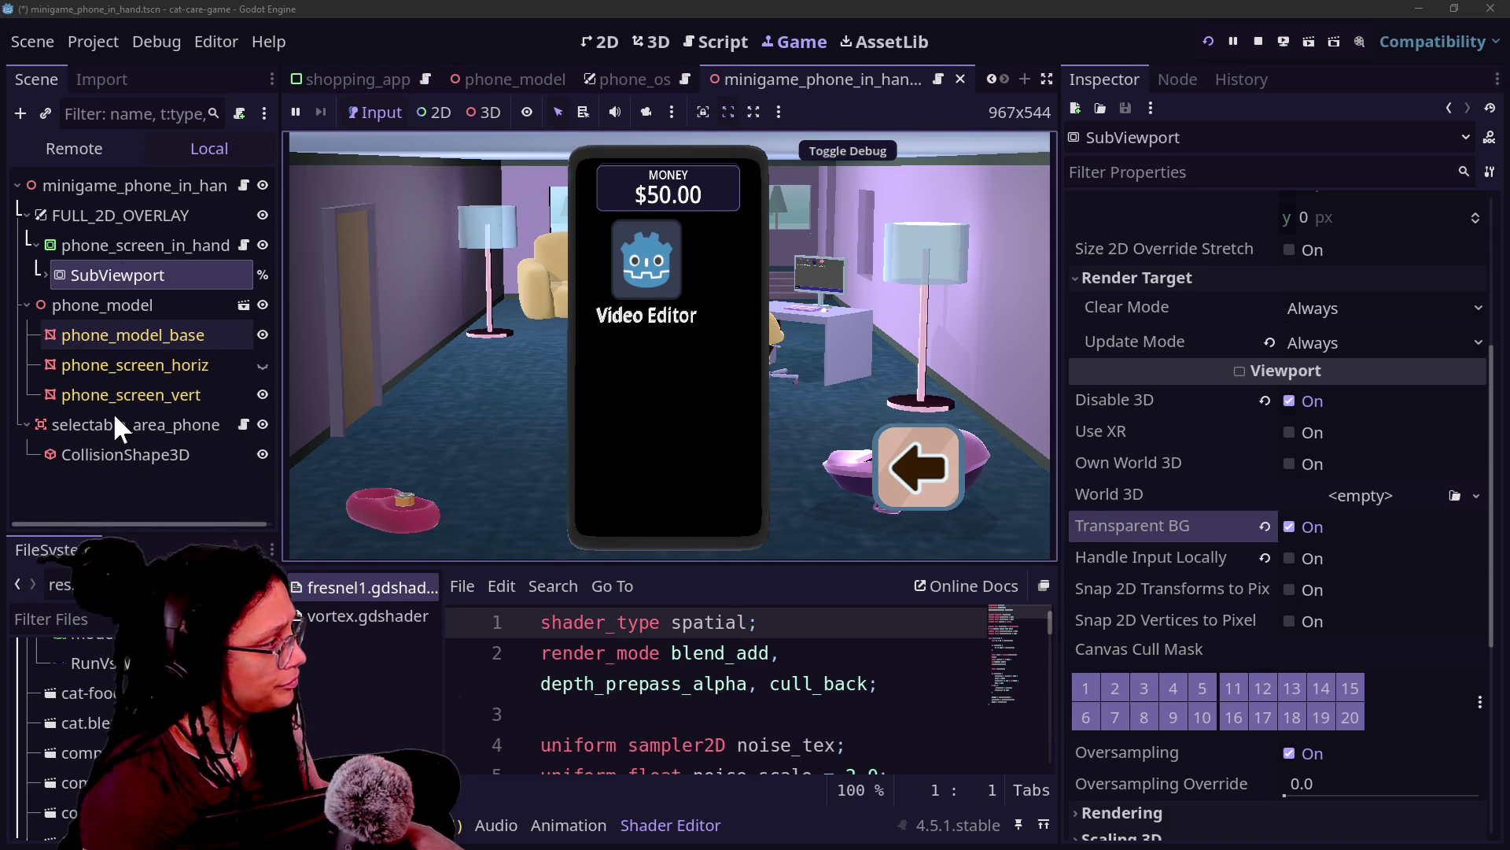
Step: Select phone_screen_vert, reset its material's UV1 scale to preview it in 3D, then undo the reset
{"action": "left_click", "coordinate": [129, 395]}
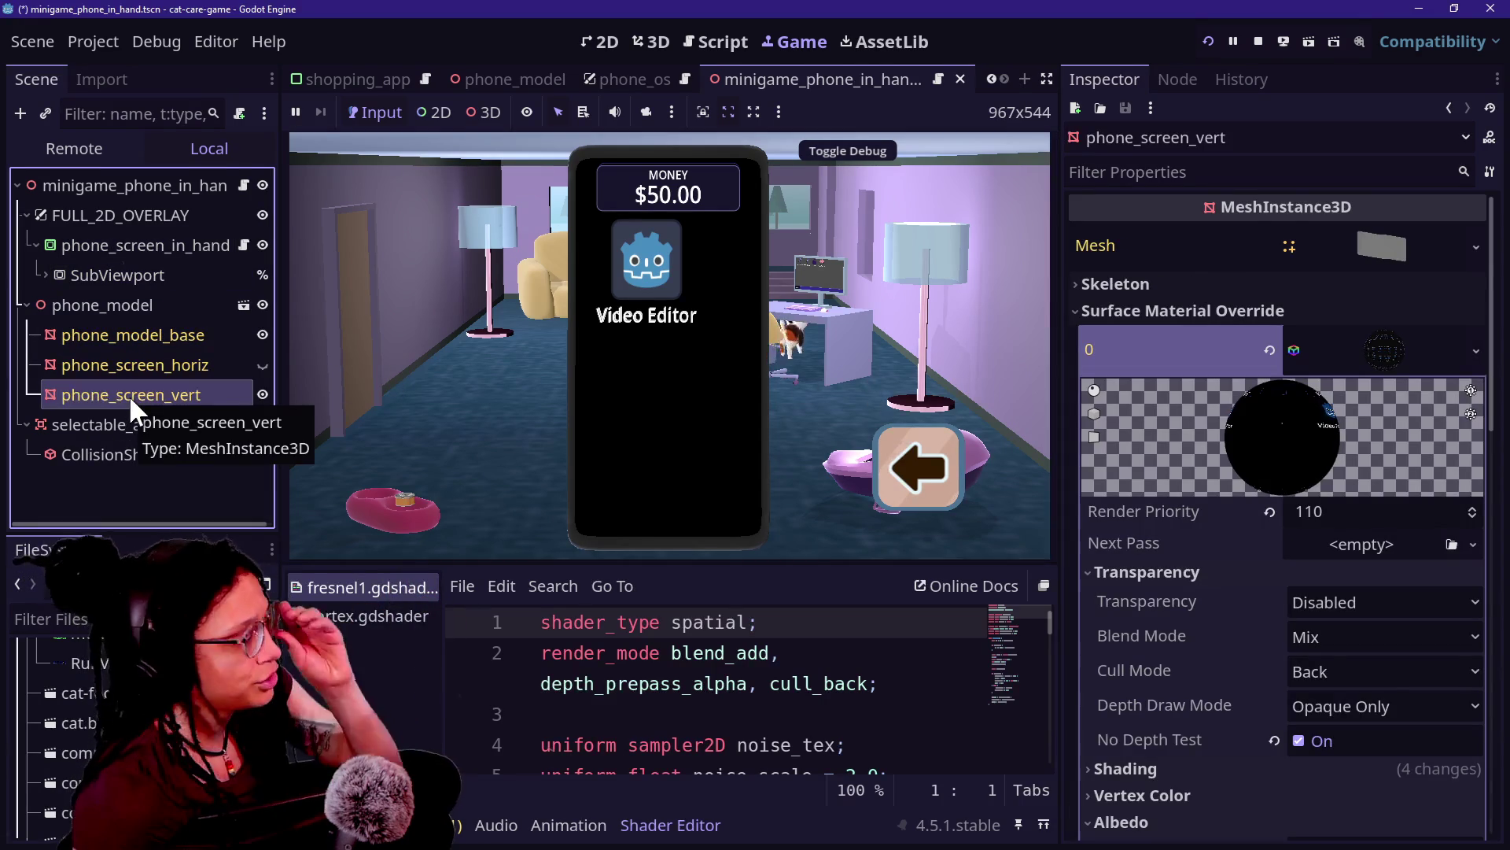
{"action": "scroll", "coordinate": [1197, 692], "scroll_direction": "down", "scroll_amount": 15}
{"action": "scroll", "coordinate": [1197, 692], "scroll_direction": "up", "scroll_amount": 4}
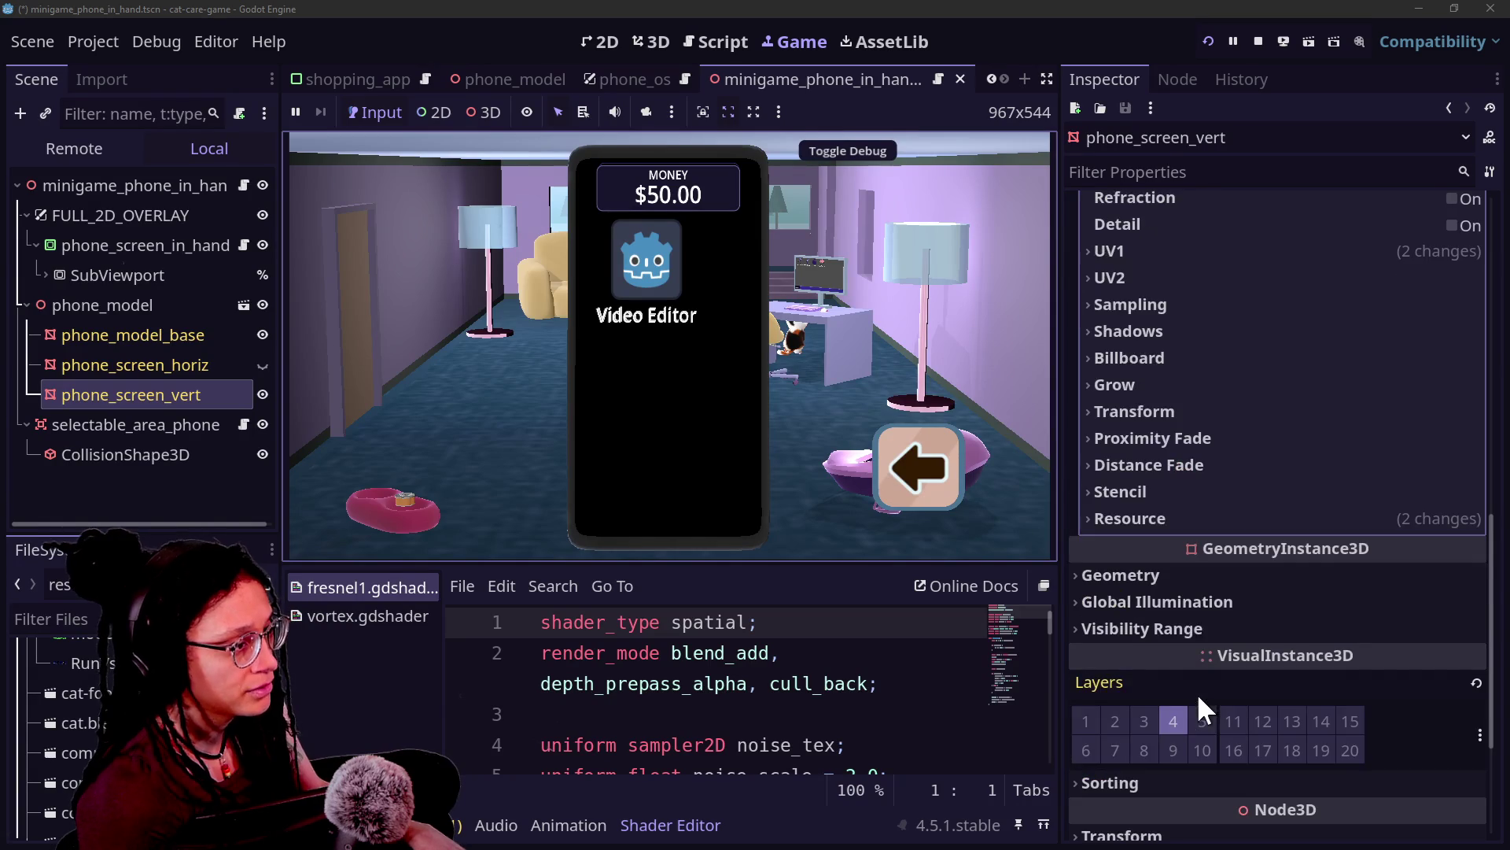
{"action": "scroll", "coordinate": [1193, 540], "scroll_direction": "up", "scroll_amount": 4}
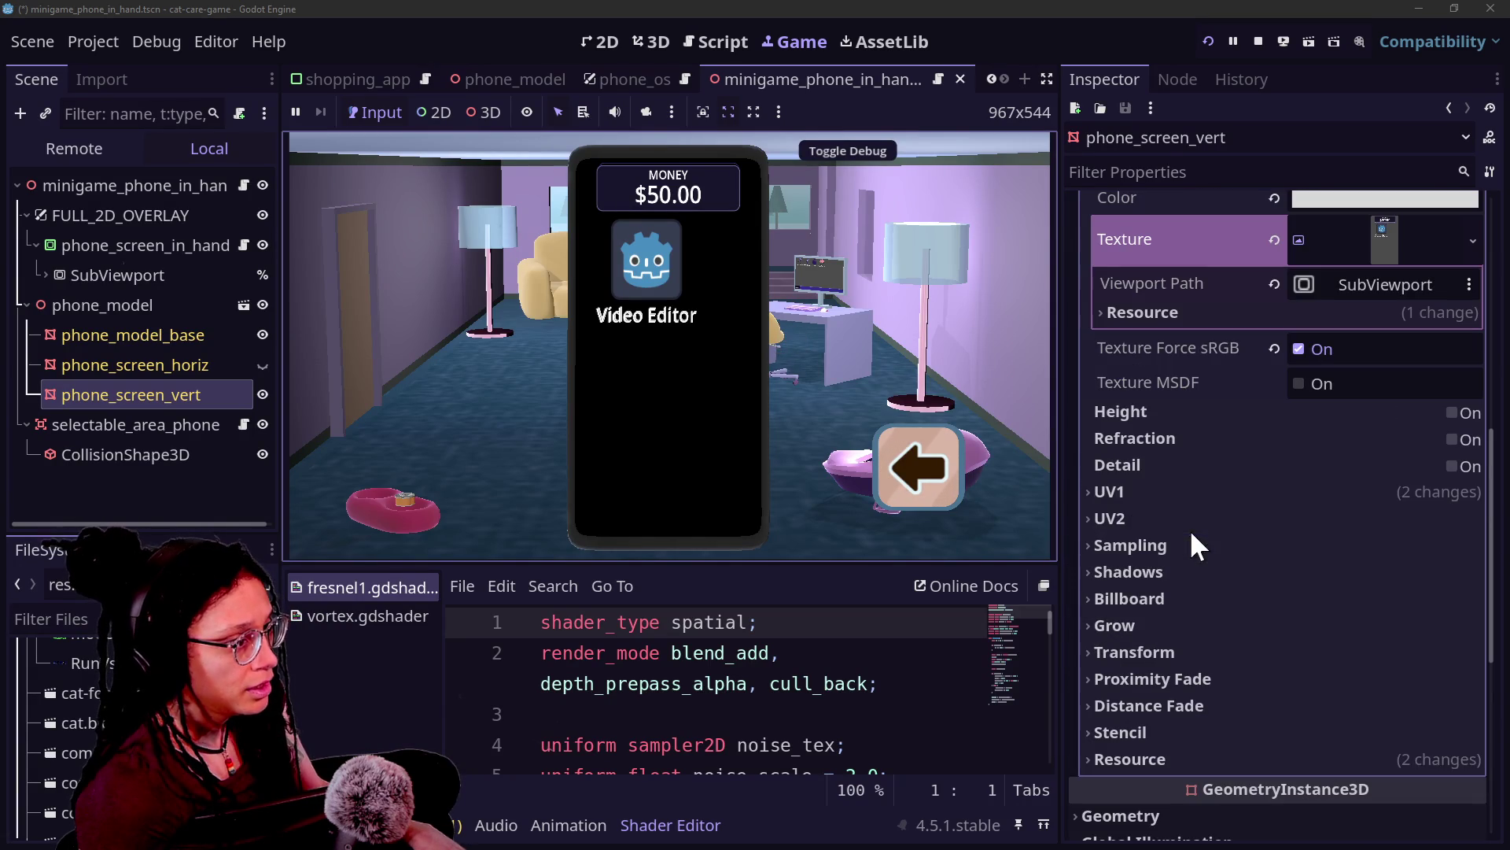
{"action": "left_click", "coordinate": [1212, 491]}
{"action": "left_click", "coordinate": [1473, 520]}
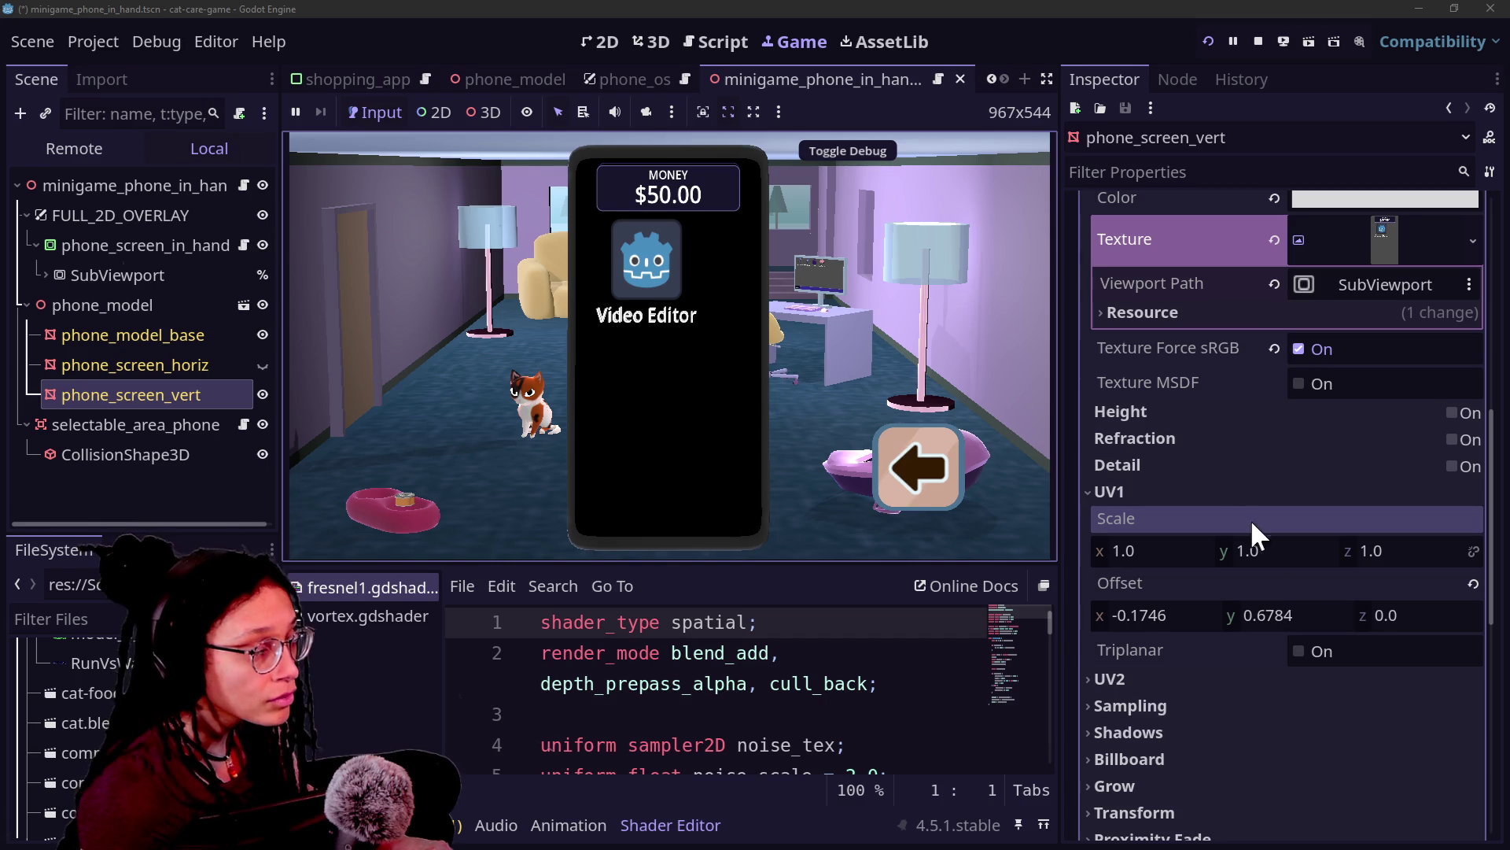
{"action": "left_click", "coordinate": [657, 41]}
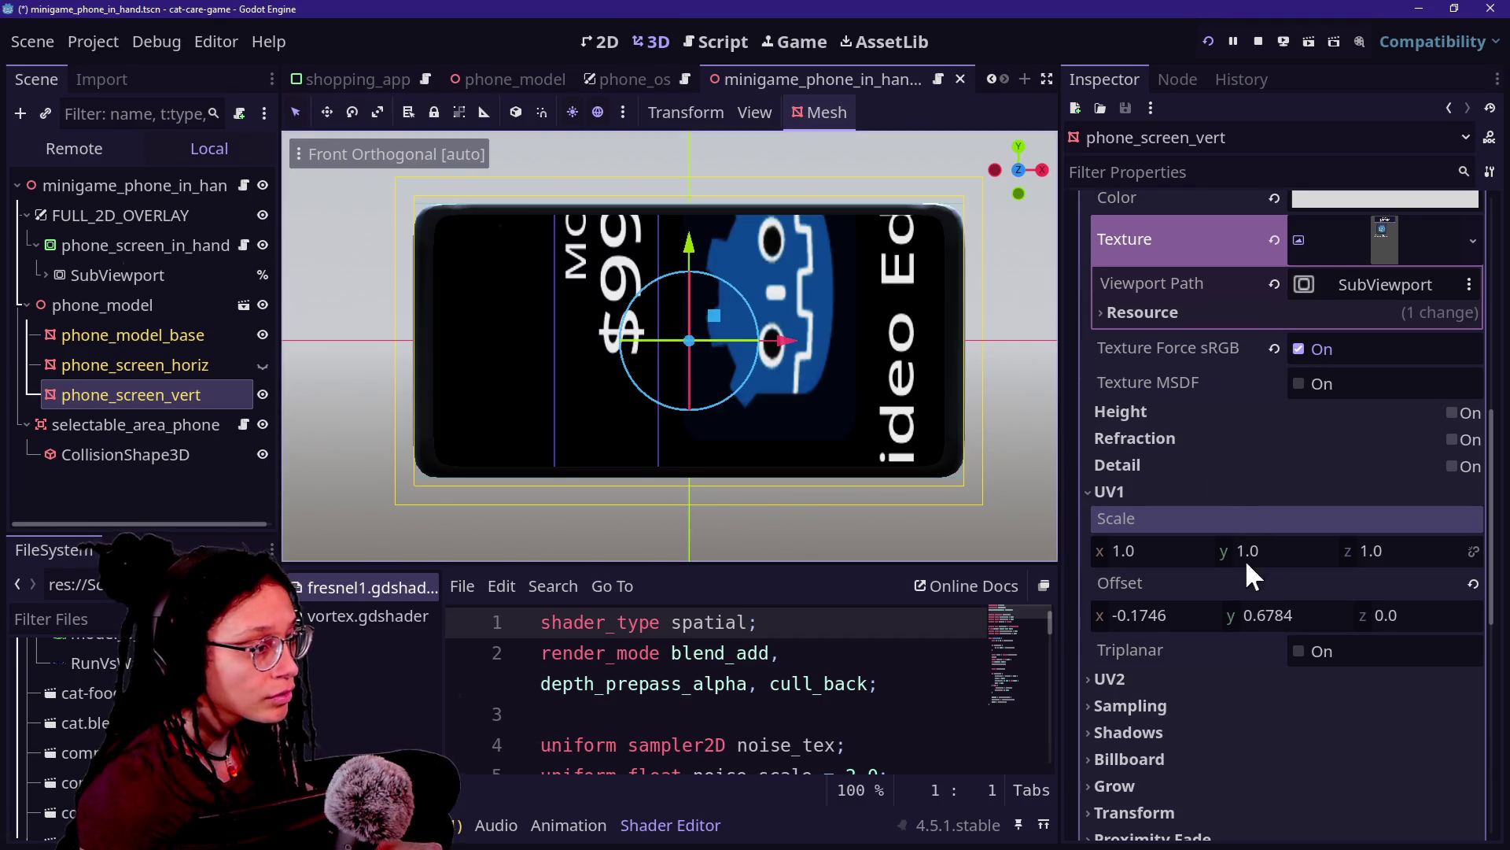
{"action": "left_click", "coordinate": [1246, 561]}
{"action": "key", "text": "ctrl+z"}
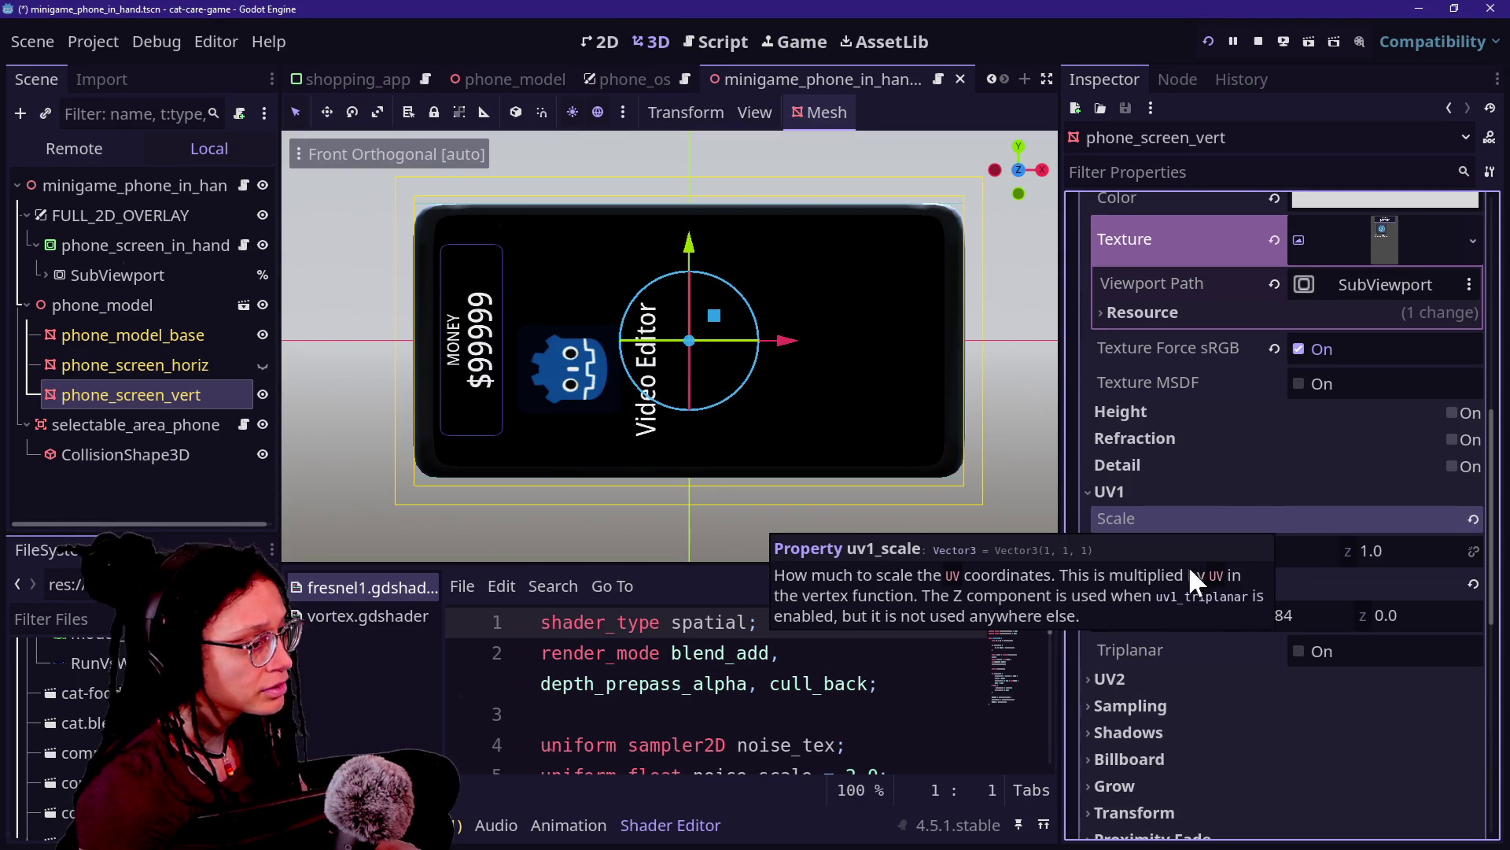
Step: Try UV1 scale x 3.0 with y values 2.0, 1.67 and 1.5
{"action": "mouse_move", "coordinate": [1167, 554]}
{"action": "left_mouse_down"}
{"action": "mouse_move", "coordinate": [1117, 555]}
{"action": "mouse_move", "coordinate": [1227, 554]}
{"action": "mouse_move", "coordinate": [1105, 555]}
{"action": "left_mouse_up"}
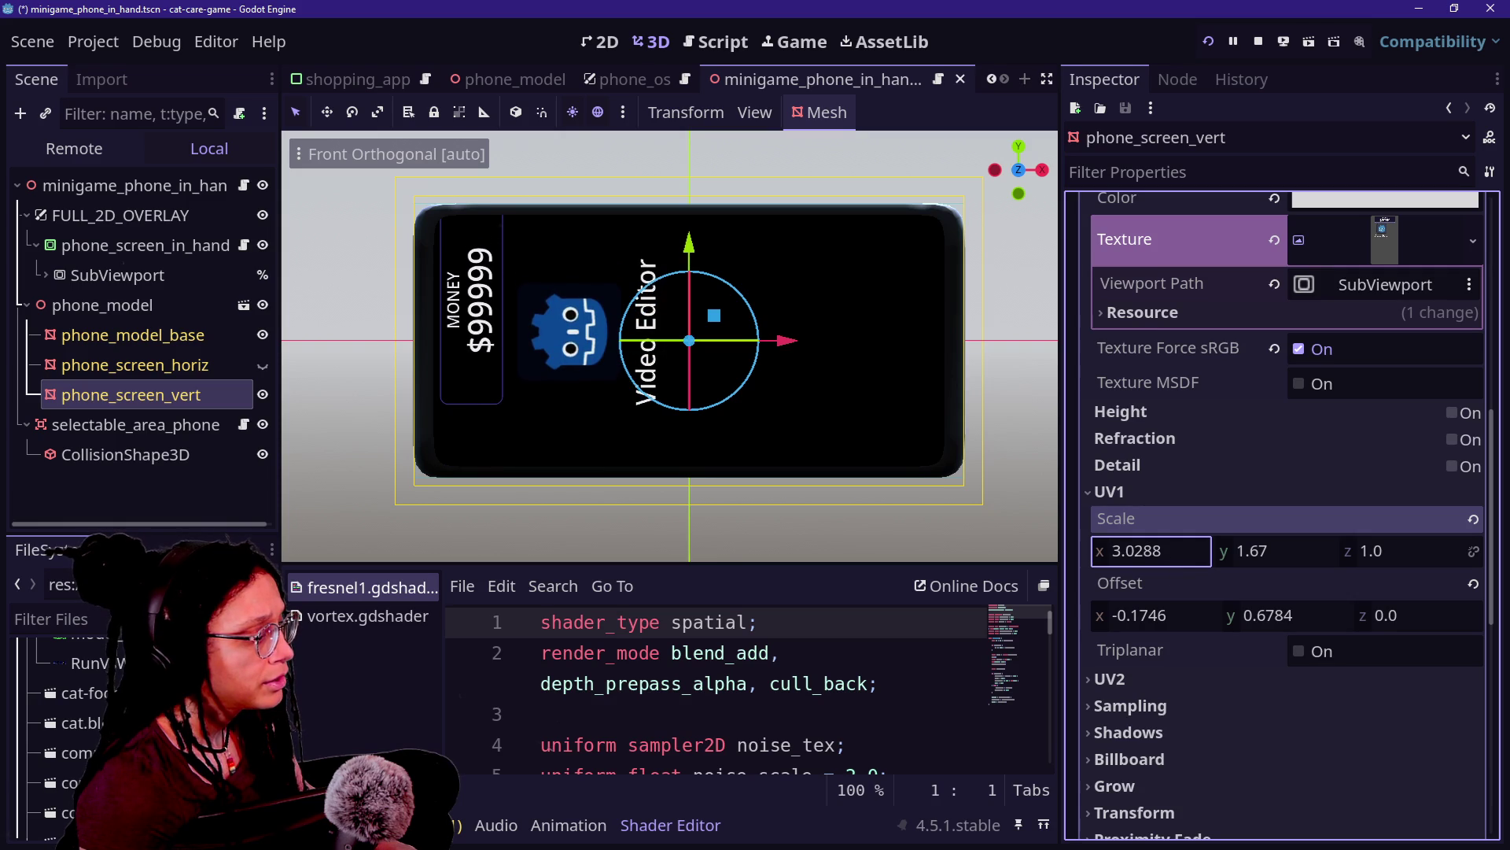
{"action": "type", "text": "3"}
{"action": "key", "text": "Return"}
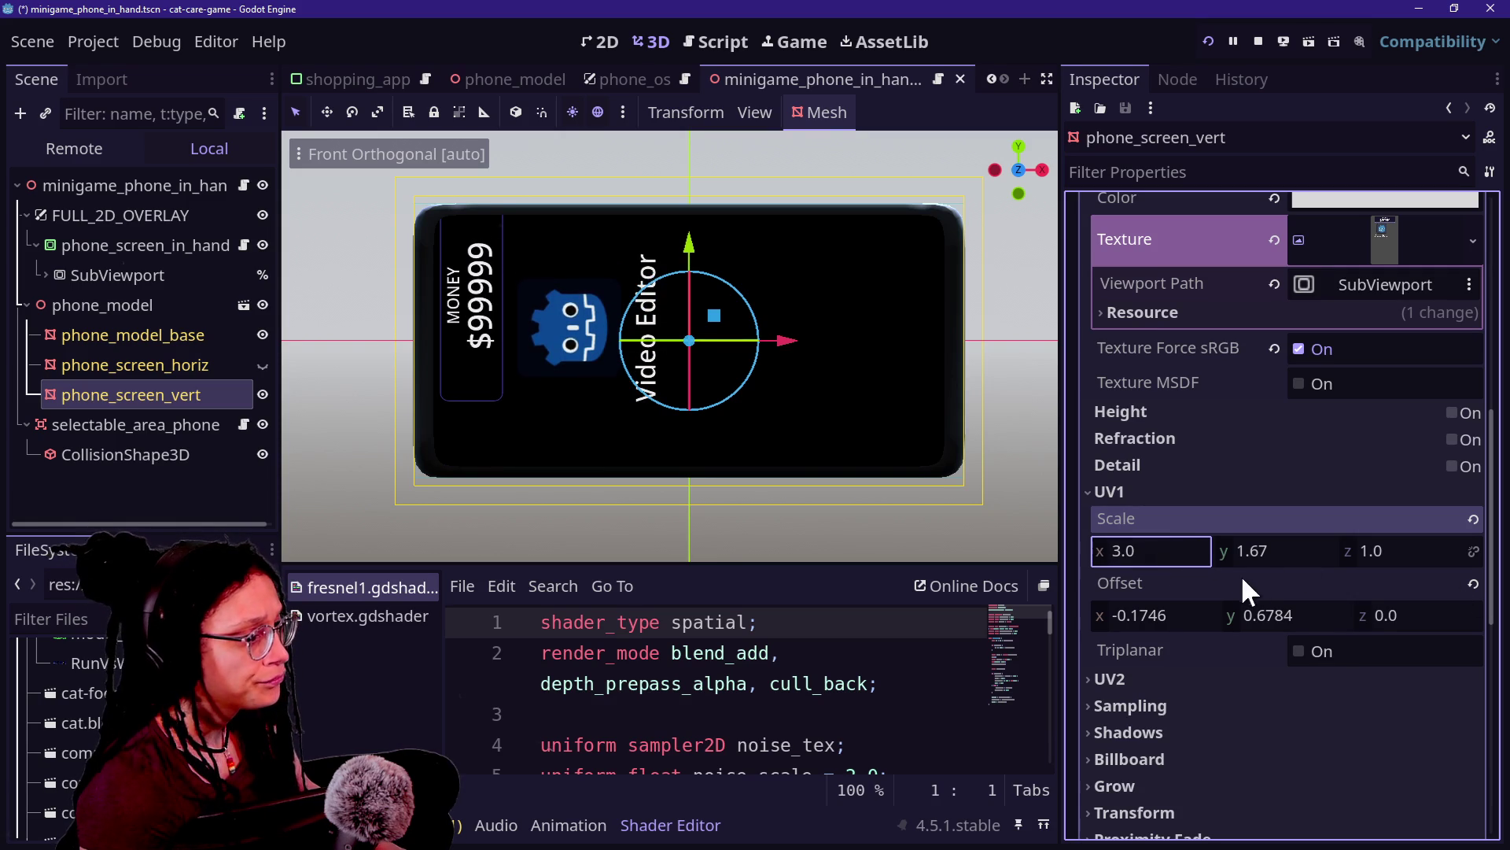
{"action": "type", "text": "2"}
{"action": "key", "text": "Return"}
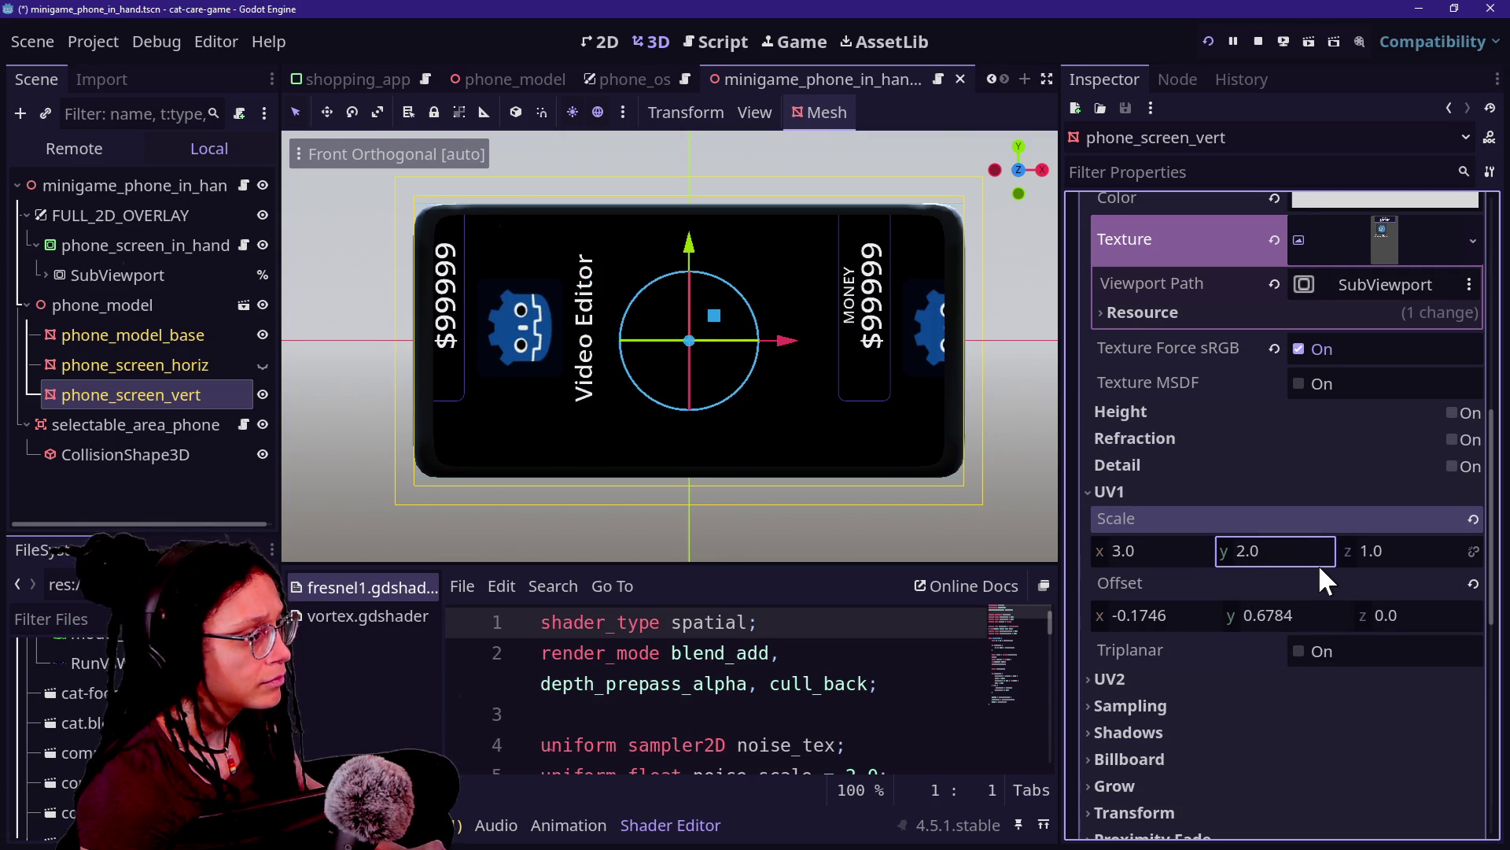
{"action": "type", "text": "1.67"}
{"action": "key", "text": "Return"}
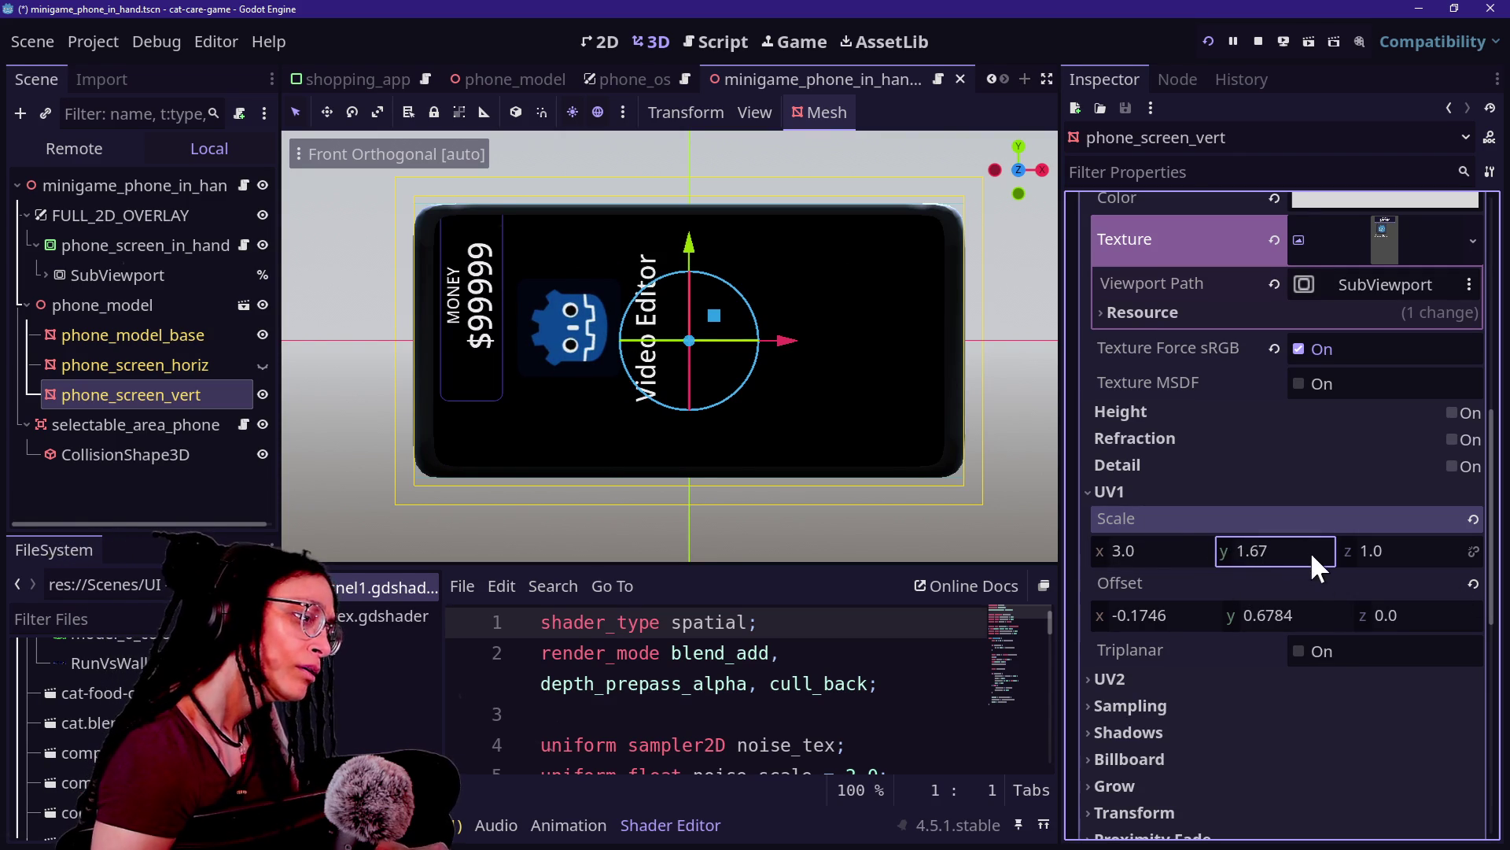
{"action": "type", "text": "1"}
{"action": "key", "text": "BackSpace"}
{"action": "type", "text": "5"}
{"action": "key", "text": "Return"}
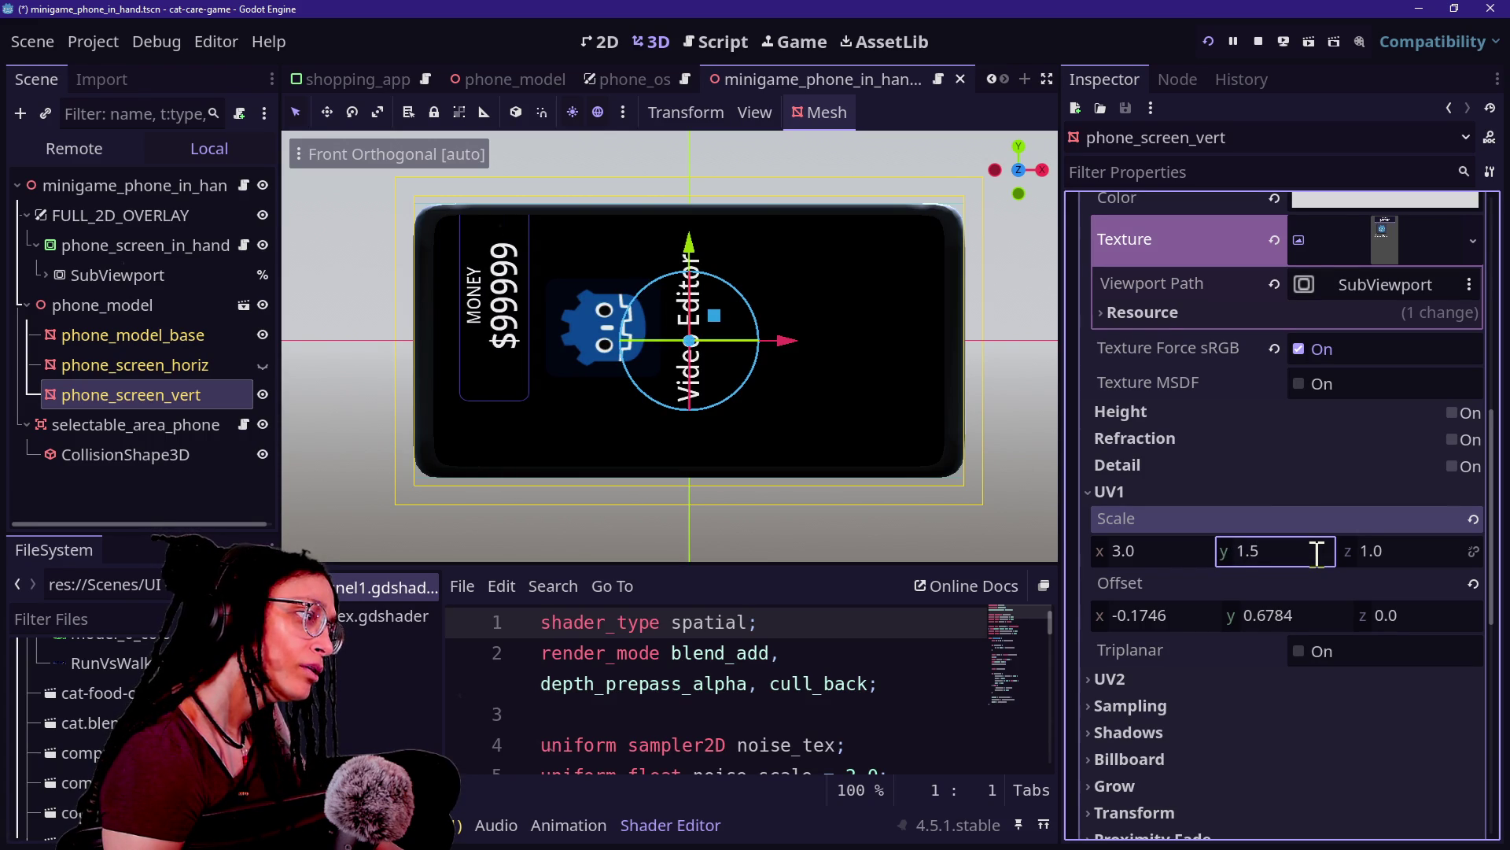
Step: Preview the 3.0 by 1.67 result, then revert UV1 scale to 1, 1, 1 and save the scene
{"action": "left_click", "coordinate": [969, 504]}
{"action": "left_click", "coordinate": [131, 393]}
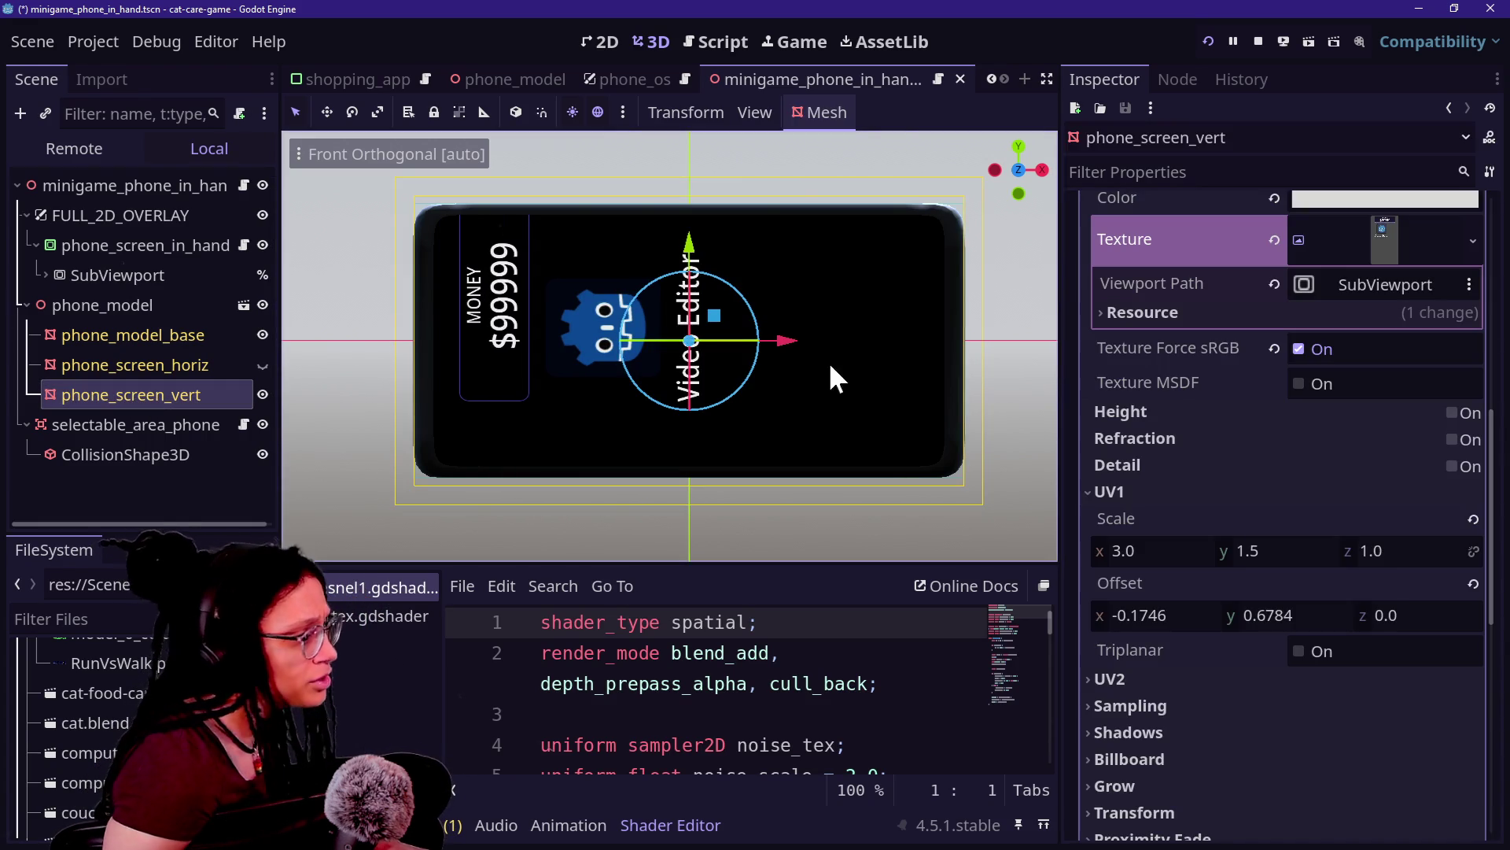
{"action": "key", "text": "ctrl+z"}
{"action": "key", "text": "ctrl+z"}
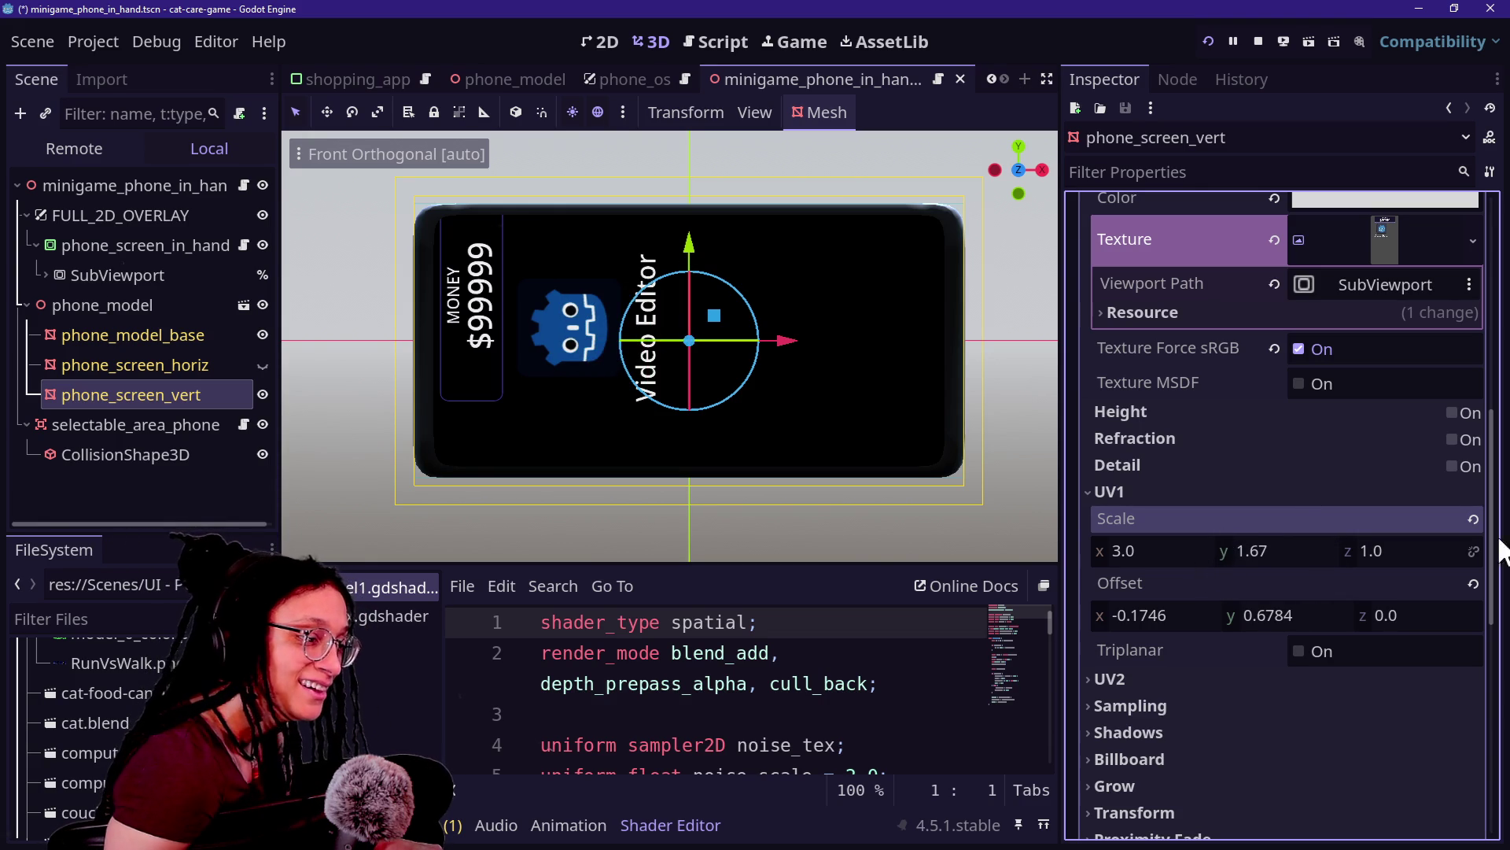
{"action": "left_click", "coordinate": [1472, 520]}
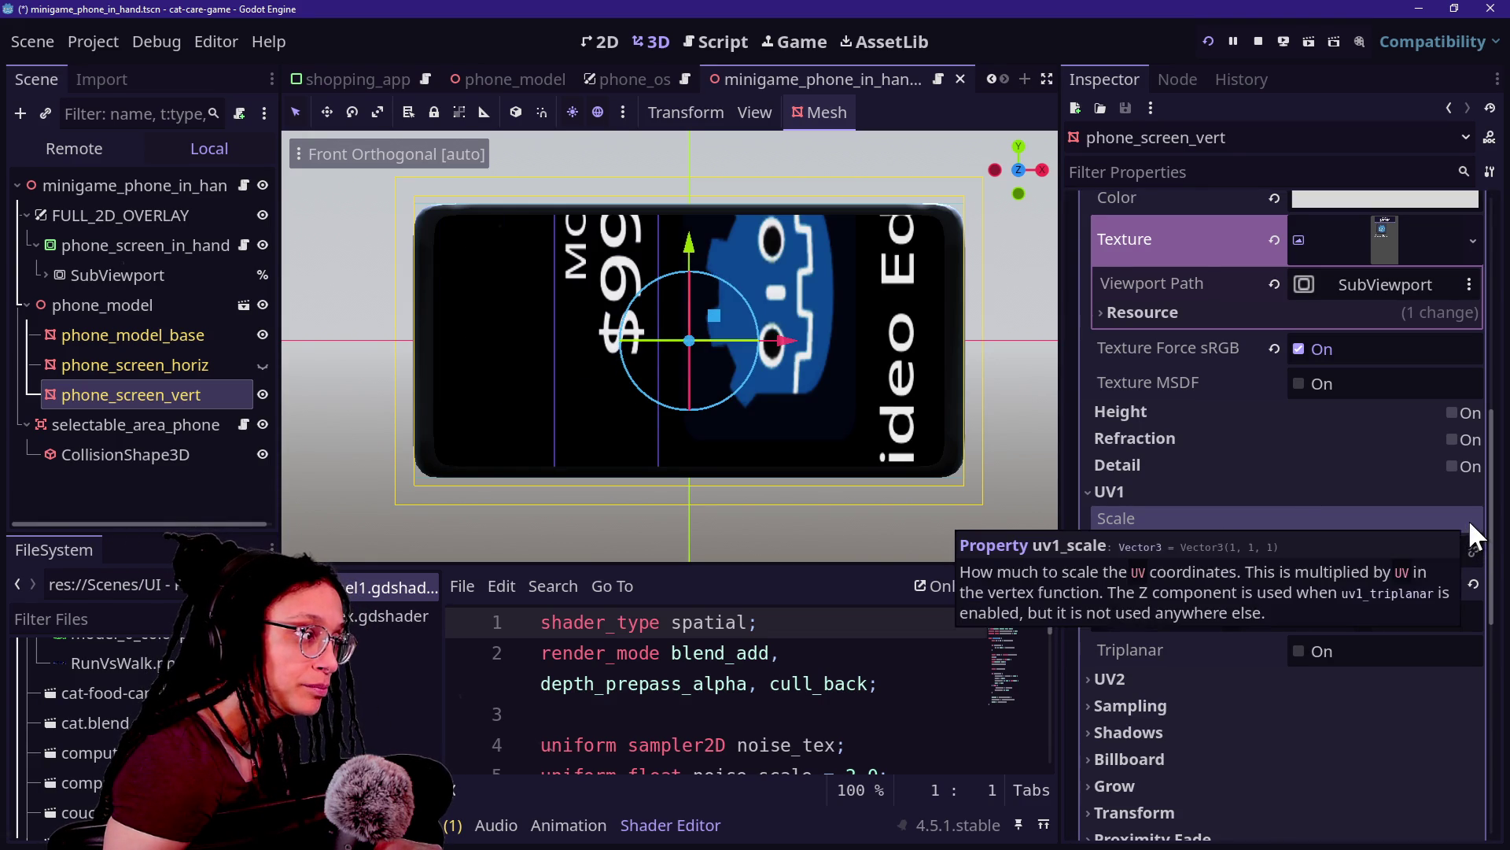
{"action": "key", "text": "ctrl+s"}
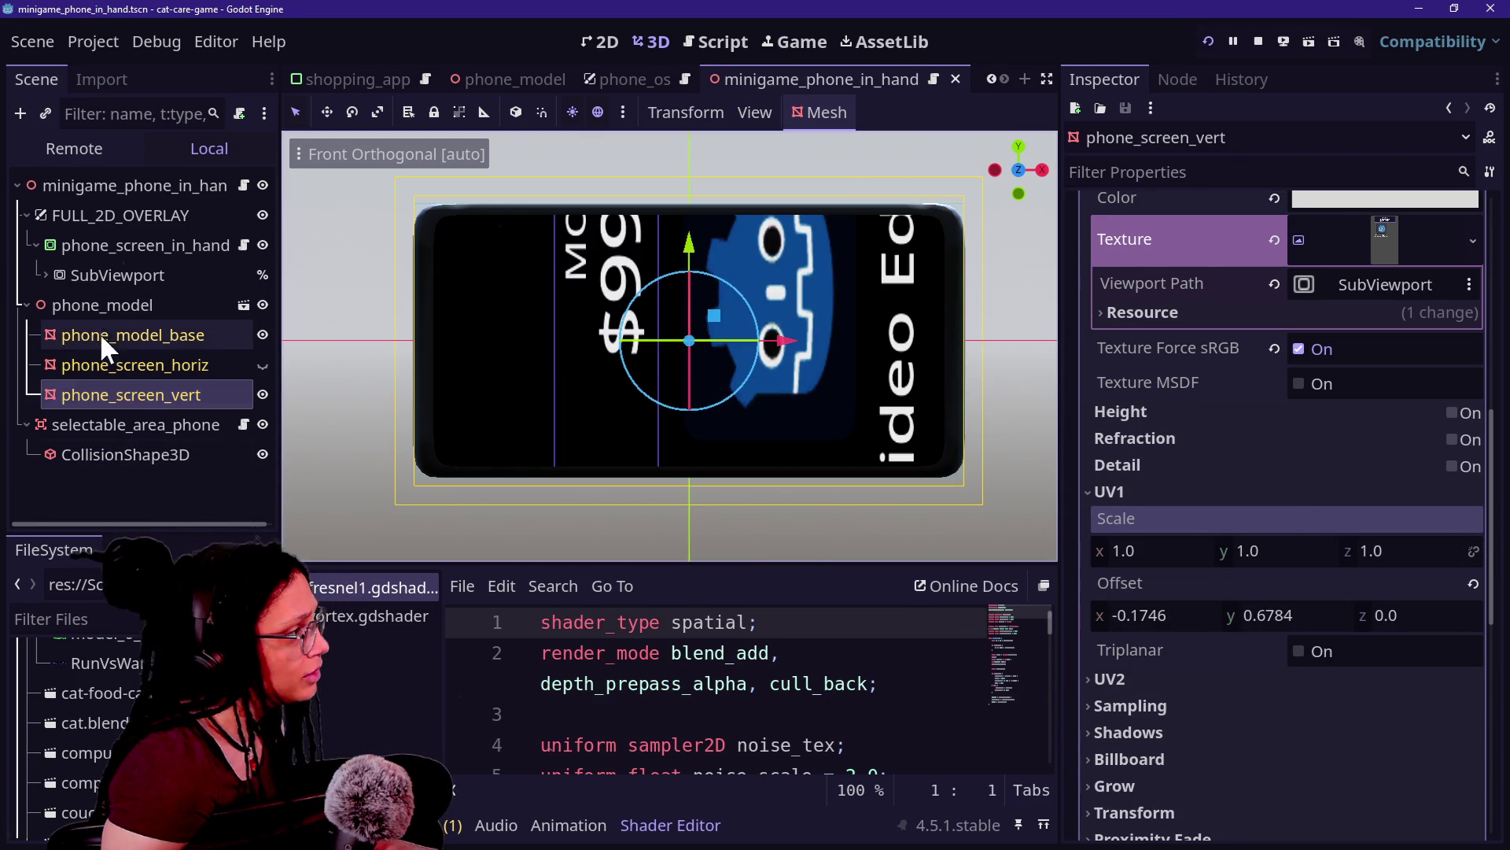
{"action": "left_click", "coordinate": [97, 277]}
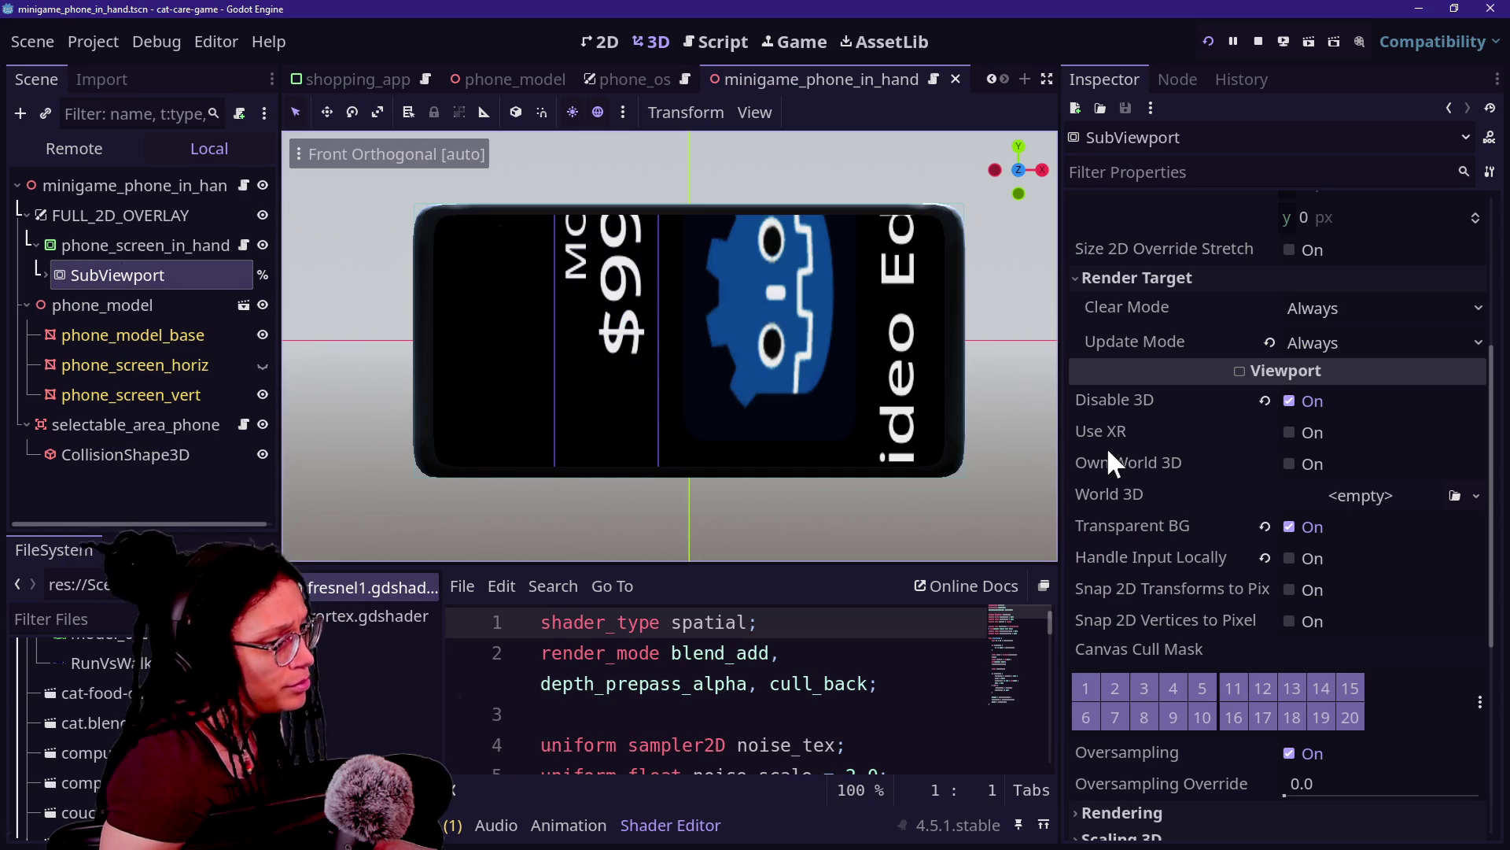
{"action": "scroll", "coordinate": [1139, 504], "scroll_direction": "up", "scroll_amount": 5}
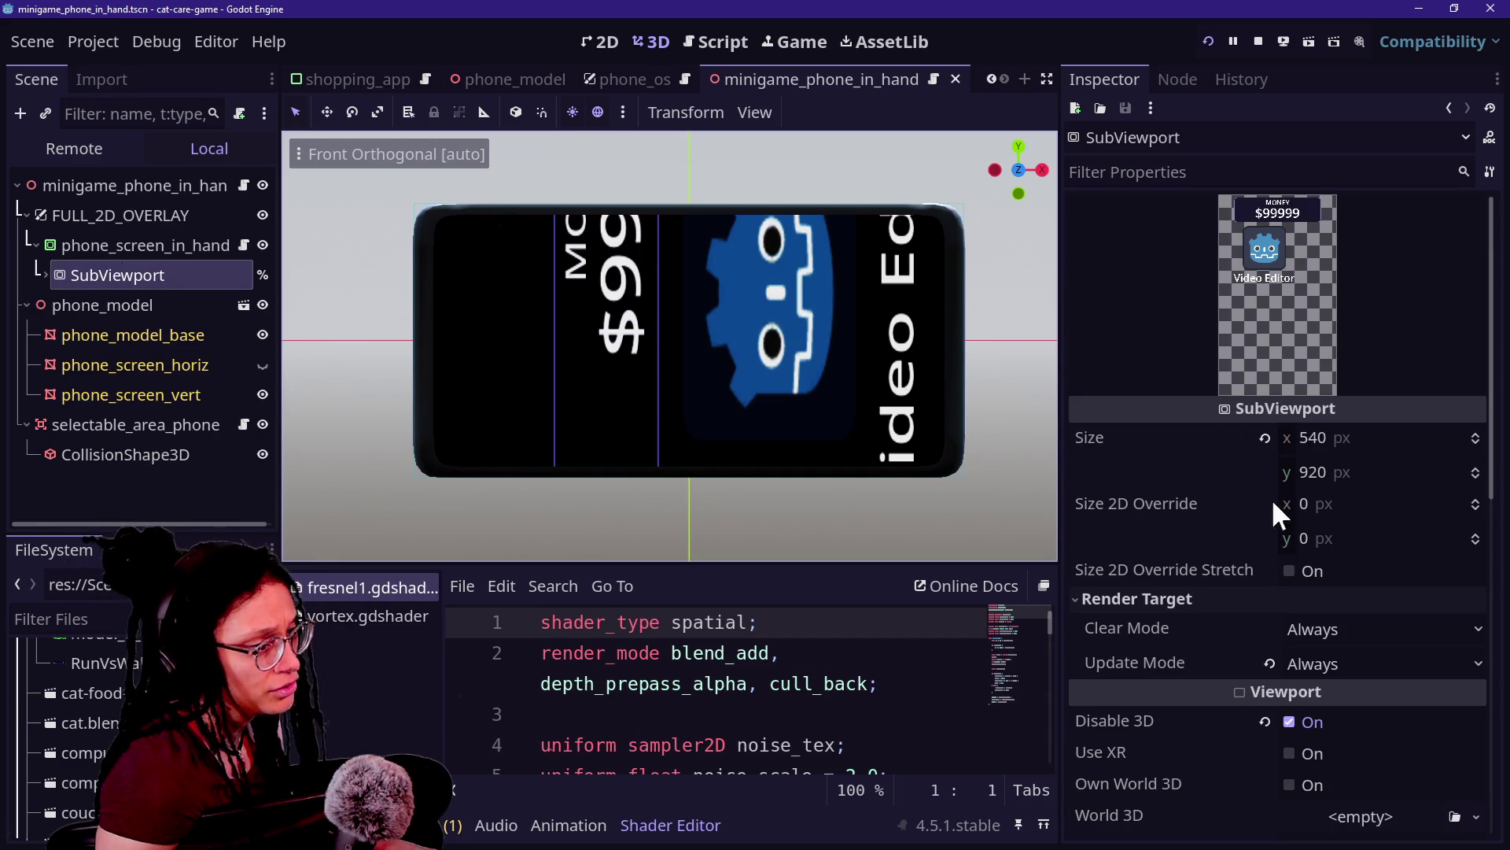
{"action": "left_click", "coordinate": [145, 246]}
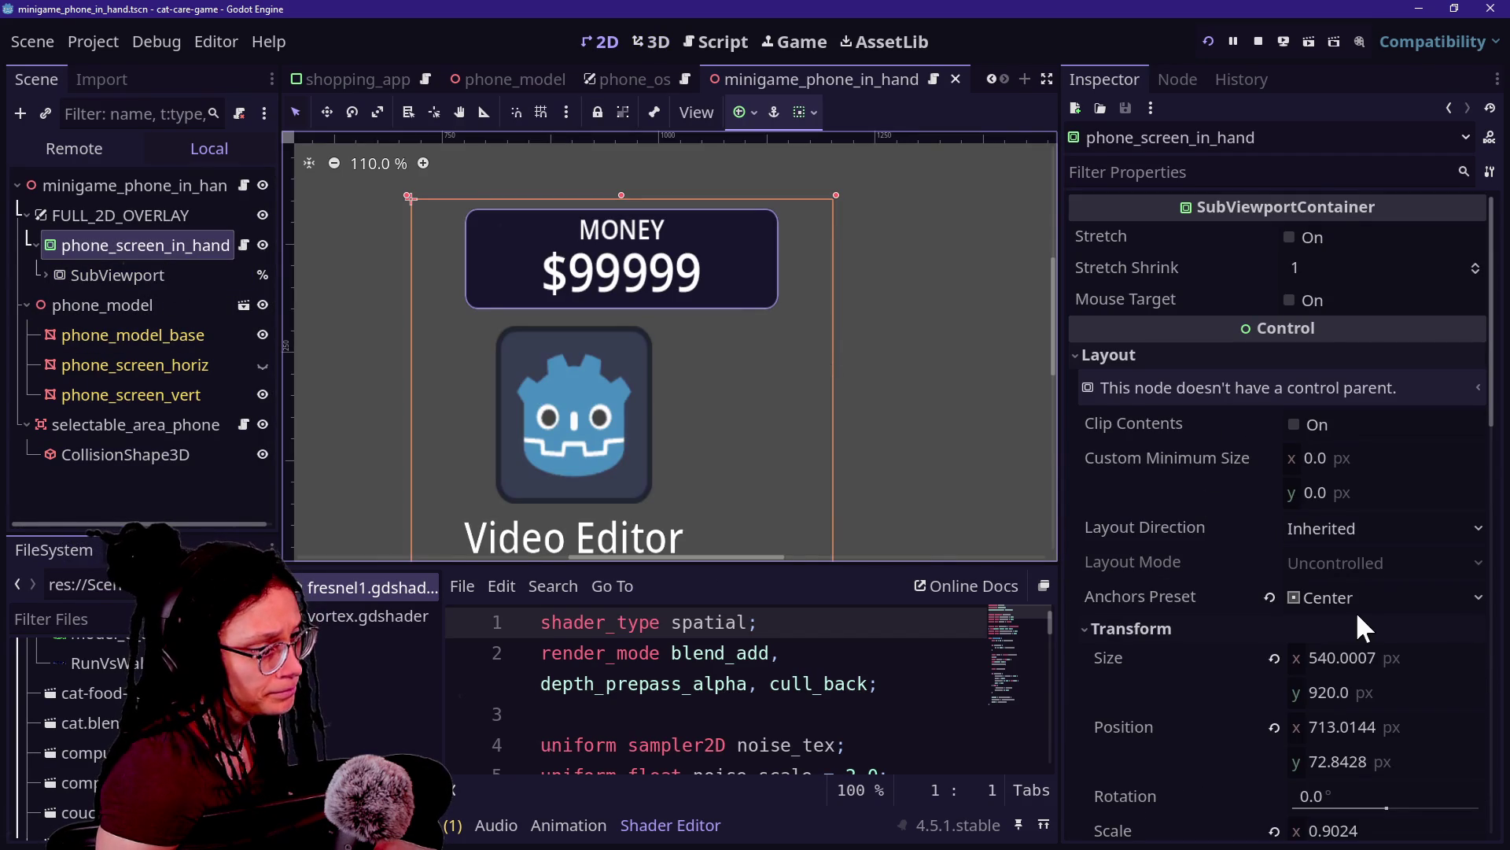
{"action": "scroll", "coordinate": [1358, 615], "scroll_direction": "down", "scroll_amount": 3}
{"action": "left_click", "coordinate": [651, 42]}
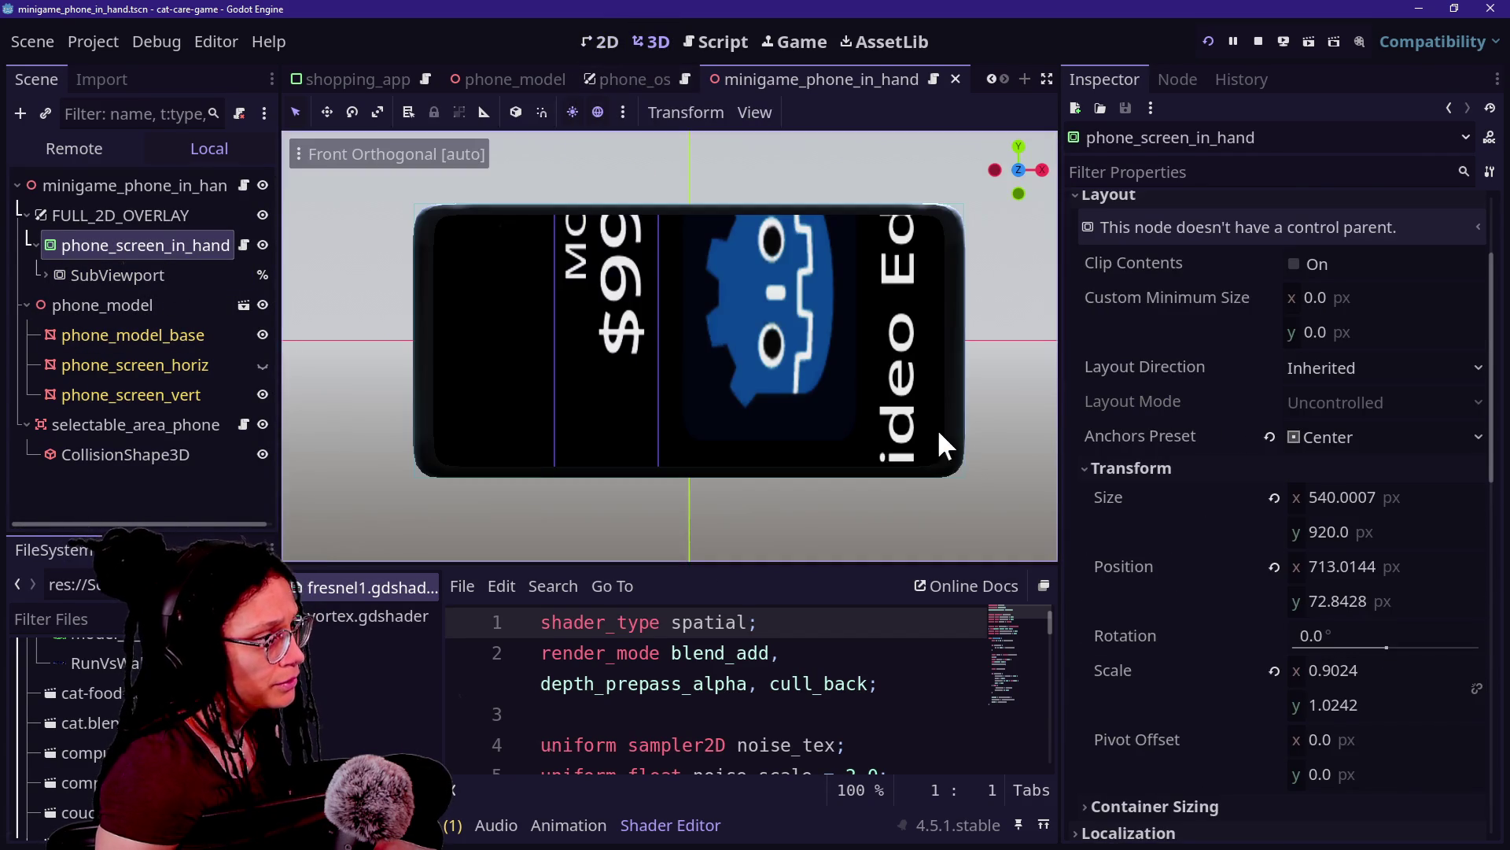
{"action": "left_click", "coordinate": [1274, 671]}
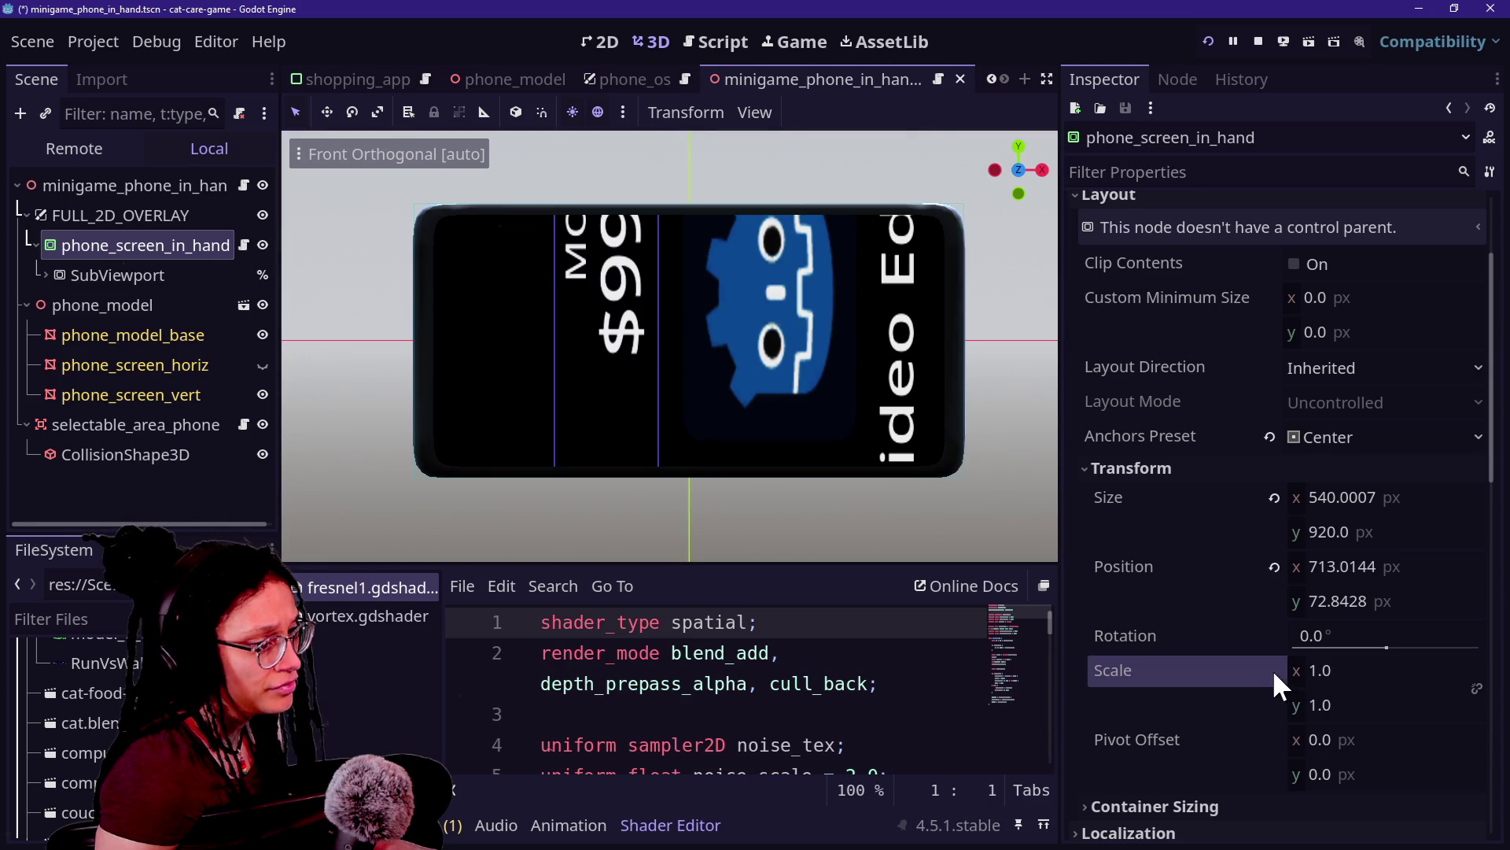
{"action": "left_click", "coordinate": [1275, 499]}
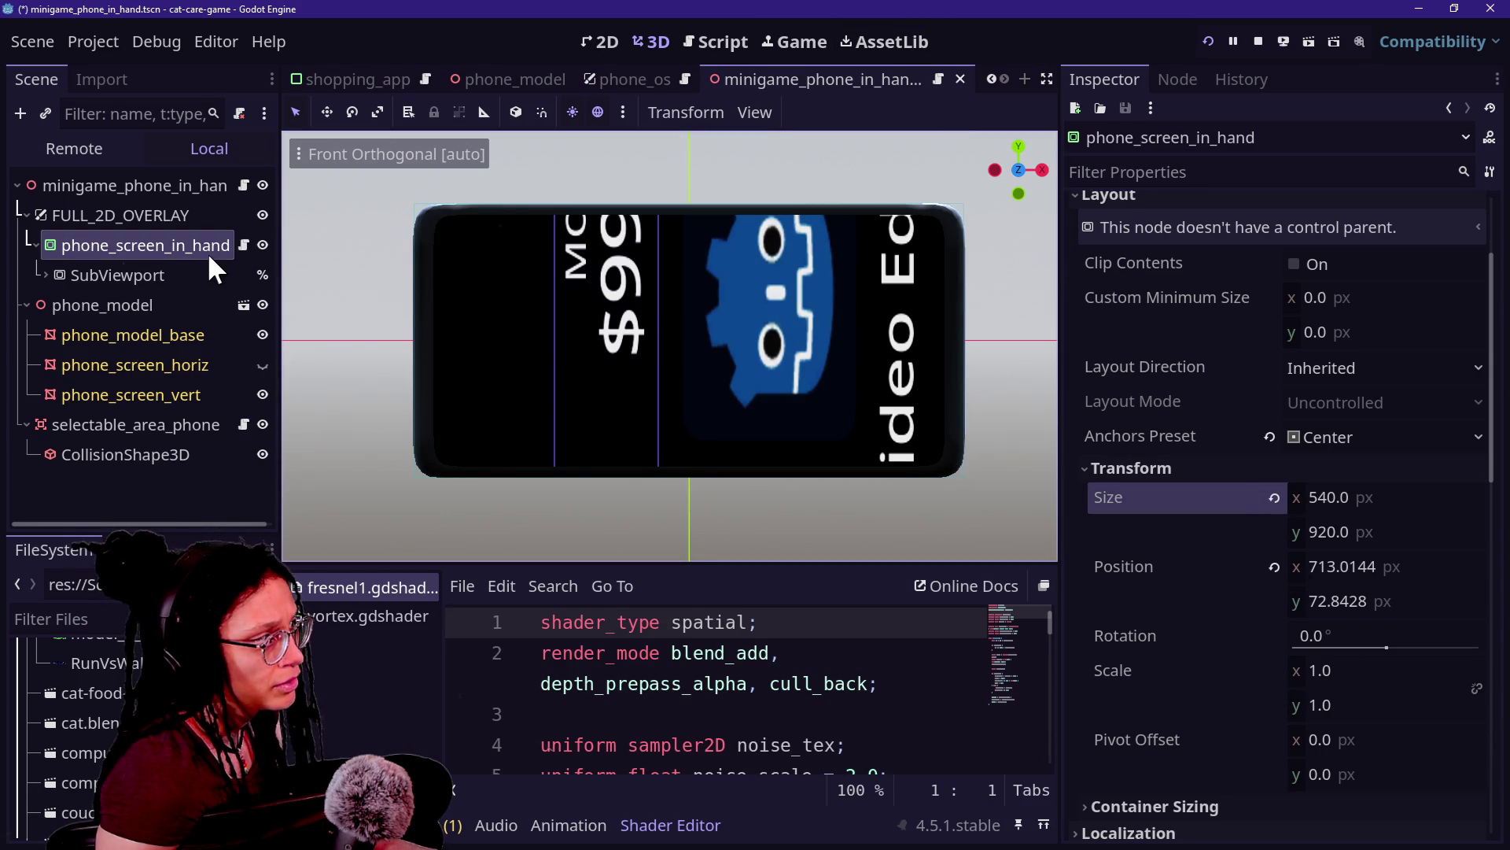
{"action": "left_click", "coordinate": [1189, 598]}
{"action": "key", "text": "ctrl+z"}
{"action": "key", "text": "ctrl+z"}
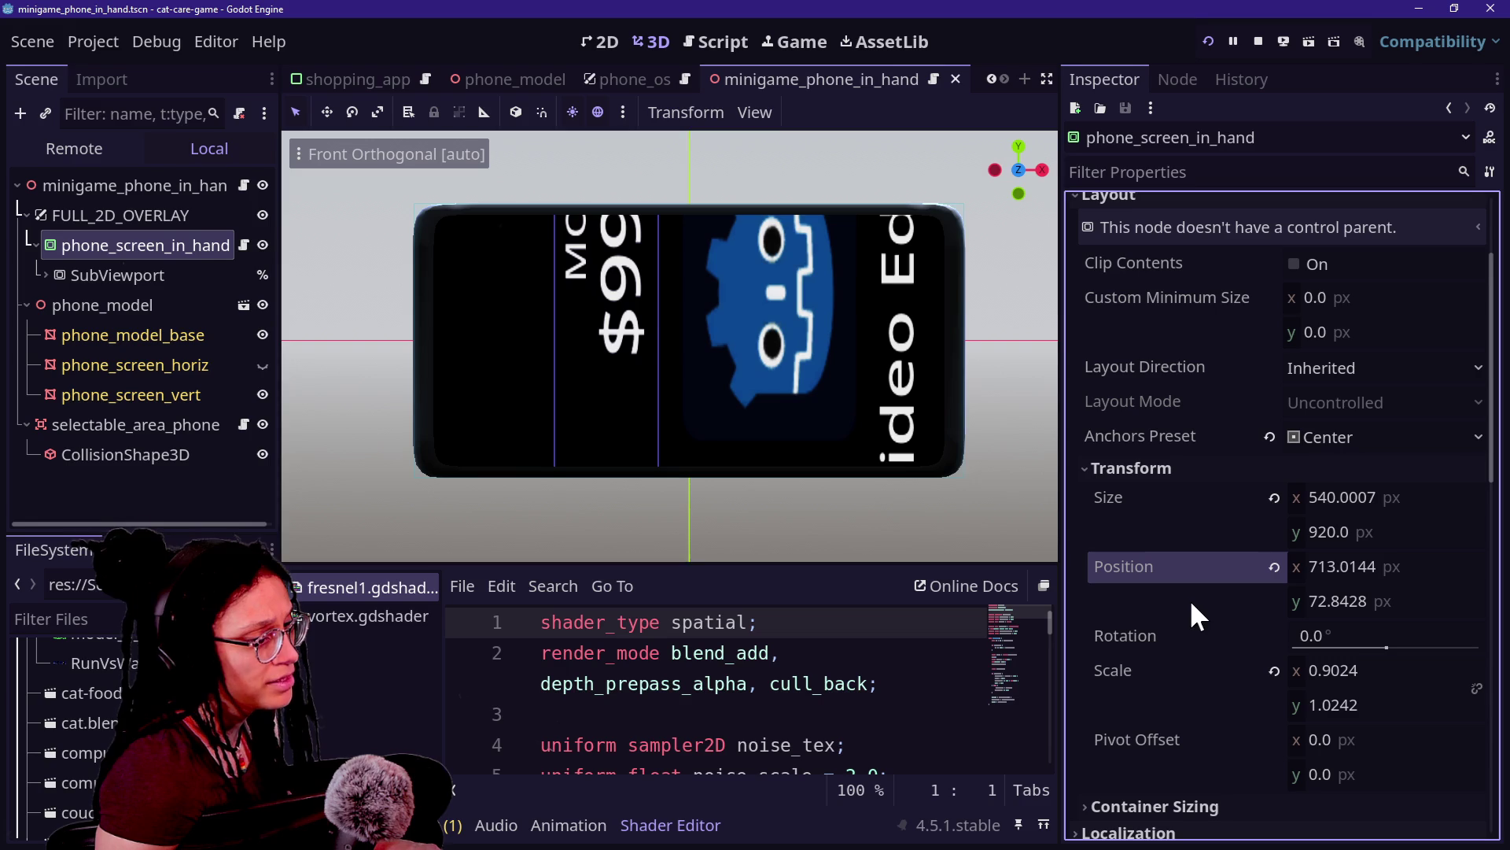
{"action": "left_click", "coordinate": [82, 387]}
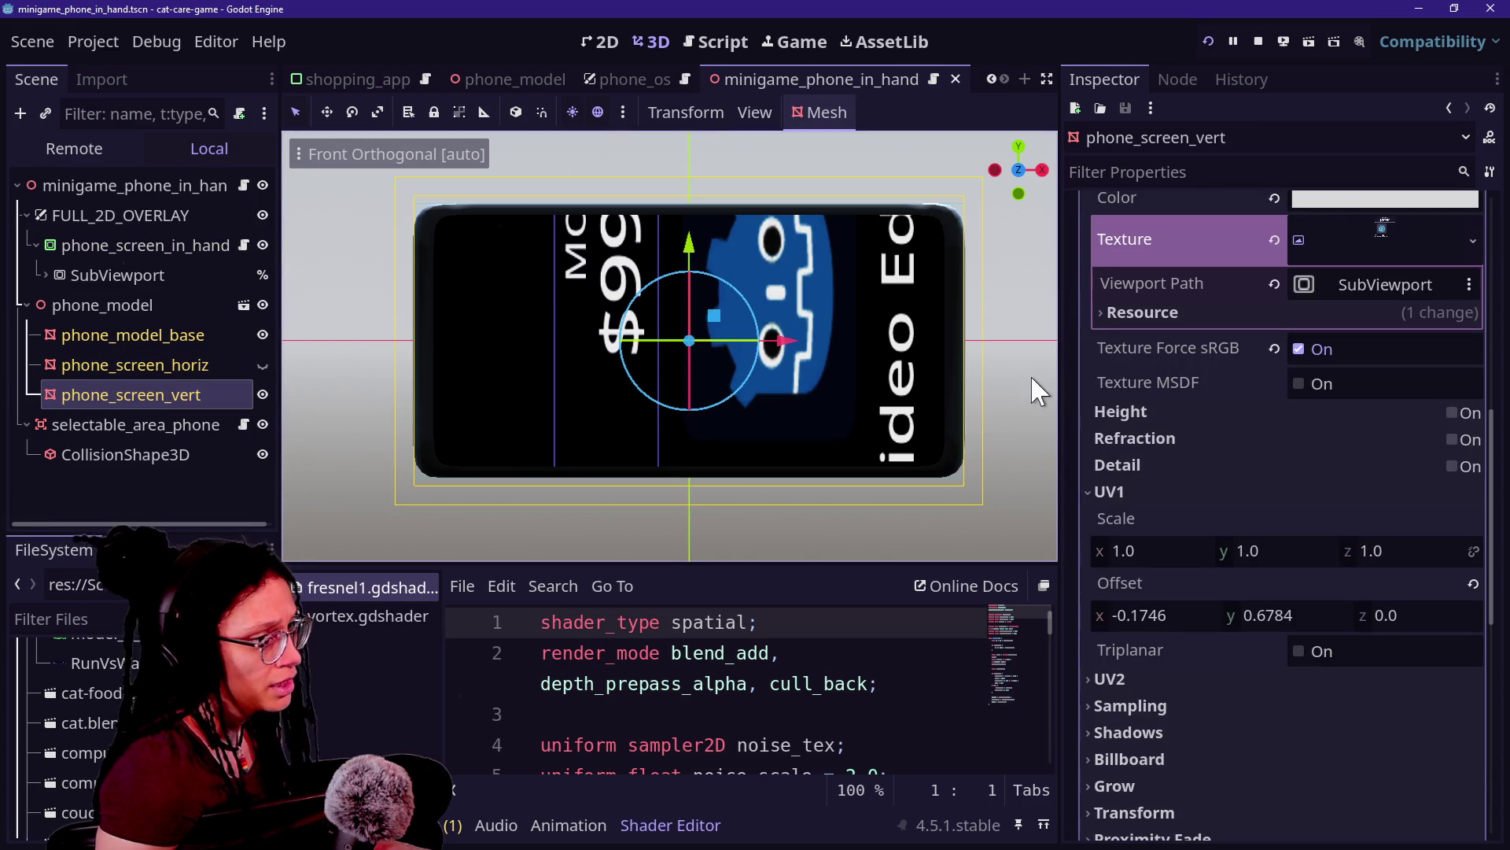
Step: Reset the UV1 offset, then undo to restore the 3.0 by 1.67 UV1 scale
{"action": "scroll", "coordinate": [1362, 427], "scroll_direction": "up", "scroll_amount": 4}
{"action": "scroll", "coordinate": [1364, 433], "scroll_direction": "up", "scroll_amount": 4}
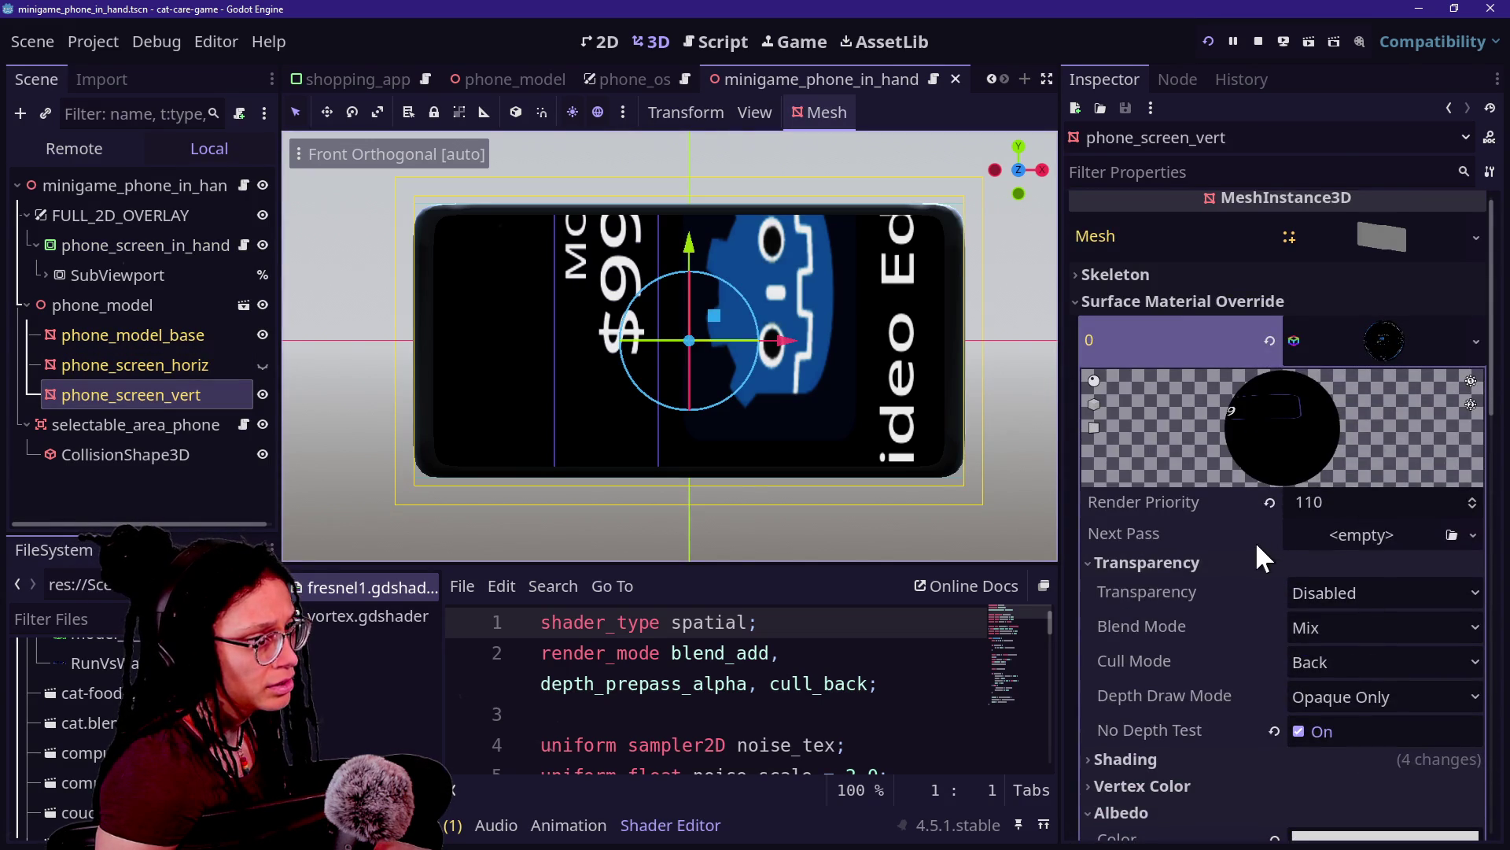
{"action": "scroll", "coordinate": [1256, 545], "scroll_direction": "down", "scroll_amount": 7}
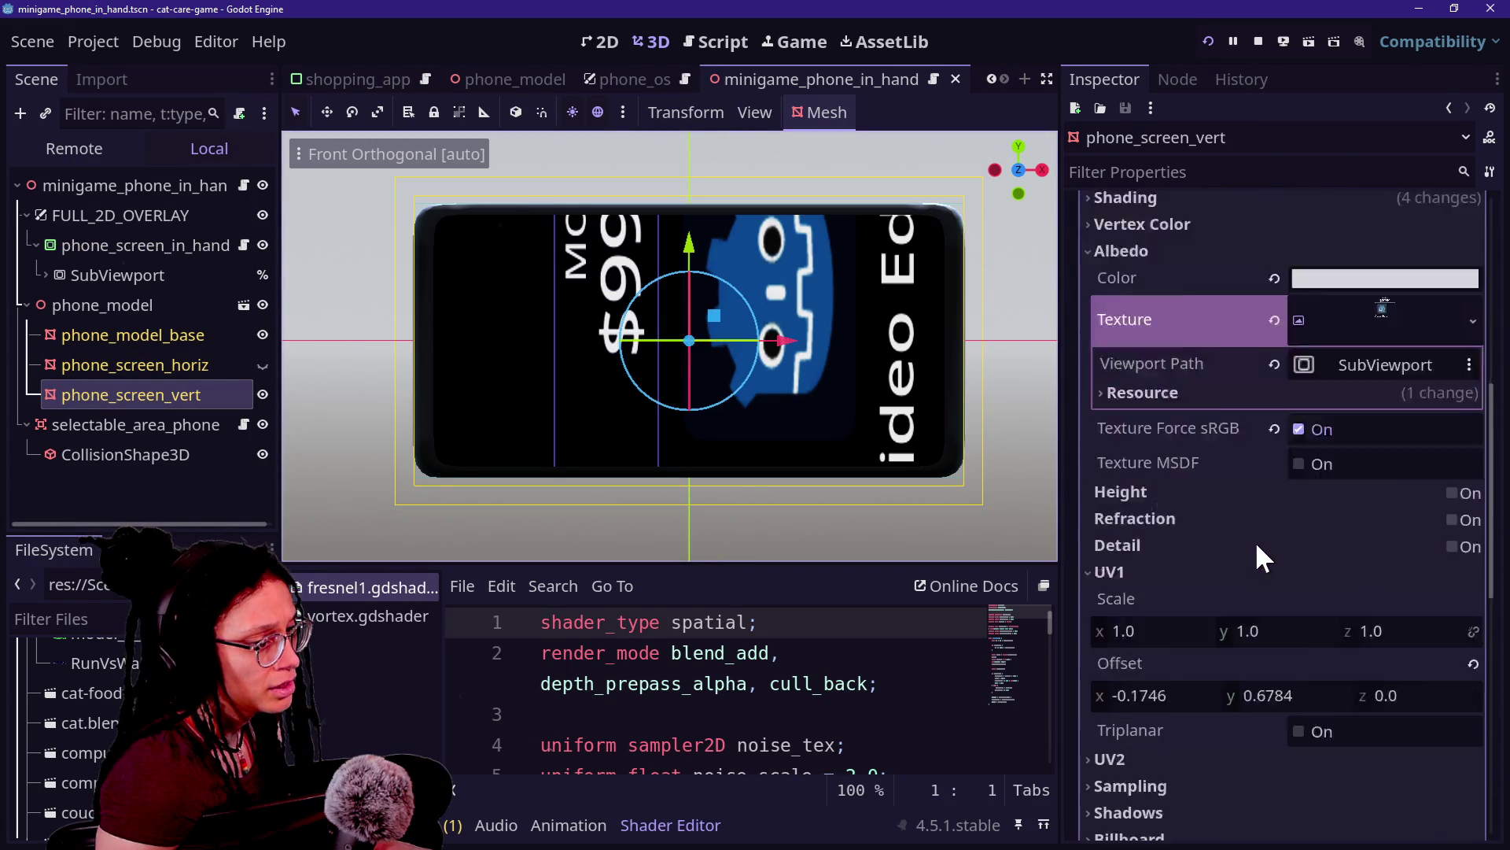
{"action": "scroll", "coordinate": [1256, 545], "scroll_direction": "down", "scroll_amount": 2}
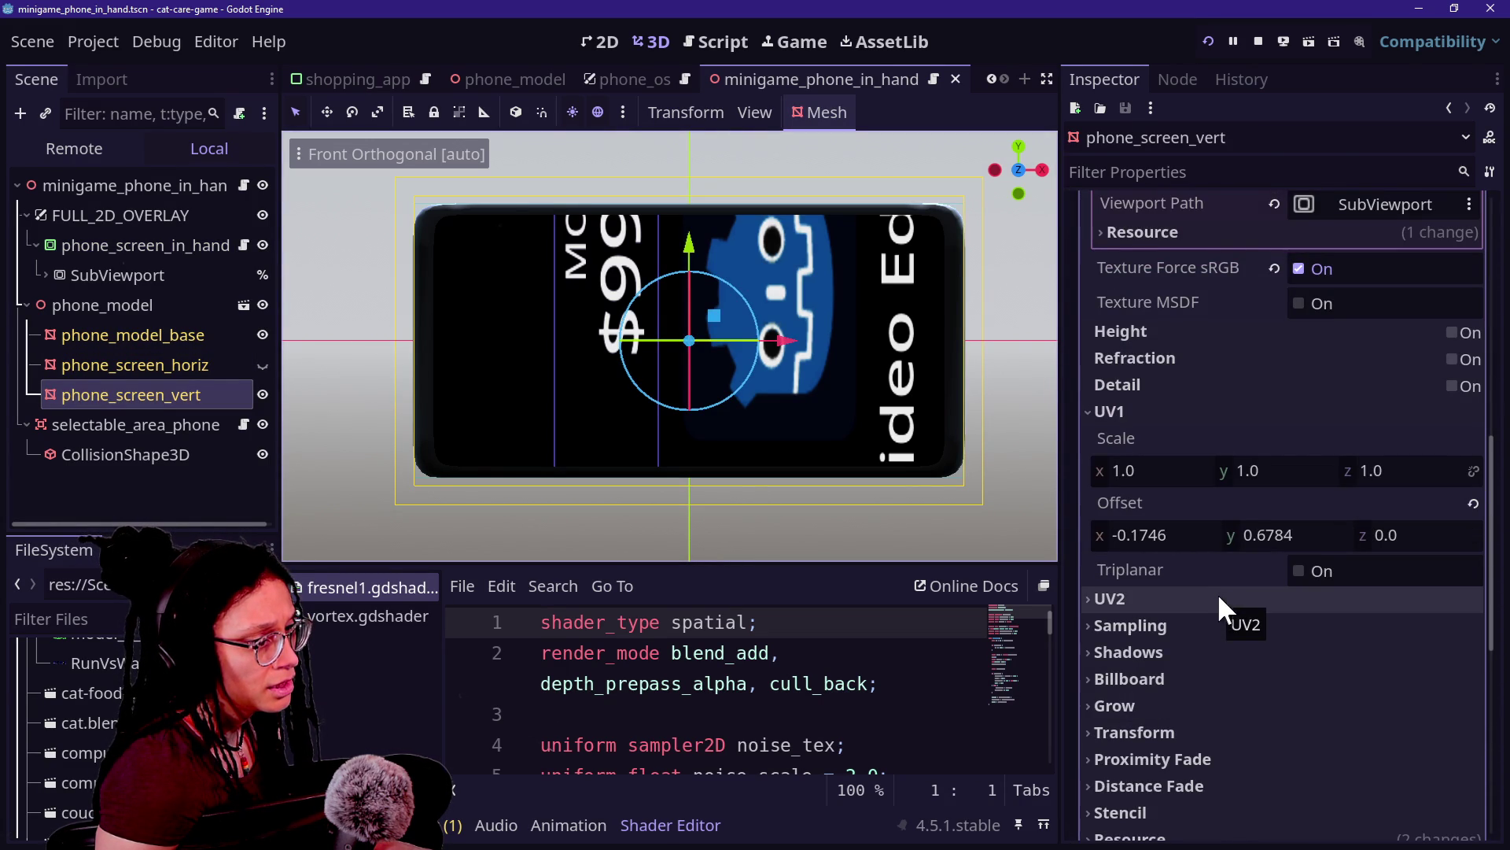
{"action": "left_click", "coordinate": [1472, 502]}
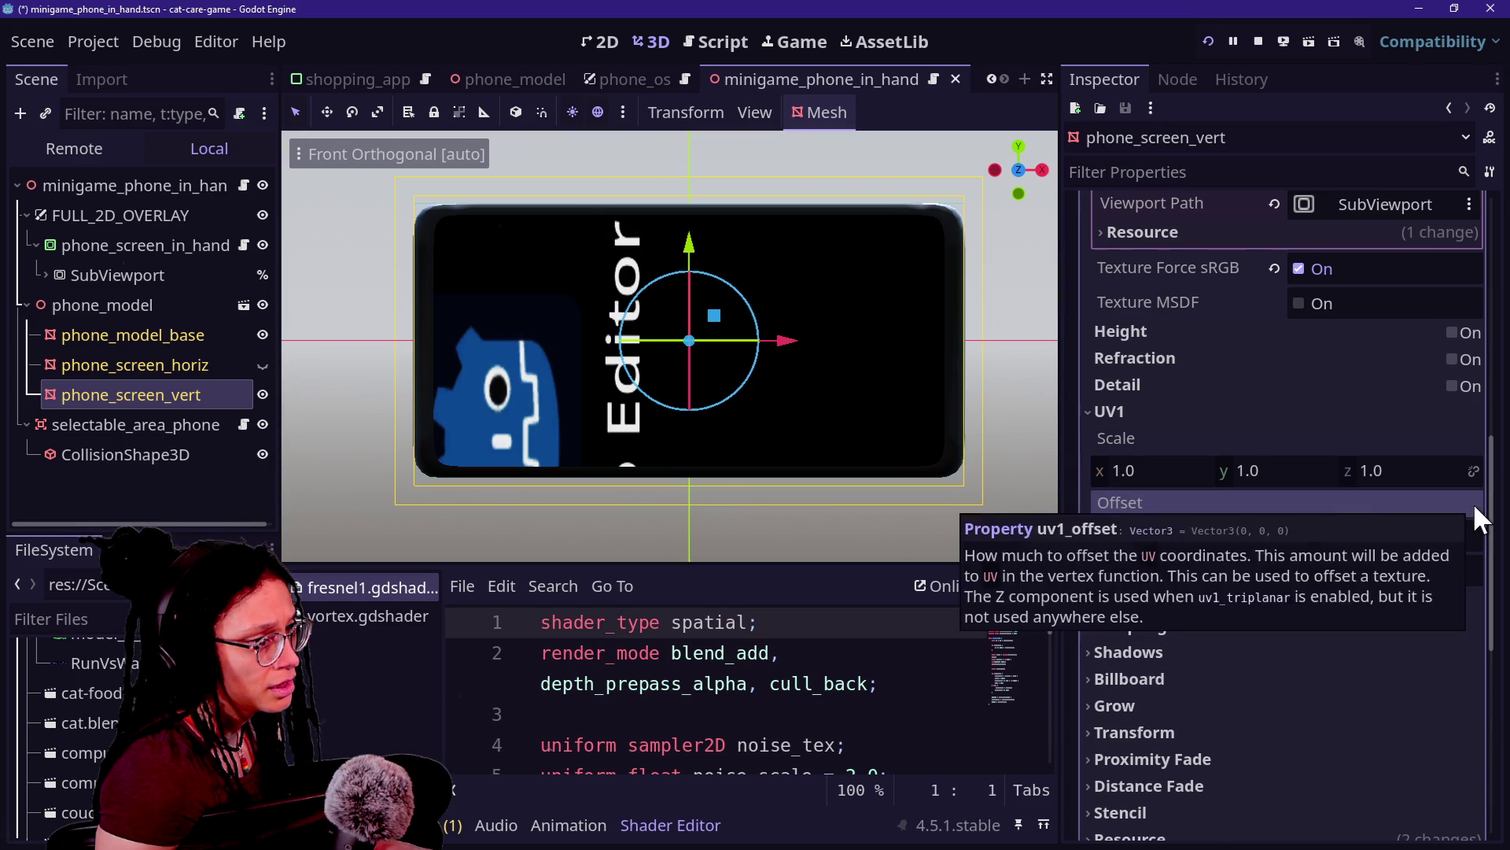
{"action": "key", "text": "ctrl+z"}
{"action": "key", "text": "ctrl+z"}
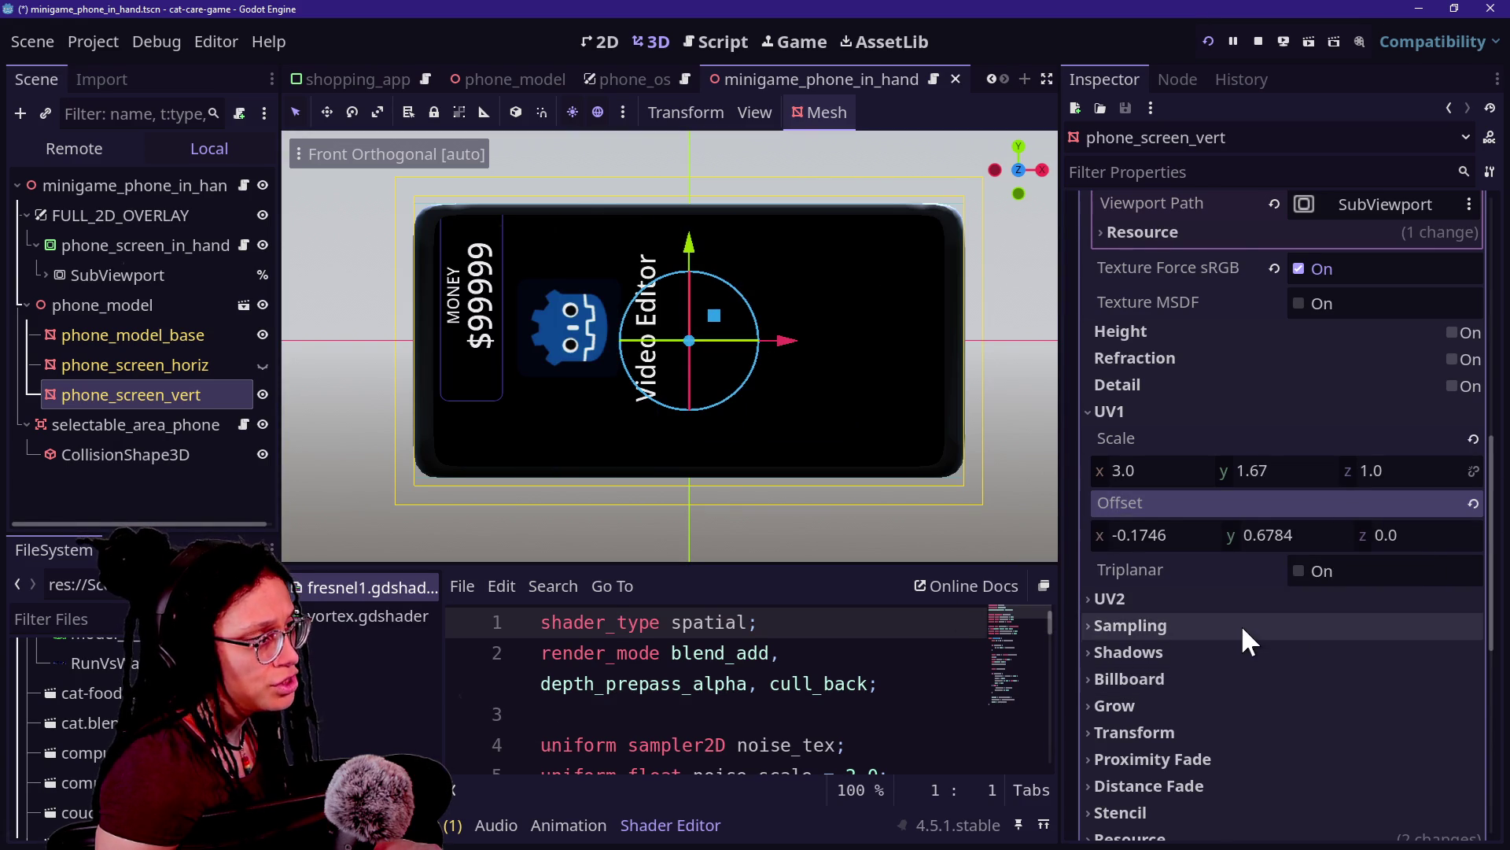
Step: Deselect the mesh to view the fitted phone screen, then switch to the live chat
{"action": "scroll", "coordinate": [1192, 478], "scroll_direction": "up", "scroll_amount": 10}
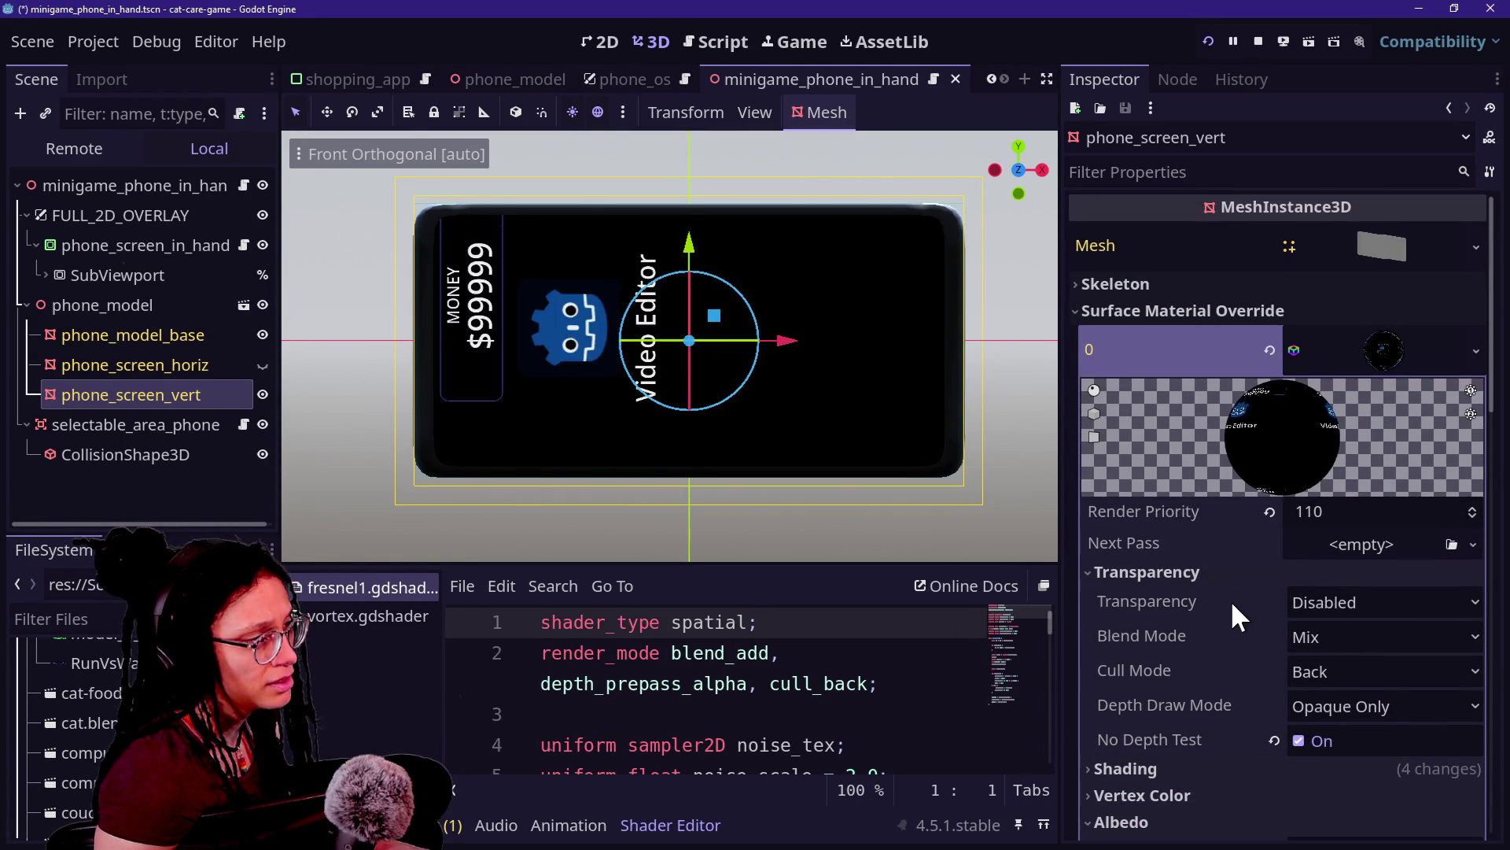
{"action": "key", "text": "alt+Tab"}
{"action": "key", "text": "alt+Tab"}
{"action": "left_click", "coordinate": [873, 387]}
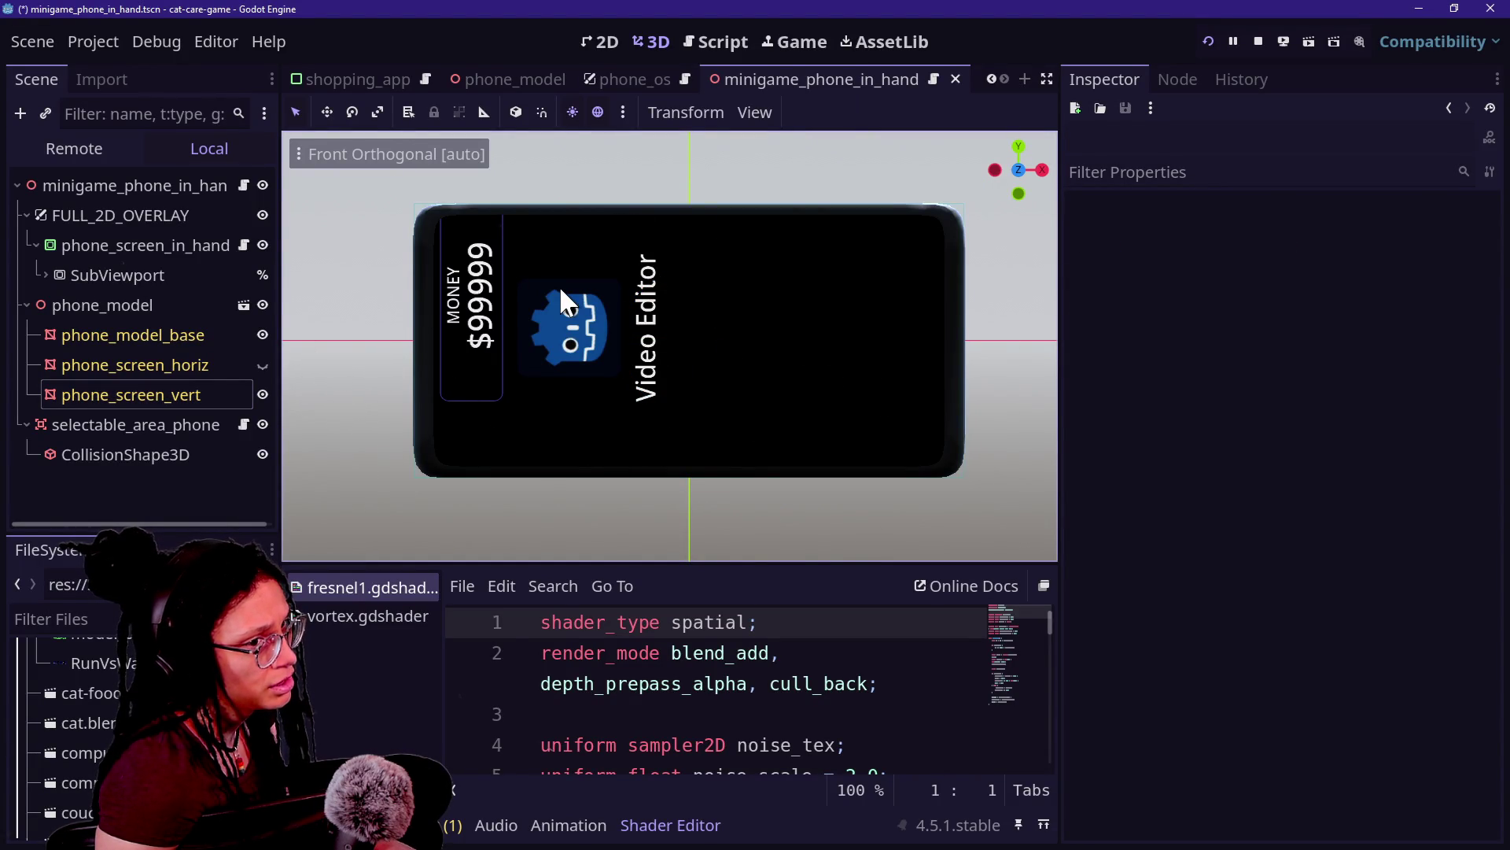
{"action": "key", "text": "alt+Tab"}
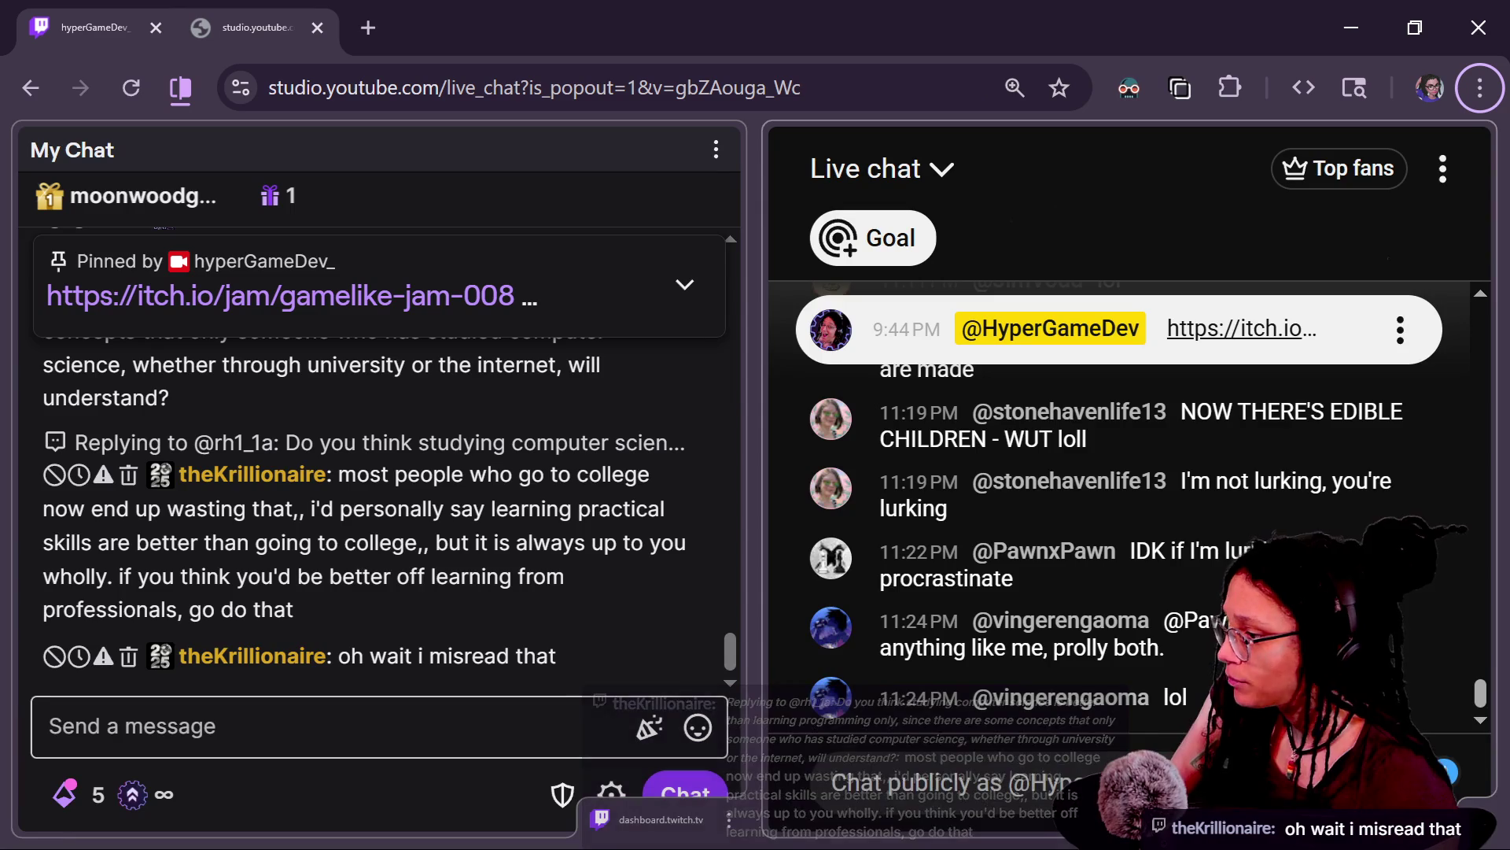
{"action": "scroll", "coordinate": [438, 507], "scroll_direction": "up", "scroll_amount": 3}
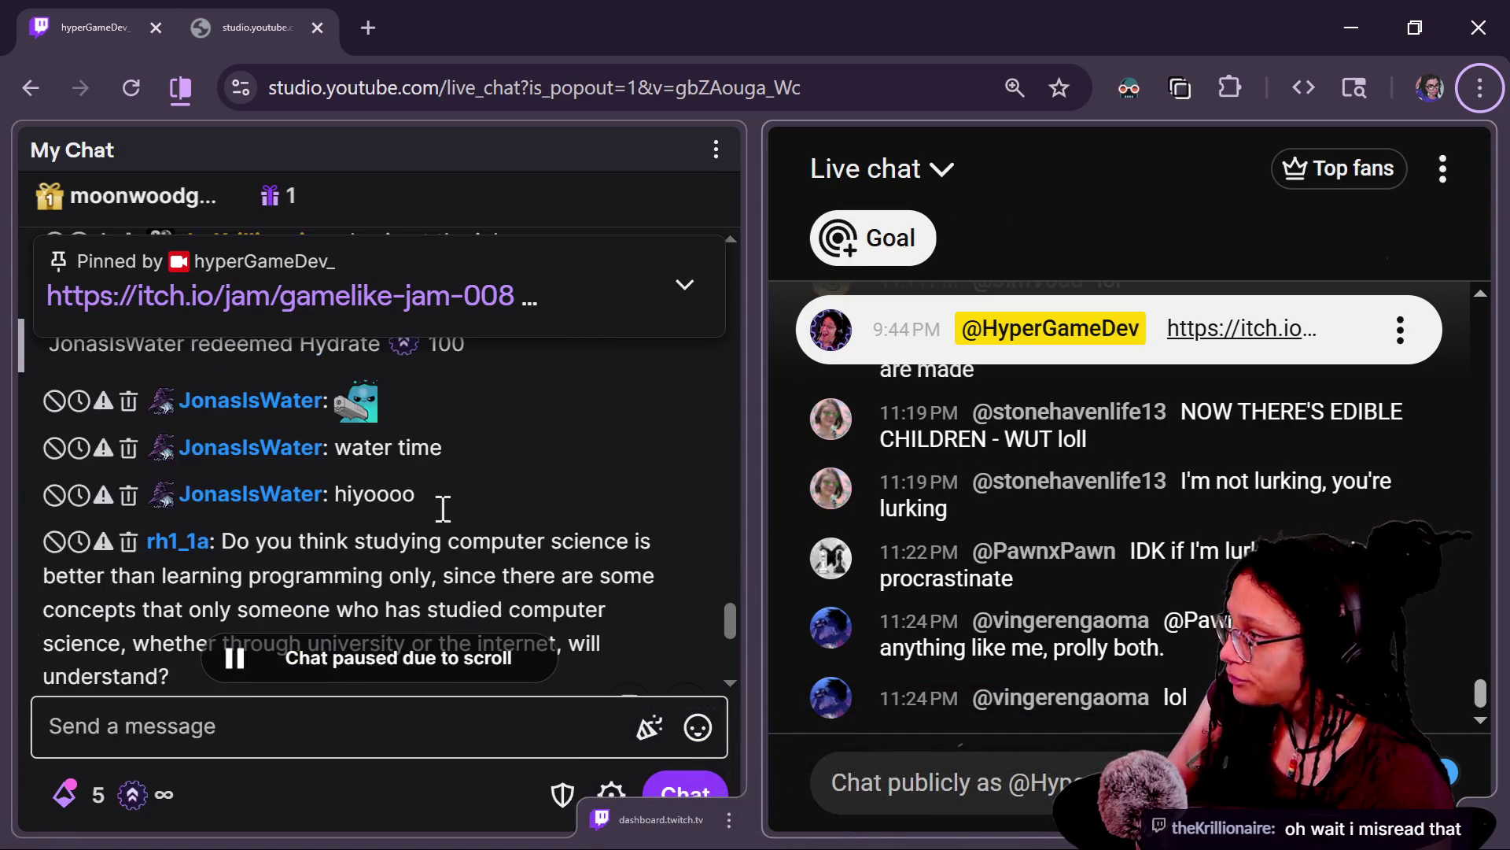
{"action": "scroll", "coordinate": [441, 505], "scroll_direction": "down", "scroll_amount": 1}
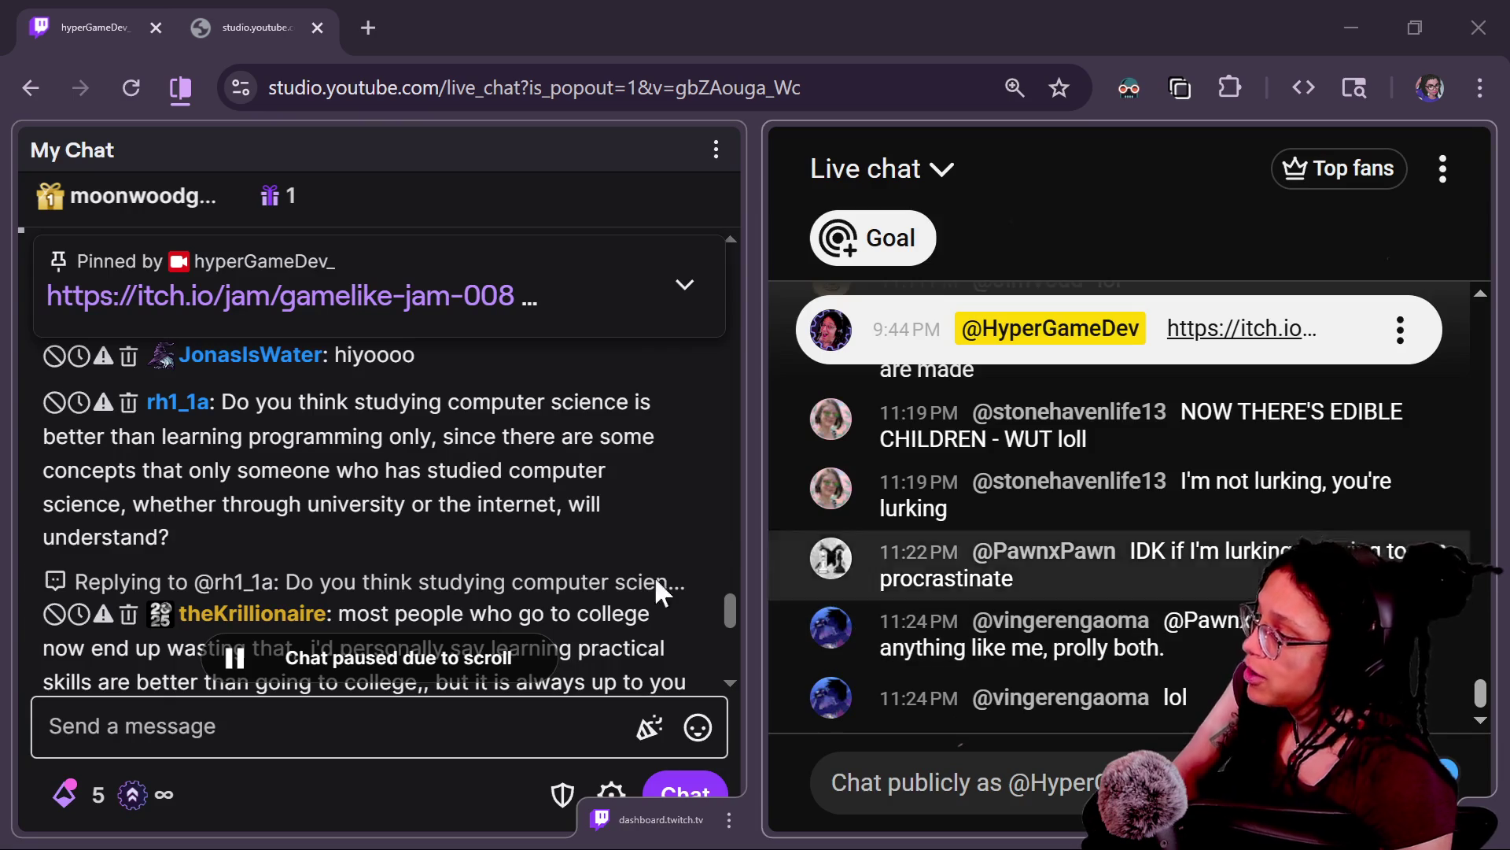
{"action": "scroll", "coordinate": [498, 568], "scroll_direction": "down", "scroll_amount": 5}
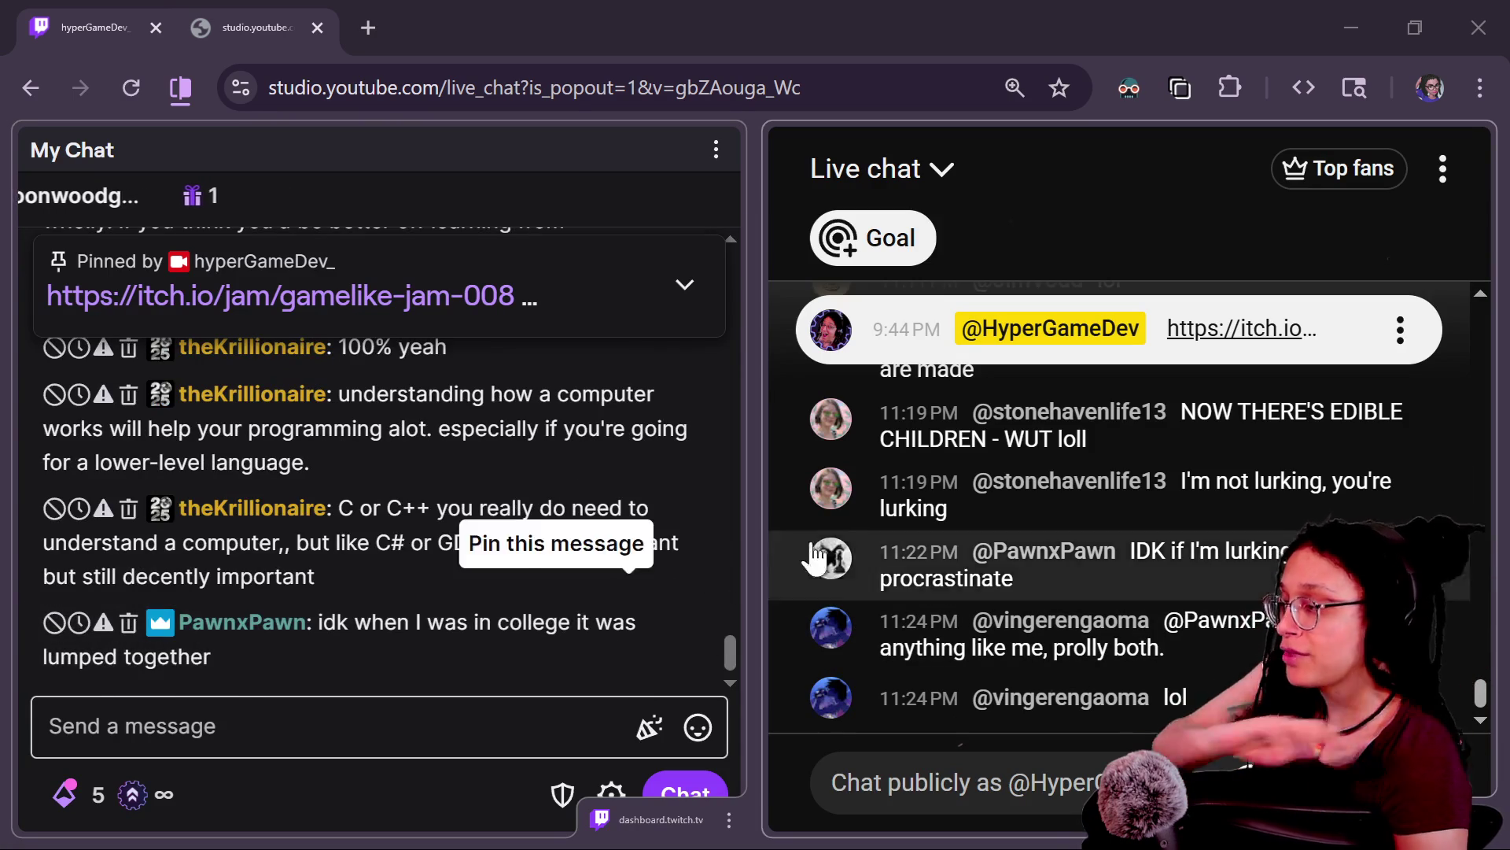
{"action": "left_click", "coordinate": [1084, 783]}
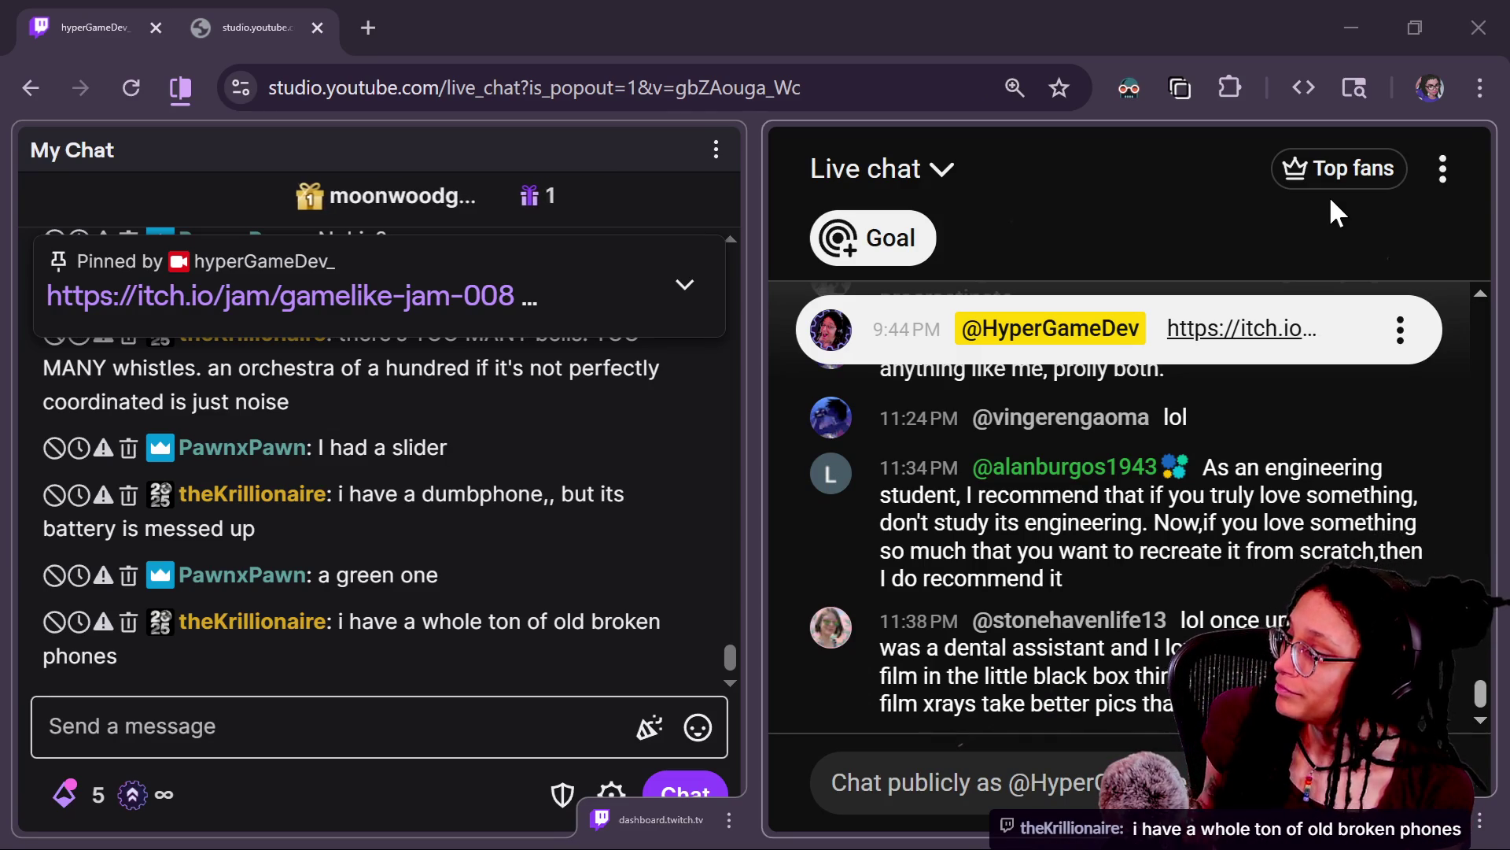
{"action": "scroll", "coordinate": [461, 584], "scroll_direction": "up", "scroll_amount": 5}
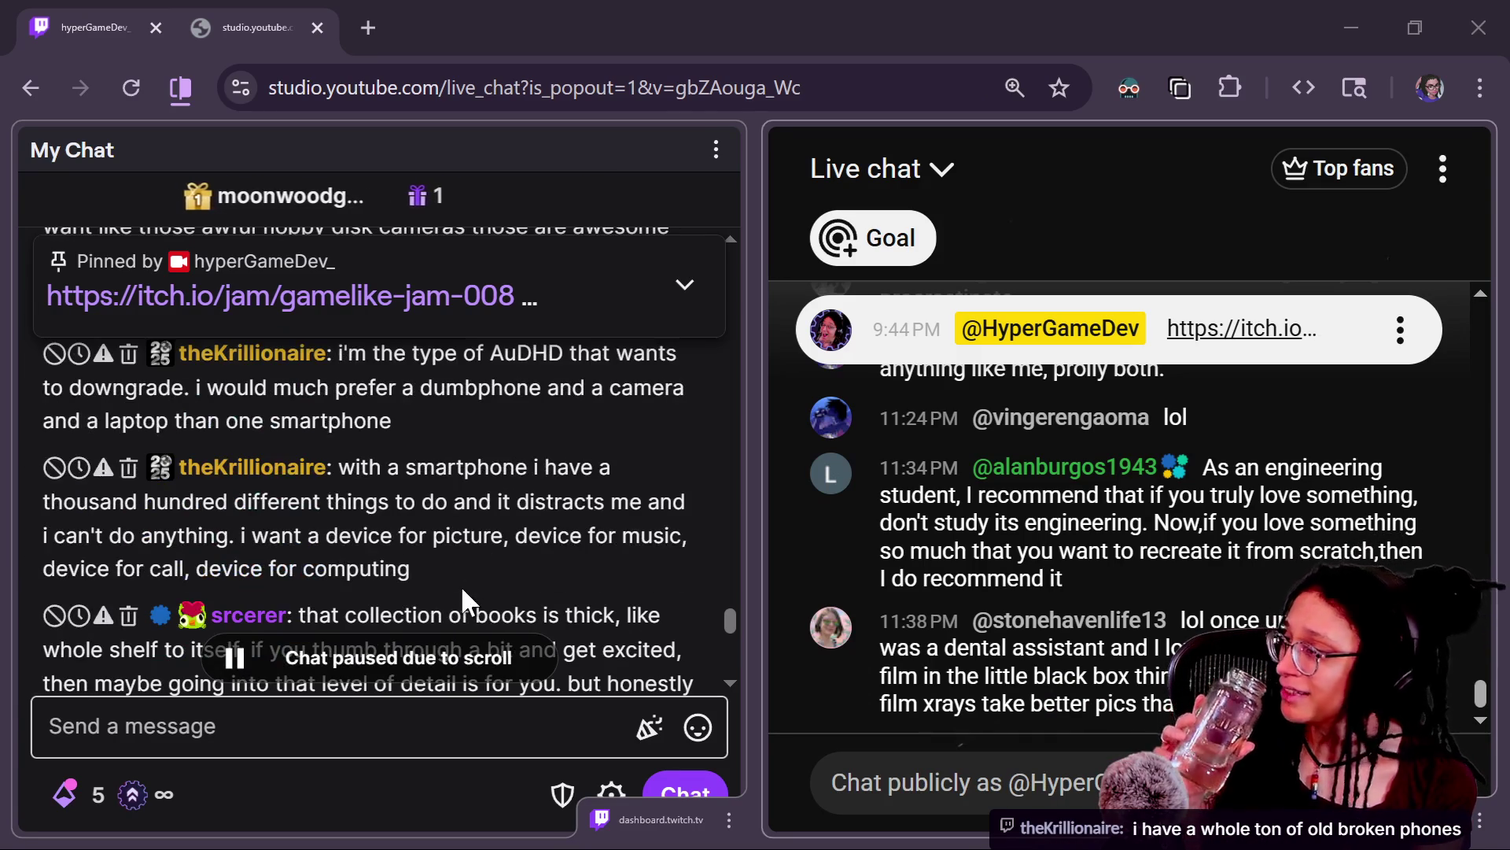
{"action": "scroll", "coordinate": [450, 536], "scroll_direction": "up", "scroll_amount": 5}
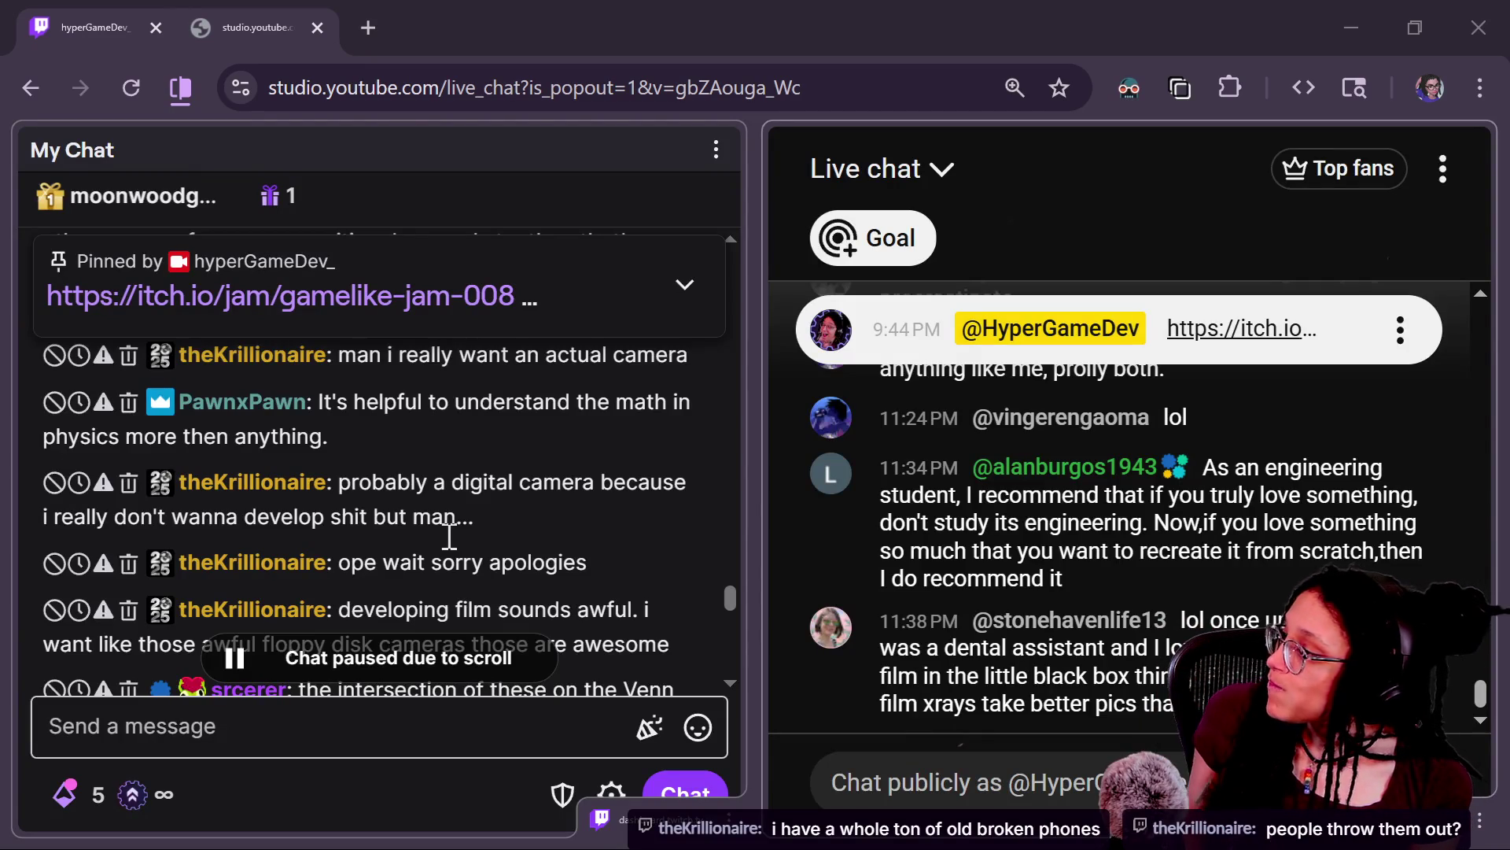
{"action": "scroll", "coordinate": [449, 537], "scroll_direction": "down", "scroll_amount": 8}
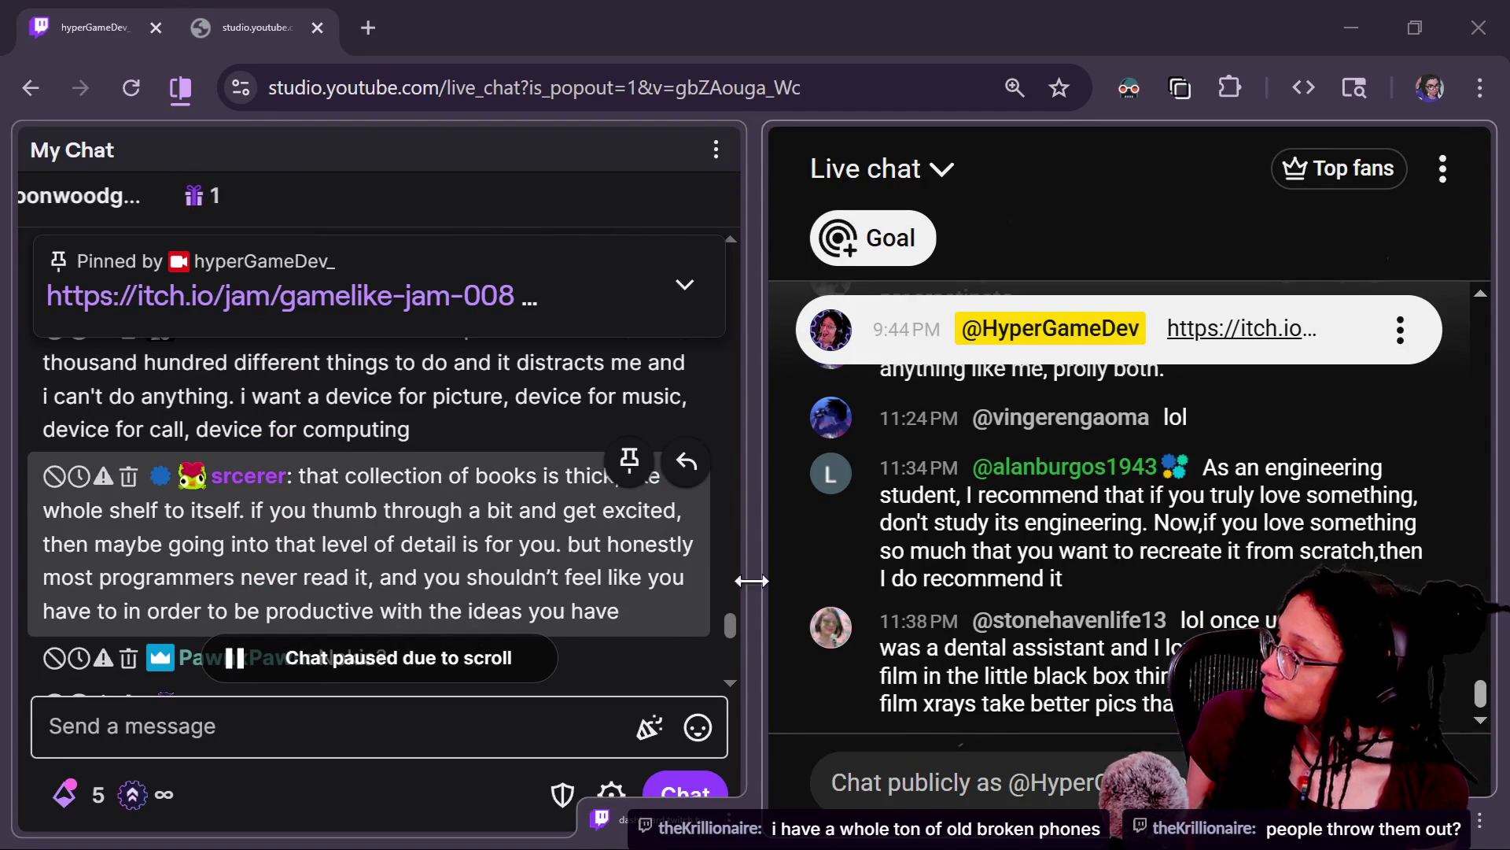
{"action": "left_click_drag", "start_coordinate": [729, 616], "coordinate": [729, 610]}
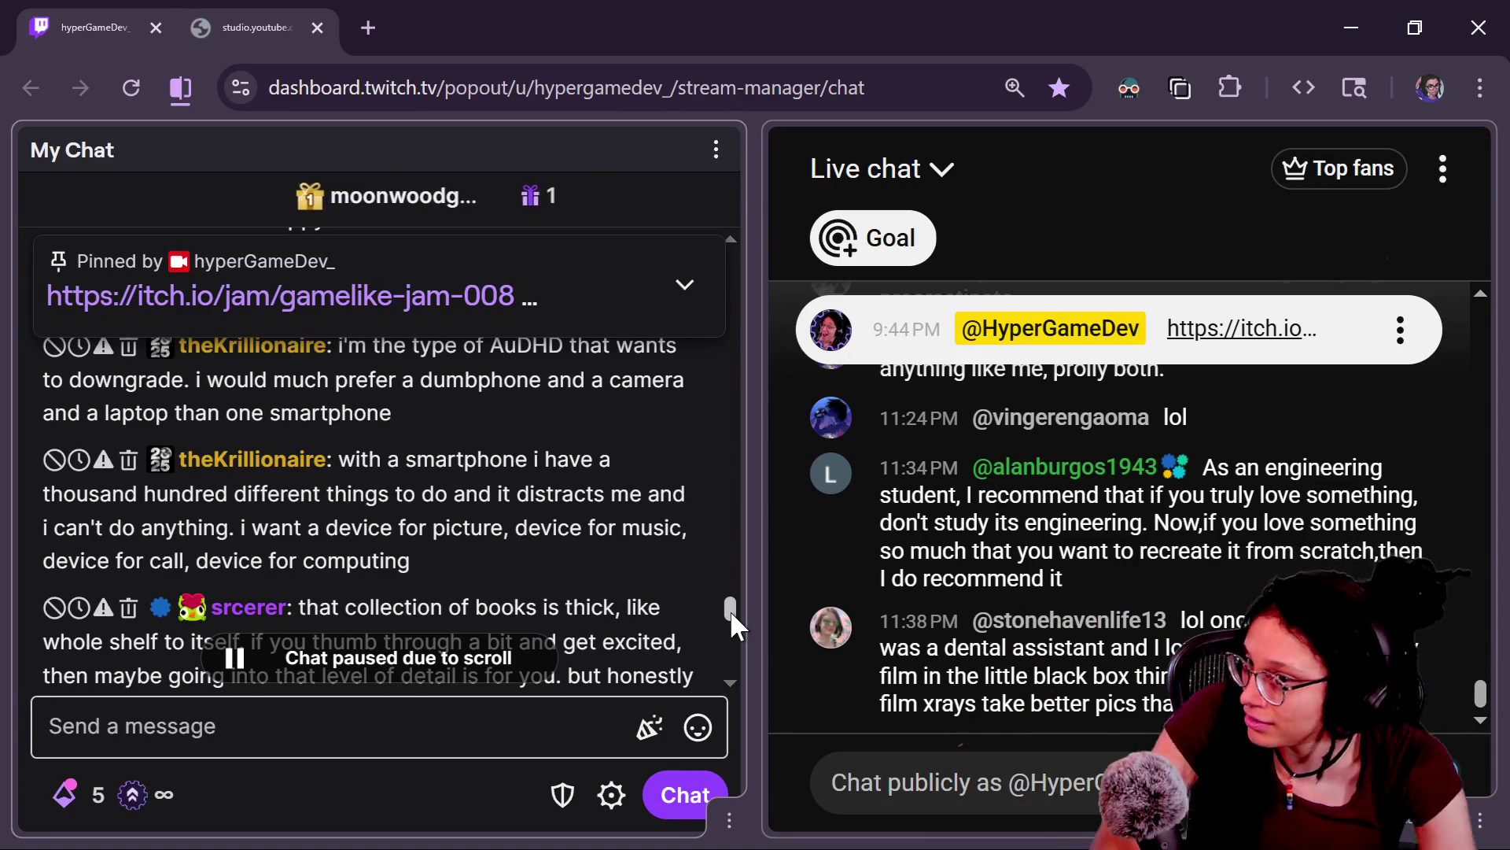
{"action": "mouse_move", "coordinate": [729, 606]}
{"action": "left_mouse_down"}
{"action": "mouse_move", "coordinate": [743, 657]}
{"action": "mouse_move", "coordinate": [739, 616]}
{"action": "left_mouse_up"}
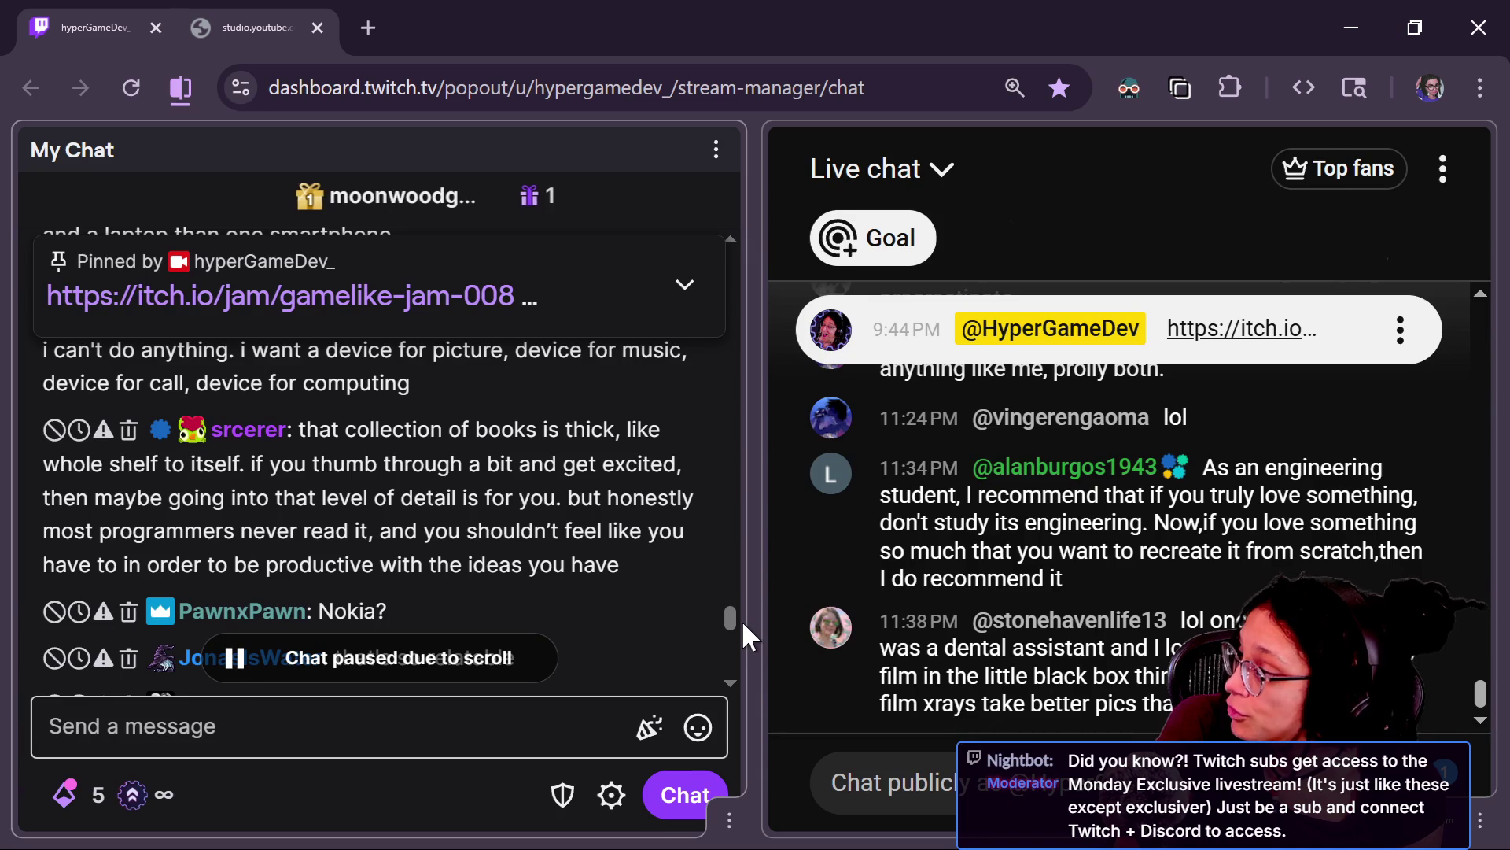
Step: Scroll the chat to the Venn-diagram message and select 'Donald Knuth' in it
{"action": "scroll", "coordinate": [733, 606], "scroll_direction": "up", "scroll_amount": 10}
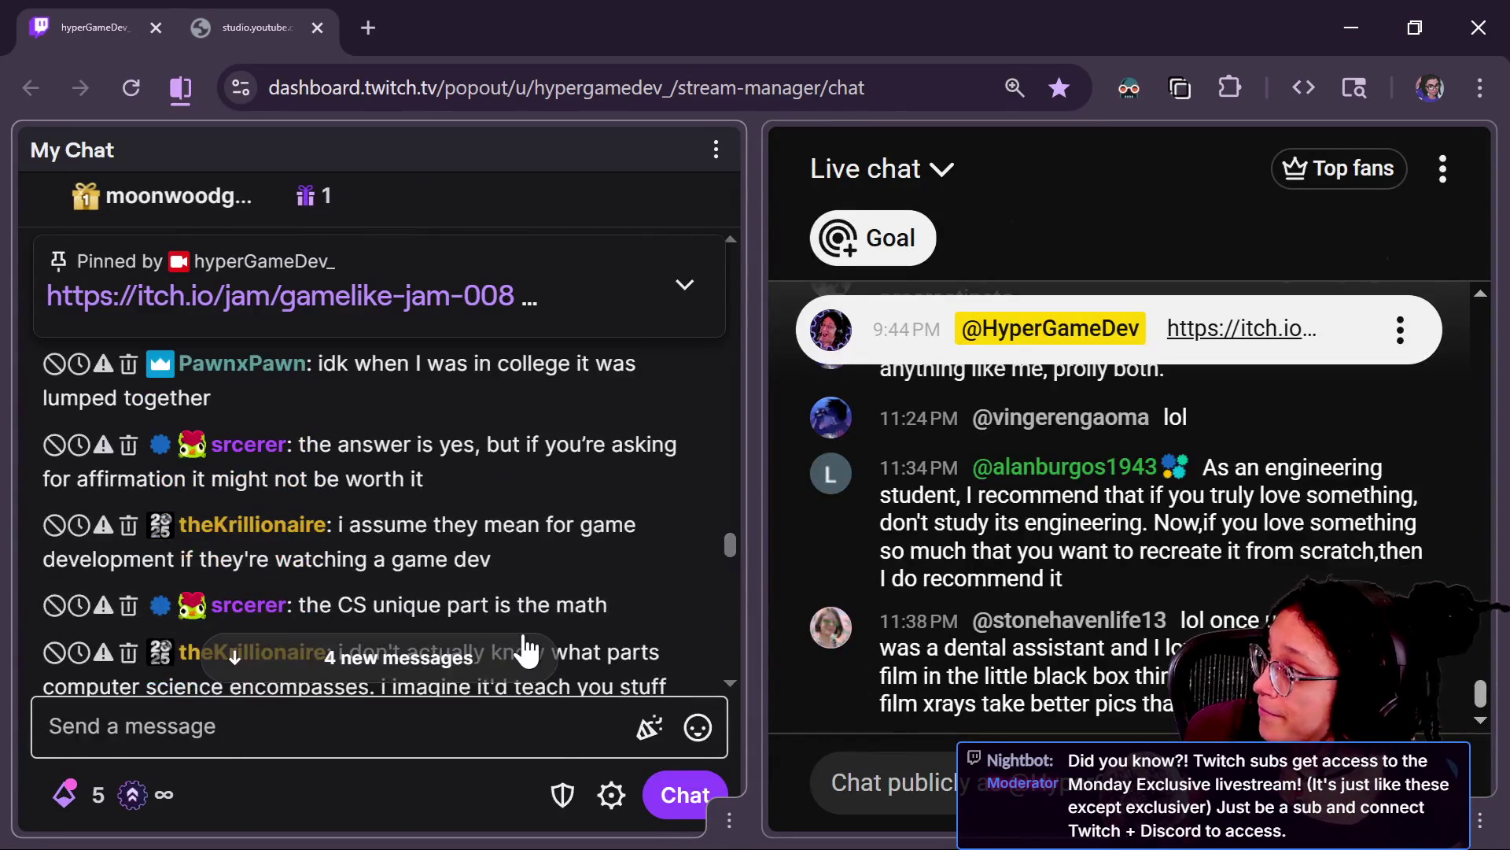
{"action": "mouse_move", "coordinate": [561, 466]}
{"action": "scroll", "coordinate": [559, 459], "scroll_direction": "up", "scroll_amount": 4}
{"action": "scroll", "coordinate": [559, 460], "scroll_direction": "down", "scroll_amount": 6}
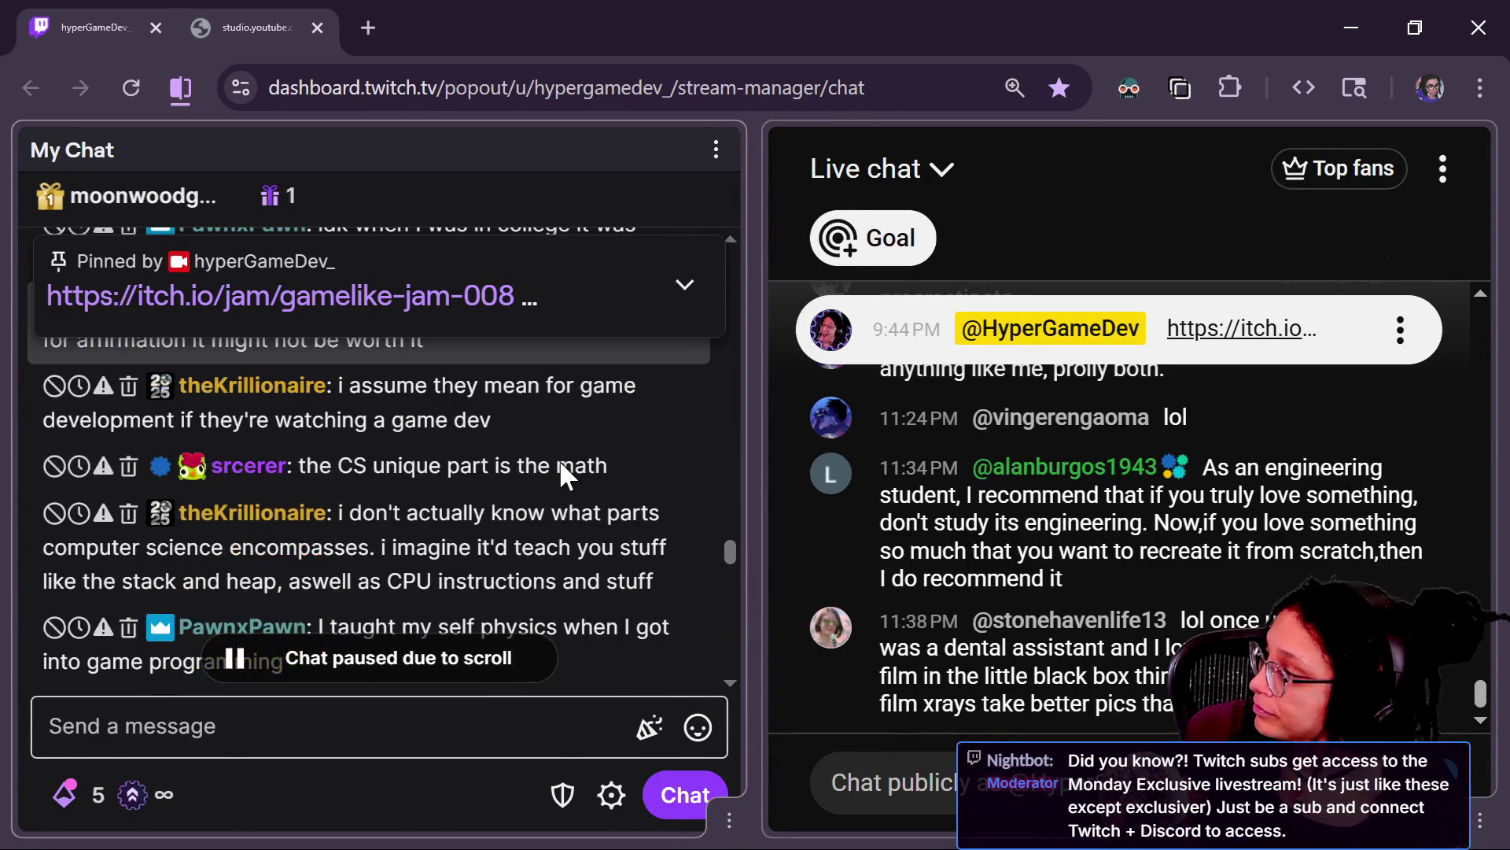
{"action": "scroll", "coordinate": [566, 475], "scroll_direction": "up", "scroll_amount": 2}
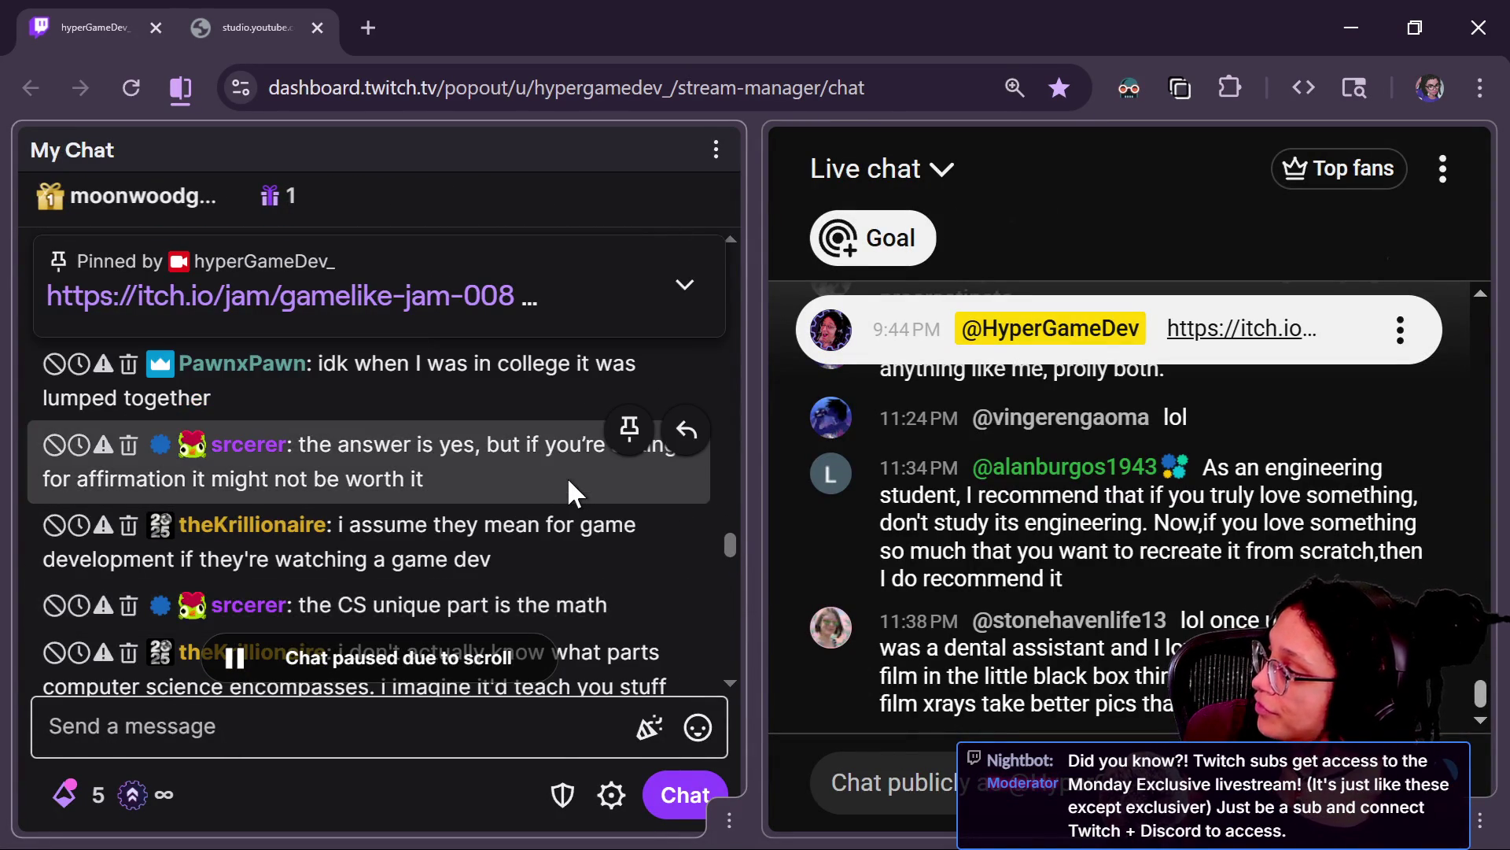
{"action": "scroll", "coordinate": [566, 476], "scroll_direction": "down", "scroll_amount": 4}
{"action": "scroll", "coordinate": [568, 478], "scroll_direction": "down", "scroll_amount": 4}
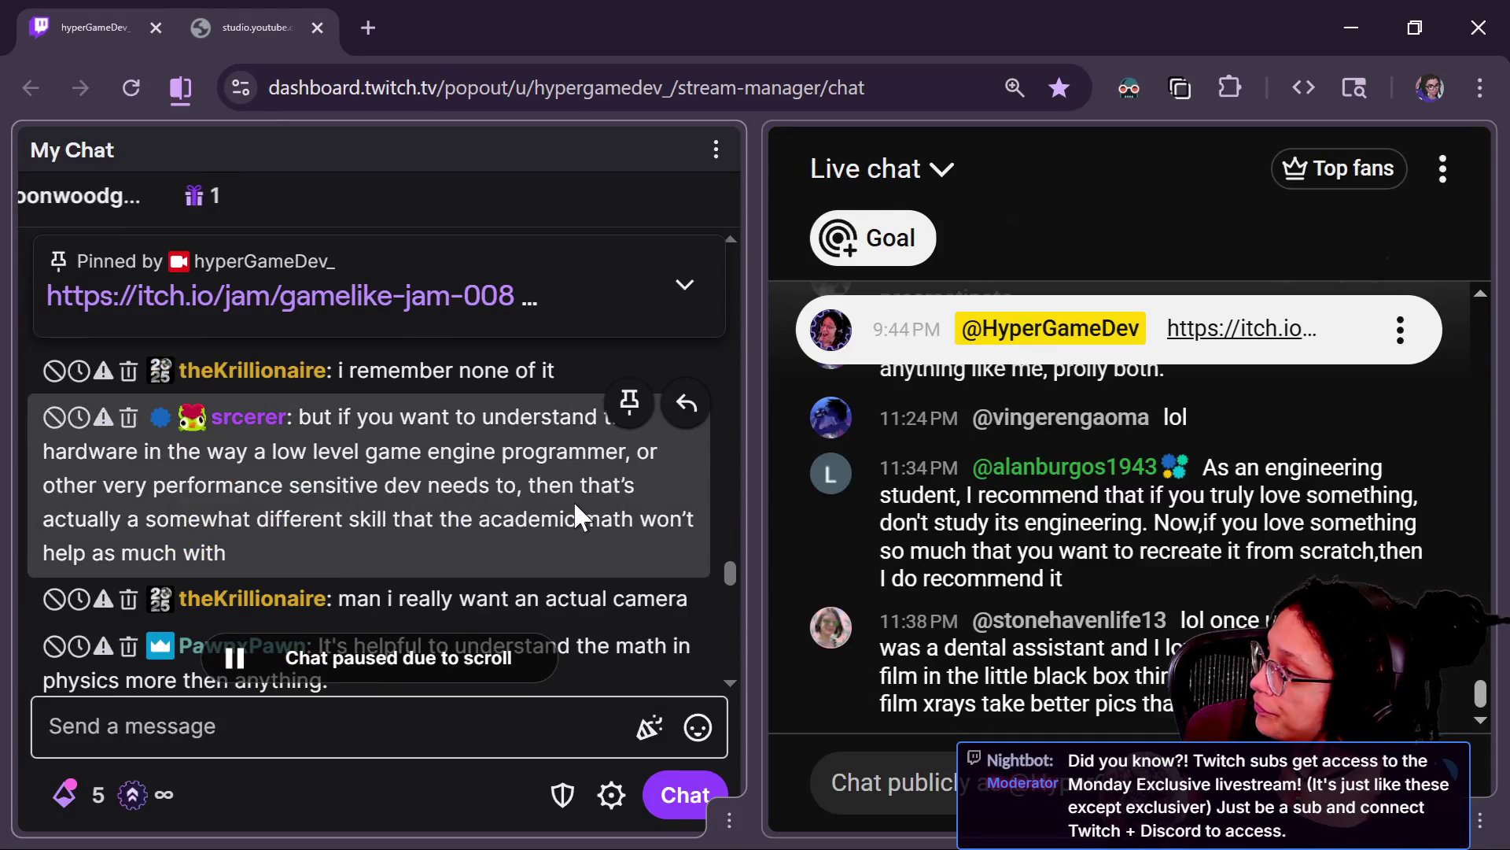
{"action": "scroll", "coordinate": [573, 500], "scroll_direction": "up", "scroll_amount": 8}
{"action": "scroll", "coordinate": [574, 511], "scroll_direction": "up", "scroll_amount": 10}
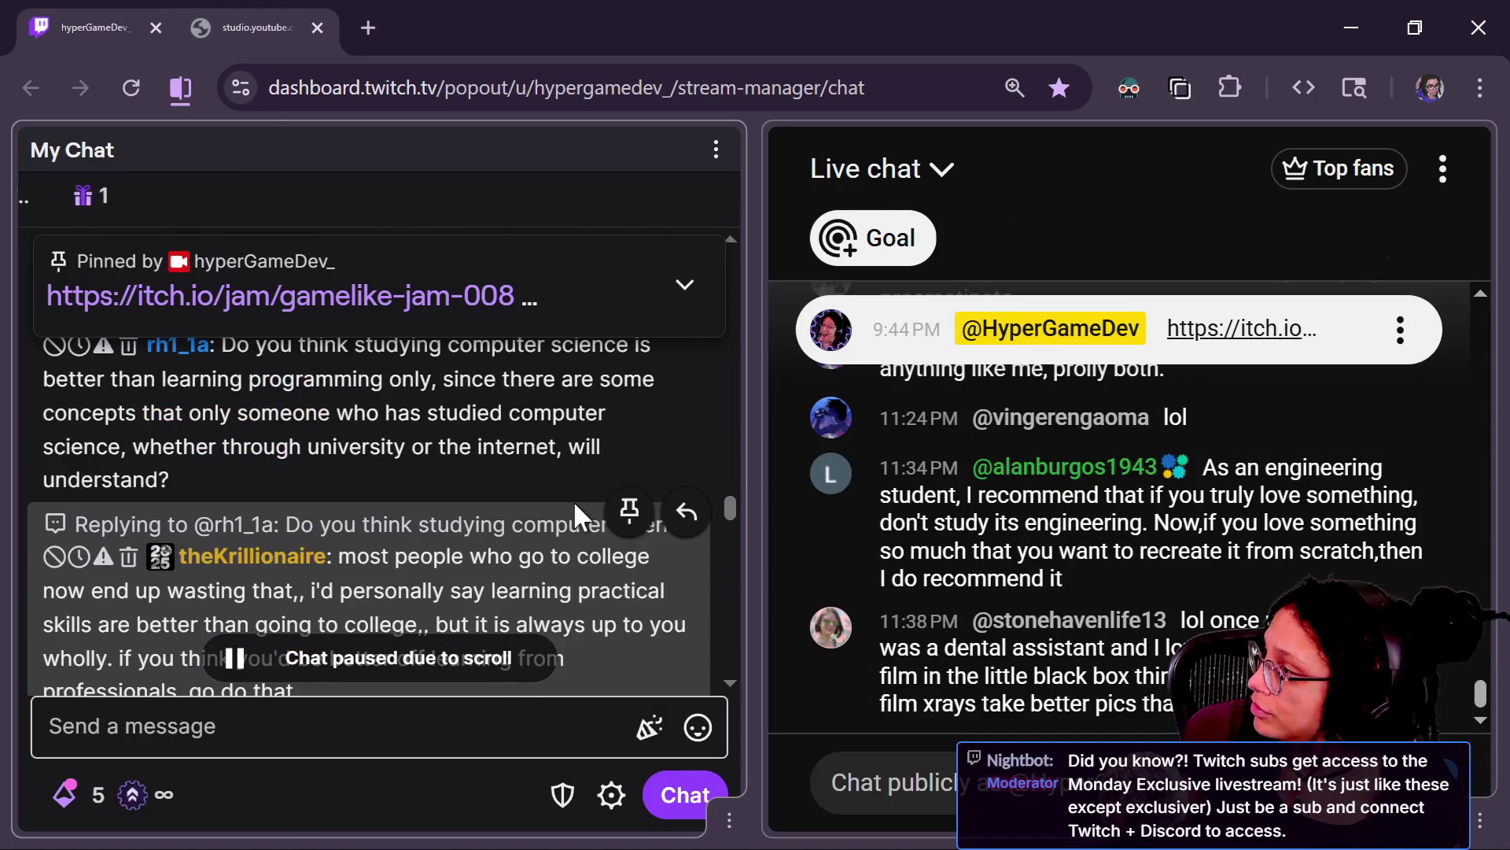
{"action": "left_click_drag", "start_coordinate": [730, 479], "coordinate": [742, 591]}
{"action": "left_click_drag", "start_coordinate": [538, 522], "coordinate": [677, 527]}
{"action": "key", "text": "ctrl+c"}
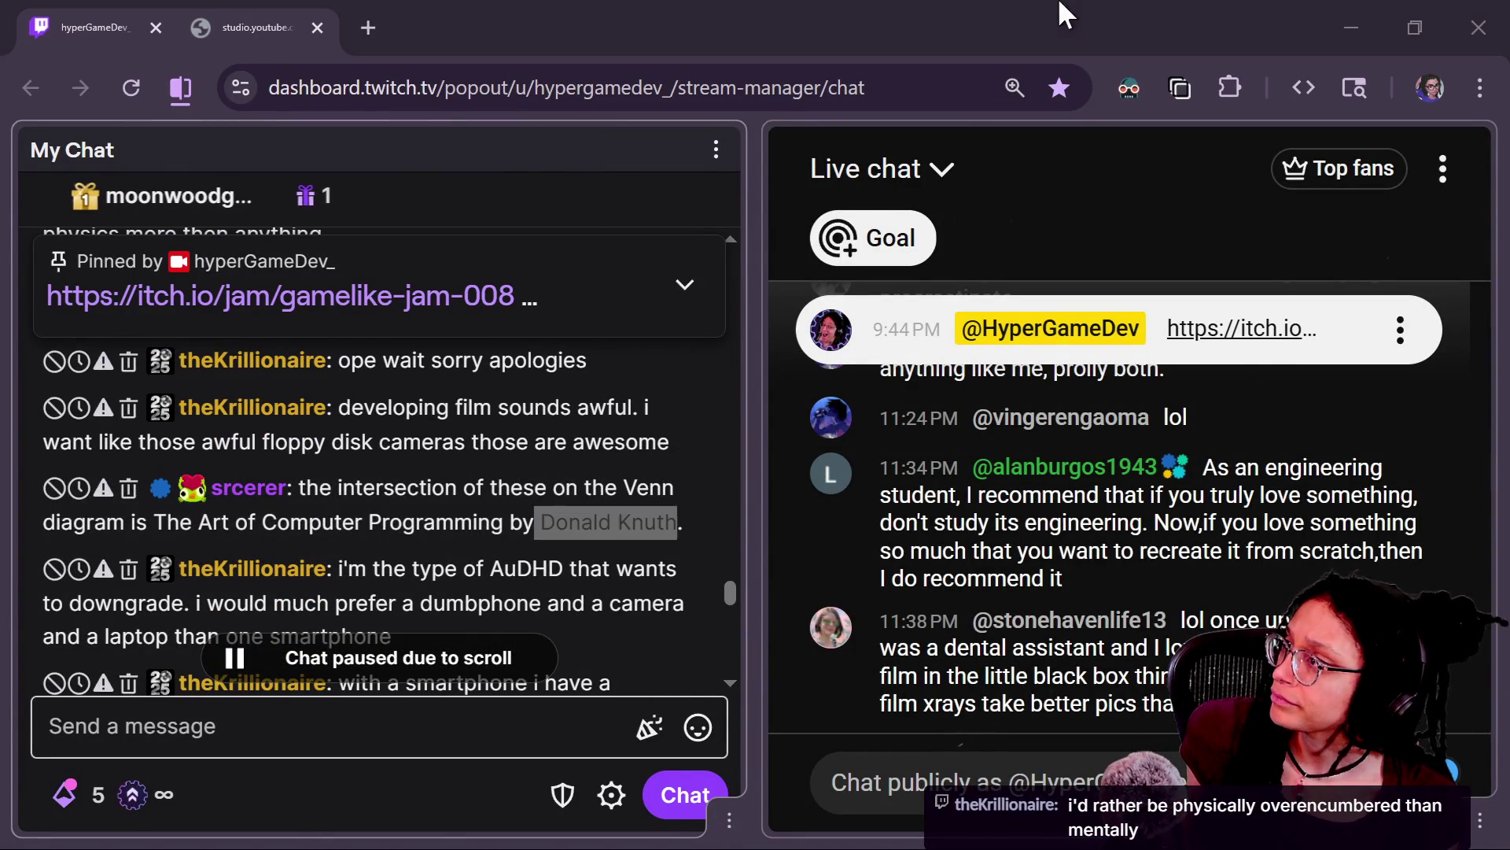
{"action": "left_click", "coordinate": [414, 23]}
Step: Compose 'Donald Knuth books' in a new Chrome tab and cut the phrase for reuse
{"action": "left_click", "coordinate": [384, 21]}
{"action": "key", "text": "ctrl+v"}
{"action": "type", "text": "book"}
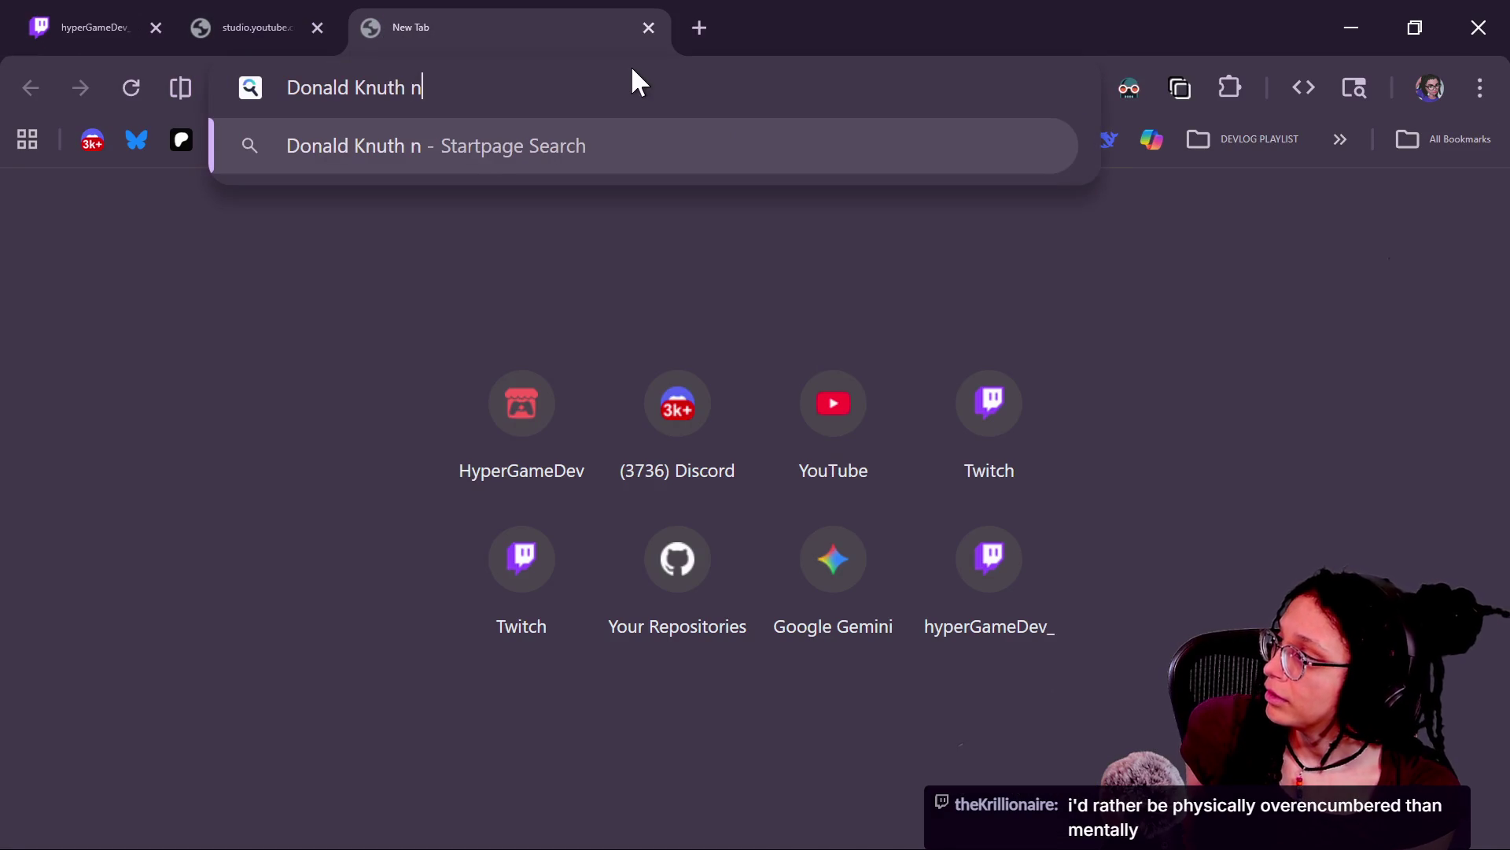
{"action": "type", "text": "s"}
{"action": "key", "text": "ctrl+a"}
{"action": "key", "text": "ctrl+c"}
{"action": "key", "text": "BackSpace"}
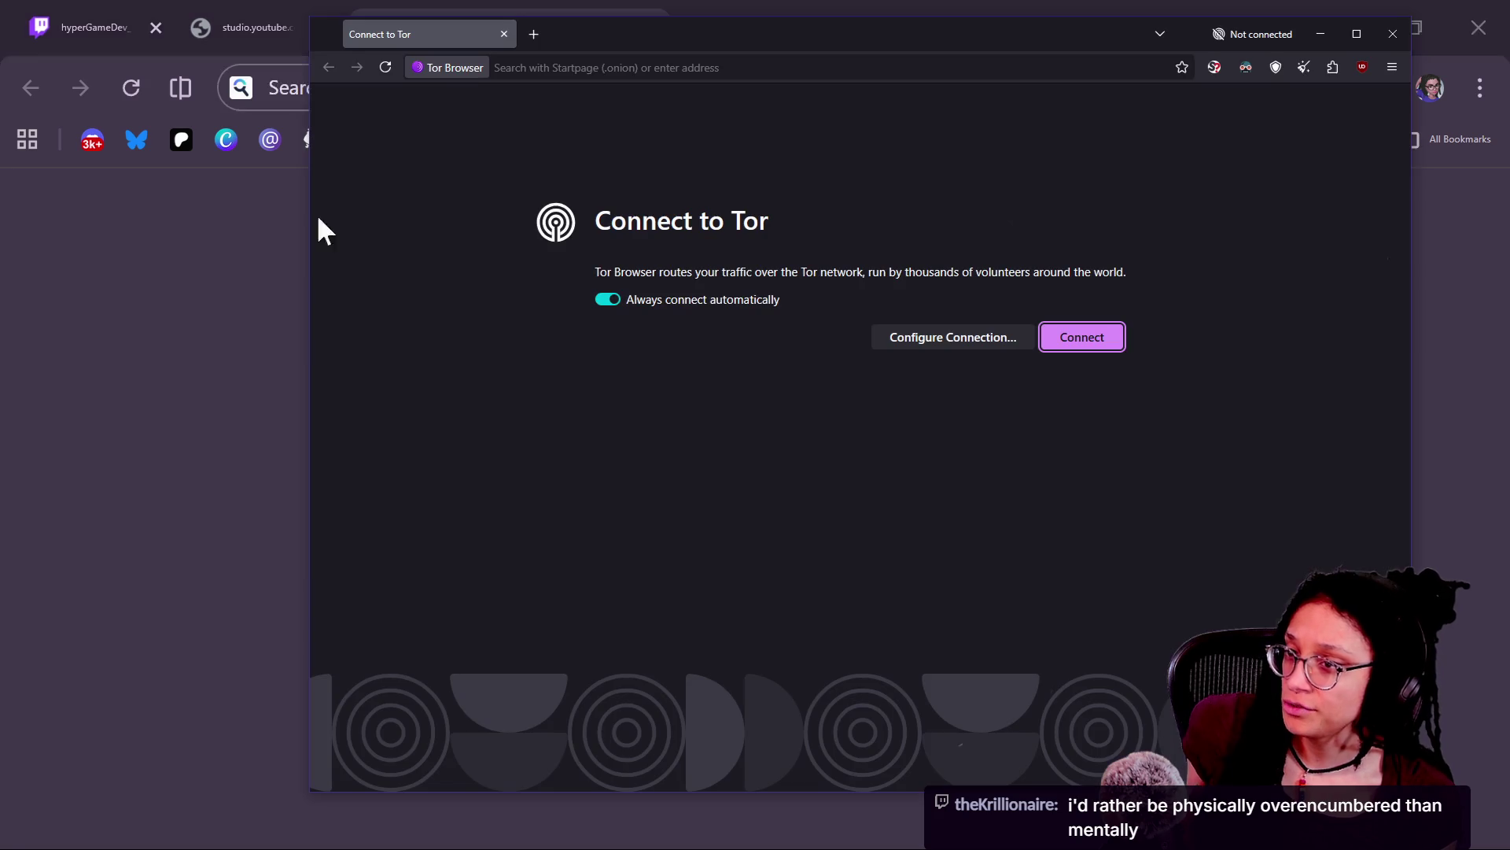
Step: Connect Tor Browser to the Tor network and search for 'Donald Knuth books'
{"action": "left_click", "coordinate": [580, 67]}
{"action": "key", "text": "ctrl+v"}
{"action": "key", "text": "Return"}
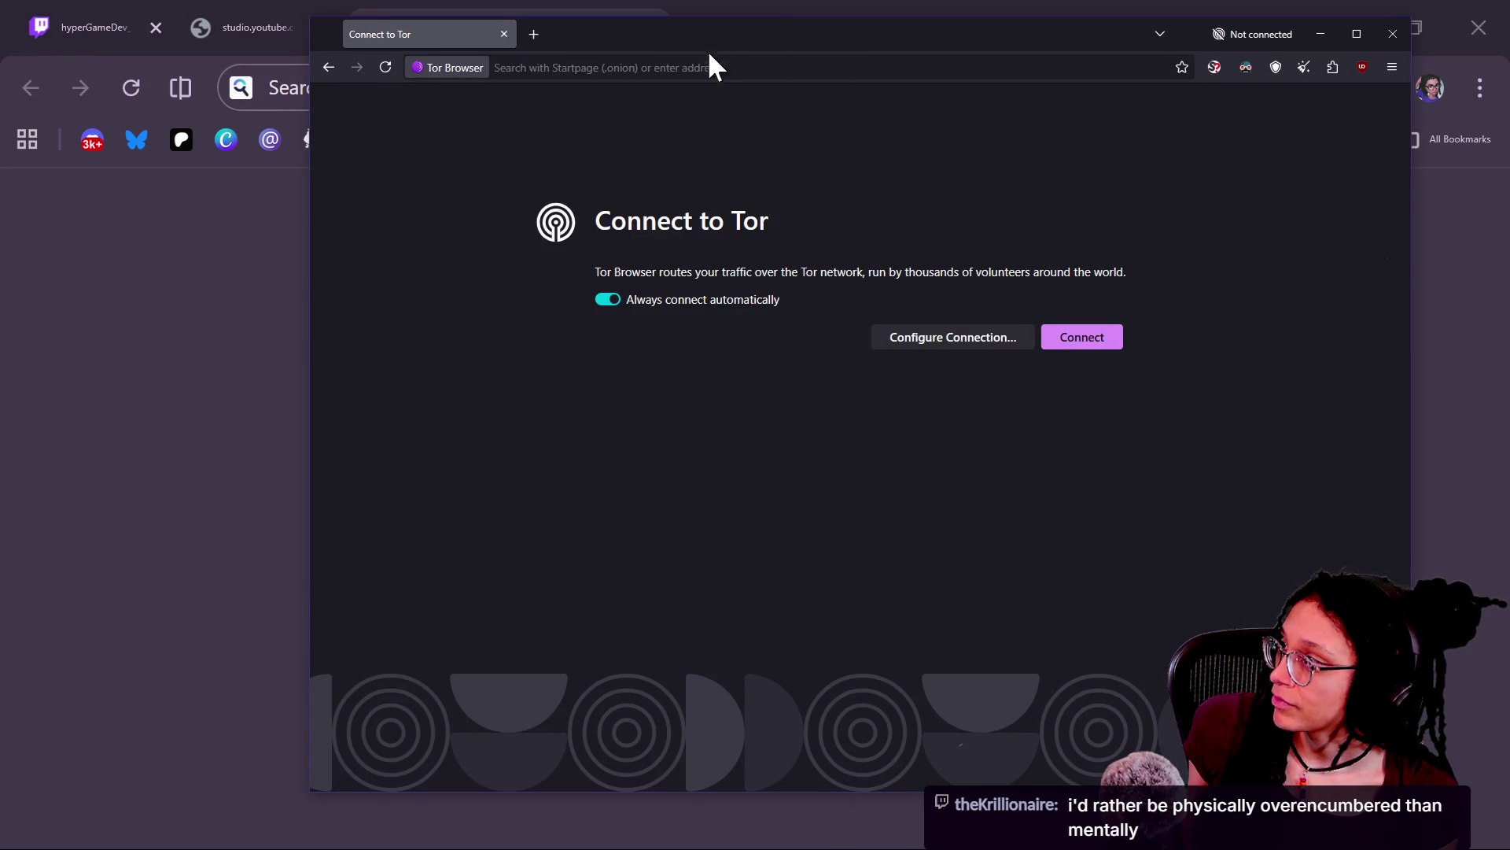
{"action": "left_click", "coordinate": [1076, 335]}
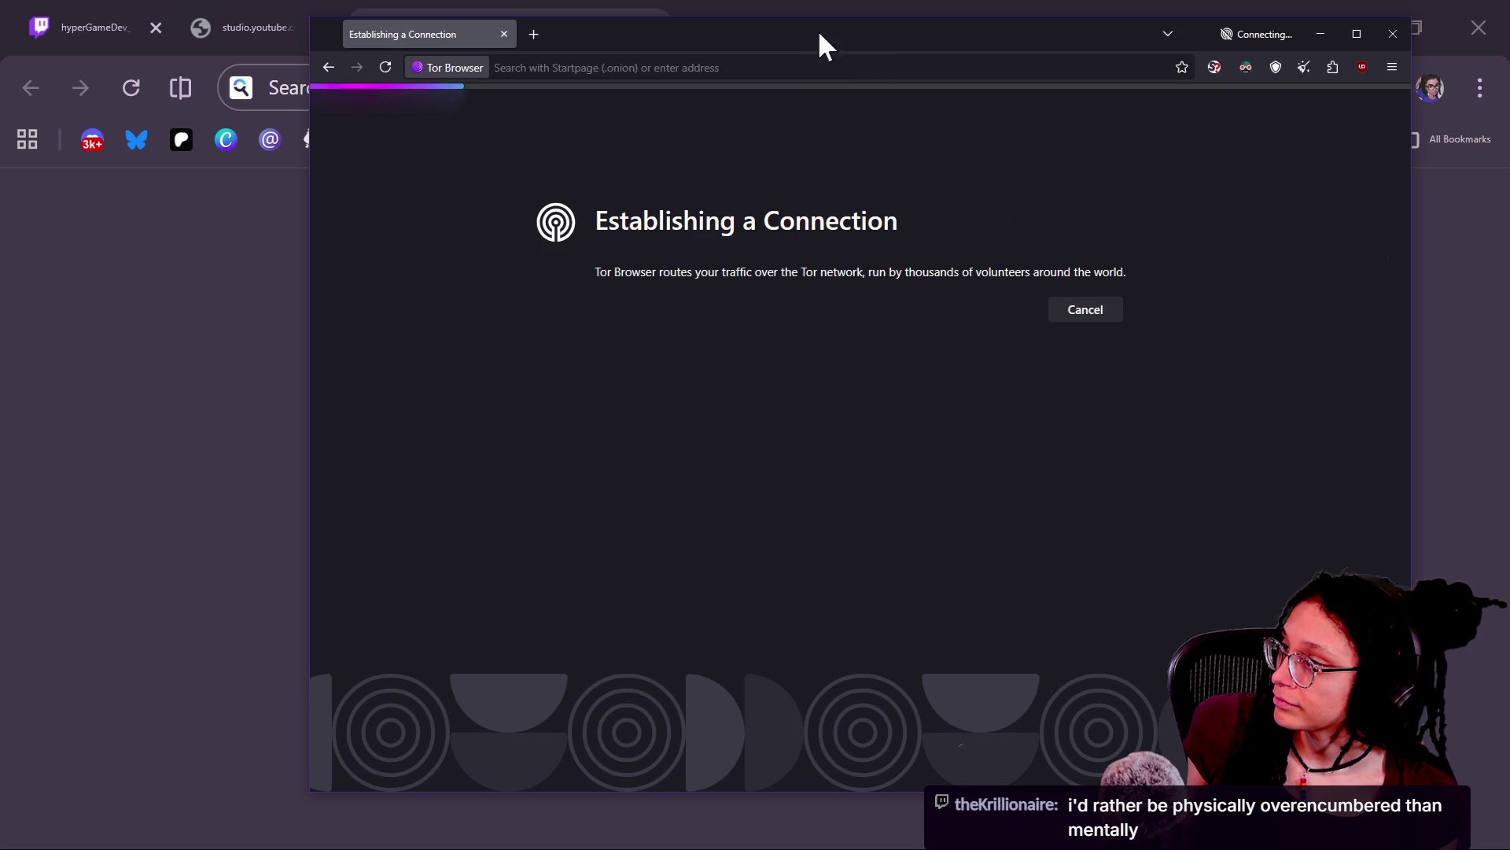
{"action": "left_click", "coordinate": [792, 58]}
{"action": "type", "text": "Donald Knuth books"}
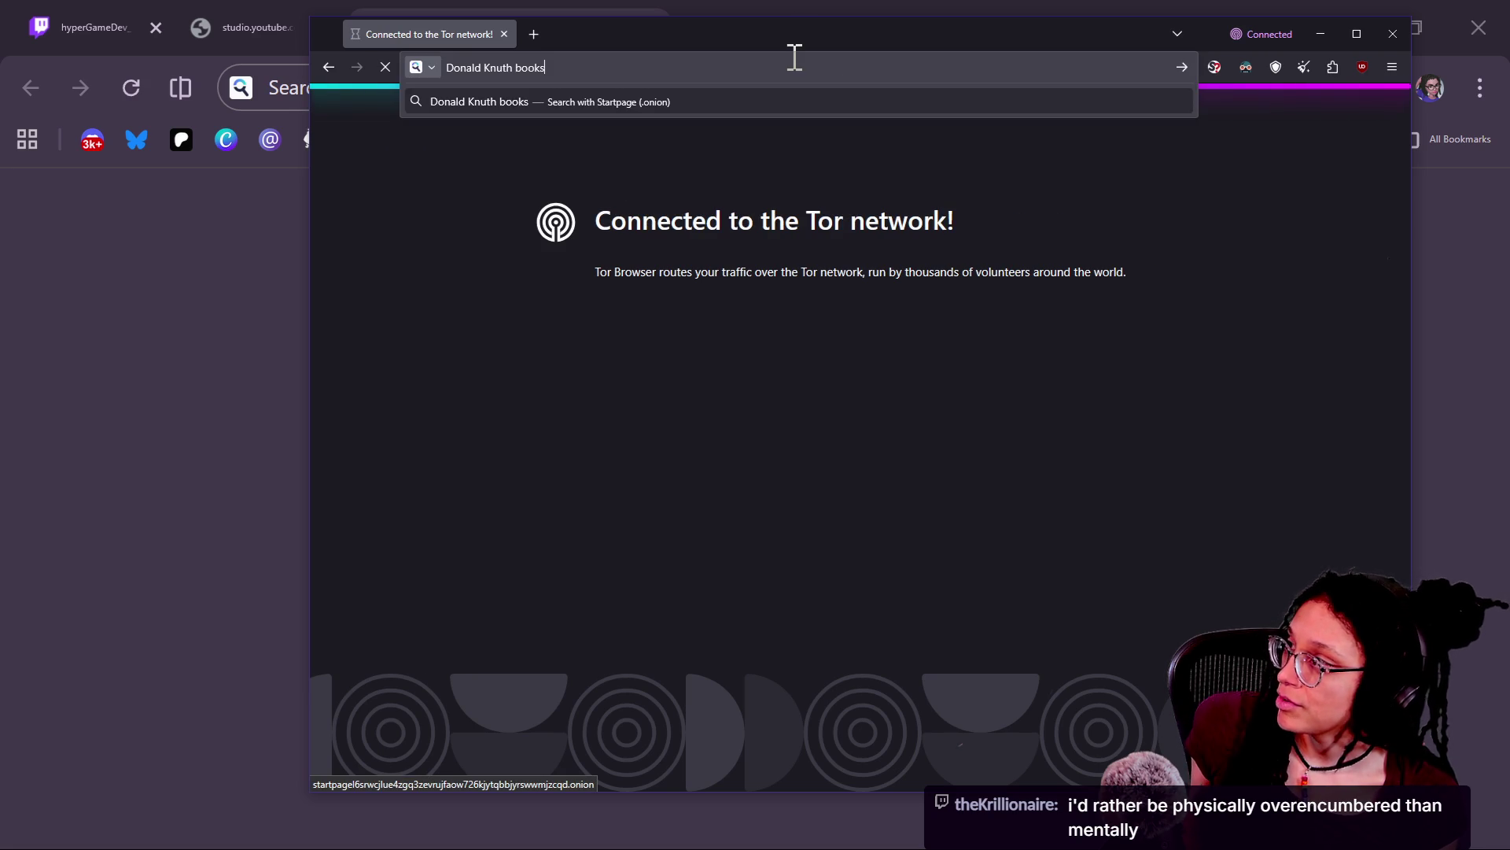
{"action": "key", "text": "Return"}
{"action": "double_click", "coordinate": [772, 35]}
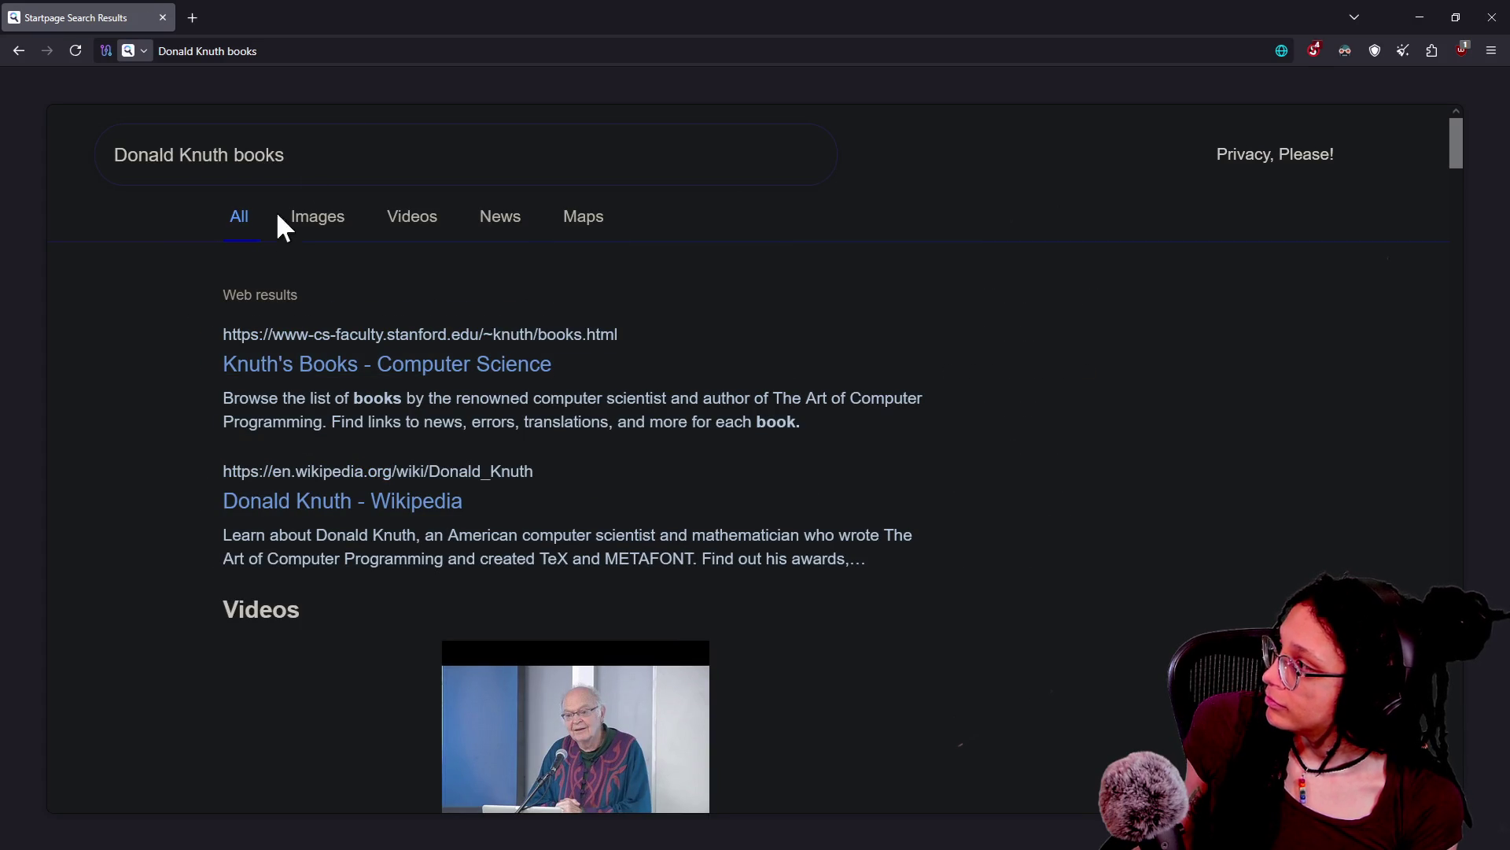
Step: Show image results, temporarily trust startpage.com in NoScript, and open the Stanford TAOCP page
{"action": "left_click", "coordinate": [319, 218]}
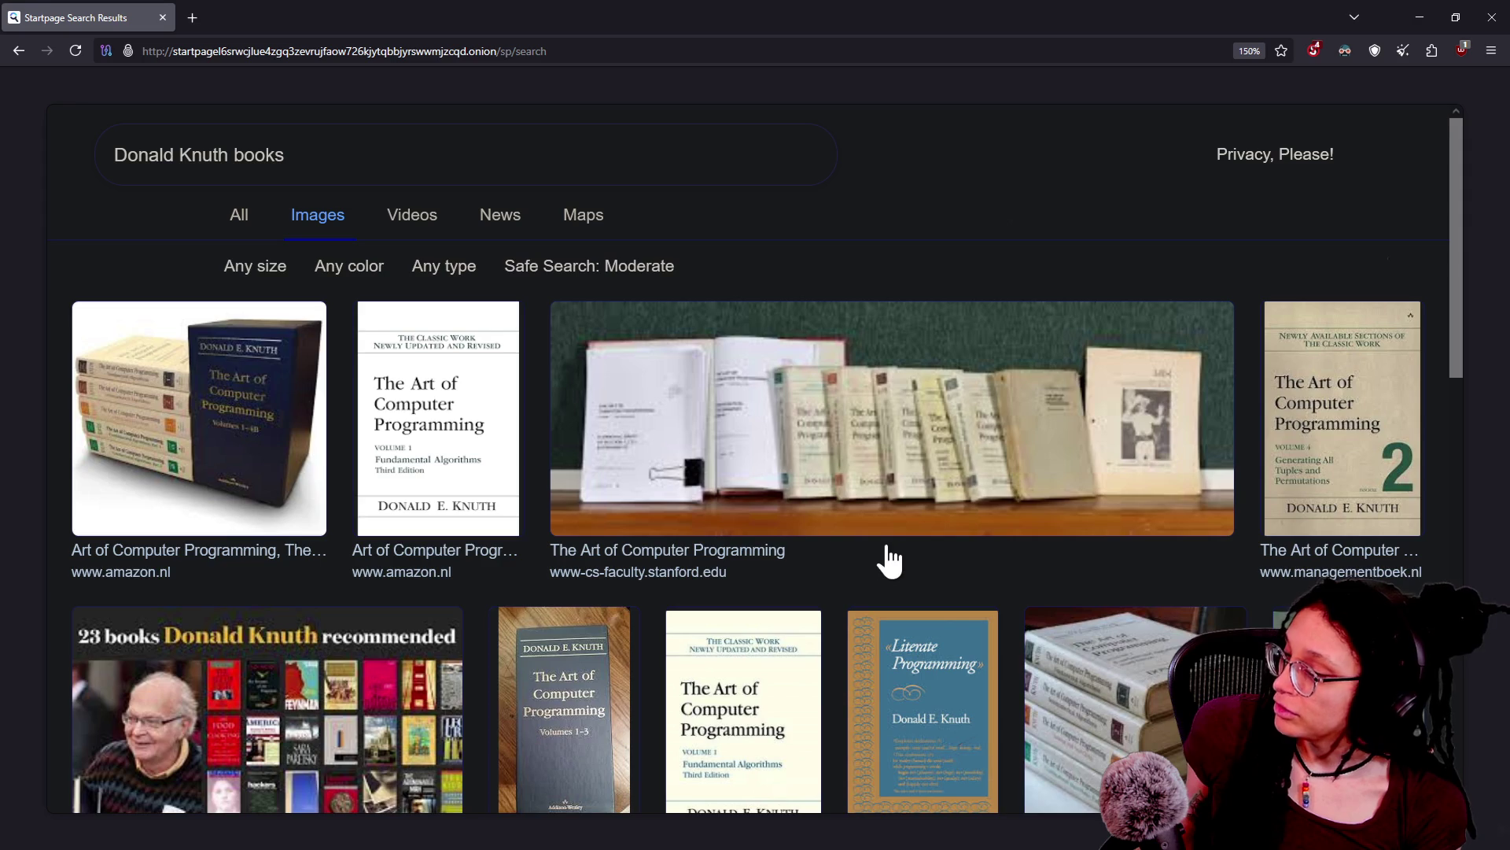
{"action": "scroll", "coordinate": [890, 560], "scroll_direction": "down", "scroll_amount": 6}
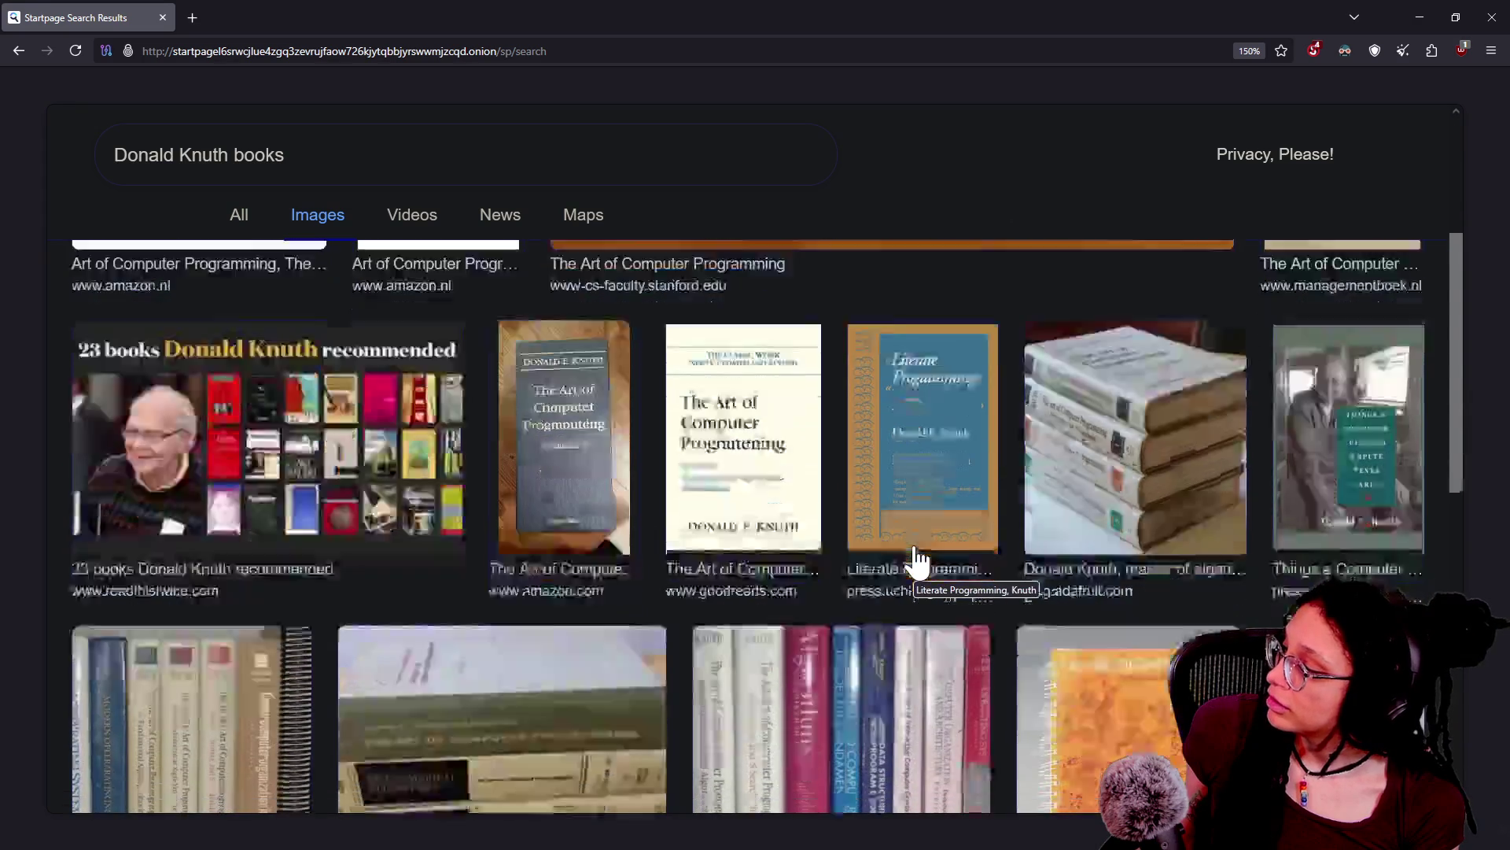
{"action": "scroll", "coordinate": [663, 594], "scroll_direction": "up", "scroll_amount": 4}
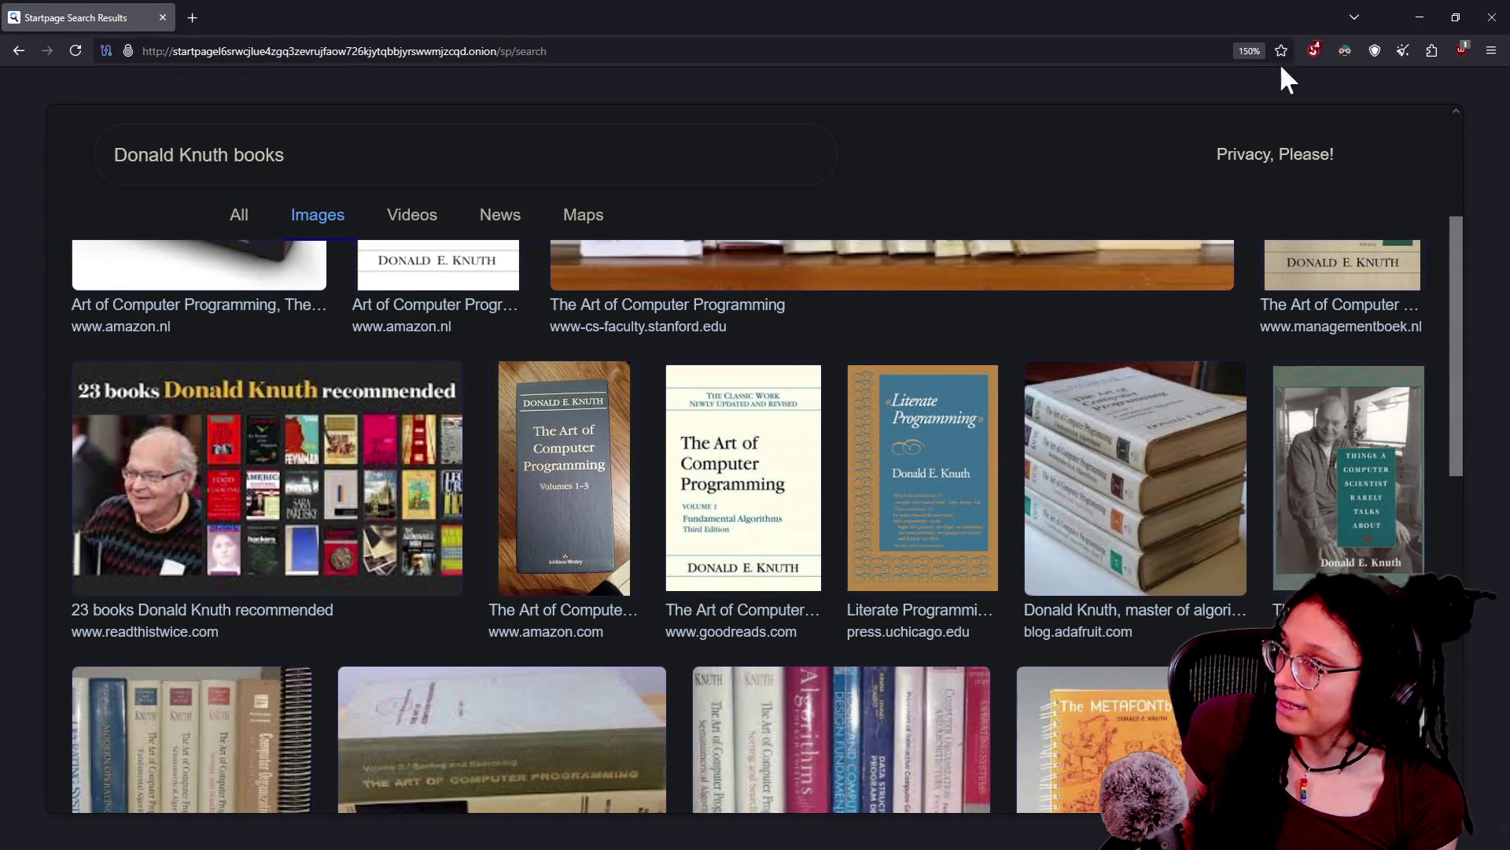
{"action": "left_click", "coordinate": [1315, 49]}
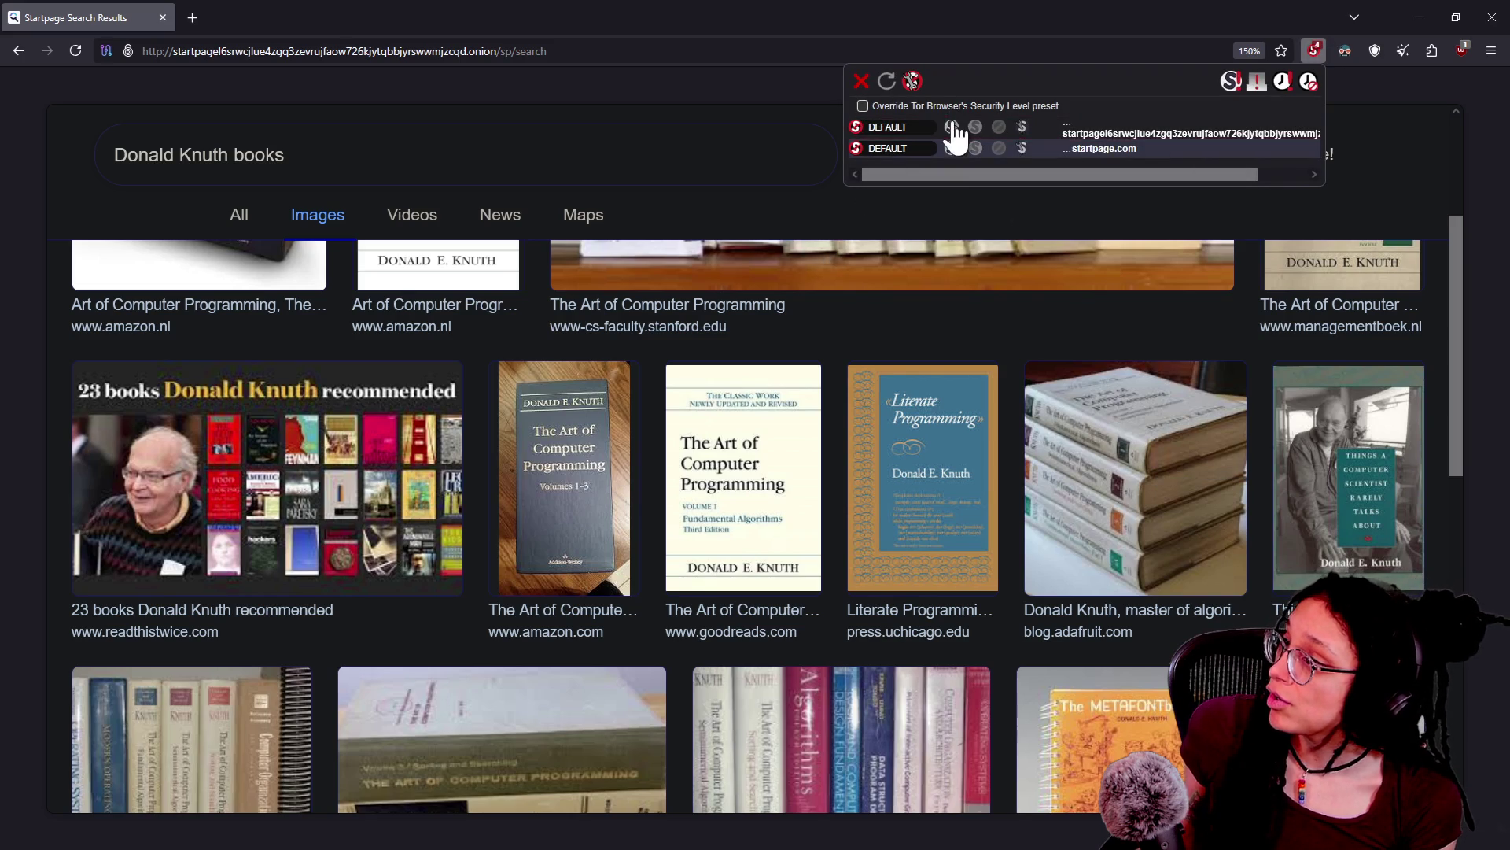
{"action": "left_click", "coordinate": [951, 148]}
{"action": "left_click", "coordinate": [663, 152]}
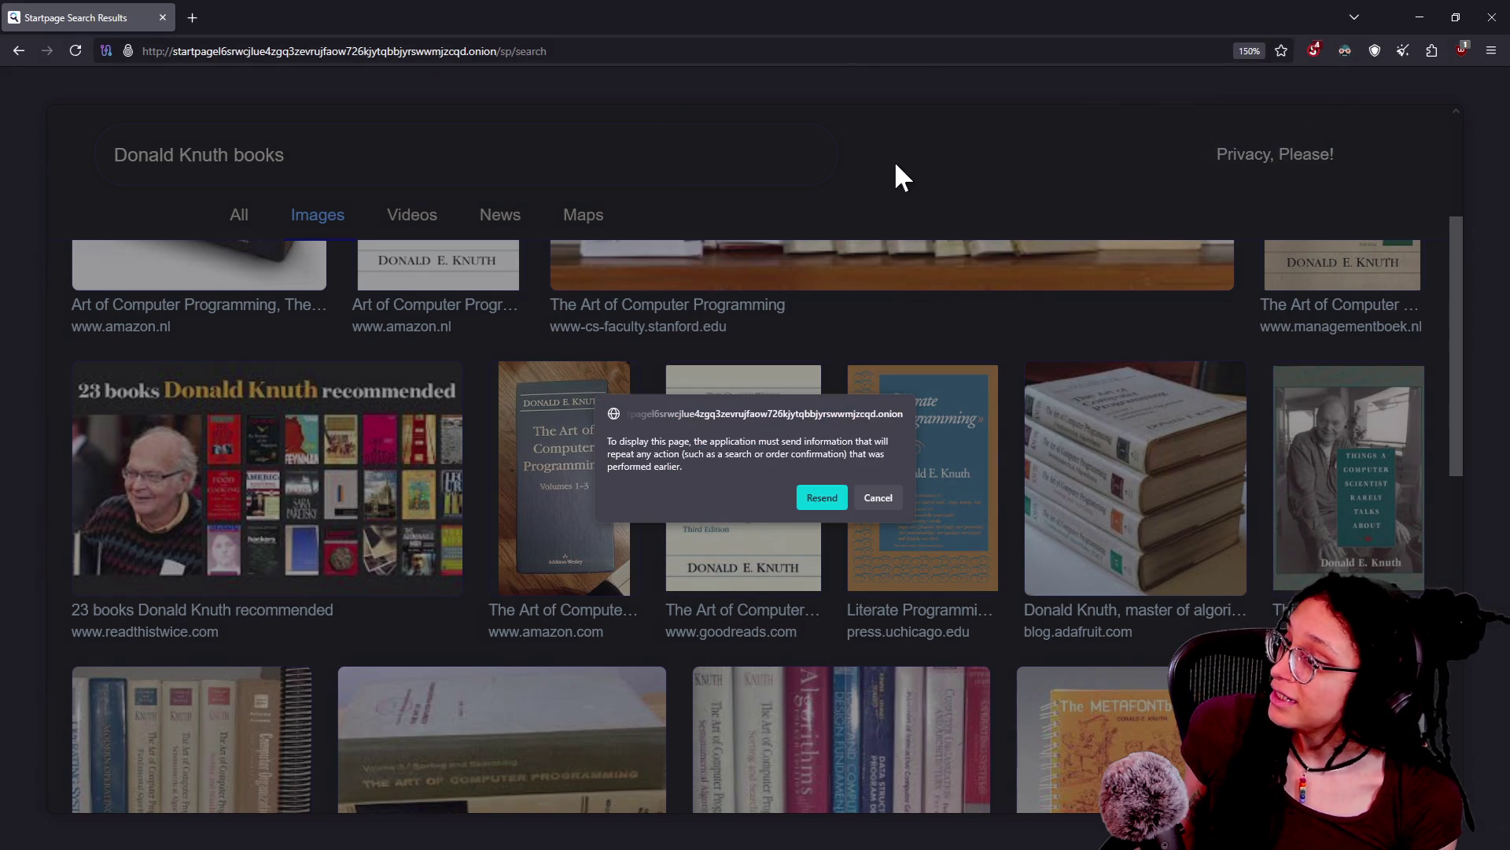
{"action": "left_click", "coordinate": [822, 499]}
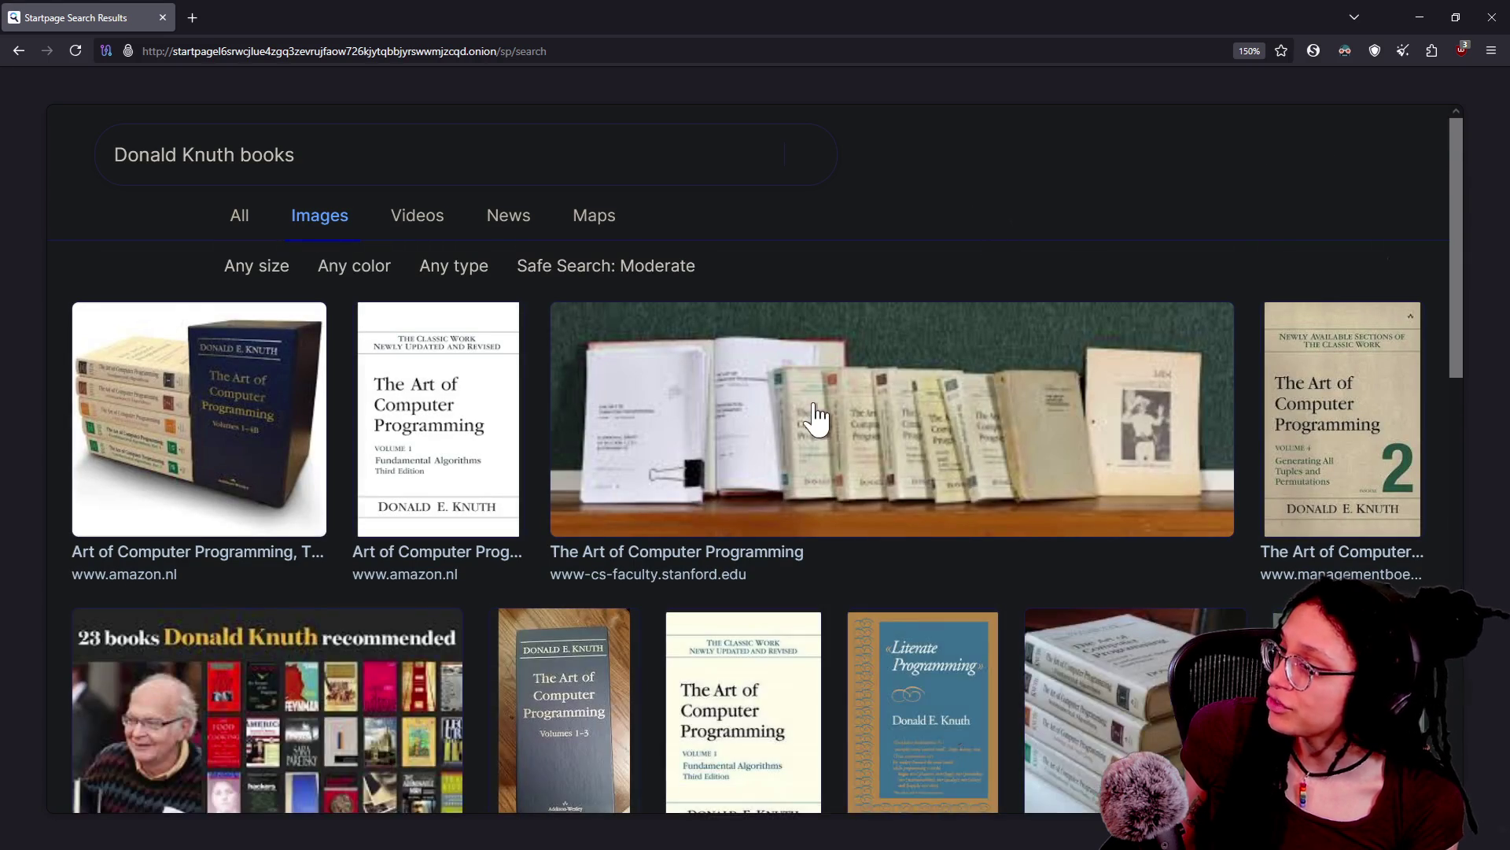
{"action": "left_click", "coordinate": [834, 448]}
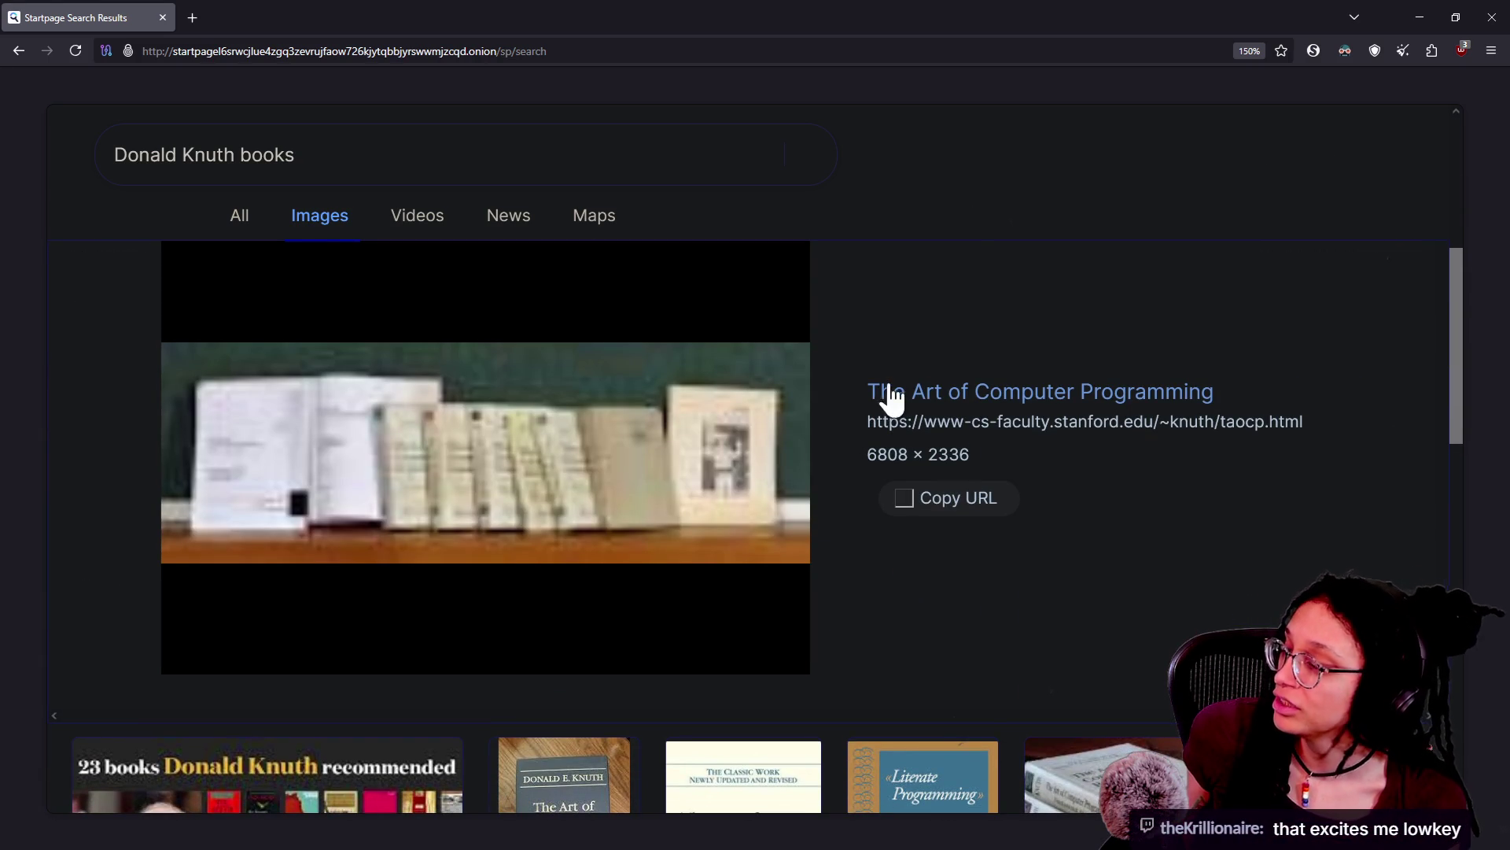
{"action": "left_click", "coordinate": [908, 389]}
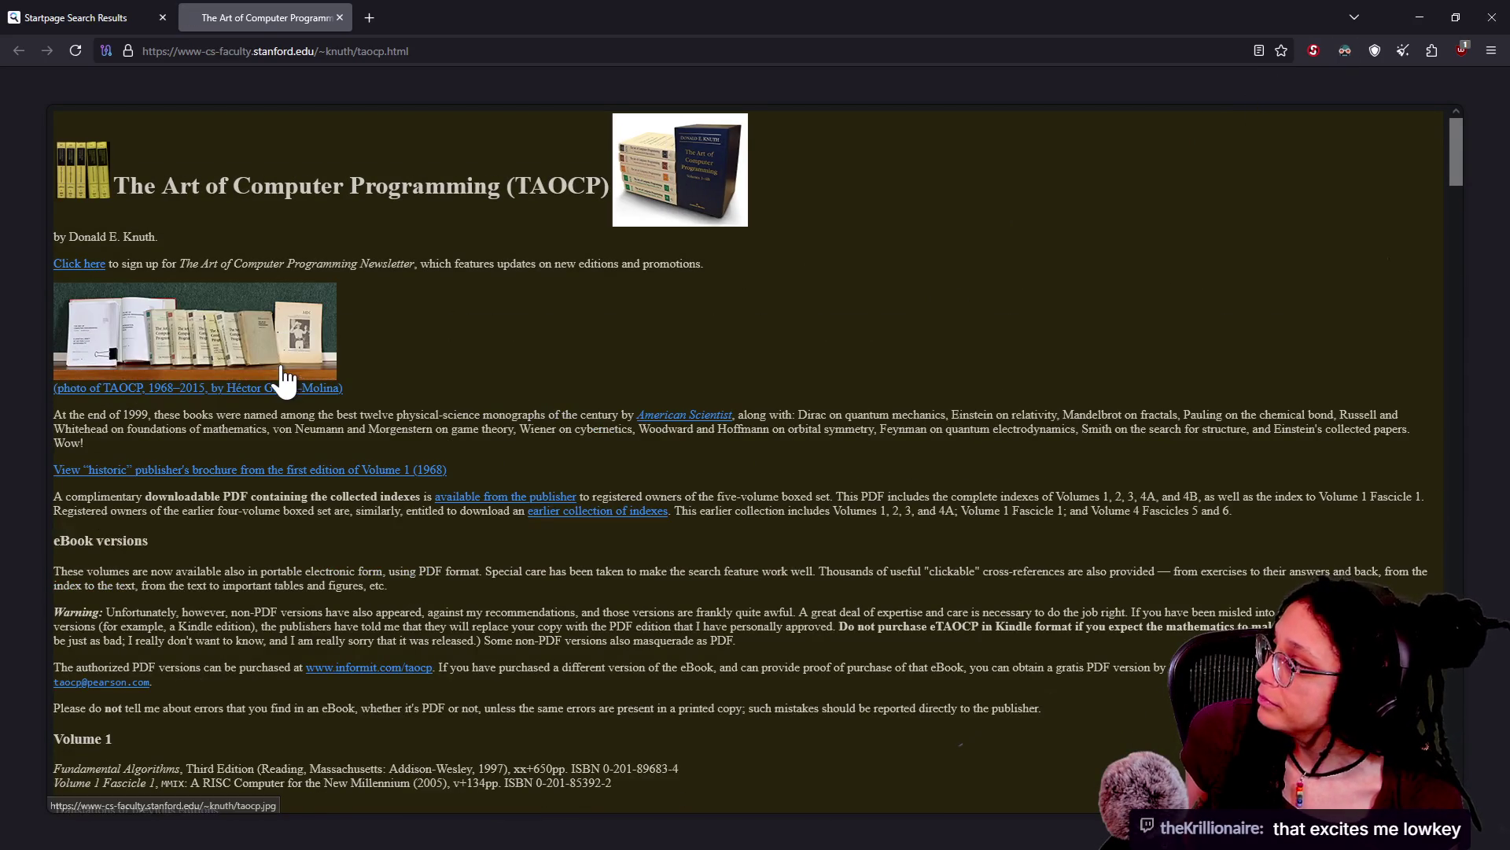
Step: Open the full-size taocp.jpg photo and pan around it to examine Knuth's volumes
{"action": "left_click", "coordinate": [267, 348]}
{"action": "right_click", "coordinate": [240, 341]}
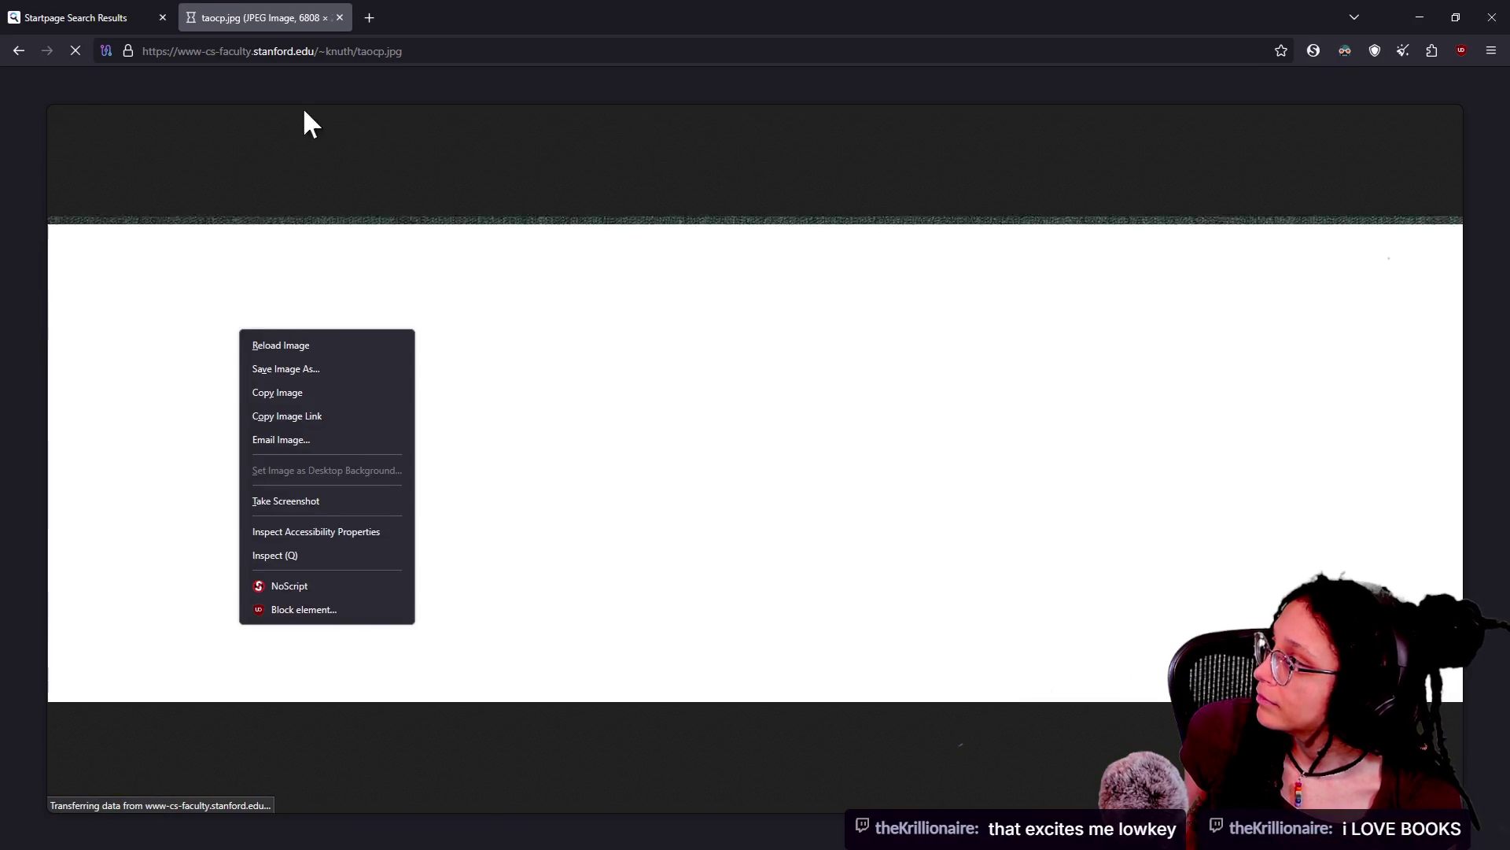
{"action": "left_click", "coordinate": [644, 312]}
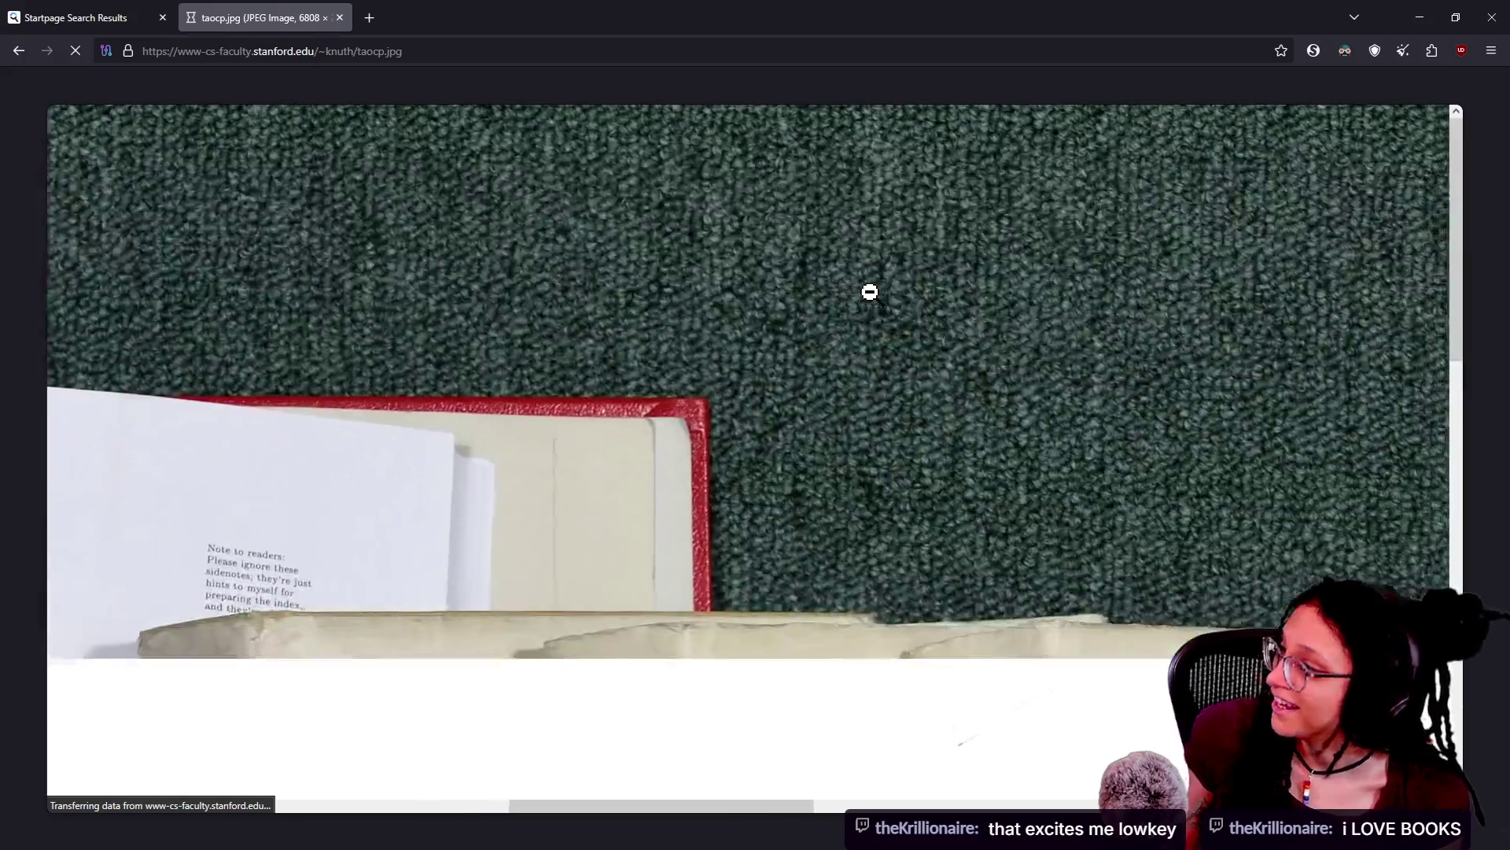
{"action": "scroll", "coordinate": [869, 292], "scroll_direction": "down", "scroll_amount": 5}
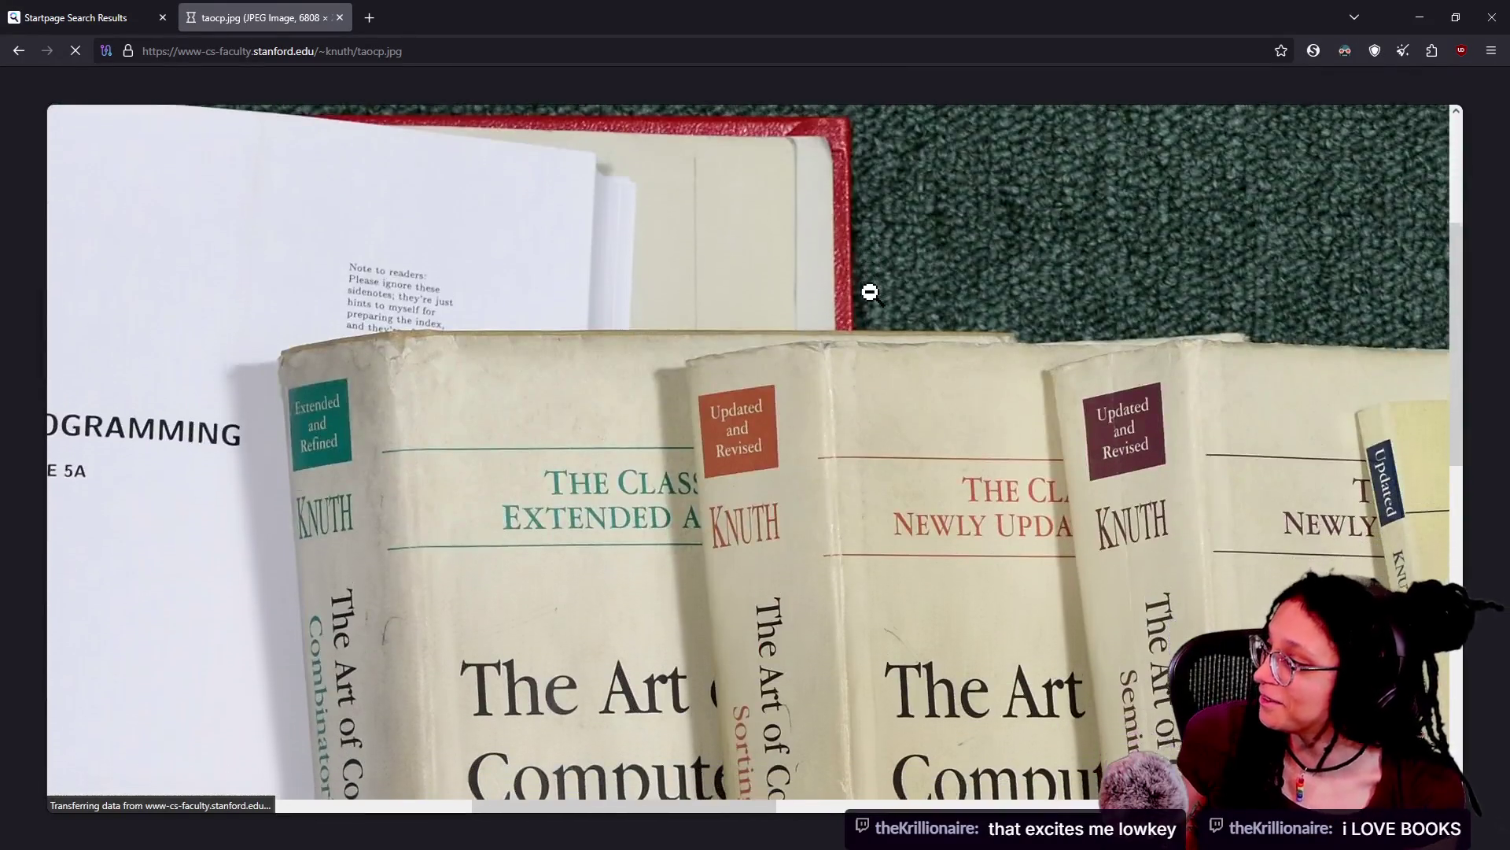
{"action": "scroll", "coordinate": [872, 294], "scroll_direction": "down", "scroll_amount": 3}
{"action": "scroll", "coordinate": [872, 293], "scroll_direction": "right", "scroll_amount": 2}
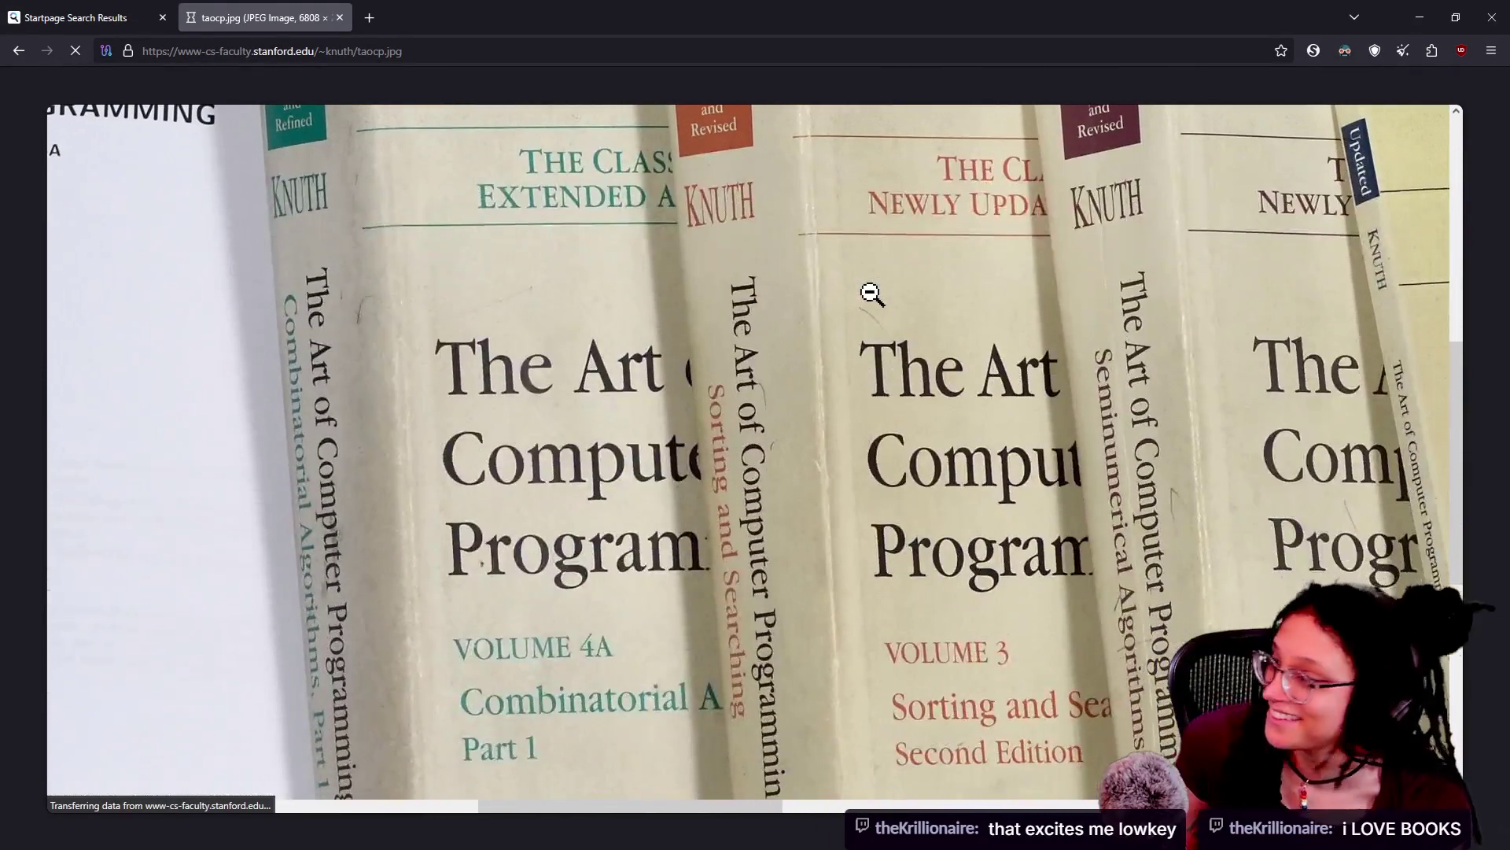
{"action": "scroll", "coordinate": [872, 293], "scroll_direction": "right", "scroll_amount": 2}
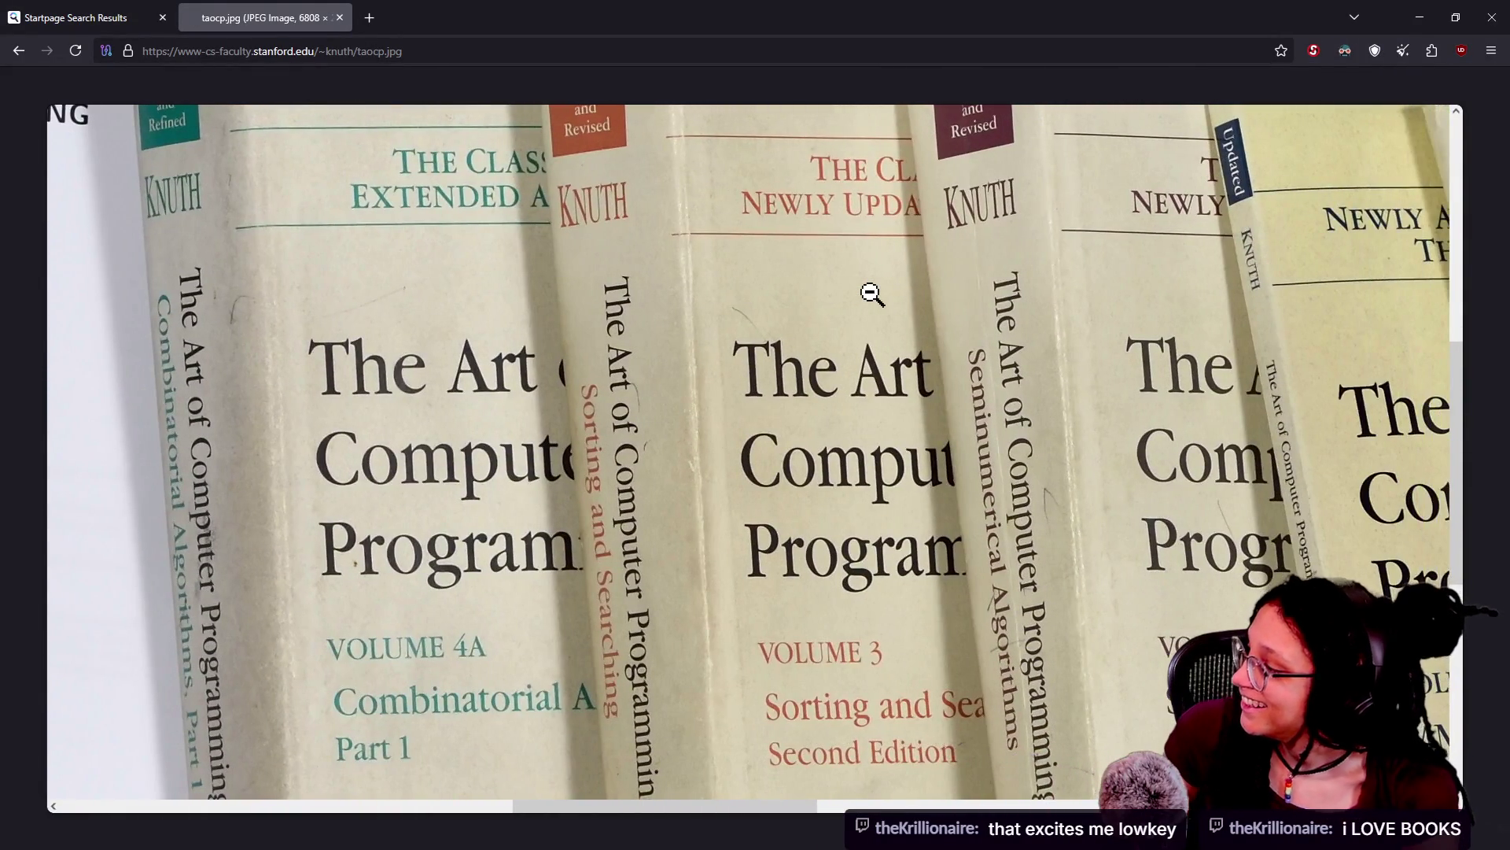
{"action": "scroll", "coordinate": [871, 293], "scroll_direction": "left", "scroll_amount": 1}
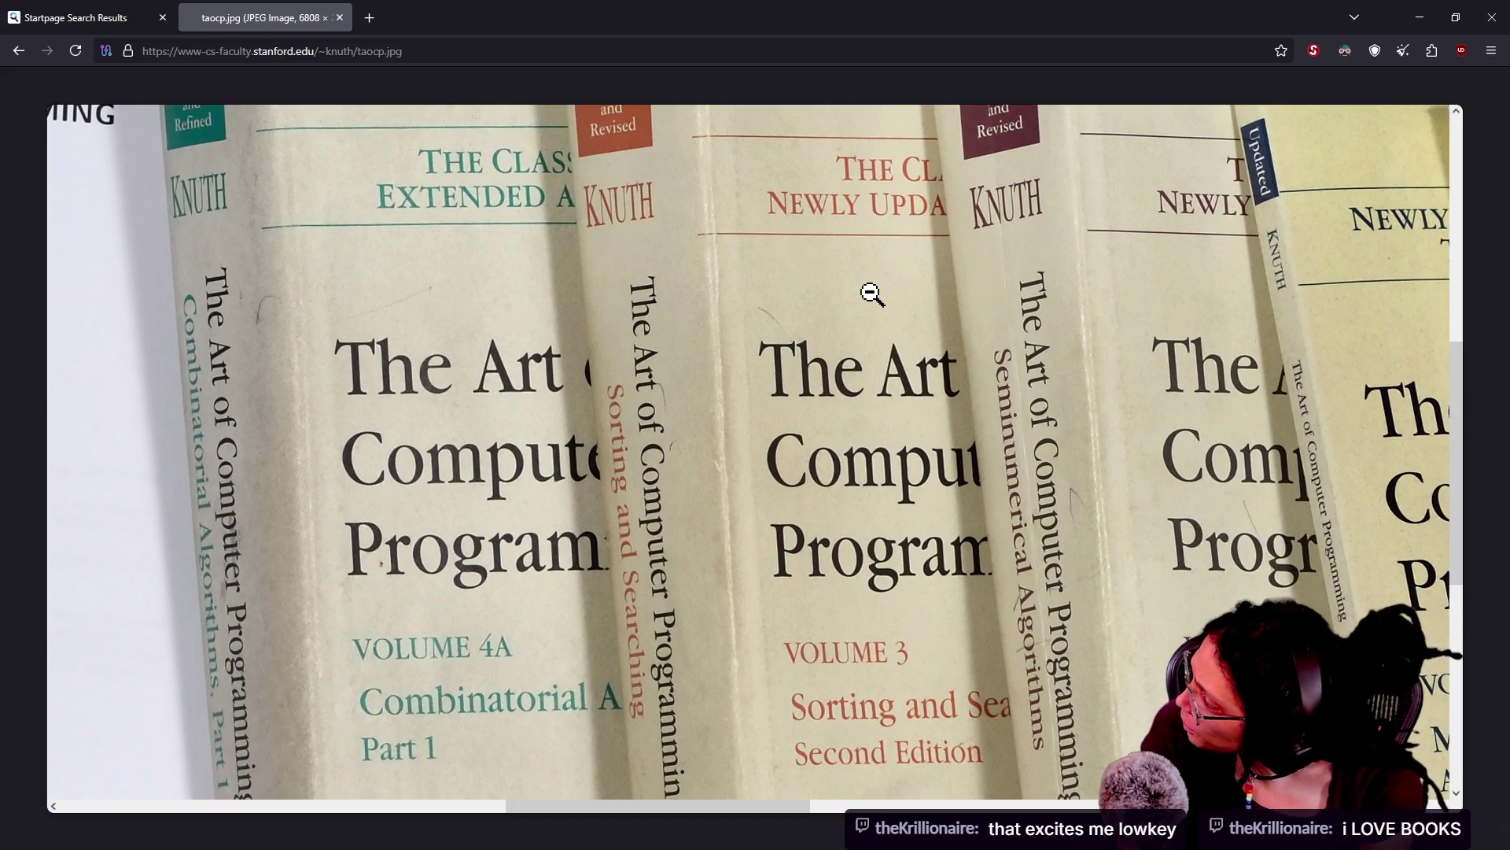
{"action": "scroll", "coordinate": [871, 294], "scroll_direction": "right", "scroll_amount": 4}
{"action": "scroll", "coordinate": [872, 294], "scroll_direction": "right", "scroll_amount": 1}
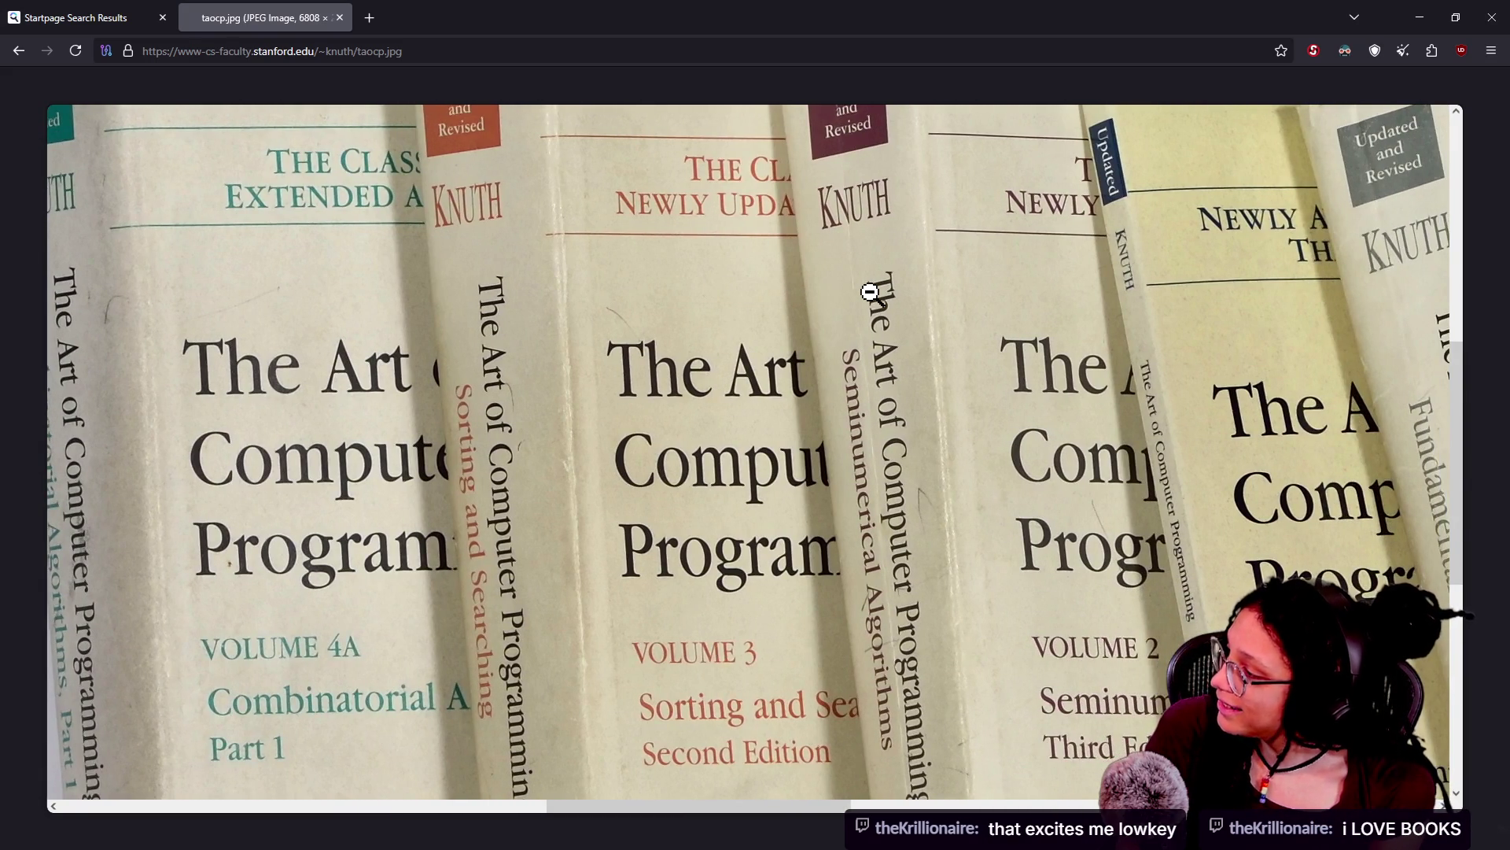
{"action": "scroll", "coordinate": [870, 292], "scroll_direction": "right", "scroll_amount": 6}
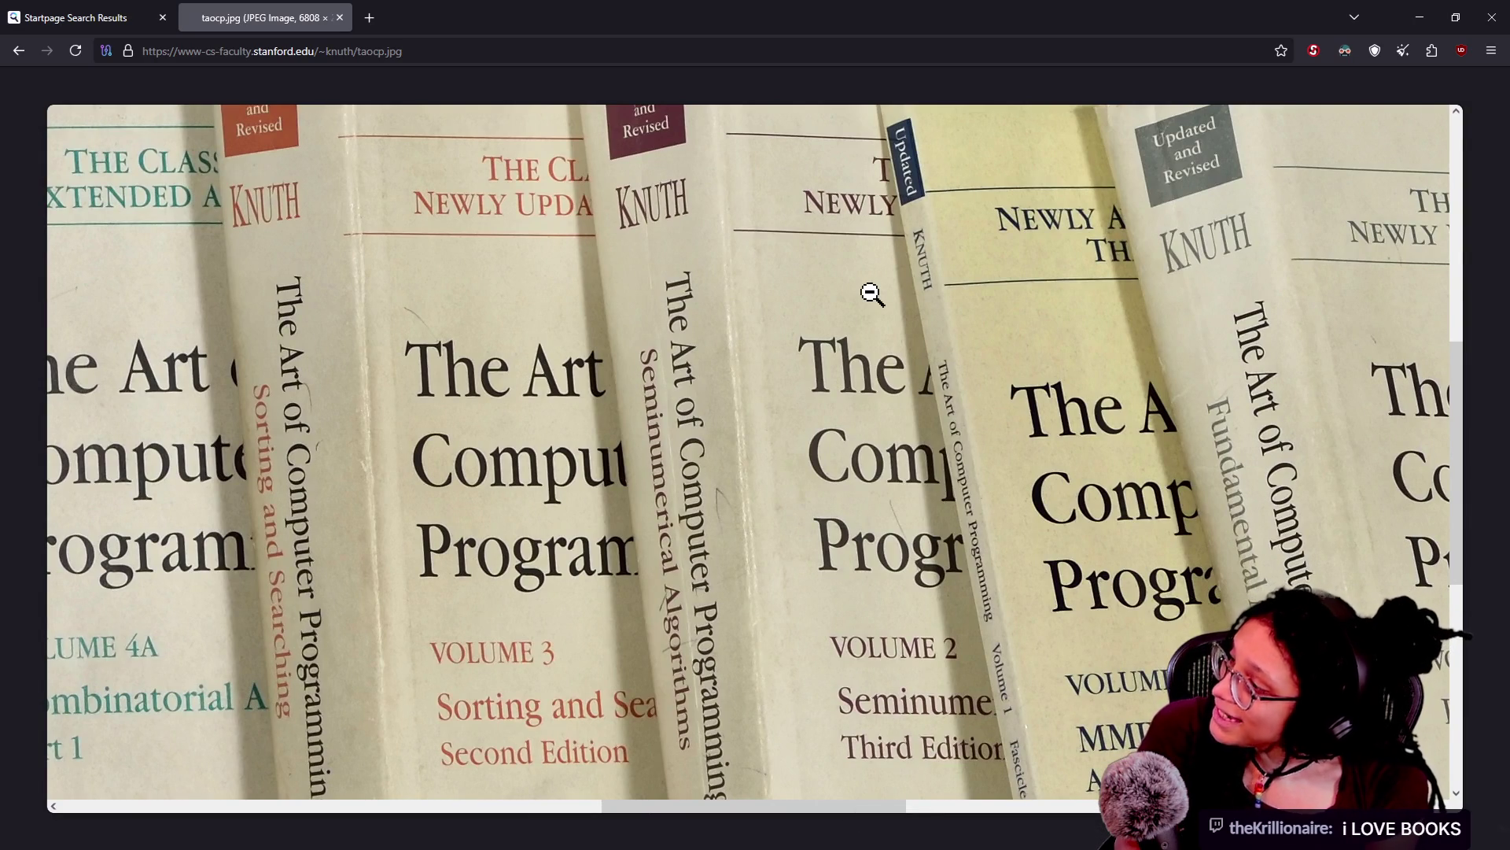
{"action": "scroll", "coordinate": [872, 294], "scroll_direction": "right", "scroll_amount": 3}
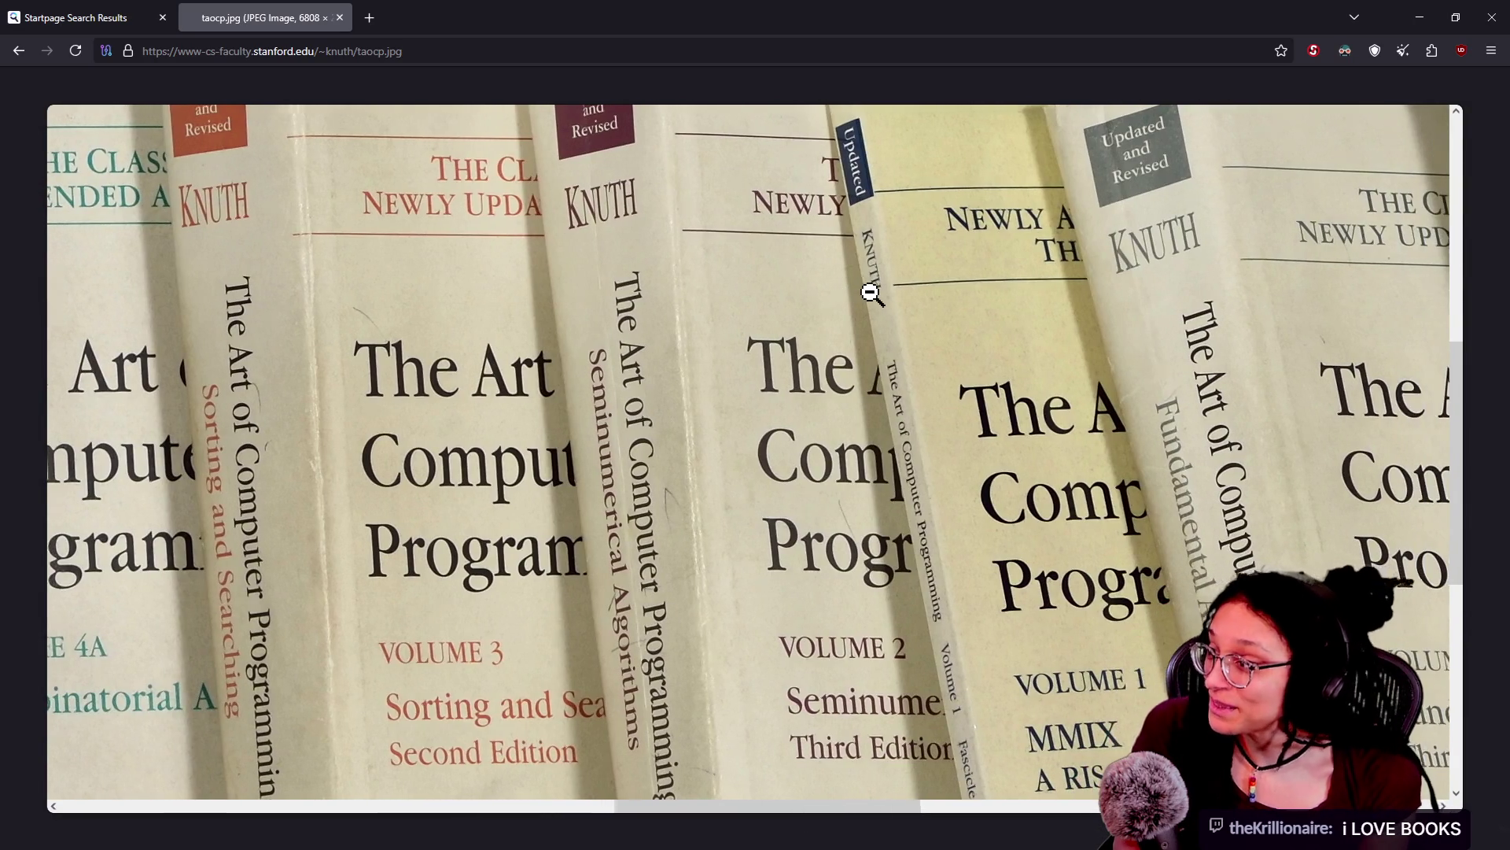
{"action": "scroll", "coordinate": [872, 293], "scroll_direction": "right", "scroll_amount": 5}
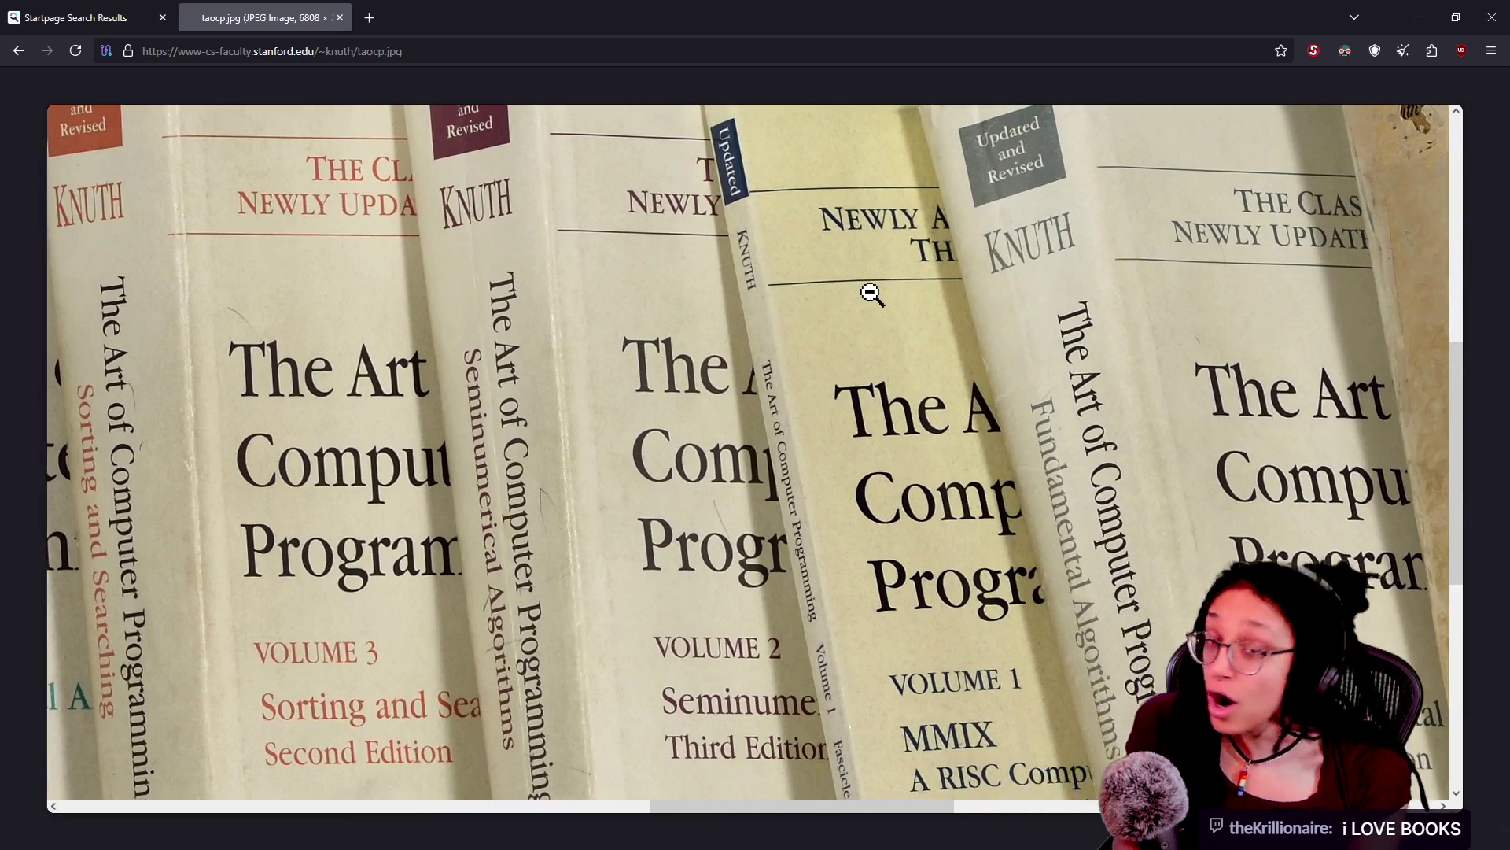
{"action": "scroll", "coordinate": [872, 293], "scroll_direction": "right", "scroll_amount": 7}
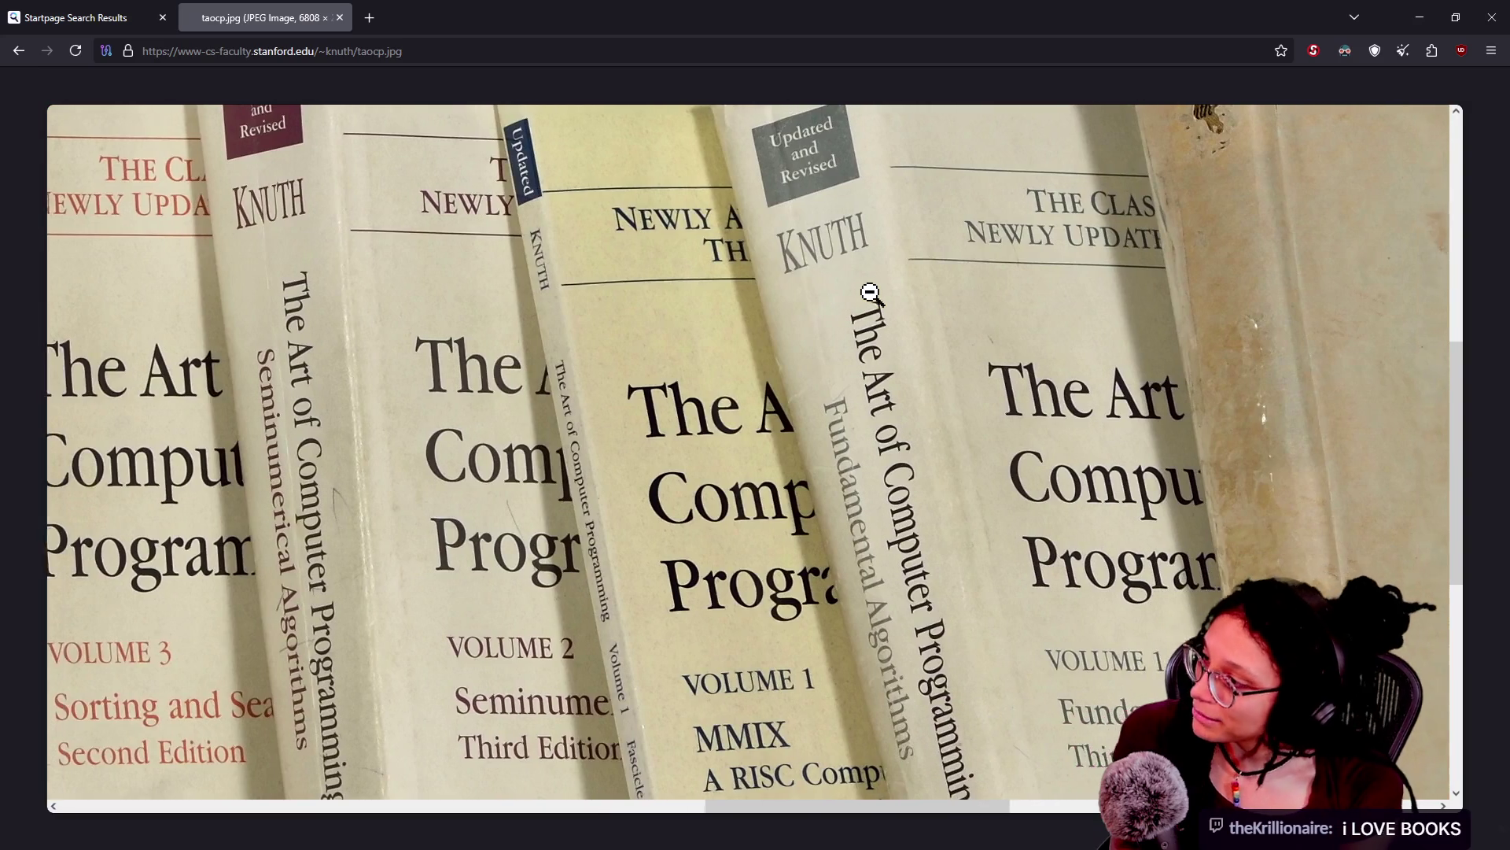
{"action": "scroll", "coordinate": [871, 293], "scroll_direction": "right", "scroll_amount": 3}
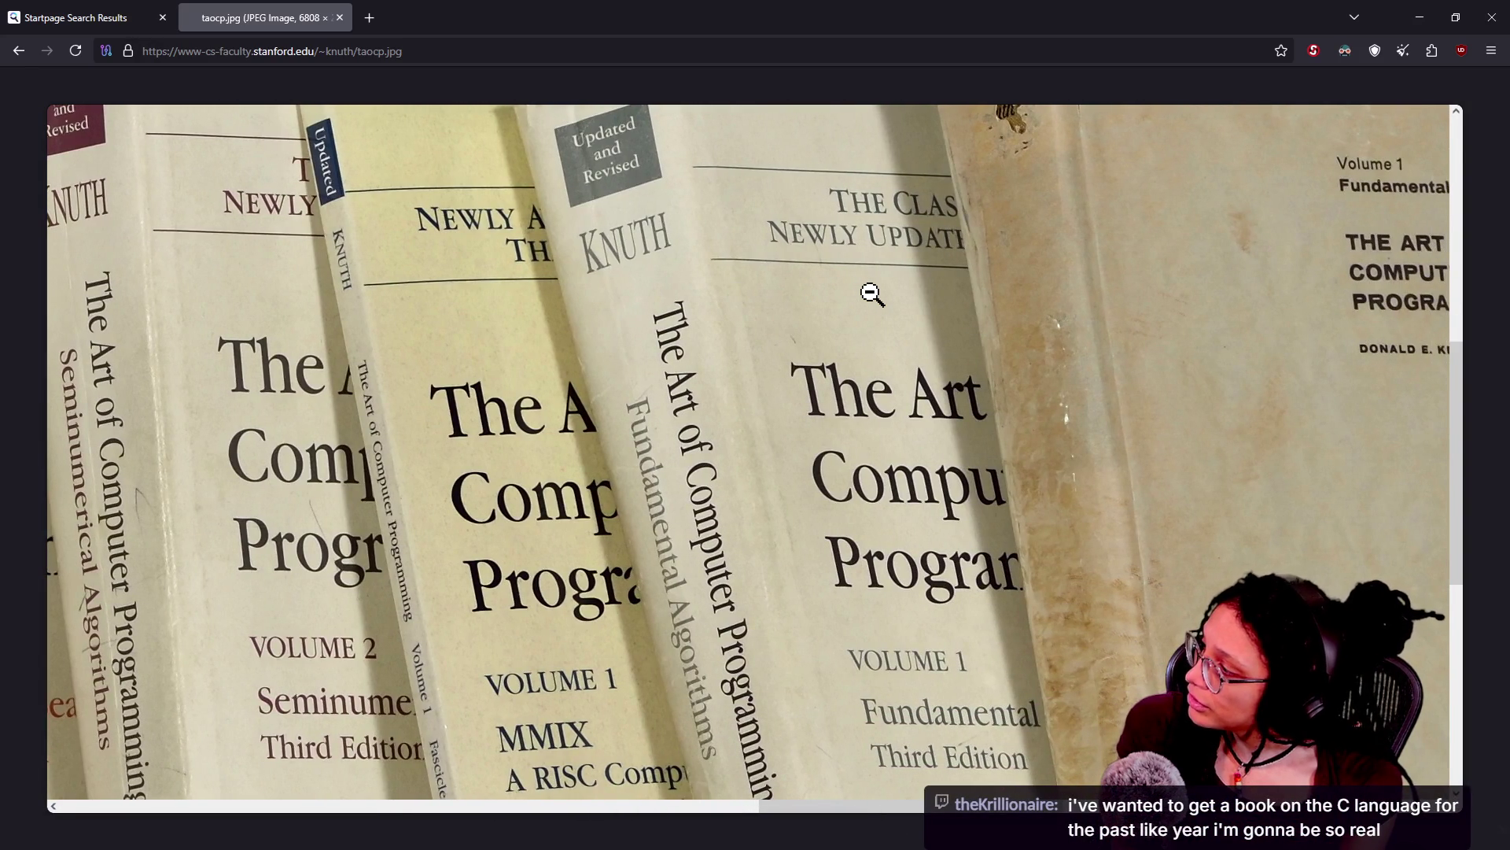
{"action": "scroll", "coordinate": [872, 294], "scroll_direction": "left", "scroll_amount": 3}
{"action": "scroll", "coordinate": [872, 293], "scroll_direction": "down", "scroll_amount": 2}
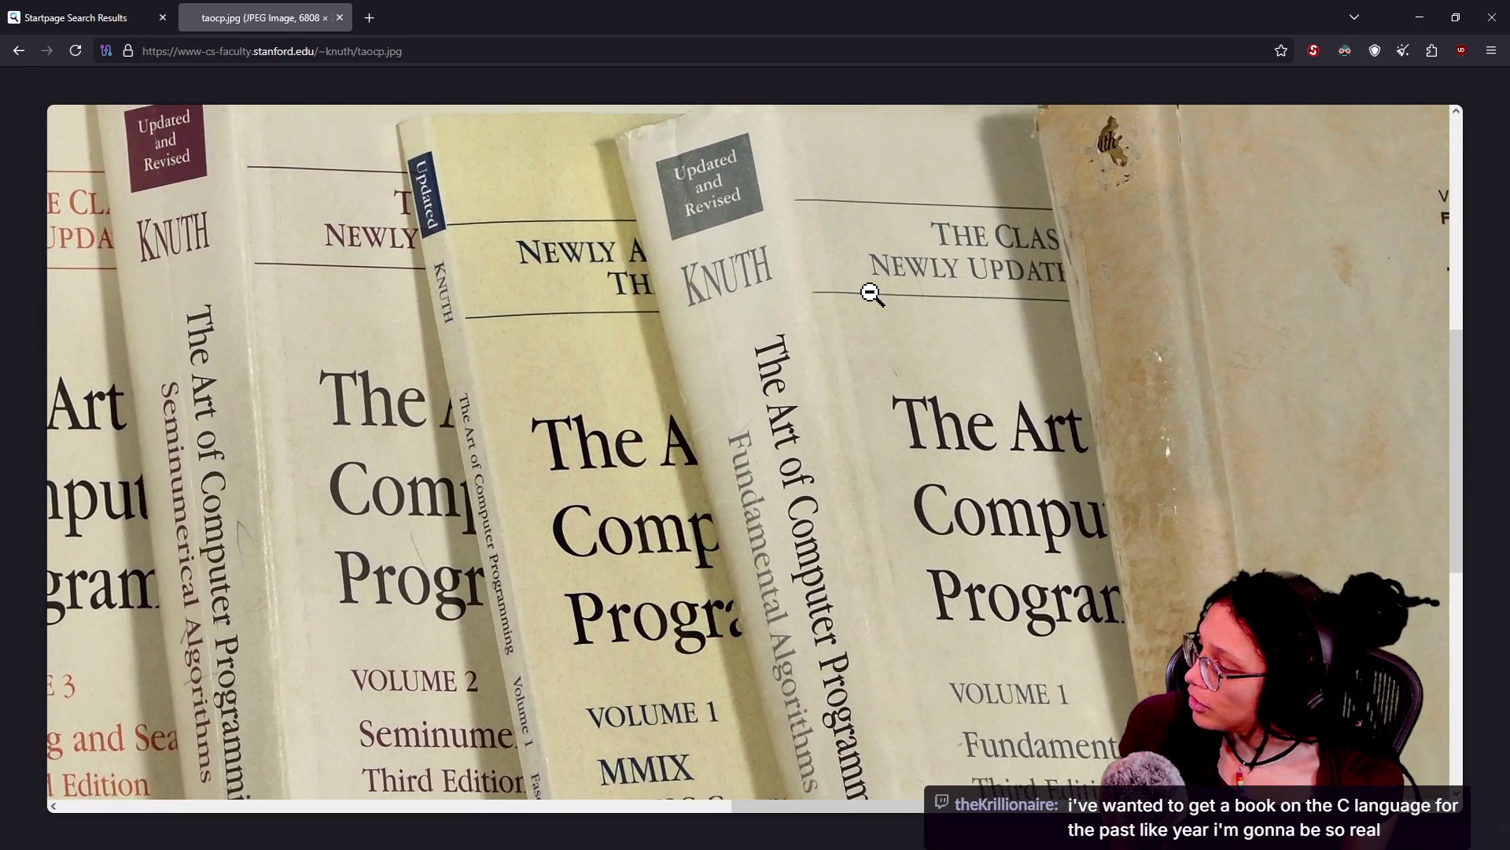
{"action": "scroll", "coordinate": [872, 293], "scroll_direction": "down", "scroll_amount": 2}
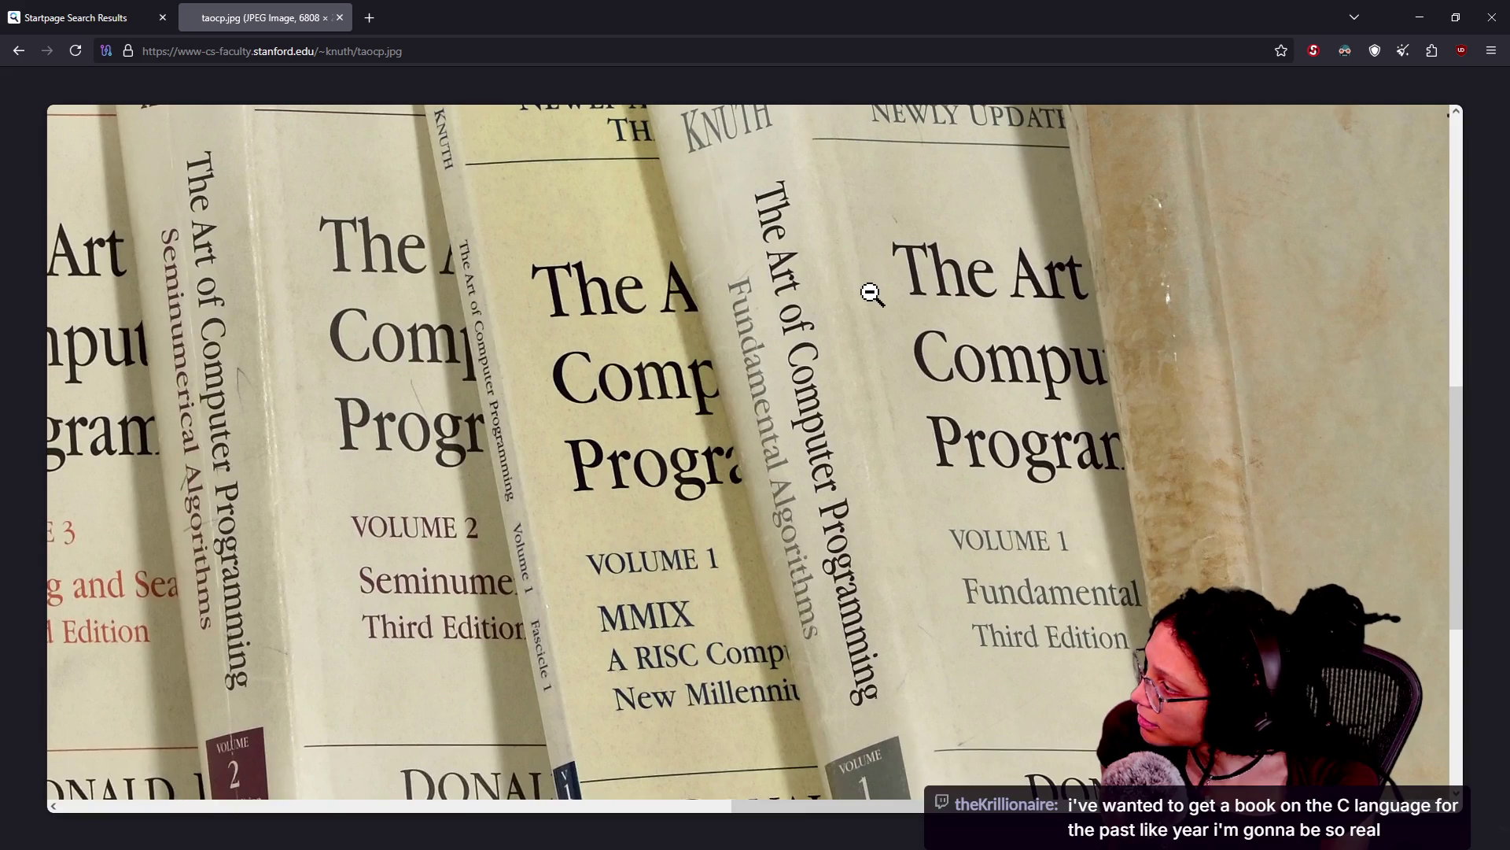
{"action": "scroll", "coordinate": [872, 293], "scroll_direction": "up", "scroll_amount": 4}
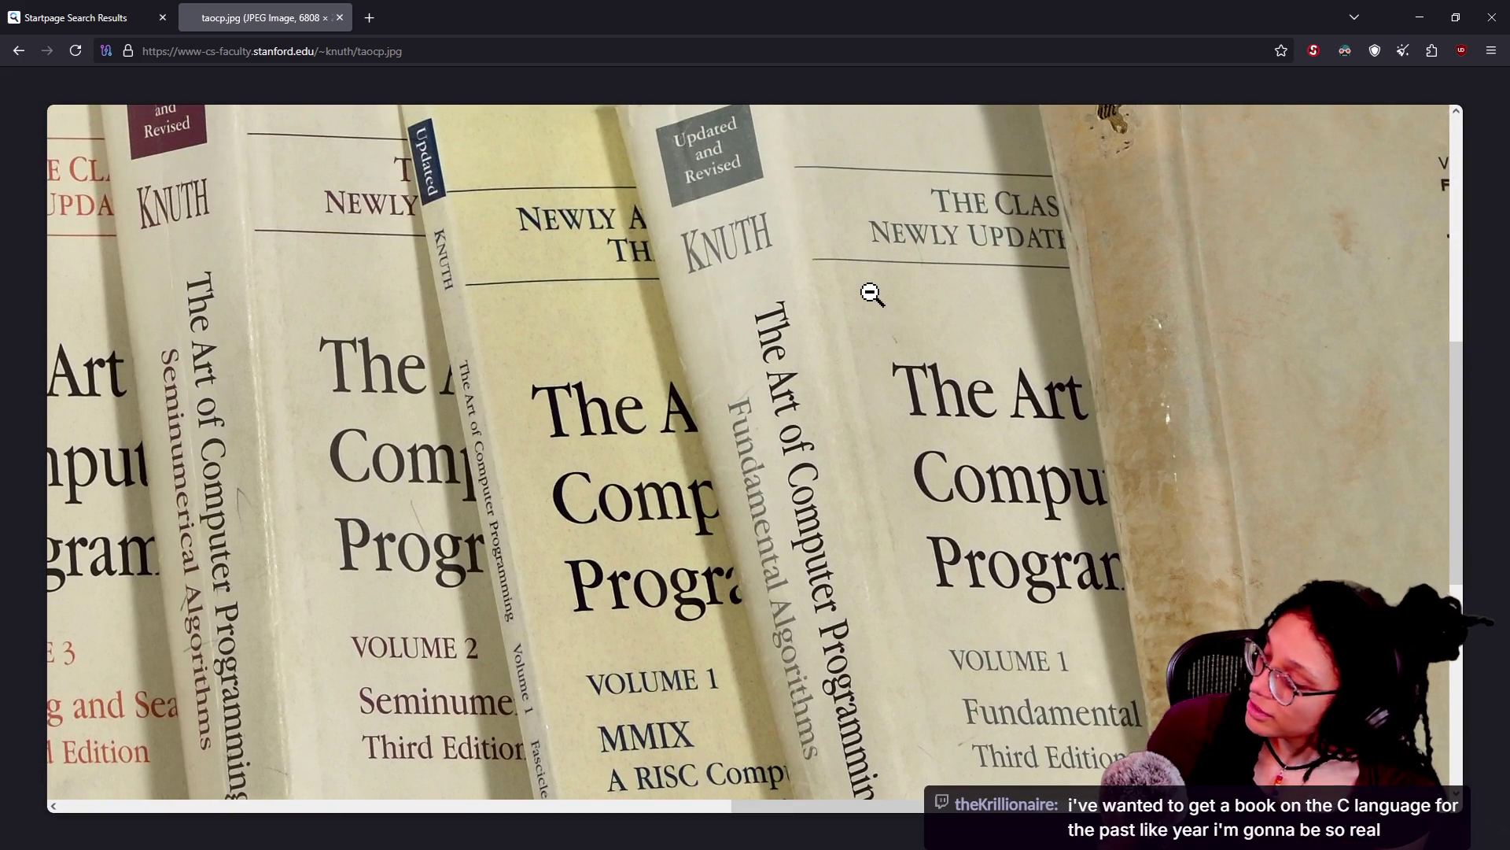
{"action": "scroll", "coordinate": [871, 293], "scroll_direction": "down", "scroll_amount": 1}
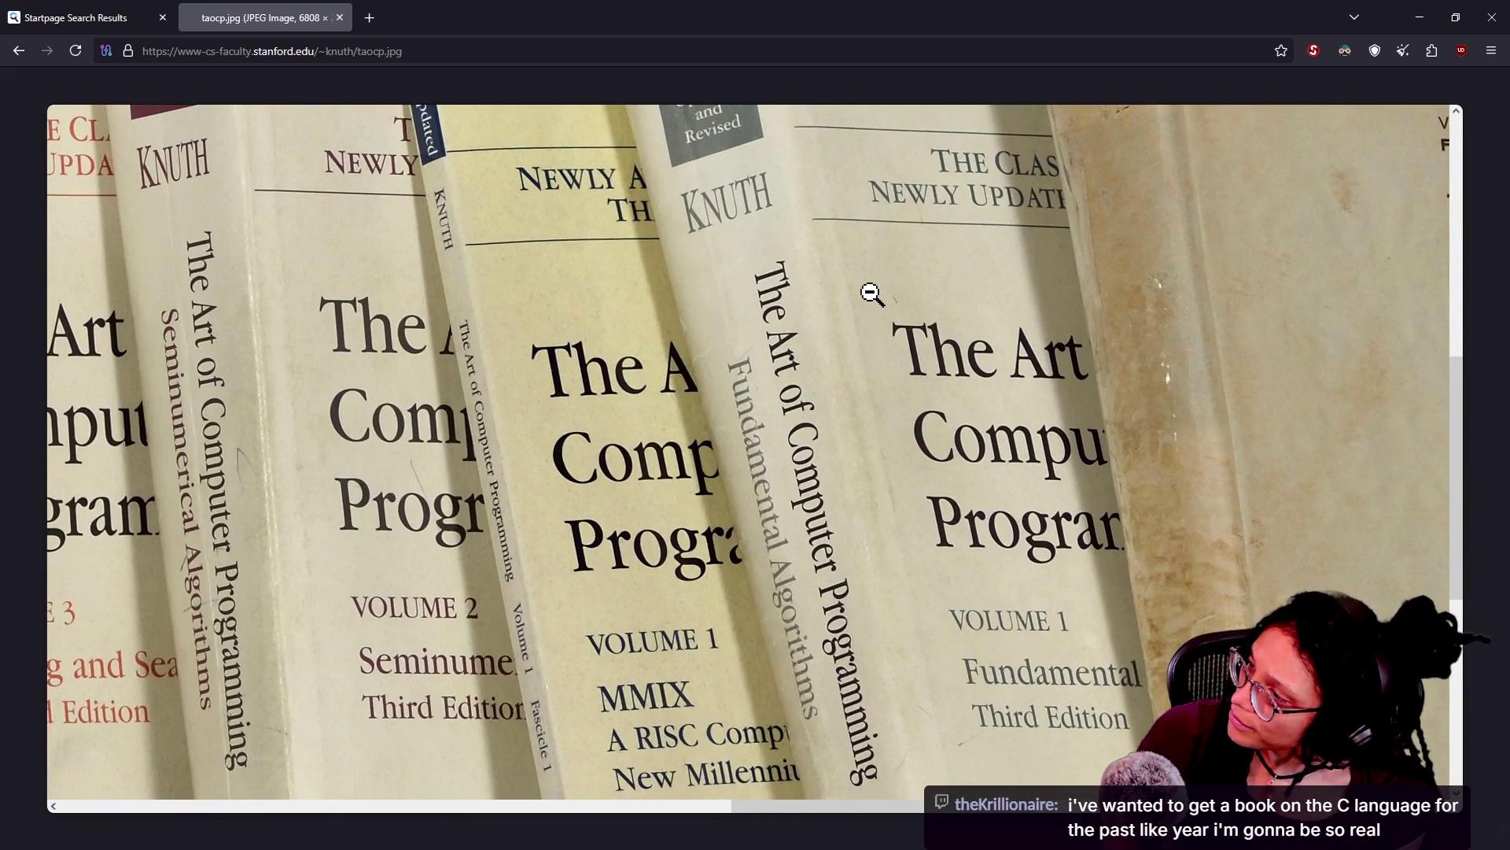
{"action": "scroll", "coordinate": [872, 293], "scroll_direction": "up", "scroll_amount": 2}
{"action": "scroll", "coordinate": [872, 294], "scroll_direction": "right", "scroll_amount": 10}
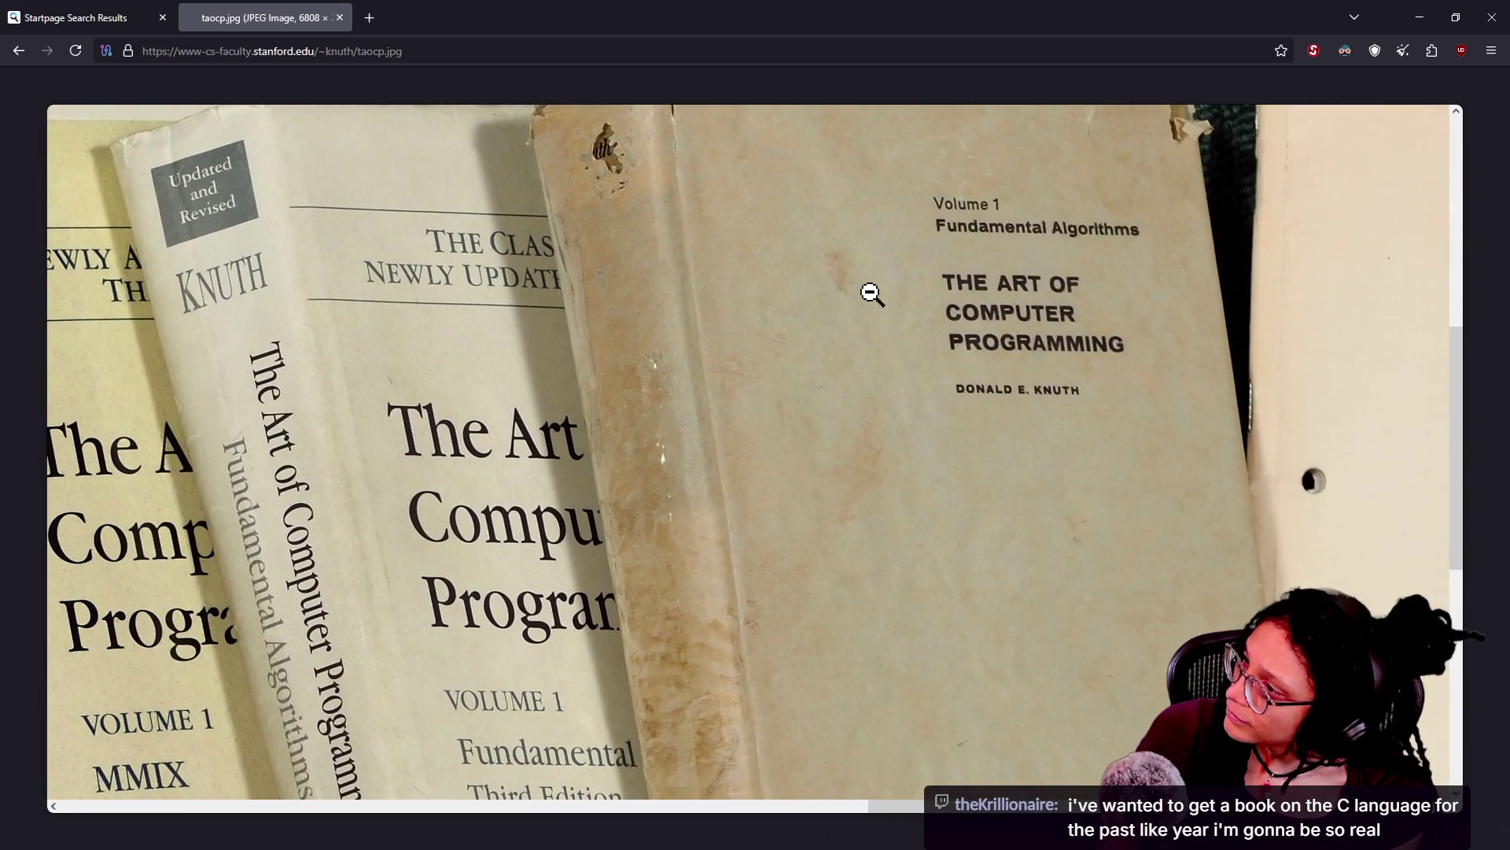
{"action": "scroll", "coordinate": [872, 293], "scroll_direction": "up", "scroll_amount": 4}
{"action": "scroll", "coordinate": [872, 293], "scroll_direction": "right", "scroll_amount": 1}
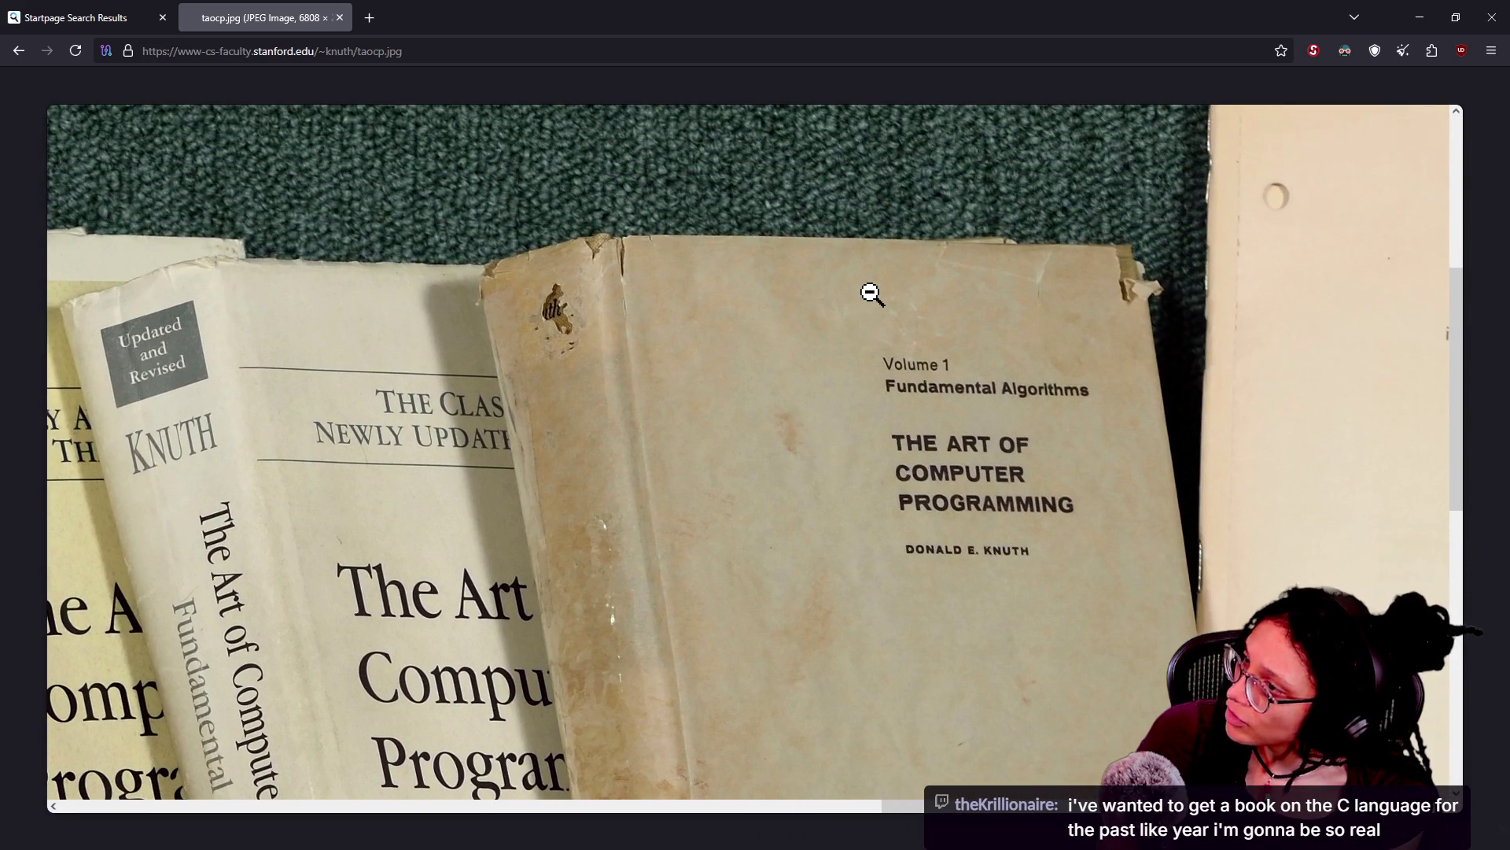
{"action": "scroll", "coordinate": [871, 293], "scroll_direction": "left", "scroll_amount": 17}
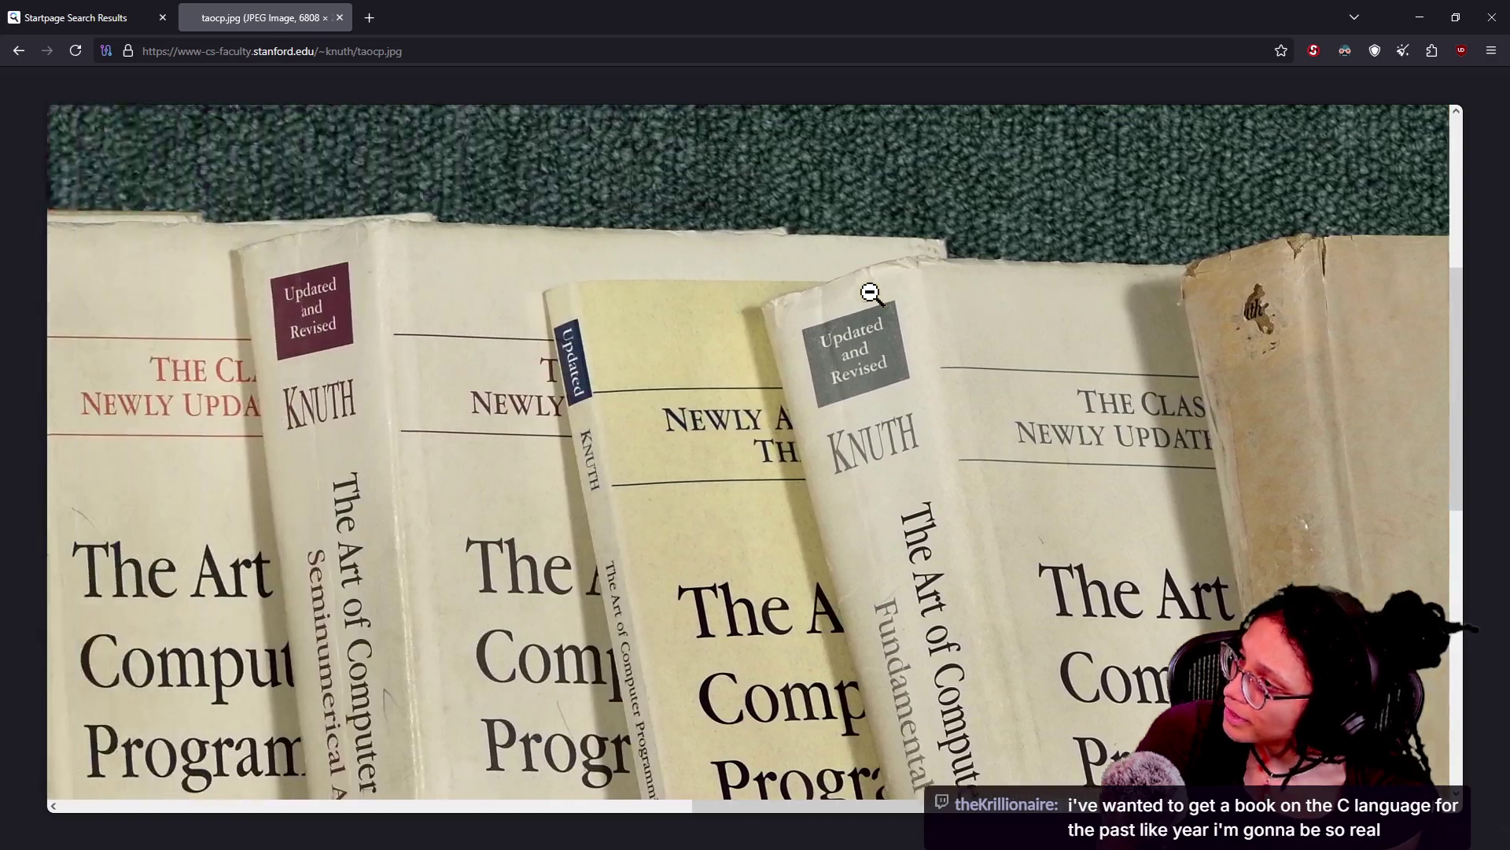
{"action": "scroll", "coordinate": [872, 294], "scroll_direction": "left", "scroll_amount": 16}
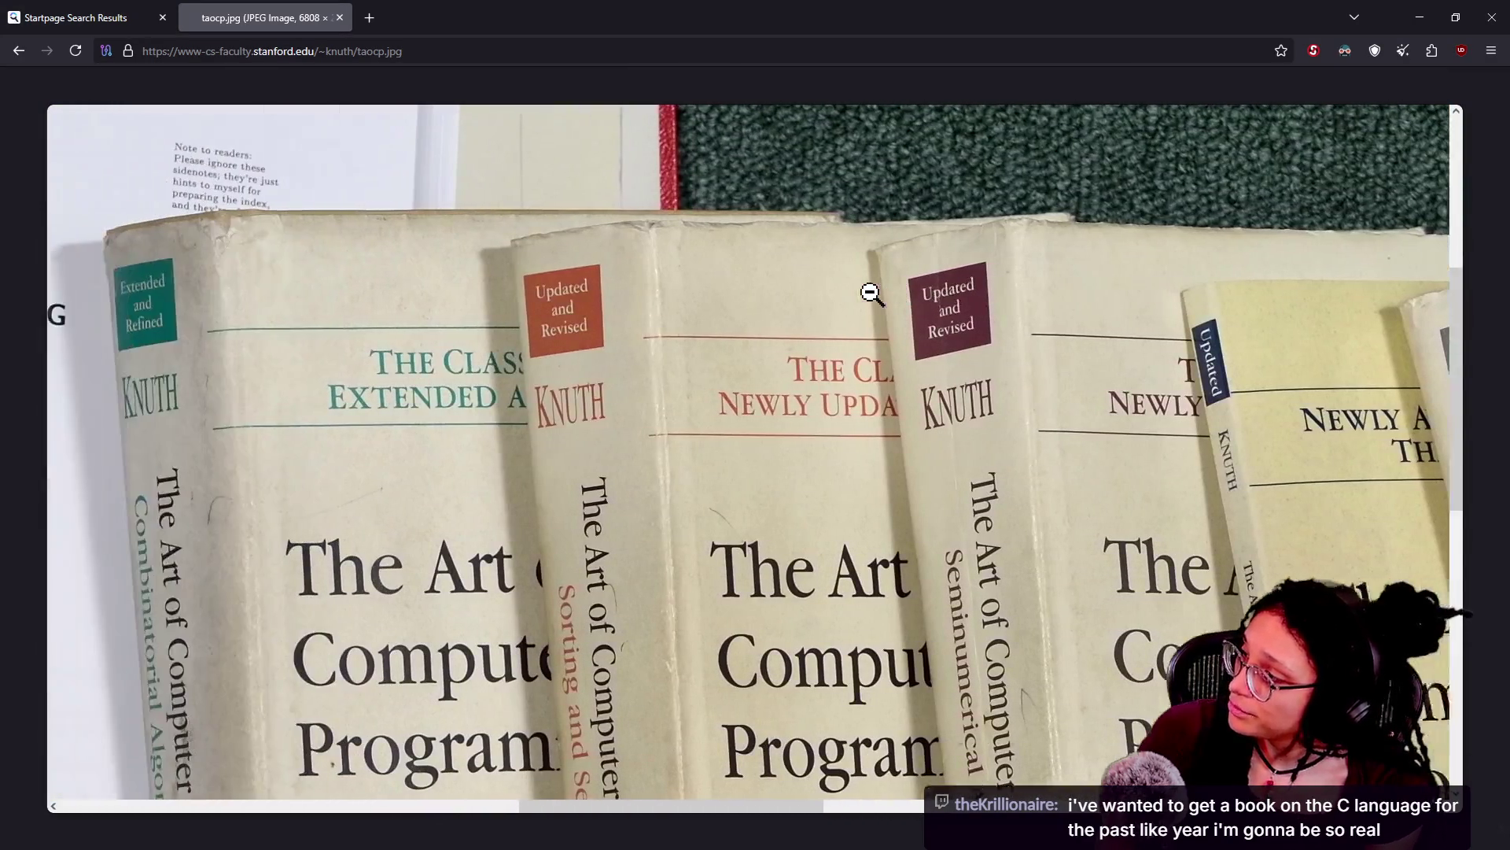
{"action": "scroll", "coordinate": [871, 294], "scroll_direction": "left", "scroll_amount": 12}
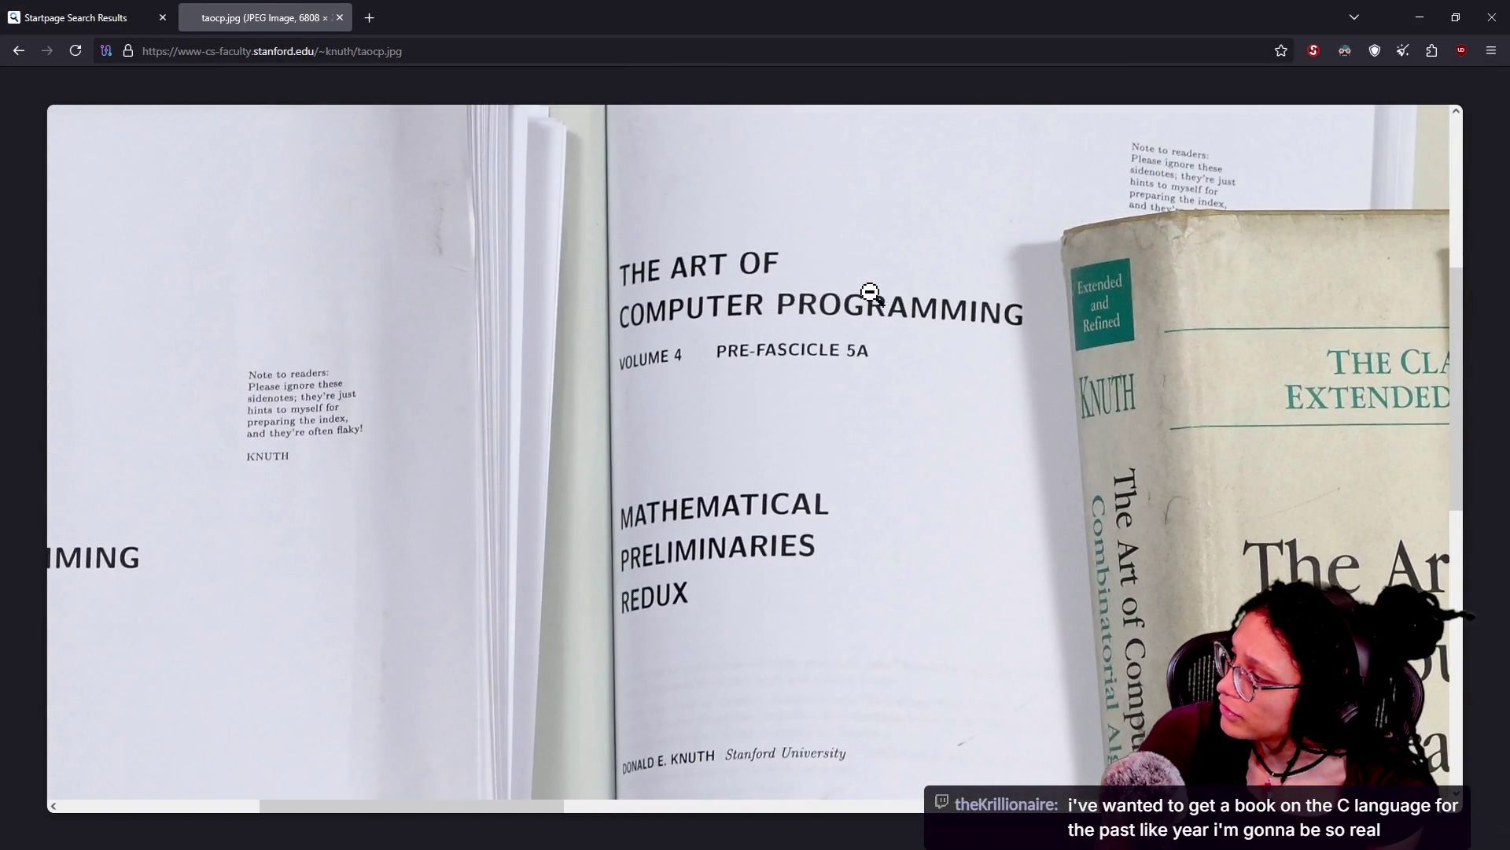
{"action": "scroll", "coordinate": [872, 293], "scroll_direction": "left", "scroll_amount": 1}
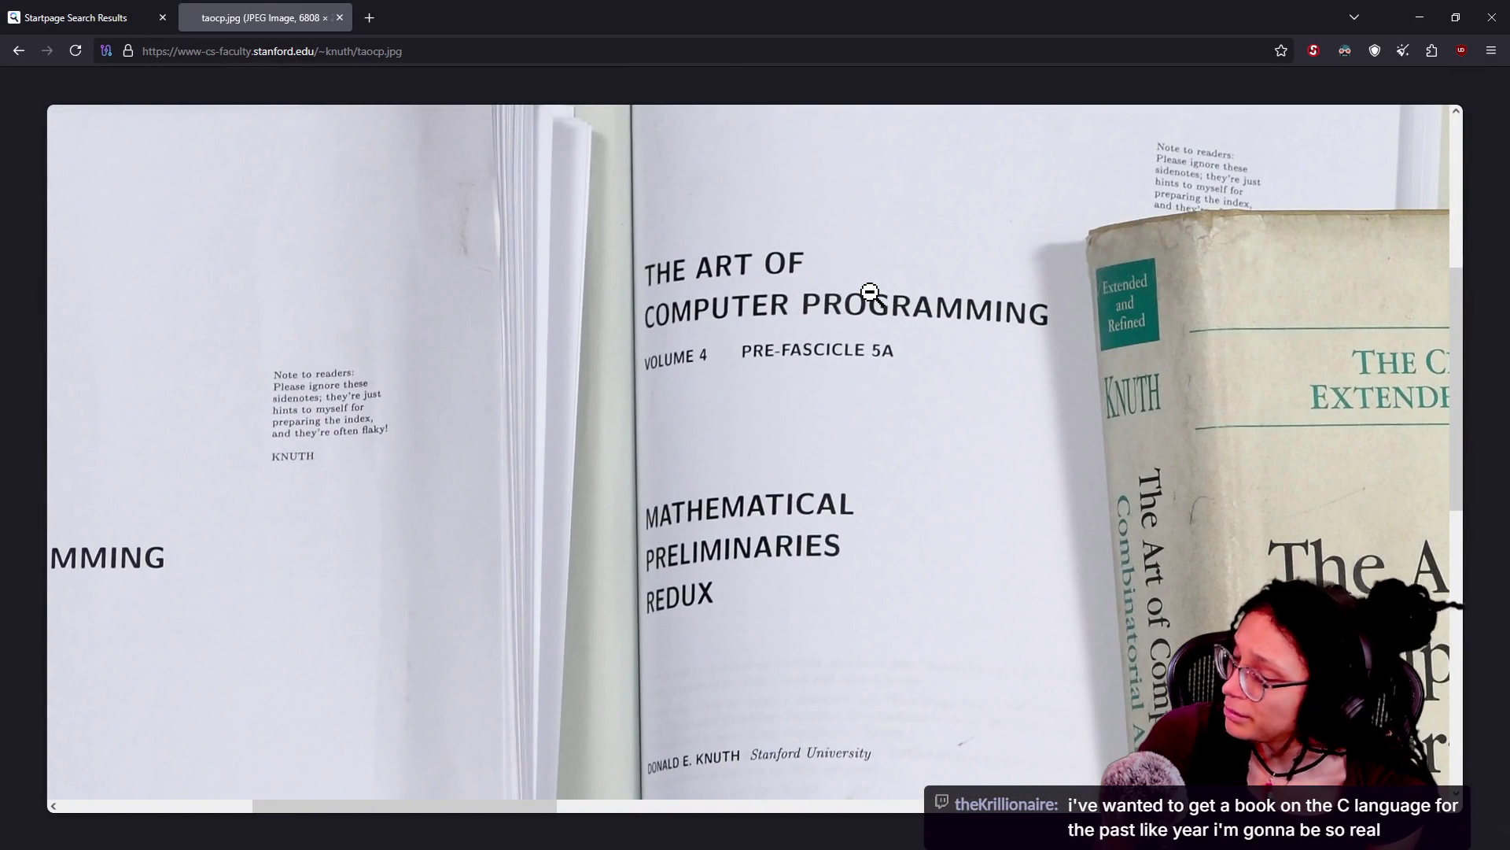
{"action": "scroll", "coordinate": [870, 294], "scroll_direction": "left", "scroll_amount": 14}
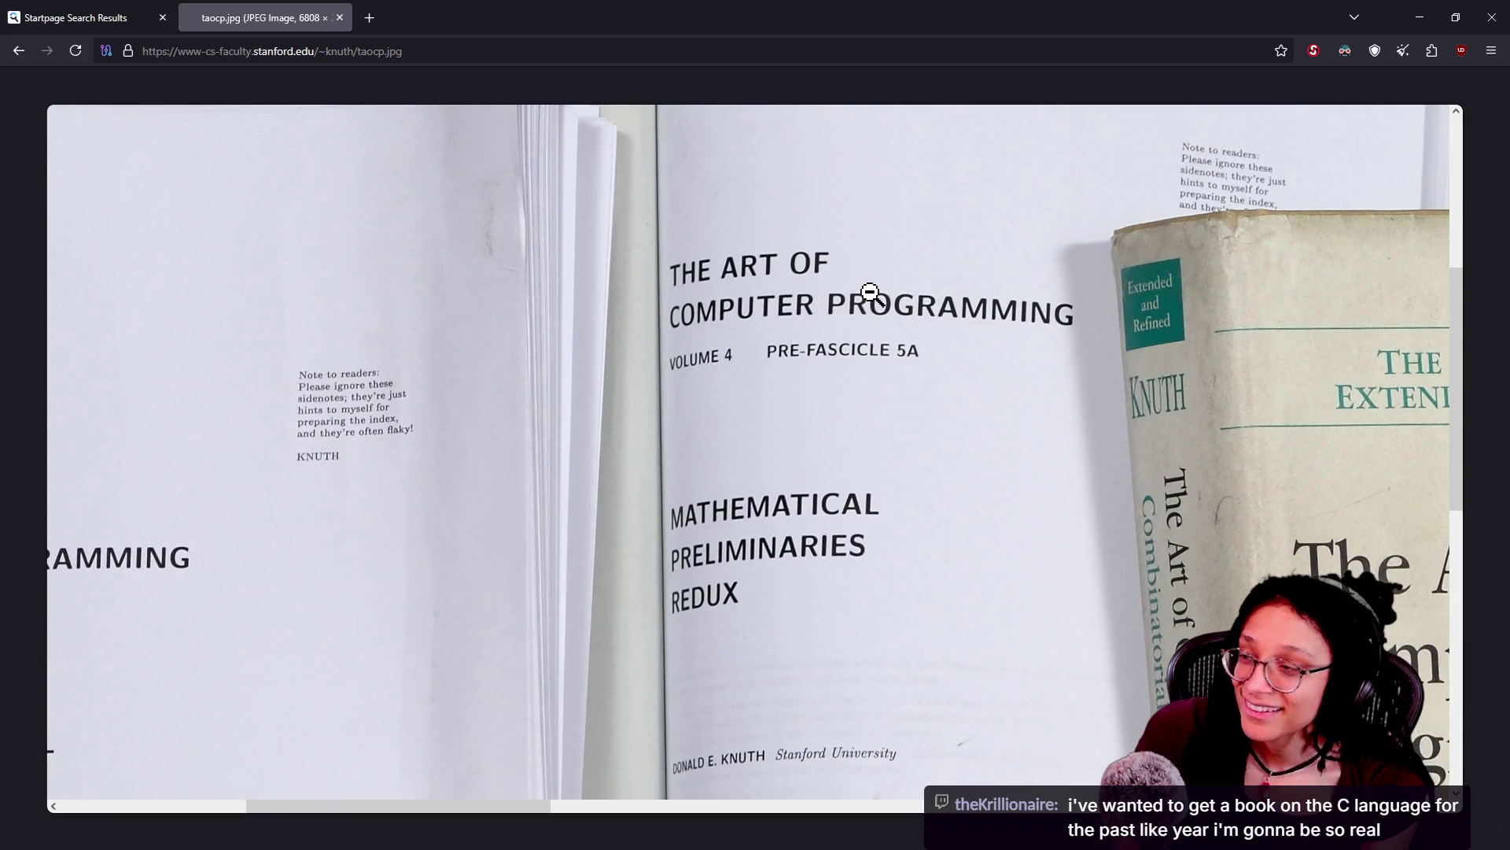
{"action": "scroll", "coordinate": [871, 294], "scroll_direction": "down", "scroll_amount": 5}
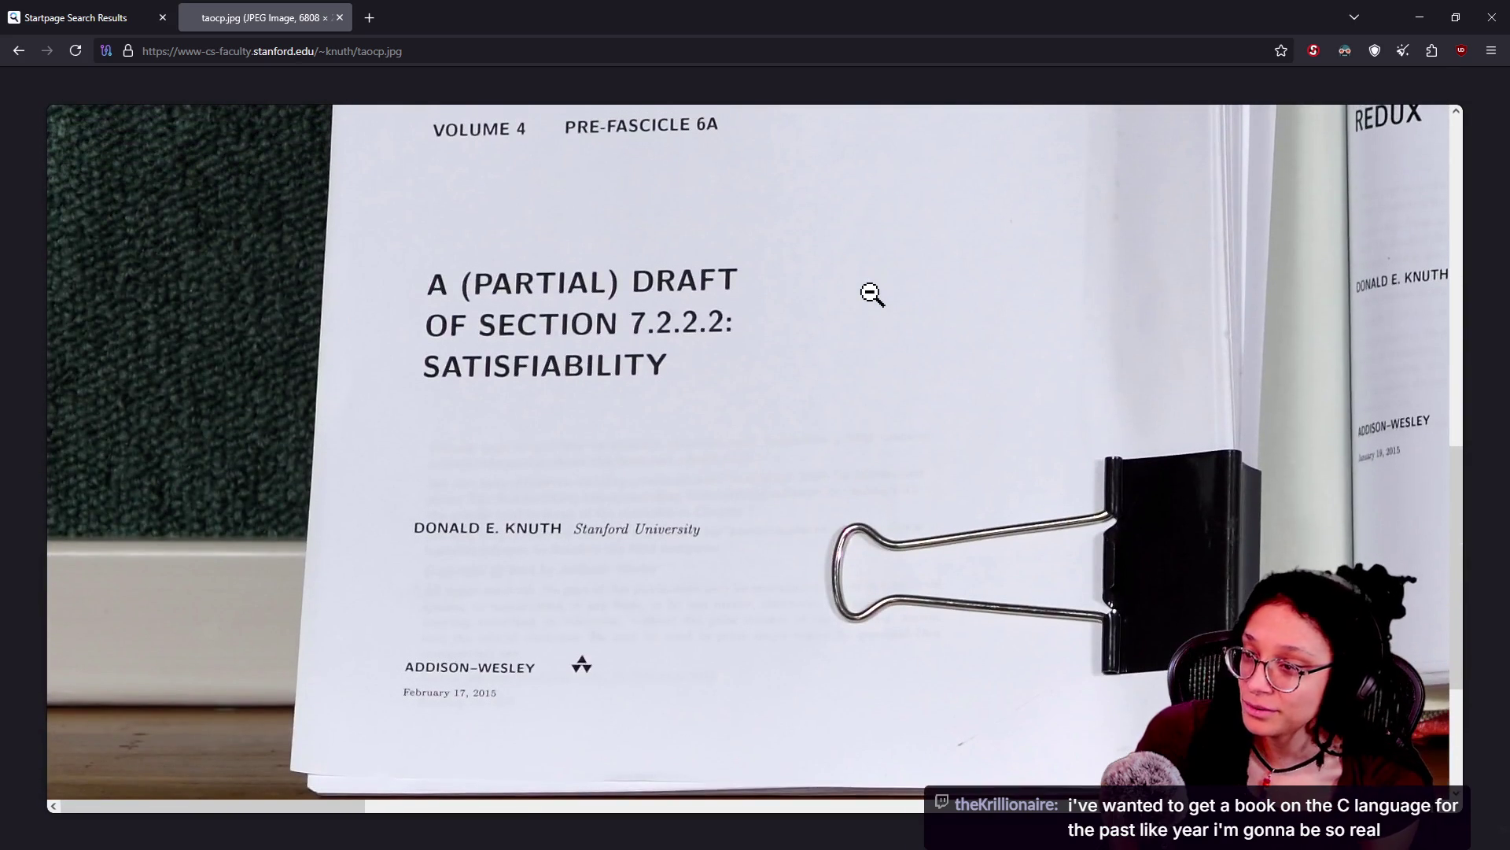
{"action": "scroll", "coordinate": [871, 293], "scroll_direction": "down", "scroll_amount": 1}
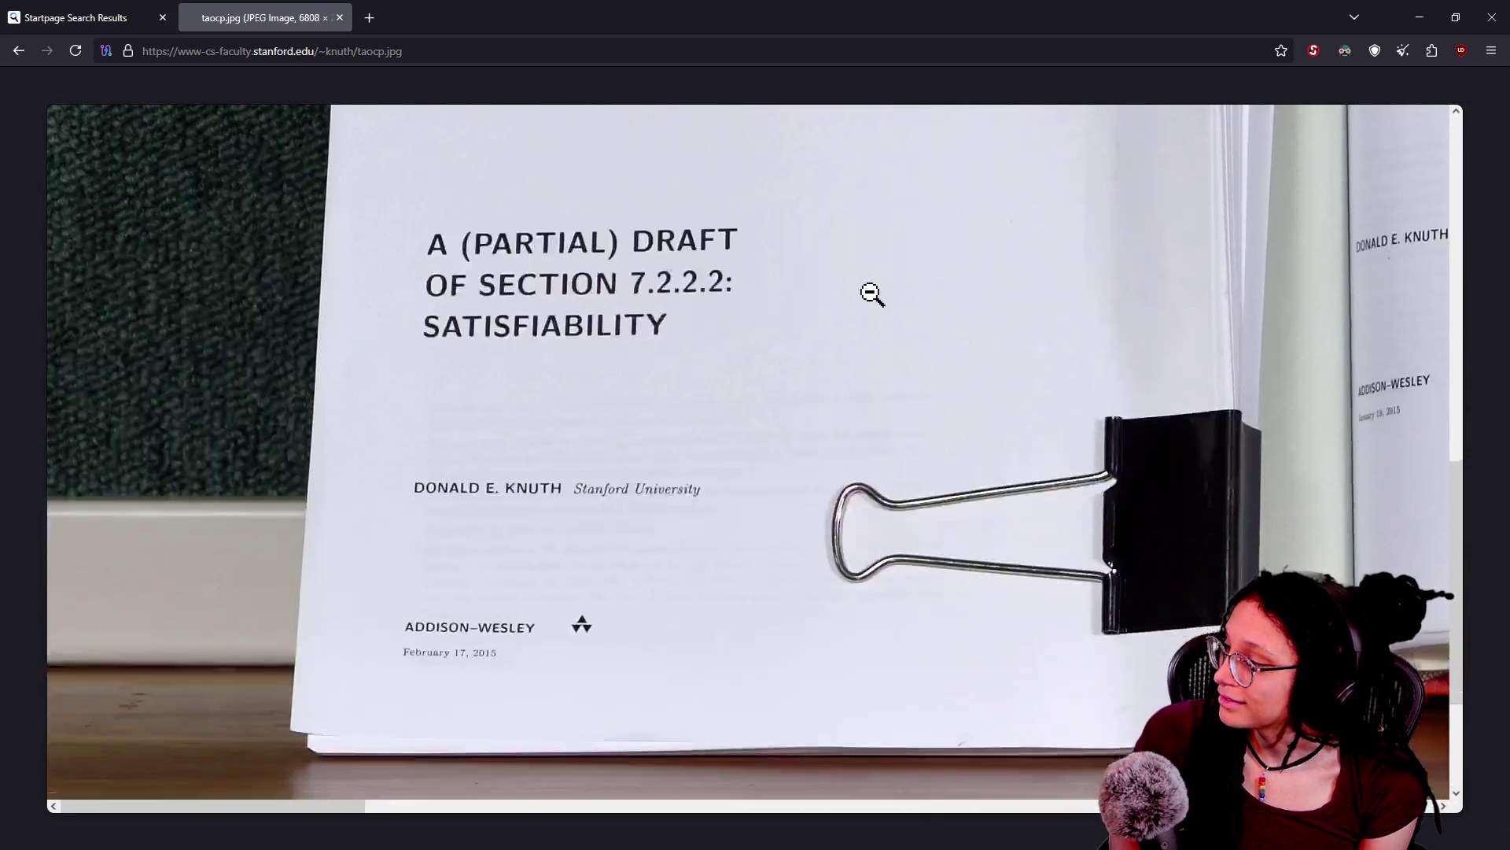
{"action": "scroll", "coordinate": [871, 293], "scroll_direction": "up", "scroll_amount": 12}
{"action": "scroll", "coordinate": [869, 292], "scroll_direction": "right", "scroll_amount": 3}
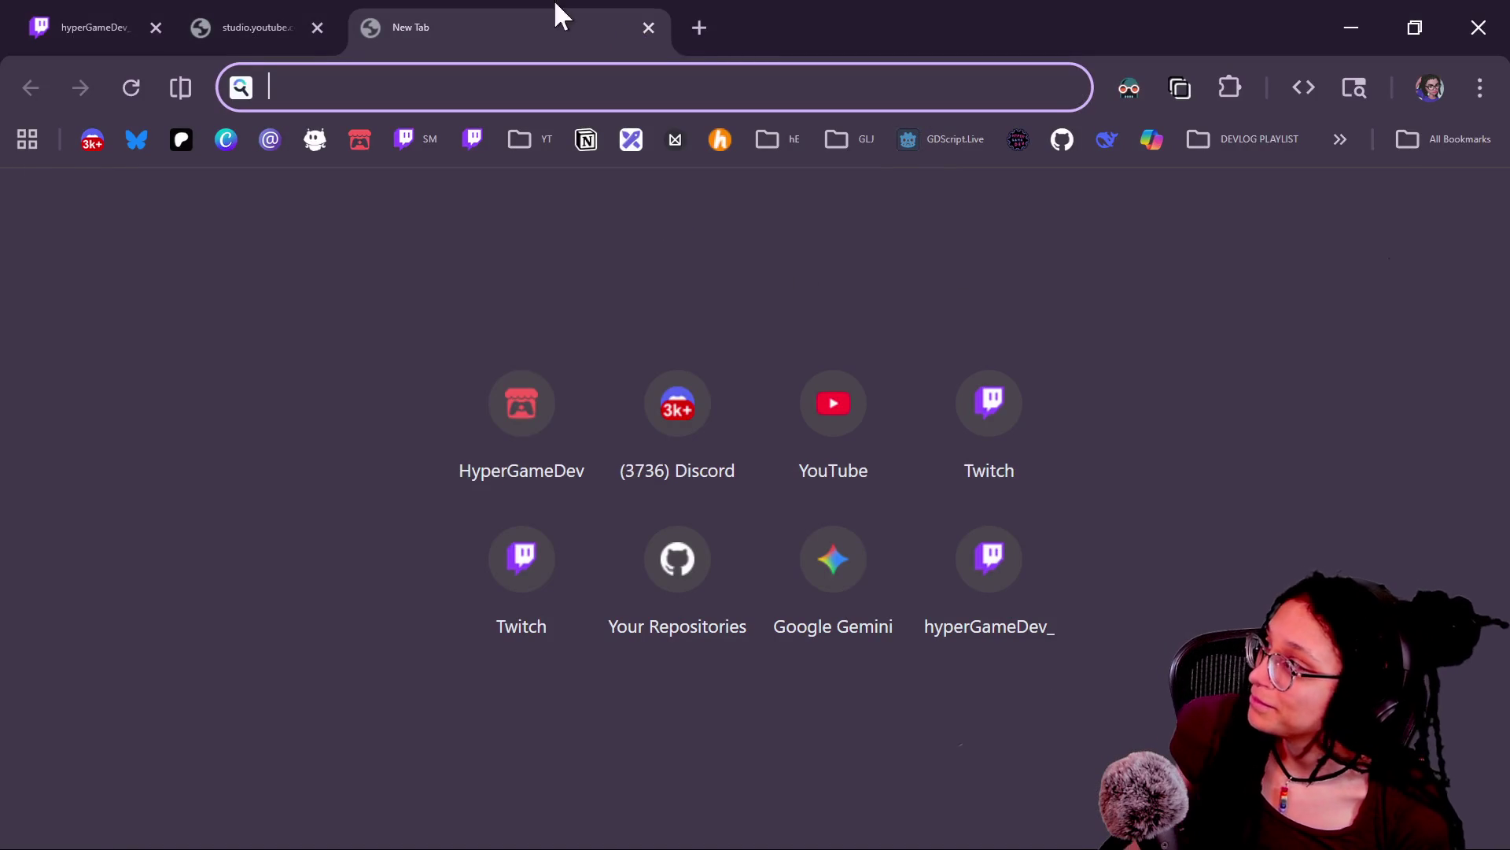
Step: Close the empty new tab and scroll the Twitch chat to read the messages about Knuth's books
{"action": "key", "text": "ctrl+w"}
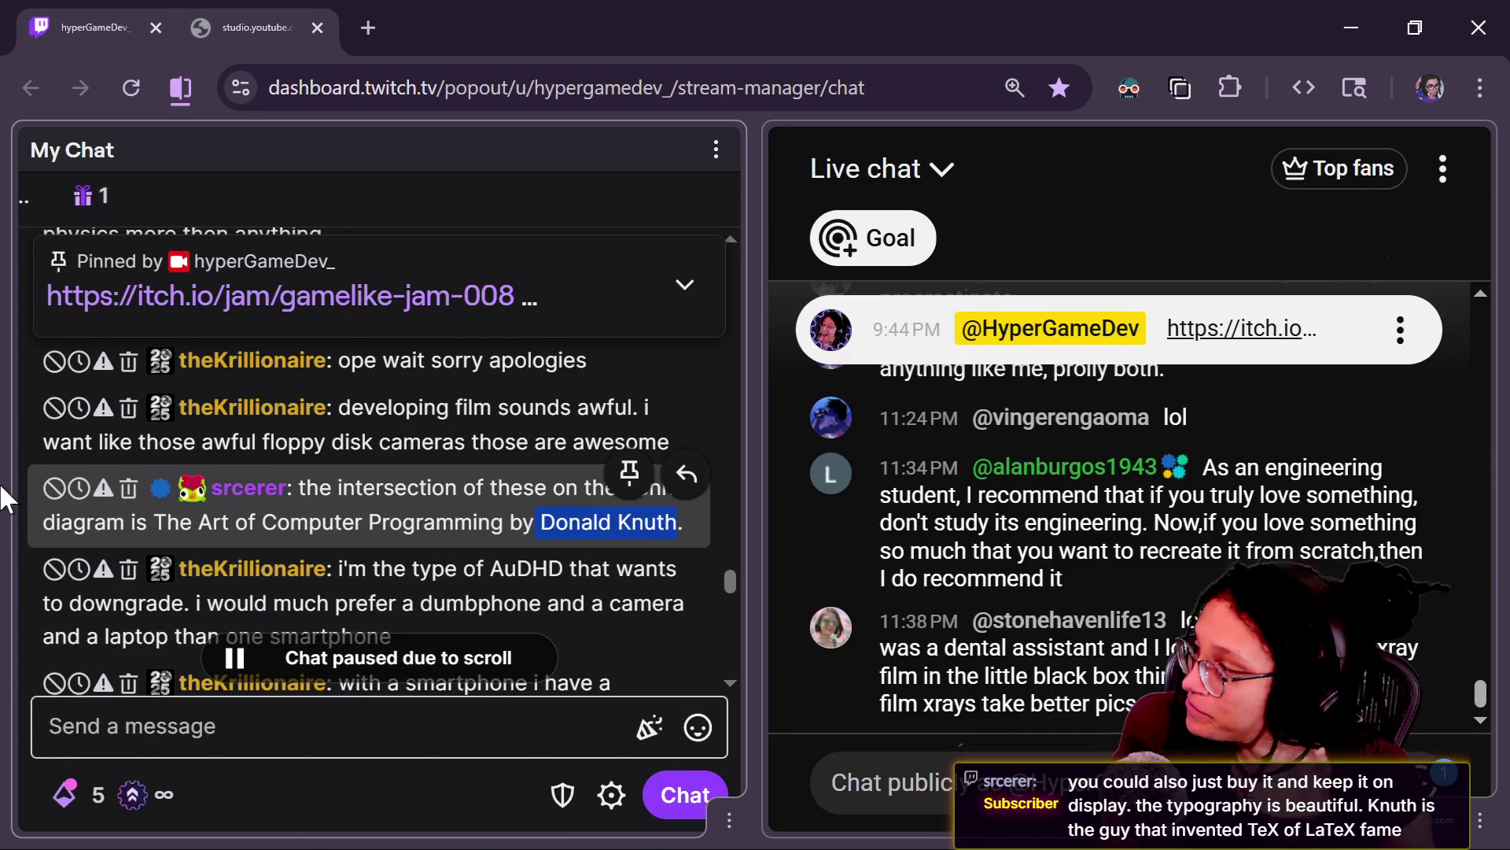
{"action": "scroll", "coordinate": [733, 593], "scroll_direction": "down", "scroll_amount": 4}
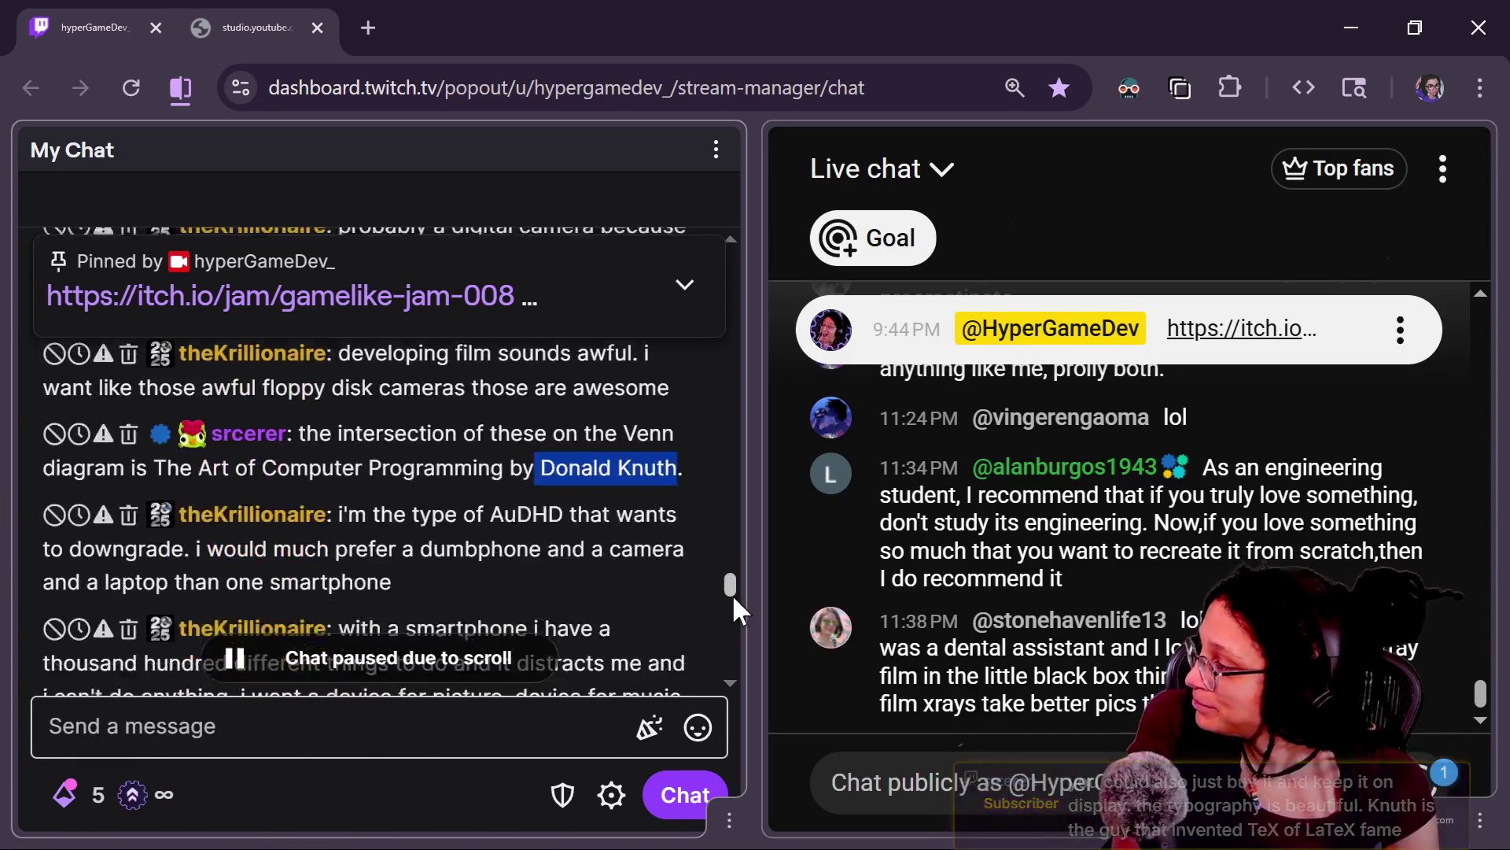
{"action": "scroll", "coordinate": [733, 606], "scroll_direction": "down", "scroll_amount": 1}
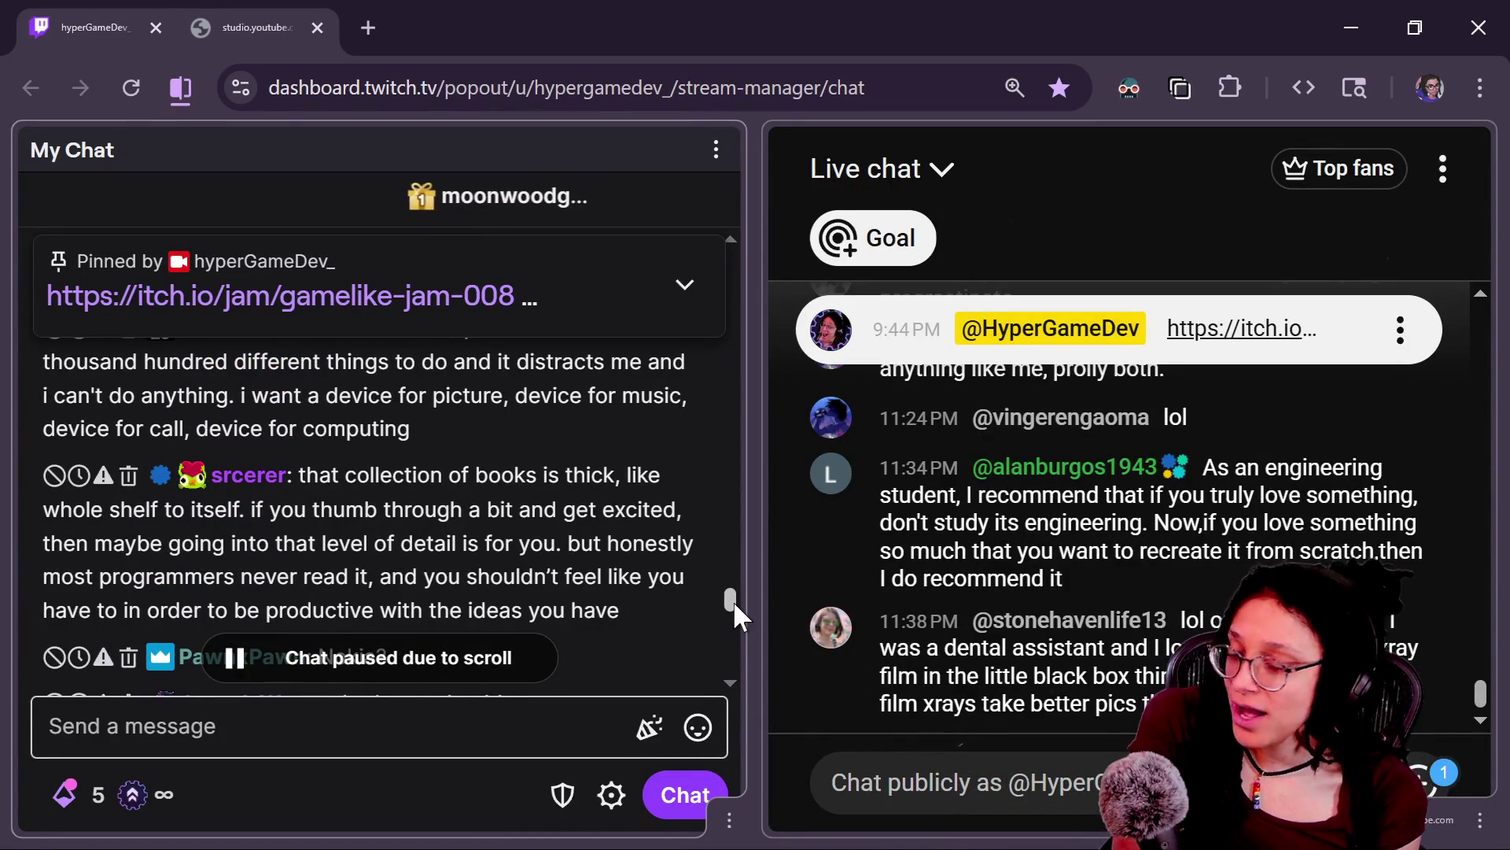
{"action": "left_click_drag", "start_coordinate": [734, 601], "coordinate": [738, 634]}
{"action": "mouse_move", "coordinate": [418, 429]}
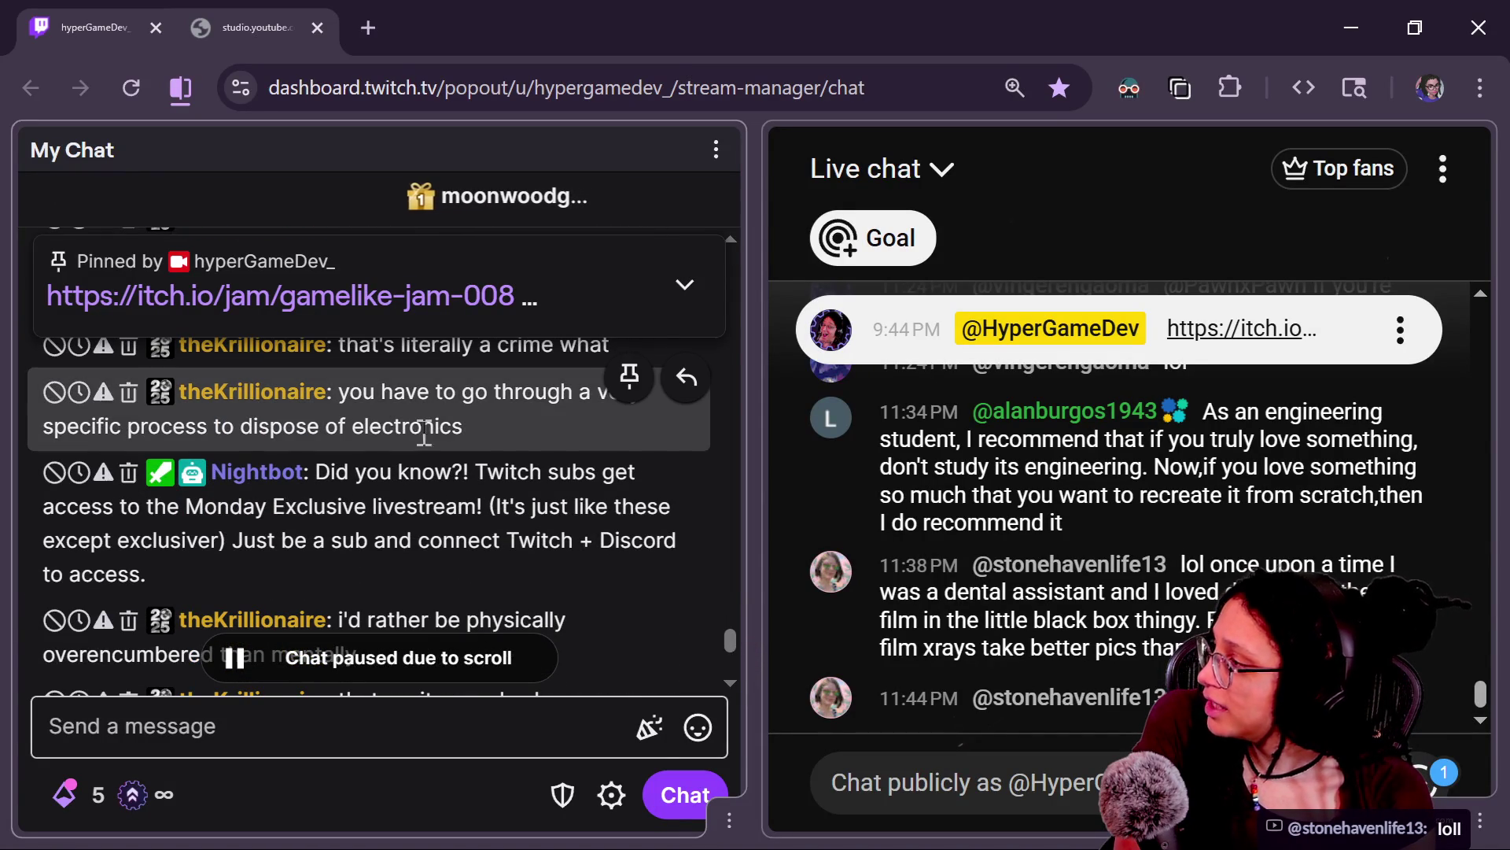
{"action": "scroll", "coordinate": [418, 429], "scroll_direction": "up", "scroll_amount": 2}
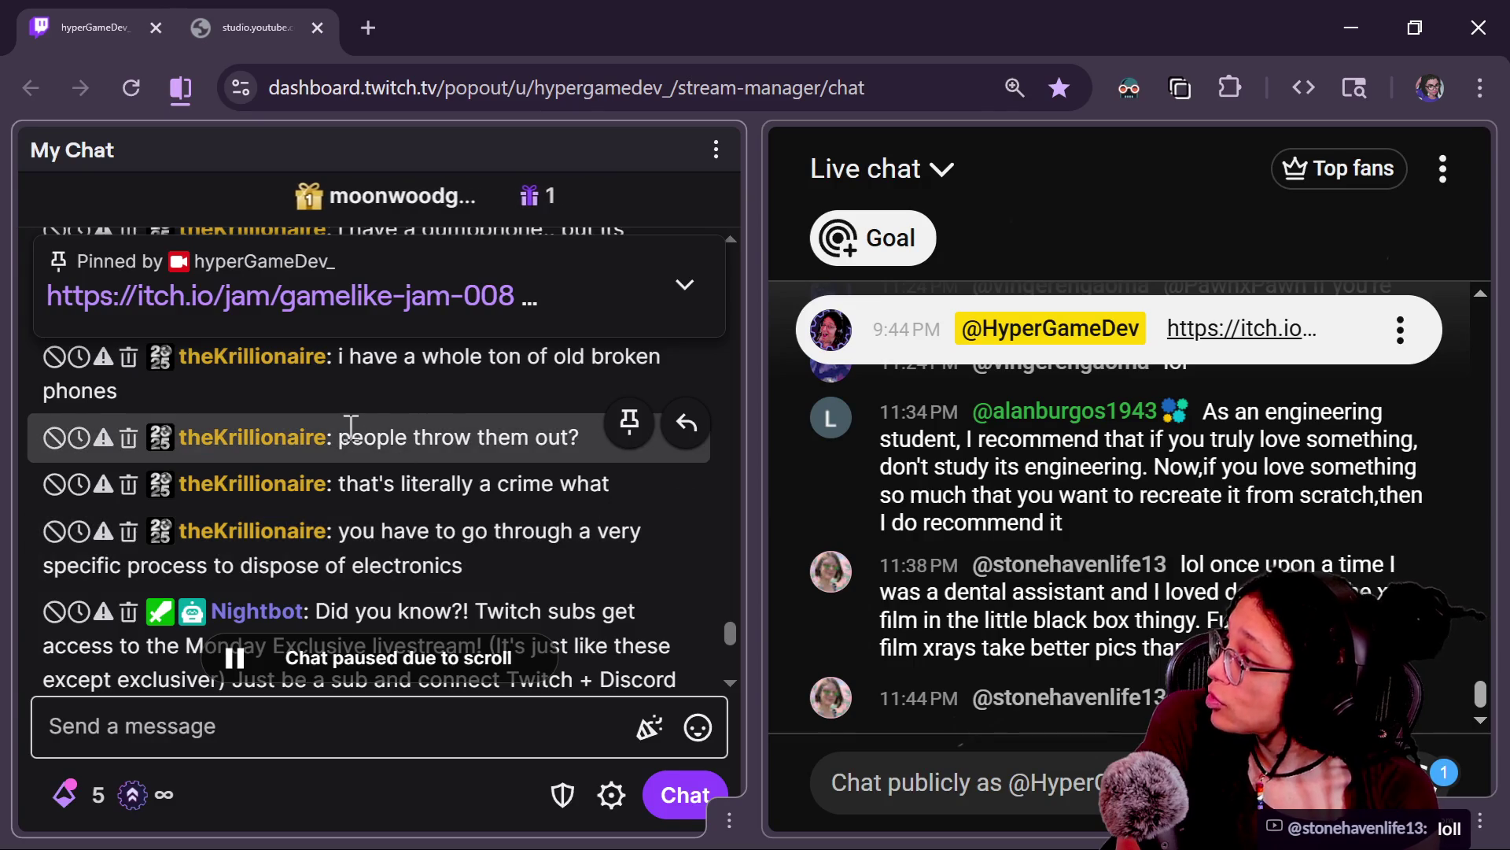
{"action": "left_click_drag", "start_coordinate": [352, 438], "coordinate": [560, 555]}
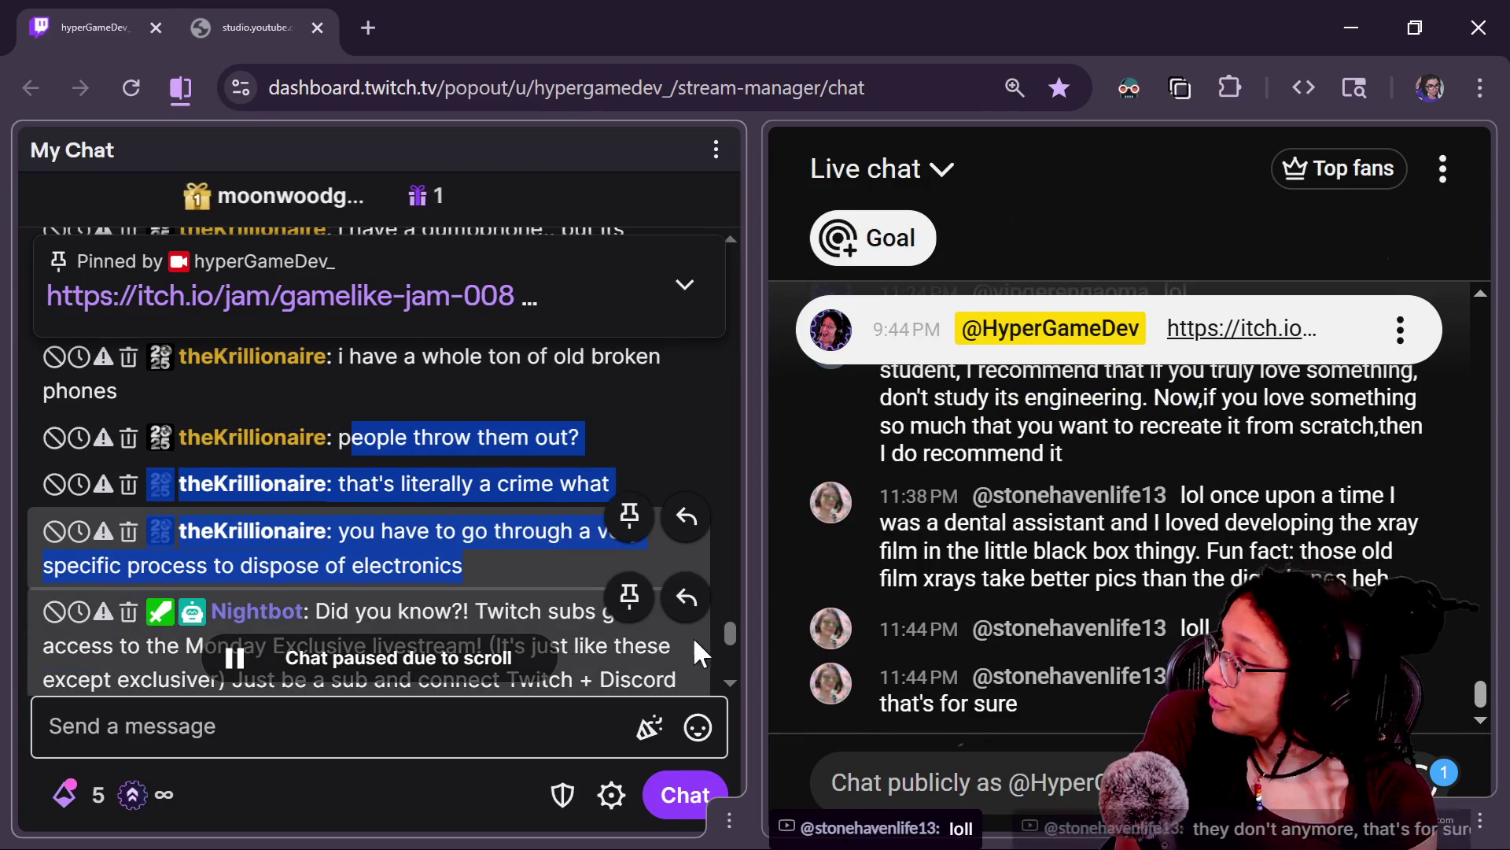
{"action": "left_click_drag", "start_coordinate": [733, 635], "coordinate": [728, 651]}
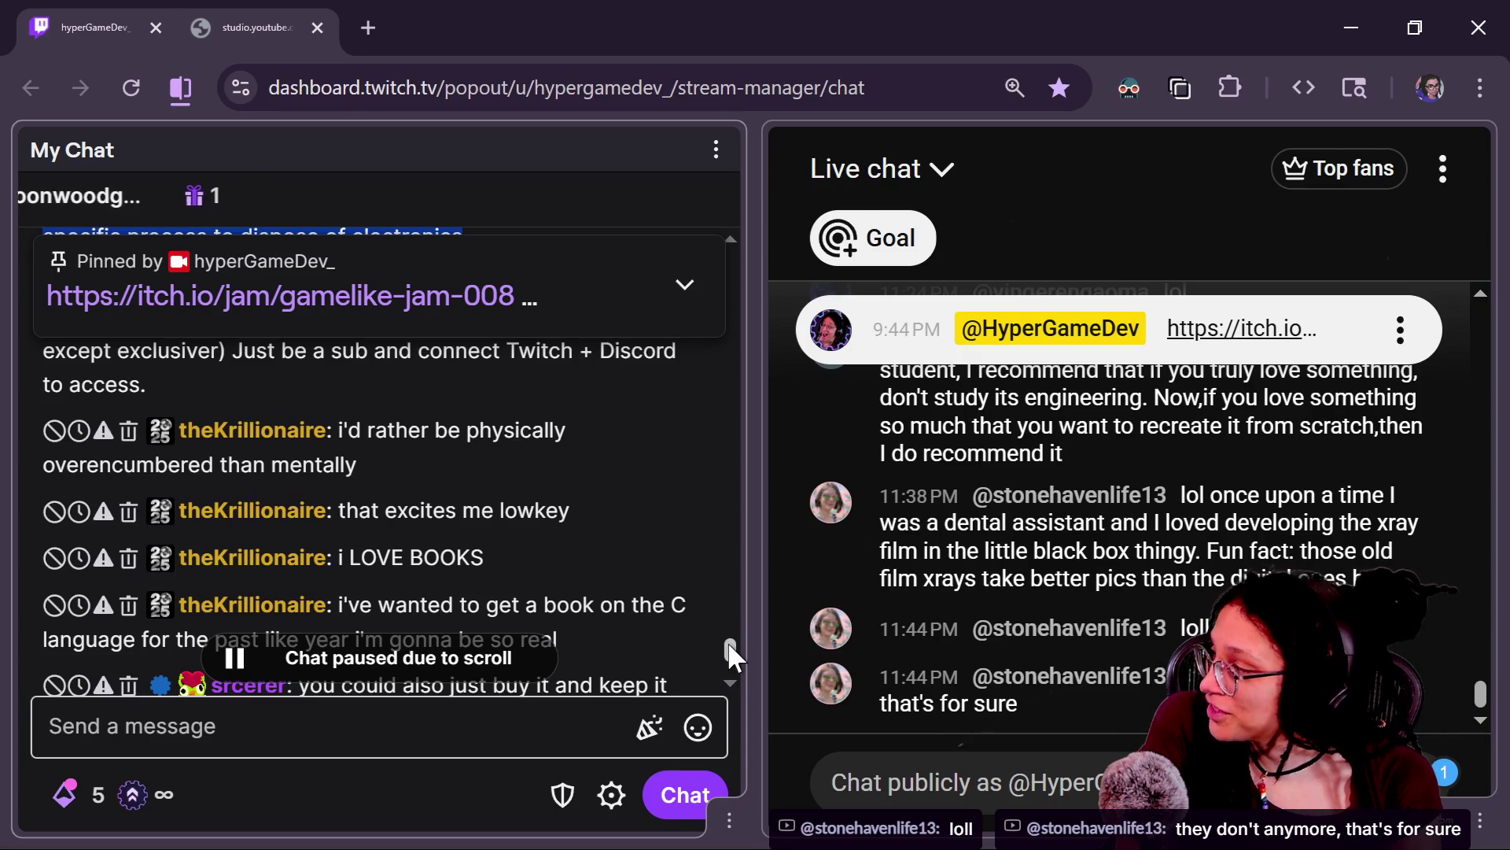
{"action": "left_click_drag", "start_coordinate": [728, 641], "coordinate": [747, 651]}
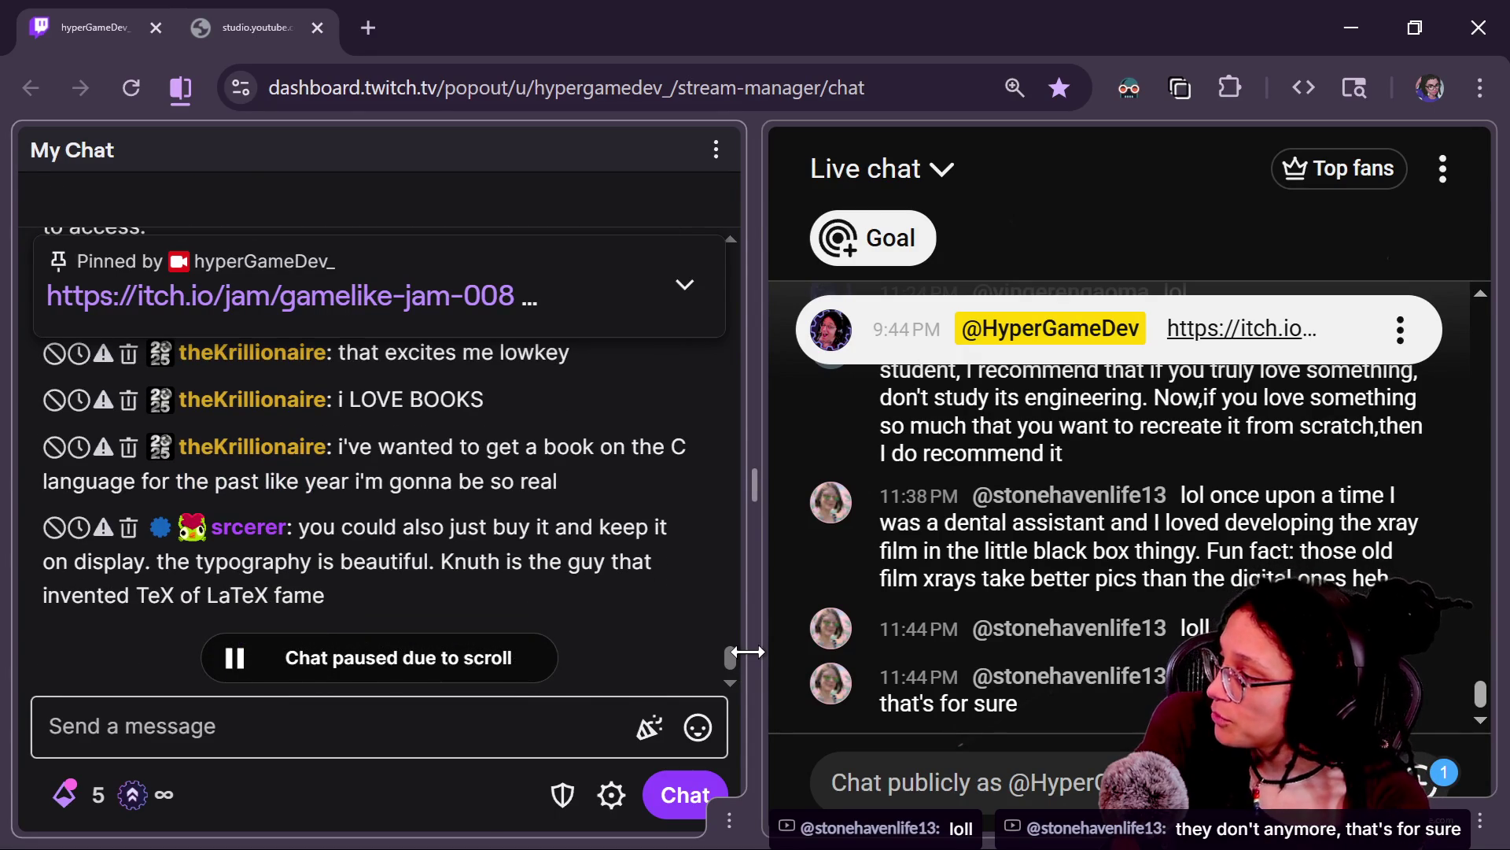
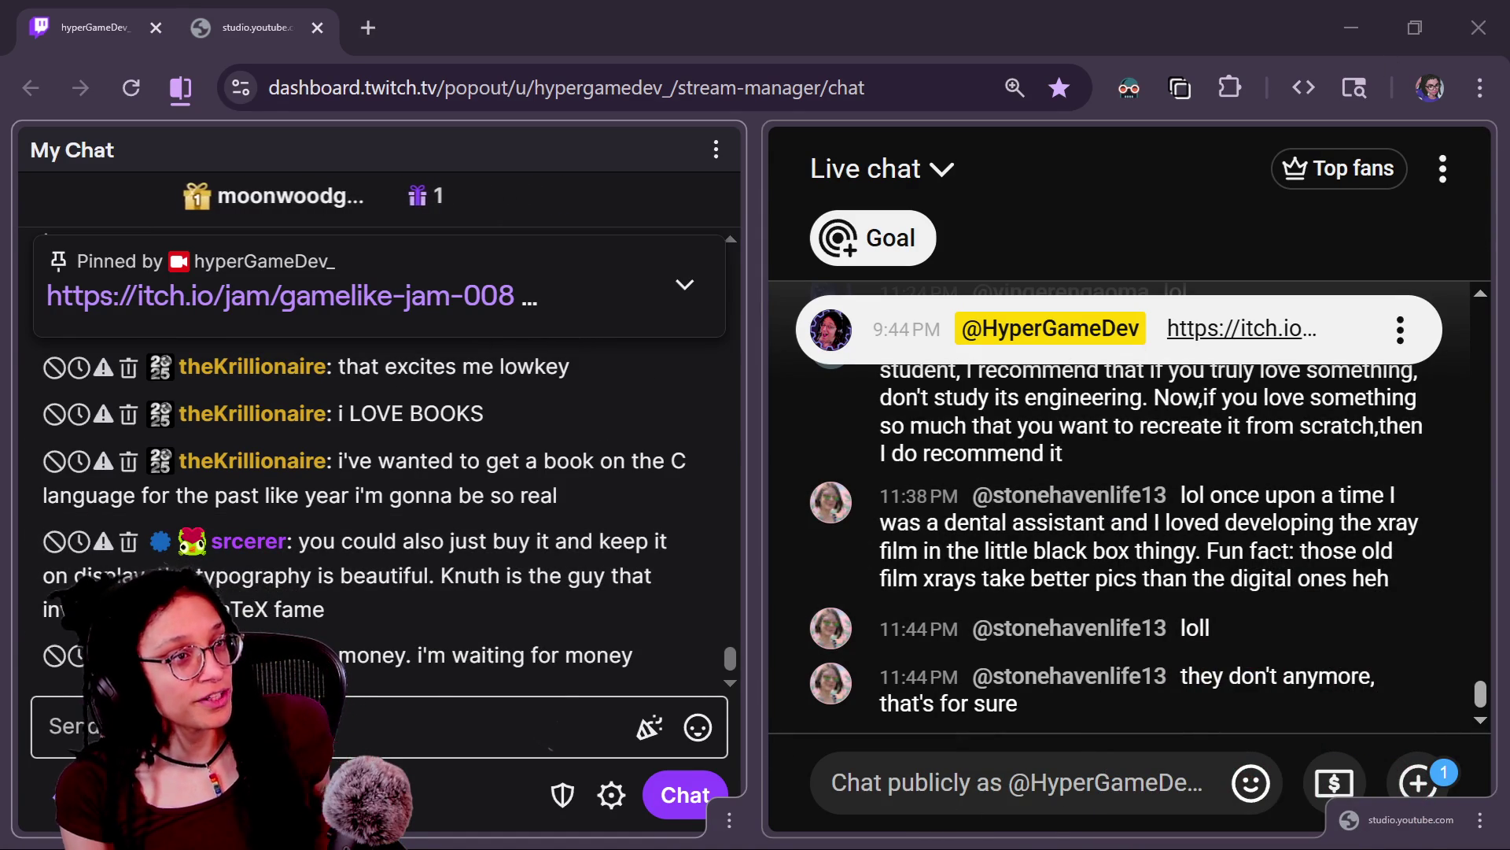
Step: Return from Twitch chat to the Godot editor and select the phone_screen_horiz node
{"action": "key", "text": "alt+Tab"}
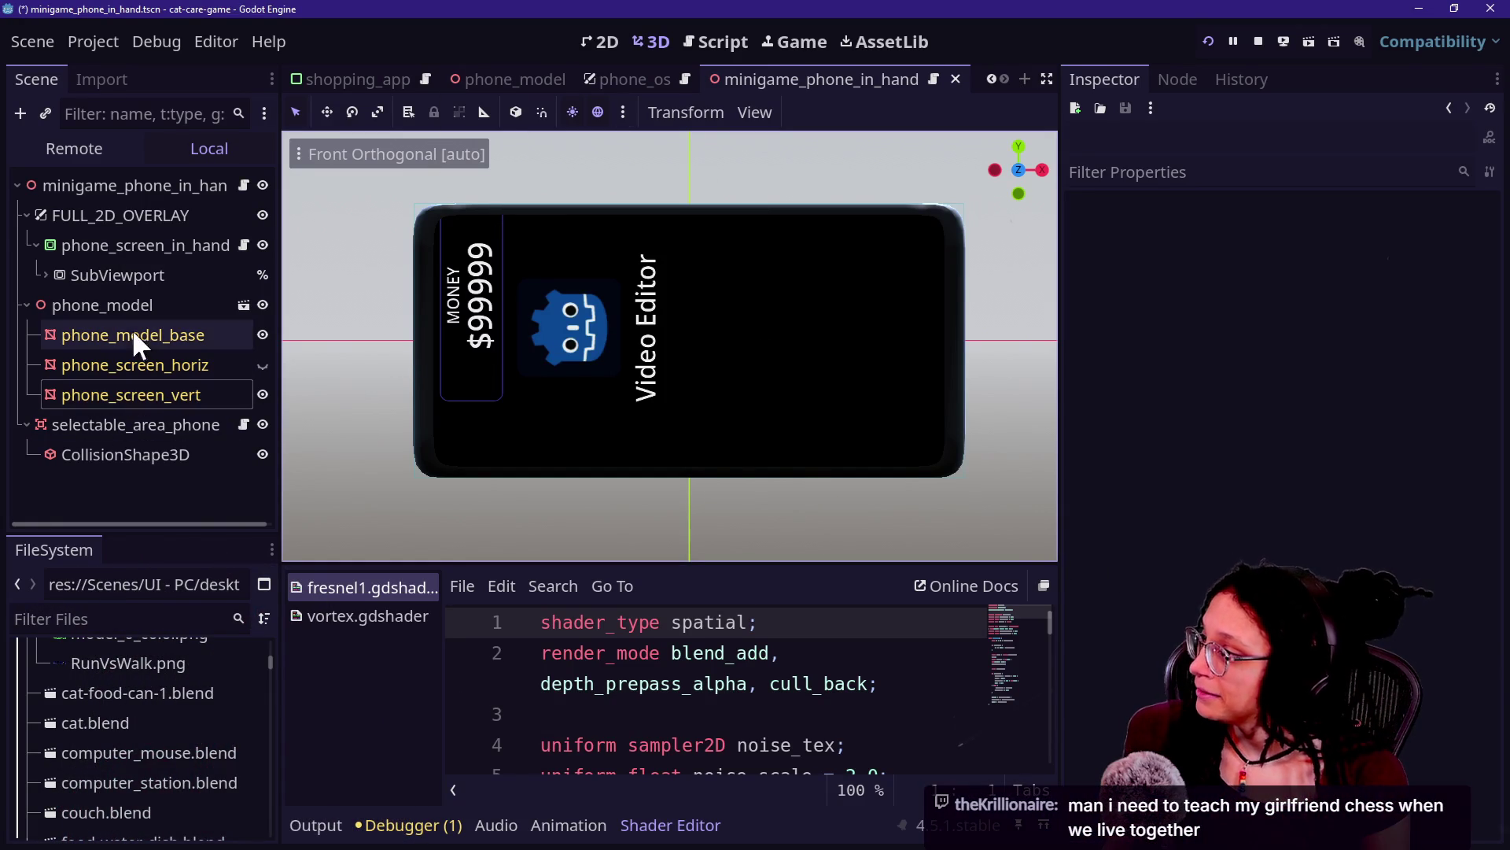
{"action": "left_click", "coordinate": [122, 373]}
Step: Set phone_screen_vert's UV1 offset y to 0.6544
{"action": "left_click", "coordinate": [126, 394]}
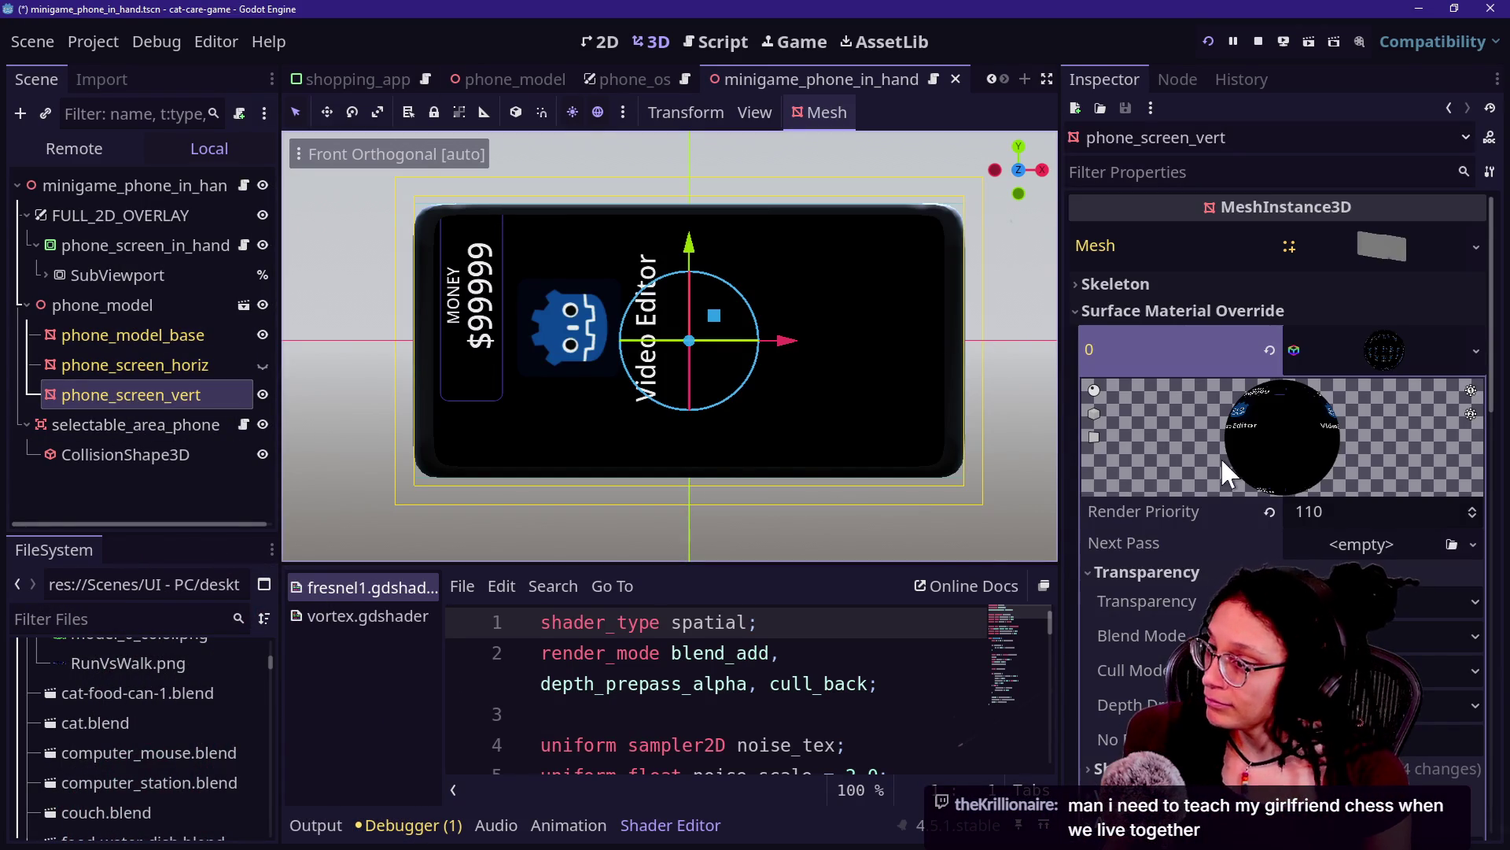
{"action": "scroll", "coordinate": [1257, 427], "scroll_direction": "down", "scroll_amount": 10}
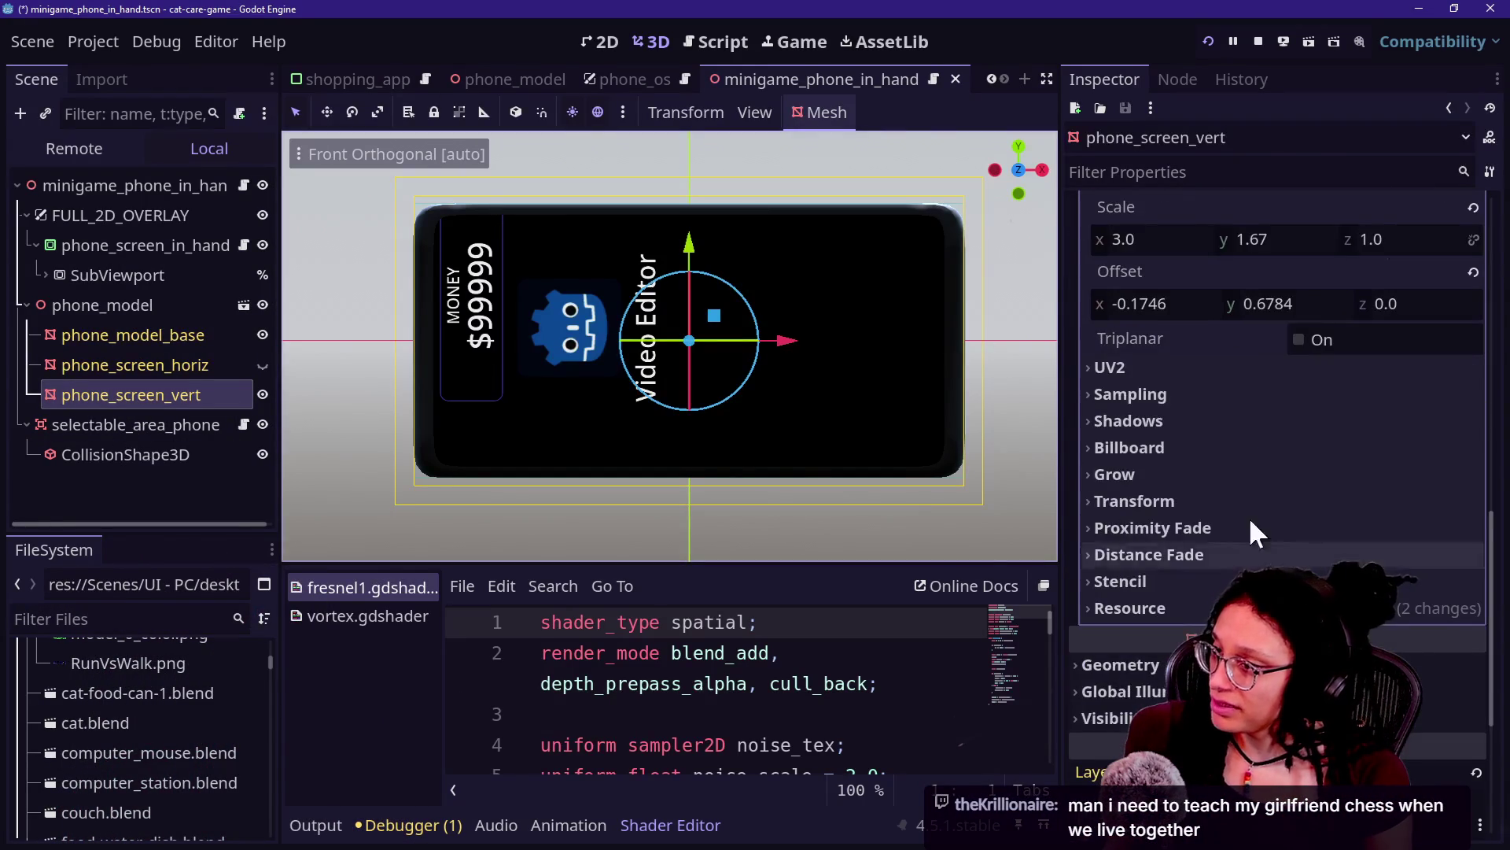
{"action": "scroll", "coordinate": [1257, 427], "scroll_direction": "up", "scroll_amount": 2}
{"action": "mouse_move", "coordinate": [1267, 464]}
{"action": "left_mouse_down"}
{"action": "mouse_move", "coordinate": [1168, 464]}
{"action": "mouse_move", "coordinate": [1361, 464]}
{"action": "mouse_move", "coordinate": [1248, 464]}
{"action": "left_mouse_up"}
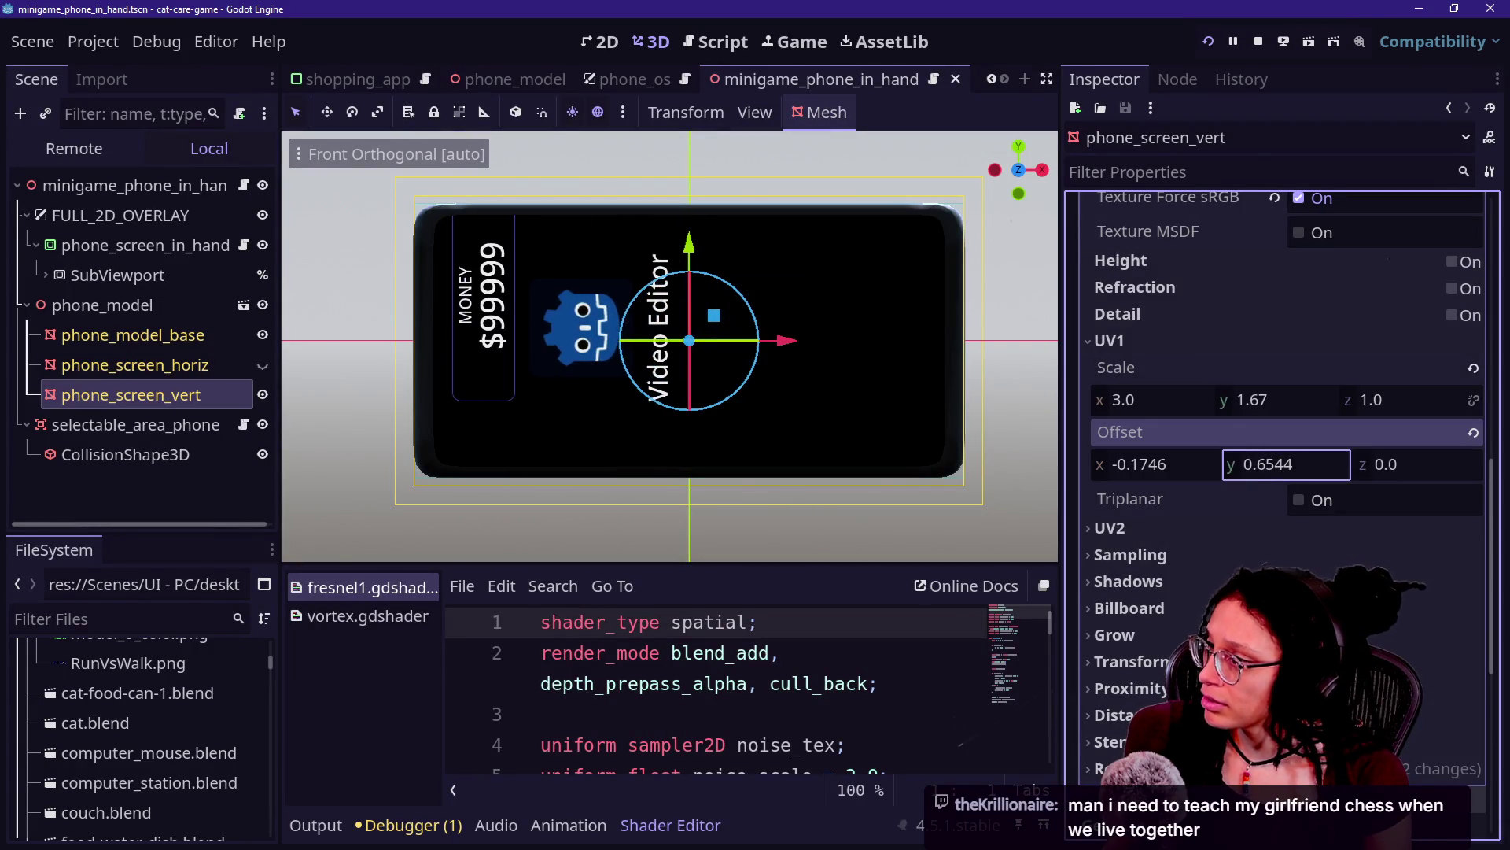
Step: Make the debug_screen node visible in phone_os and check it in the running game
{"action": "left_click", "coordinate": [633, 79]}
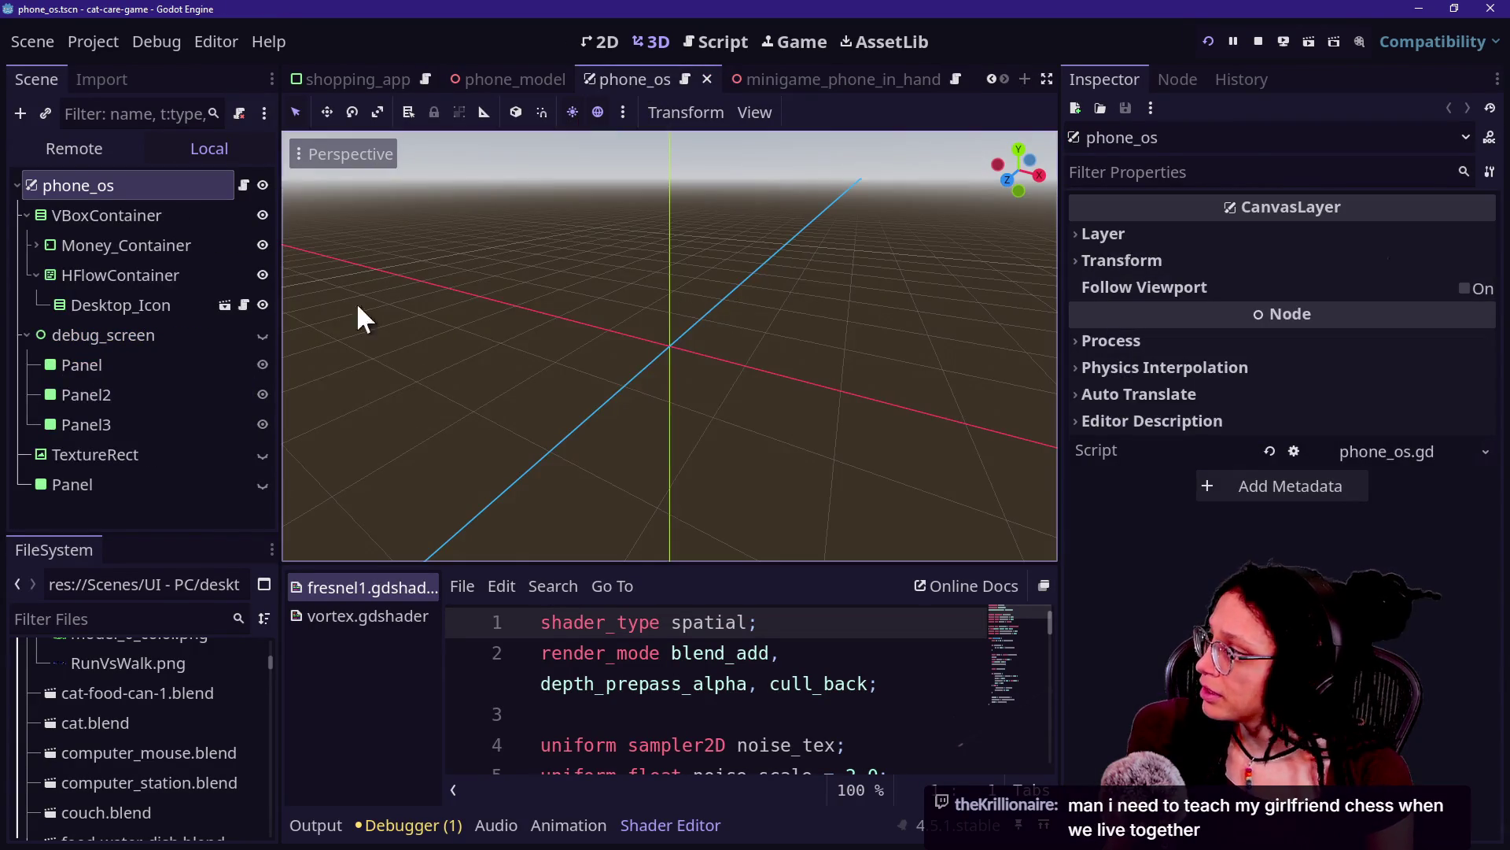
{"action": "left_click", "coordinate": [261, 335]}
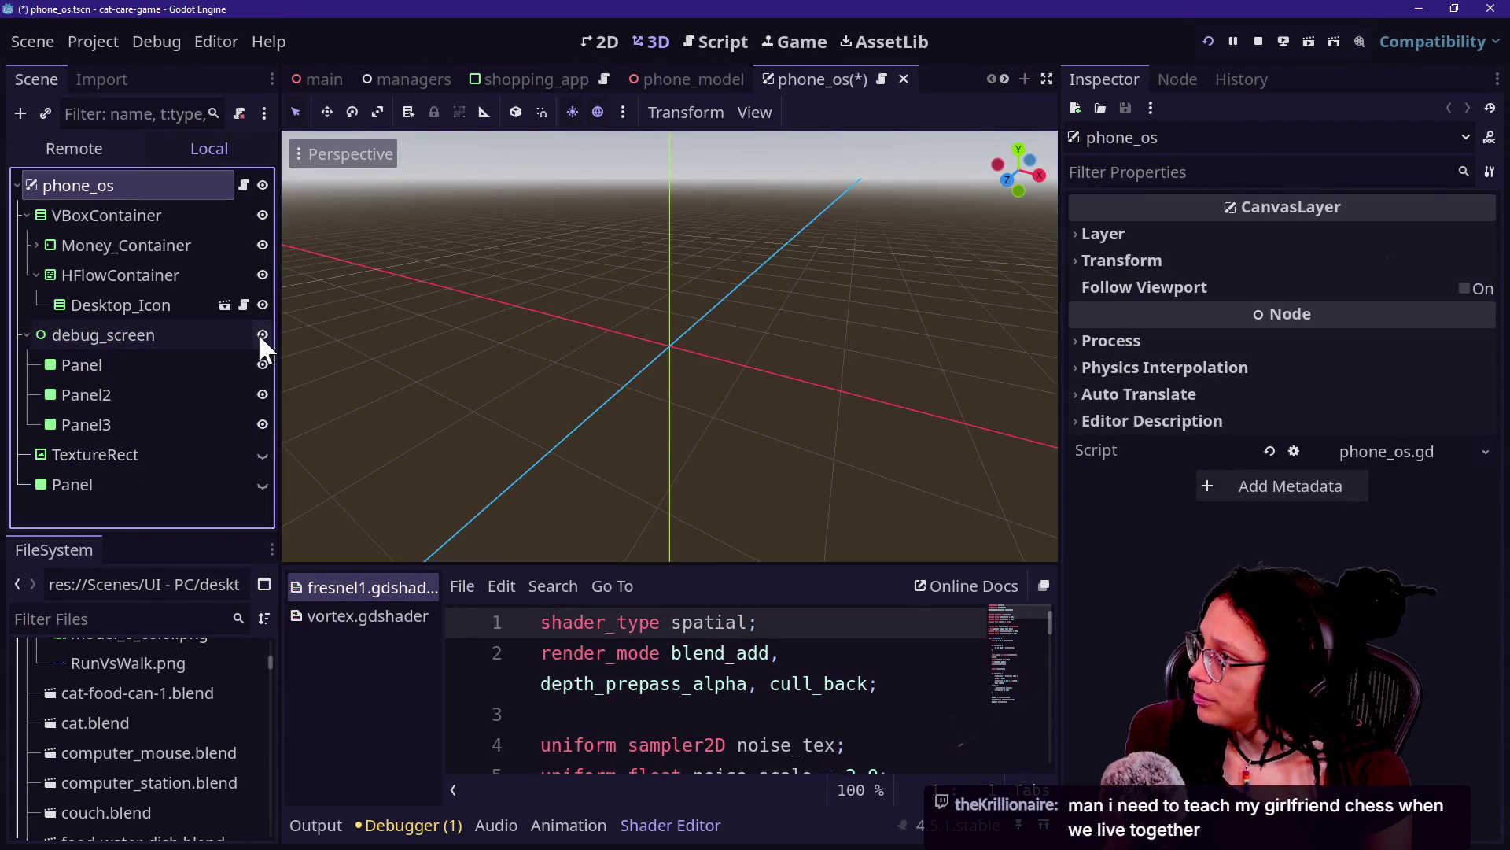
{"action": "left_click", "coordinate": [743, 41]}
{"action": "left_click", "coordinate": [770, 35]}
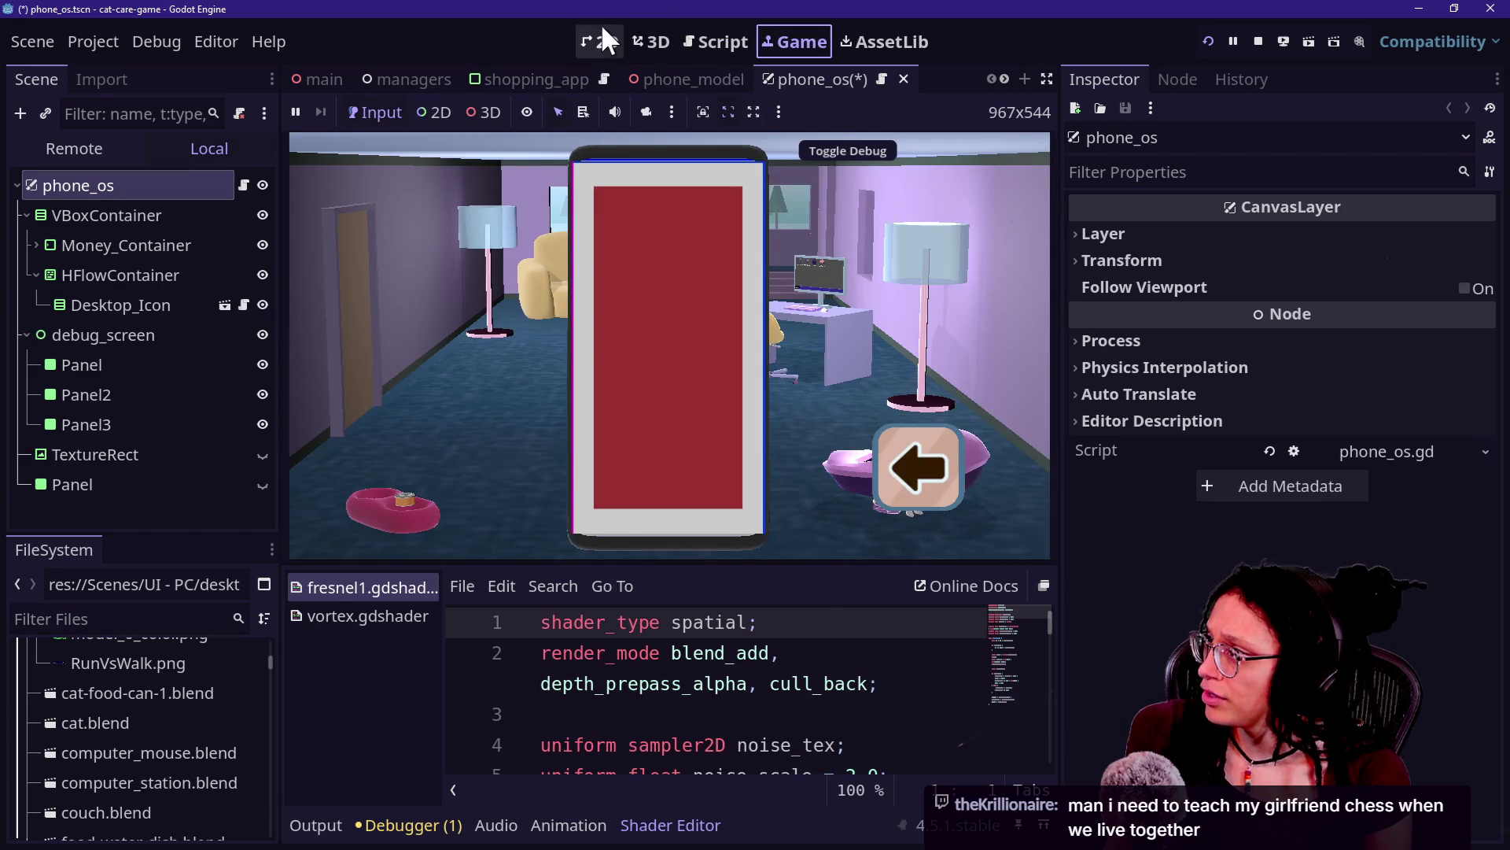
{"action": "left_click", "coordinate": [643, 39]}
Step: Open the phone_model and minigame_phone_in_hand scenes, move phone_os to the last tab, and save phone_os
{"action": "left_click", "coordinate": [702, 79]}
{"action": "scroll", "coordinate": [819, 83], "scroll_direction": "down", "scroll_amount": 2}
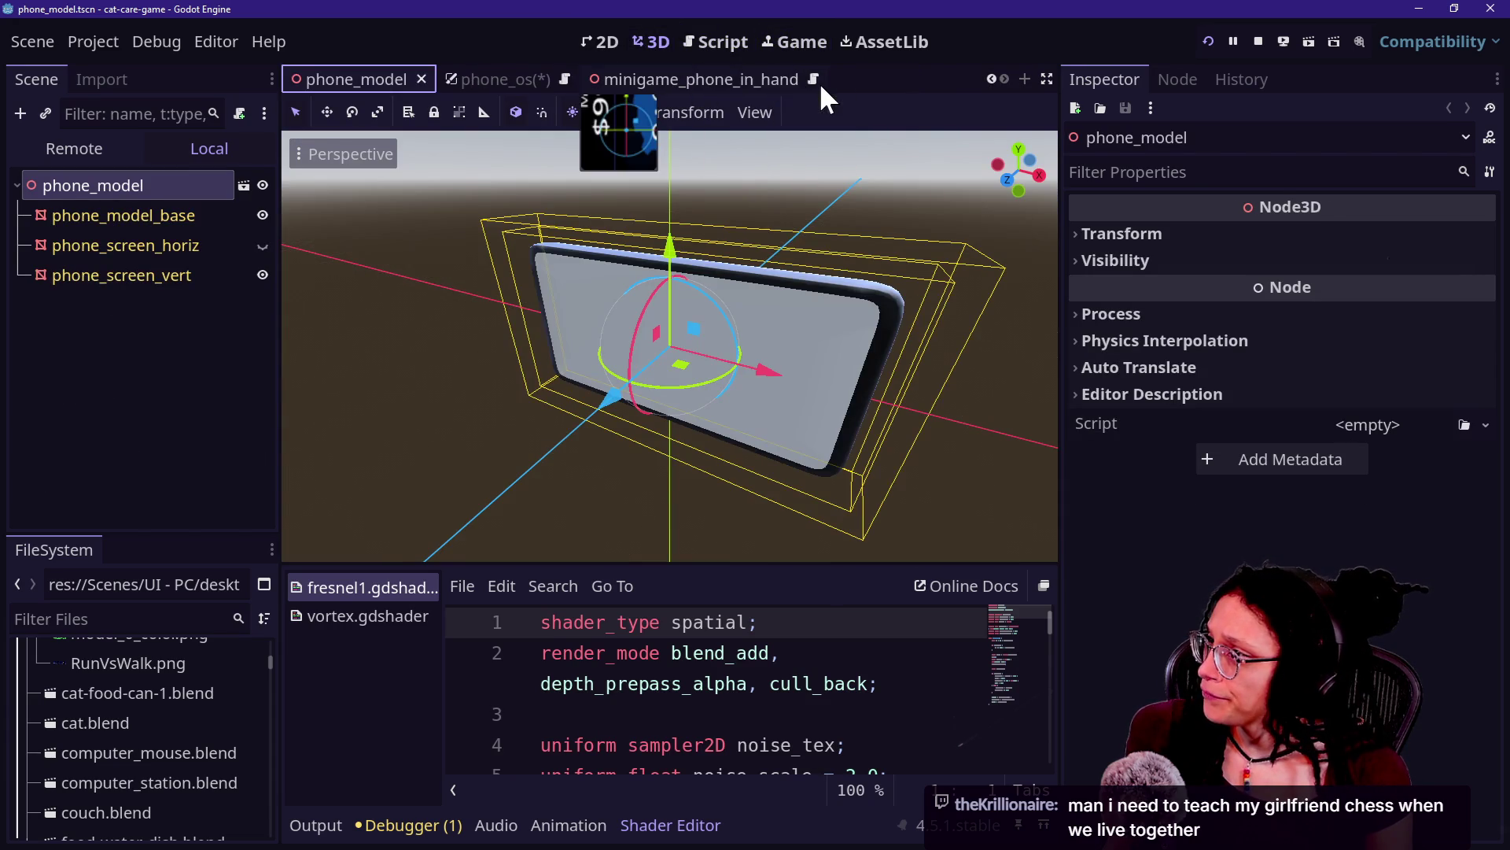
{"action": "left_click", "coordinate": [748, 76]}
{"action": "left_click_drag", "start_coordinate": [497, 80], "coordinate": [779, 79]}
{"action": "key", "text": "ctrl+shift+Tab"}
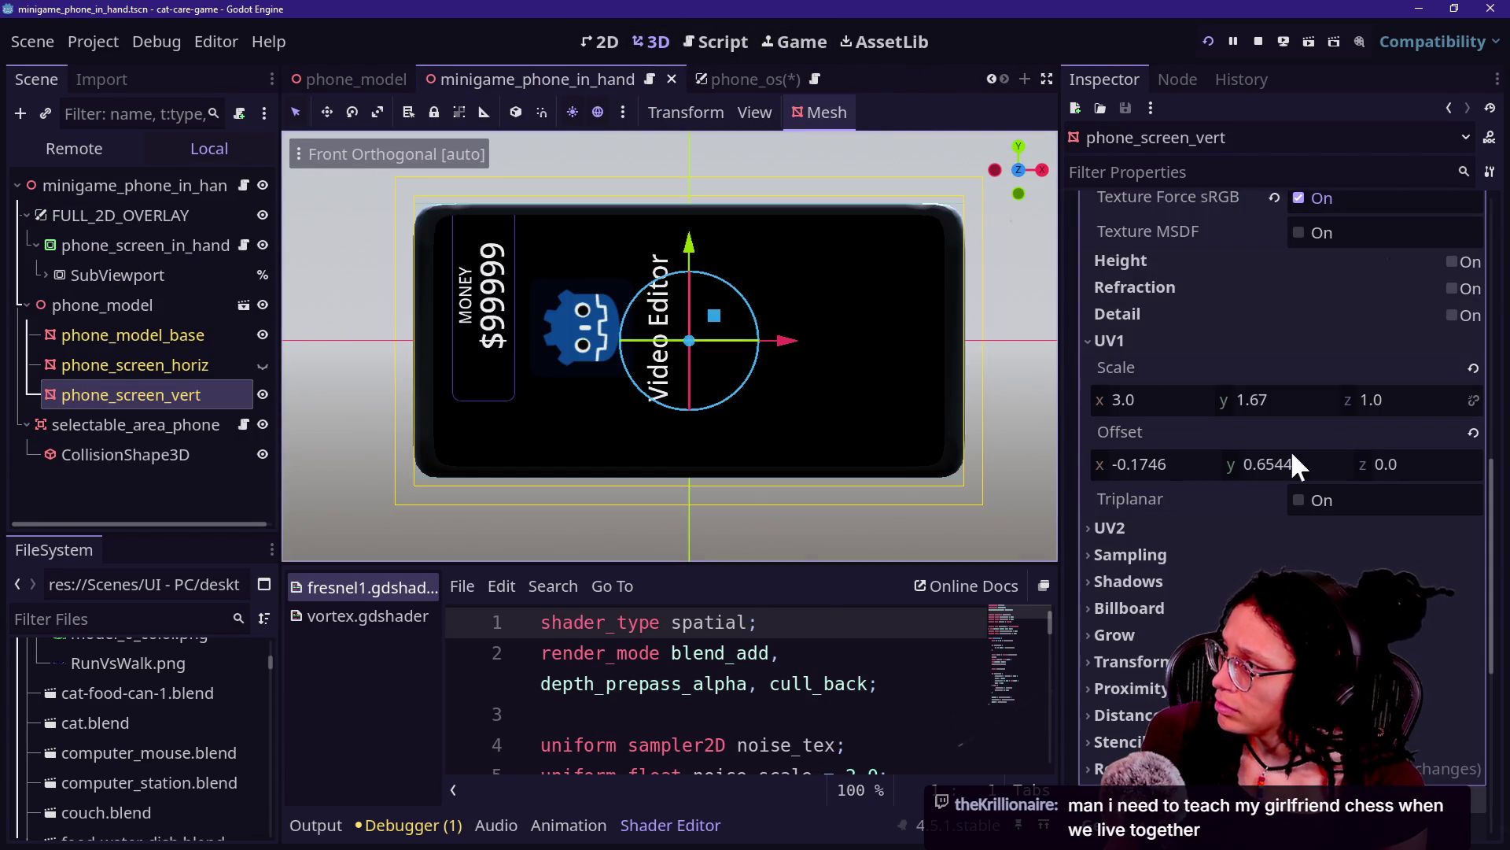
{"action": "left_click", "coordinate": [734, 76]}
{"action": "key", "text": "ctrl+s"}
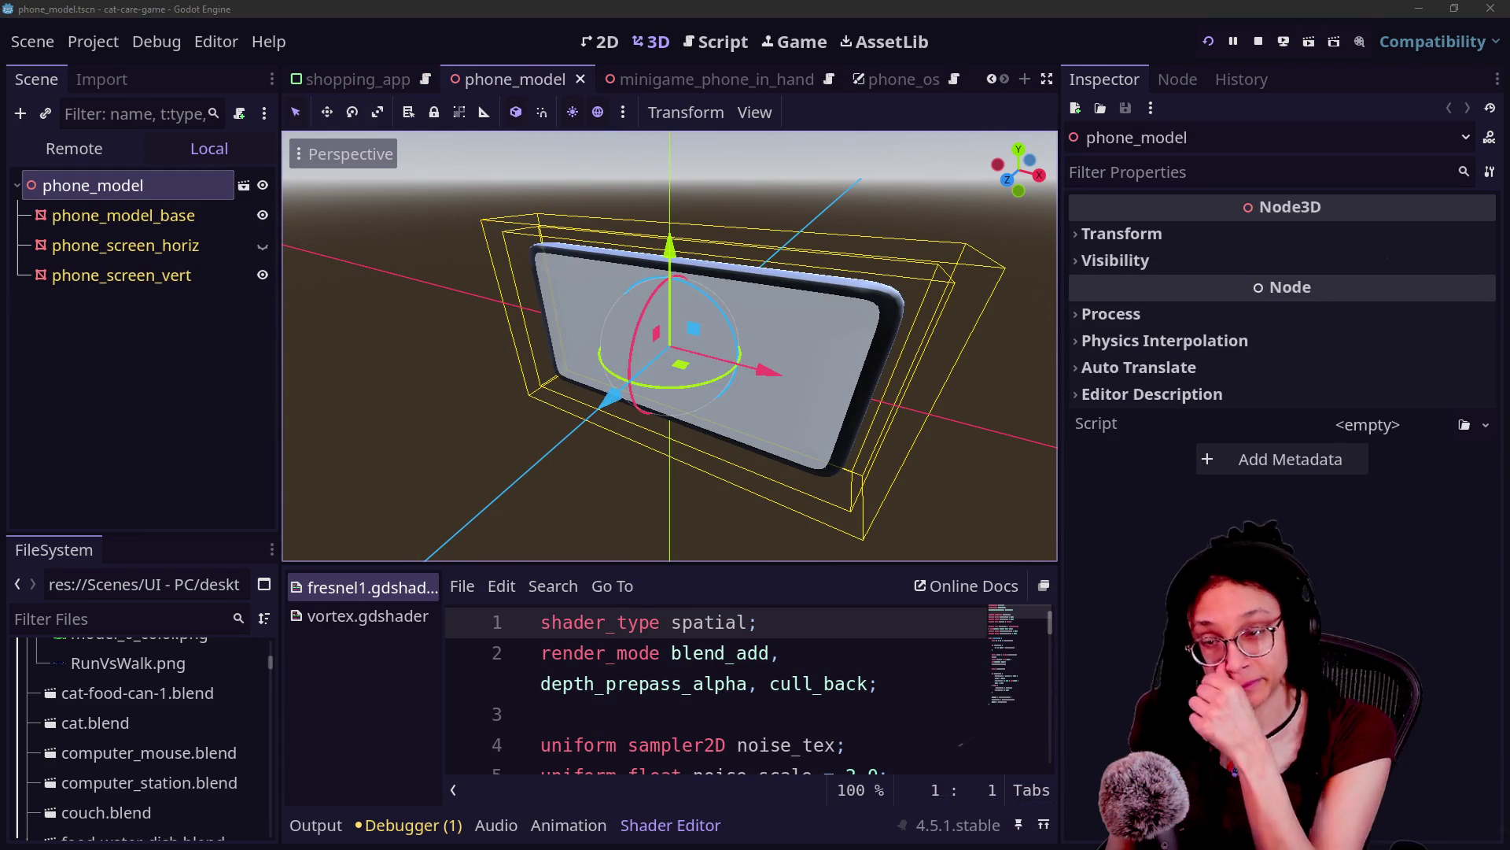
Step: In minigame_phone_in_hand, try a lower vertical UV1 offset, then undo back to 0.6544
{"action": "left_click", "coordinate": [782, 73]}
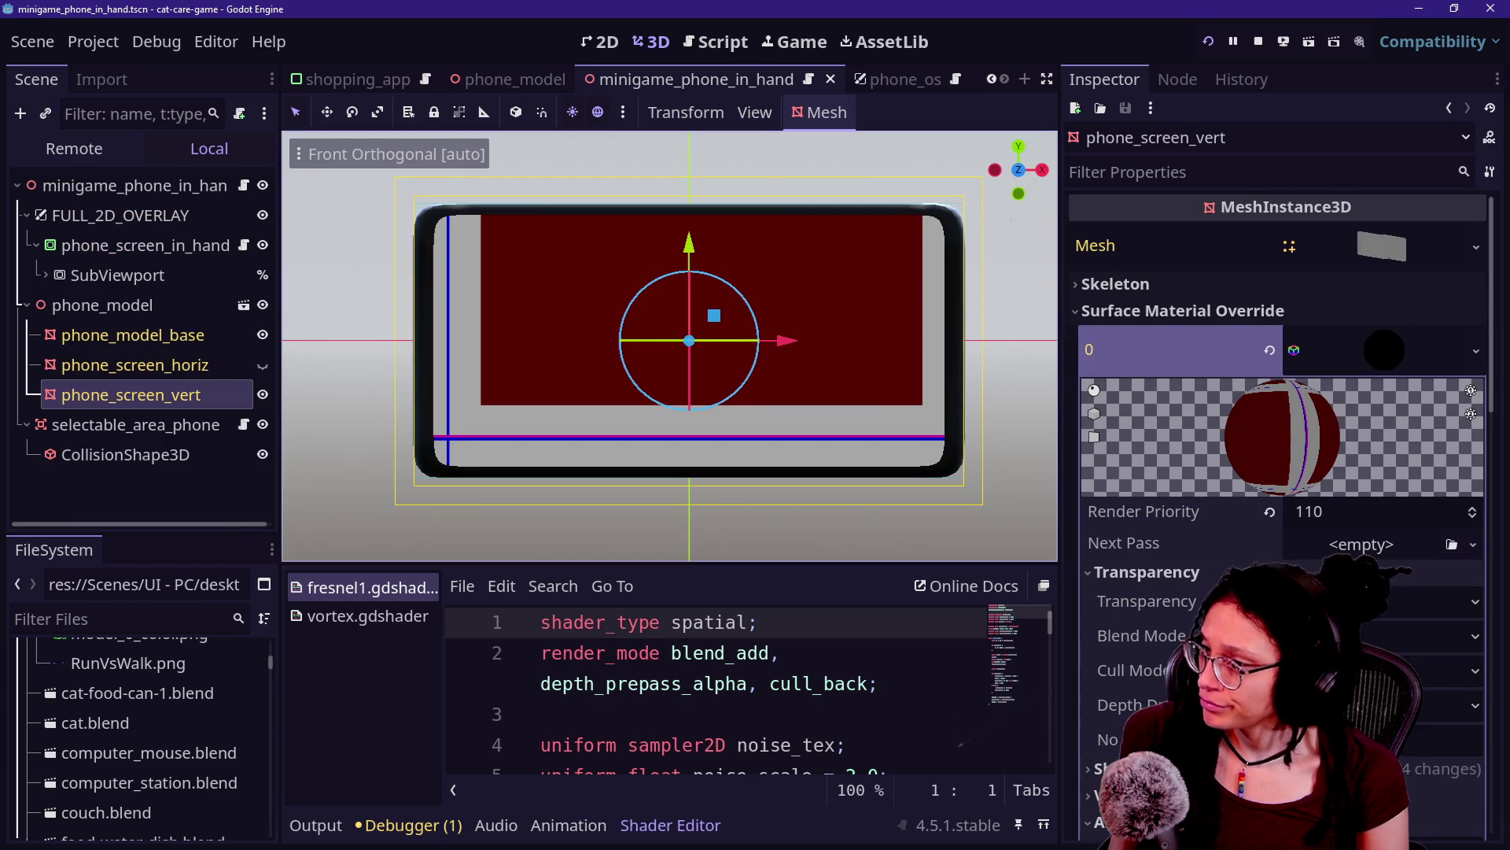
{"action": "scroll", "coordinate": [1173, 559], "scroll_direction": "down", "scroll_amount": 10}
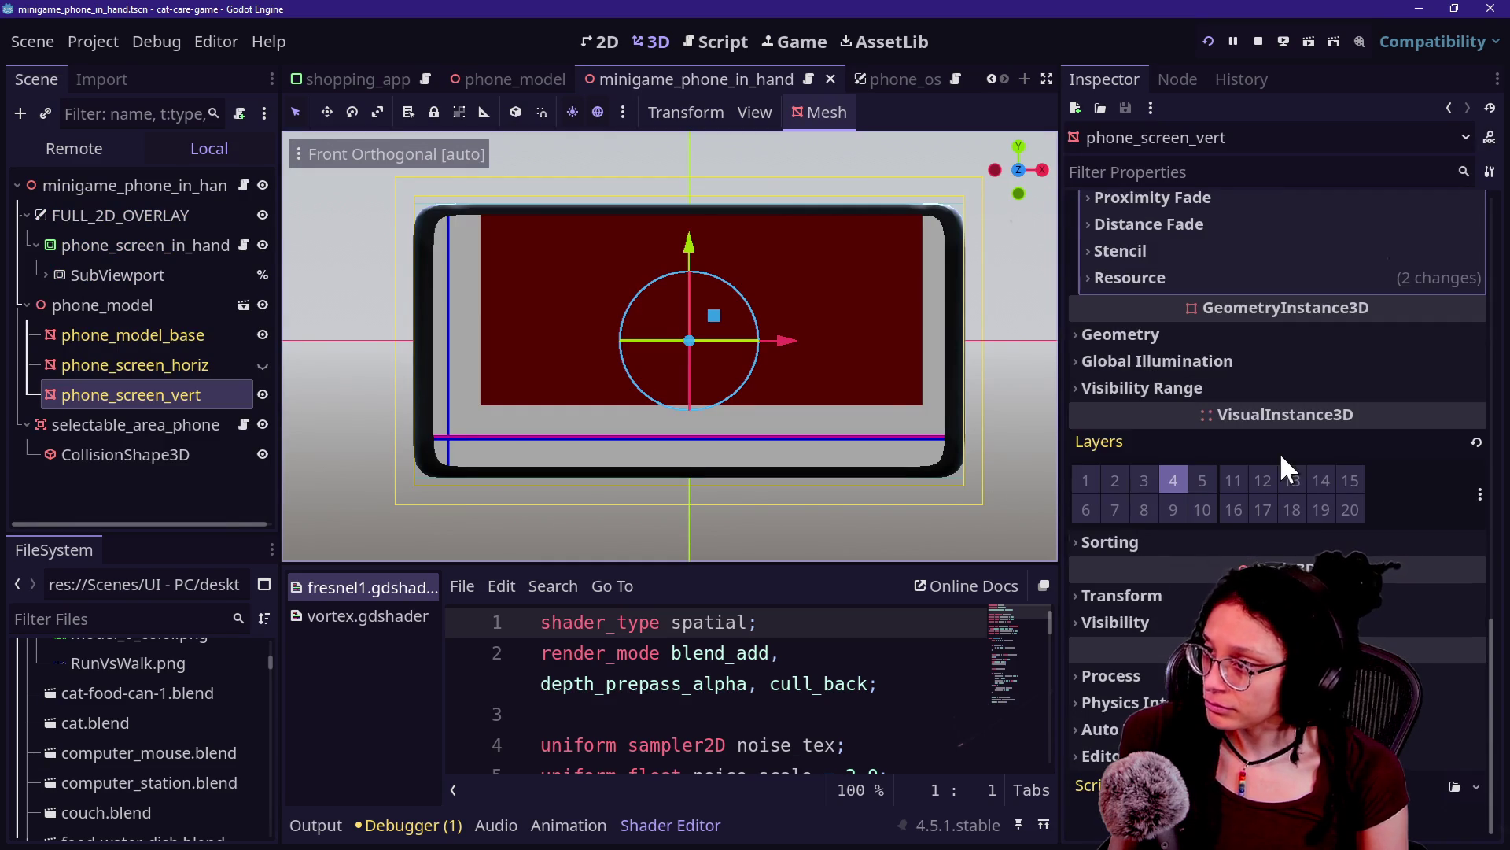
{"action": "scroll", "coordinate": [1281, 452], "scroll_direction": "up", "scroll_amount": 6}
{"action": "mouse_move", "coordinate": [1300, 458]}
{"action": "left_mouse_down"}
{"action": "mouse_move", "coordinate": [1132, 461]}
{"action": "mouse_move", "coordinate": [1195, 460]}
{"action": "mouse_move", "coordinate": [1183, 461]}
{"action": "left_mouse_up"}
{"action": "key", "text": "ctrl+z"}
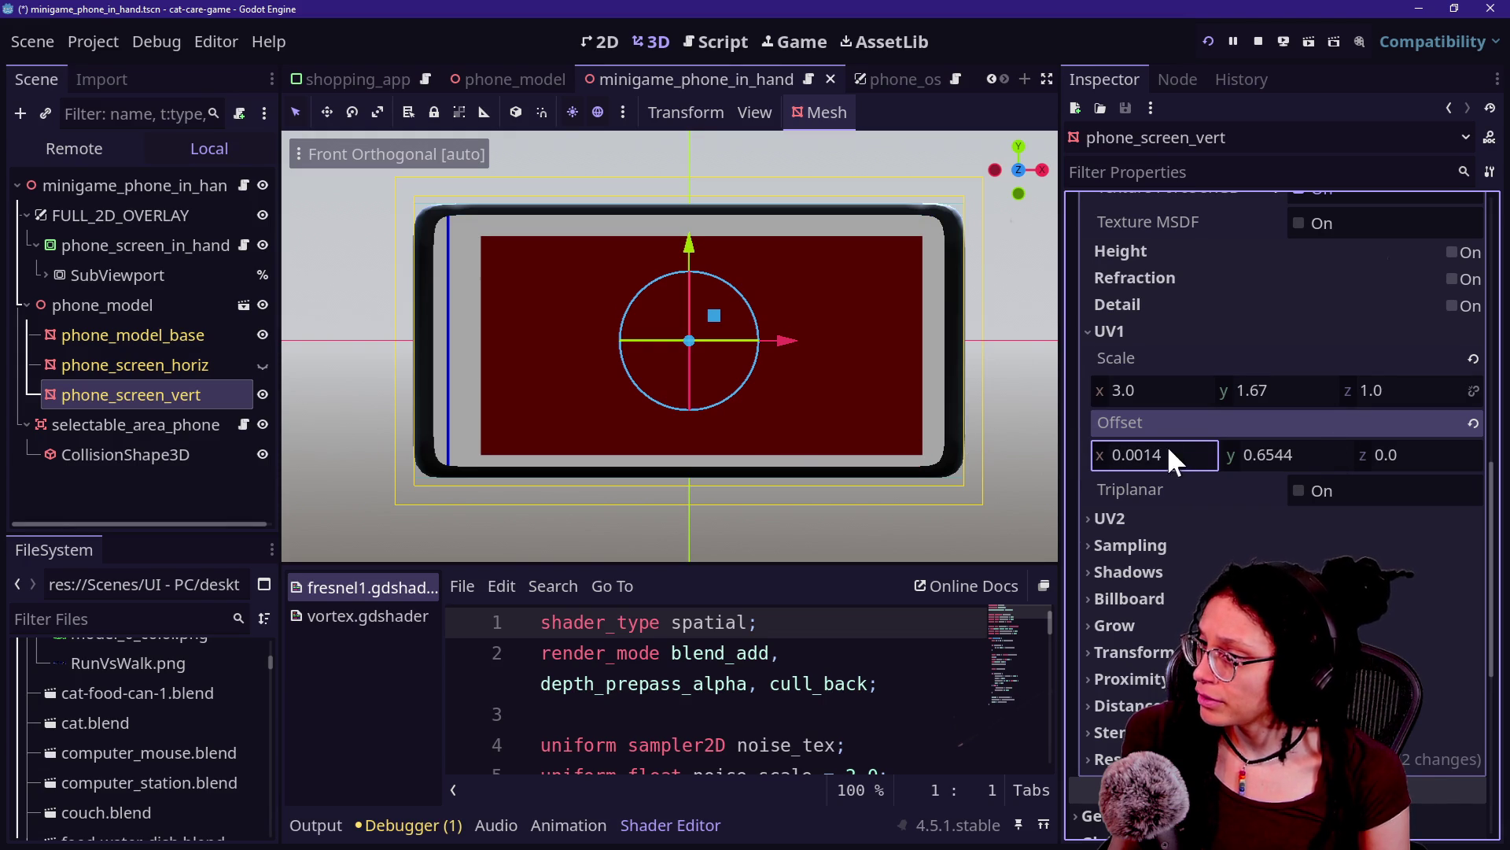
Step: Reset the UV1 offset, then set y to -0.318 and x to -0.0178
{"action": "left_click", "coordinate": [1170, 451]}
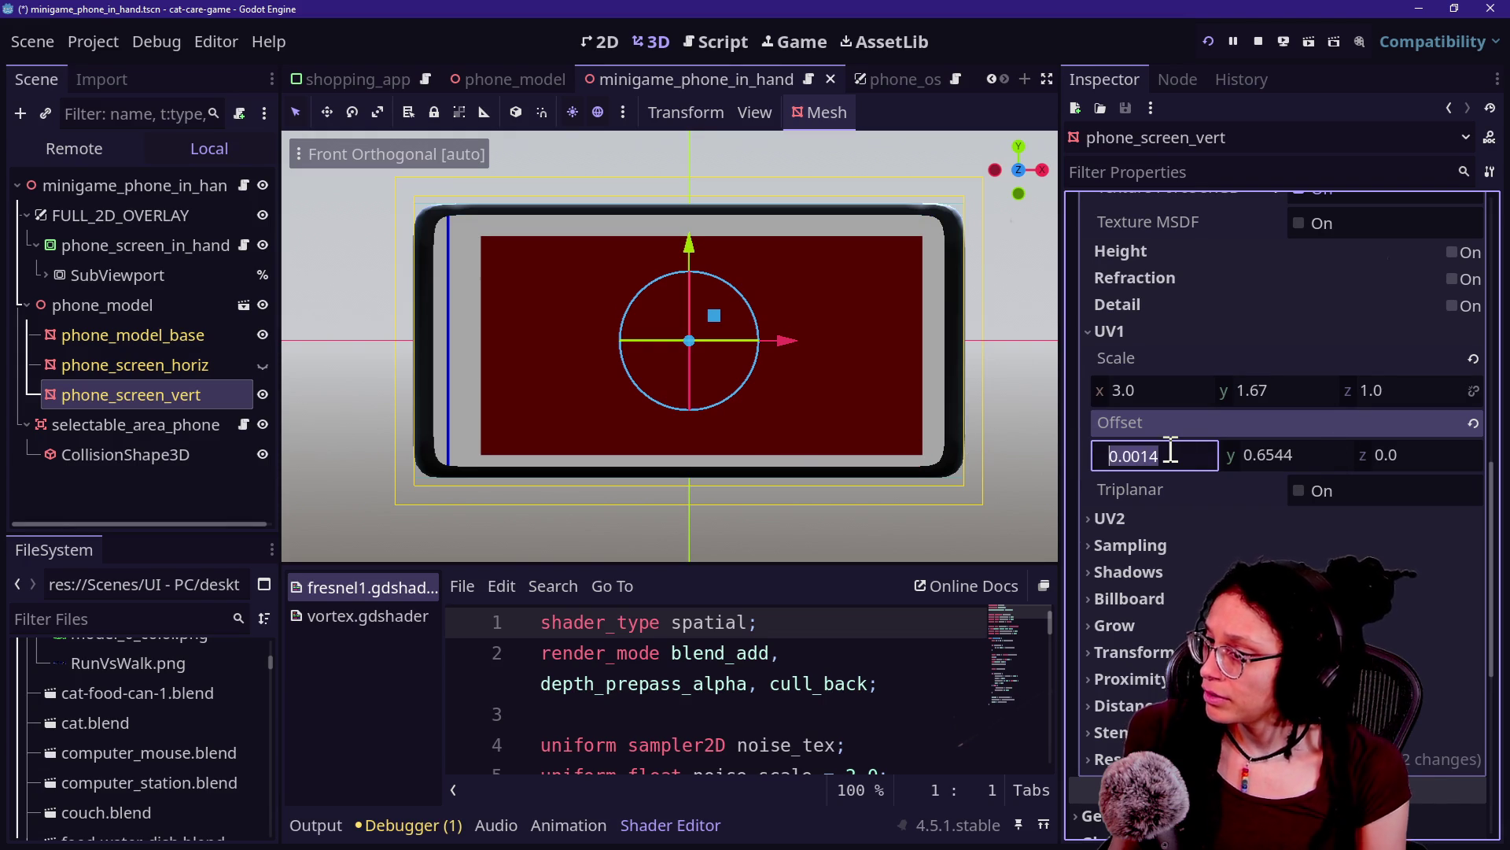
{"action": "left_click", "coordinate": [1470, 423]}
{"action": "mouse_move", "coordinate": [1258, 452]}
{"action": "left_mouse_down"}
{"action": "mouse_move", "coordinate": [1174, 453]}
{"action": "mouse_move", "coordinate": [1207, 452]}
{"action": "left_mouse_up"}
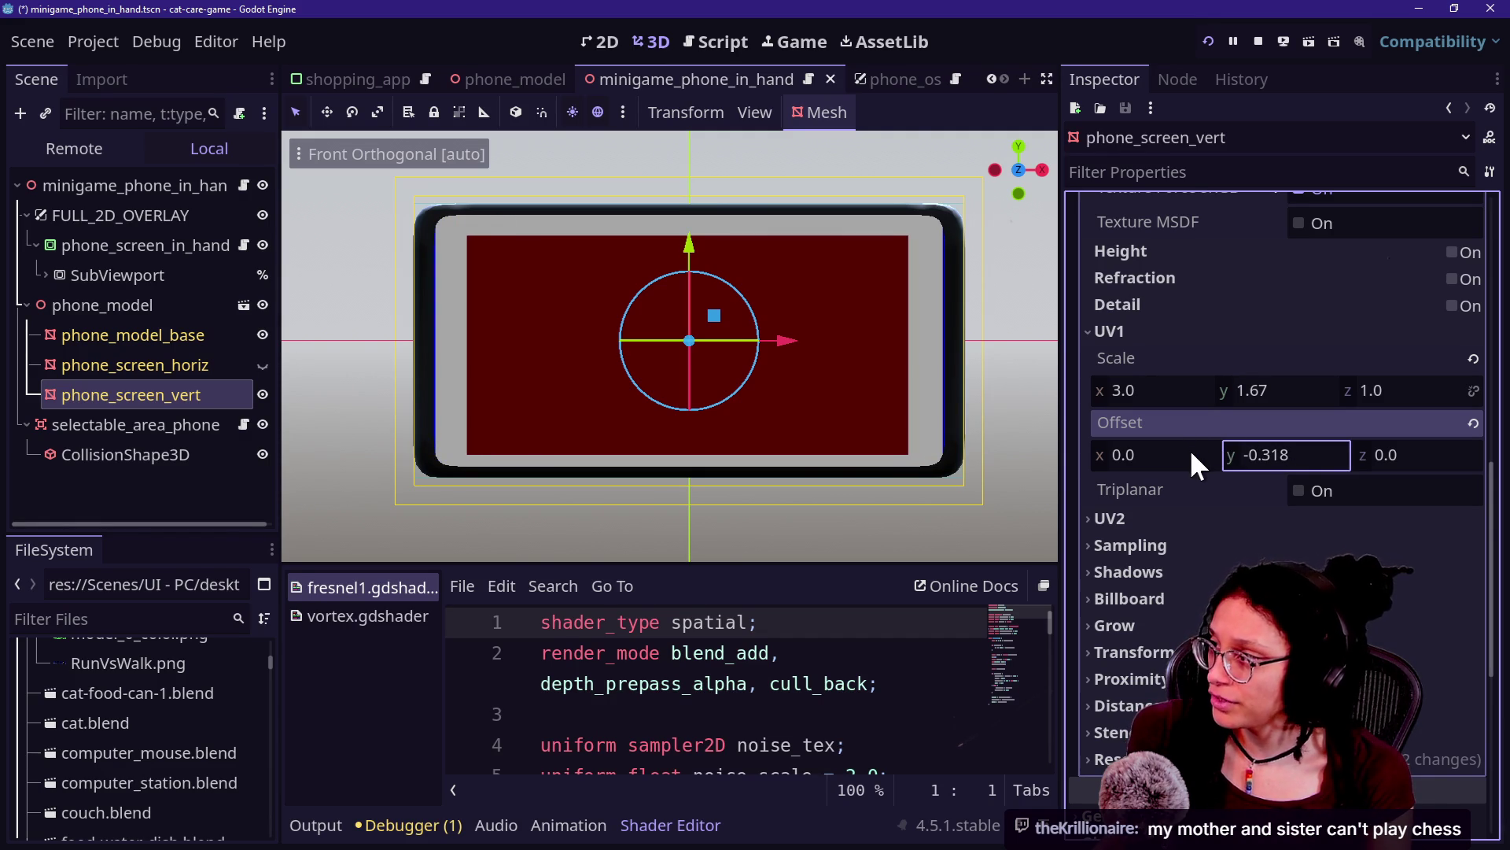
{"action": "left_click_drag", "start_coordinate": [1191, 455], "coordinate": [1182, 454]}
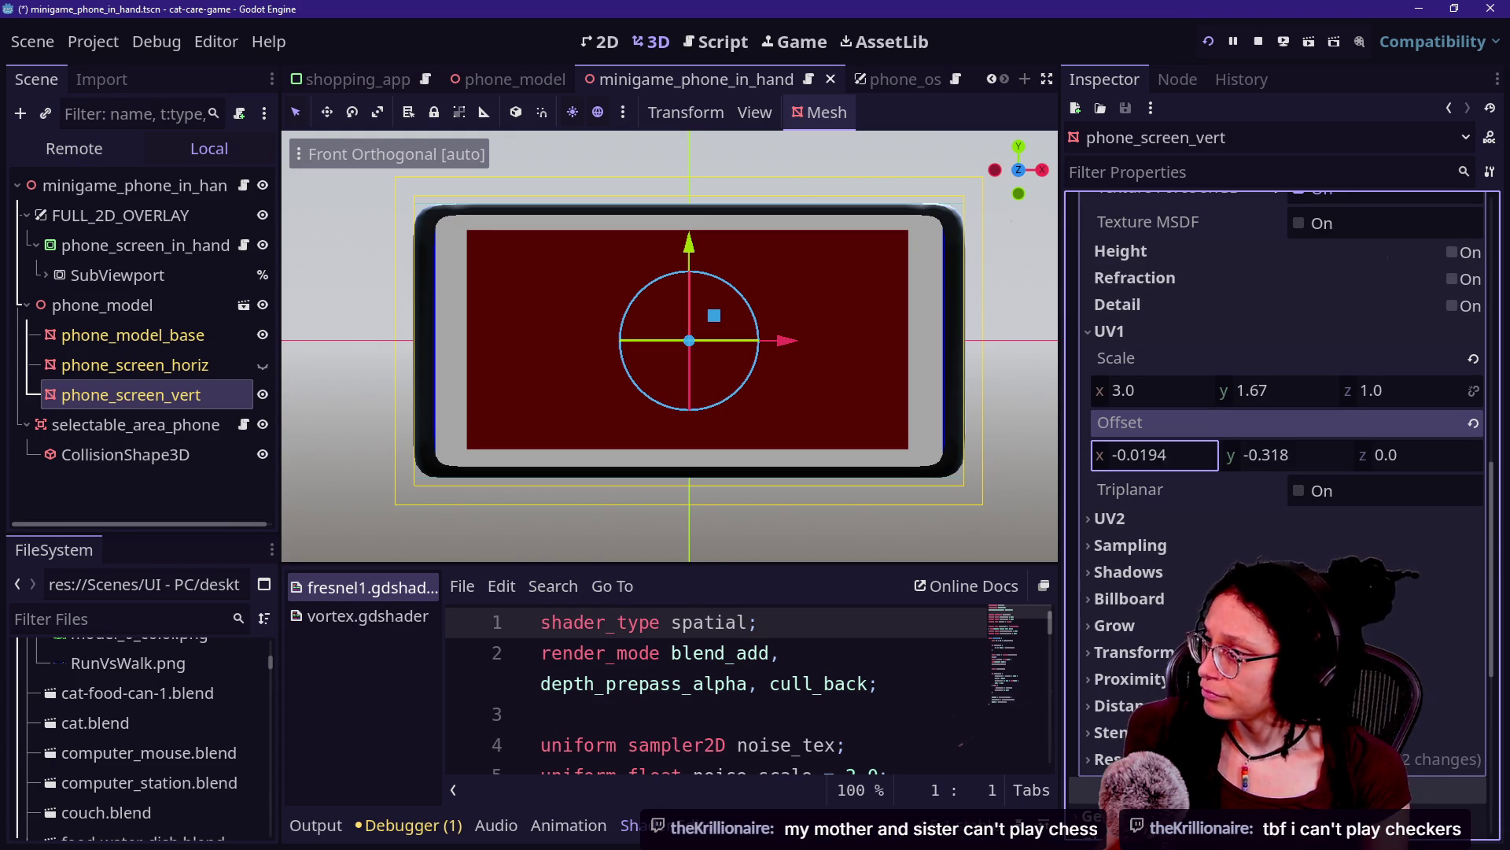
{"action": "left_click_drag", "start_coordinate": [1191, 455], "coordinate": [1192, 456]}
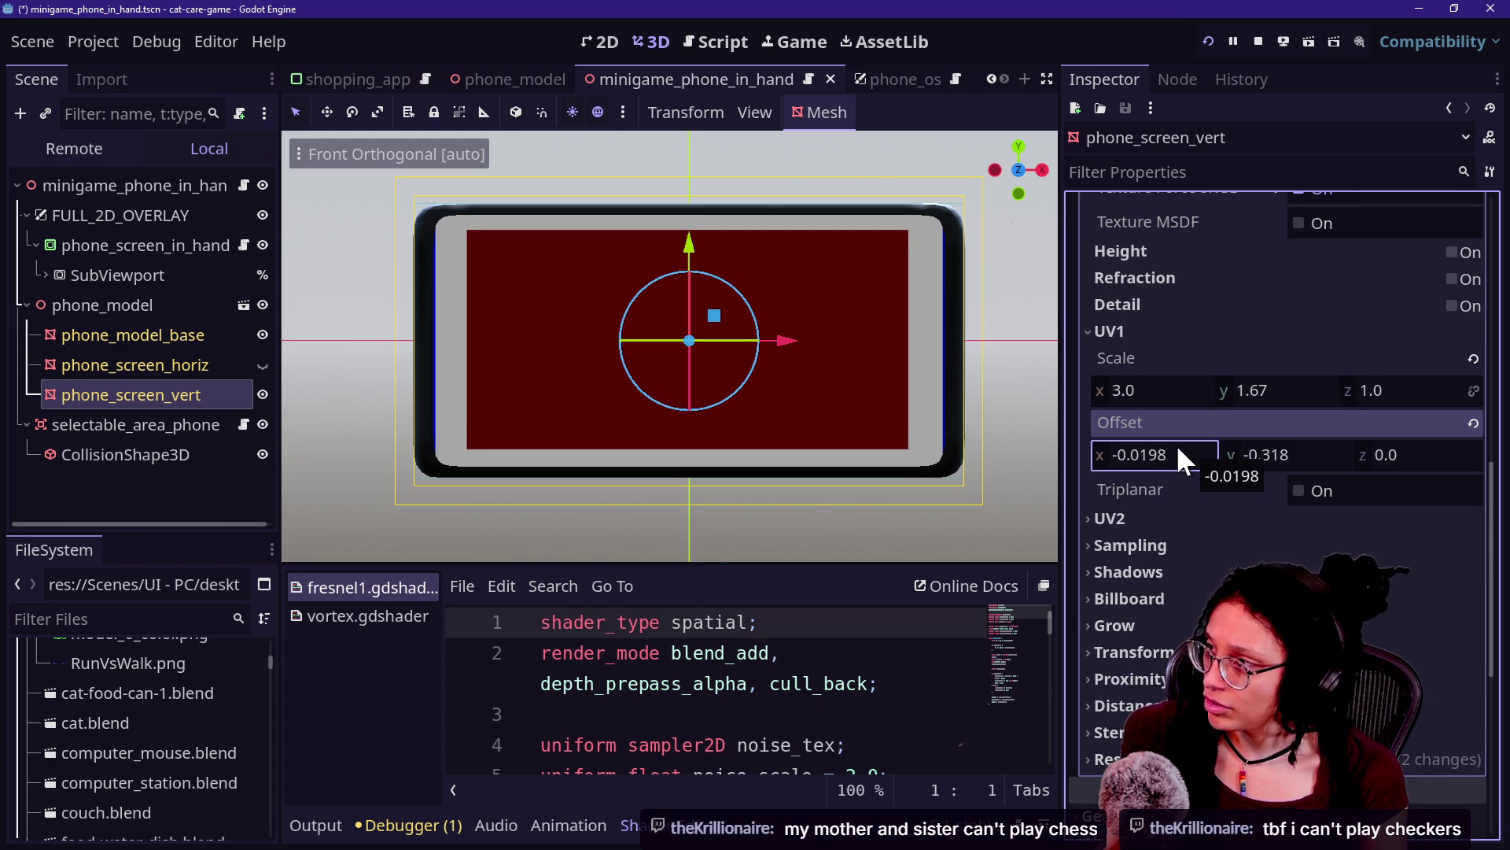
{"action": "left_click_drag", "start_coordinate": [1178, 447], "coordinate": [1173, 447]}
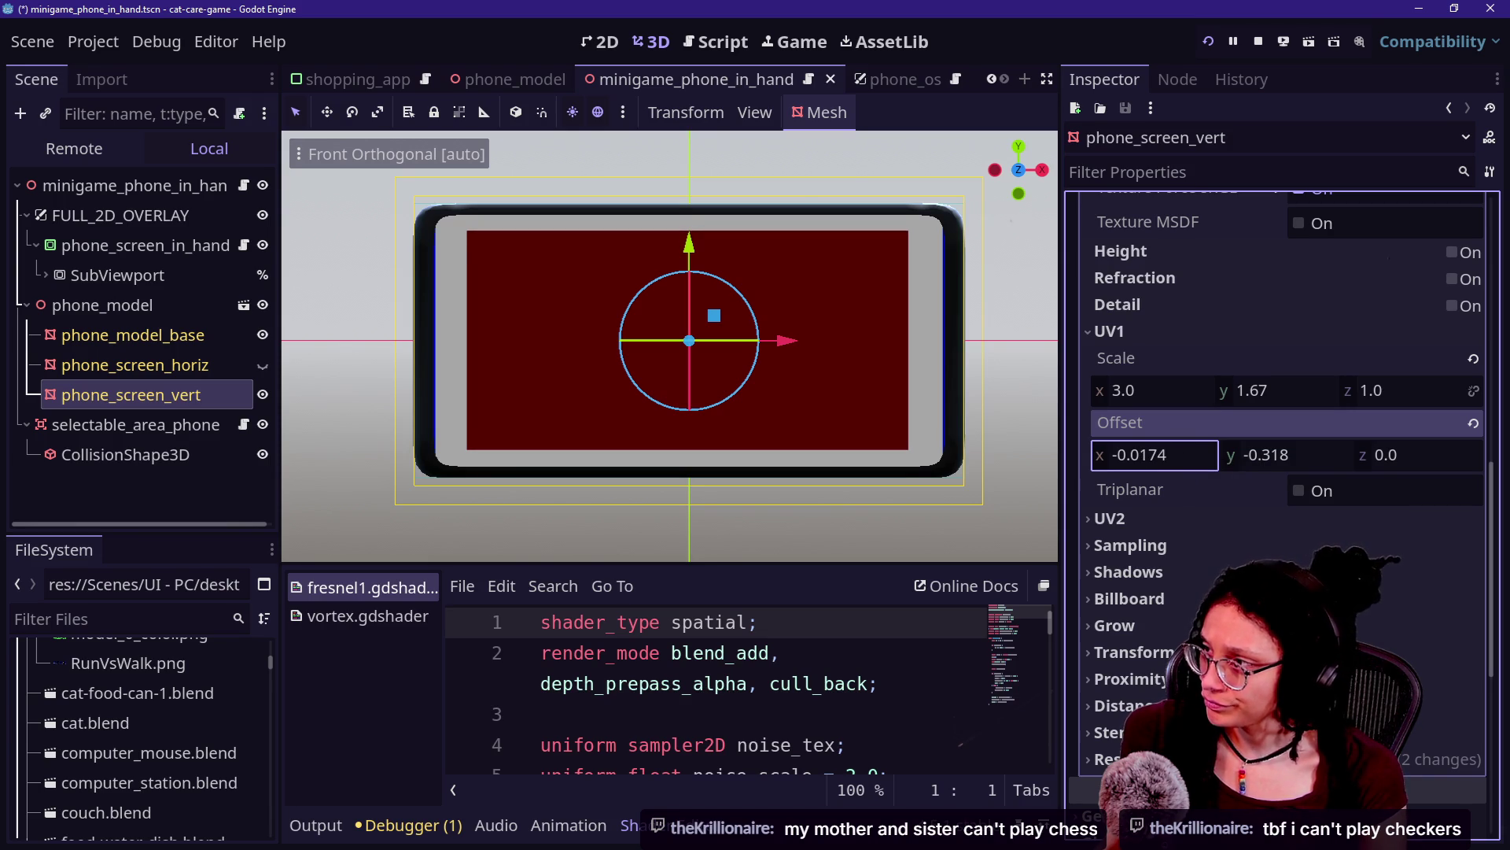
{"action": "double_click", "coordinate": [1180, 457]}
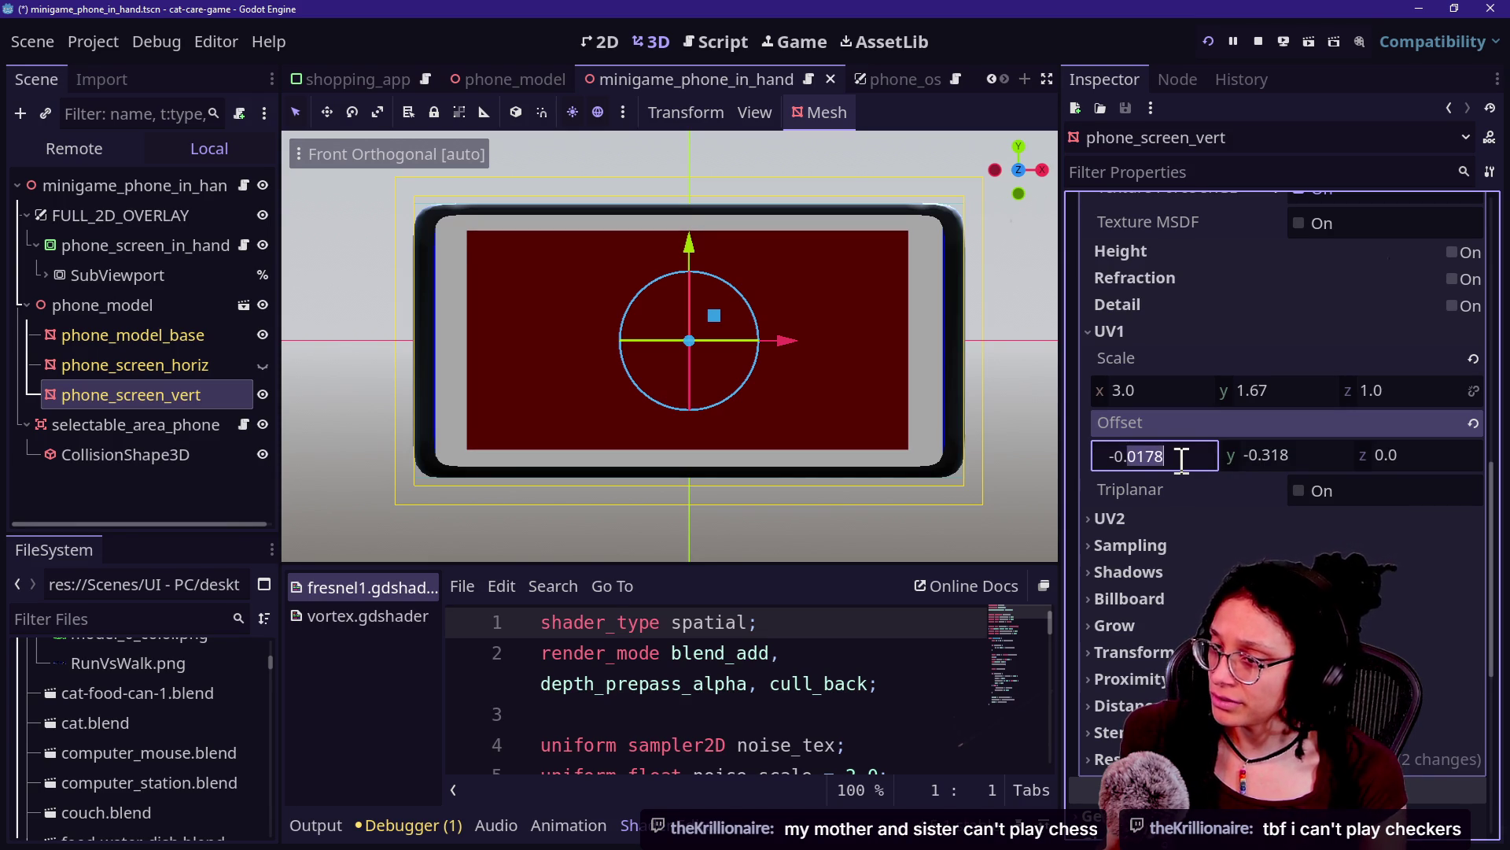
{"action": "left_click", "coordinate": [1181, 569]}
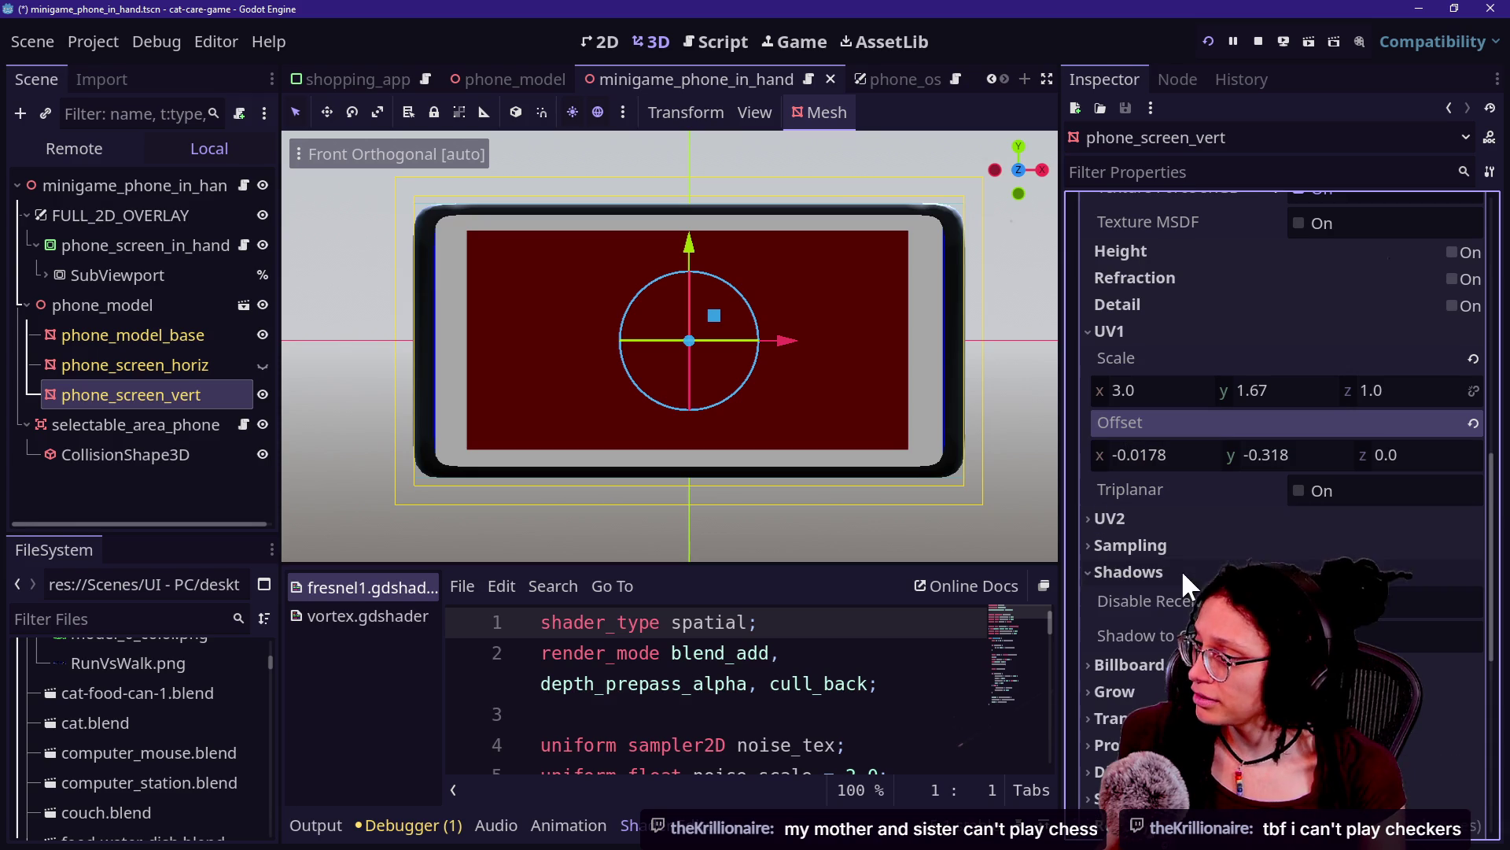
{"action": "left_click", "coordinate": [1179, 578]}
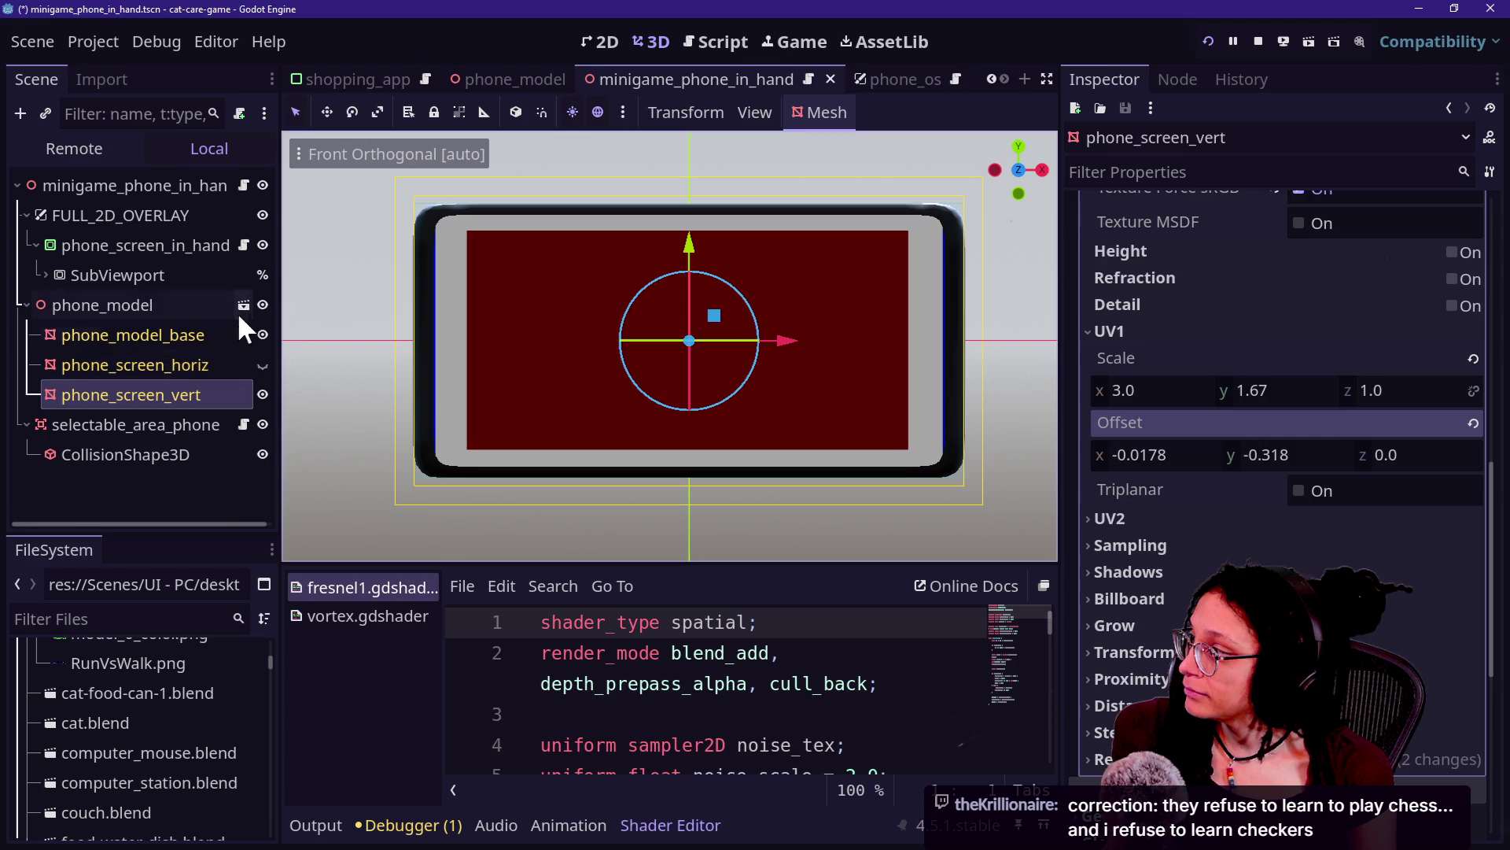
{"action": "left_click", "coordinate": [892, 70]}
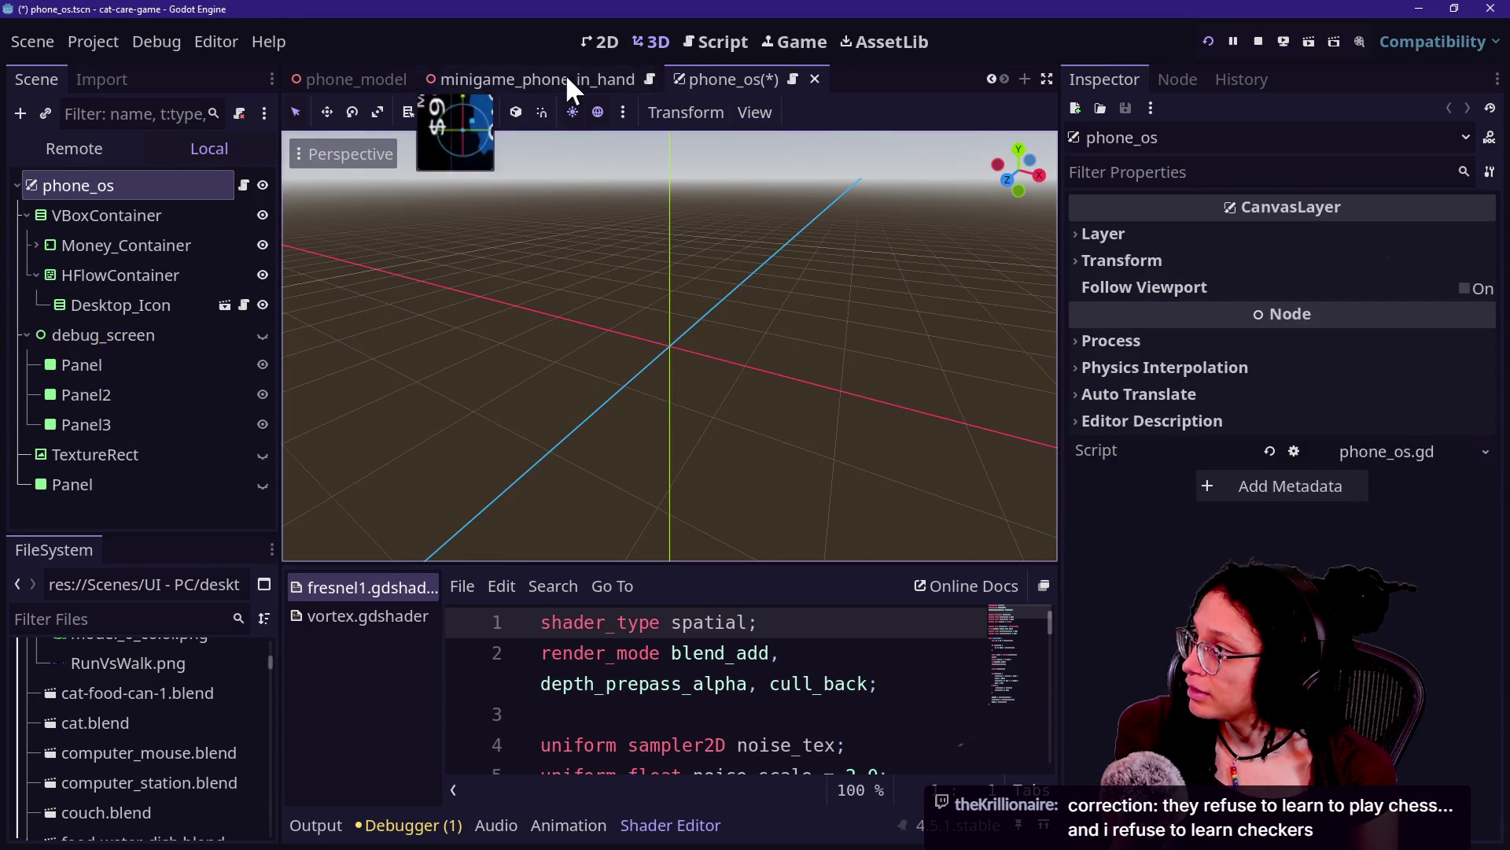
{"action": "left_click", "coordinate": [565, 73]}
{"action": "left_click", "coordinate": [722, 79]}
{"action": "key", "text": "ctrl+s"}
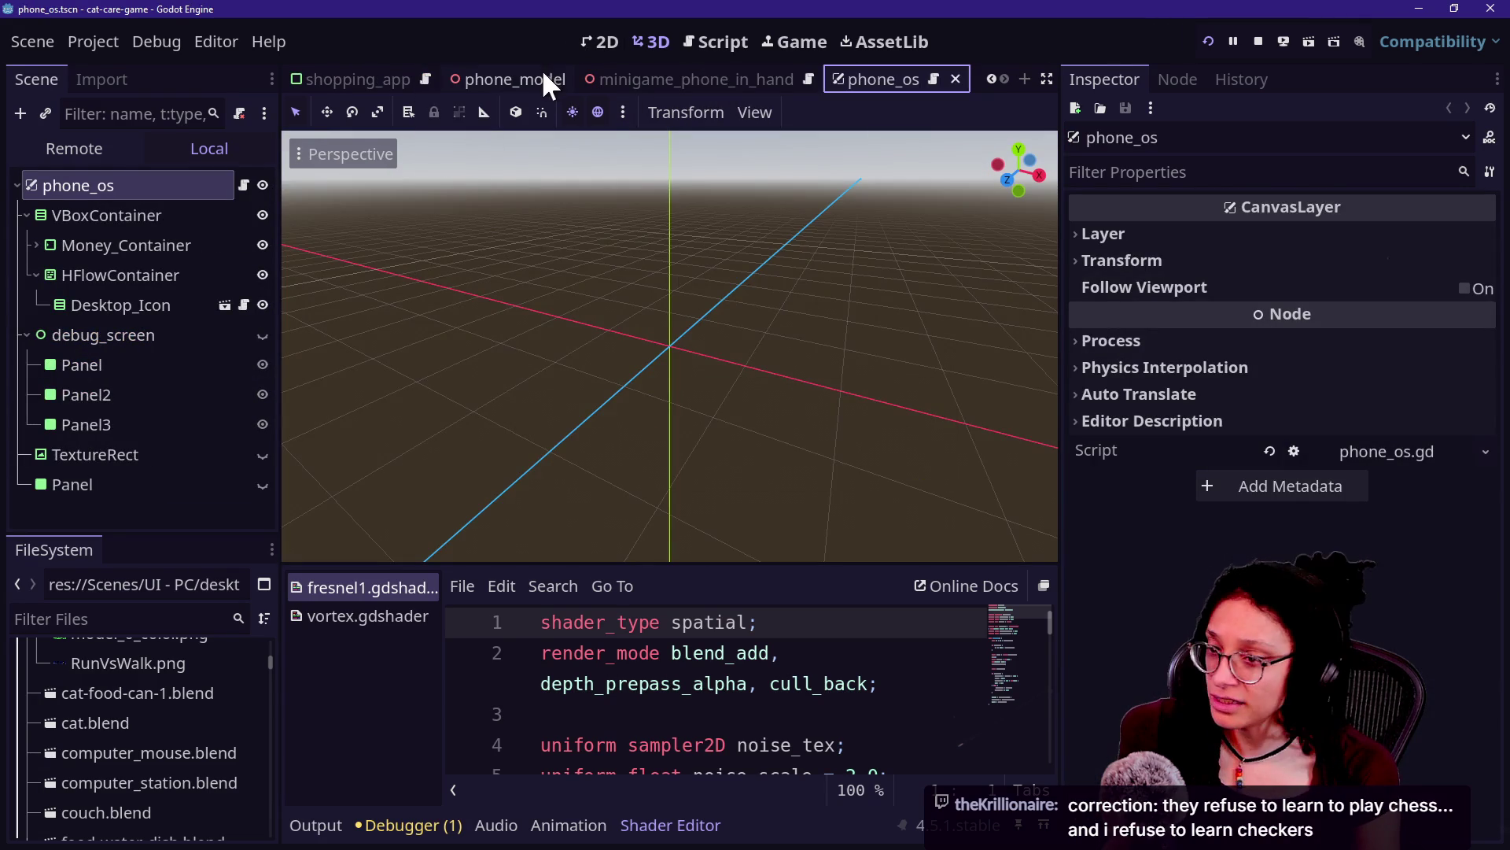
{"action": "left_click", "coordinate": [543, 77]}
{"action": "left_click", "coordinate": [663, 77]}
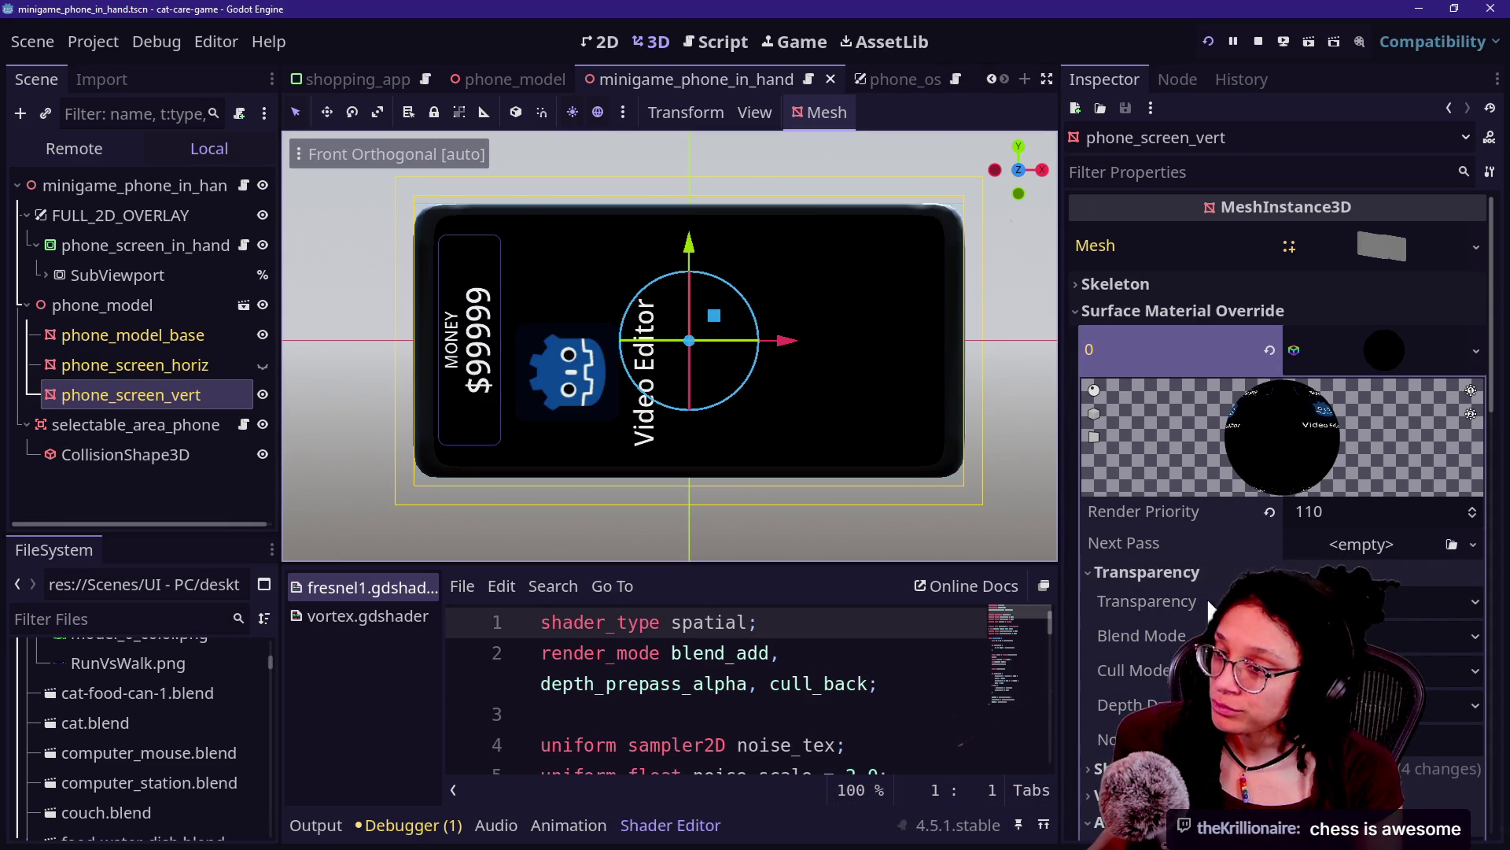
{"action": "mouse_move", "coordinate": [1209, 602]}
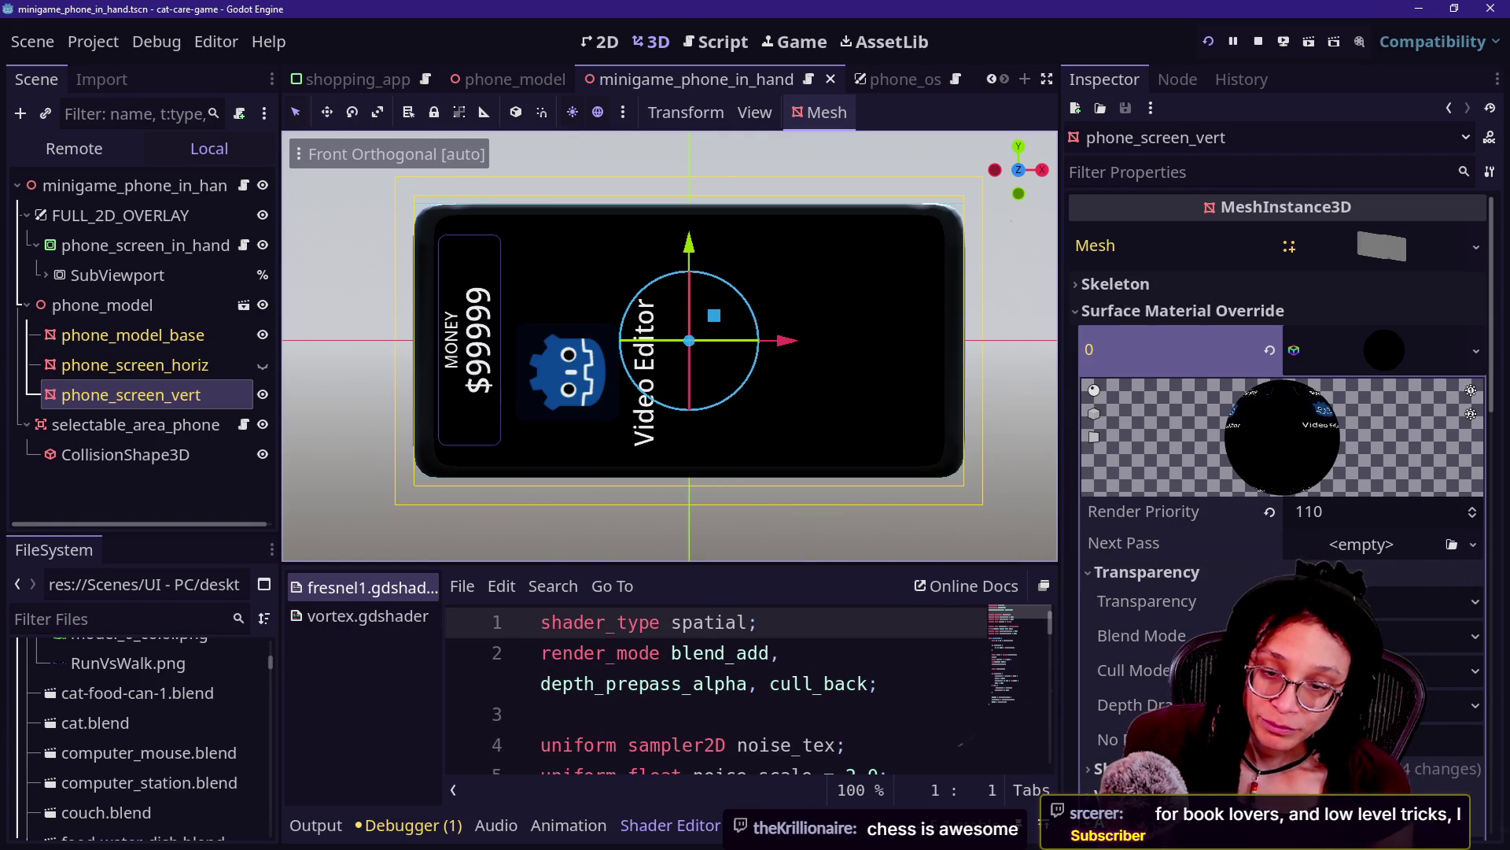
{"action": "left_click", "coordinate": [1182, 572]}
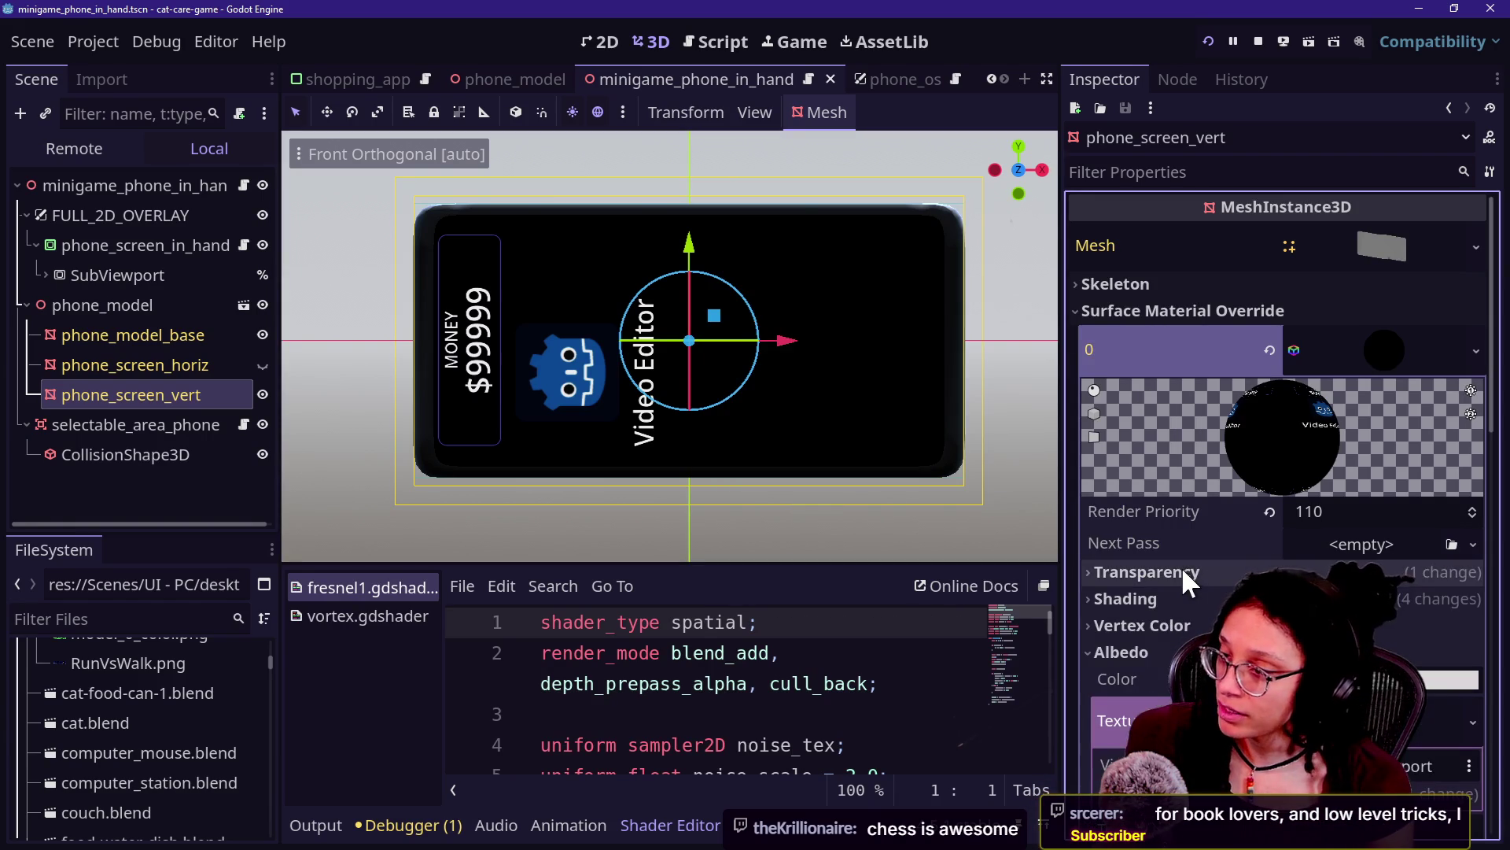
{"action": "left_click", "coordinate": [1170, 572]}
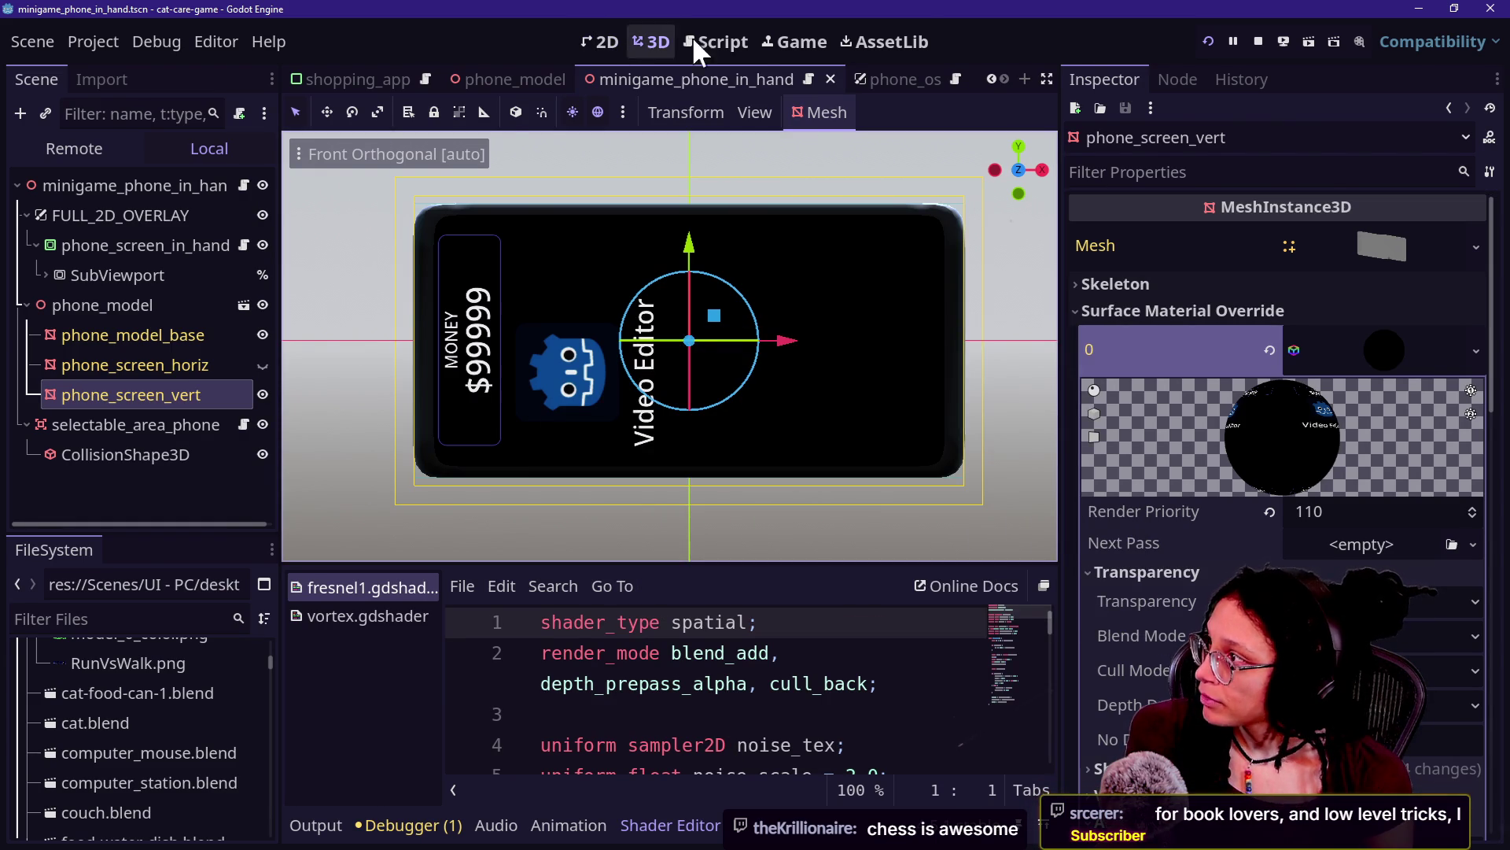
{"action": "left_click", "coordinate": [791, 41]}
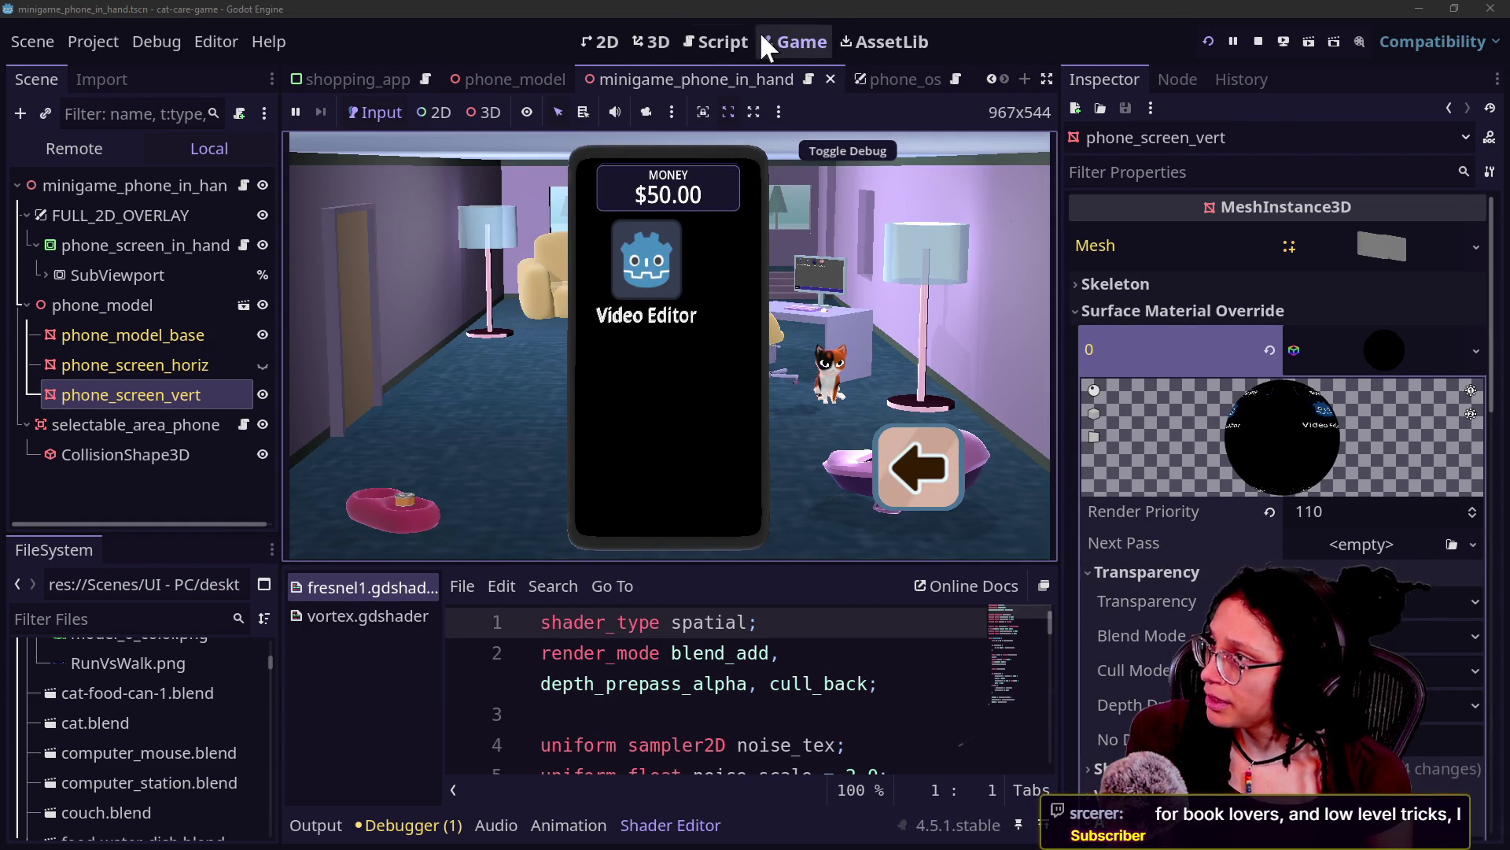
Step: Restart the game and raise the in-game phone showing $50.00 and the Video Editor app
{"action": "left_click", "coordinate": [720, 42]}
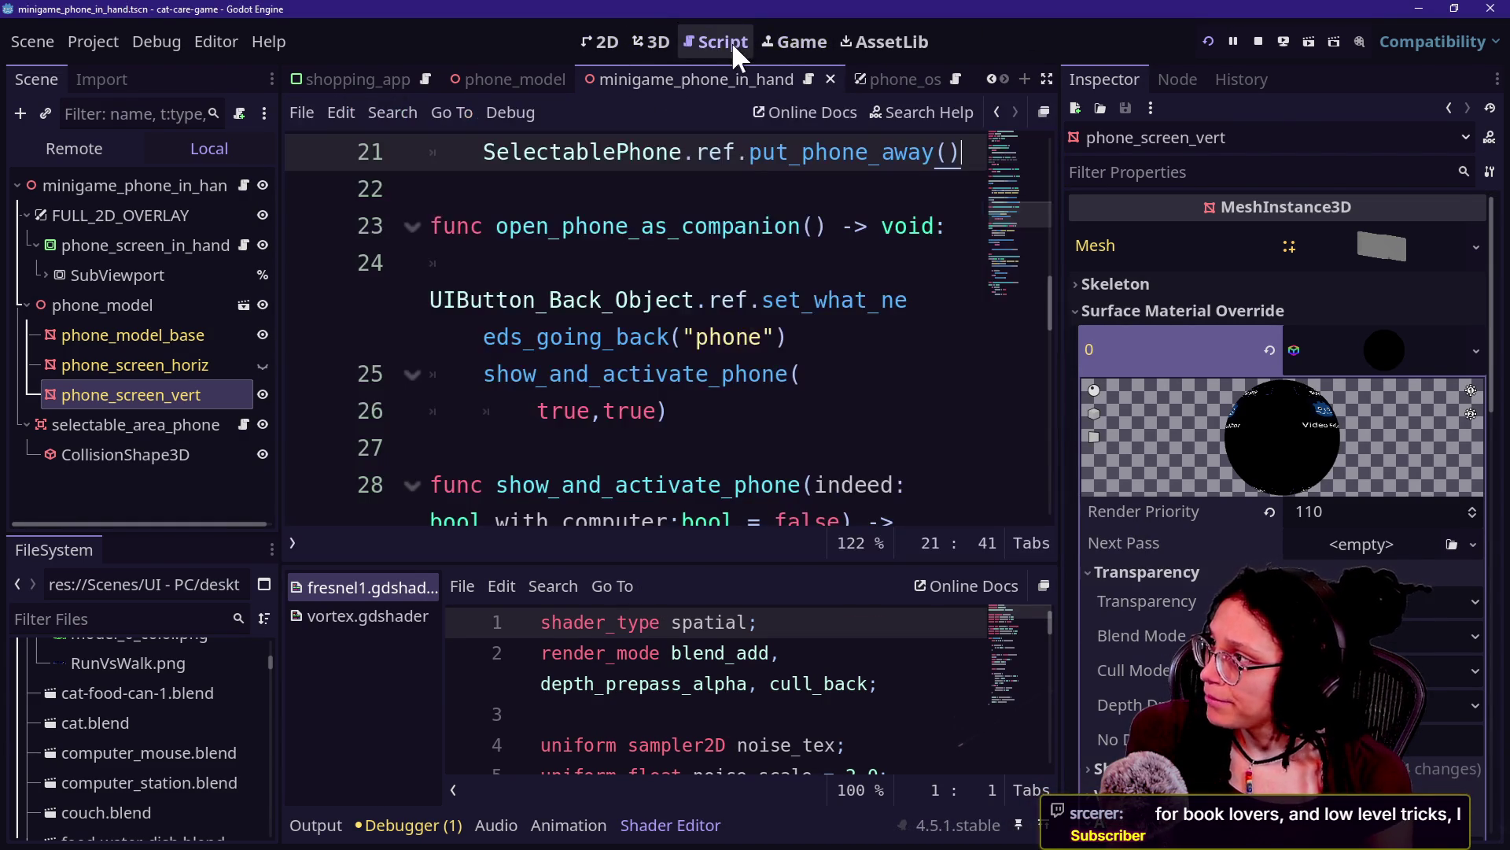
{"action": "left_click", "coordinate": [1208, 41]}
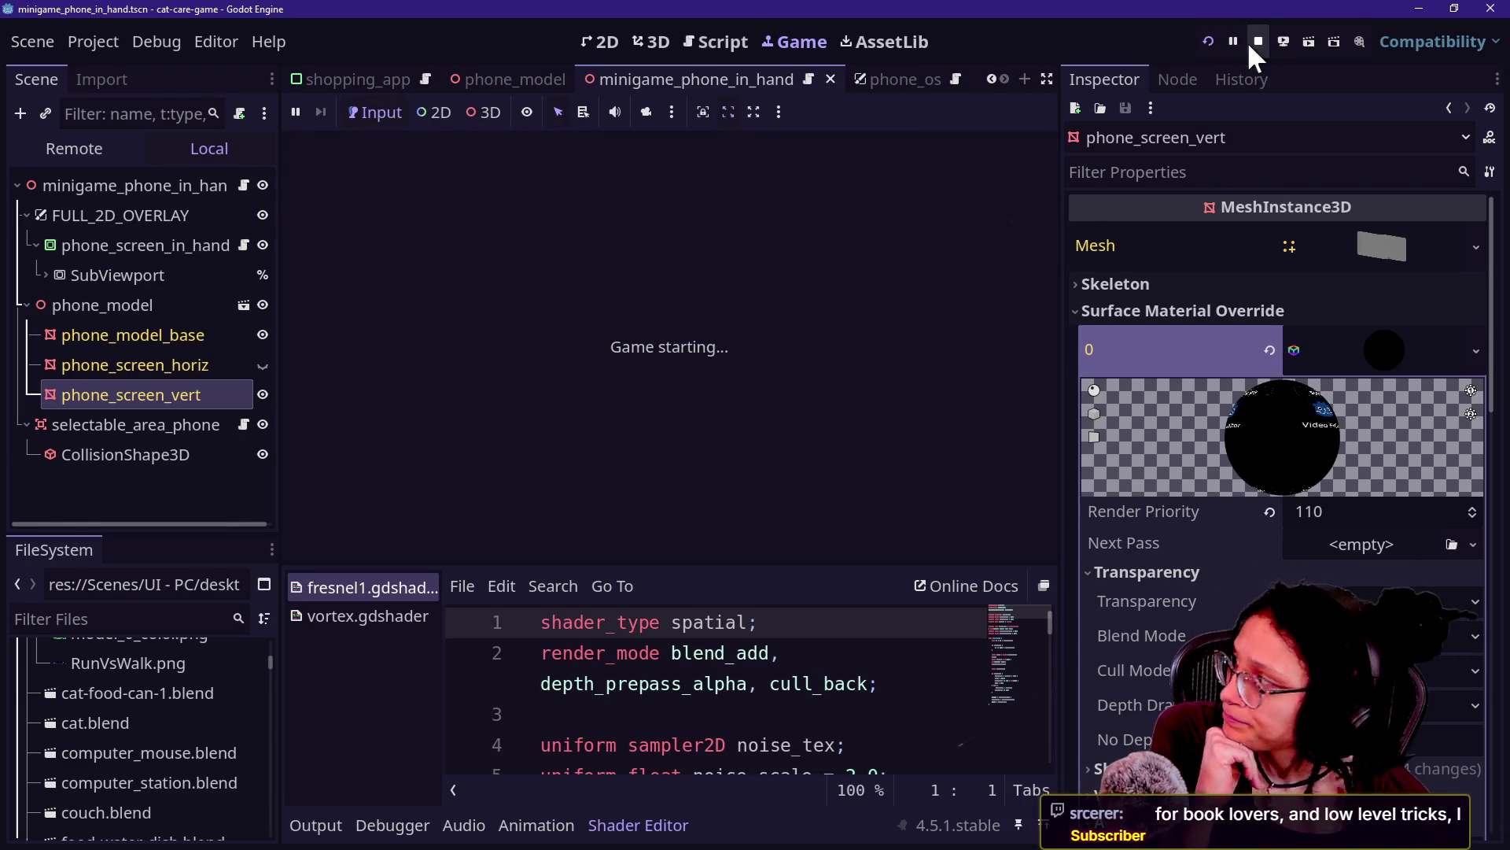
{"action": "left_click", "coordinate": [169, 387]}
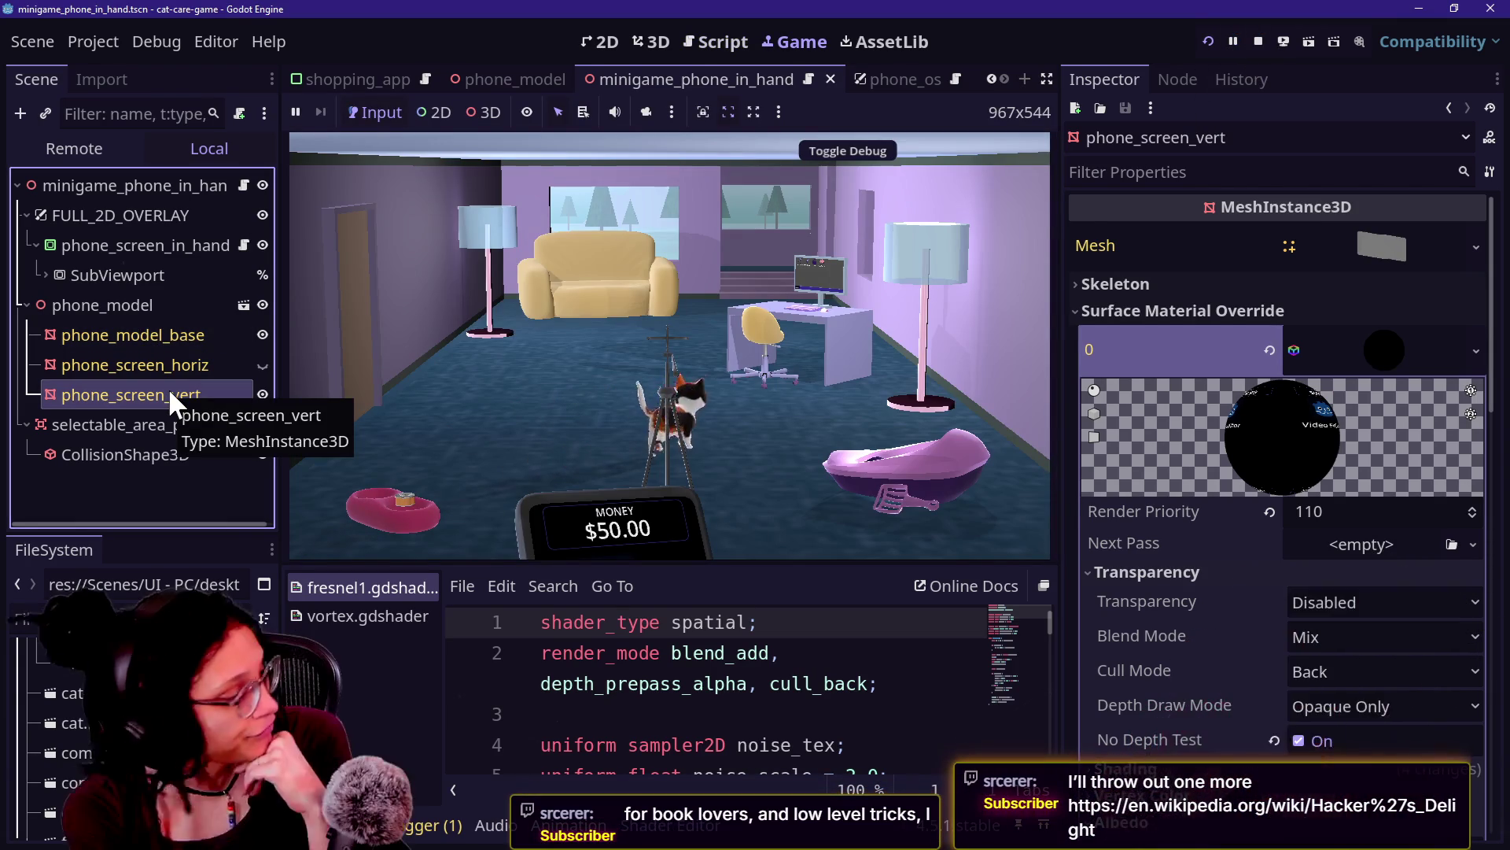
{"action": "left_click", "coordinate": [529, 247]}
{"action": "left_click", "coordinate": [633, 512]}
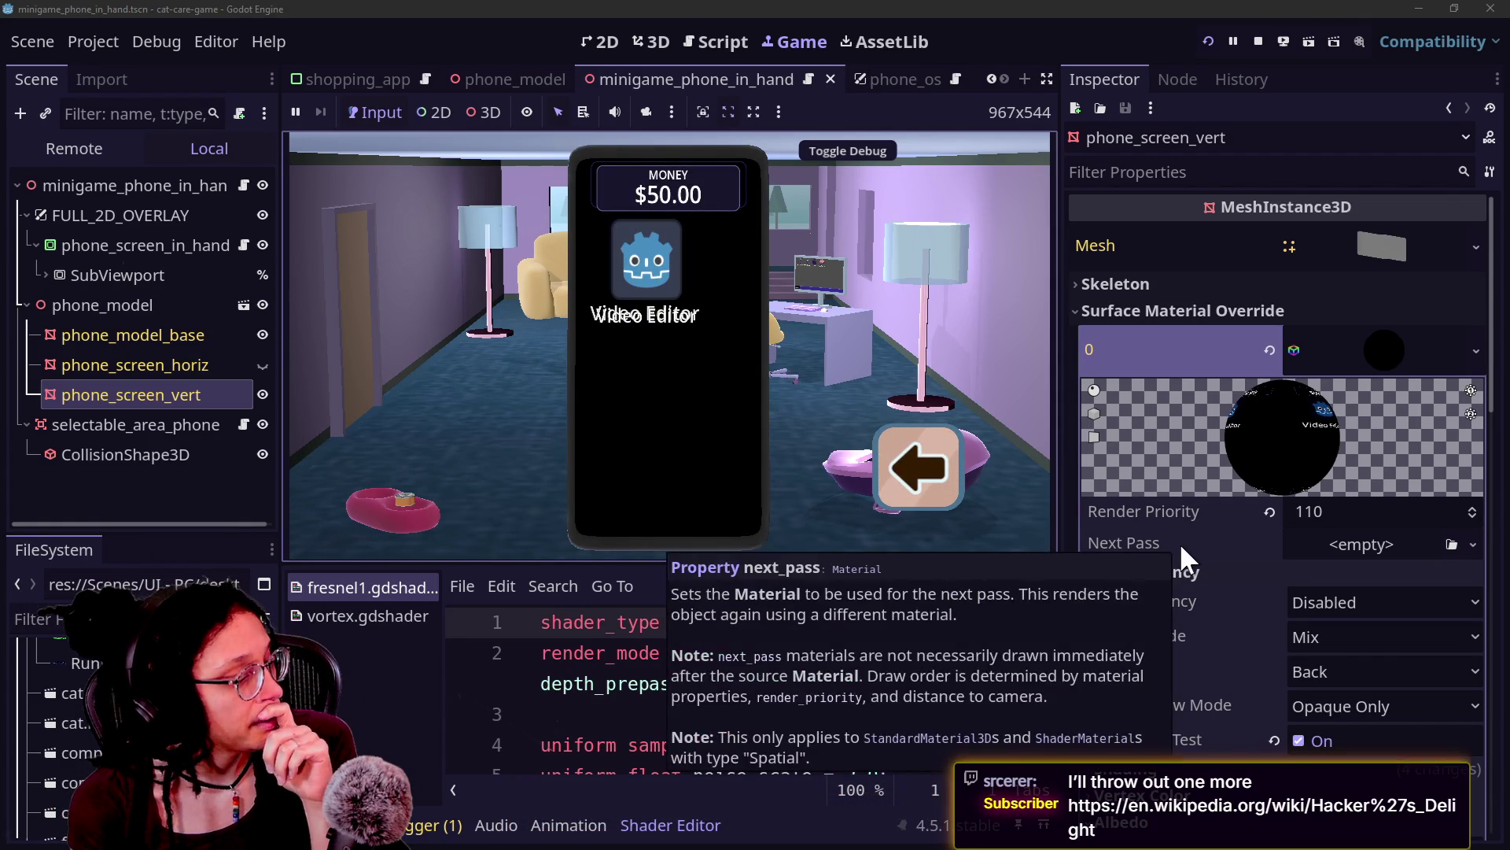
{"action": "left_click", "coordinate": [1405, 498]}
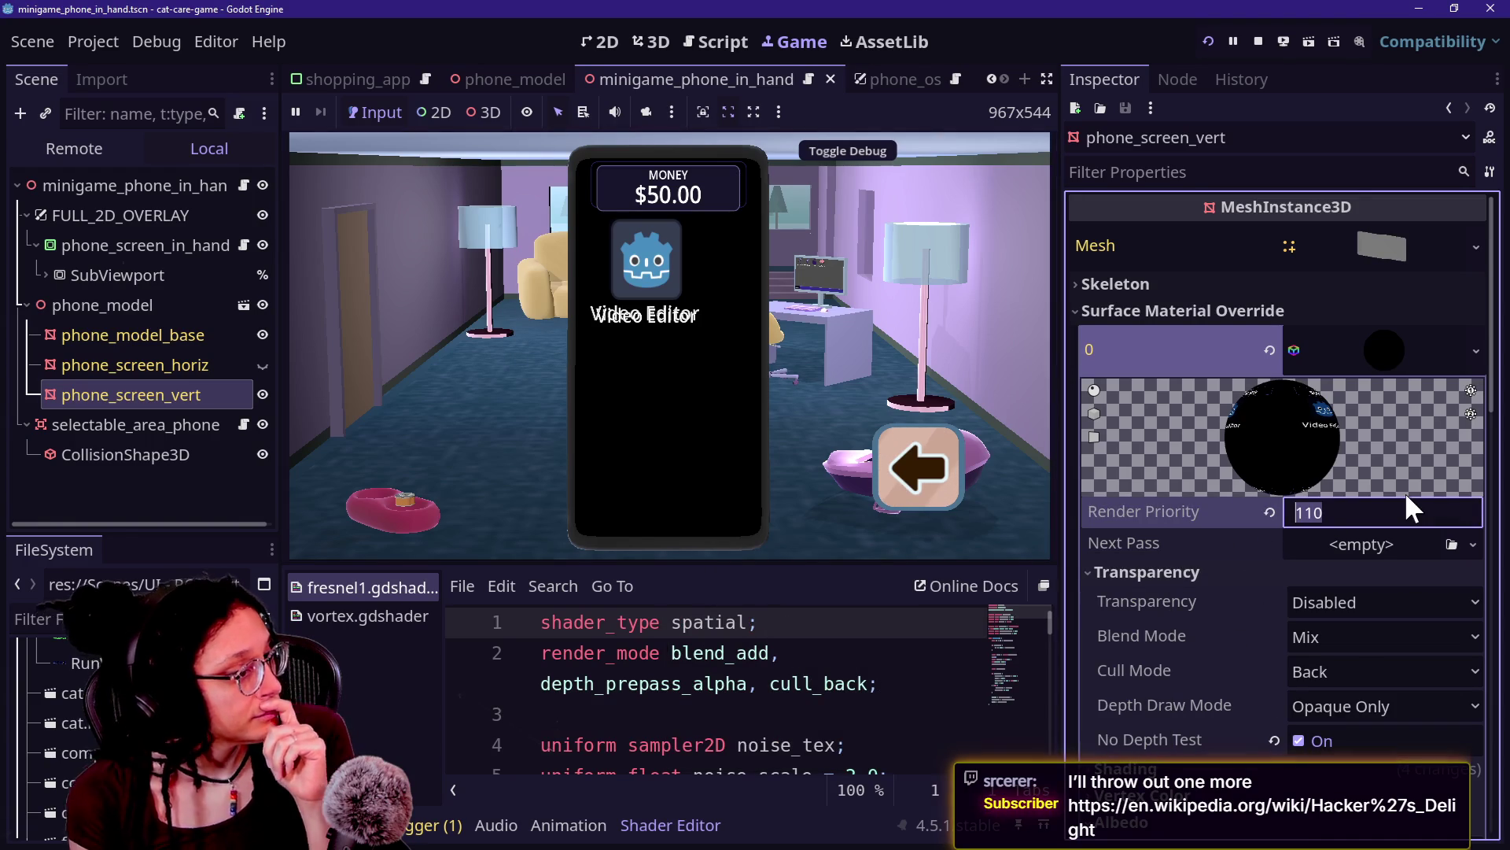
Step: Set the screen material's Render Priority to 0 and rerun the game
{"action": "type", "text": "9"}
{"action": "key", "text": "BackSpace"}
{"action": "type", "text": "0"}
{"action": "key", "text": "Return"}
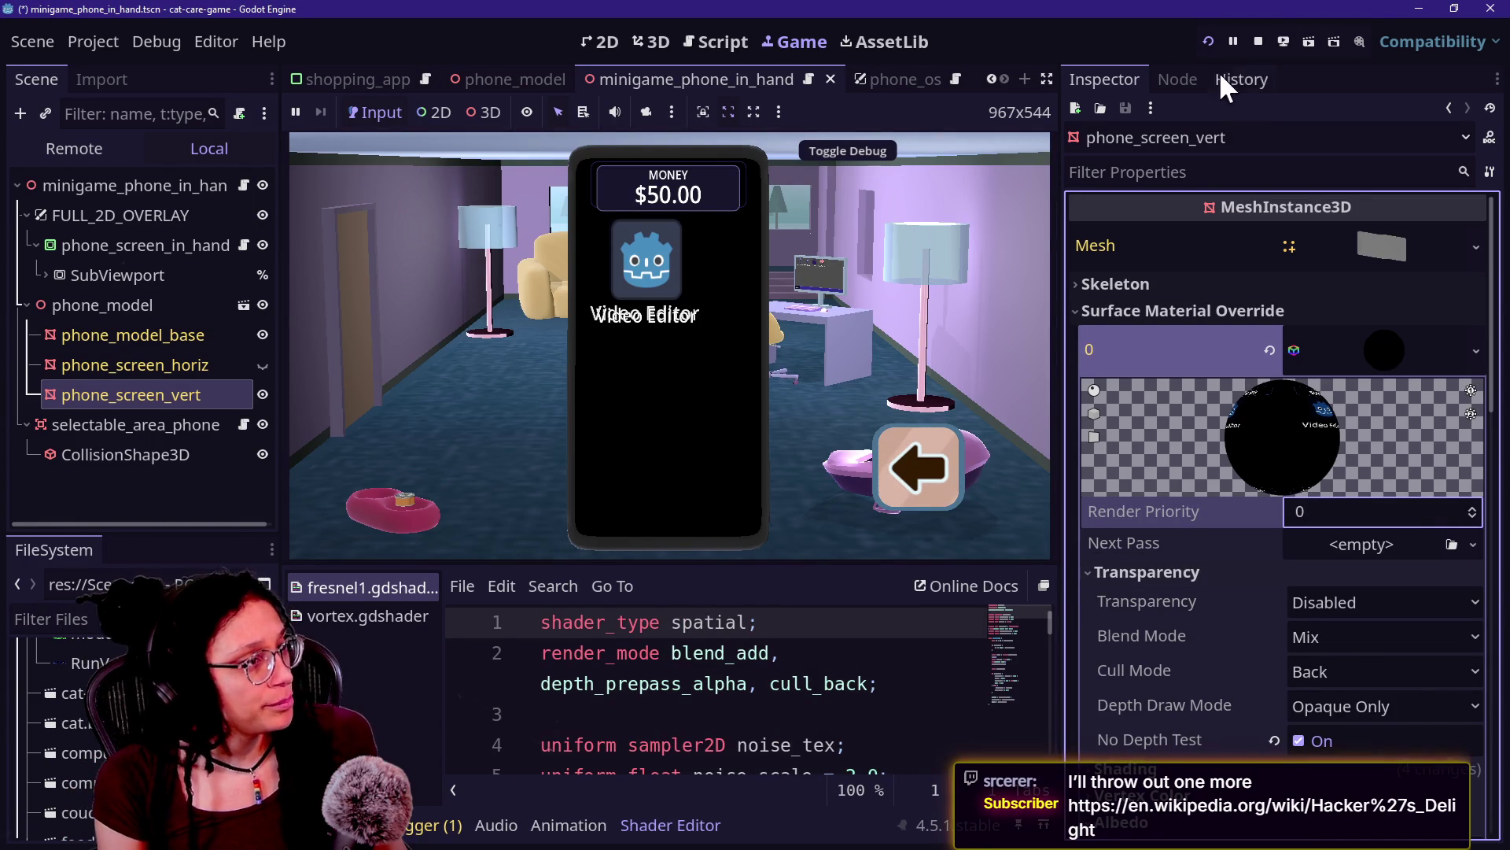
{"action": "left_click", "coordinate": [1209, 41]}
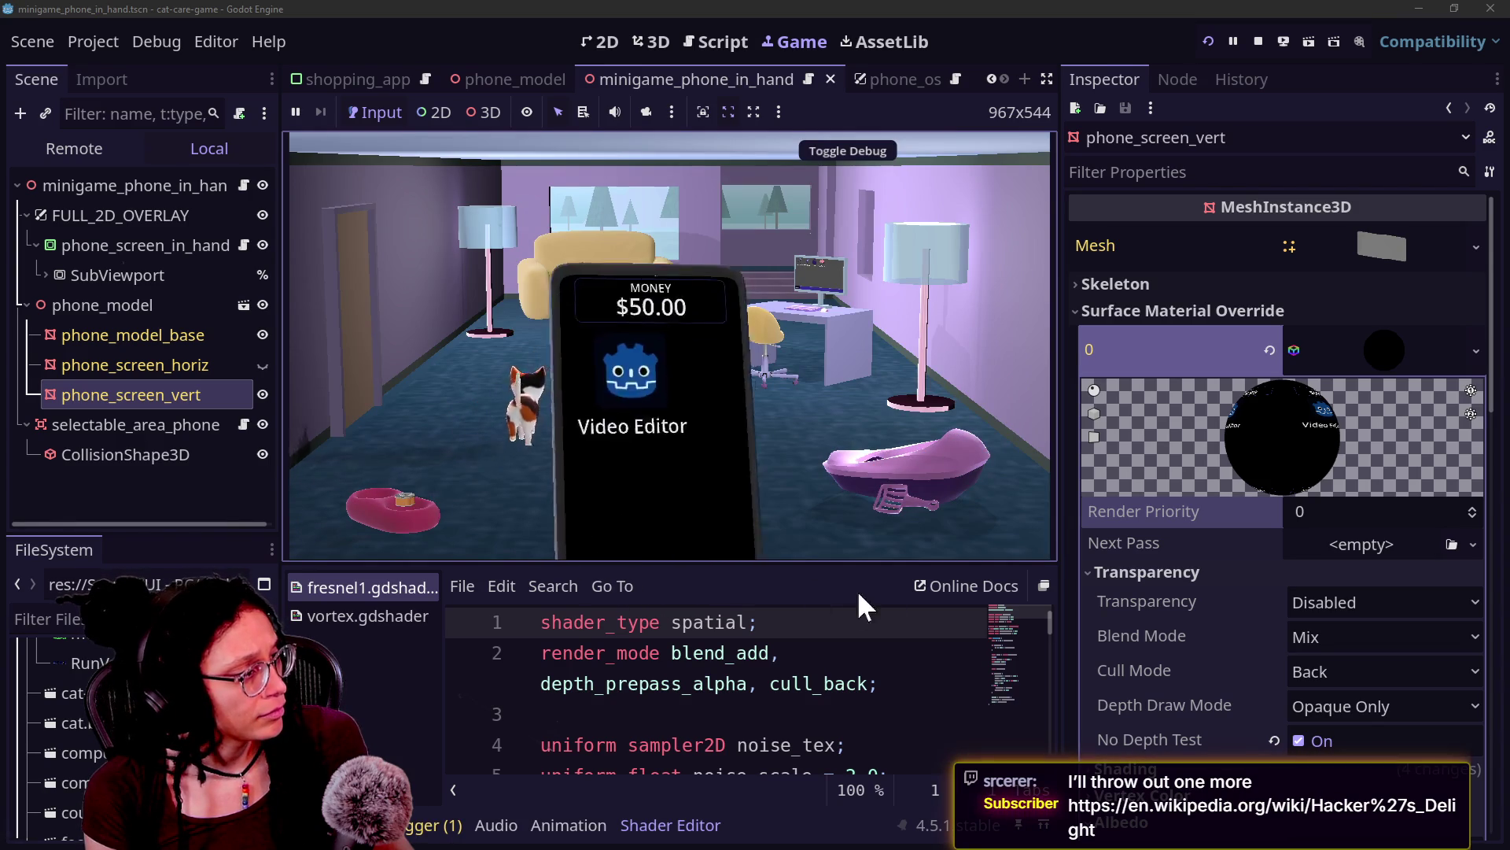
Step: Restore Render Priority to 110 and save the scene
{"action": "left_click", "coordinate": [1318, 512]}
{"action": "type", "text": "110"}
{"action": "key", "text": "Return"}
{"action": "key", "text": "ctrl+s"}
Step: Turn off No Depth Test on the screen material and rerun the game to check the phone
{"action": "scroll", "coordinate": [1190, 598], "scroll_direction": "down", "scroll_amount": 3}
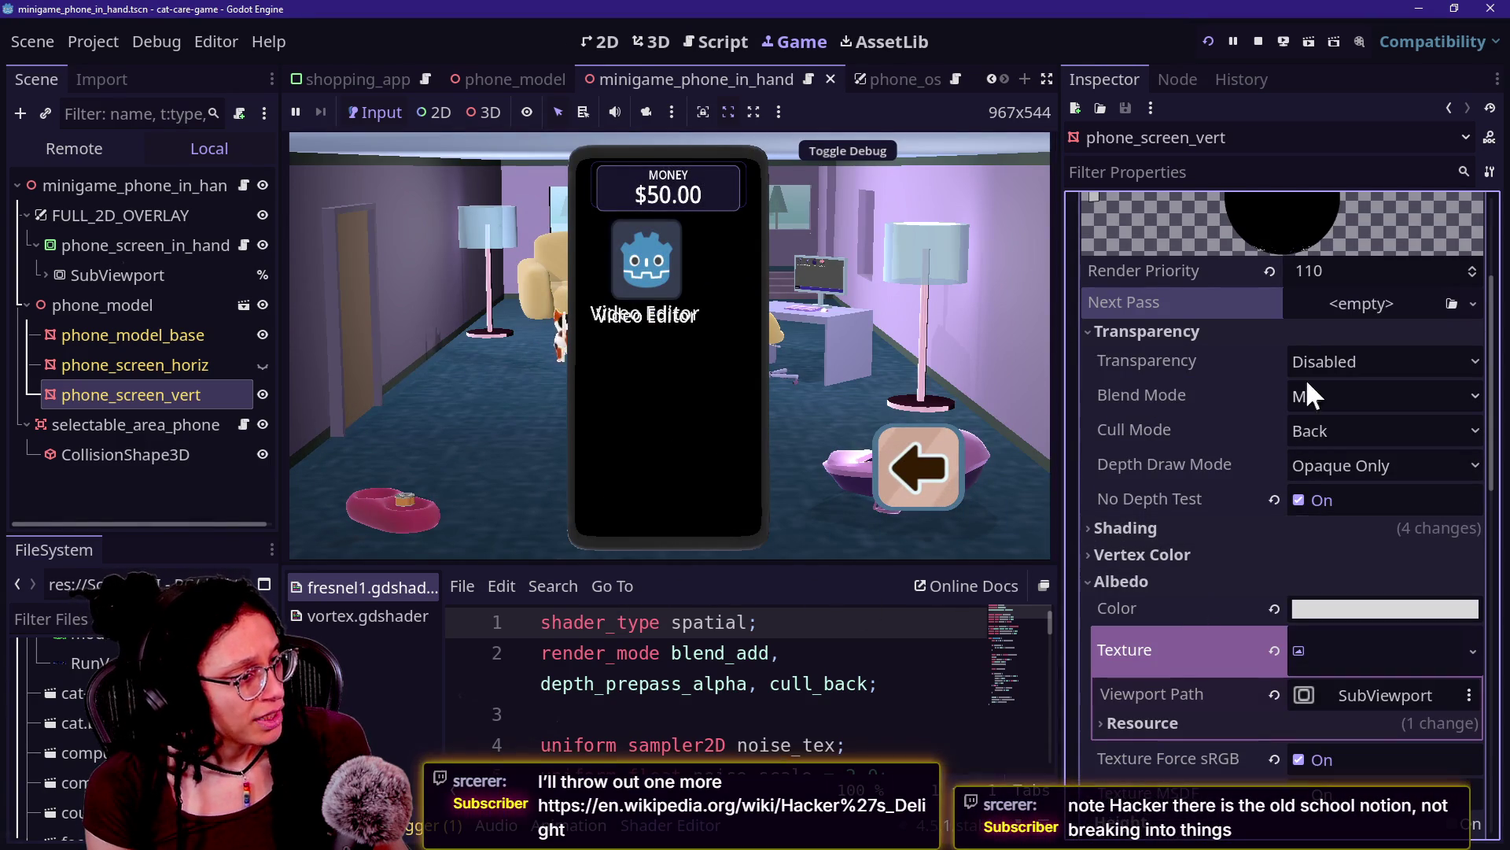
{"action": "left_click", "coordinate": [1302, 502]}
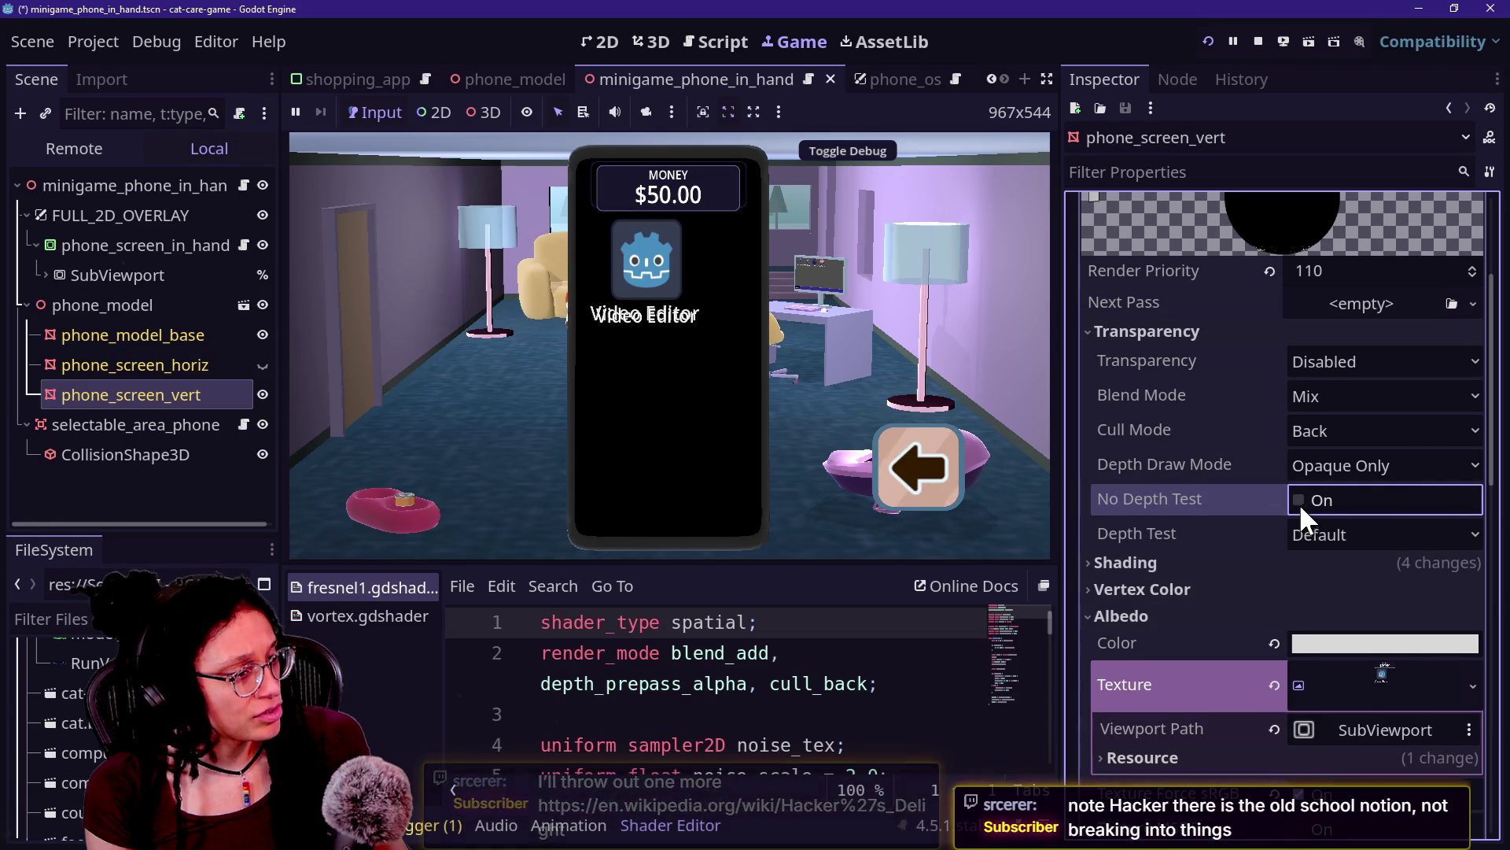
{"action": "left_click", "coordinate": [1208, 40]}
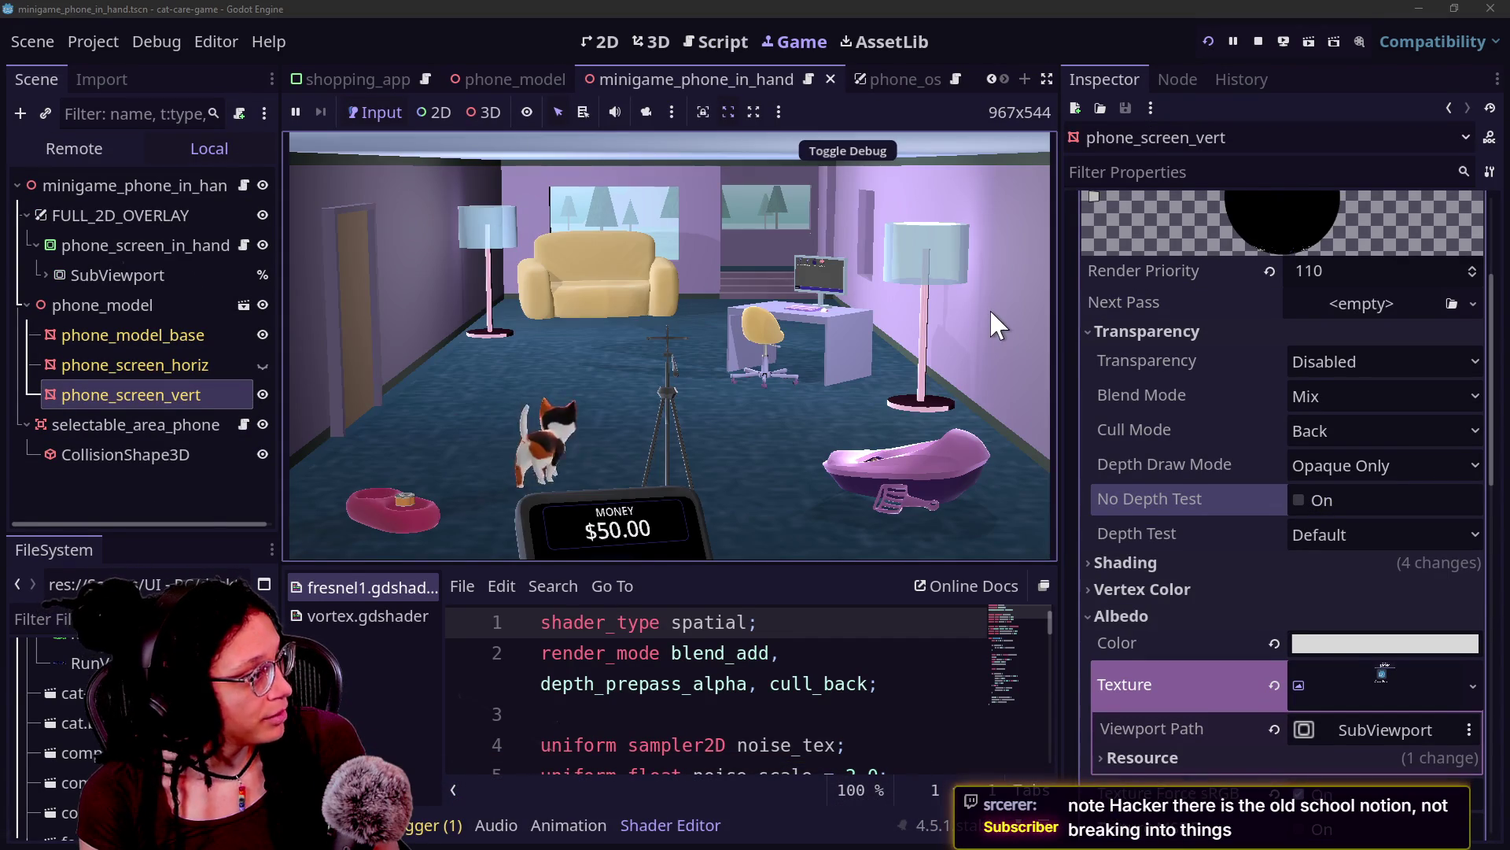
{"action": "left_click", "coordinate": [621, 497]}
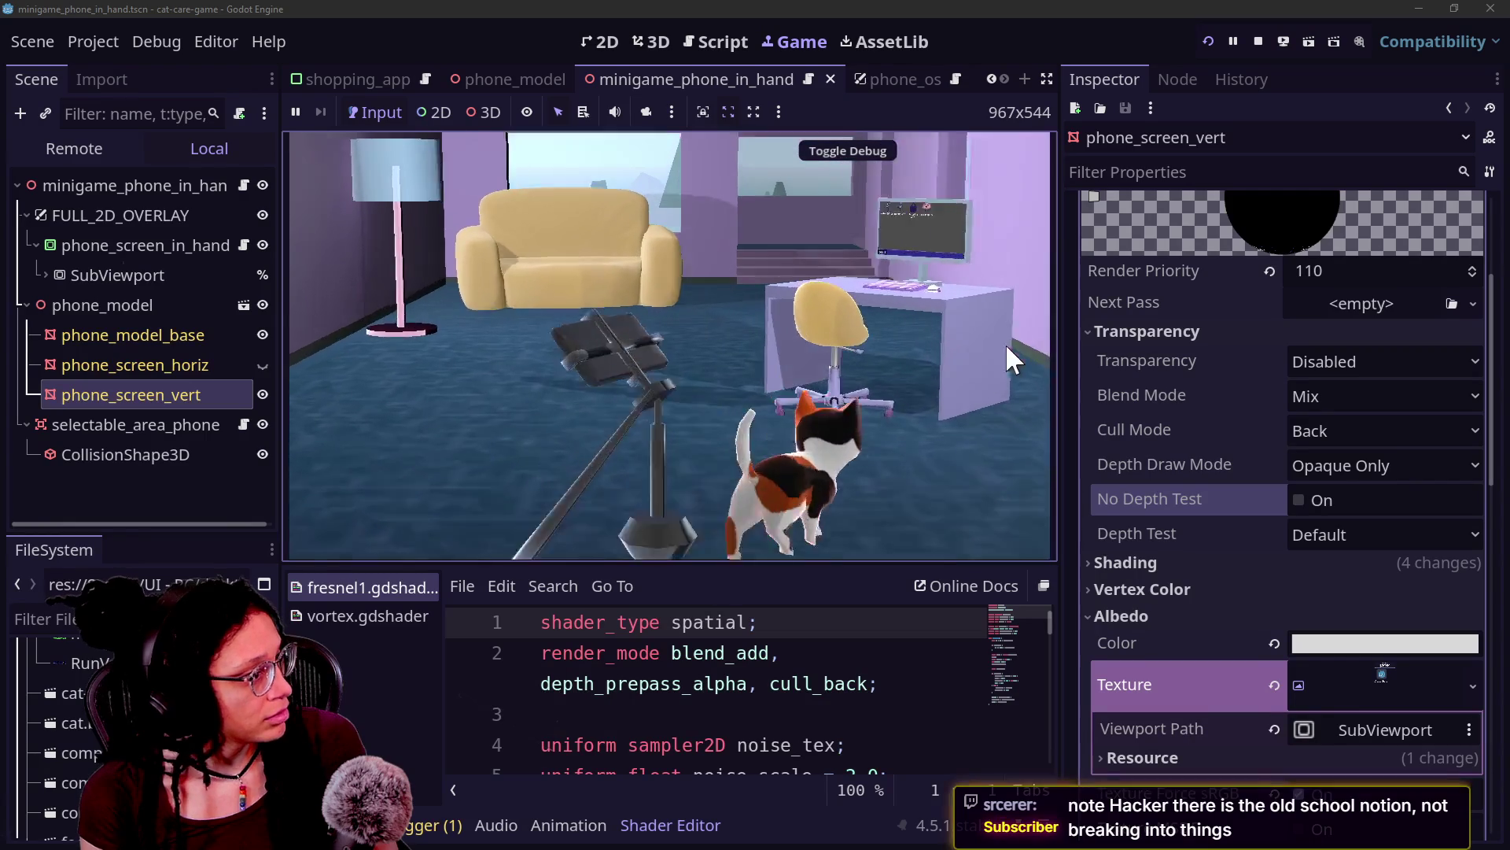
{"action": "left_click", "coordinate": [944, 498]}
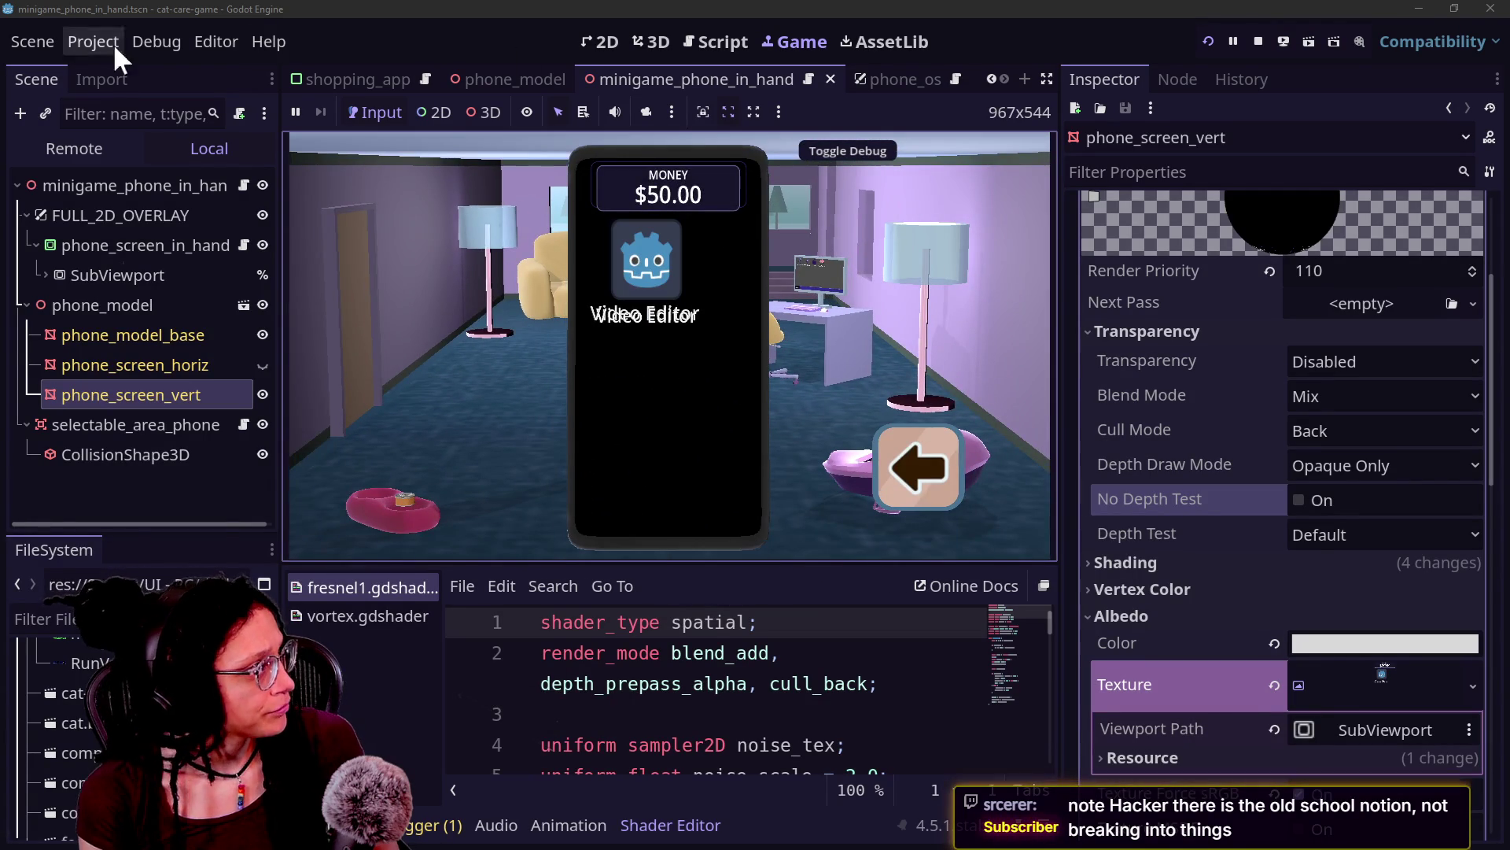
Step: Open Project Settings to the Input Map tab
{"action": "left_click", "coordinate": [35, 41]}
{"action": "left_click", "coordinate": [85, 44]}
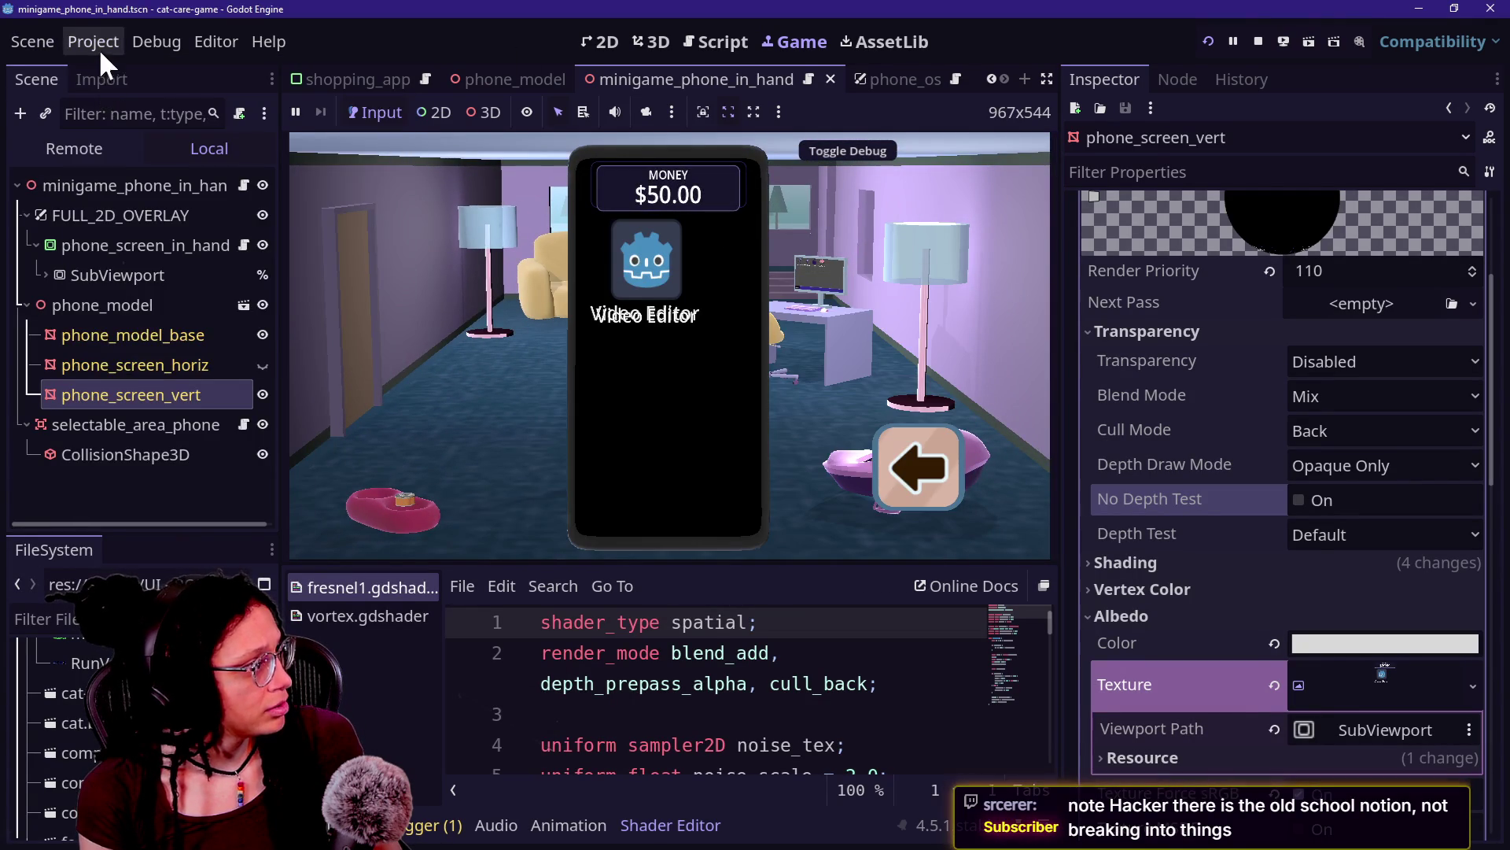
{"action": "left_click", "coordinate": [96, 43]}
{"action": "left_click", "coordinate": [121, 72]}
{"action": "left_click", "coordinate": [367, 171]}
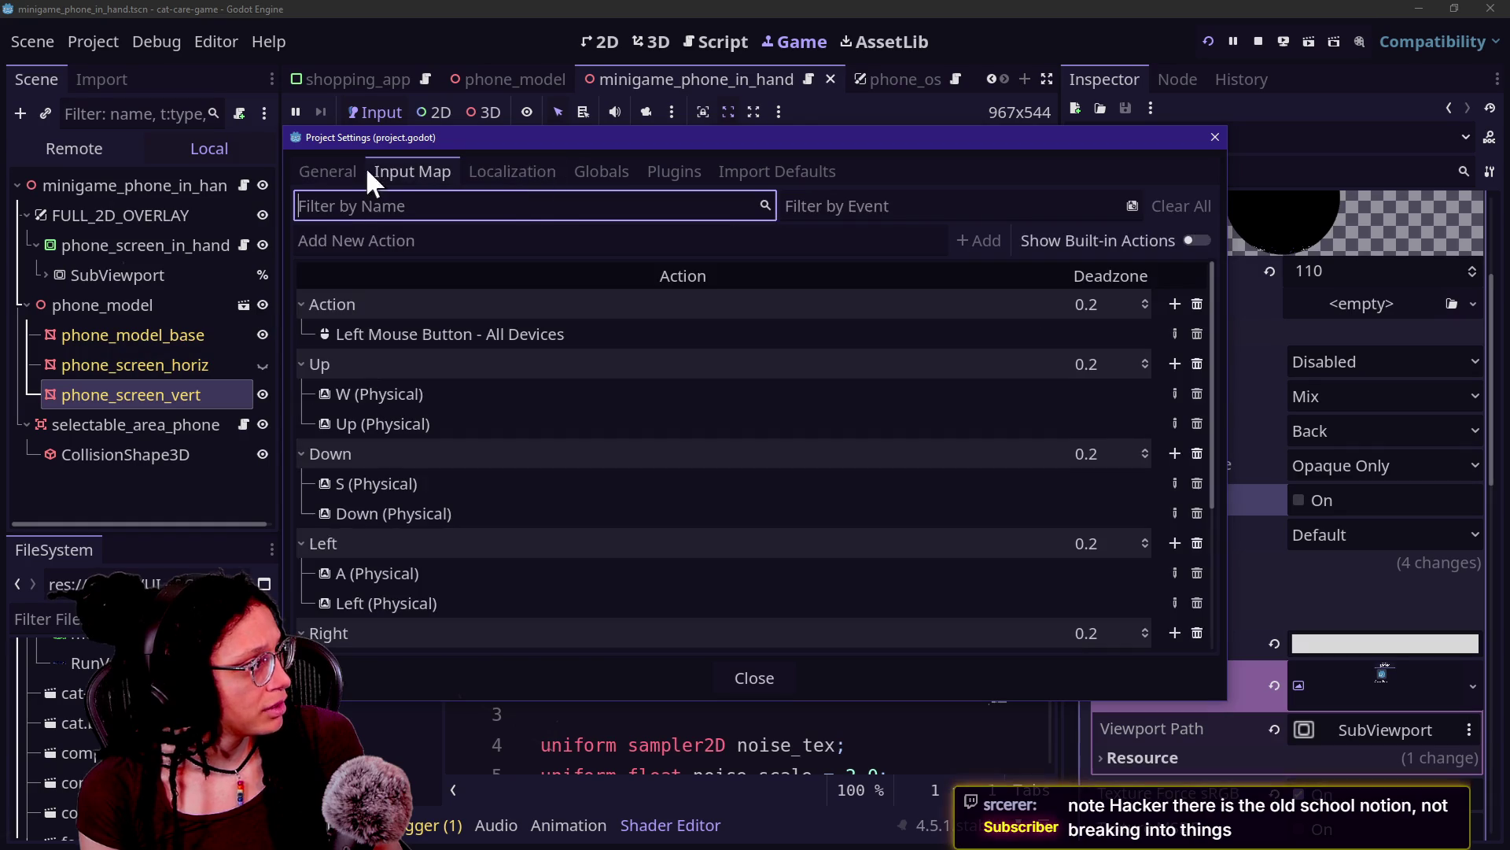
{"action": "scroll", "coordinate": [574, 397], "scroll_direction": "down", "scroll_amount": 3}
{"action": "scroll", "coordinate": [574, 398], "scroll_direction": "up", "scroll_amount": 3}
{"action": "scroll", "coordinate": [574, 397], "scroll_direction": "down", "scroll_amount": 3}
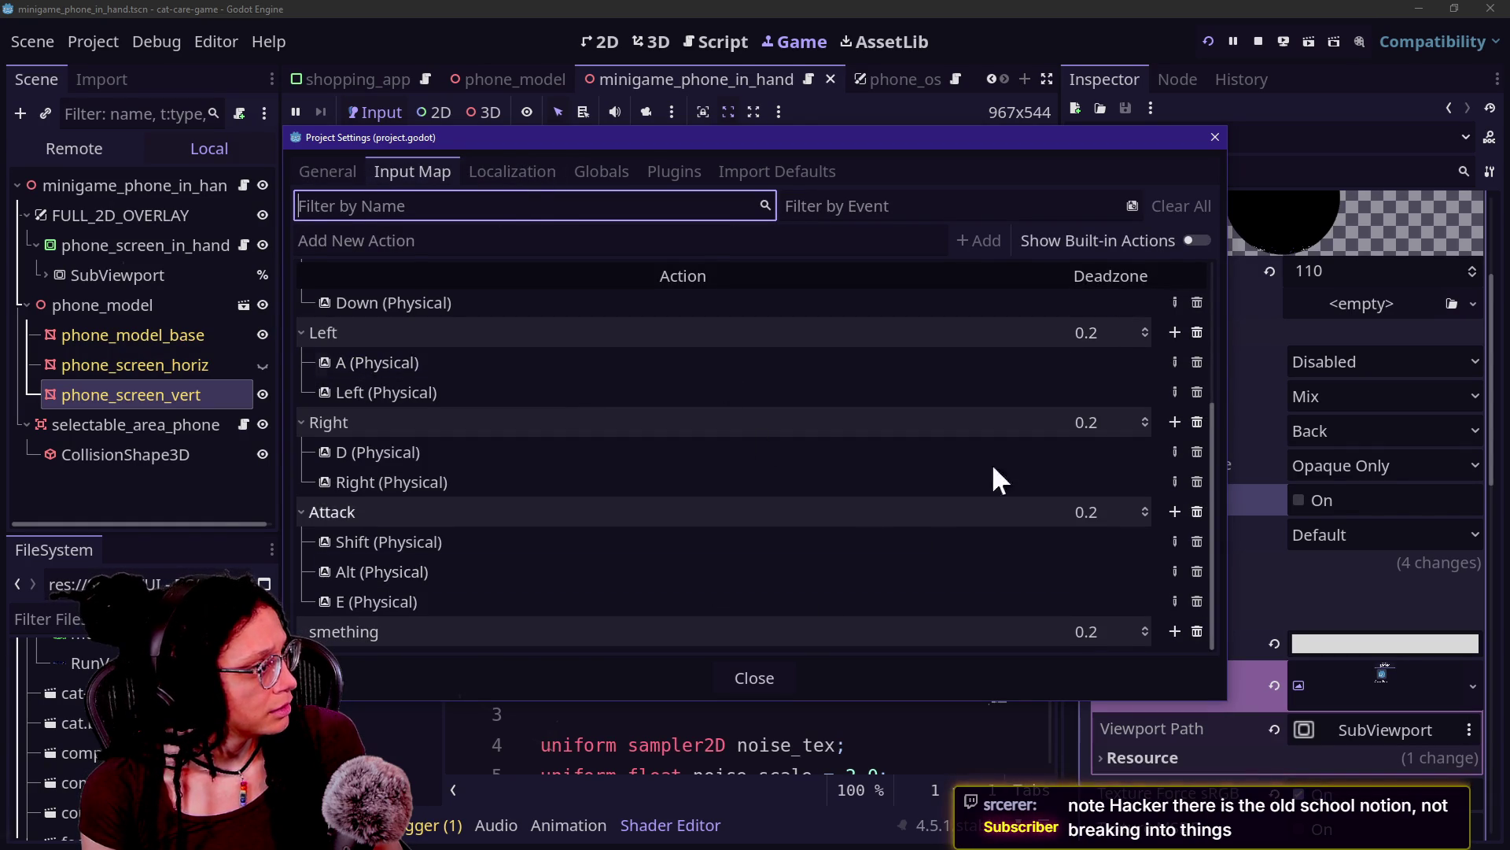
Step: Add a new input action named Restart
{"action": "left_click", "coordinate": [889, 241]}
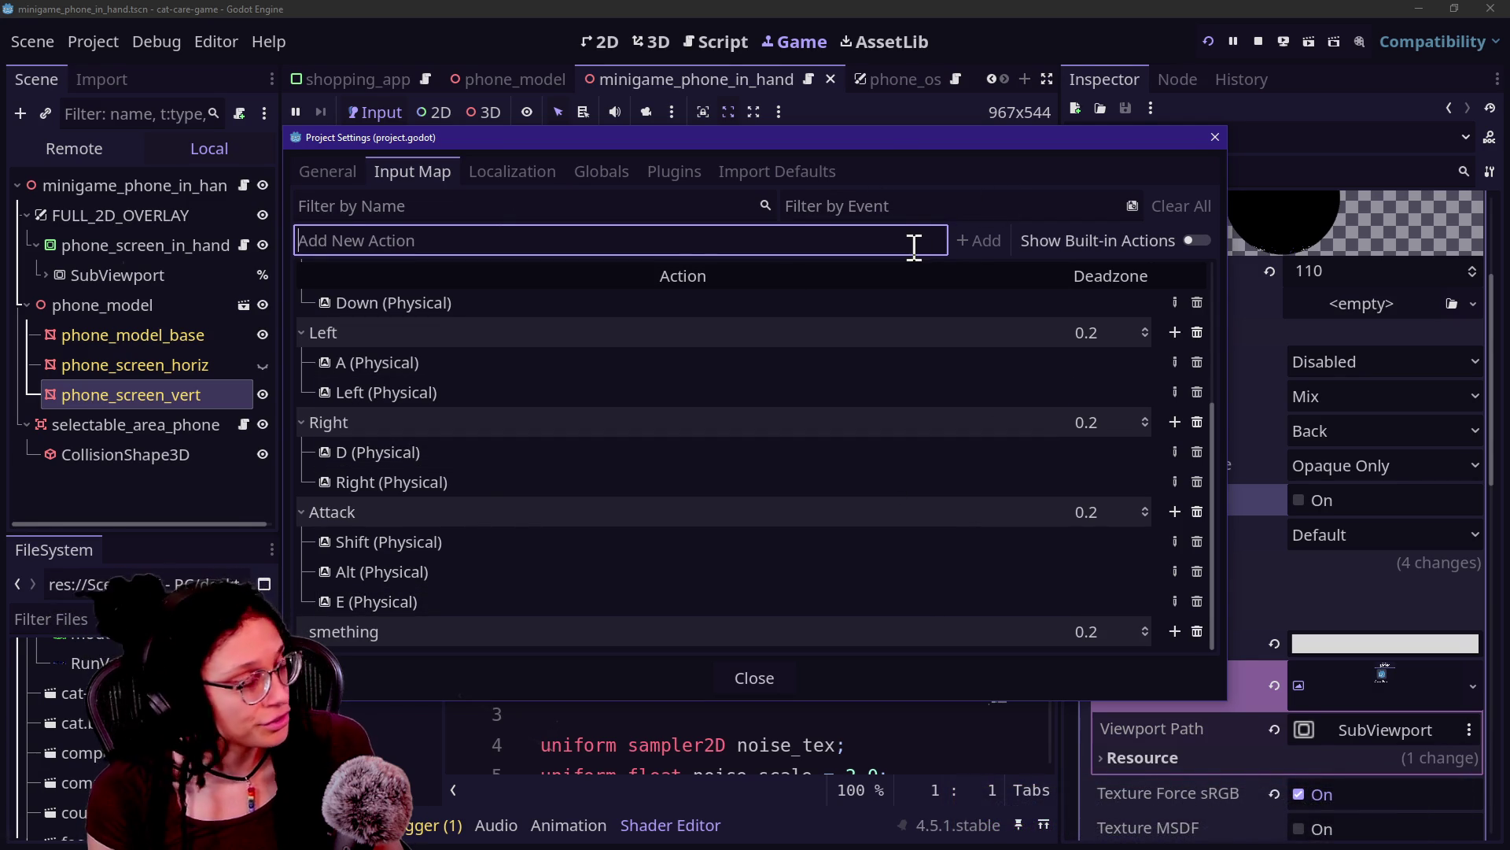
{"action": "type", "text": "re"}
{"action": "key", "text": "BackSpace"}
{"action": "key", "text": "BackSpace"}
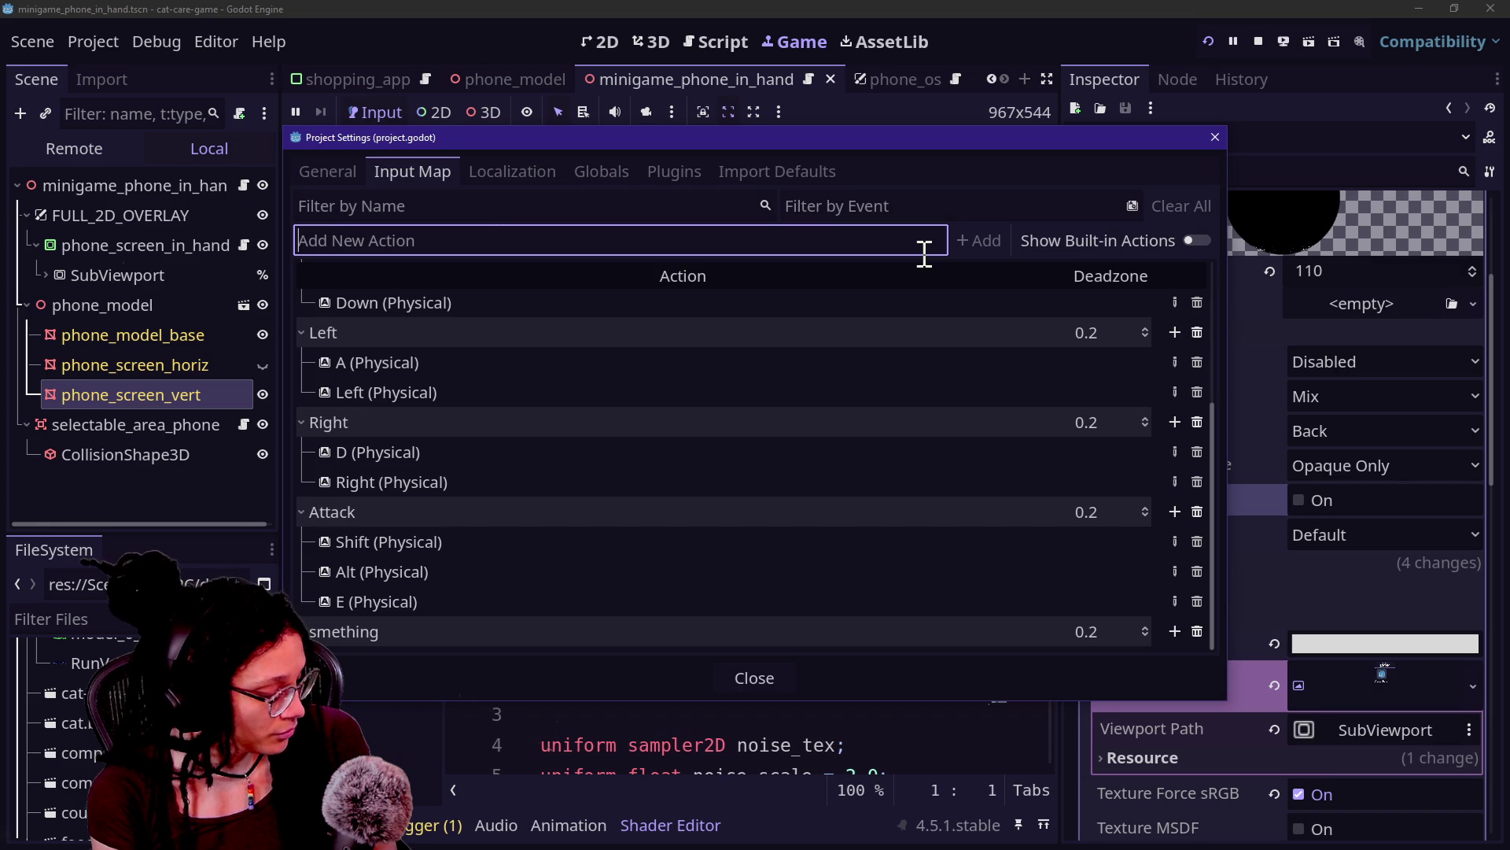
{"action": "type", "text": "Restart"}
{"action": "key", "text": "Return"}
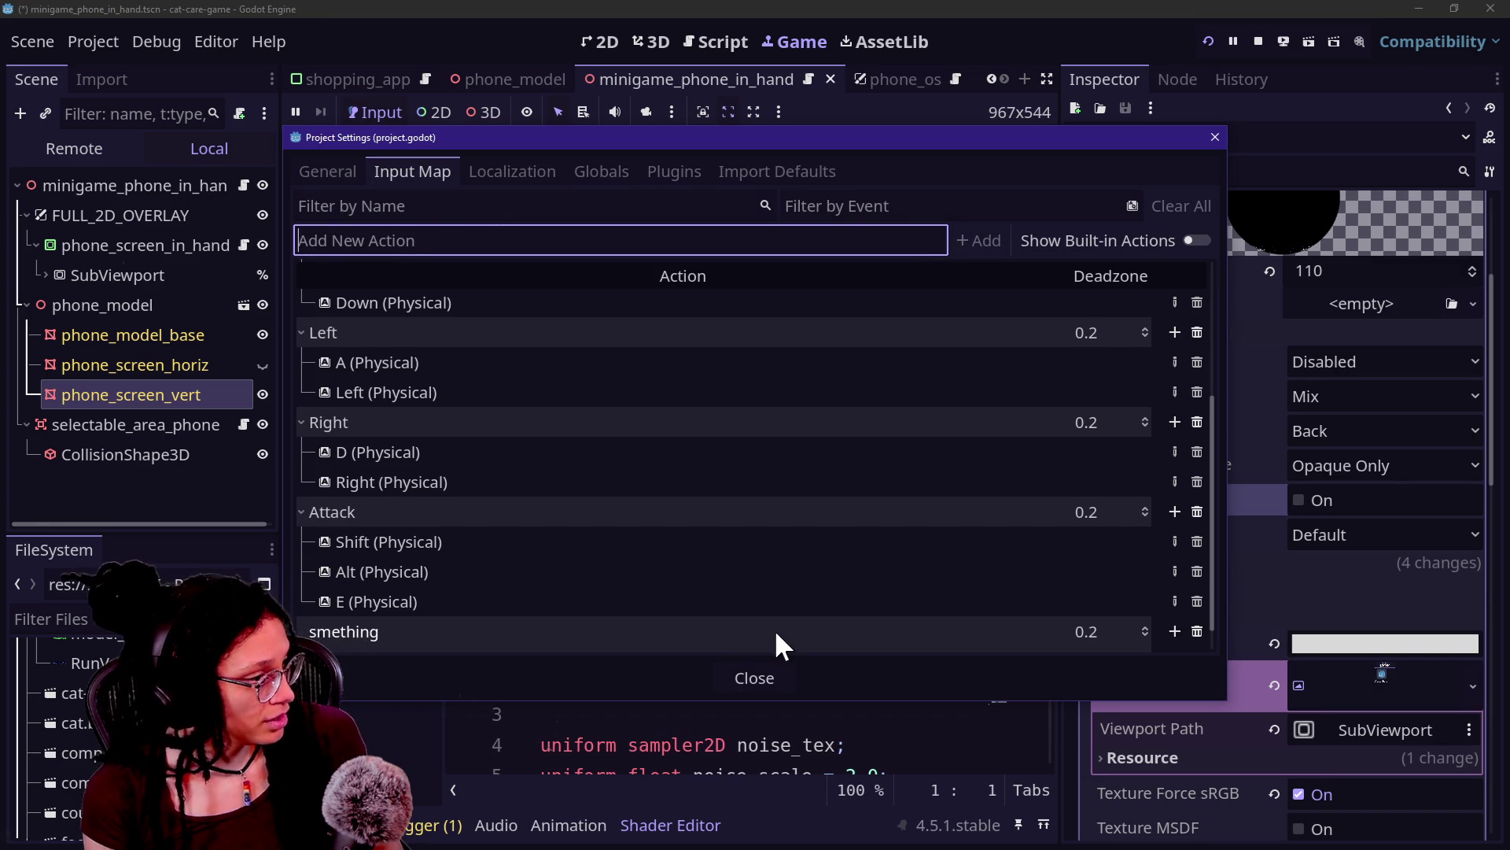
Step: Delete the smething action, bind the R key to Restart, and close the settings
{"action": "scroll", "coordinate": [774, 629], "scroll_direction": "down", "scroll_amount": 1}
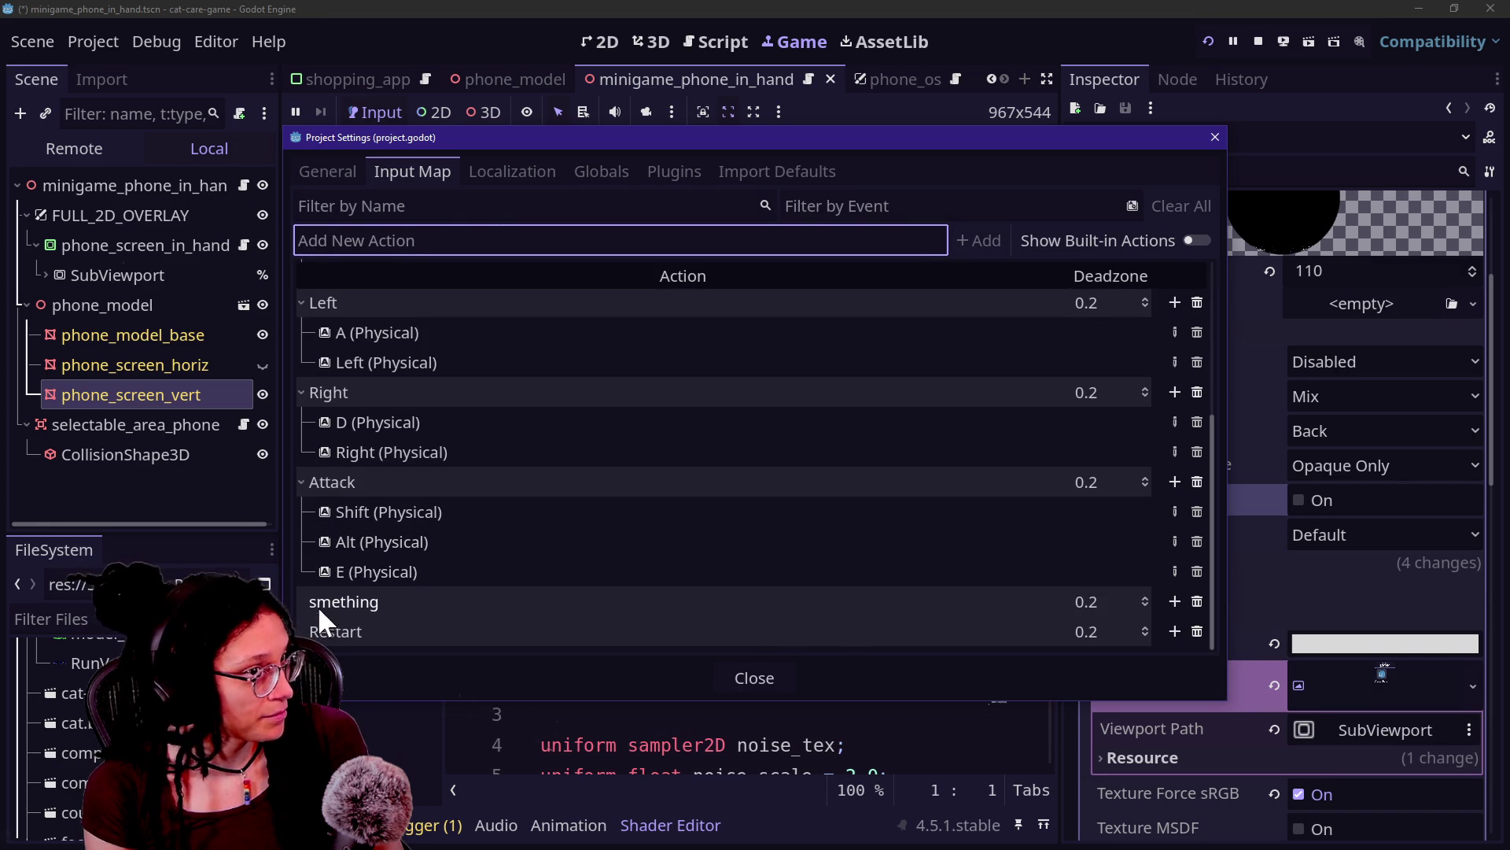
{"action": "left_click", "coordinate": [1196, 600]}
{"action": "left_click", "coordinate": [1176, 631]}
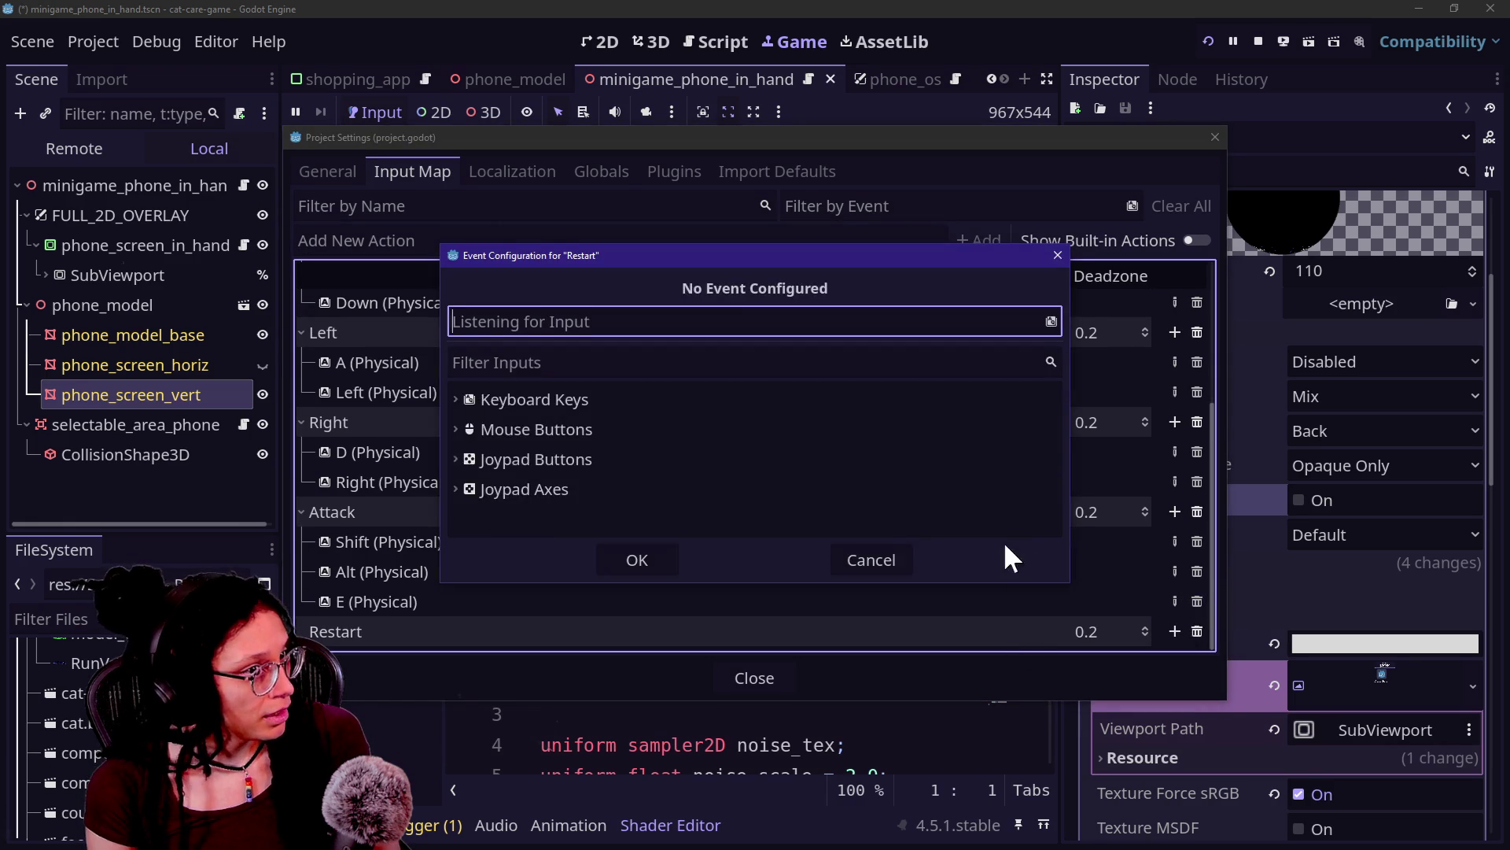
{"action": "key", "text": "r"}
{"action": "left_click", "coordinate": [637, 560]}
{"action": "left_click", "coordinate": [739, 678]}
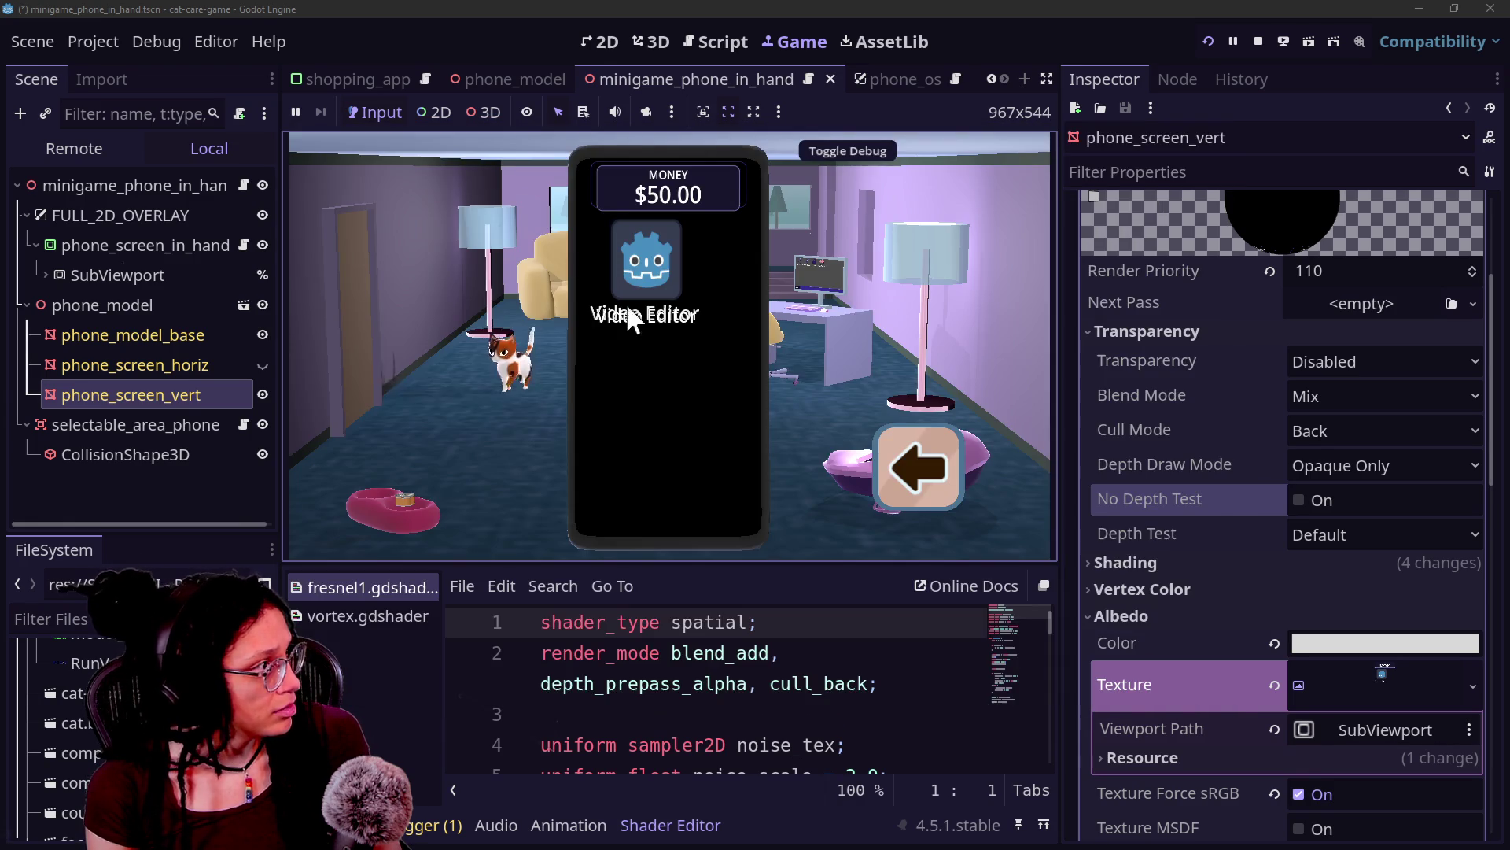
Step: Search the quick resource finder for 'game' and 'states', then cancel the search
{"action": "left_click", "coordinate": [739, 41]}
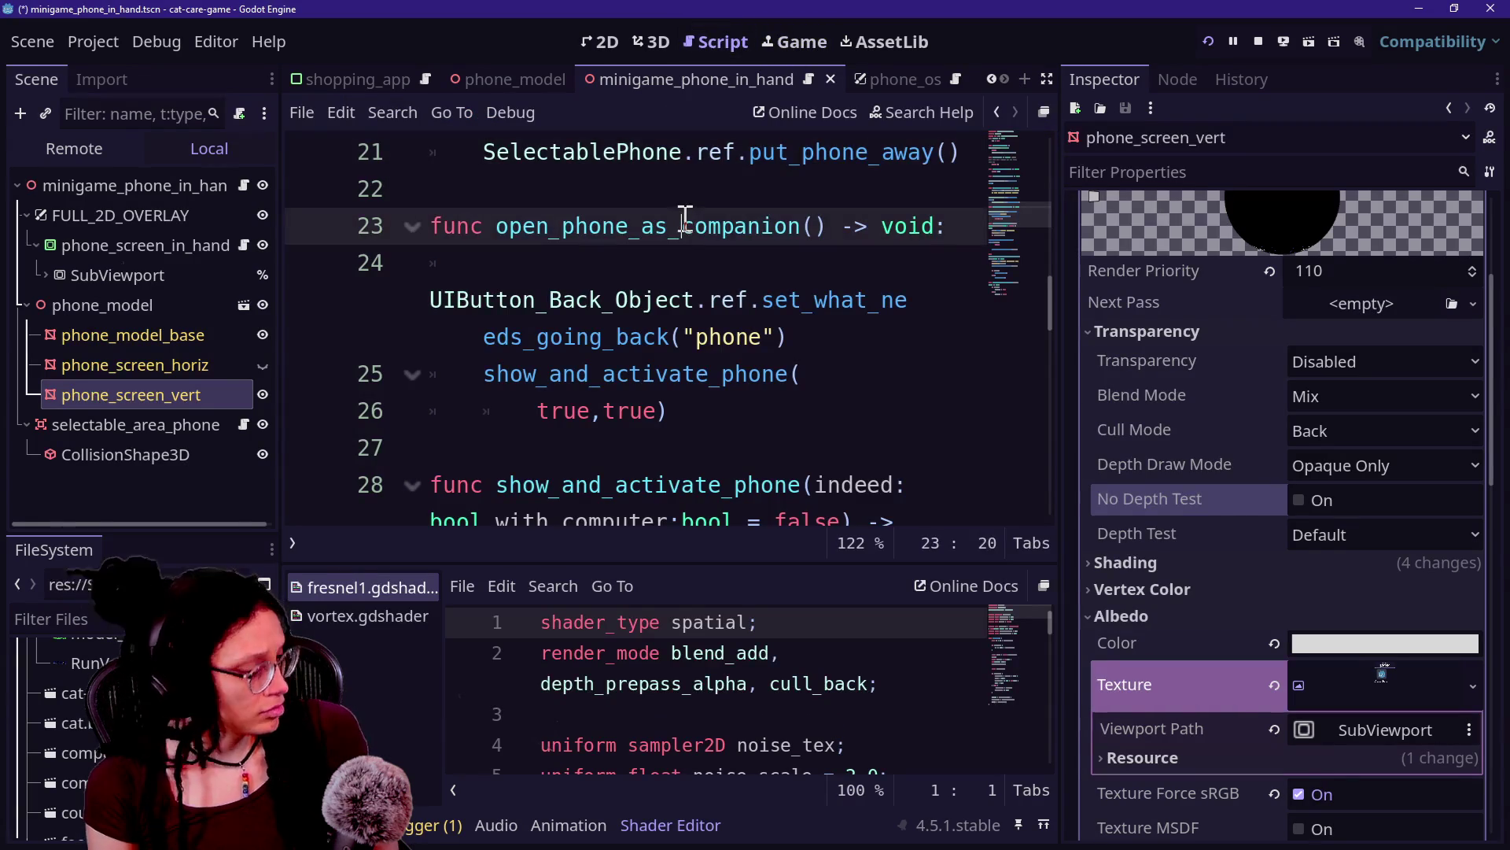
{"action": "key", "text": "shift+alt+o"}
{"action": "type", "text": "game"}
{"action": "key", "text": "BackSpace"}
{"action": "key", "text": "BackSpace"}
{"action": "key", "text": "BackSpace"}
{"action": "type", "text": "states"}
{"action": "key", "text": "BackSpace"}
{"action": "key", "text": "BackSpace"}
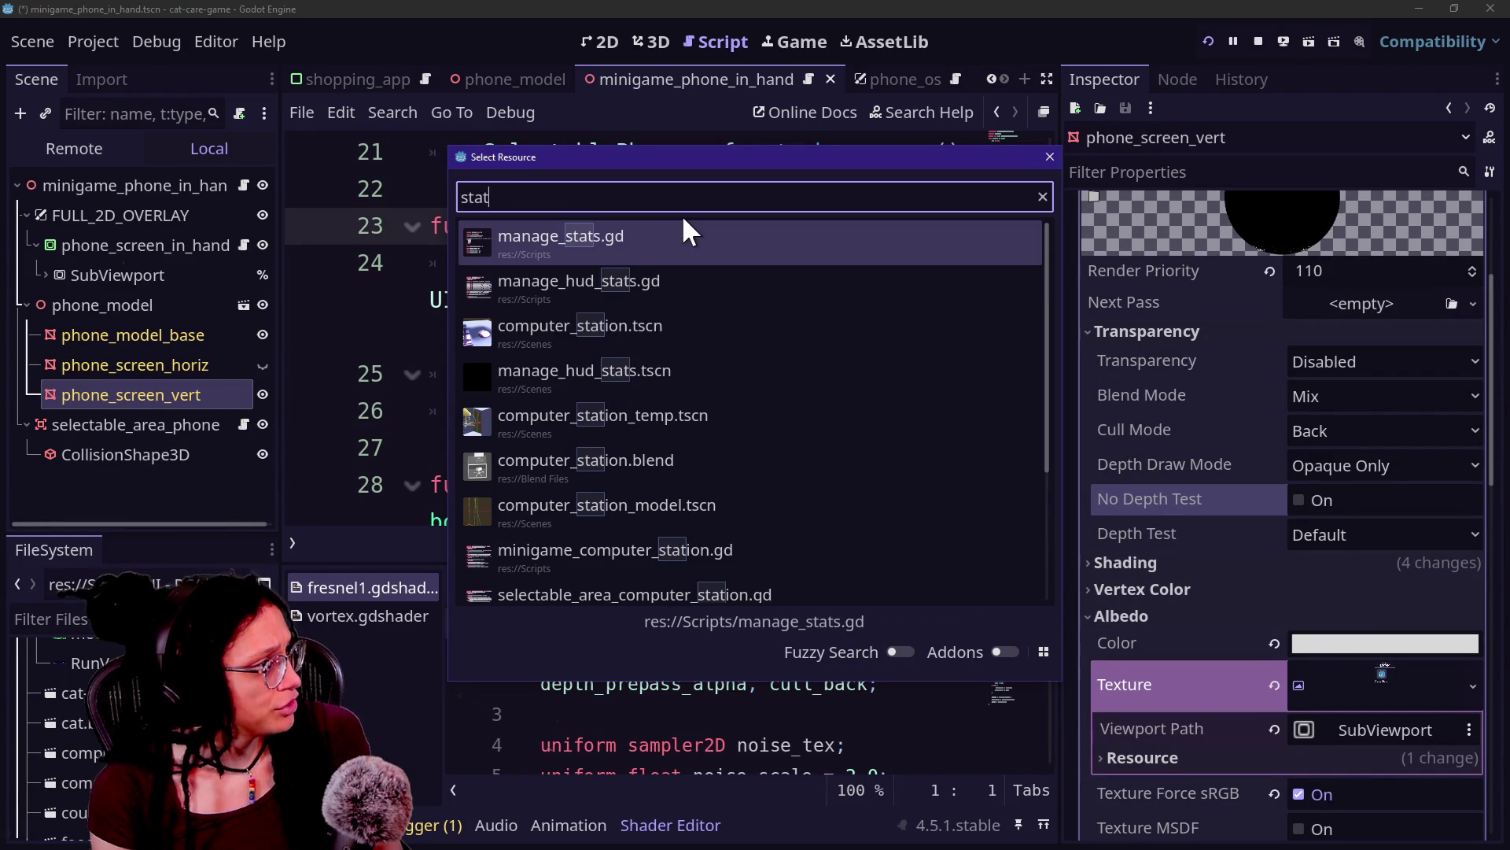
{"action": "type", "text": "e"}
{"action": "key", "text": "BackSpace"}
{"action": "key", "text": "BackSpace"}
{"action": "key", "text": "BackSpace"}
{"action": "type", "text": "ga"}
{"action": "key", "text": "BackSpace"}
{"action": "key", "text": "BackSpace"}
{"action": "key", "text": "Escape"}
Step: Check the project's Autoload list in Project Settings
{"action": "left_click", "coordinate": [83, 38]}
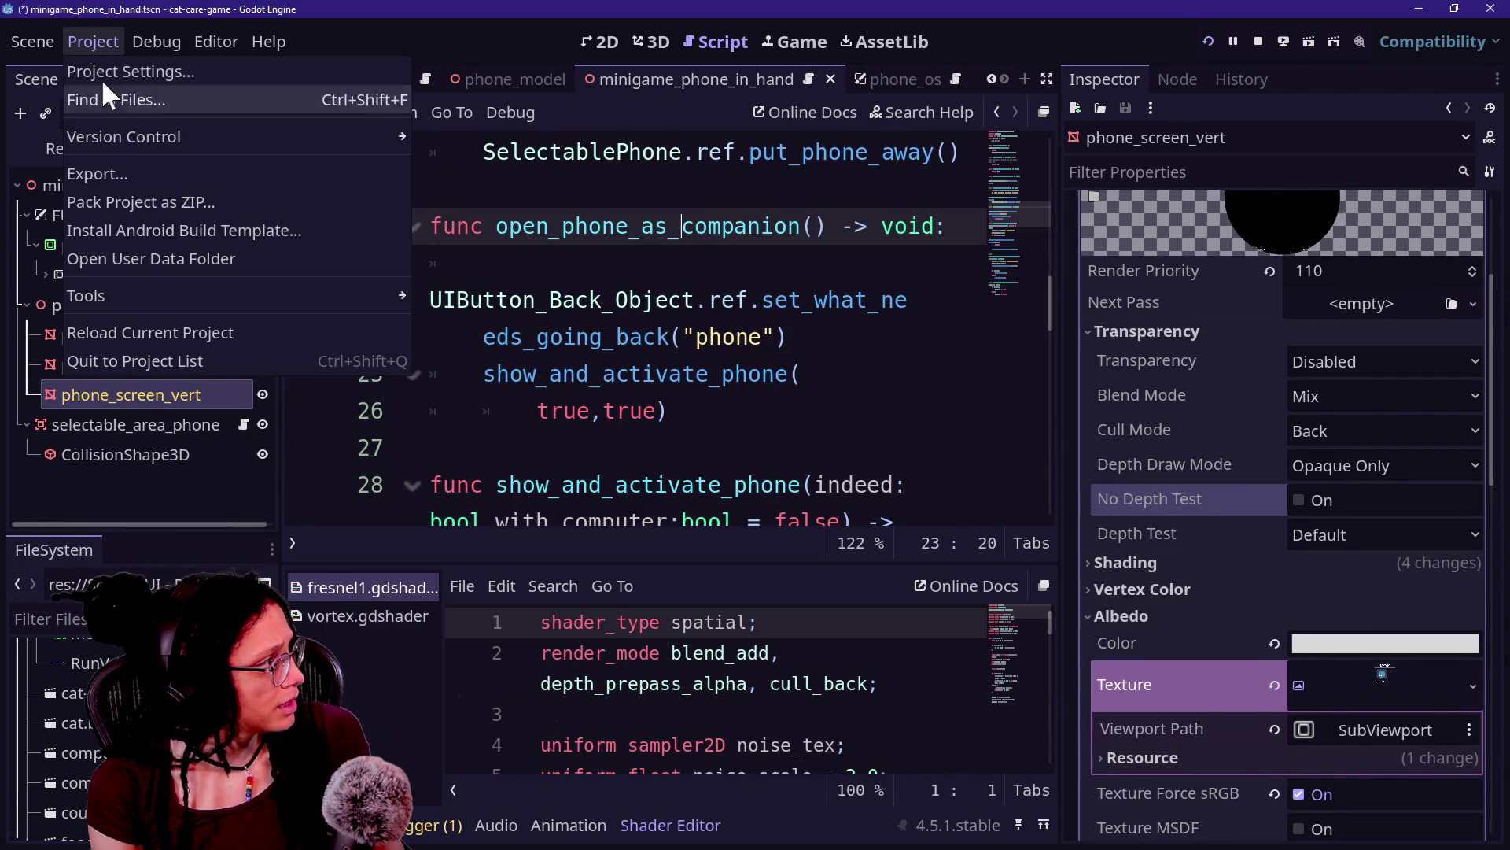
{"action": "left_click", "coordinate": [130, 72]}
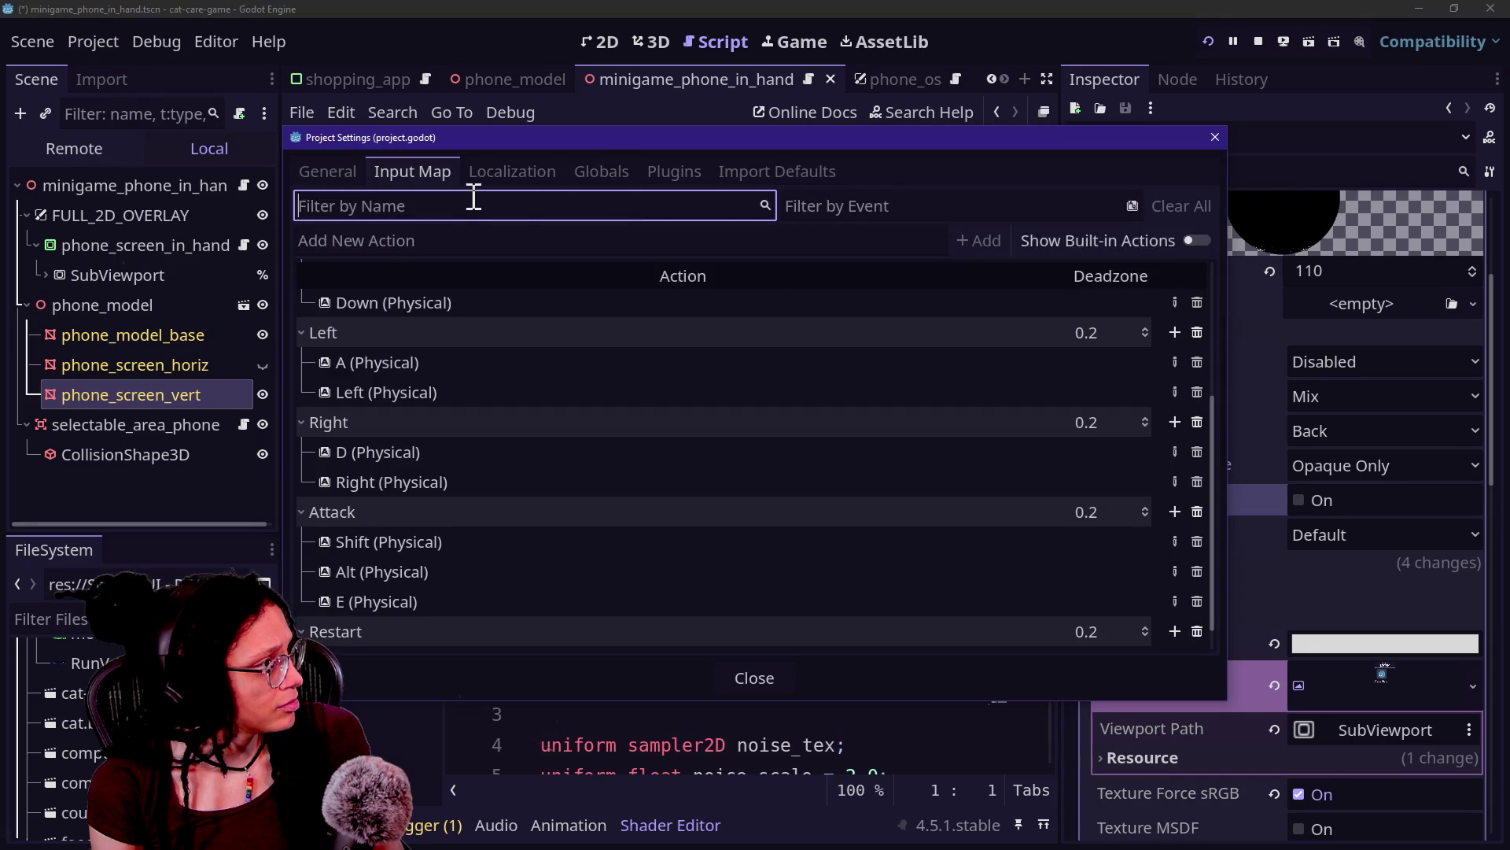
{"action": "left_click", "coordinate": [604, 171]}
{"action": "key", "text": "Escape"}
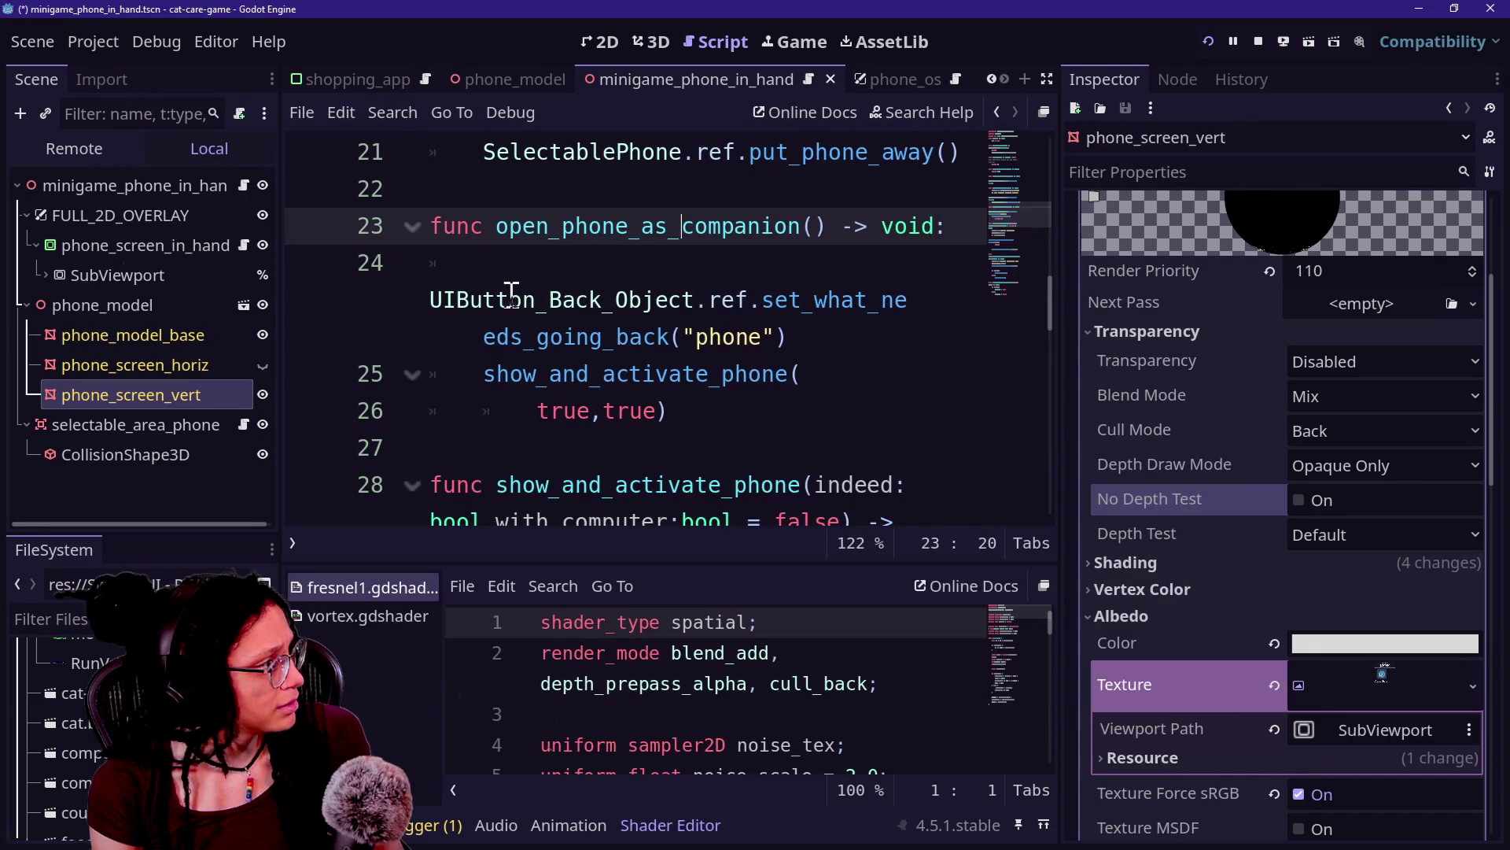
Step: Open the managers scene, then switch to the browser chat window
{"action": "scroll", "coordinate": [455, 86], "scroll_direction": "up", "scroll_amount": 2}
{"action": "left_click", "coordinate": [394, 82]}
{"action": "scroll", "coordinate": [229, 327], "scroll_direction": "down", "scroll_amount": 5}
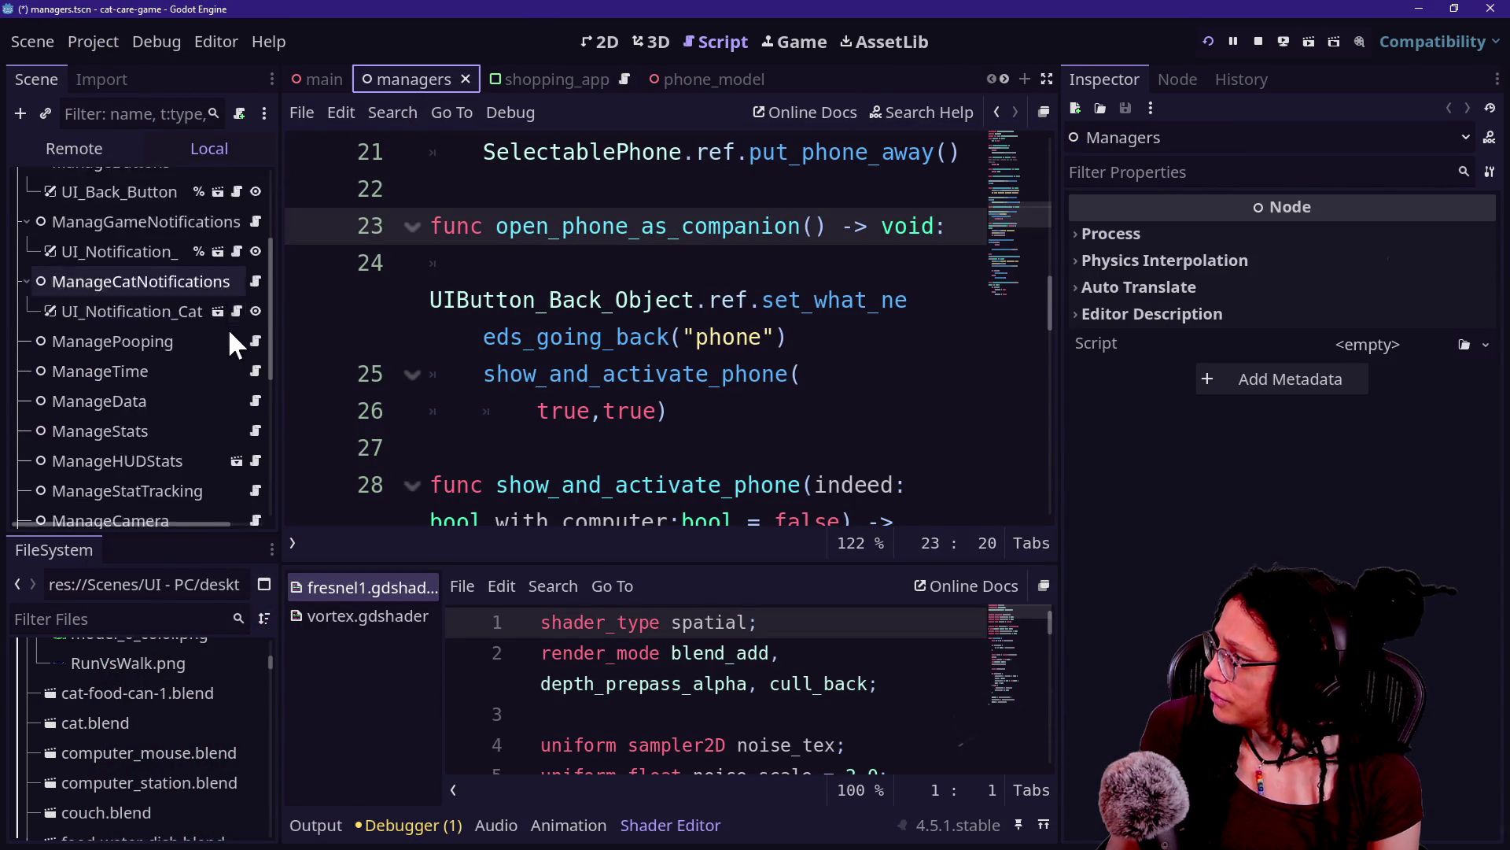
{"action": "scroll", "coordinate": [181, 314], "scroll_direction": "up", "scroll_amount": 5}
{"action": "key", "text": "alt+Tab"}
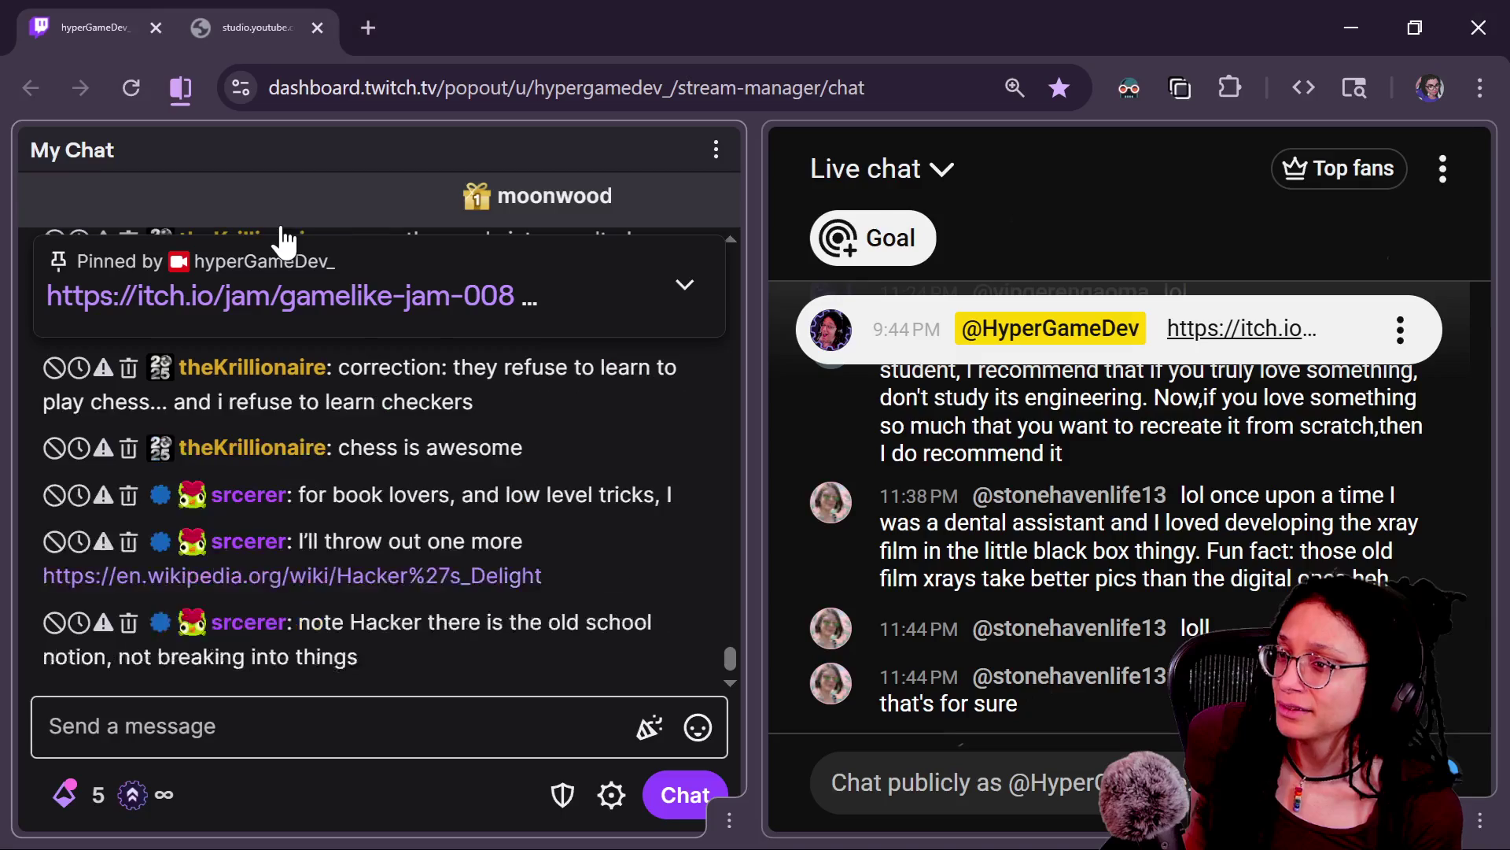
Step: Load the GitHub repositories list in a new Chrome tab, then return to the Twitch chat window
{"action": "key", "text": "alt+Tab"}
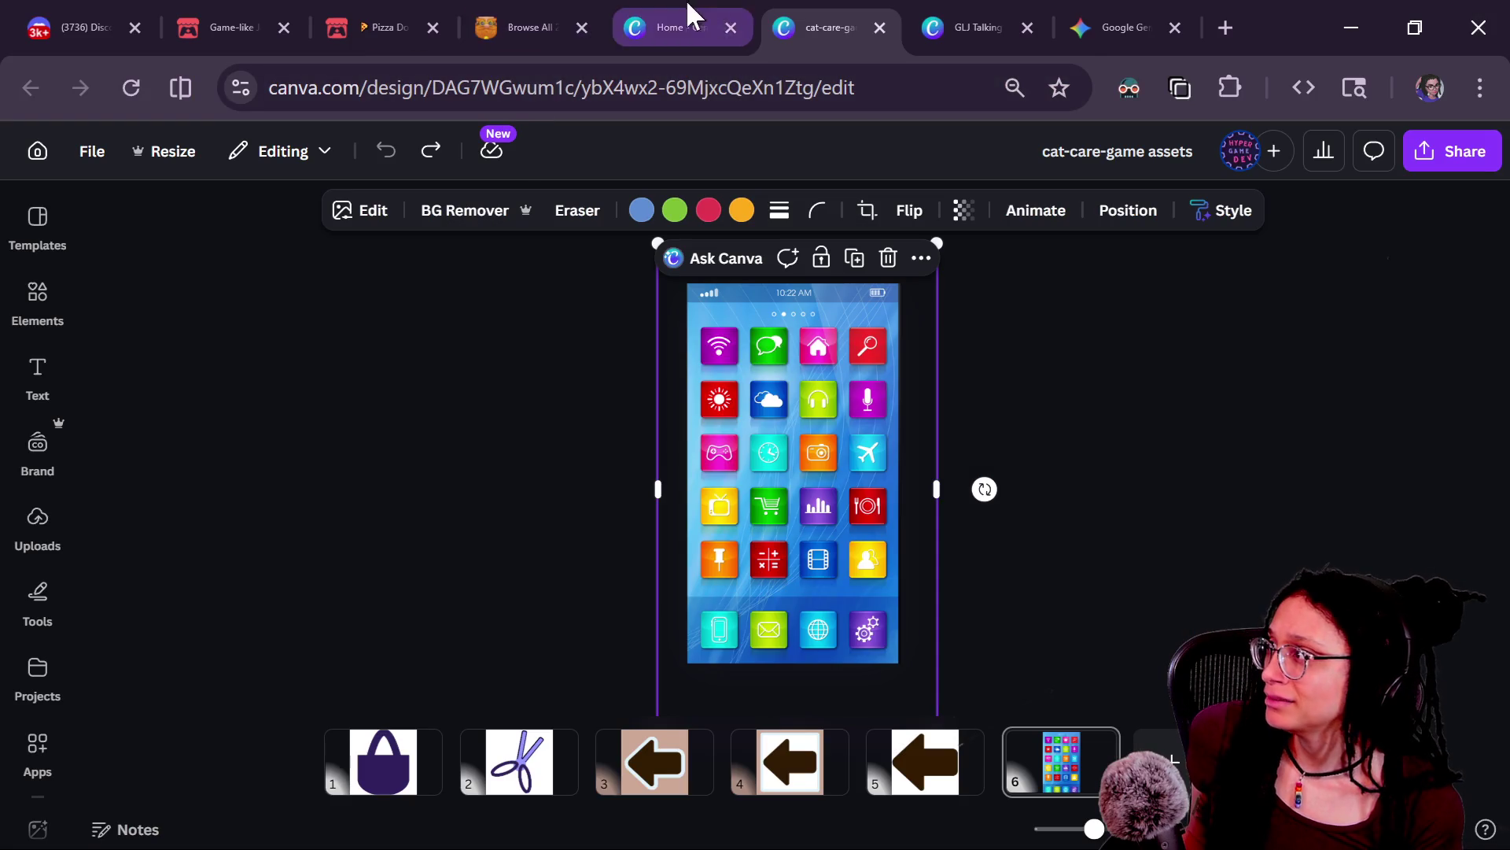
{"action": "left_click", "coordinate": [1225, 28]}
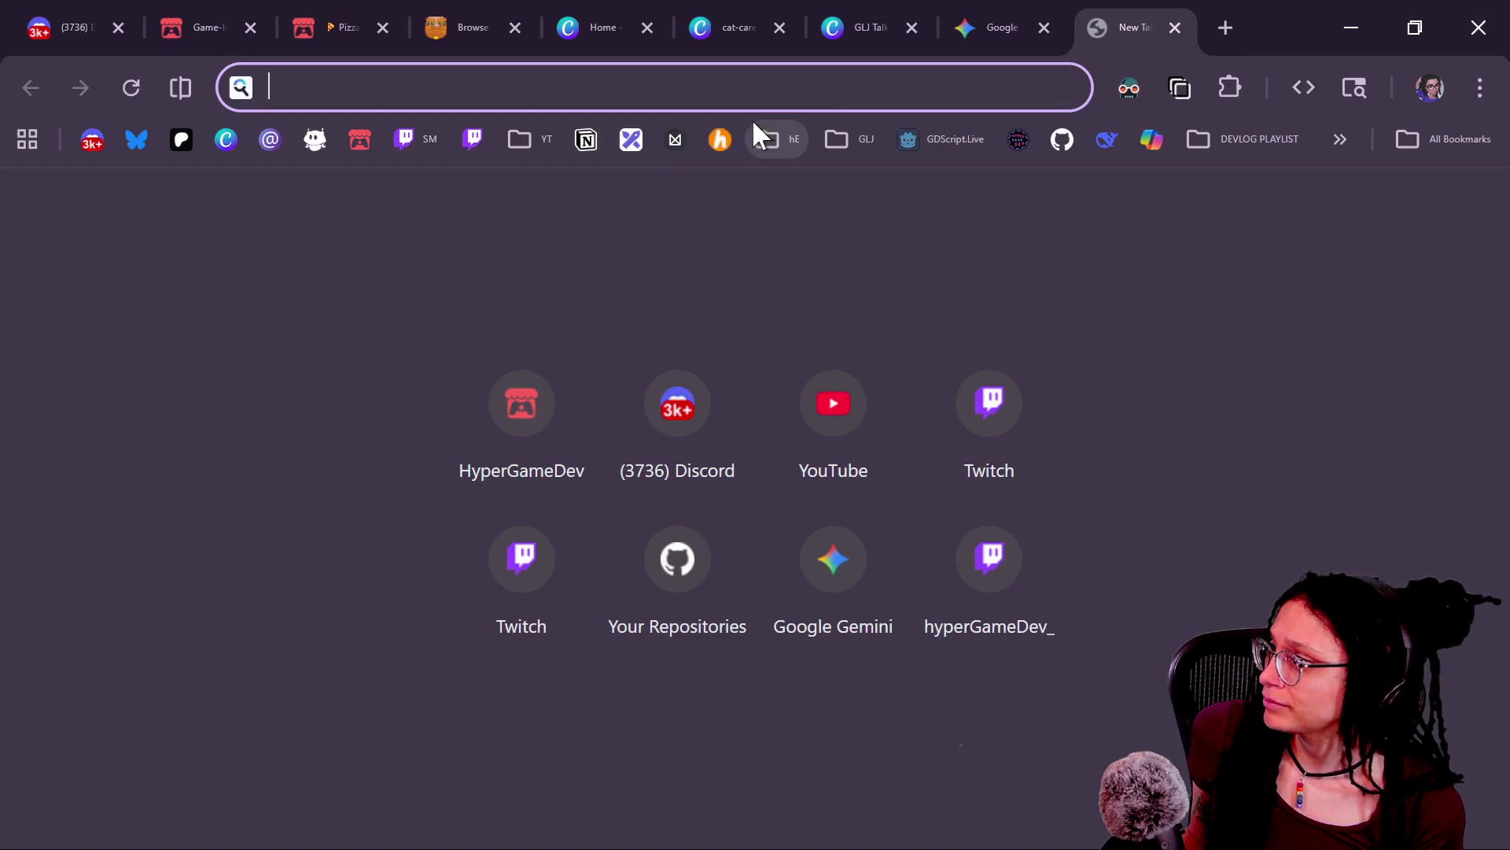
{"action": "left_click", "coordinate": [1063, 139]}
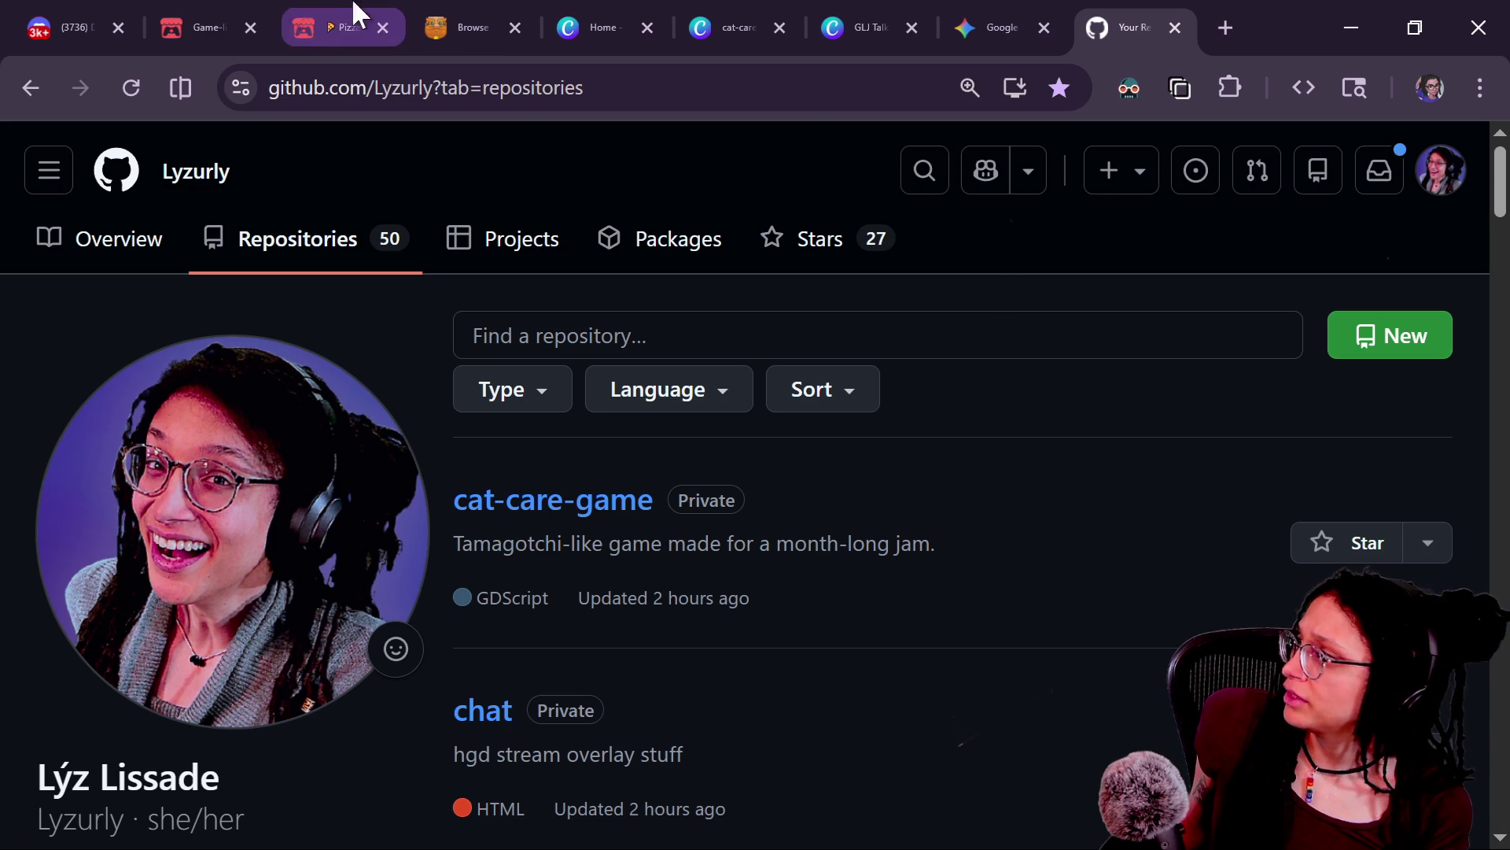
{"action": "key", "text": "alt+Tab"}
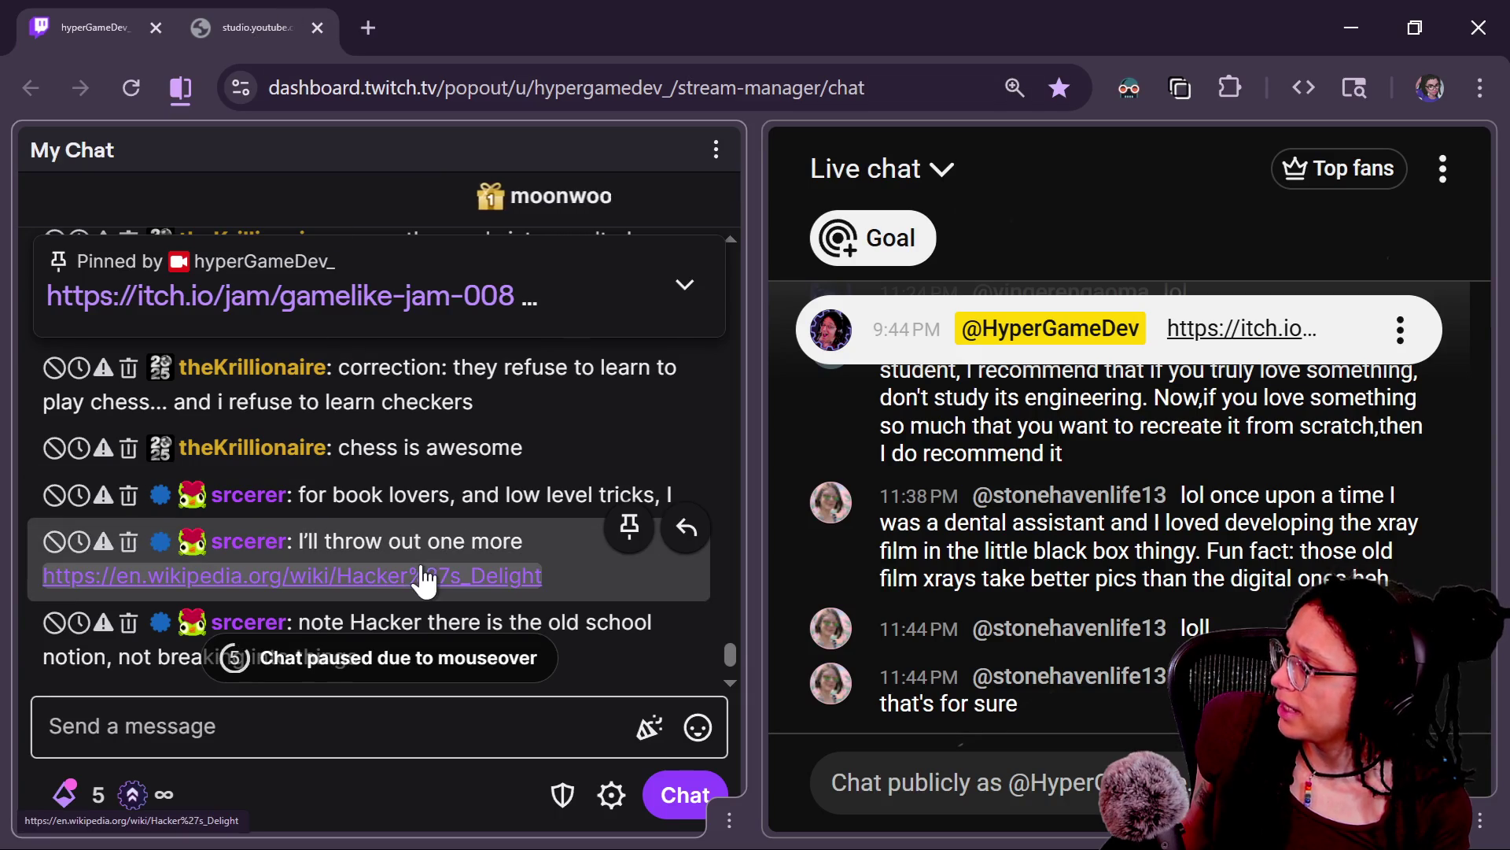
Step: Read the Hacker's Delight Wikipedia article linked in chat and select its URL
{"action": "left_click", "coordinate": [423, 575]}
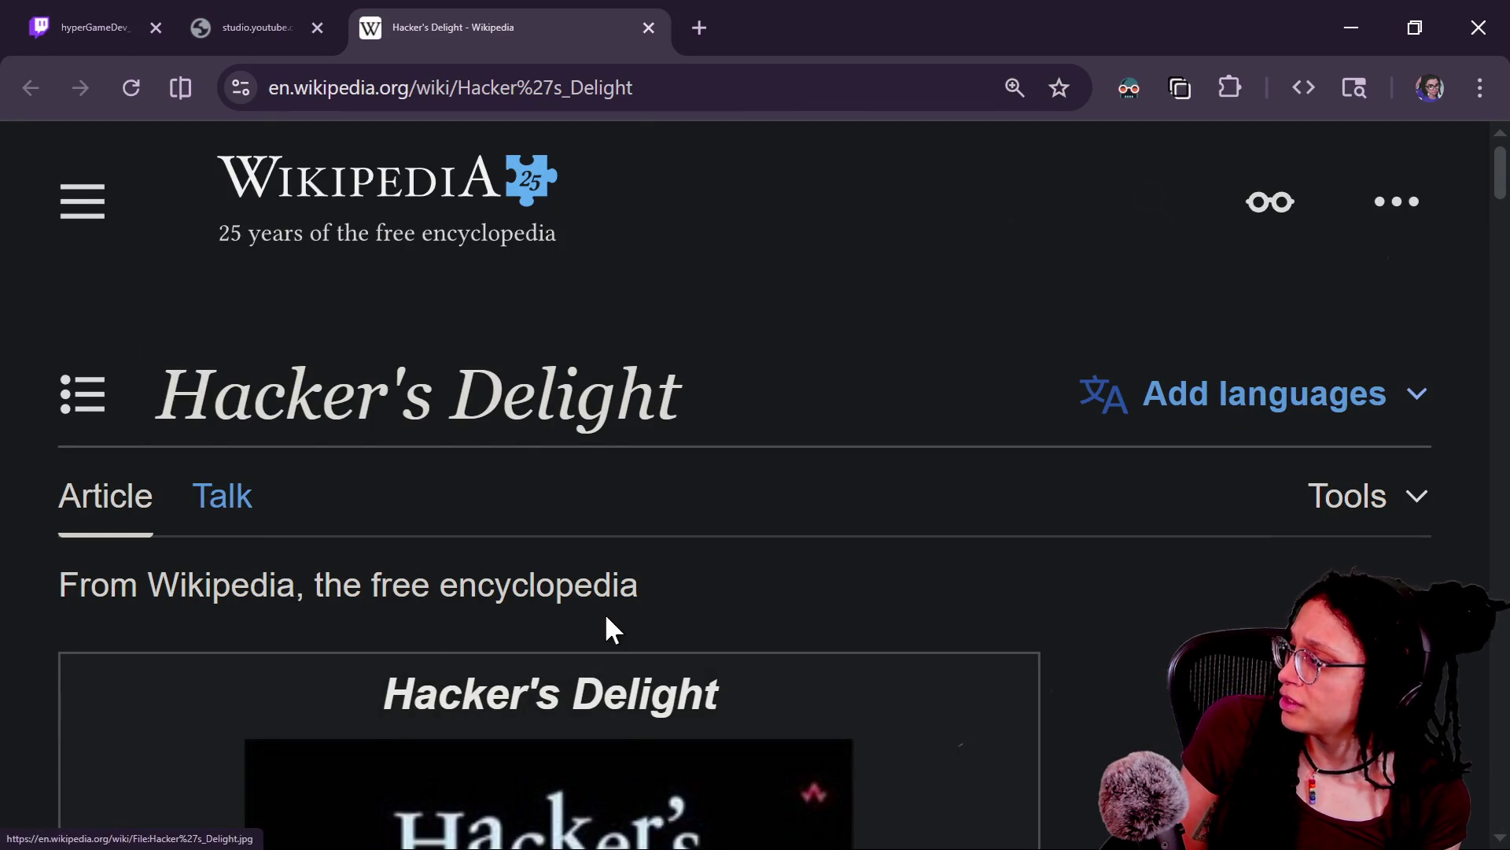
{"action": "scroll", "coordinate": [607, 618], "scroll_direction": "down", "scroll_amount": 8}
{"action": "scroll", "coordinate": [606, 629], "scroll_direction": "down", "scroll_amount": 7}
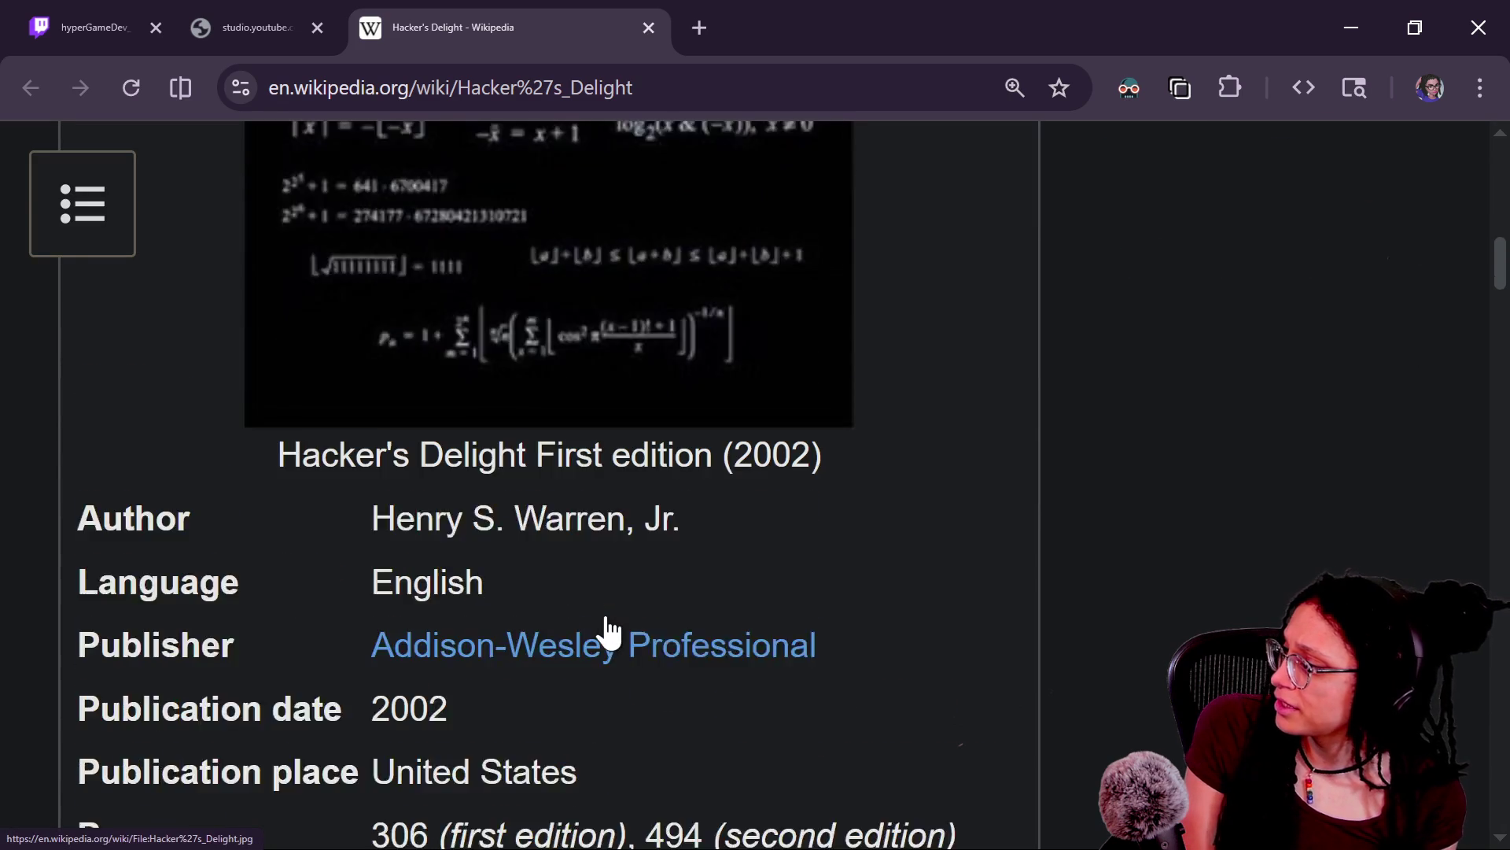
{"action": "scroll", "coordinate": [607, 618], "scroll_direction": "up", "scroll_amount": 1}
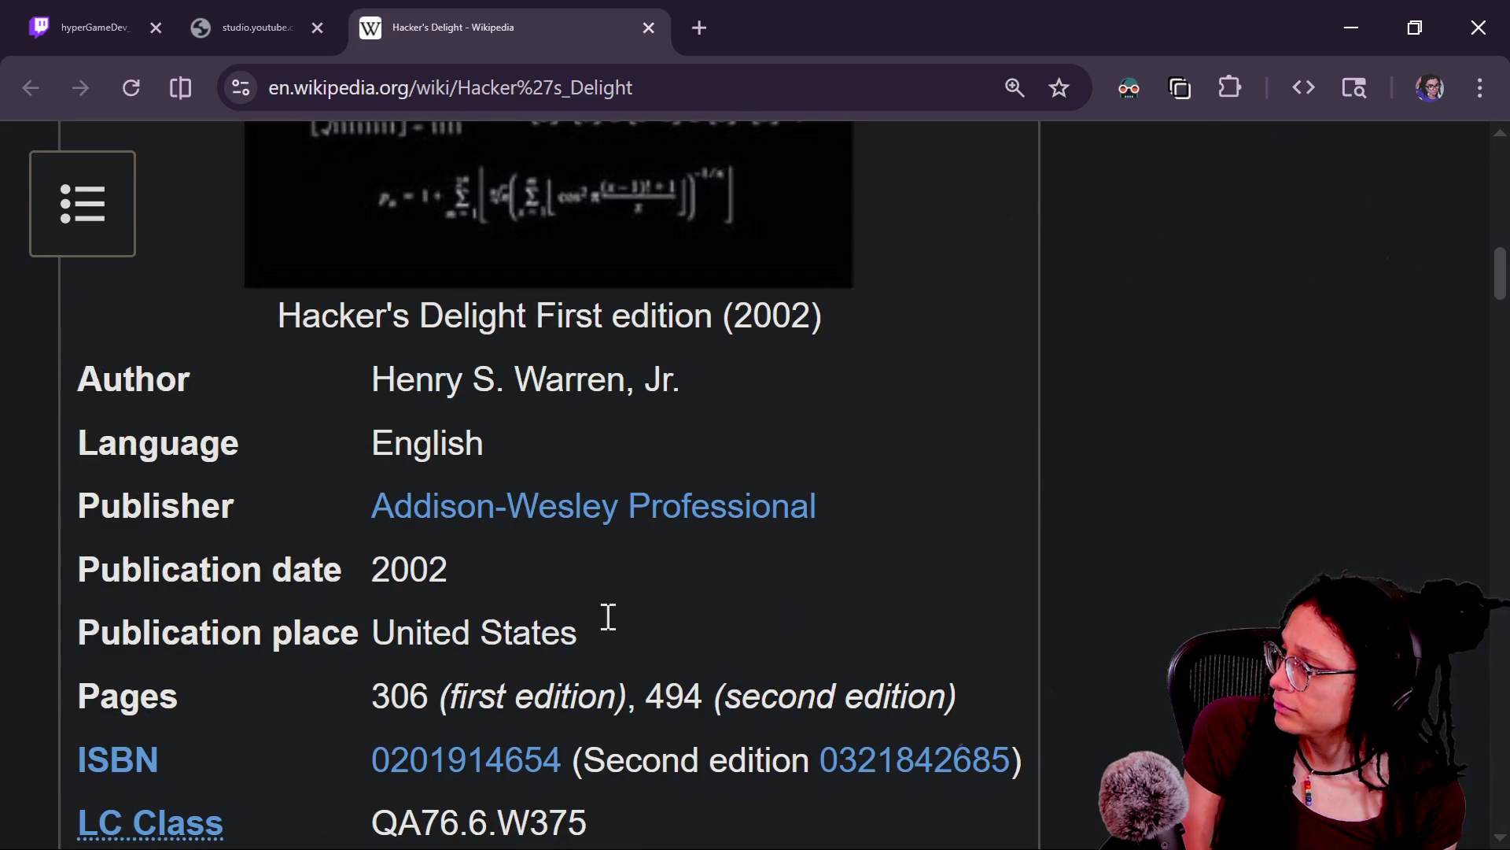
{"action": "scroll", "coordinate": [606, 621], "scroll_direction": "down", "scroll_amount": 4}
{"action": "mouse_move", "coordinate": [614, 629]}
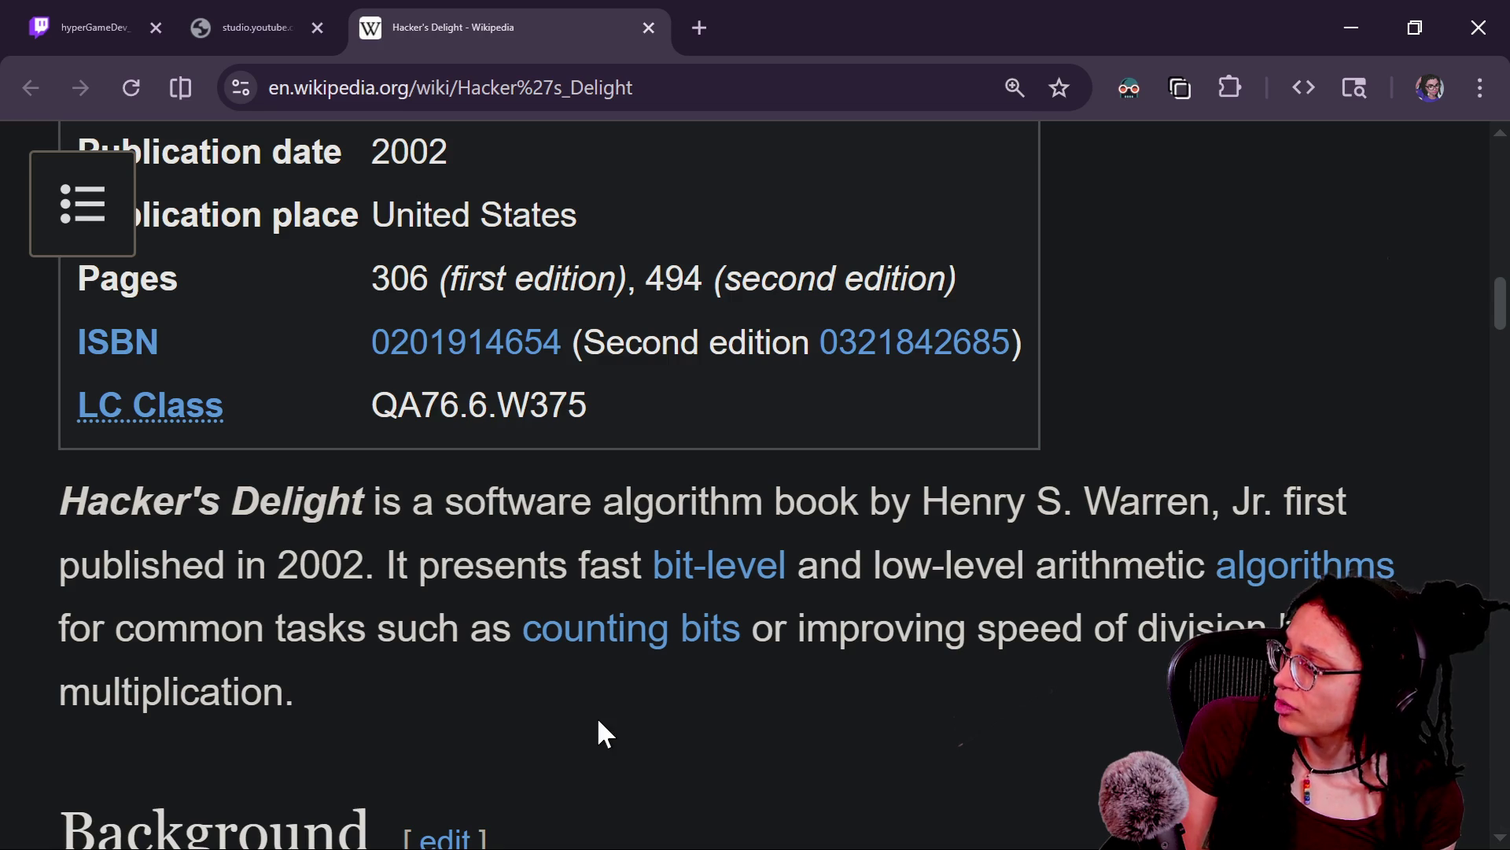
{"action": "scroll", "coordinate": [689, 717], "scroll_direction": "down", "scroll_amount": 2}
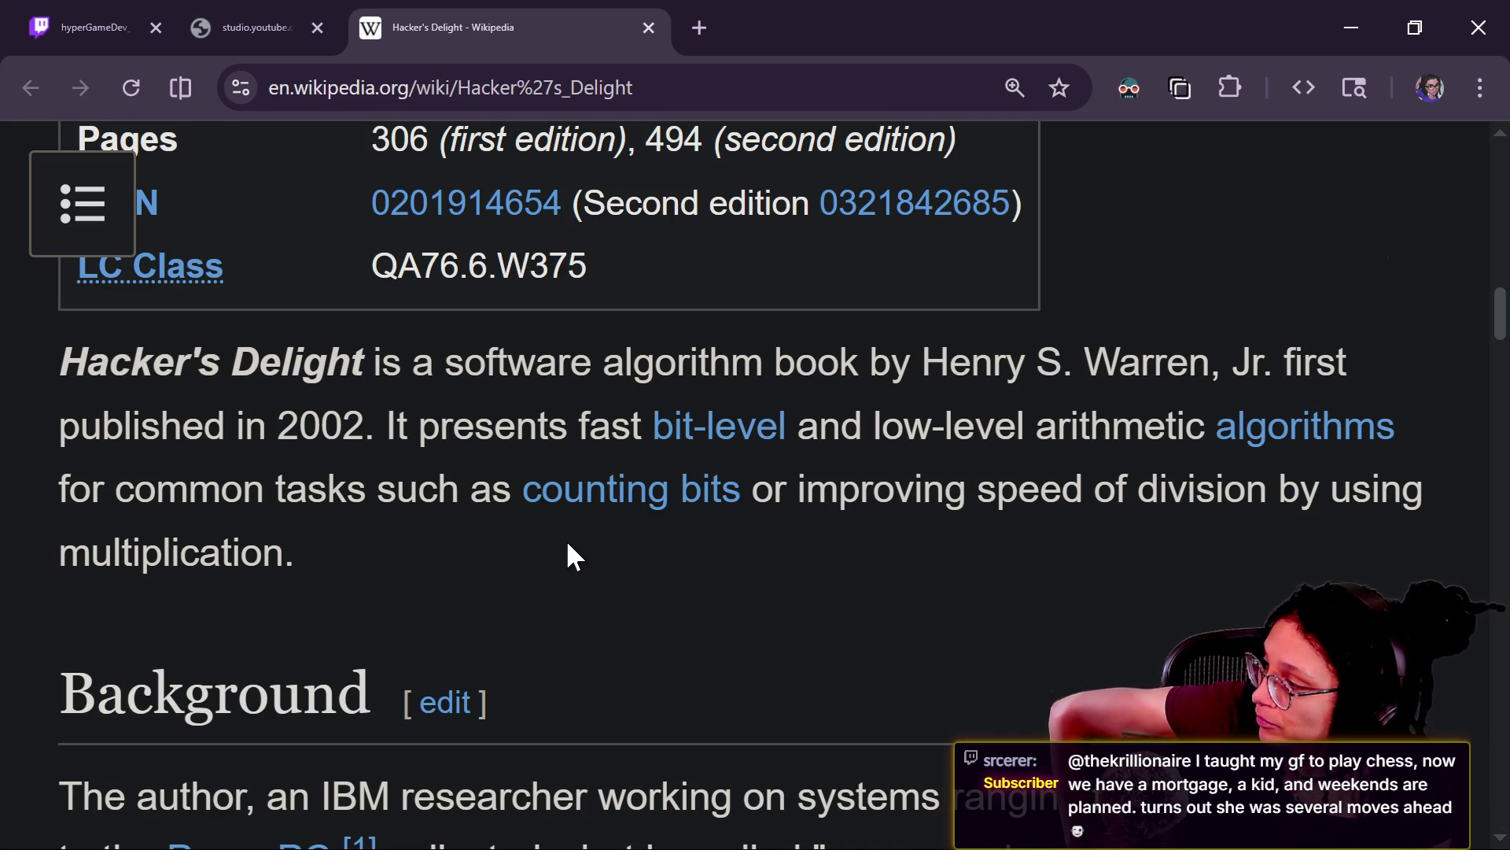
{"action": "scroll", "coordinate": [567, 544], "scroll_direction": "up", "scroll_amount": 5}
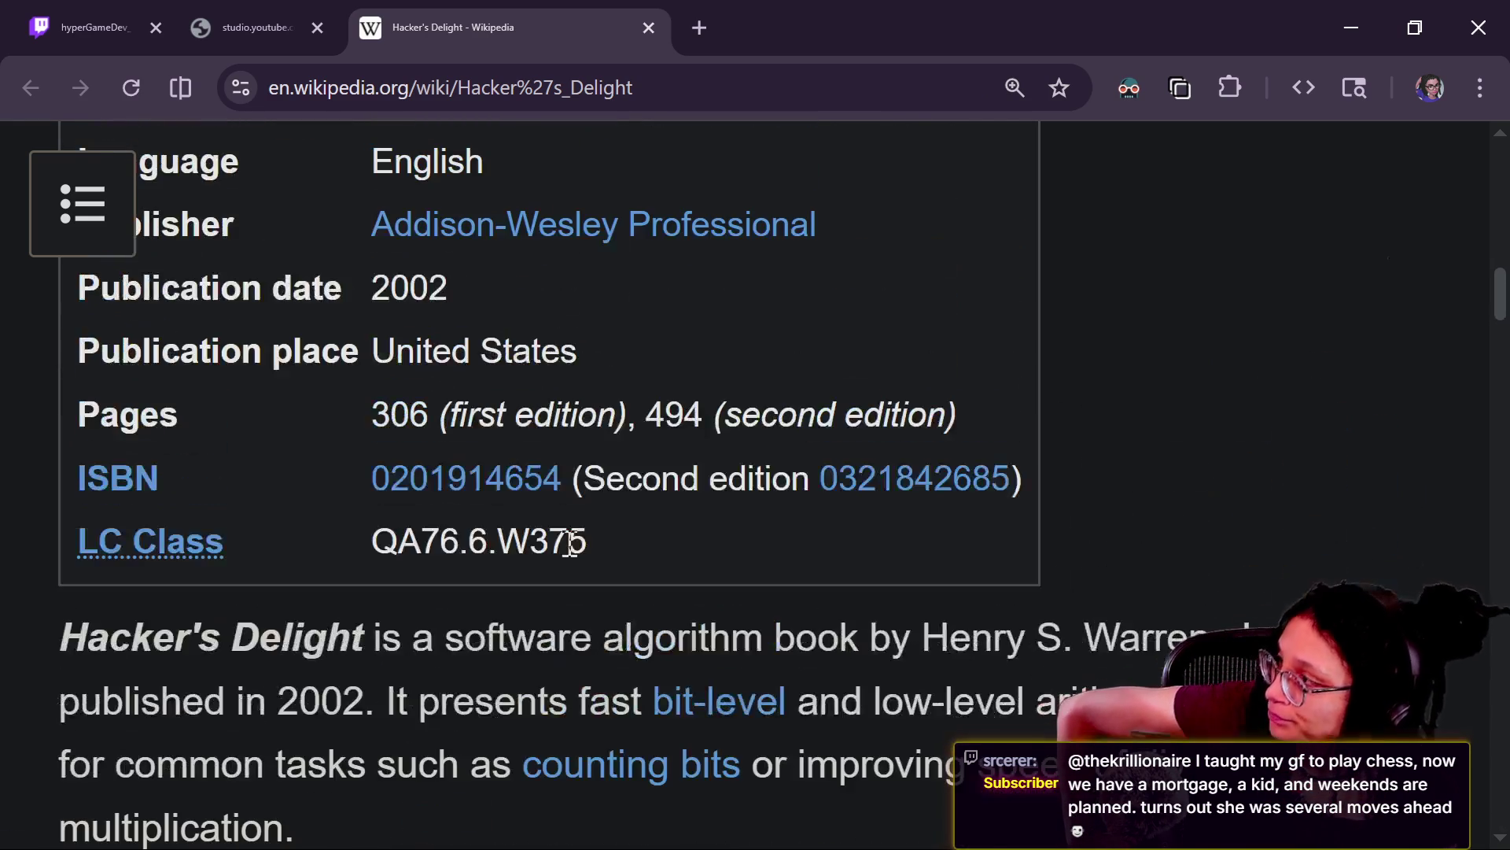
{"action": "scroll", "coordinate": [568, 543], "scroll_direction": "up", "scroll_amount": 15}
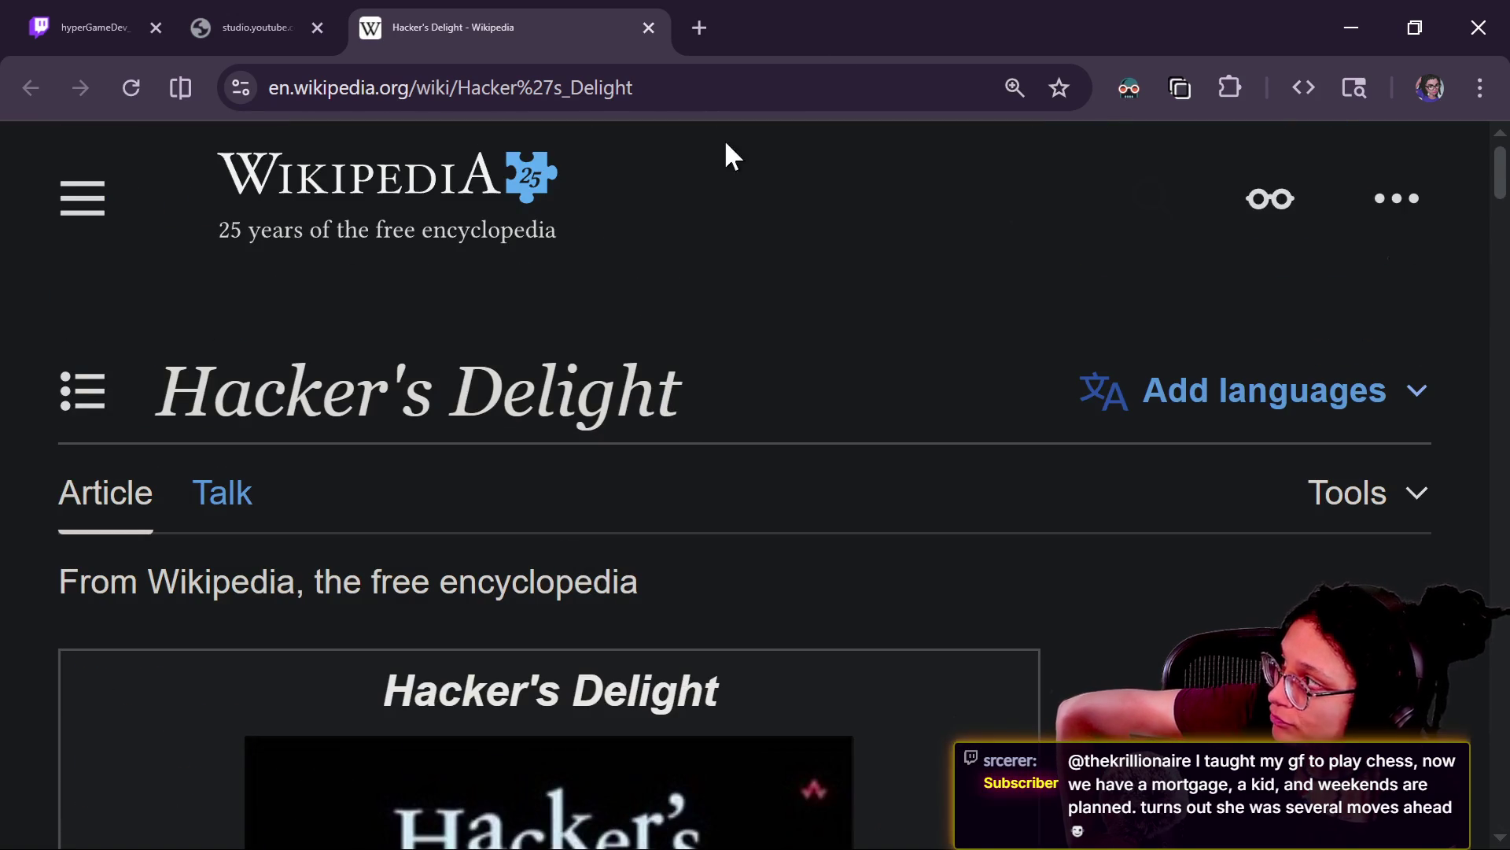
{"action": "left_click", "coordinate": [664, 94]}
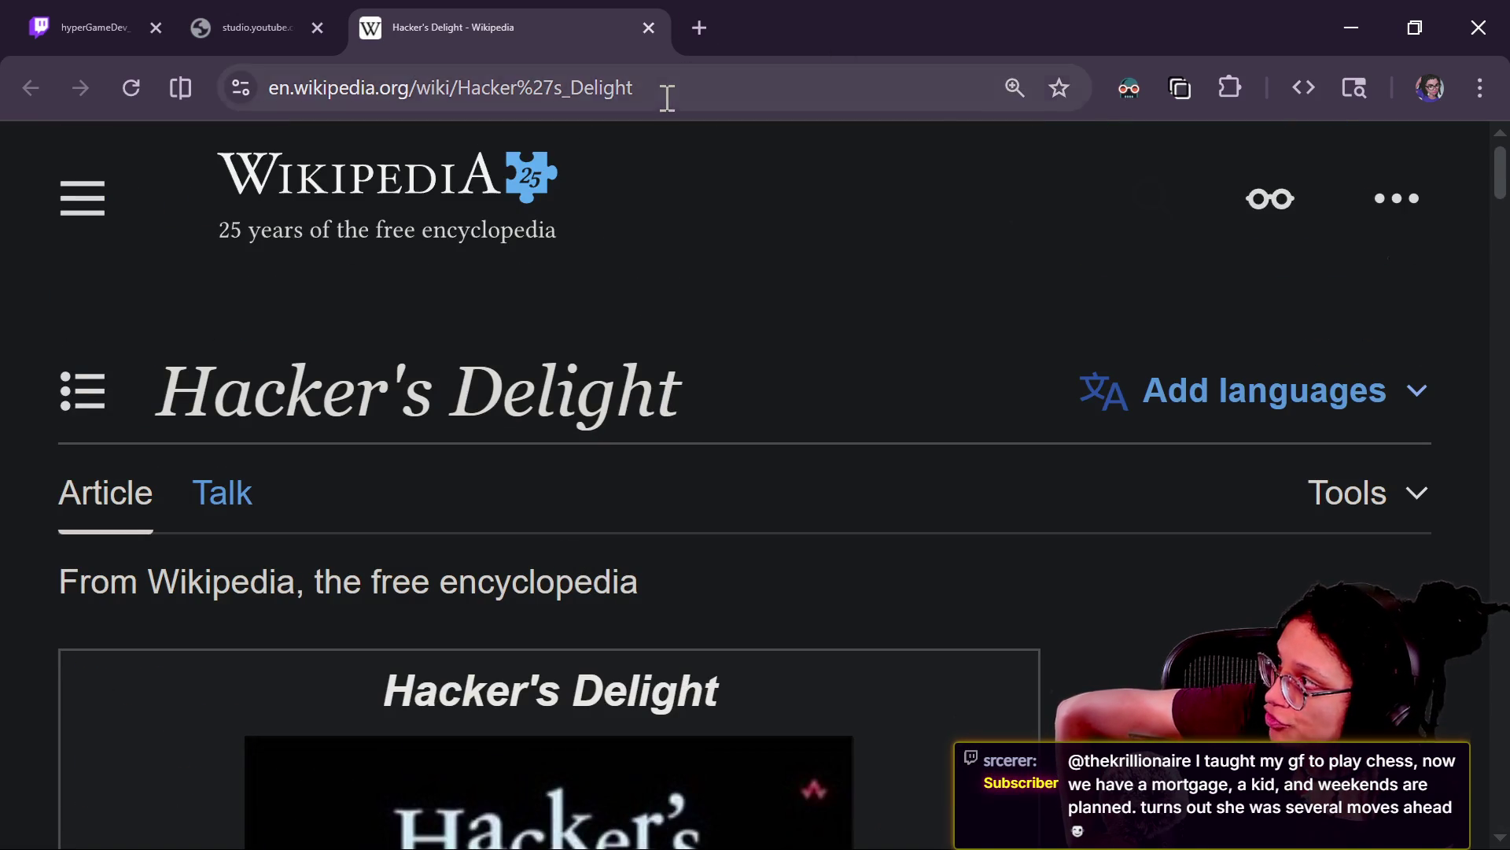
{"action": "left_click", "coordinate": [262, 13]}
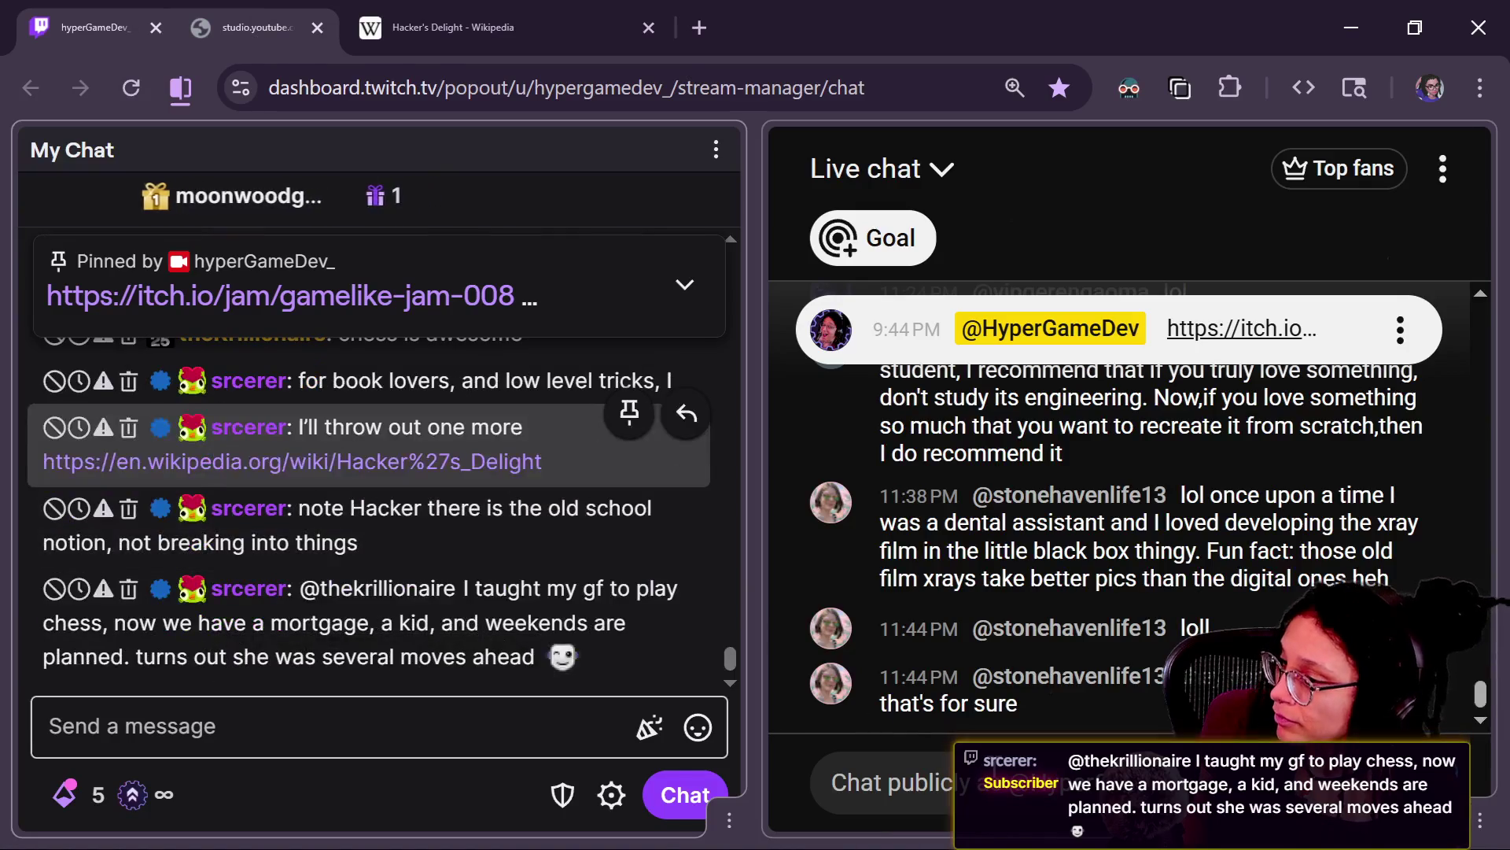
Step: Post the Hacker's Delight link in YouTube chat, then go to line 27 of Godot's managers script
{"action": "left_click", "coordinate": [1007, 804]}
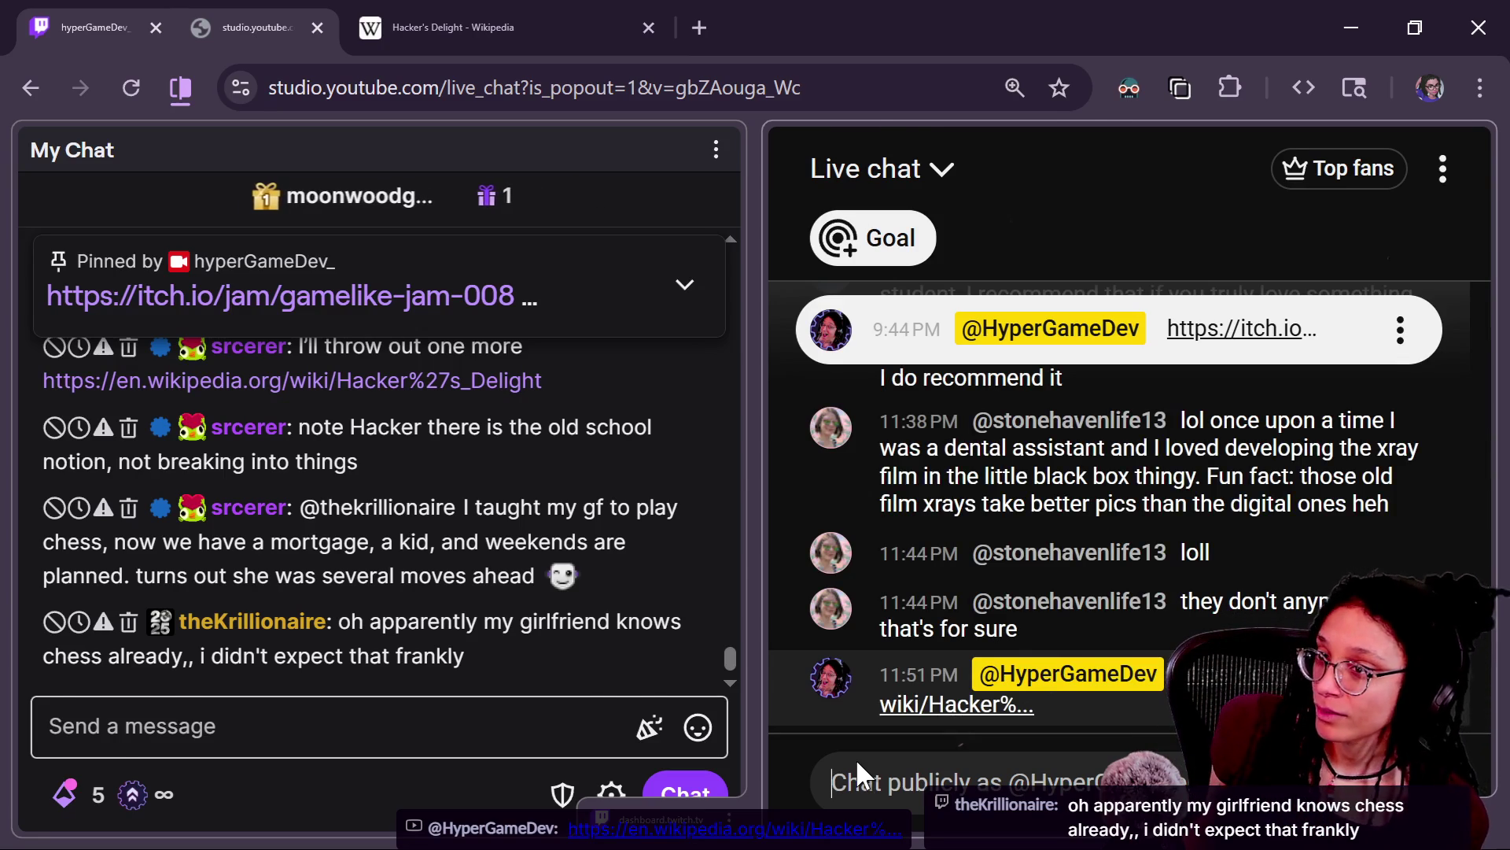
{"action": "key", "text": "alt+Tab"}
{"action": "left_click", "coordinate": [553, 454]}
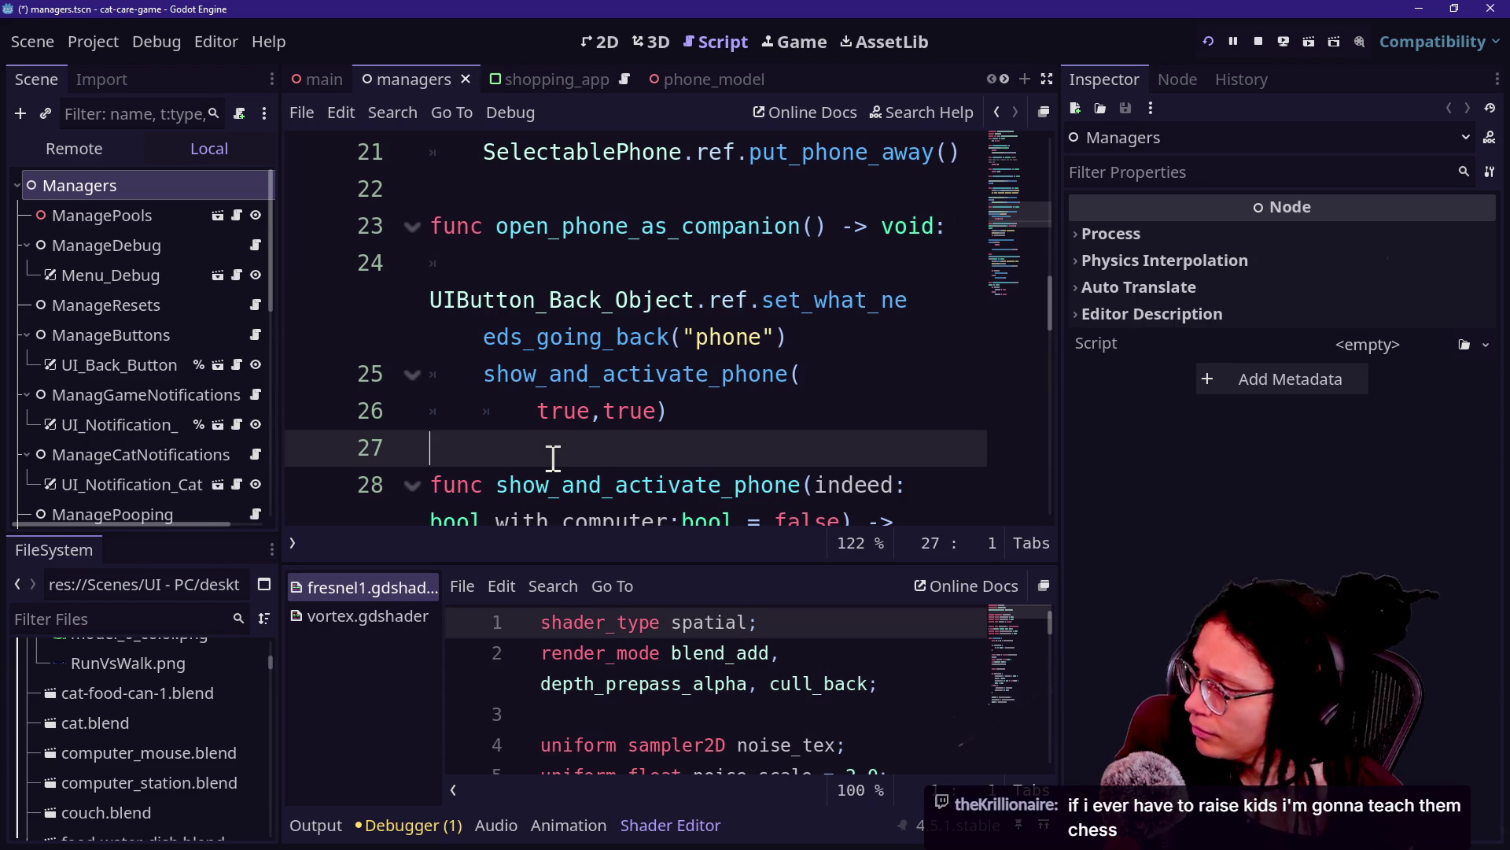
Step: Move the cursor through lines 24–26 of the managers script, then back to empty line 27
{"action": "key", "text": "Up"}
{"action": "key", "text": "Up"}
{"action": "key", "text": "Down"}
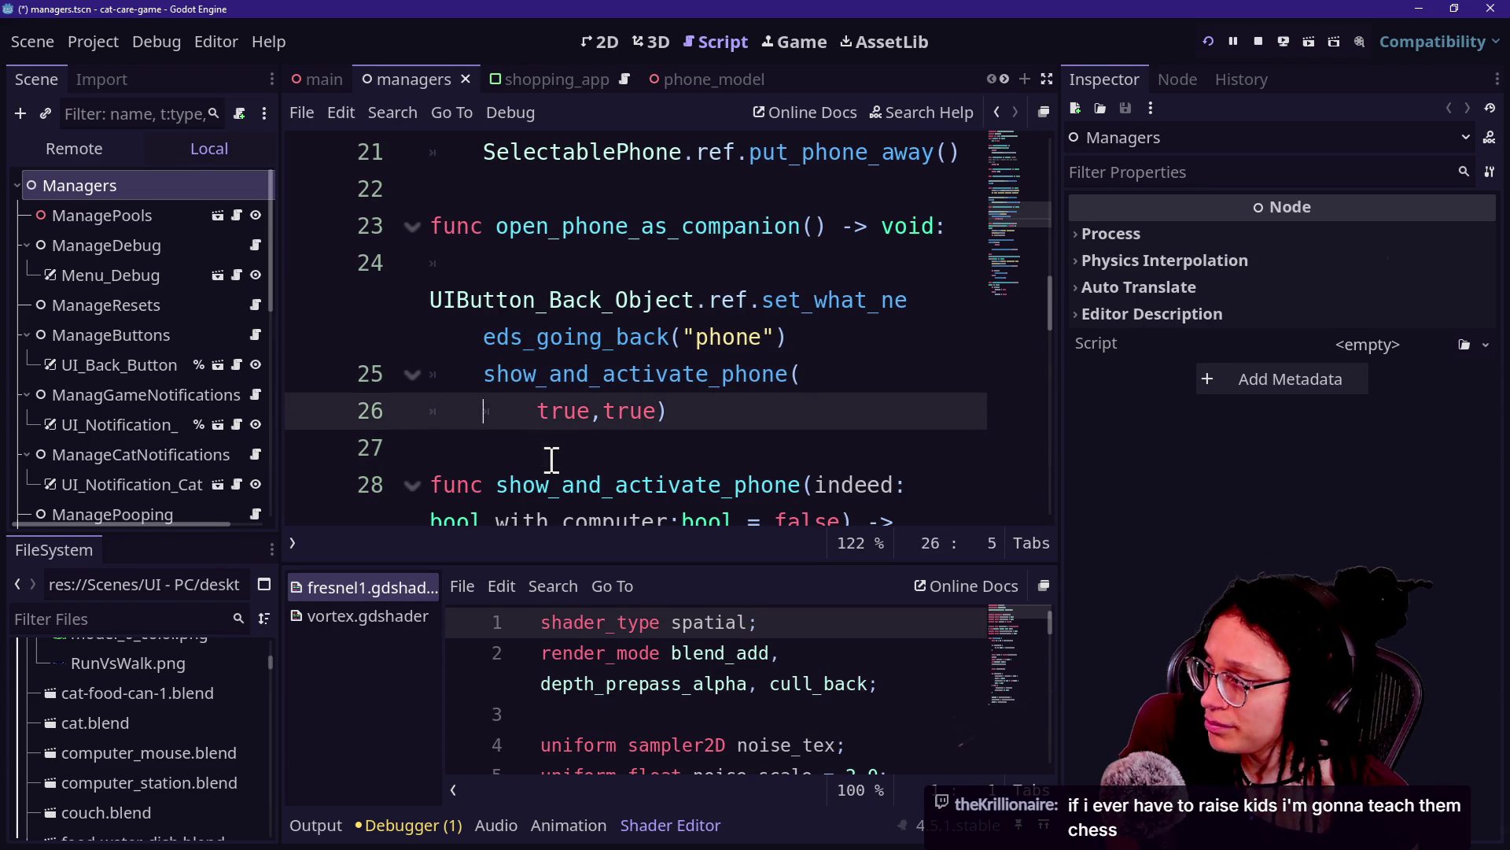
{"action": "key", "text": "Up"}
{"action": "key", "text": "Left"}
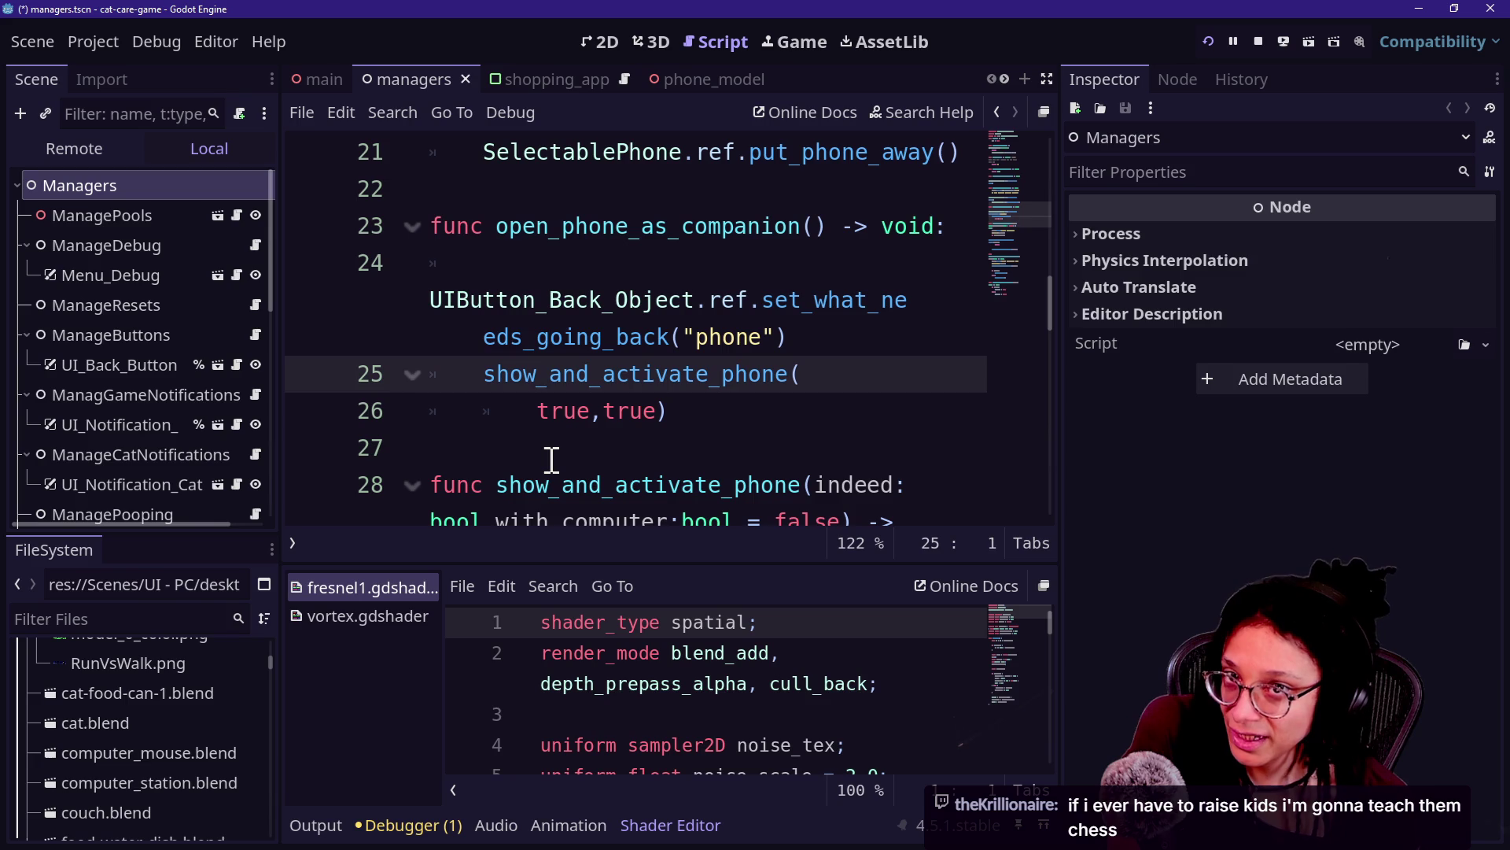
{"action": "key", "text": "Up"}
{"action": "key", "text": "Down"}
{"action": "key", "text": "Down"}
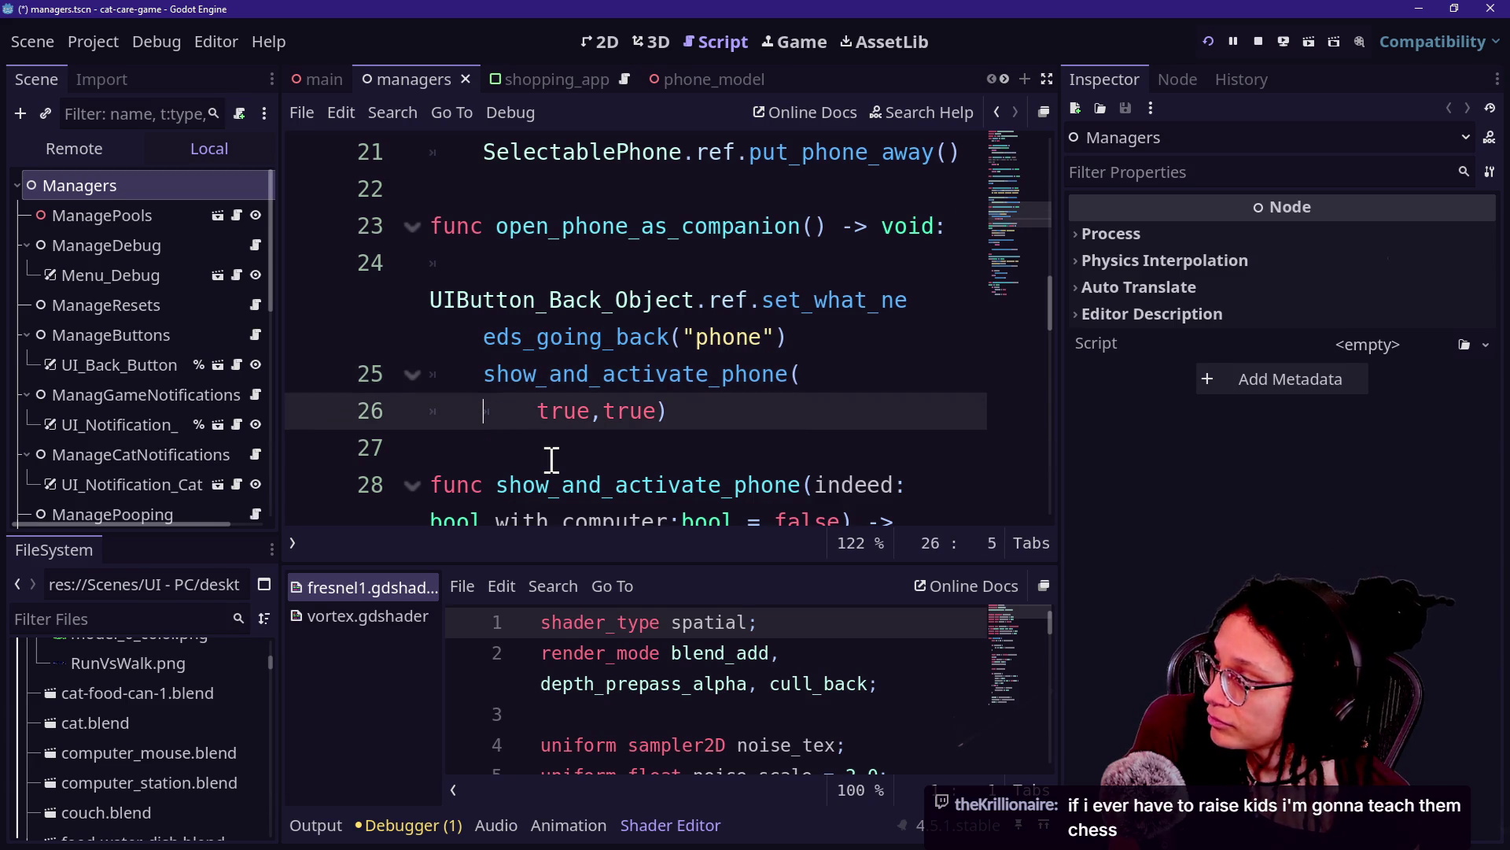
{"action": "left_click", "coordinate": [552, 460]}
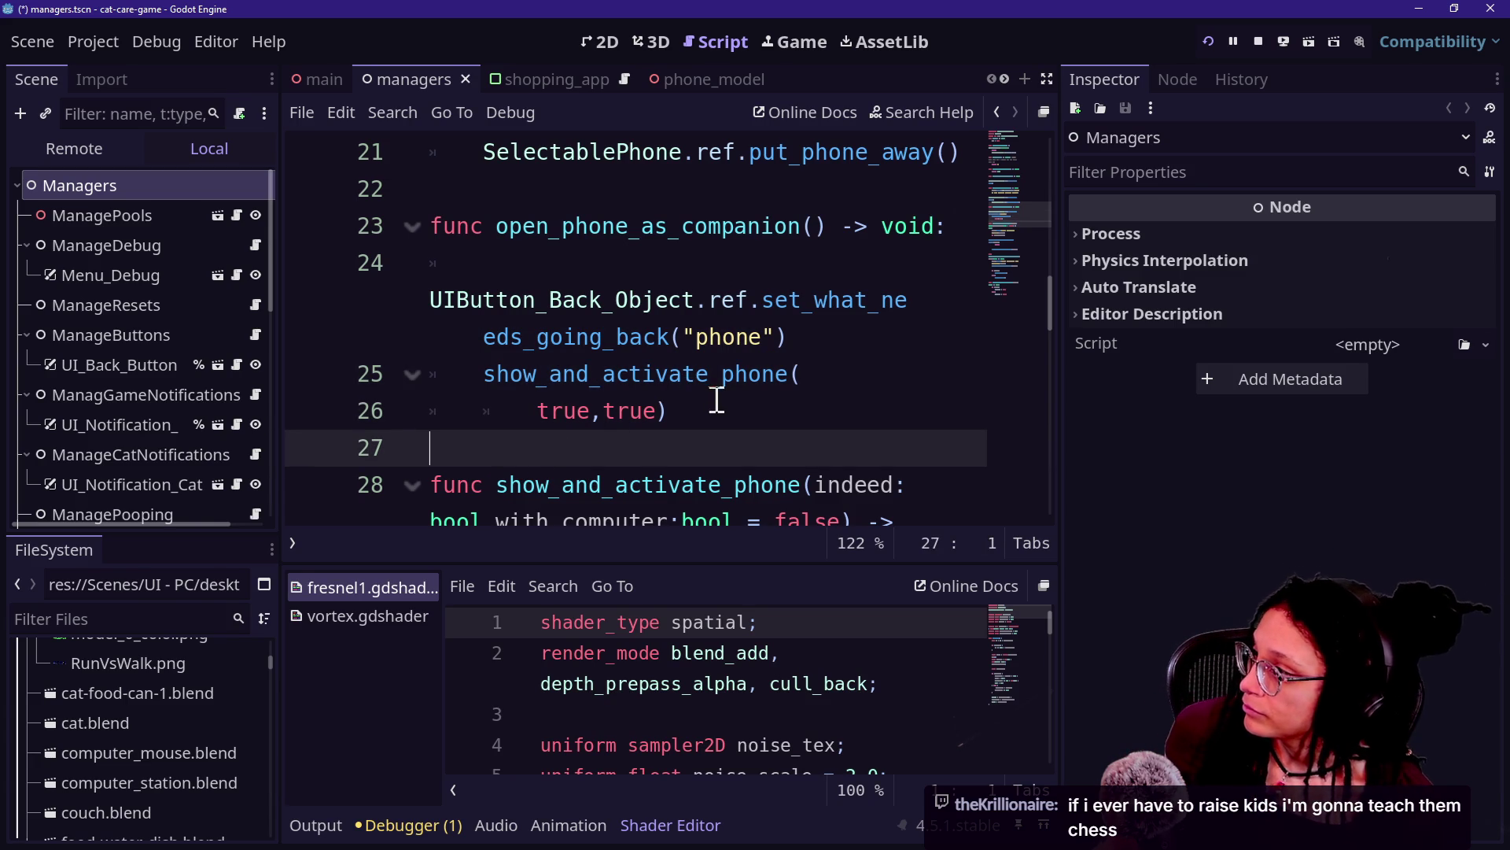
Step: Indent empty line 27, remove the stray 'z', and switch to the browser
{"action": "key", "text": "Tab"}
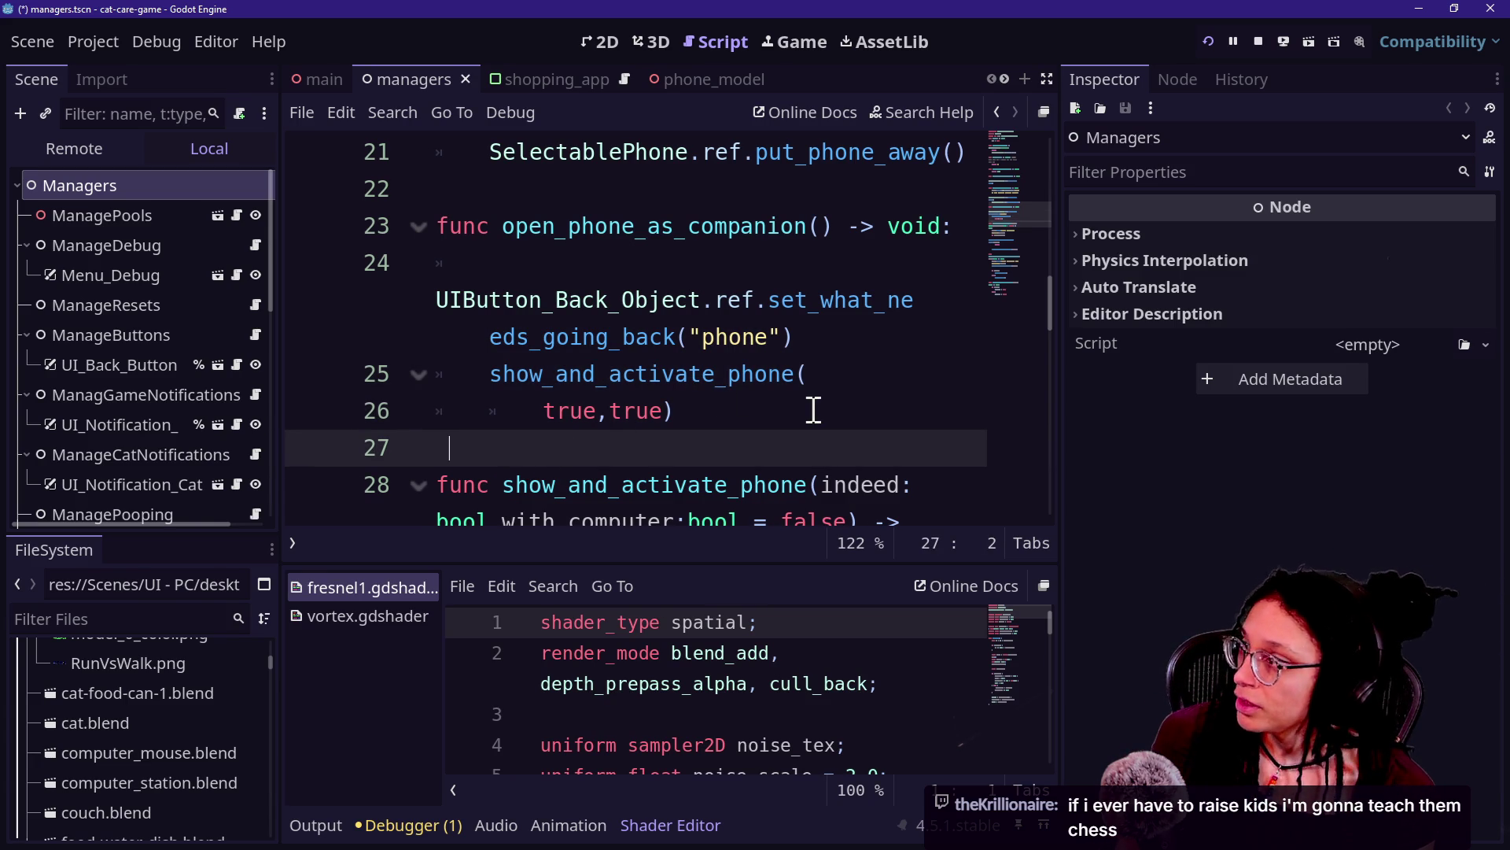
{"action": "type", "text": "z"}
{"action": "key", "text": "BackSpace"}
{"action": "key", "text": "BackSpace"}
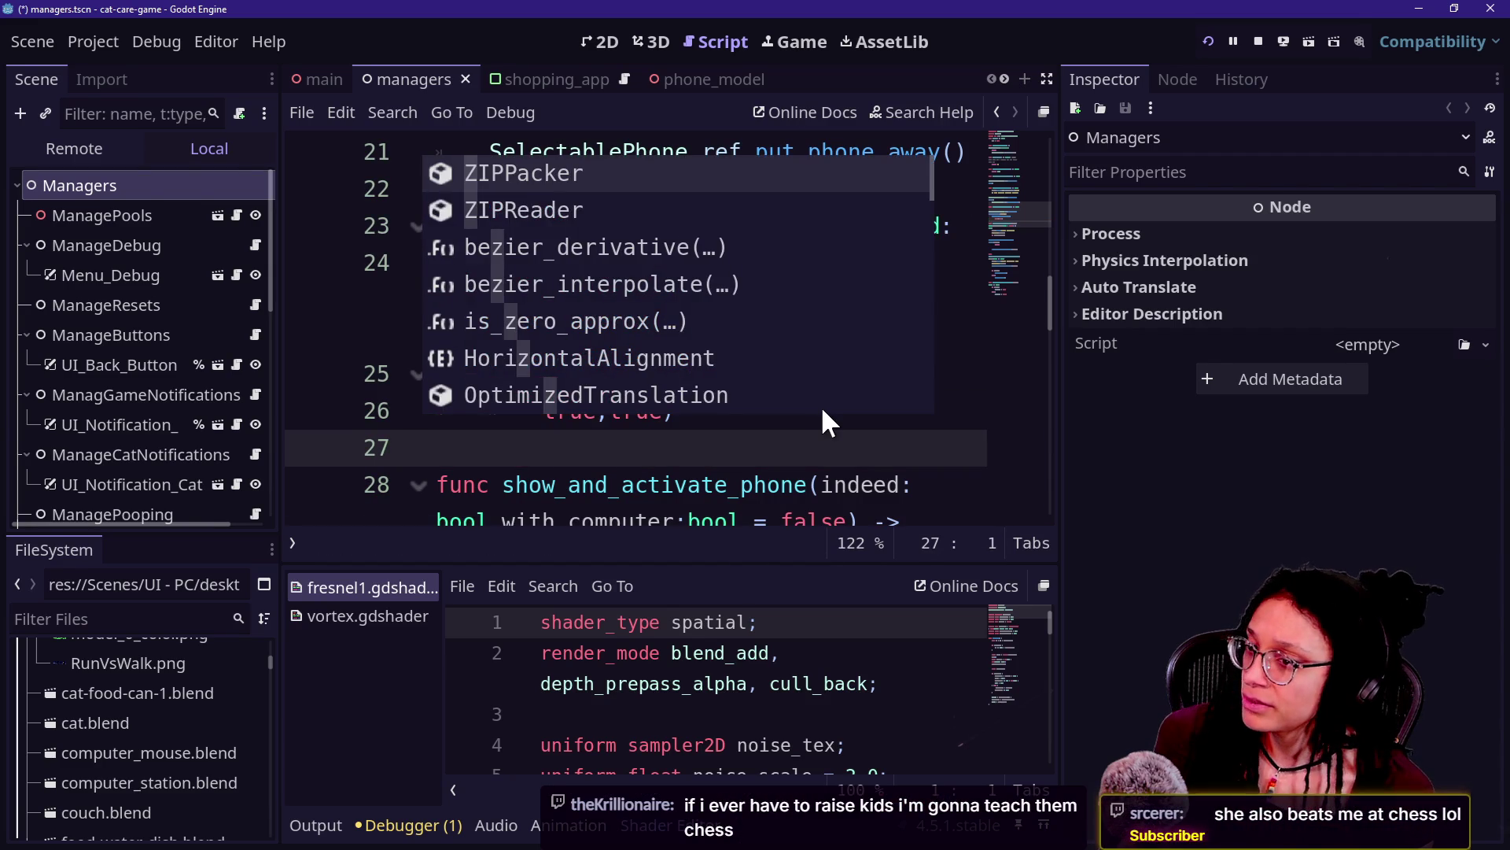
{"action": "key", "text": "alt+Tab"}
{"action": "key", "text": "alt+Tab"}
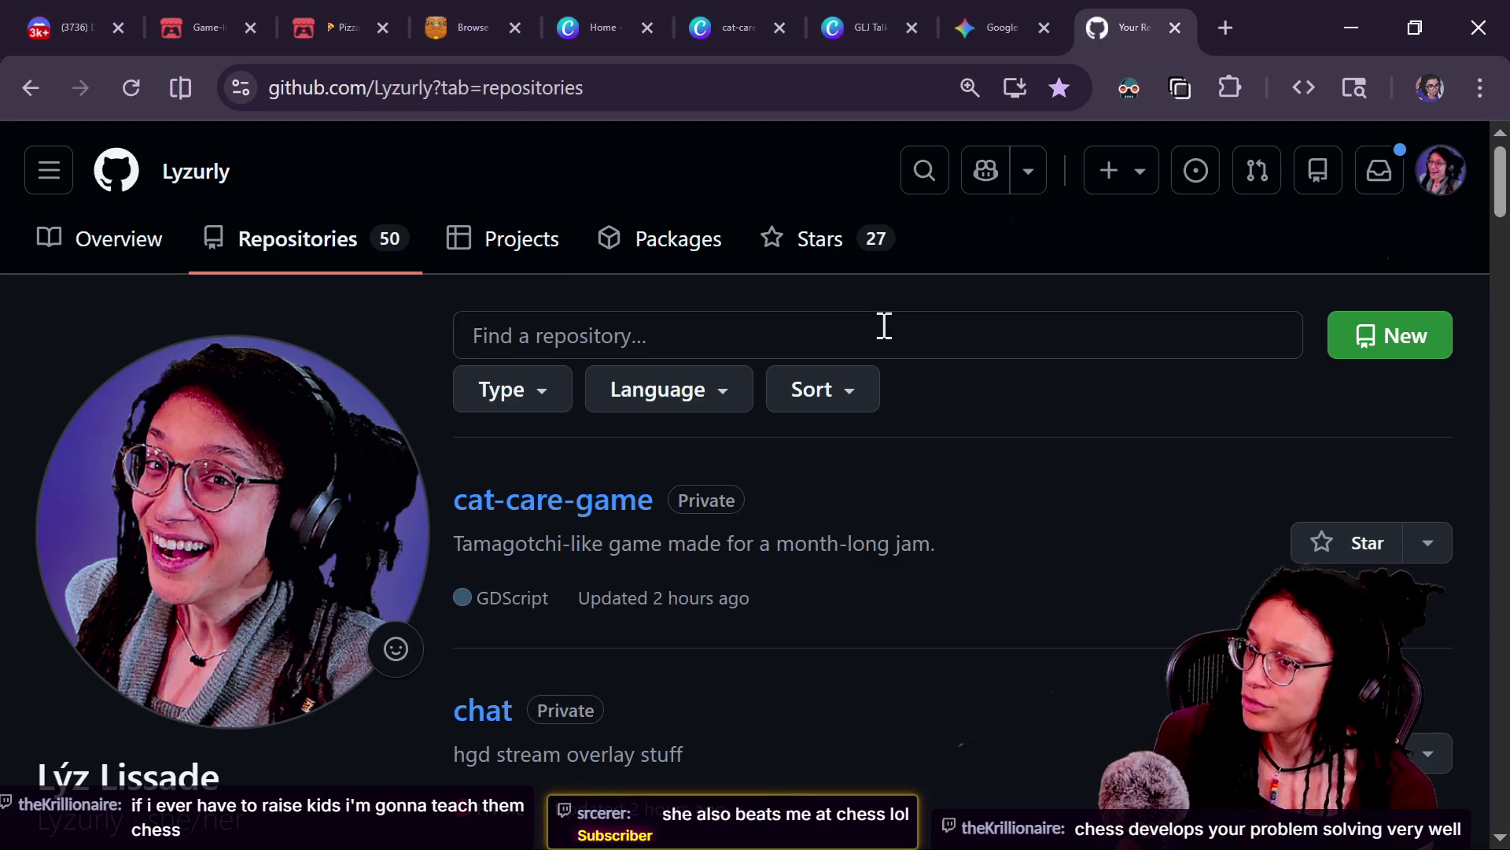
Step: Scroll through the GitHub repositories list and open the private roguelike repository
{"action": "scroll", "coordinate": [451, 506], "scroll_direction": "down", "scroll_amount": 10}
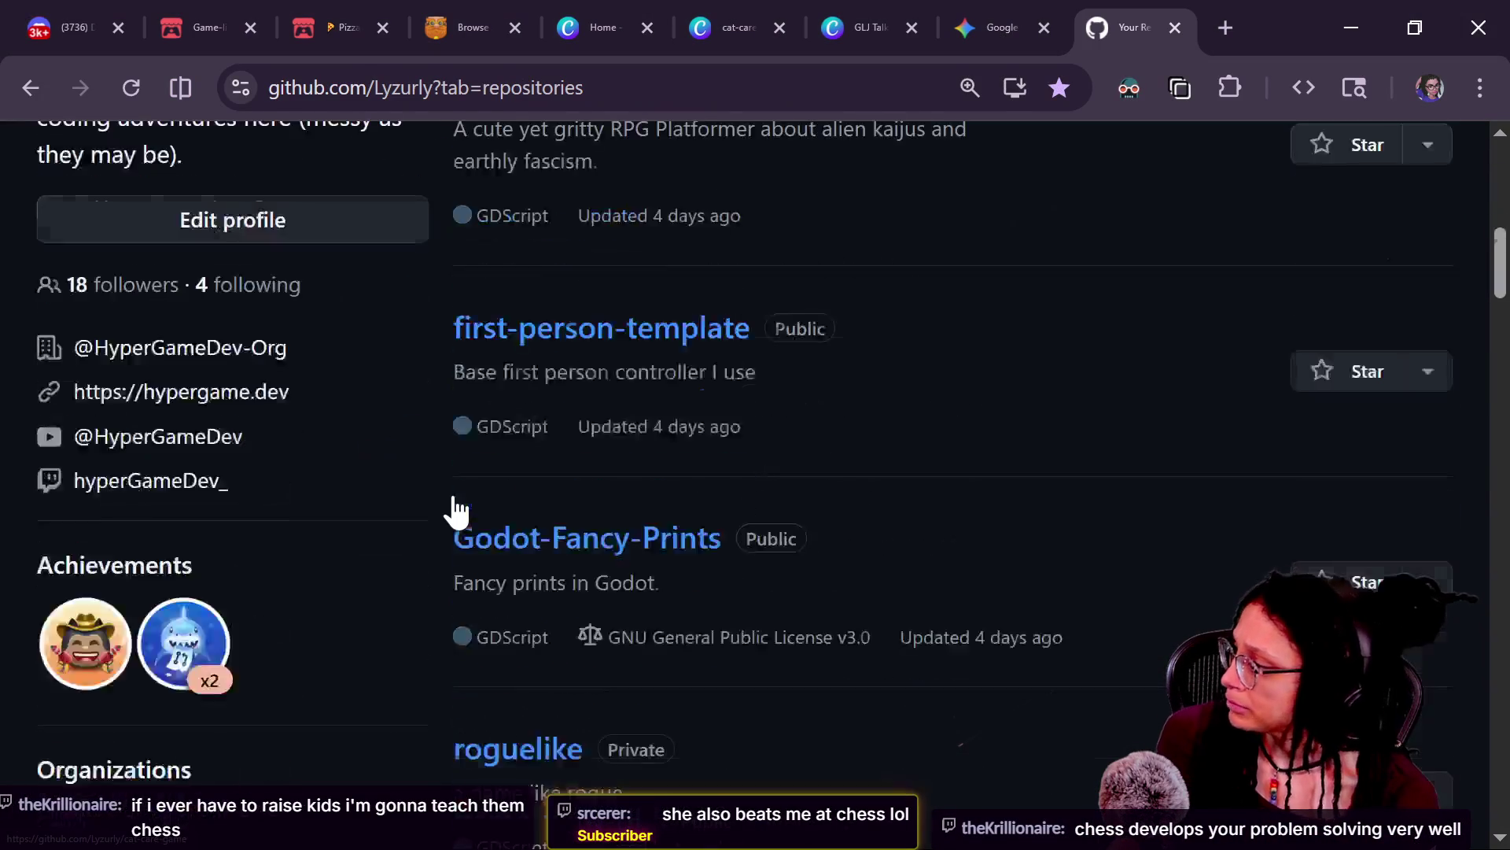
{"action": "scroll", "coordinate": [455, 507], "scroll_direction": "down", "scroll_amount": 2}
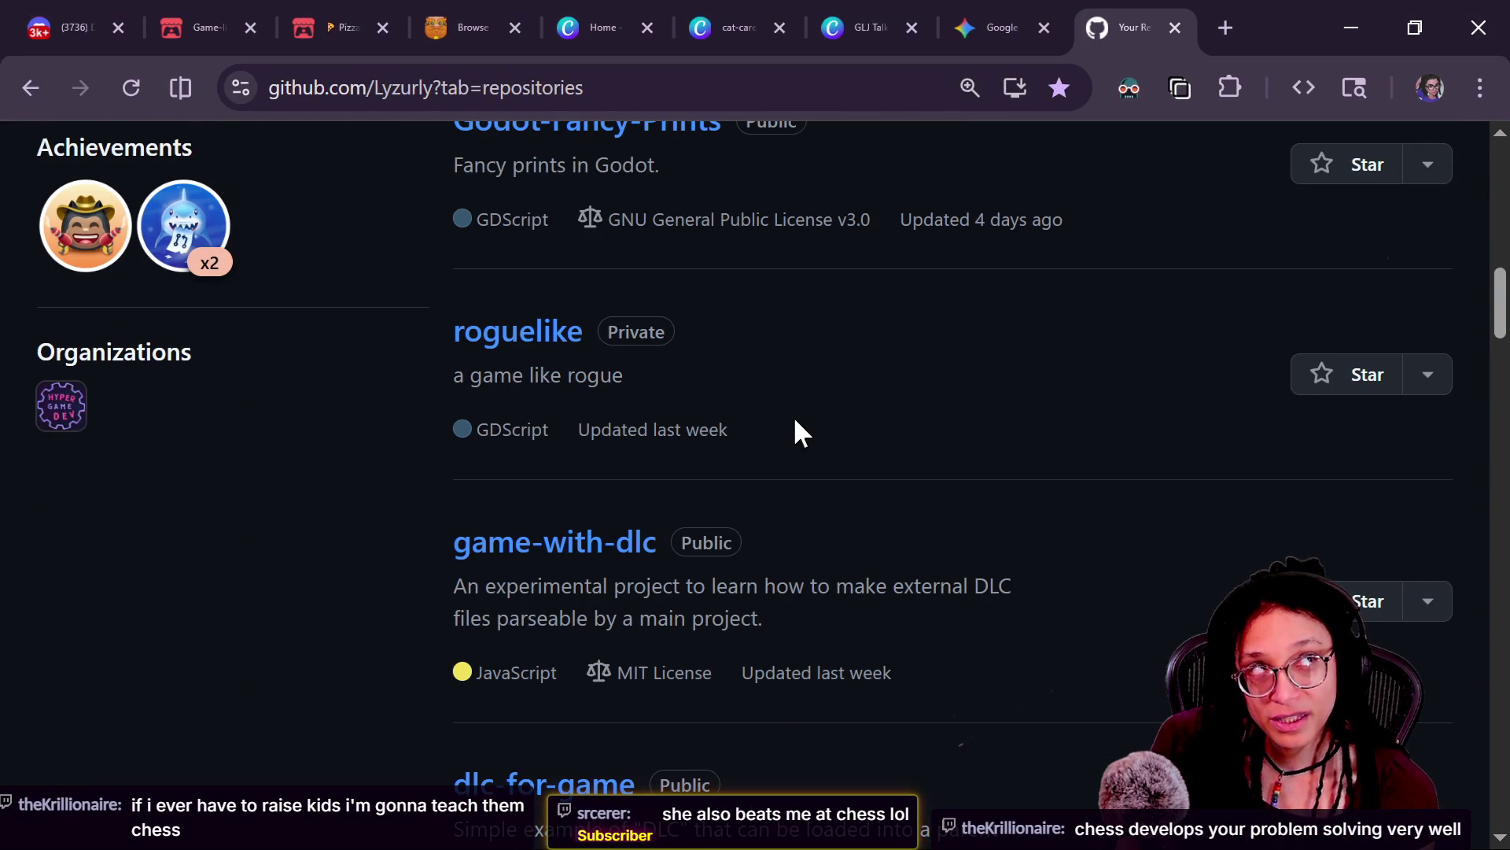
{"action": "scroll", "coordinate": [794, 423], "scroll_direction": "up", "scroll_amount": 7}
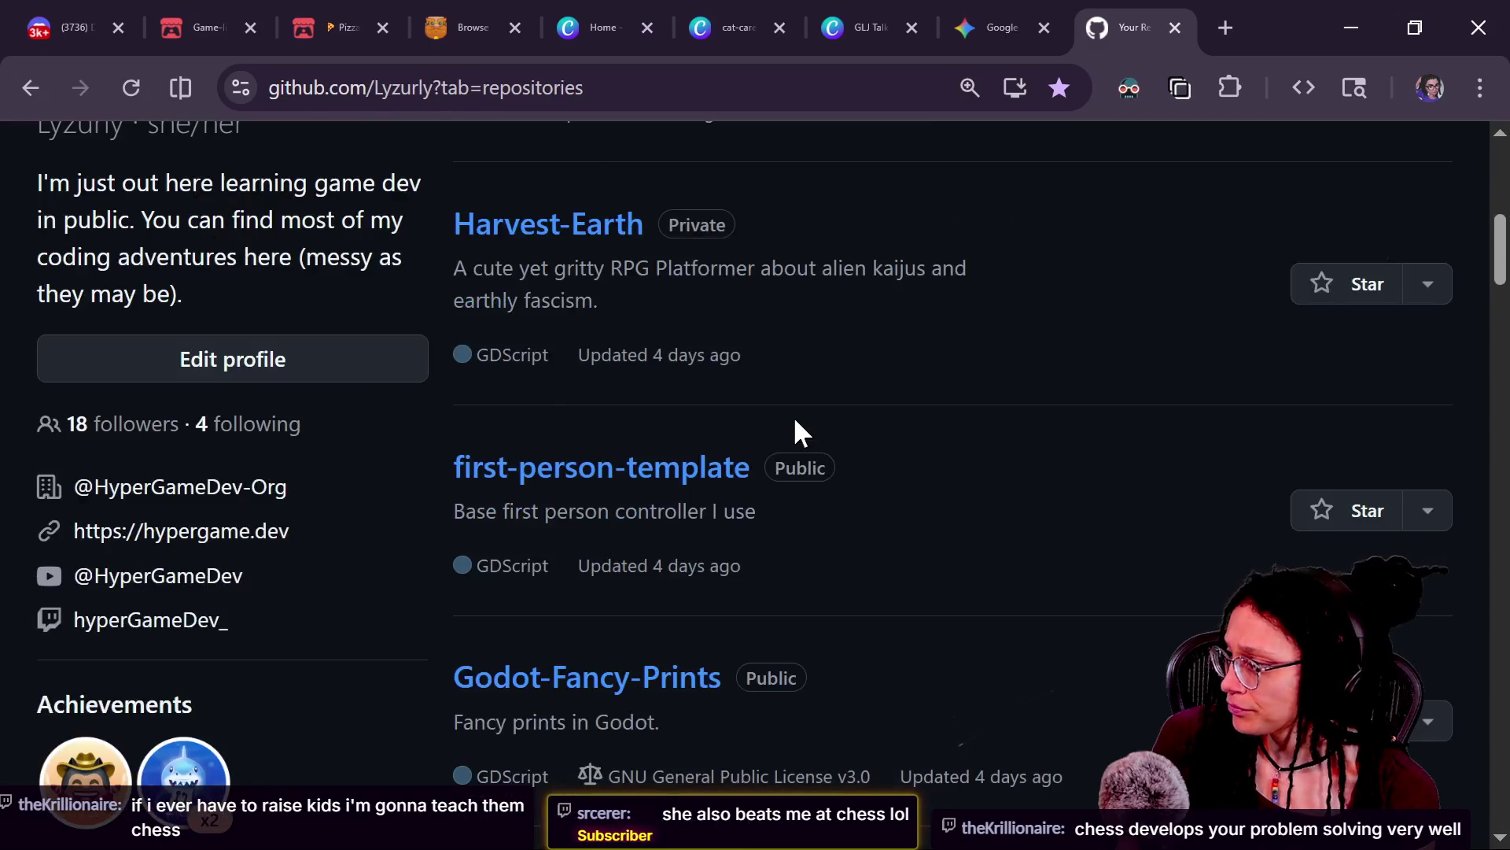
{"action": "scroll", "coordinate": [795, 421], "scroll_direction": "up", "scroll_amount": 7}
{"action": "scroll", "coordinate": [603, 573], "scroll_direction": "down", "scroll_amount": 9}
{"action": "scroll", "coordinate": [604, 581], "scroll_direction": "down", "scroll_amount": 6}
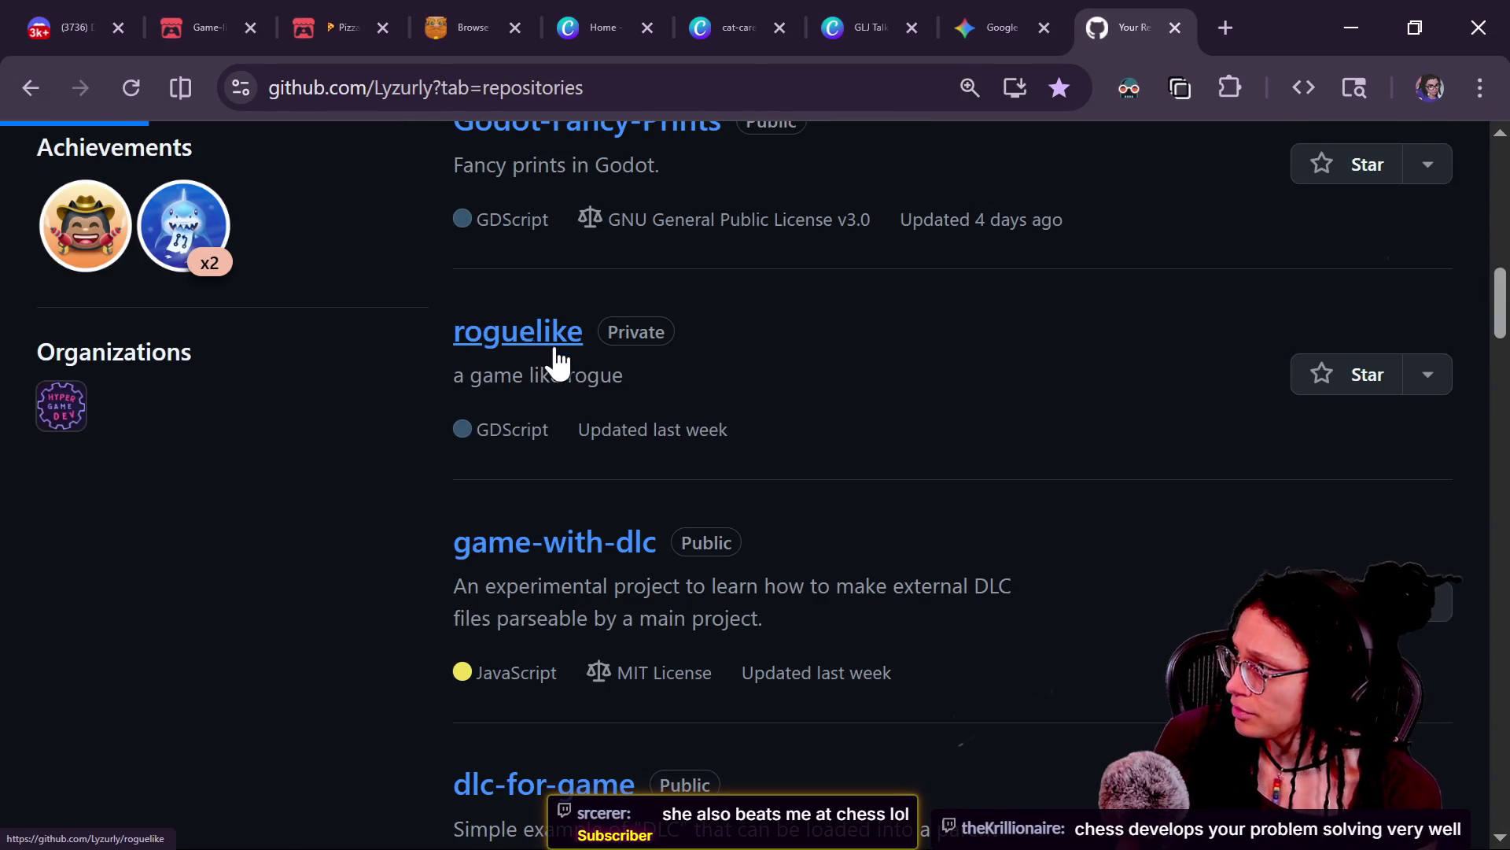
{"action": "left_click", "coordinate": [531, 338]}
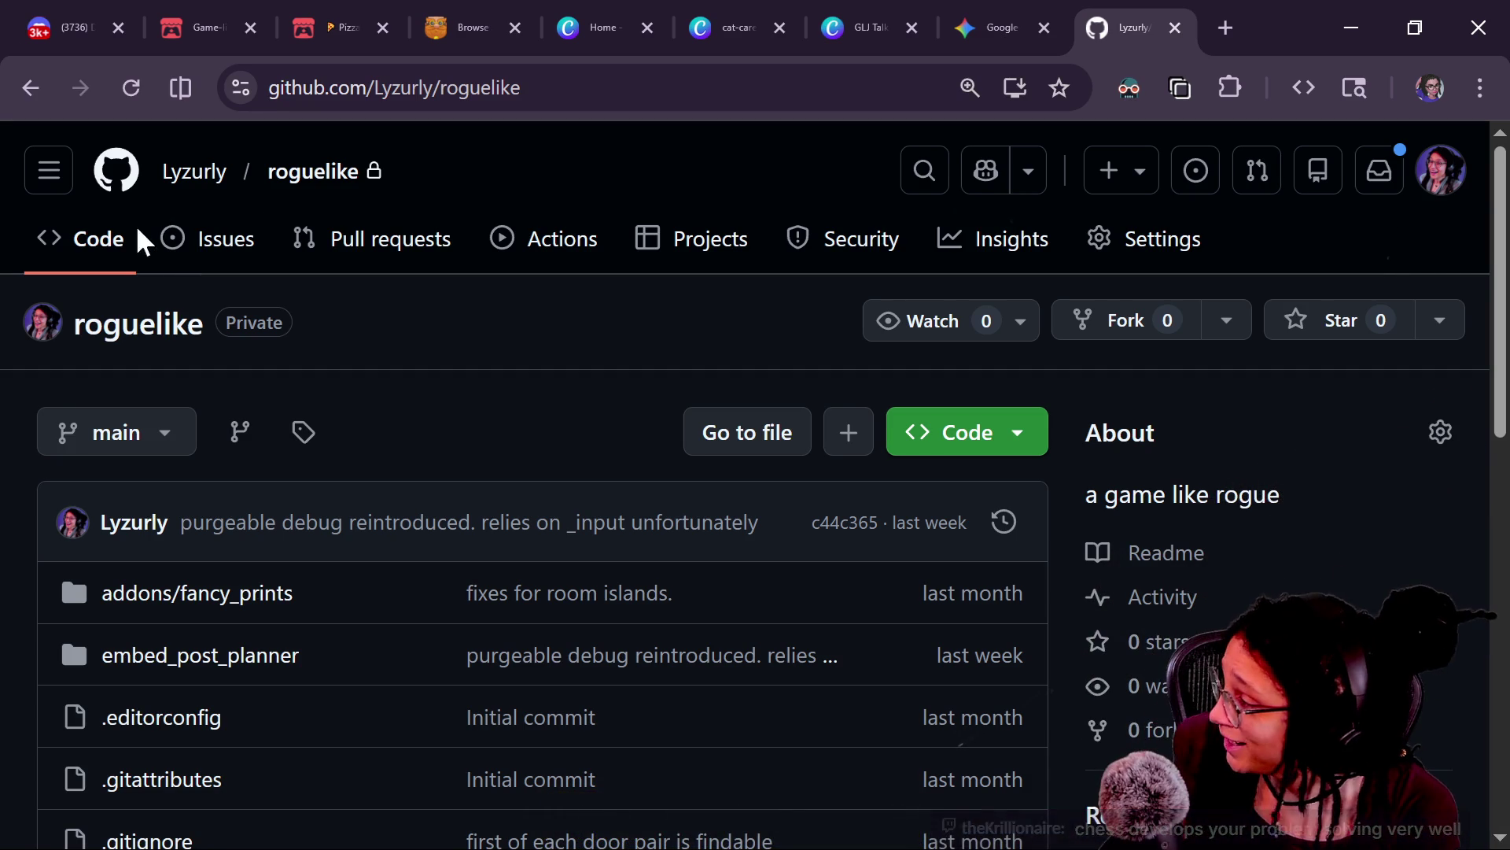
Step: Open the embed_post_planner folder in the roguelike repository
{"action": "scroll", "coordinate": [484, 523], "scroll_direction": "down", "scroll_amount": 2}
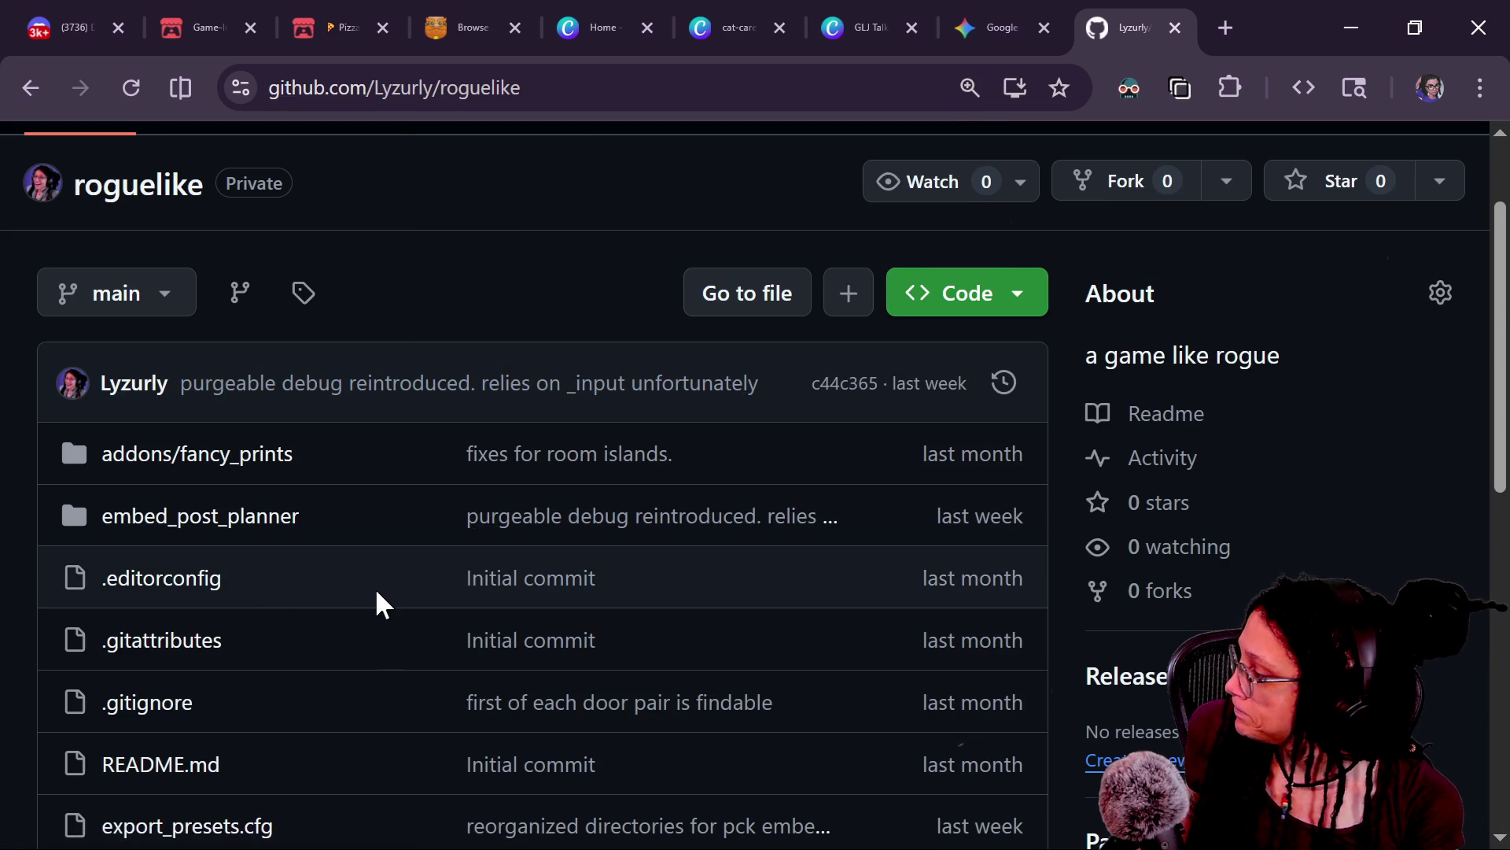
{"action": "scroll", "coordinate": [374, 586], "scroll_direction": "down", "scroll_amount": 4}
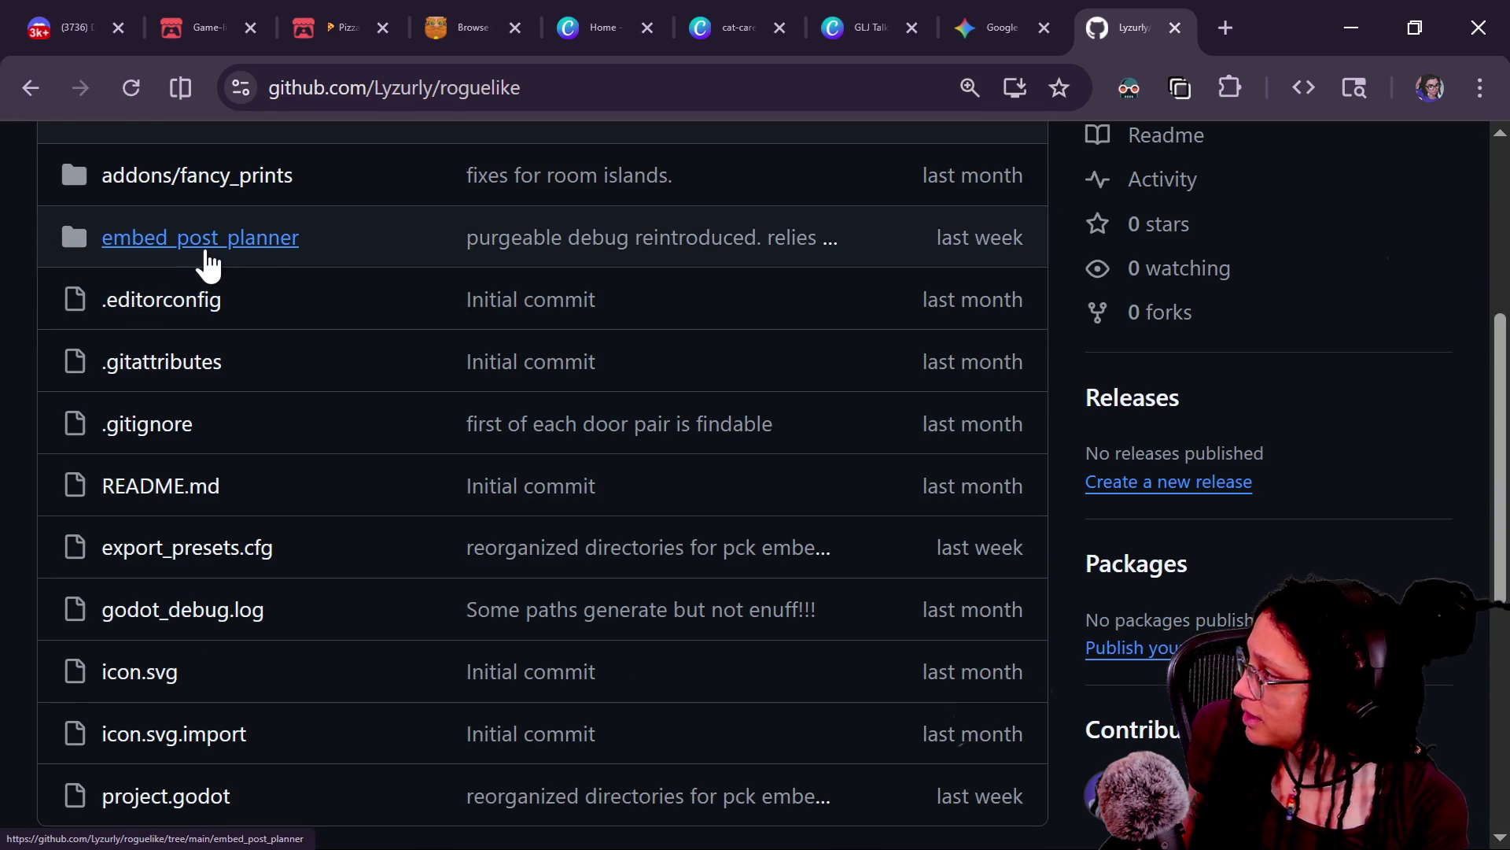
{"action": "left_click", "coordinate": [236, 247]}
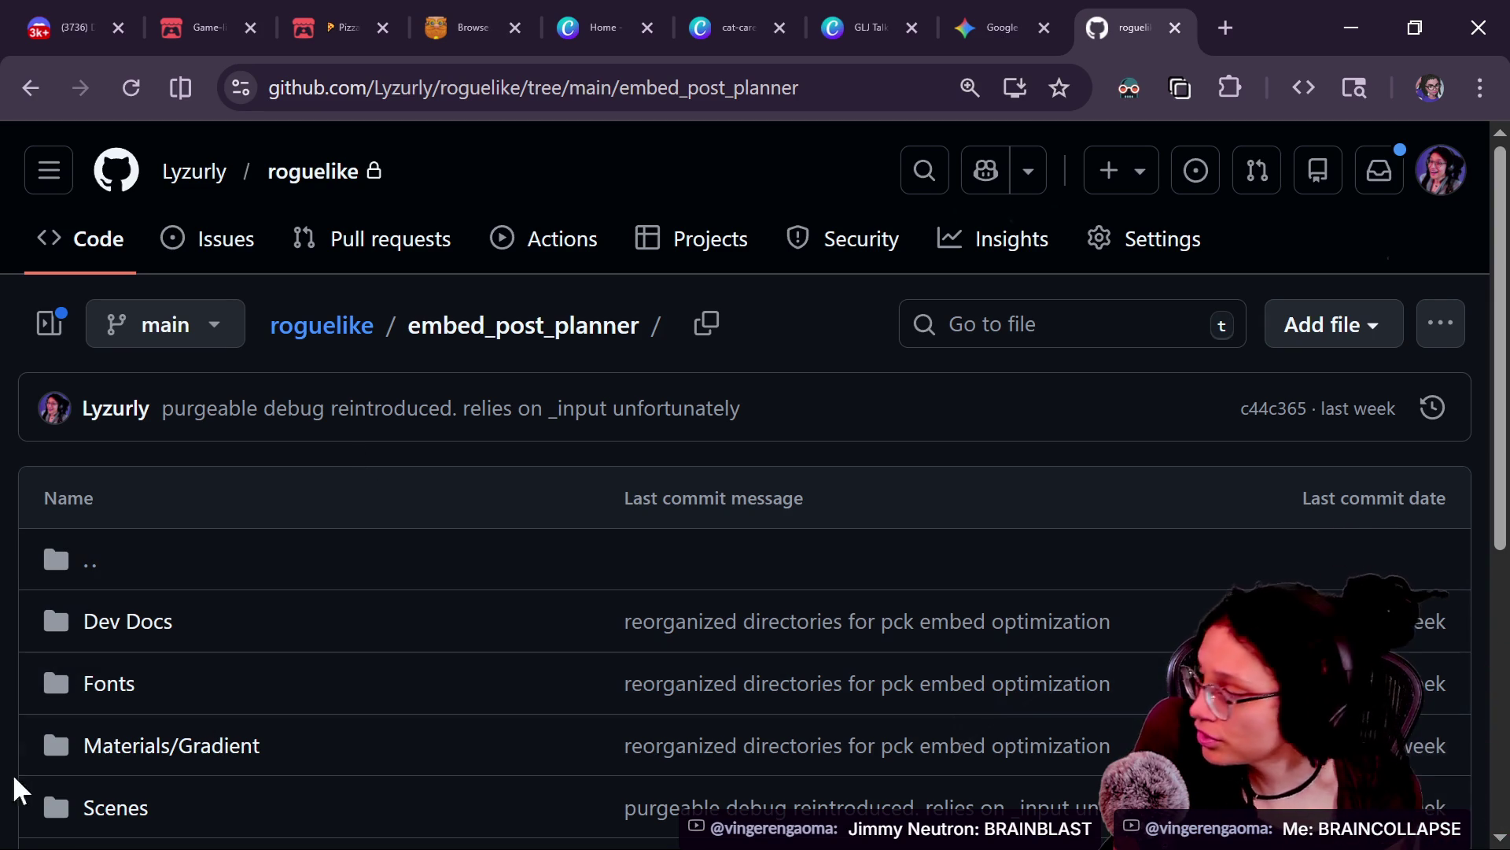
Step: Browse the embed_post_planner listing and open its Scripts folder of .gd files
{"action": "scroll", "coordinate": [177, 751], "scroll_direction": "down", "scroll_amount": 3}
{"action": "scroll", "coordinate": [409, 605], "scroll_direction": "down", "scroll_amount": 2}
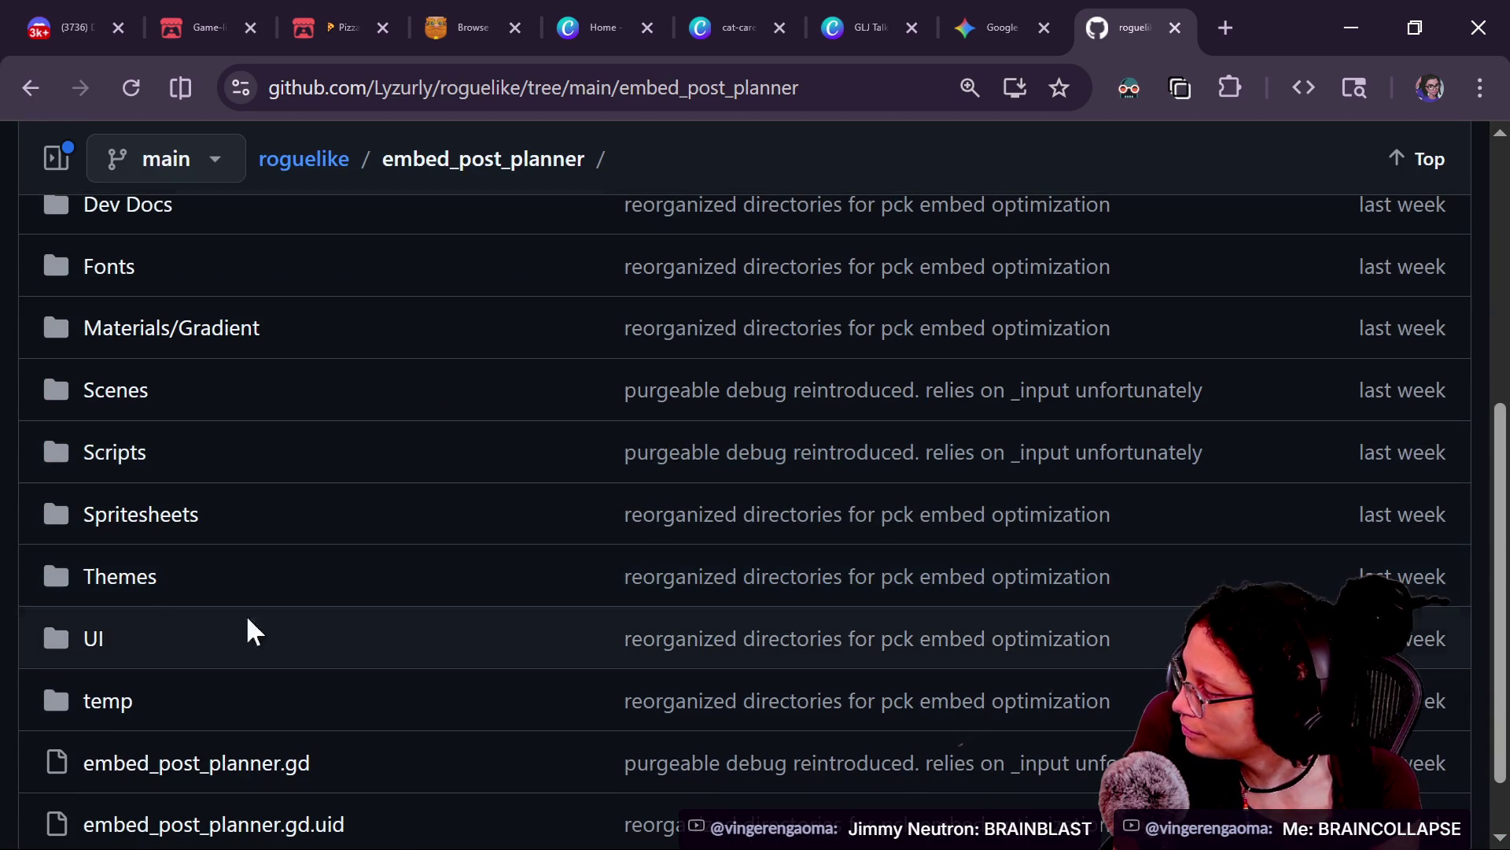
{"action": "scroll", "coordinate": [165, 686], "scroll_direction": "down", "scroll_amount": 1}
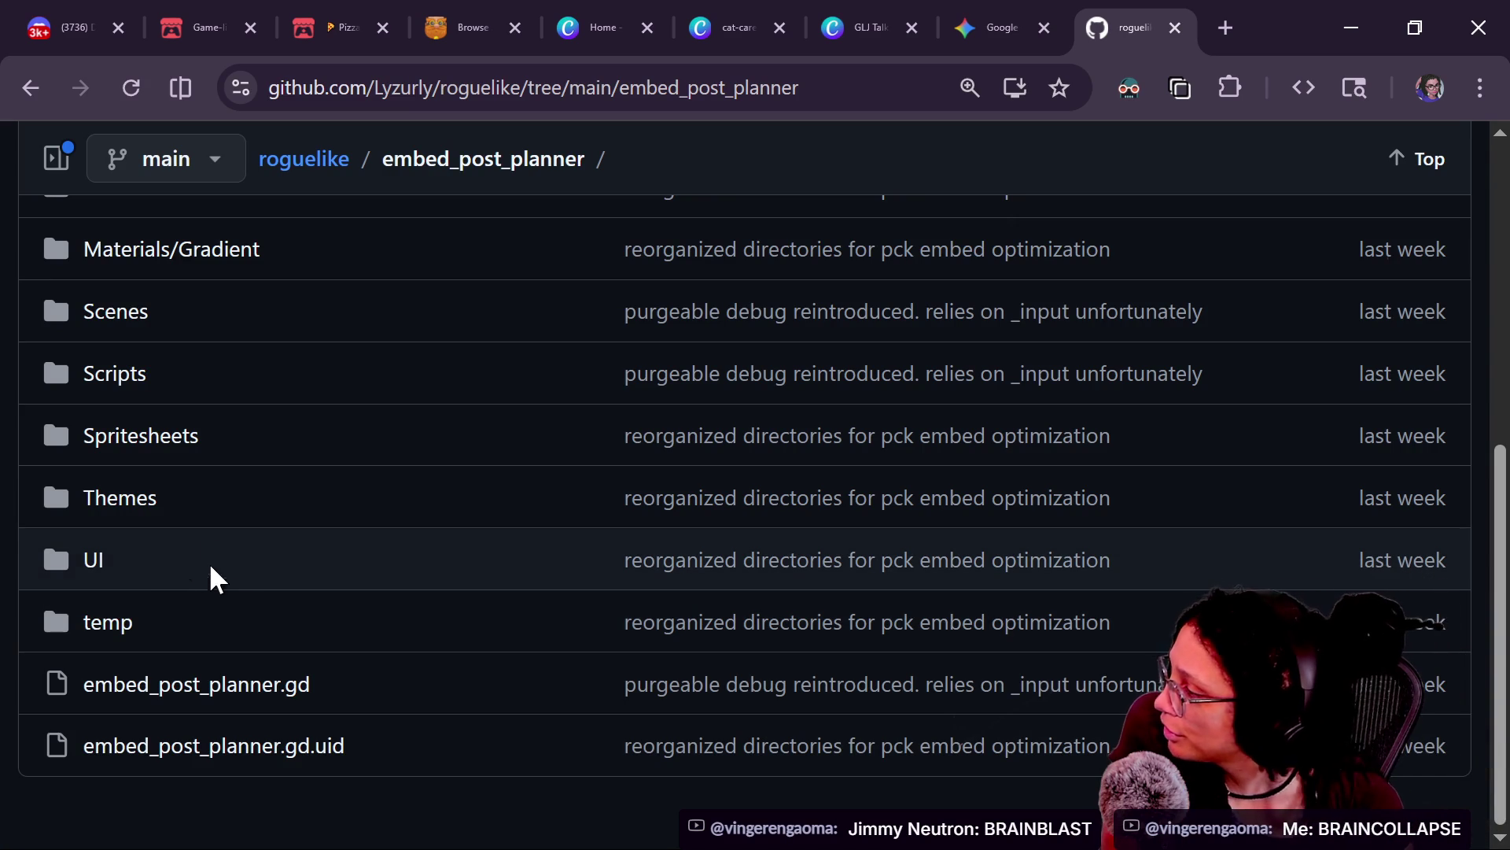
{"action": "scroll", "coordinate": [216, 511], "scroll_direction": "up", "scroll_amount": 2}
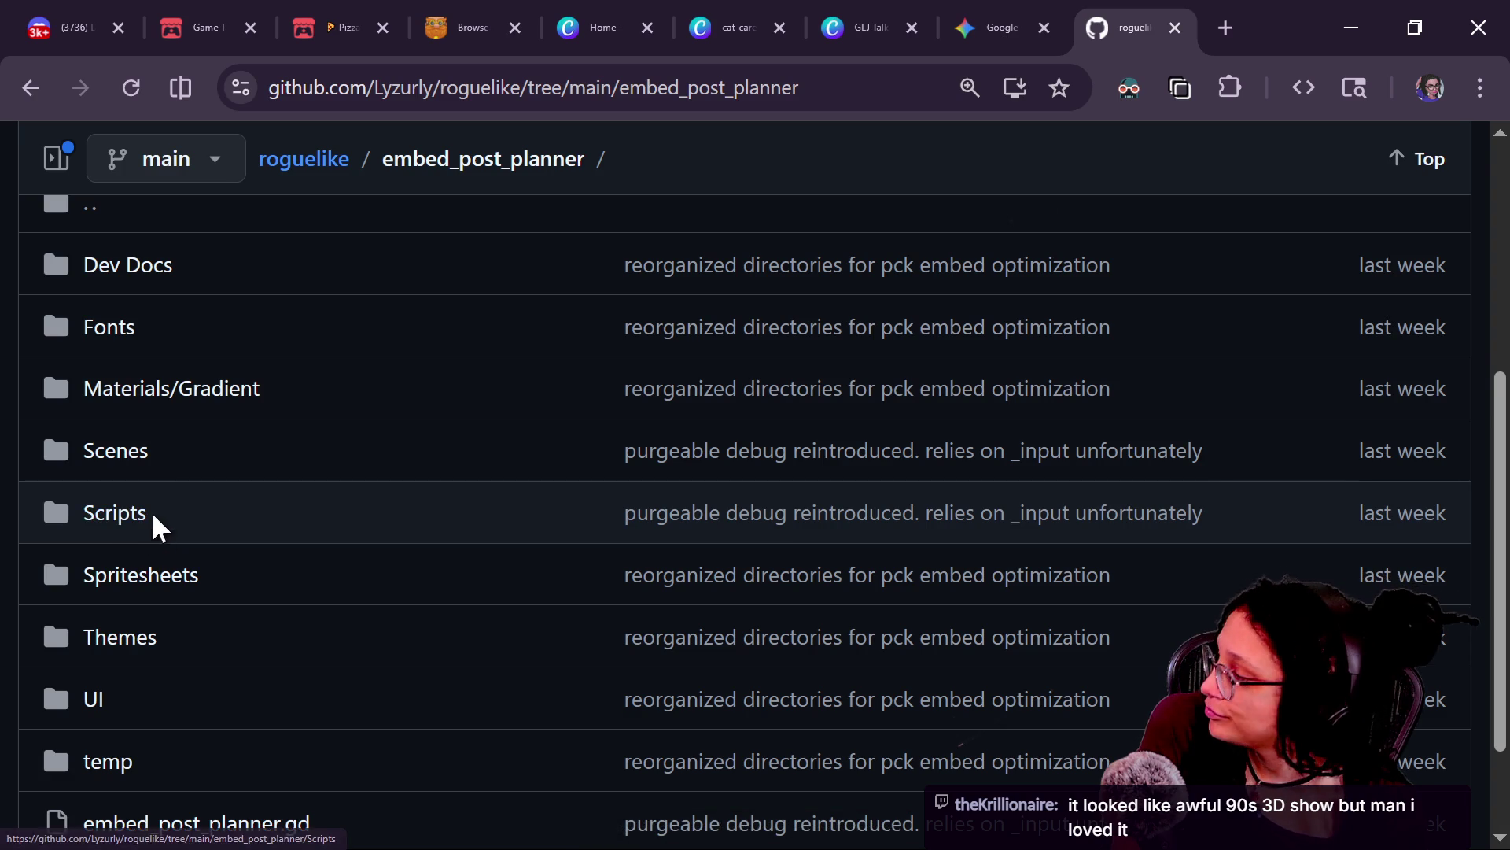
{"action": "left_click", "coordinate": [134, 527]}
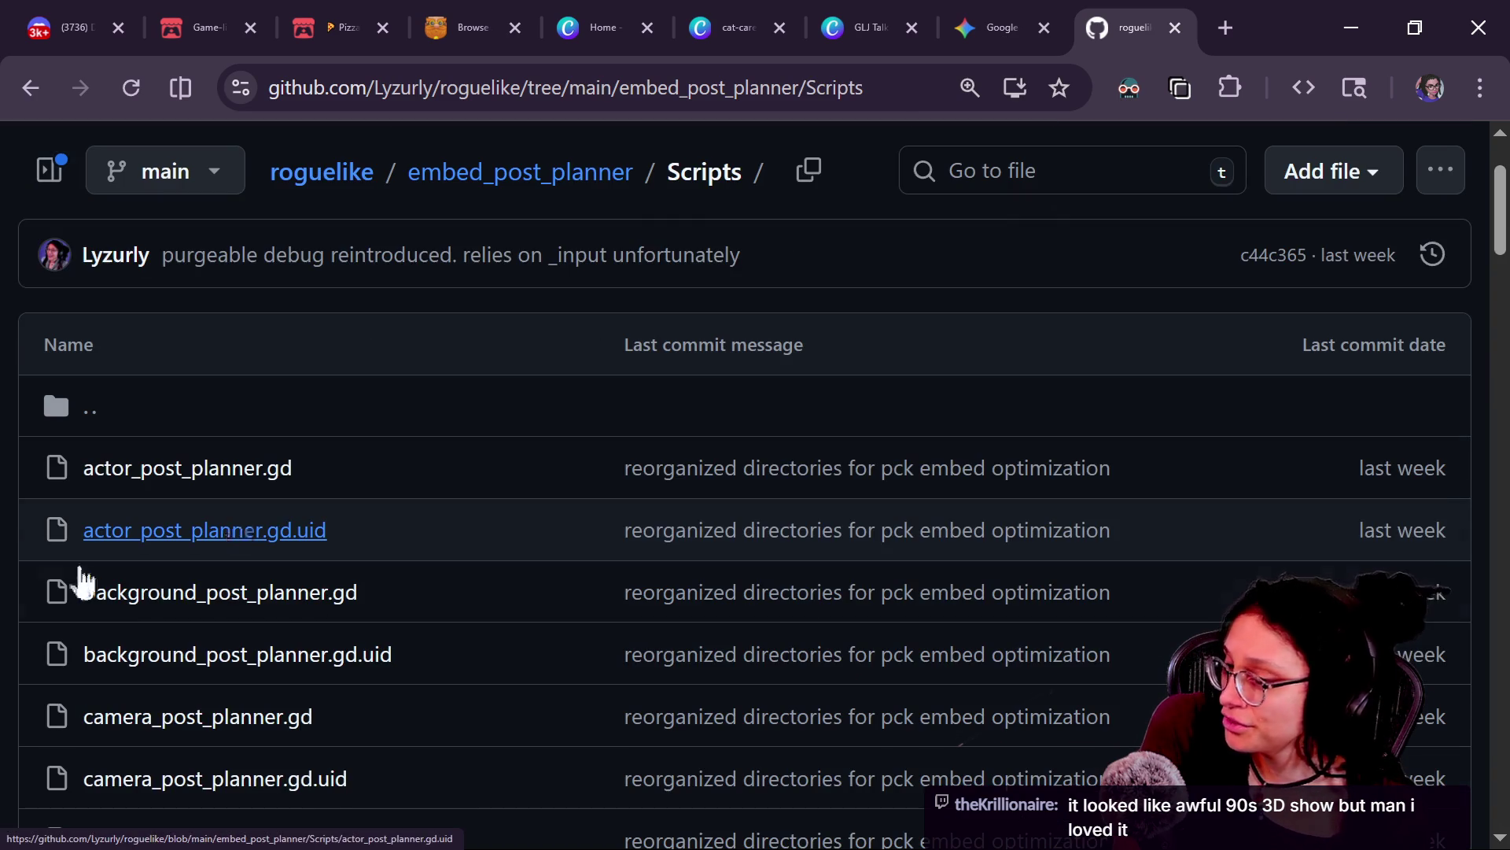
{"action": "scroll", "coordinate": [290, 486], "scroll_direction": "down", "scroll_amount": 5}
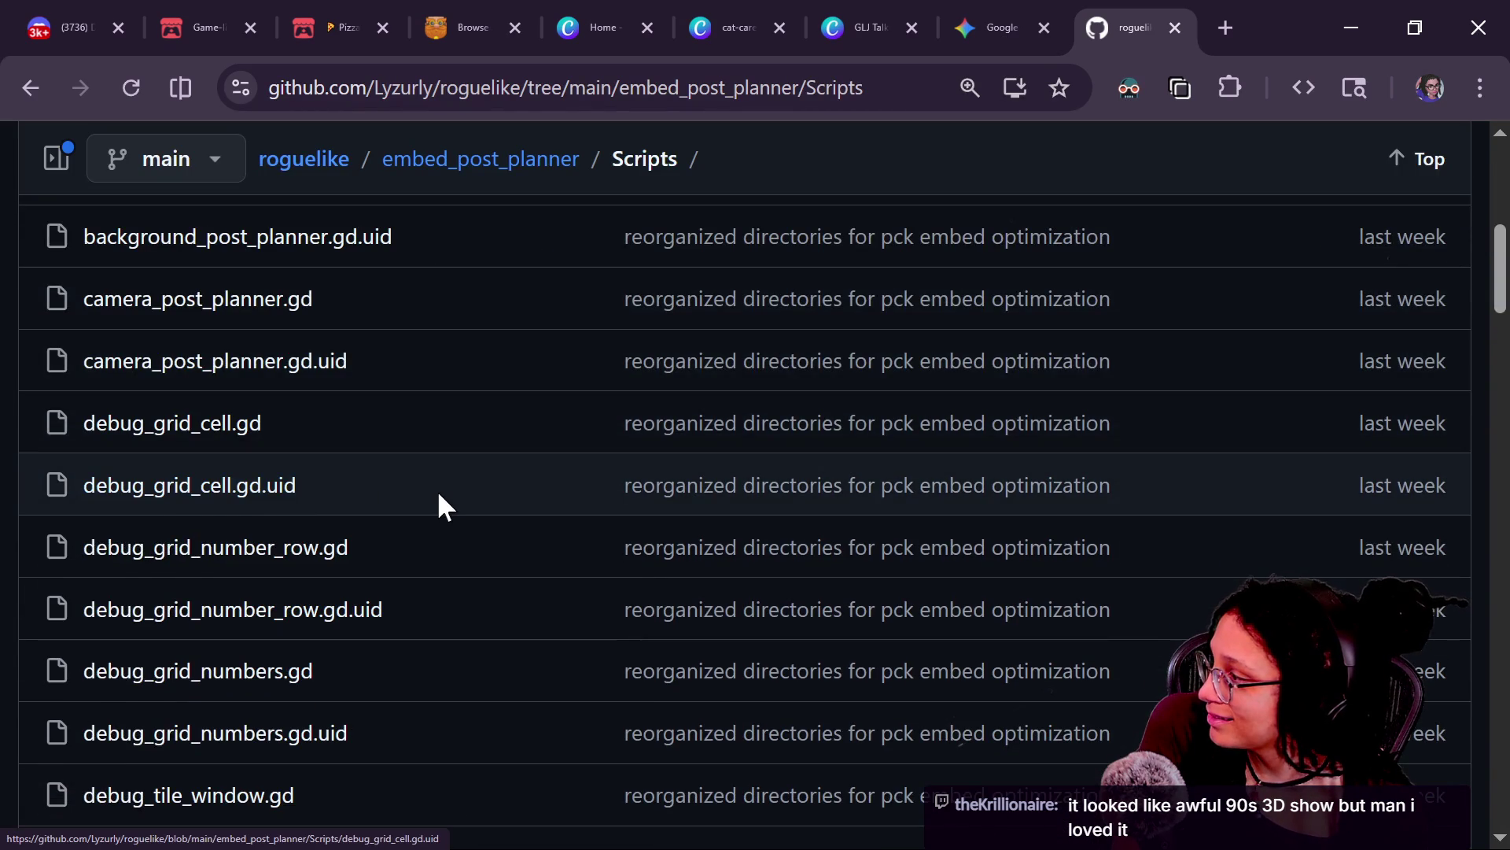
{"action": "scroll", "coordinate": [436, 504], "scroll_direction": "down", "scroll_amount": 3}
{"action": "scroll", "coordinate": [428, 515], "scroll_direction": "down", "scroll_amount": 2}
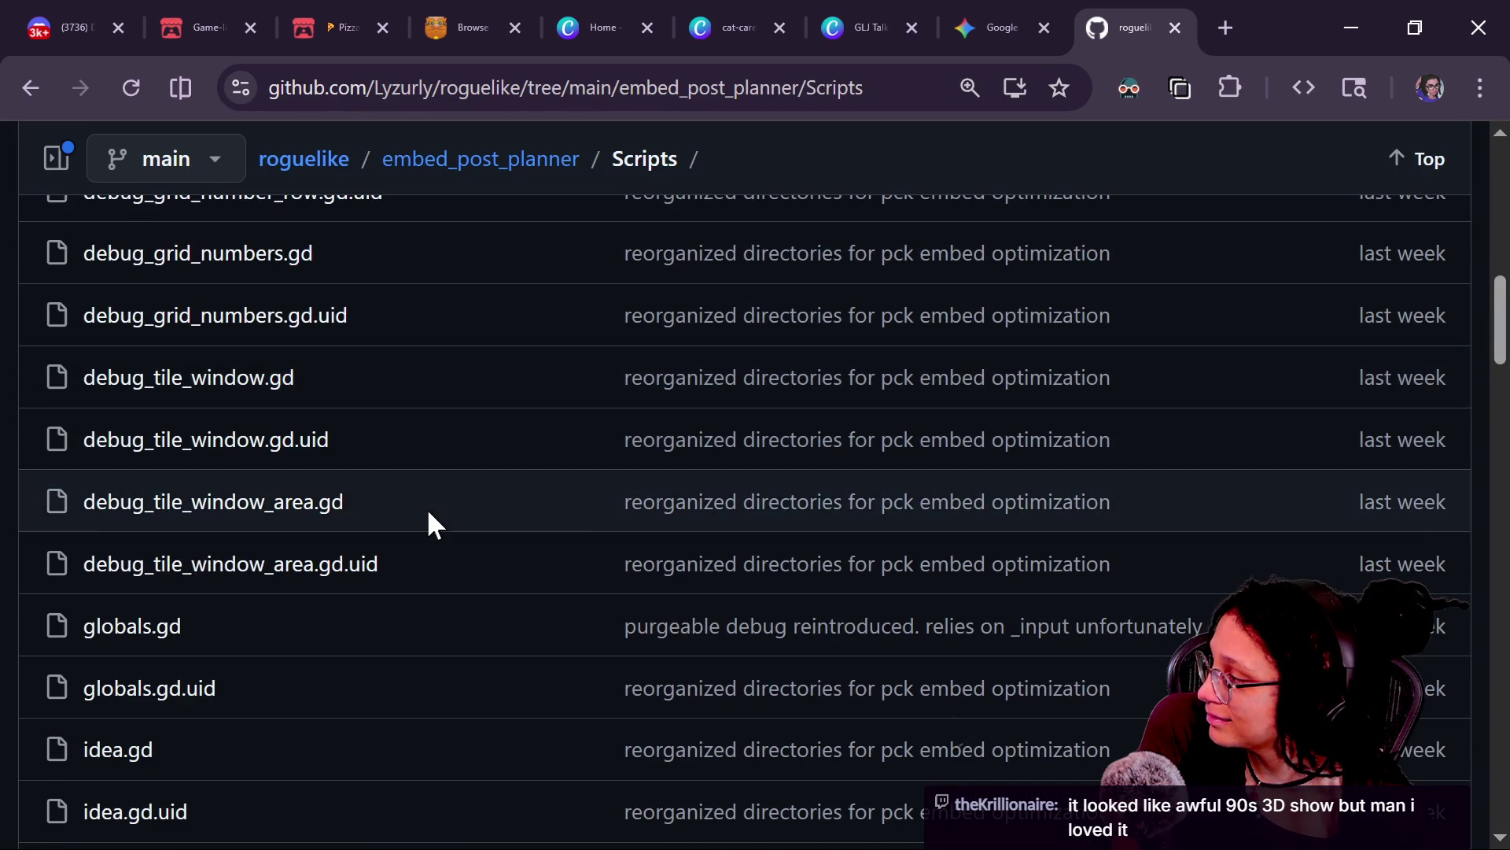
{"action": "scroll", "coordinate": [424, 523], "scroll_direction": "down", "scroll_amount": 2}
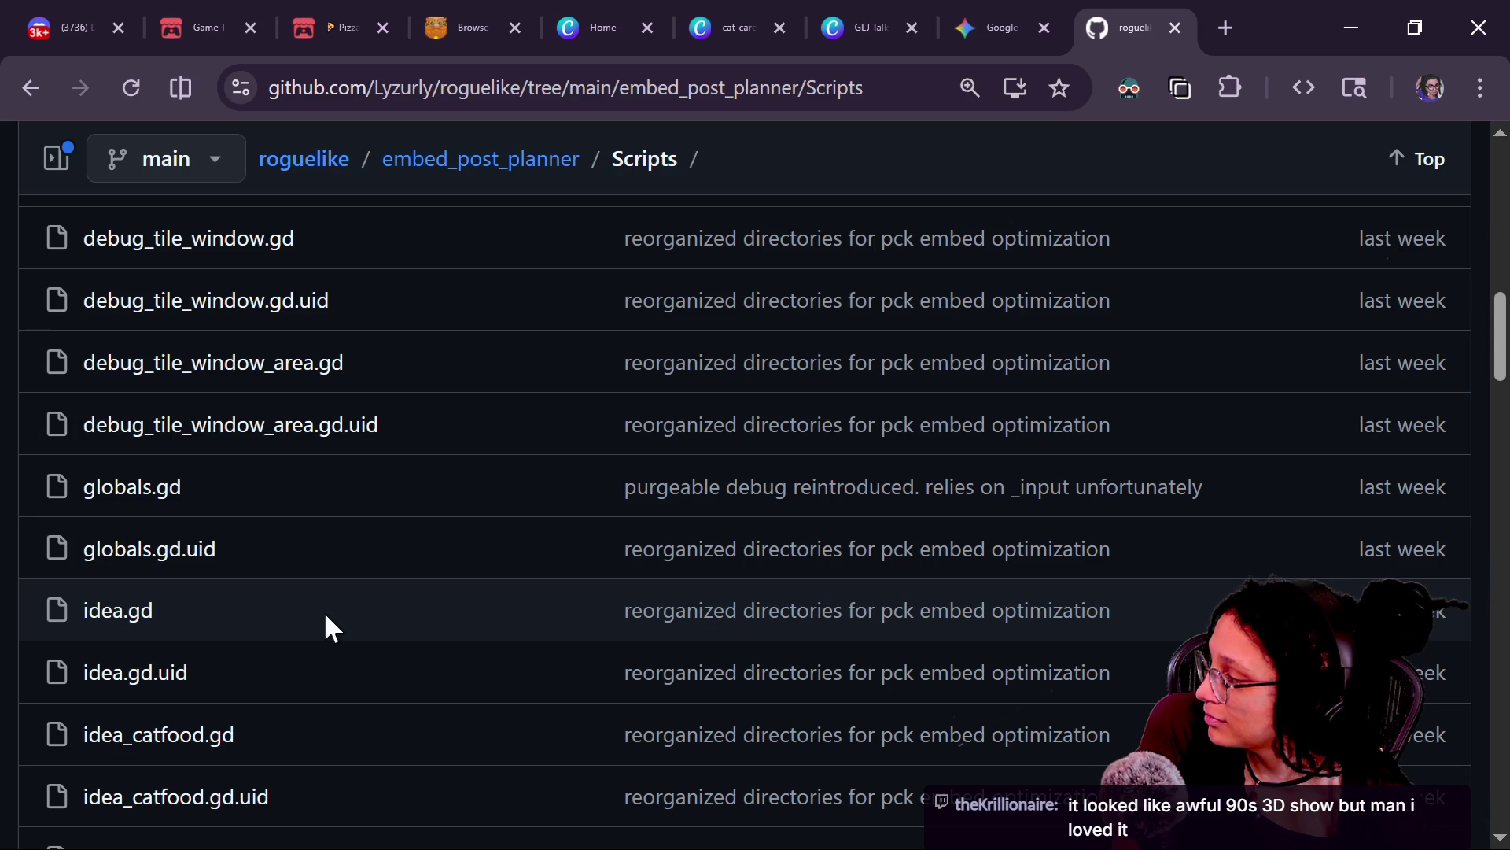
{"action": "scroll", "coordinate": [325, 616], "scroll_direction": "down", "scroll_amount": 2}
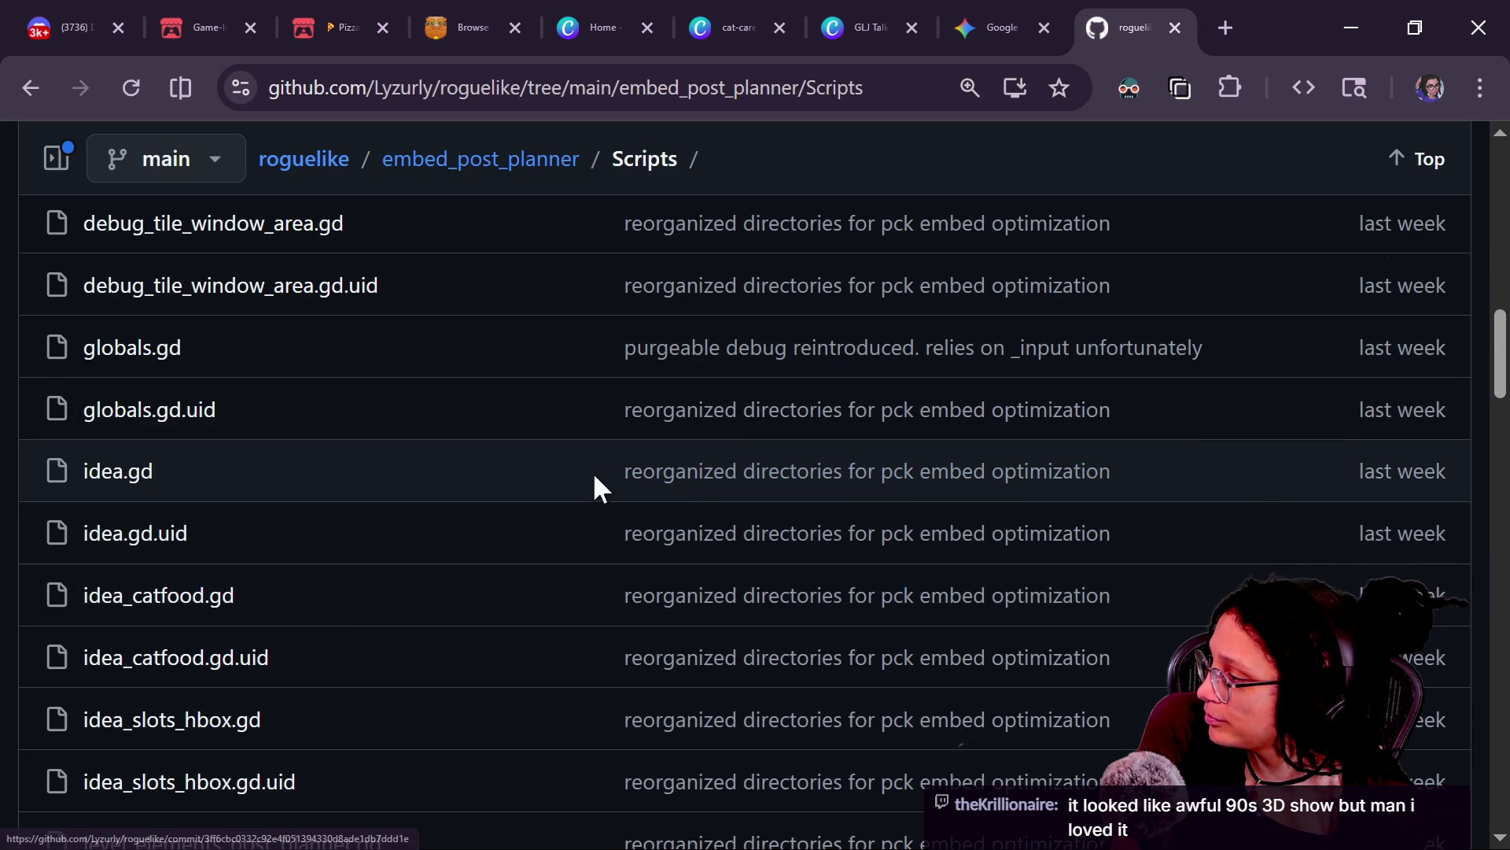
{"action": "scroll", "coordinate": [391, 522], "scroll_direction": "down", "scroll_amount": 2}
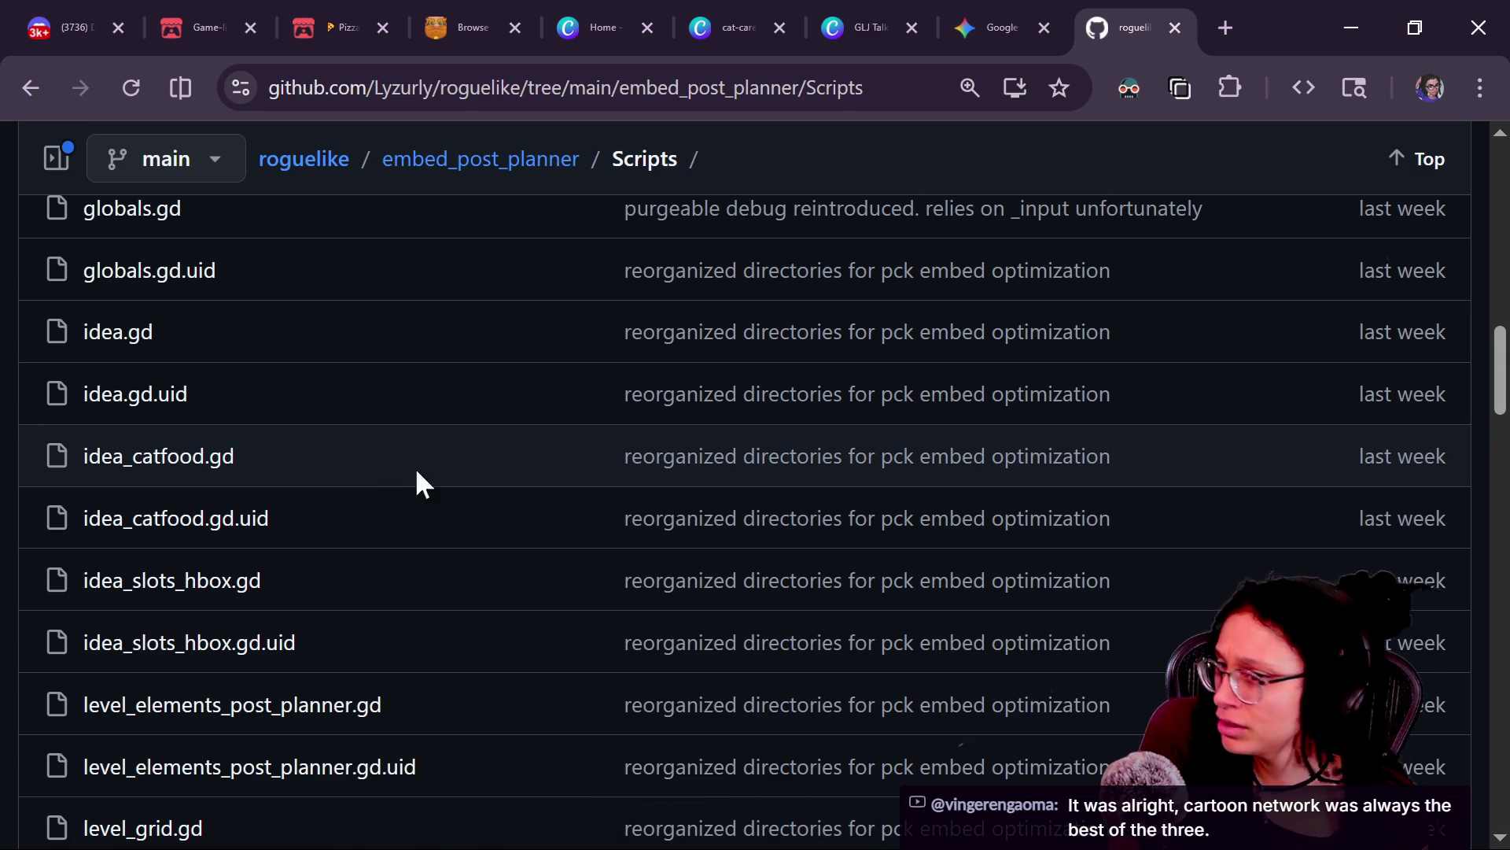
{"action": "scroll", "coordinate": [354, 510], "scroll_direction": "down", "scroll_amount": 2}
{"action": "scroll", "coordinate": [354, 513], "scroll_direction": "down", "scroll_amount": 2}
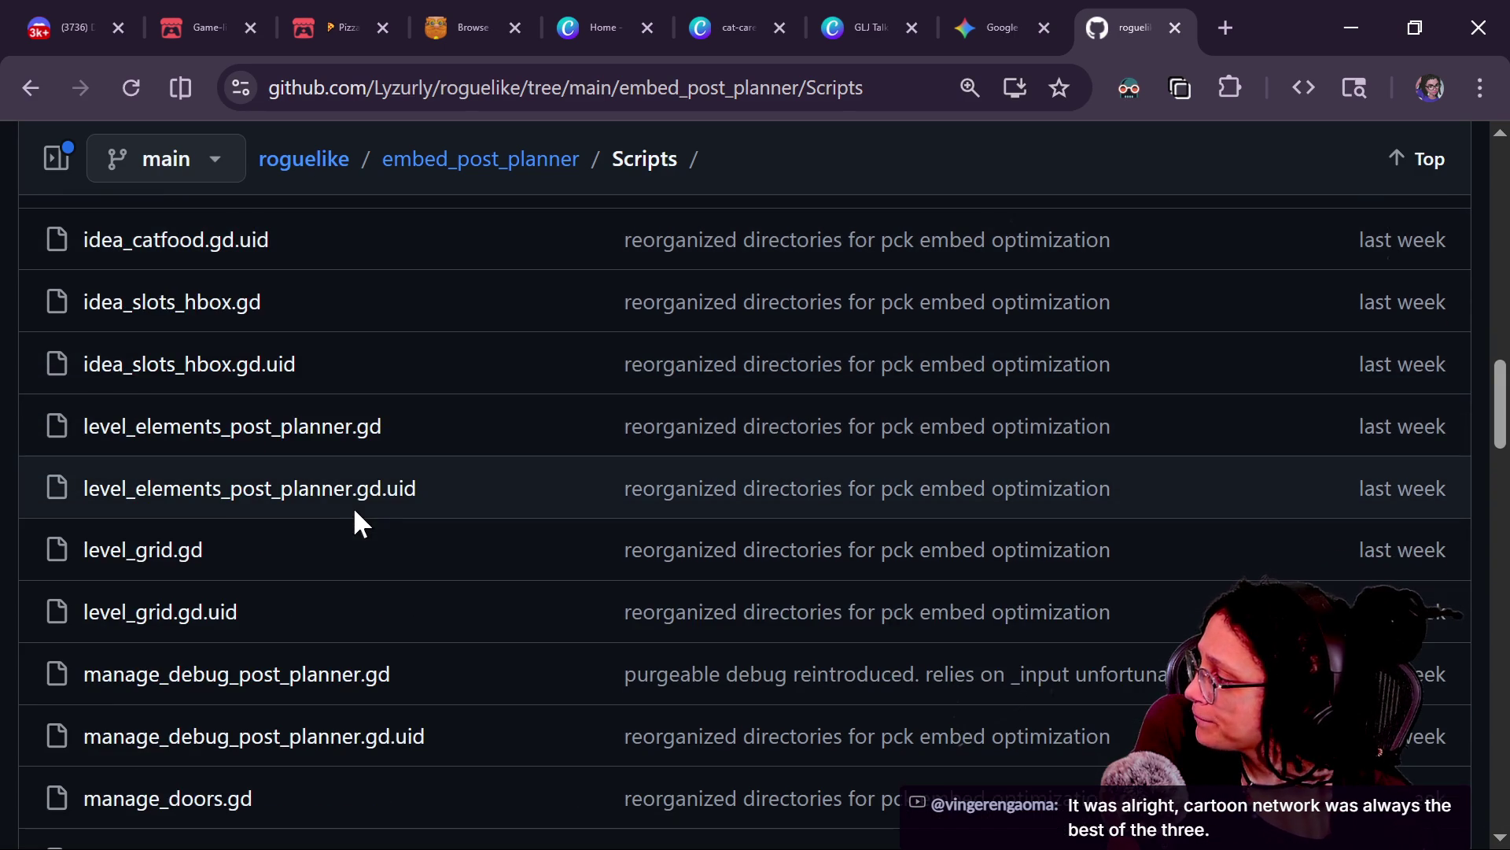
{"action": "scroll", "coordinate": [381, 520], "scroll_direction": "up", "scroll_amount": 4}
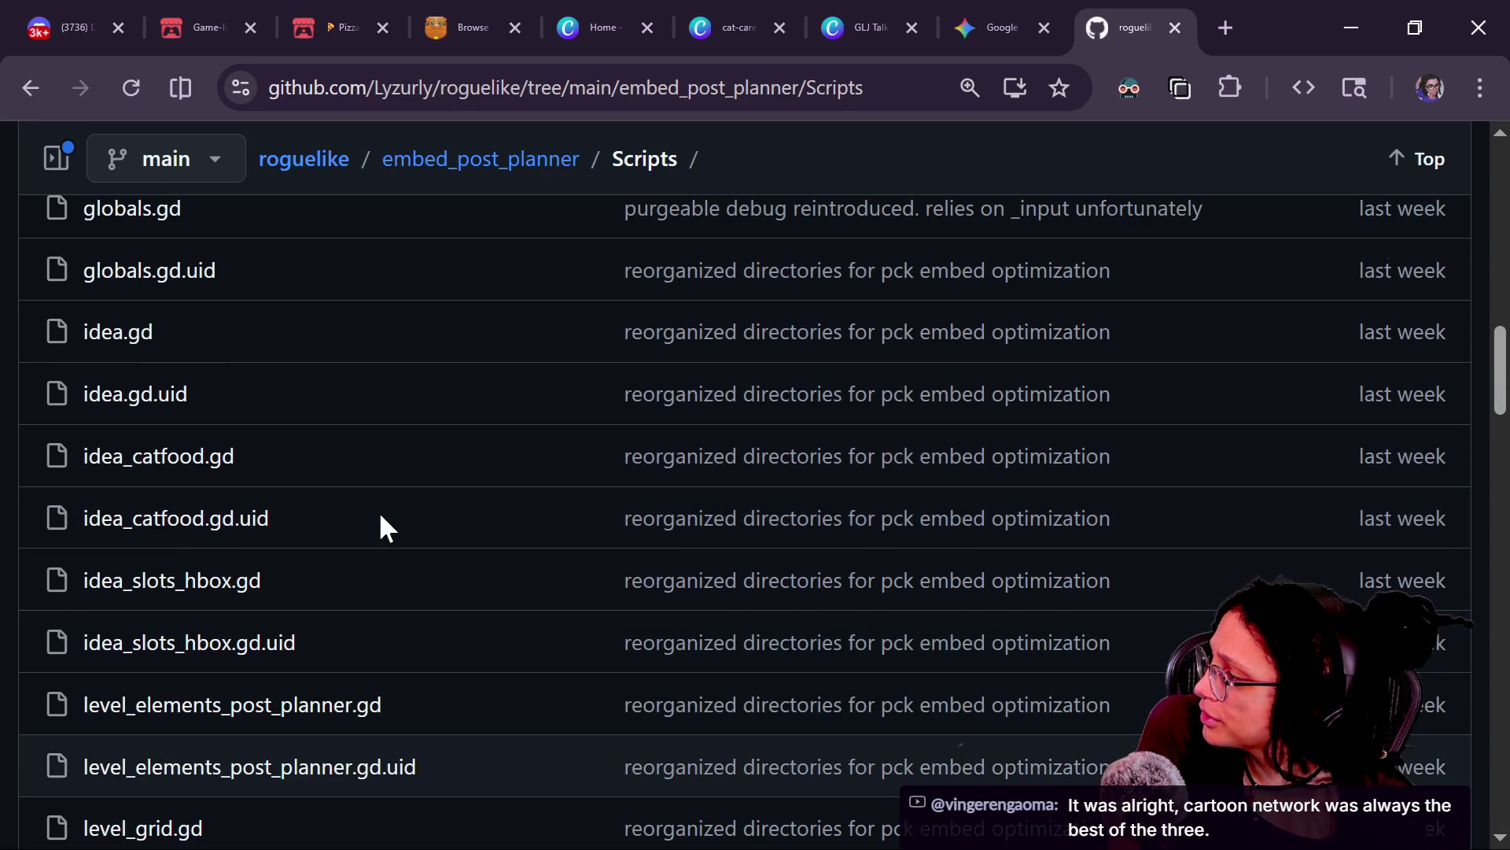